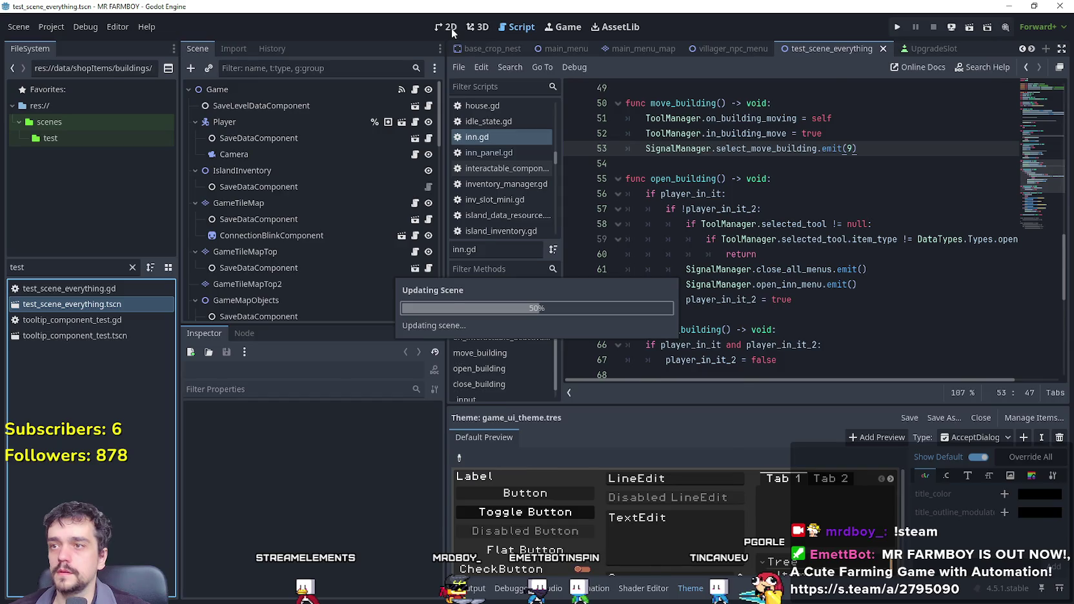
# In the 2D view, instantiate Church.tscn as a child scene under the buildings node.
pyautogui.click(451, 27)
pyautogui.scroll(-3, 732, 269)
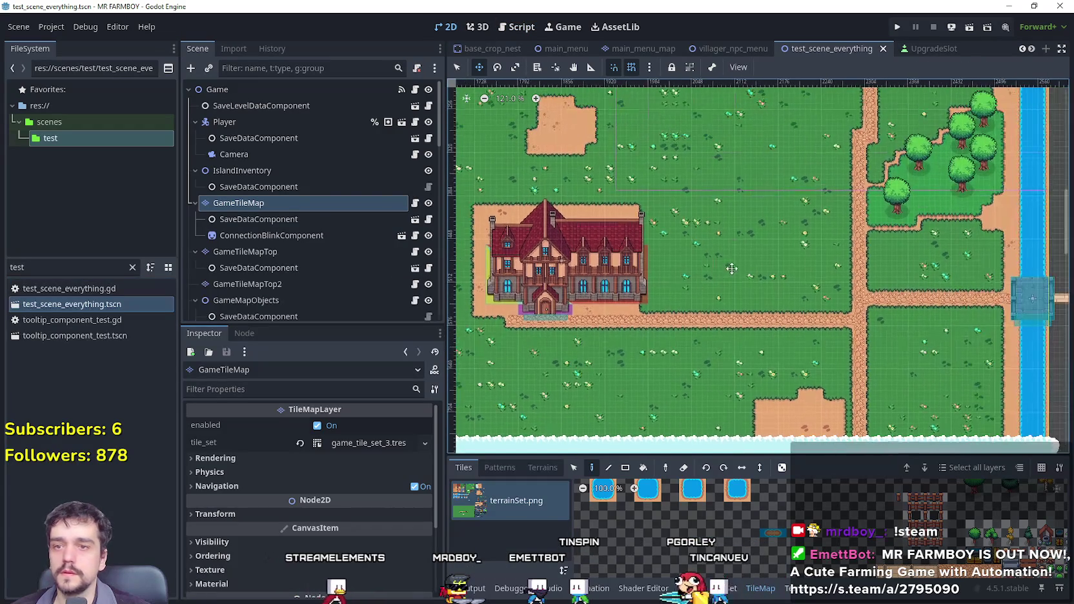
pyautogui.scroll(-3, 322, 237)
pyautogui.click(274, 185)
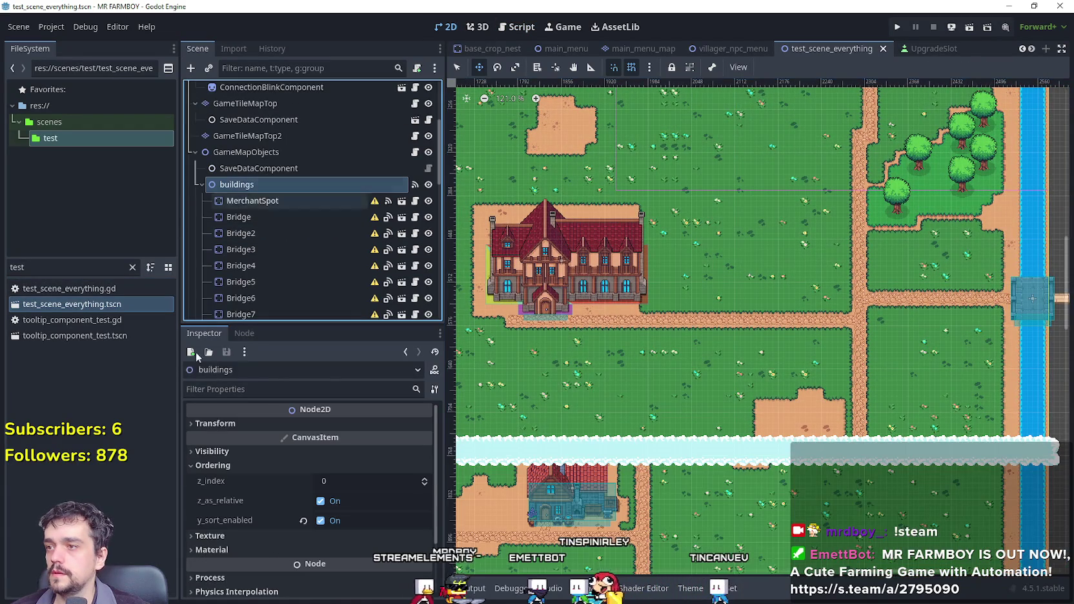
pyautogui.rightClick(249, 187)
pyautogui.click(316, 204)
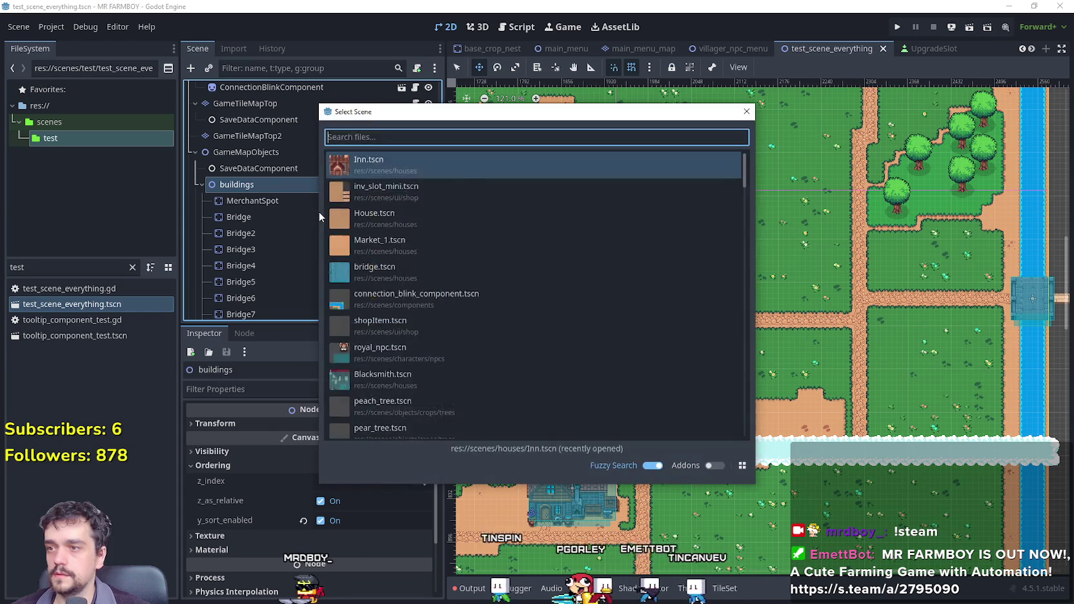
pyautogui.write('chur')
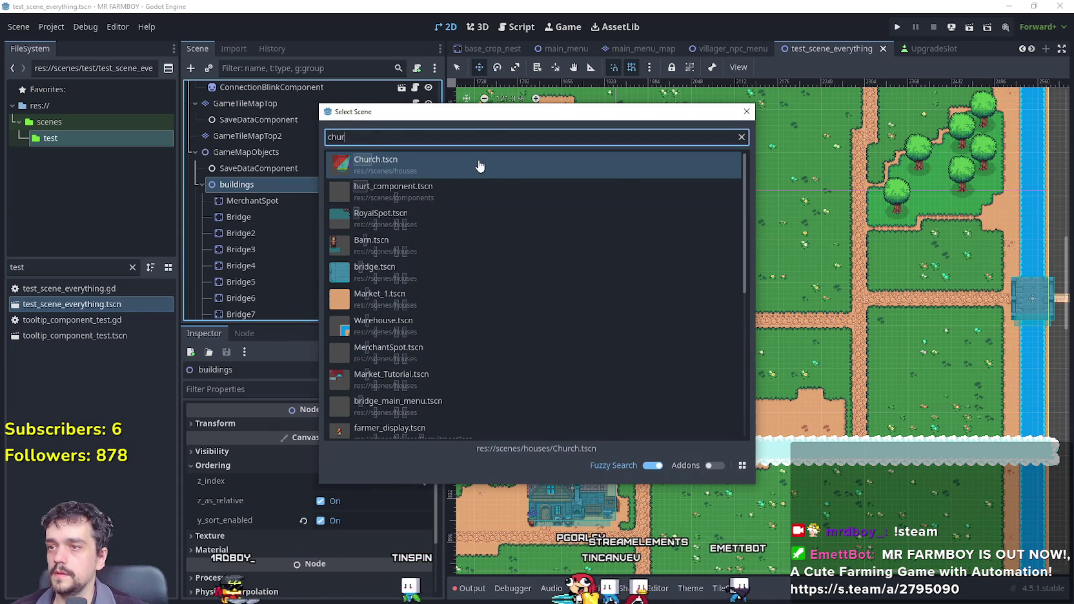
pyautogui.doubleClick(480, 166)
pyautogui.scroll(-5, 796, 266)
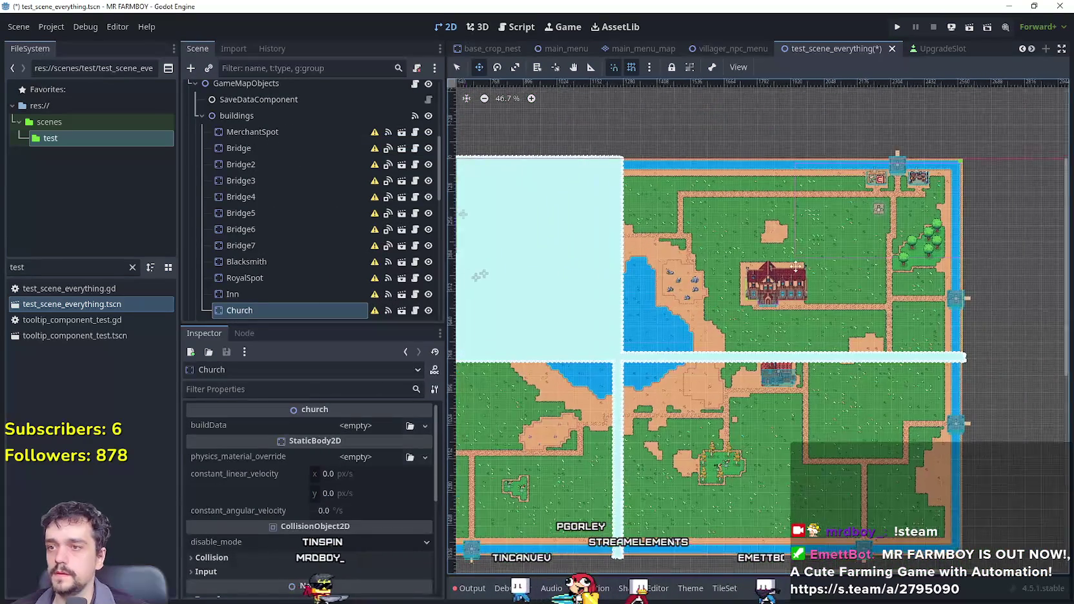
# Drag the Church instance onto the town map beside the large inn.
pyautogui.hscroll(-3, 797, 266)
pyautogui.scroll(4, 470, 86)
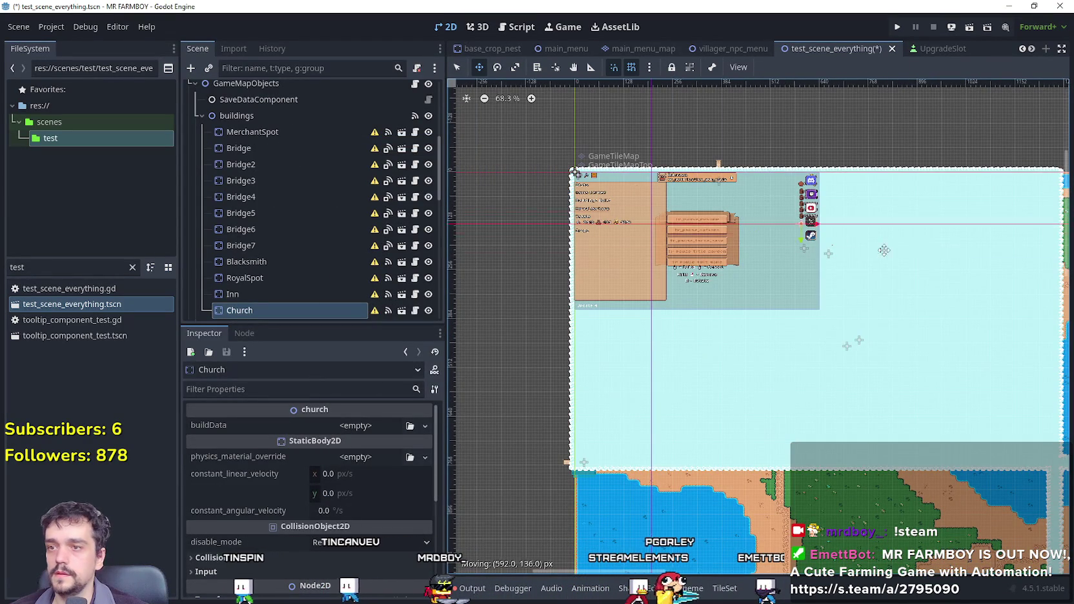
pyautogui.moveTo(952, 278); pyautogui.dragTo(613, 236)
pyautogui.moveTo(875, 266)
pyautogui.mouseDown()
pyautogui.moveTo(1033, 294)
pyautogui.moveTo(1065, 312)
pyautogui.mouseUp()
pyautogui.scroll(1, 780, 308)
pyautogui.scroll(4, 880, 320)
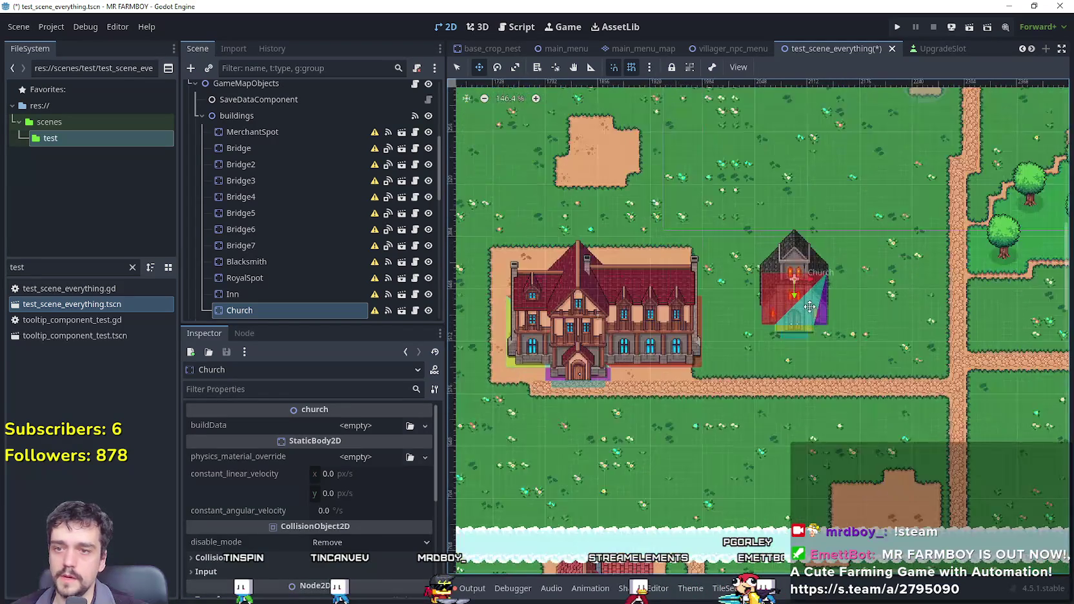
# Nudge the church slightly down and one tile right so its door meets the road.
pyautogui.moveTo(810, 353)
pyautogui.mouseDown()
pyautogui.moveTo(802, 384)
pyautogui.moveTo(836, 324)
pyautogui.moveTo(783, 336)
pyautogui.mouseUp()
pyautogui.scroll(3, 807, 374)
pyautogui.scroll(-2, 823, 327)
pyautogui.scroll(5, 817, 345)
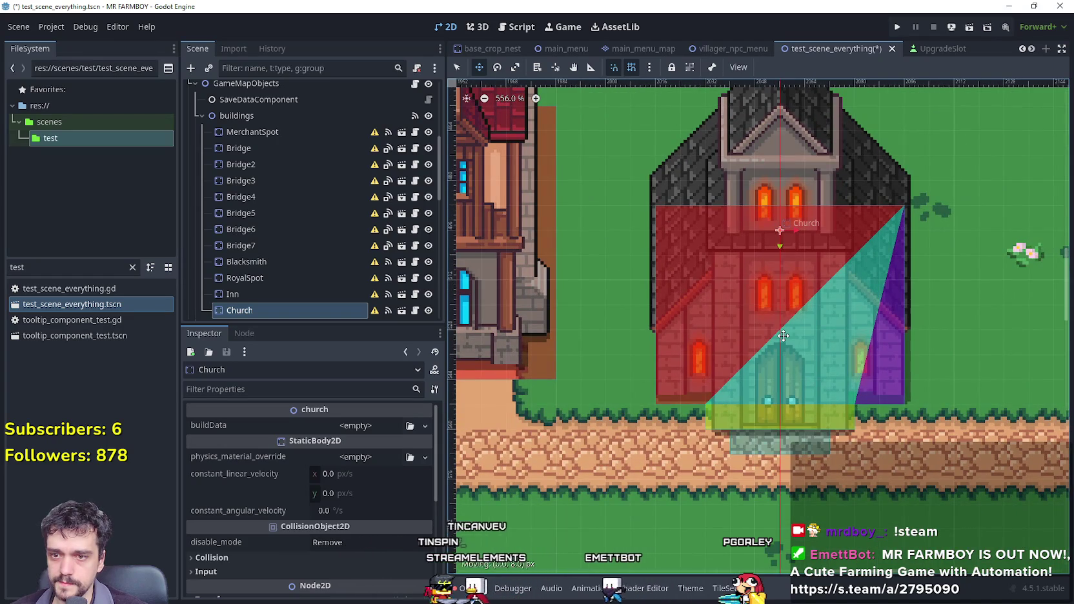
pyautogui.scroll(-2, 774, 339)
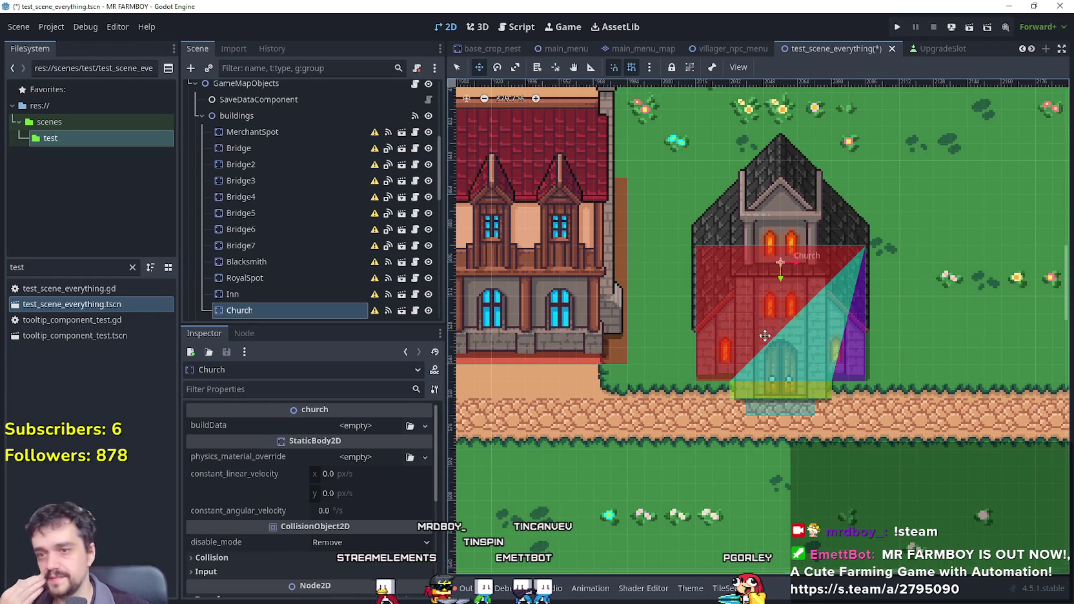
pyautogui.scroll(3, 765, 336)
pyautogui.moveTo(613, 283); pyautogui.dragTo(691, 282)
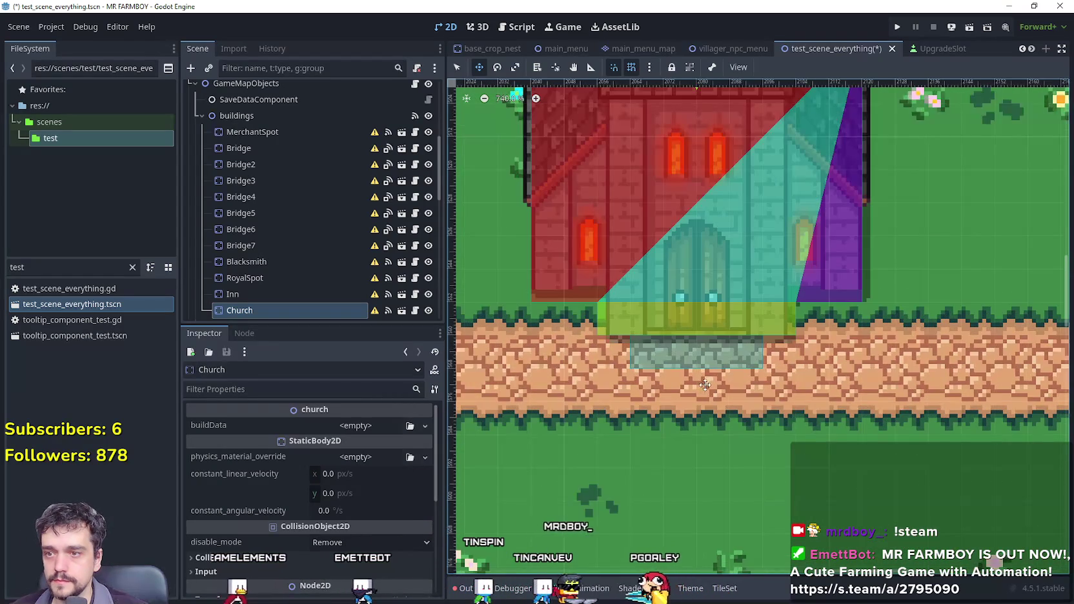
pyautogui.scroll(5, 710, 310)
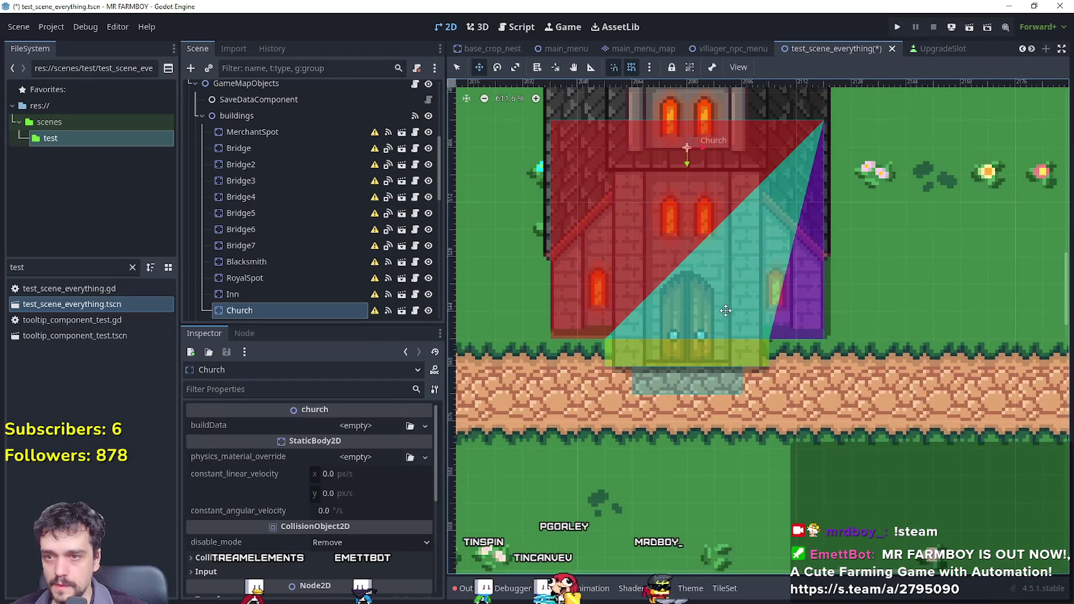
pyautogui.scroll(-5, 744, 455)
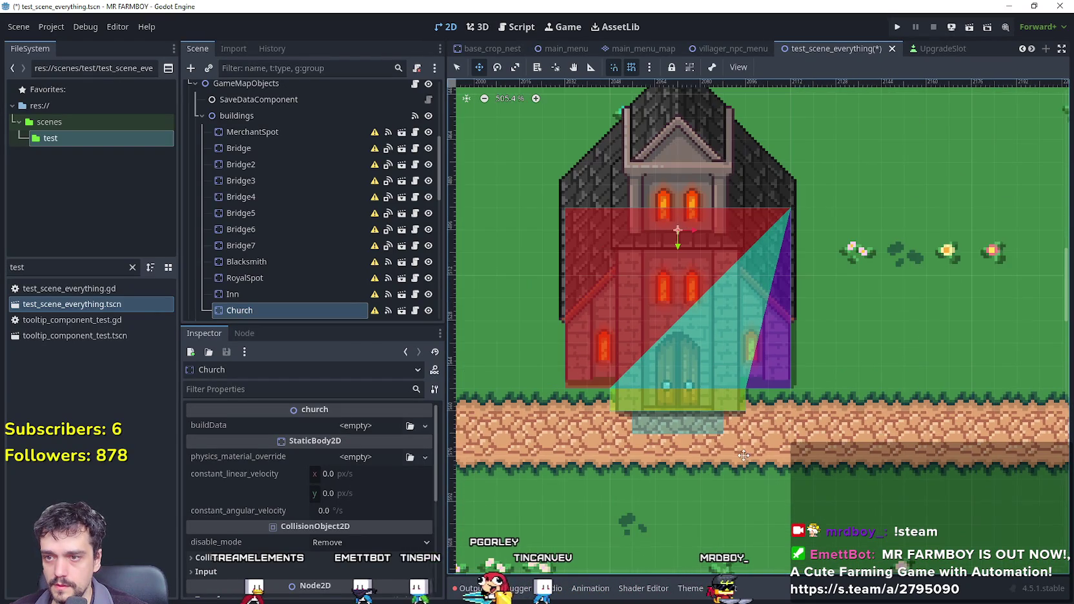
pyautogui.scroll(4, 619, 460)
pyautogui.scroll(-10, 638, 427)
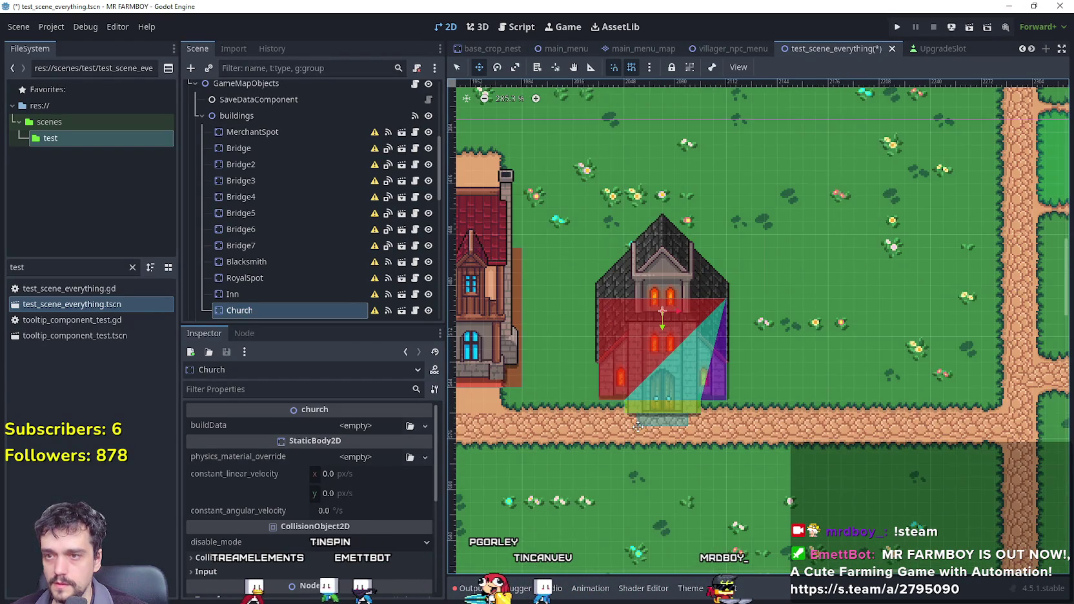
pyautogui.scroll(-7, 760, 444)
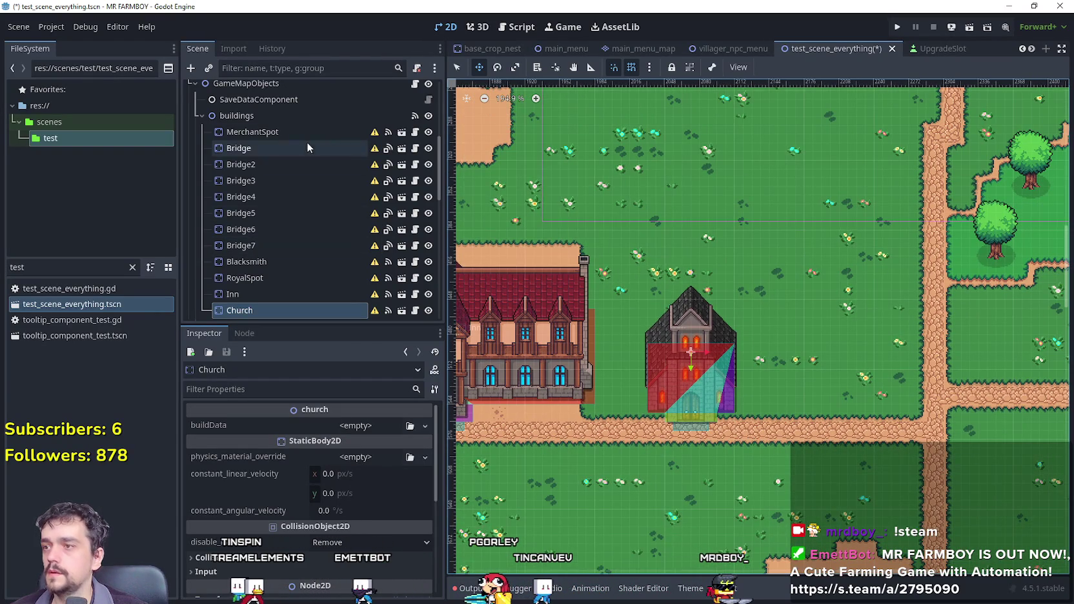
pyautogui.scroll(-5, 615, 336)
pyautogui.scroll(5, 313, 177)
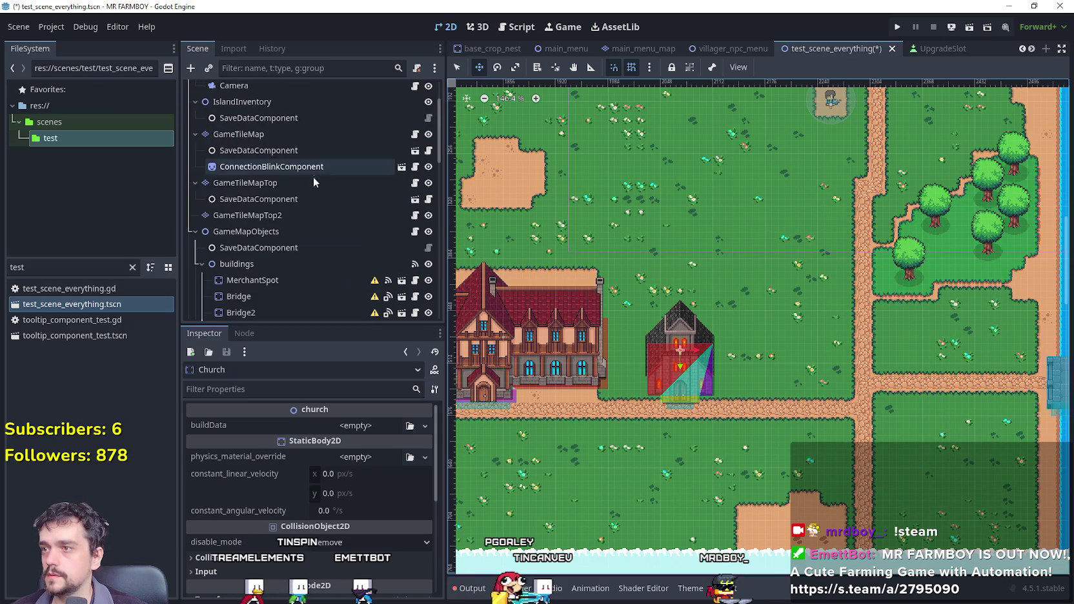
pyautogui.scroll(3, 261, 128)
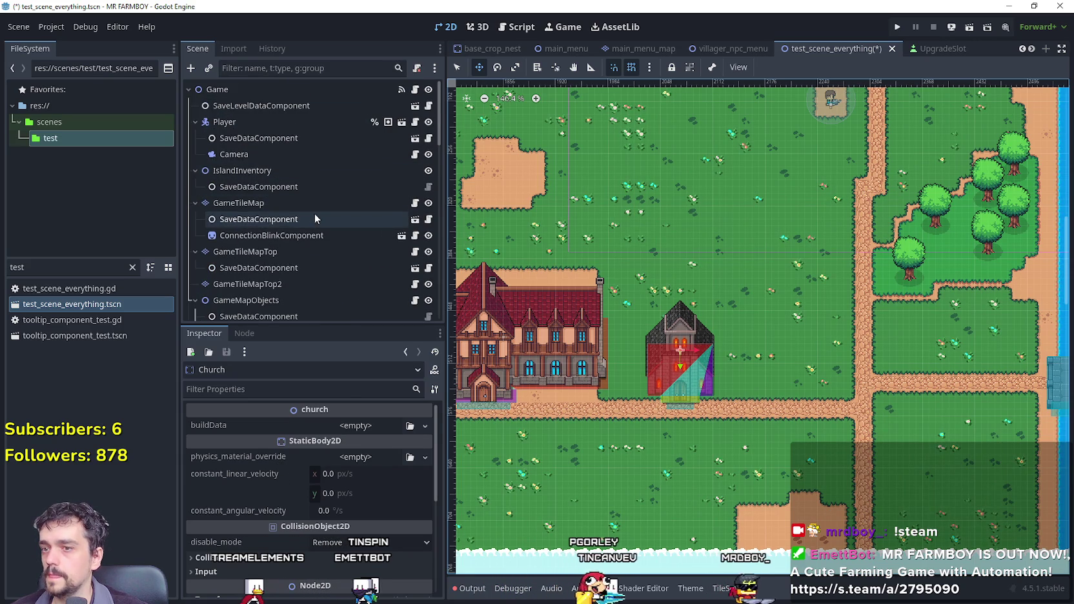
# Select GameTileMap and choose sand as the terrain to paint.
pyautogui.click(246, 203)
pyautogui.click(723, 589)
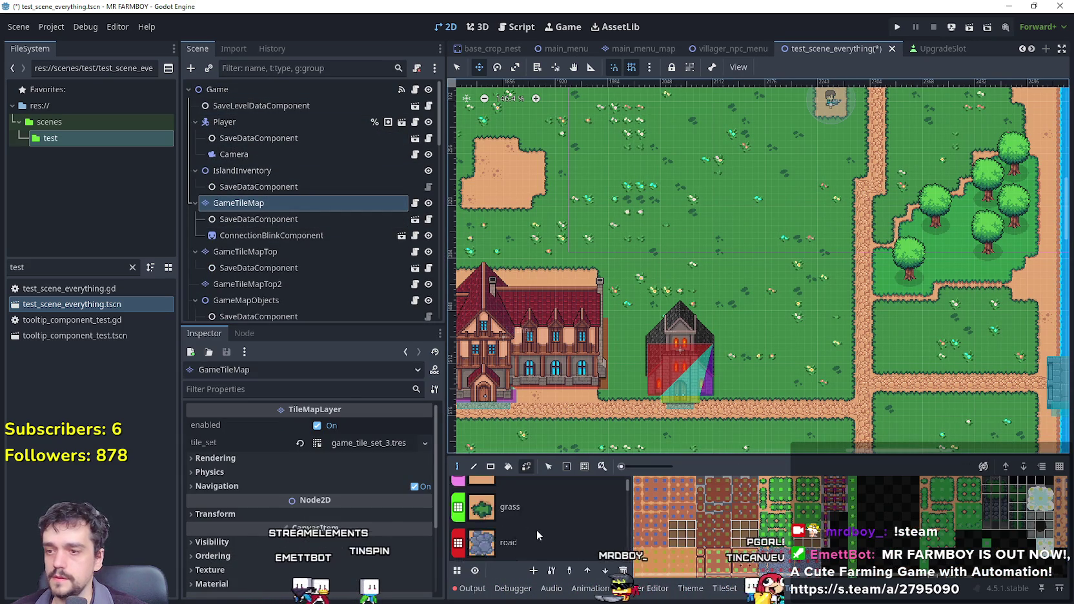
pyautogui.scroll(-5, 592, 522)
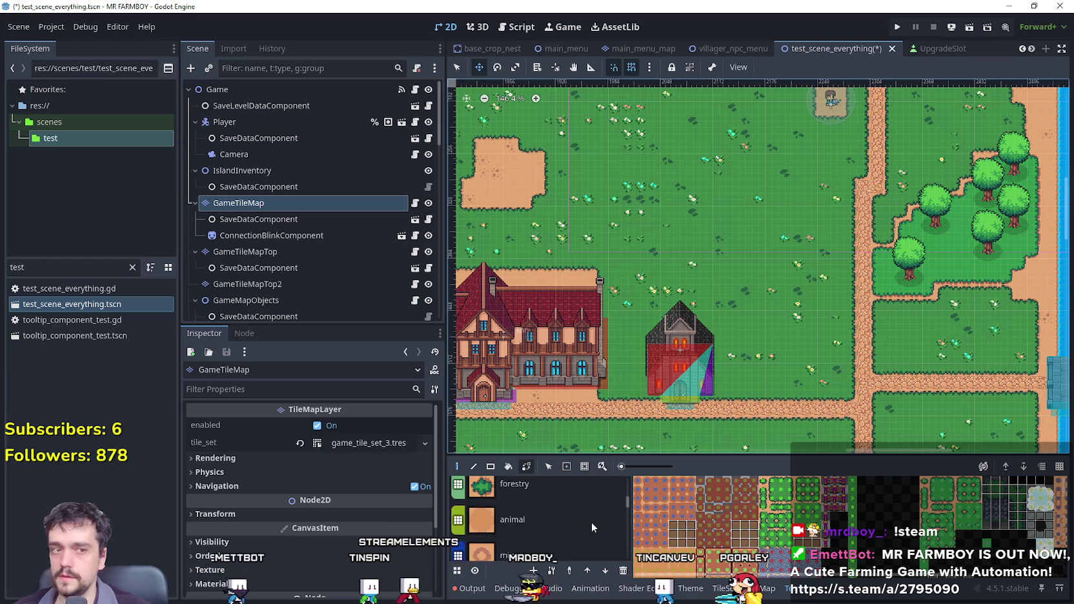
pyautogui.scroll(-5, 586, 522)
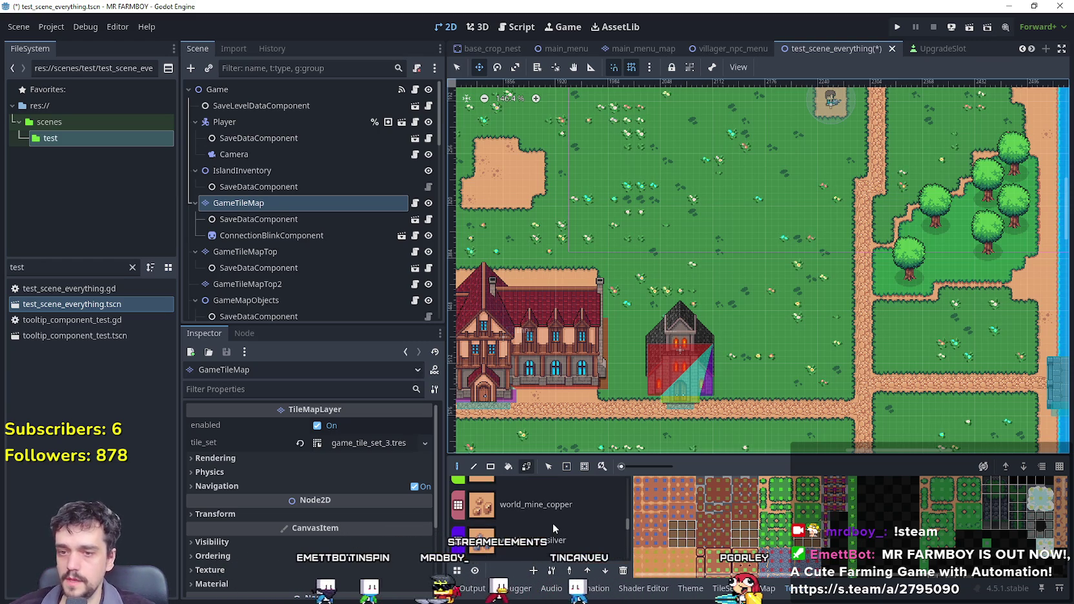
pyautogui.scroll(-5, 552, 523)
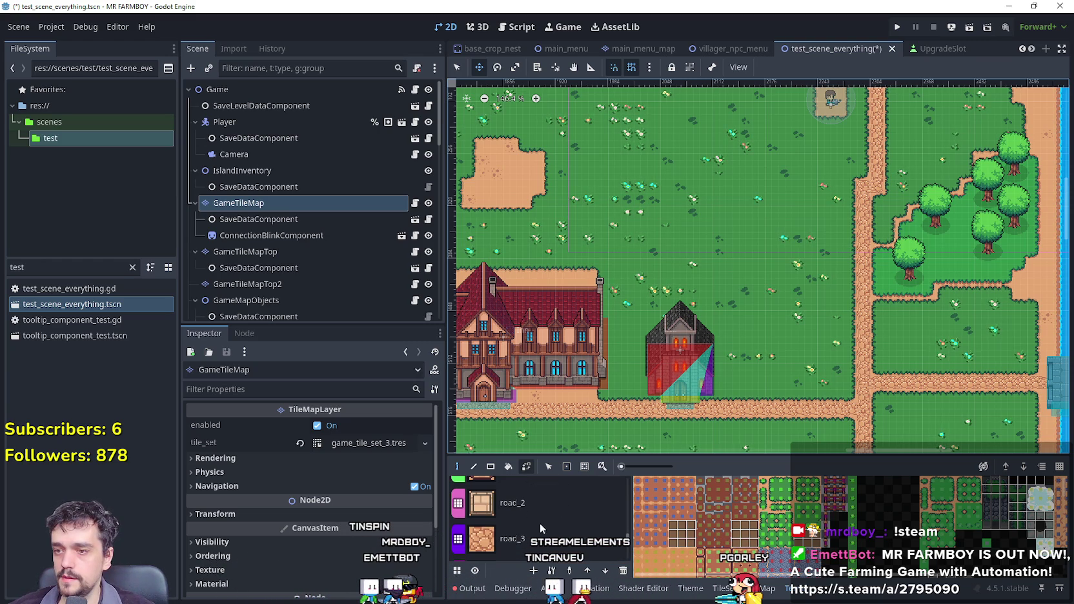
pyautogui.scroll(6, 714, 390)
pyautogui.scroll(3, 568, 535)
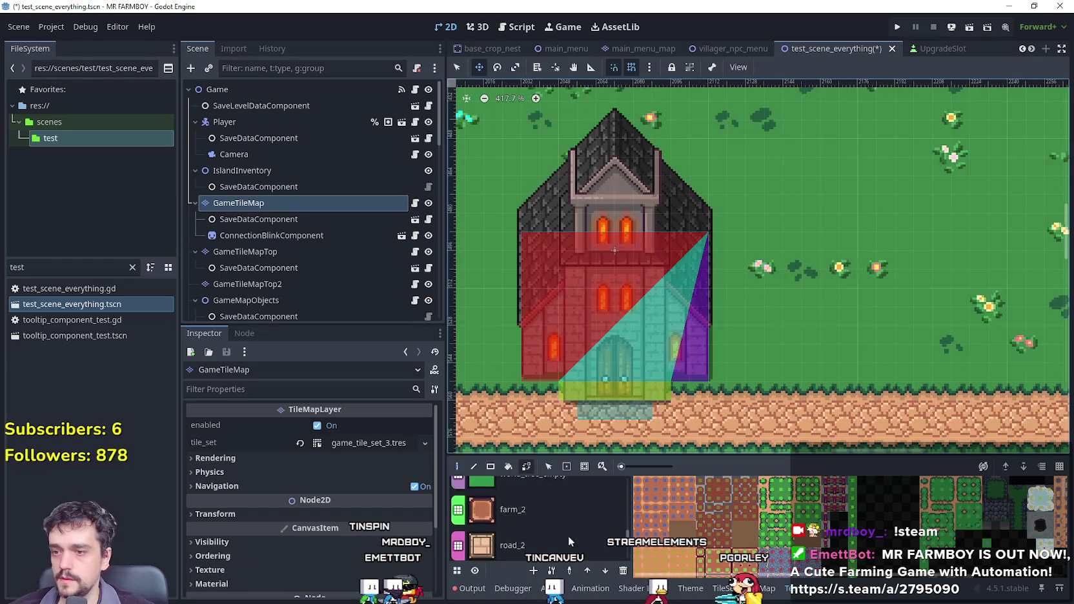
pyautogui.moveTo(626, 535); pyautogui.dragTo(625, 482)
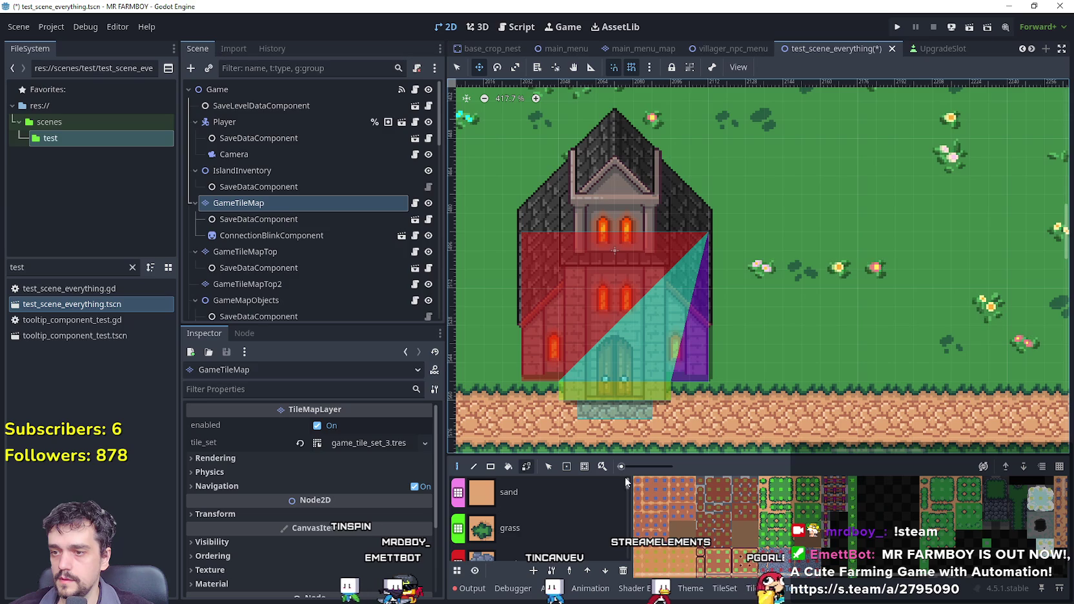
pyautogui.click(515, 495)
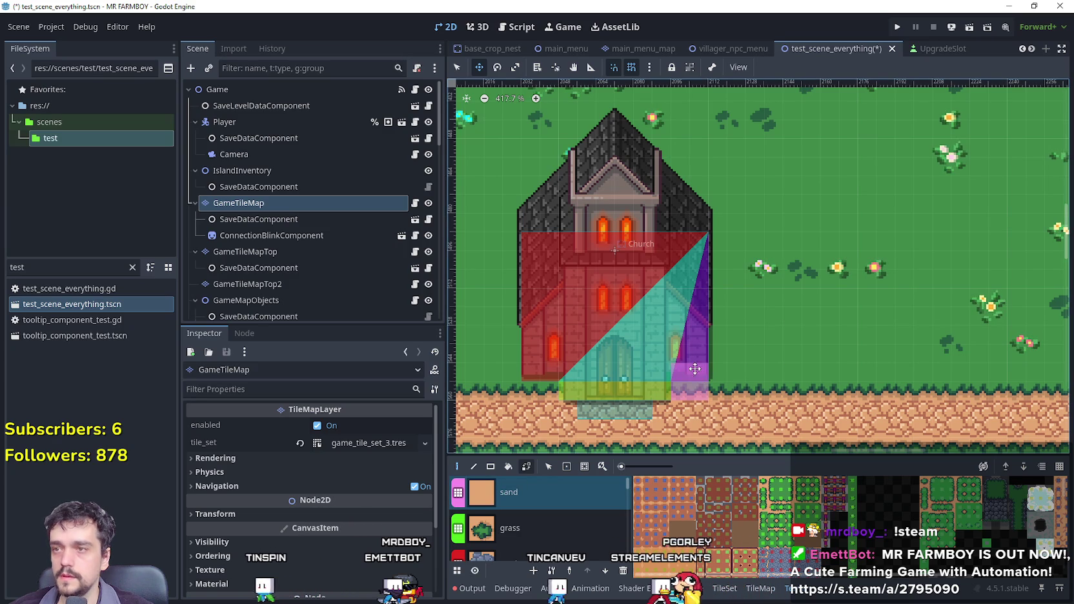
# Paint sand tiles around the church in place of grass and hedge, then save the scene.
pyautogui.click(457, 66)
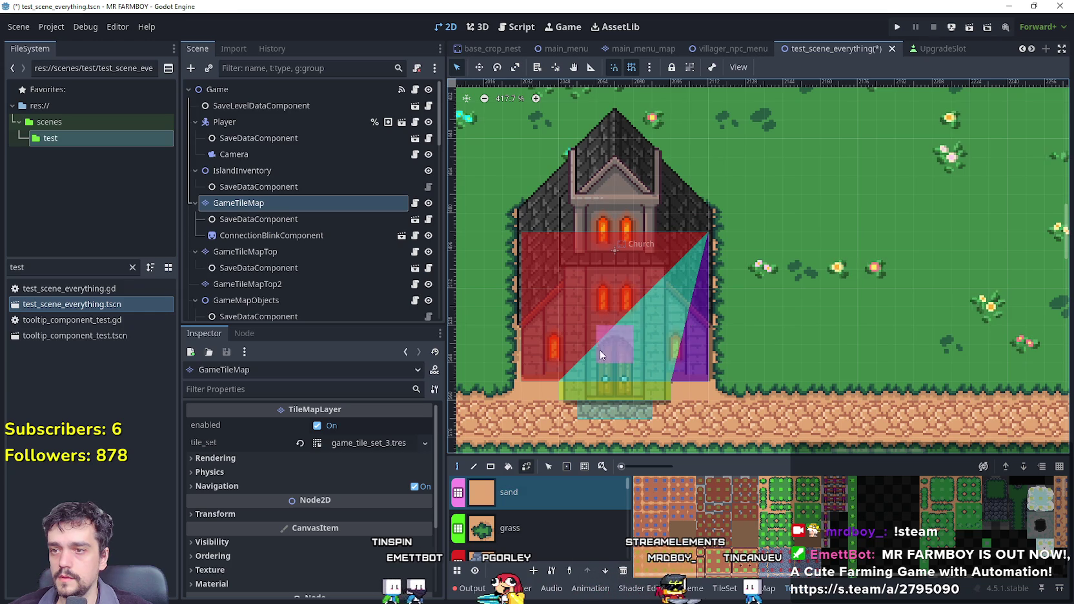
pyautogui.click(690, 191)
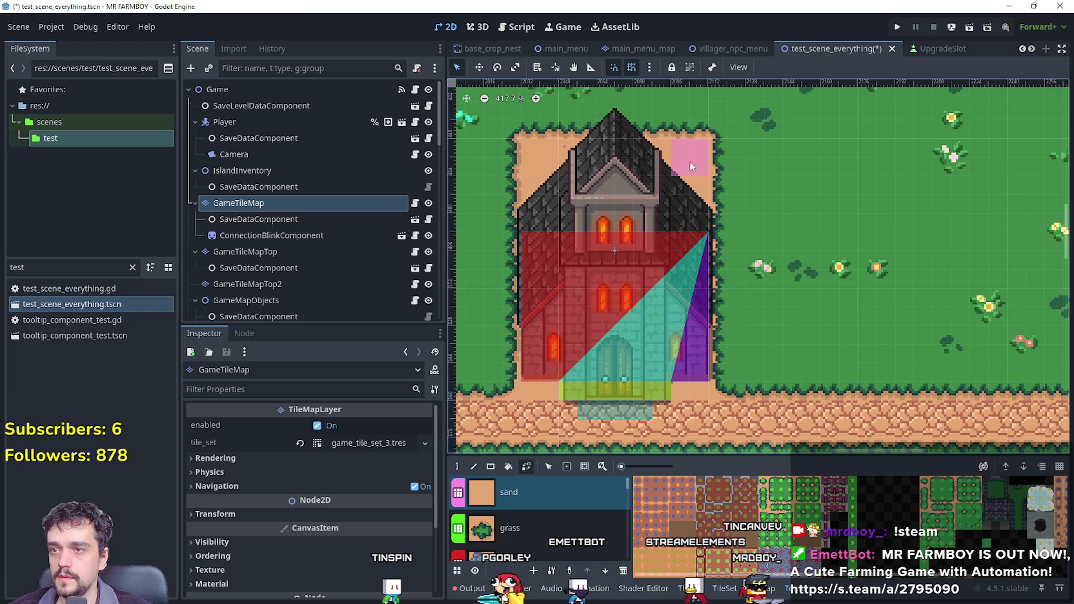
pyautogui.scroll(-5, 640, 255)
pyautogui.scroll(1, 645, 337)
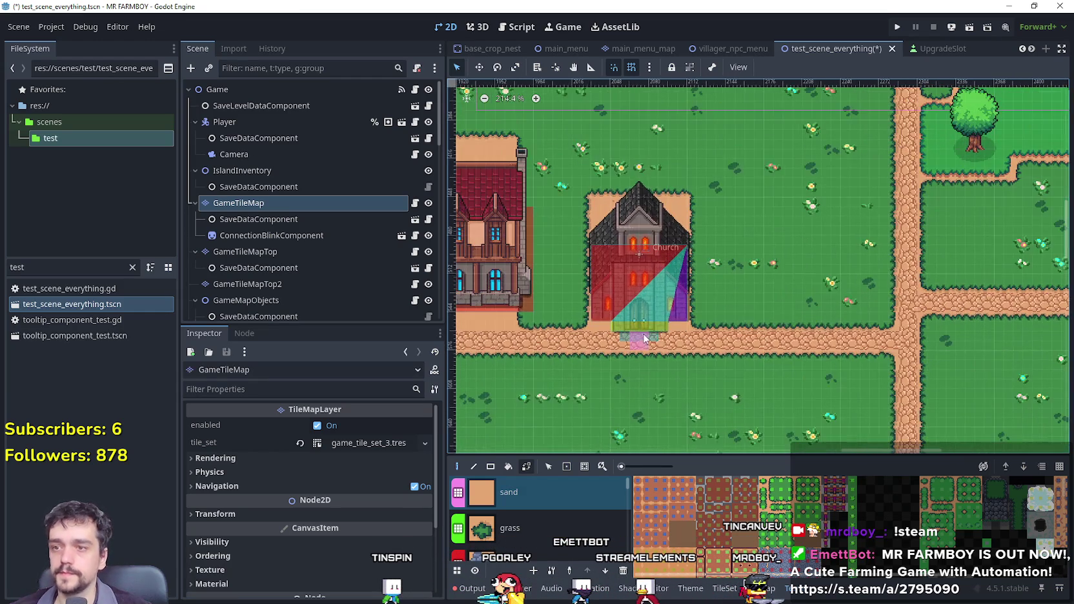
pyautogui.scroll(-1, 644, 335)
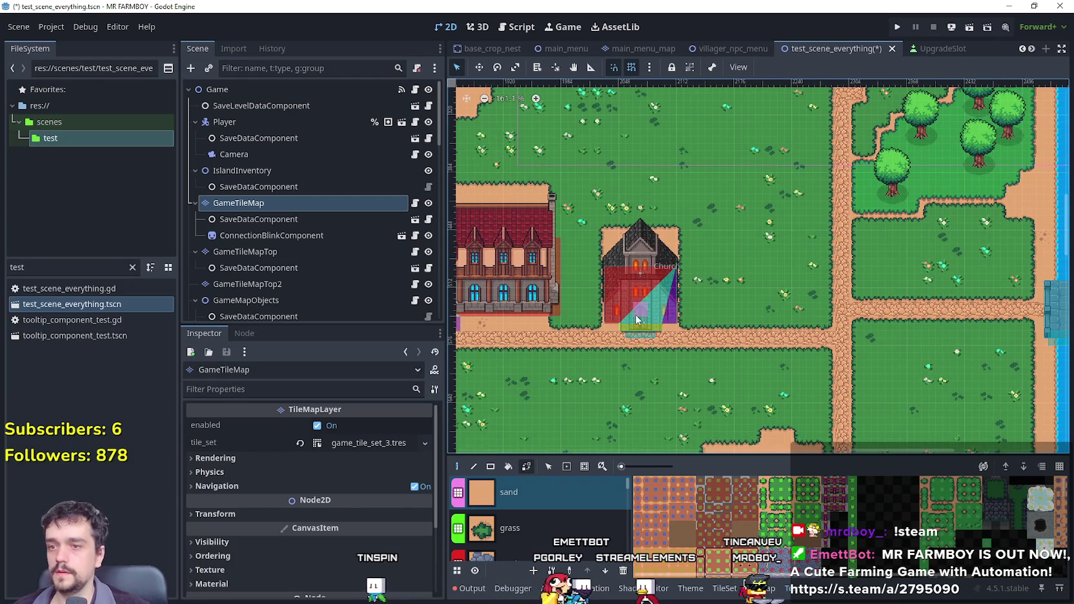
pyautogui.scroll(-2, 638, 321)
pyautogui.moveTo(646, 323); pyautogui.dragTo(766, 325)
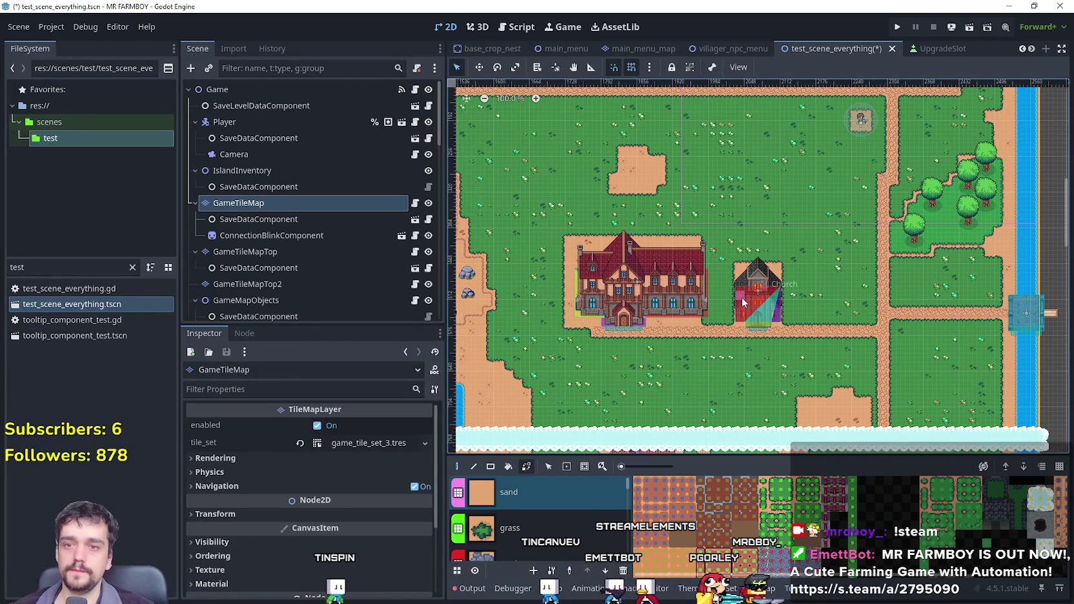
pyautogui.scroll(8, 749, 305)
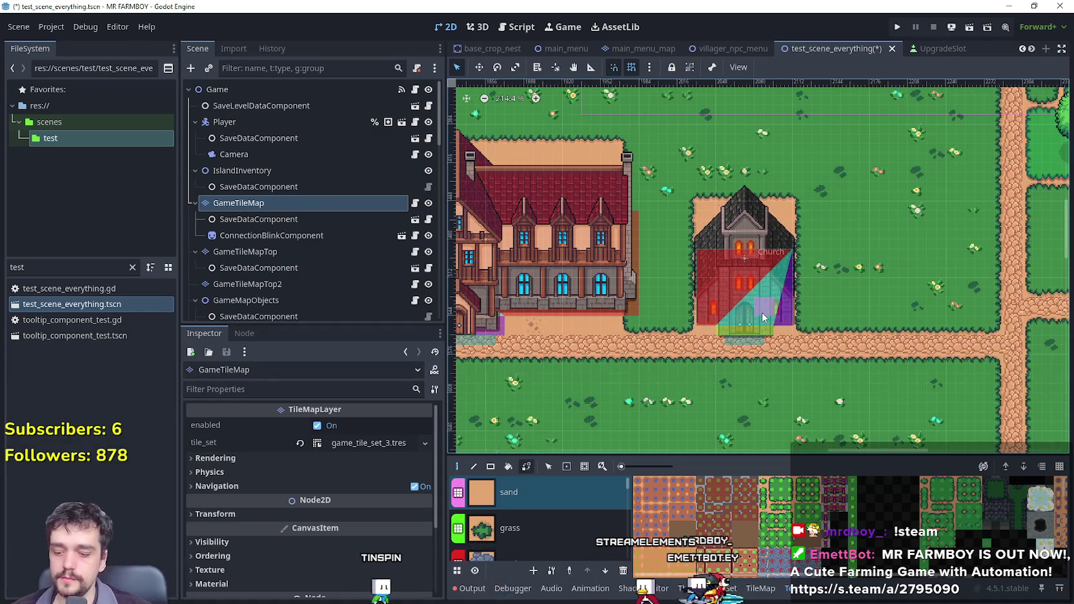
pyautogui.hotkey('ctrl', 's')
pyautogui.scroll(2, 785, 330)
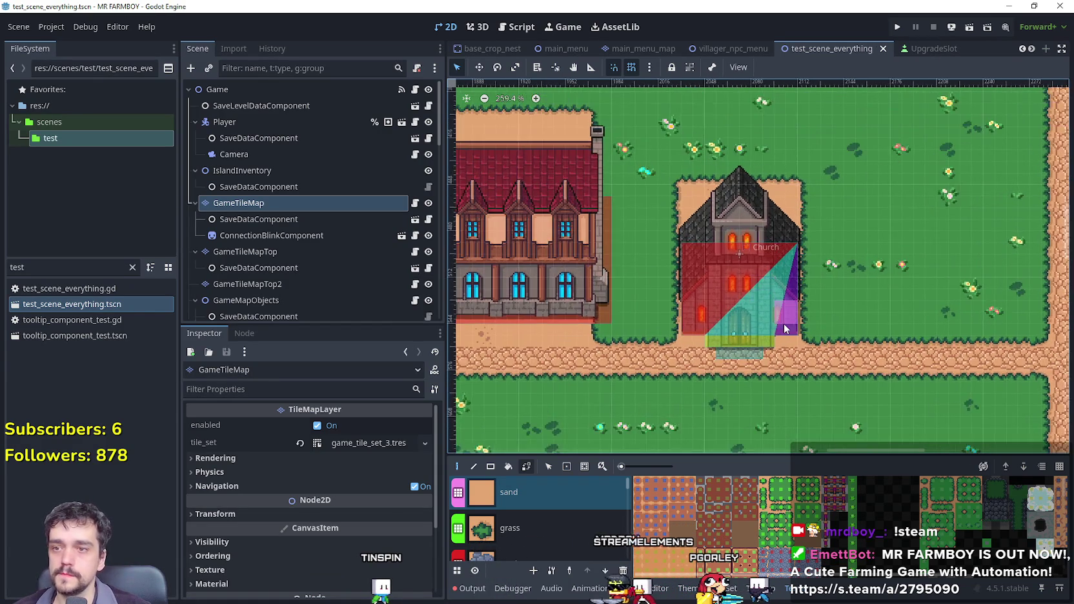
pyautogui.scroll(2, 785, 330)
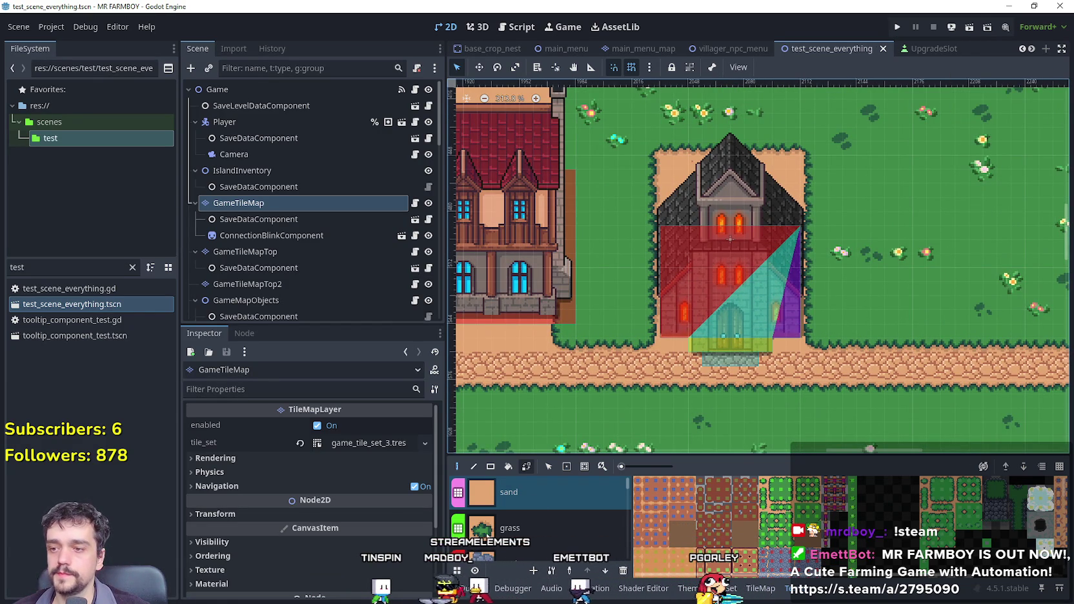
# Show the output log and run the game.
pyautogui.click(469, 589)
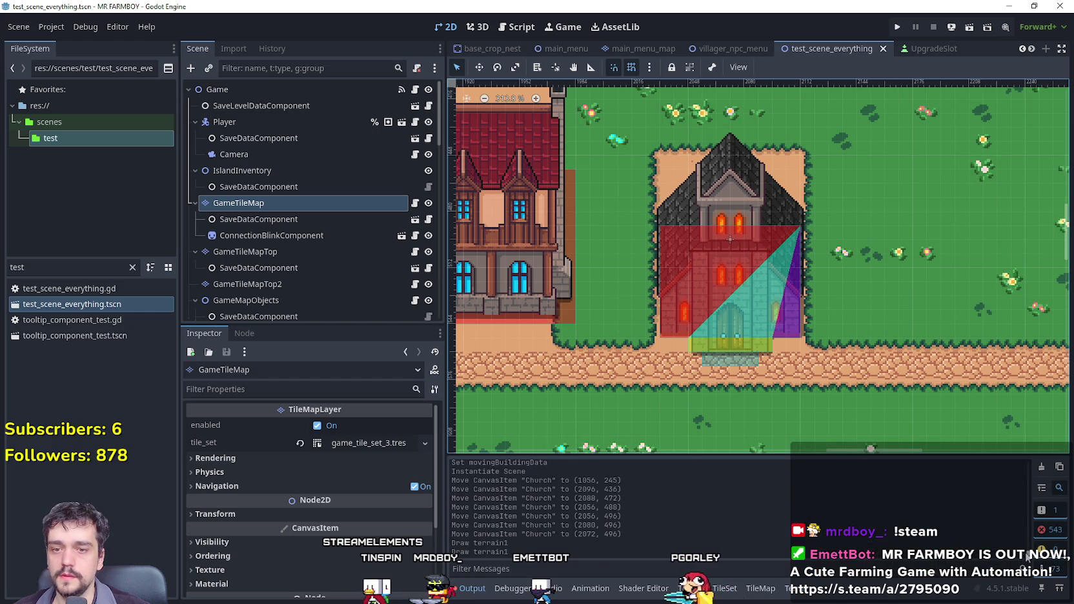
pyautogui.scroll(-10, 1018, 501)
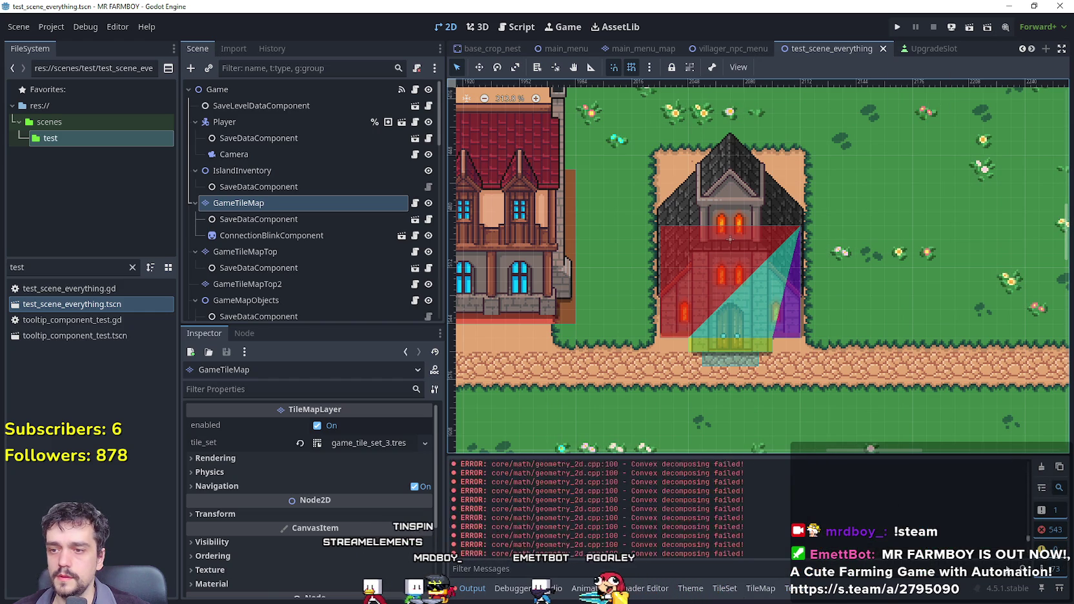
pyautogui.click(897, 27)
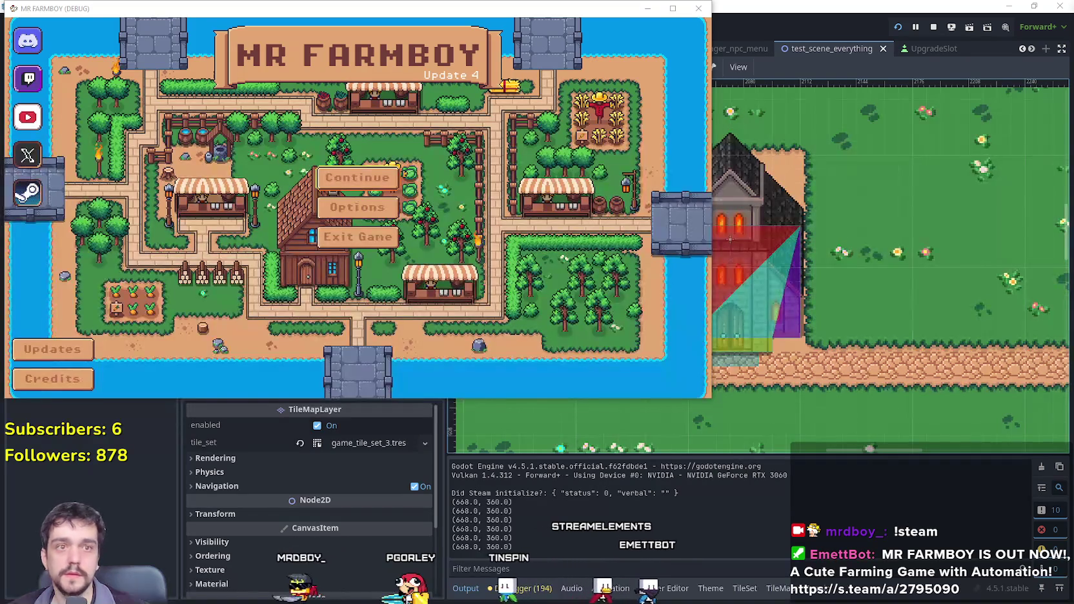
# Delete Save 3, confirm, and create a fresh Save 3 to load.
pyautogui.click(358, 187)
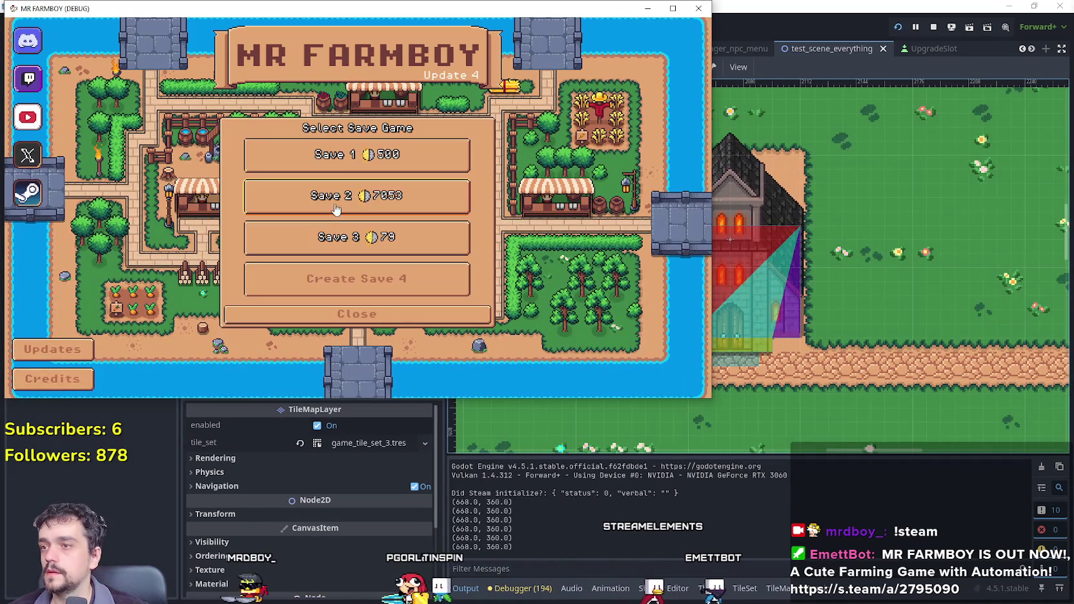
pyautogui.click(349, 242)
pyautogui.click(400, 244)
pyautogui.click(345, 241)
pyautogui.click(347, 245)
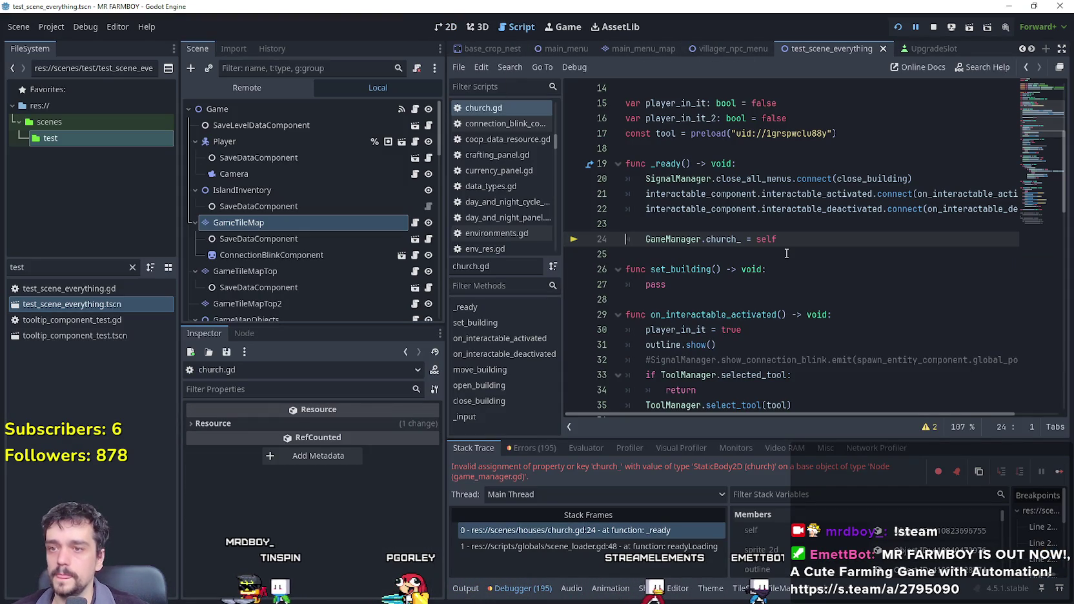
# Stop the running game session at the church.gd error.
pyautogui.rightClick(685, 243)
pyautogui.click(736, 452)
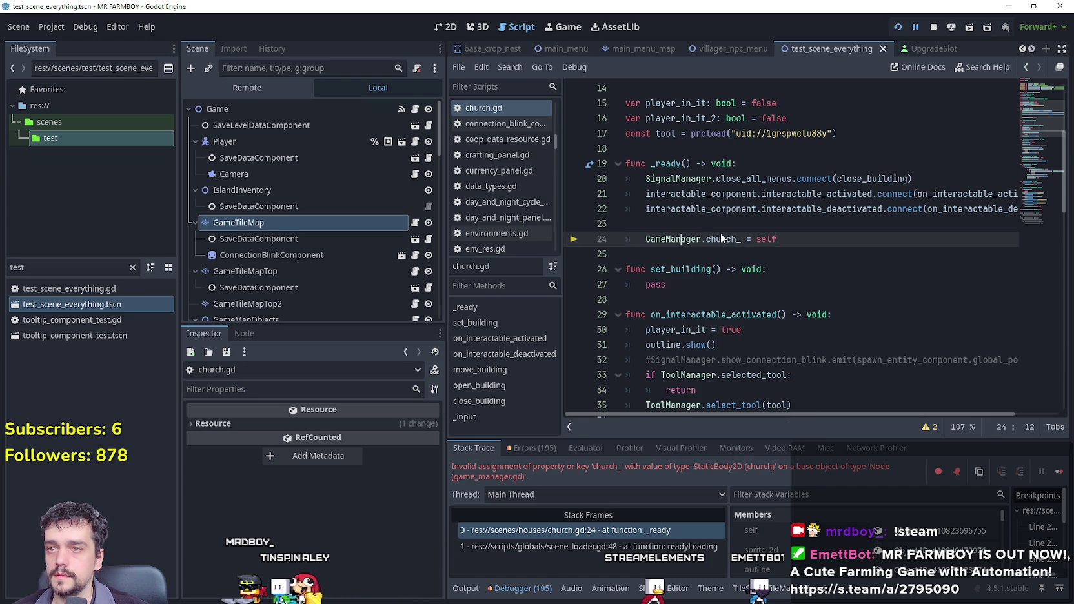
pyautogui.click(934, 27)
pyautogui.scroll(-6, 802, 289)
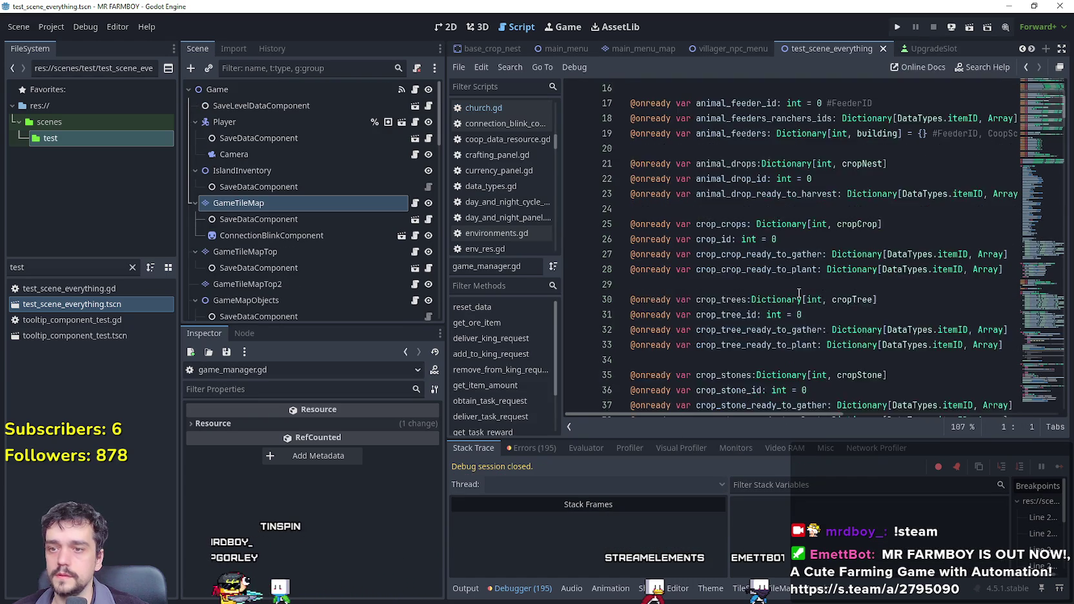
pyautogui.scroll(-4, 802, 290)
# Duplicate the inn variable block in game_manager.gd and rename the copy to church_: church.
pyautogui.click(839, 254)
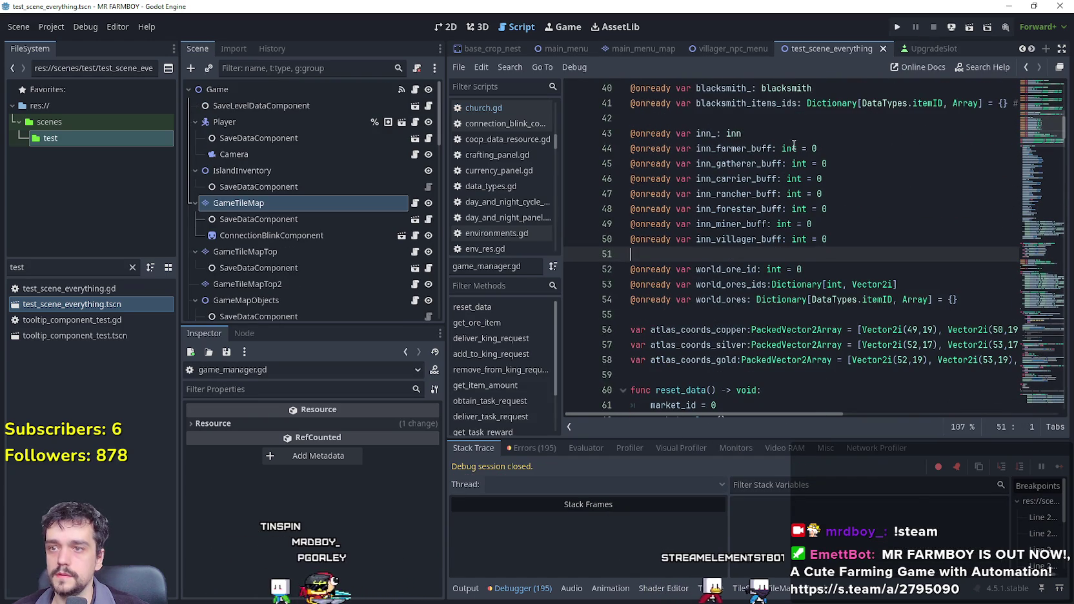
pyautogui.moveTo(842, 237)
pyautogui.mouseDown()
pyautogui.moveTo(807, 234)
pyautogui.moveTo(710, 148)
pyautogui.moveTo(623, 124)
pyautogui.mouseUp()
pyautogui.hotkey('ctrl', 'c')
pyautogui.click(658, 254)
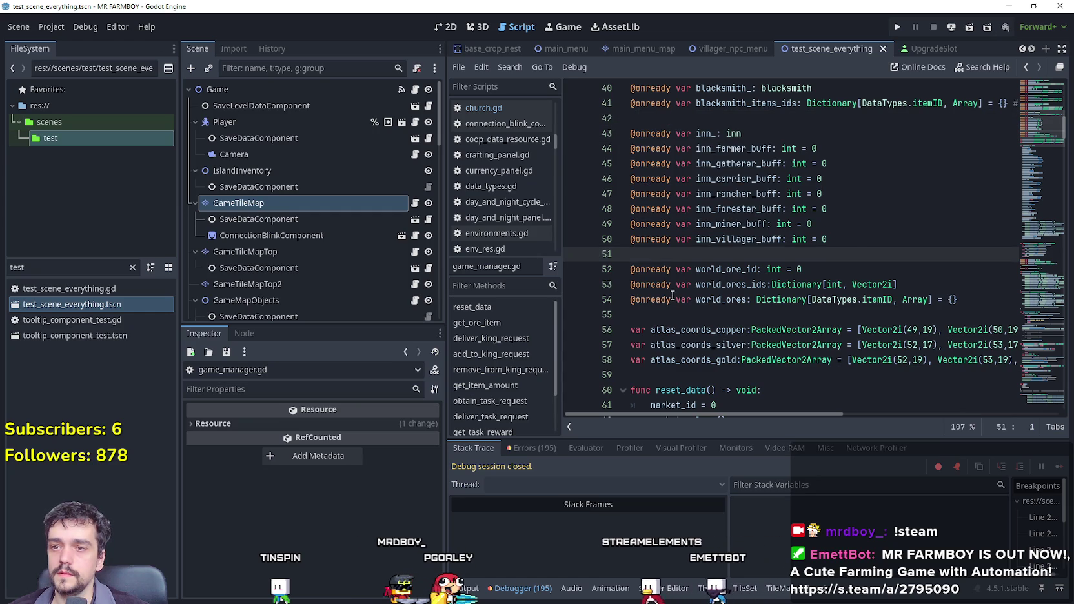
pyautogui.hotkey('ctrl', 'v')
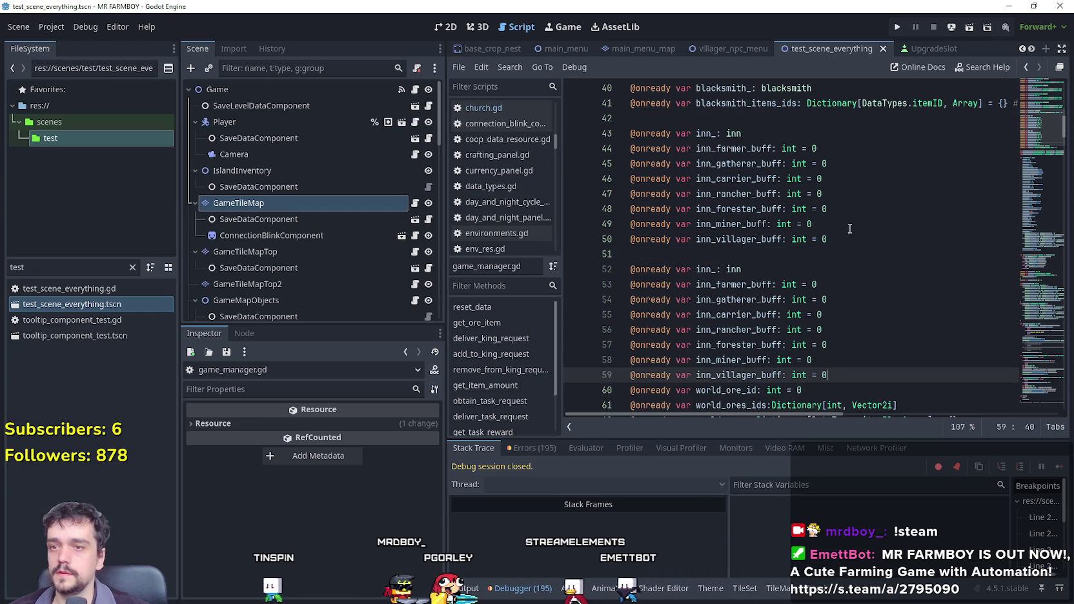
pyautogui.moveTo(712, 270); pyautogui.dragTo(703, 272)
pyautogui.write('churc')
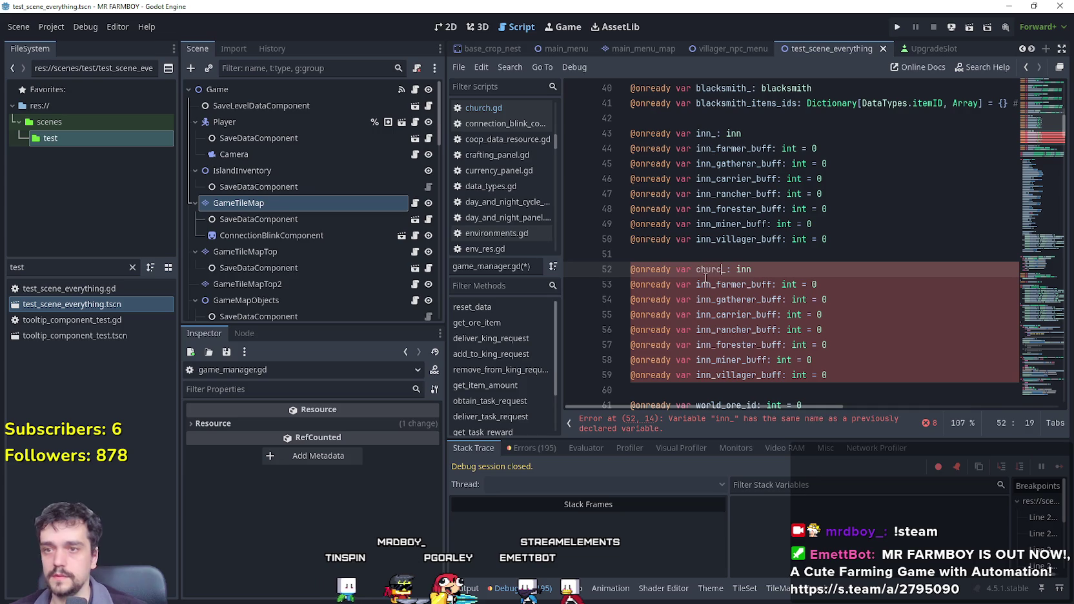
pyautogui.write('h_: c')
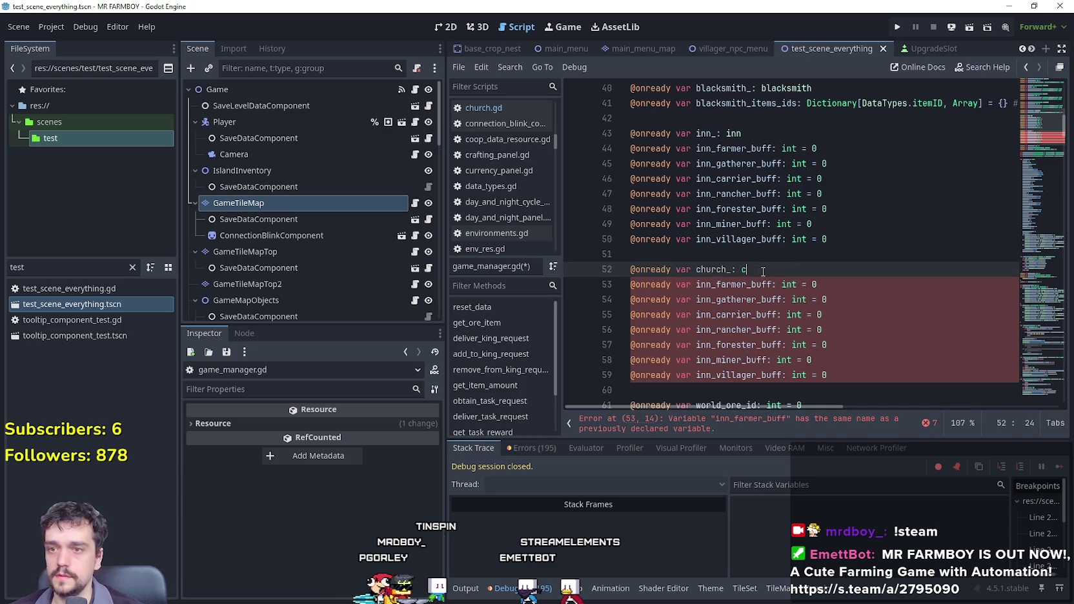
pyautogui.write('hurch')
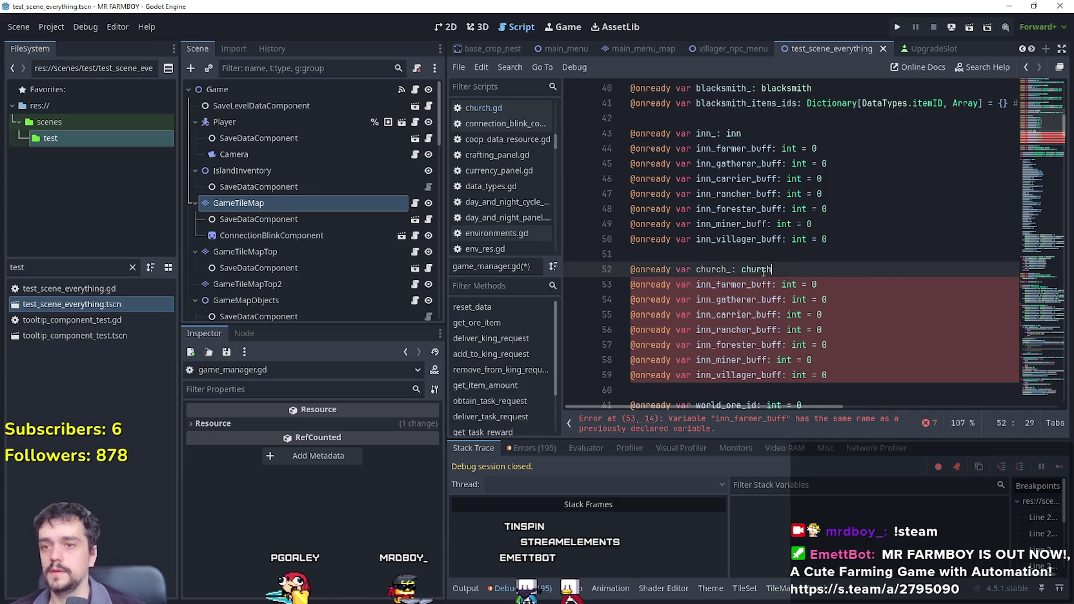
# Close the empty untitled notes window and place Endgame.txt beside the code.
pyautogui.moveTo(747, 285); pyautogui.dragTo(713, 285)
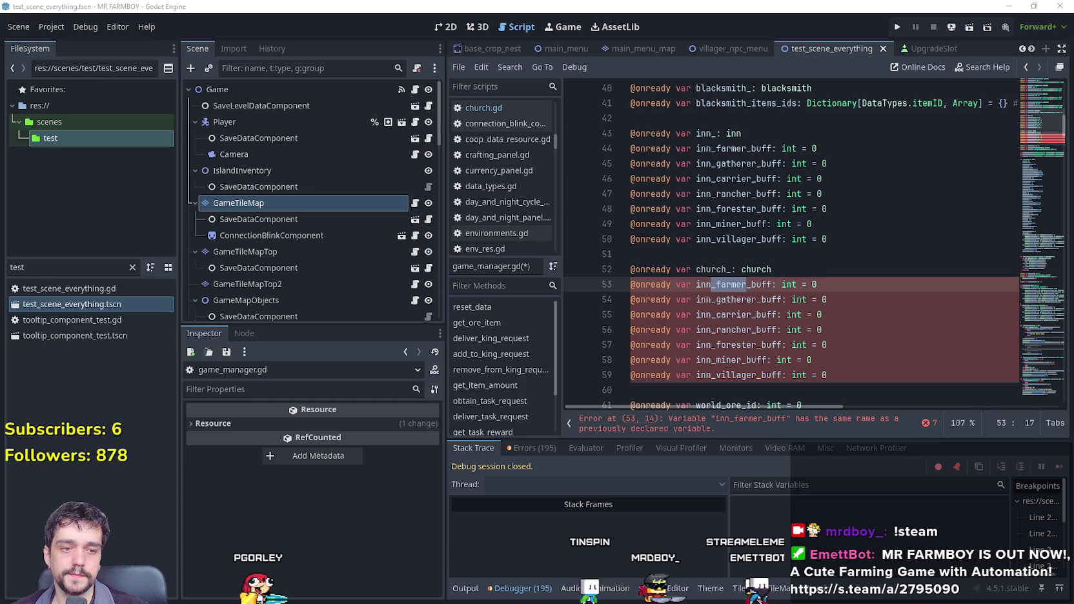
pyautogui.hotkey('alt', 'F4')
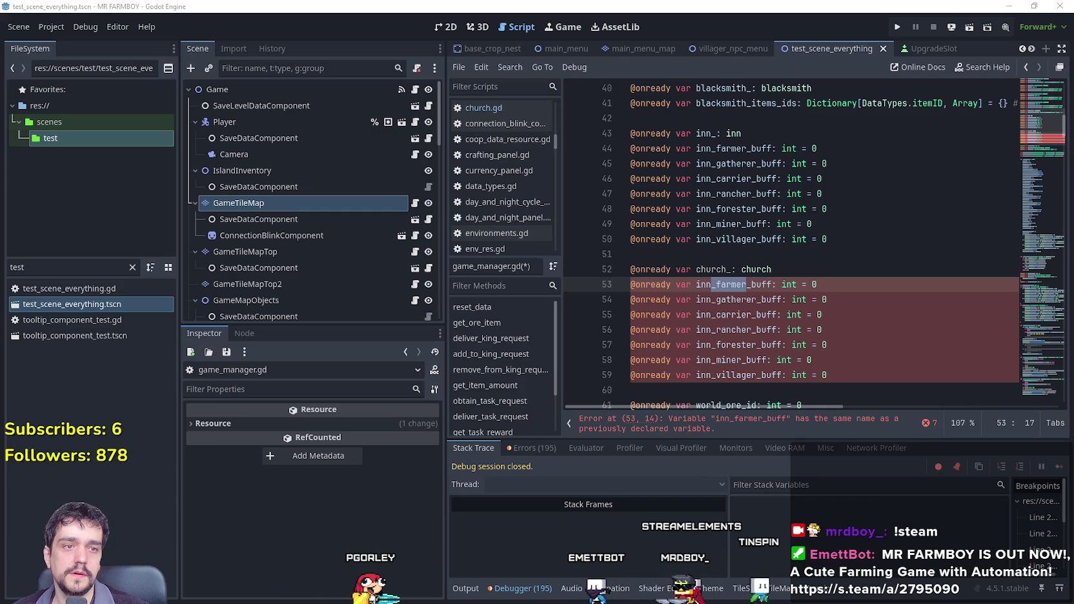
pyautogui.moveTo(1059, 59); pyautogui.dragTo(338, 59)
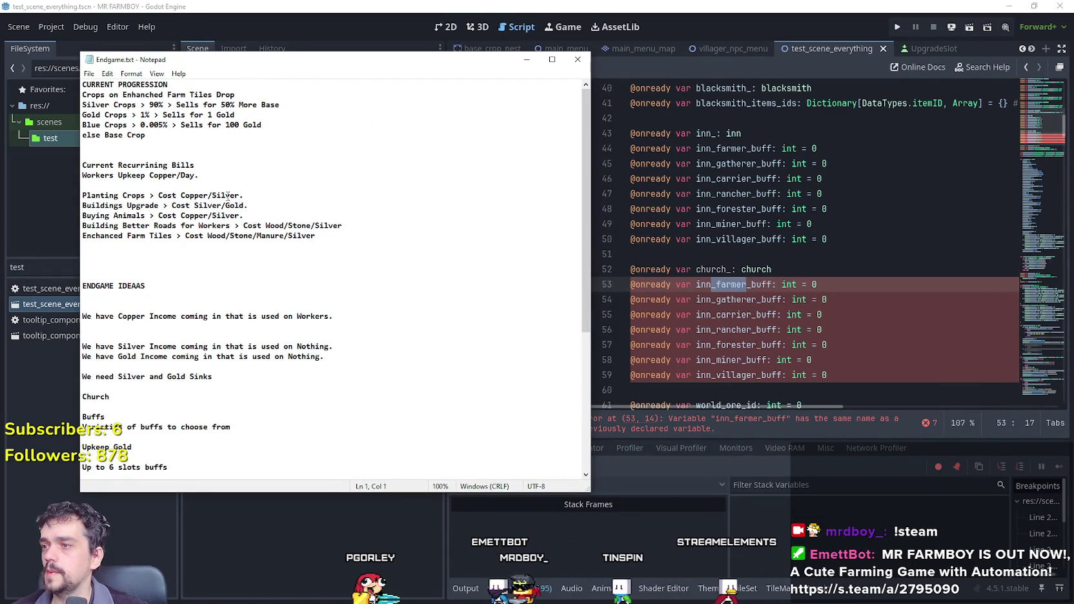
# Rename the copied farmer and gatherer buffs to gold_crops and blue_crops.
pyautogui.scroll(-7, 294, 281)
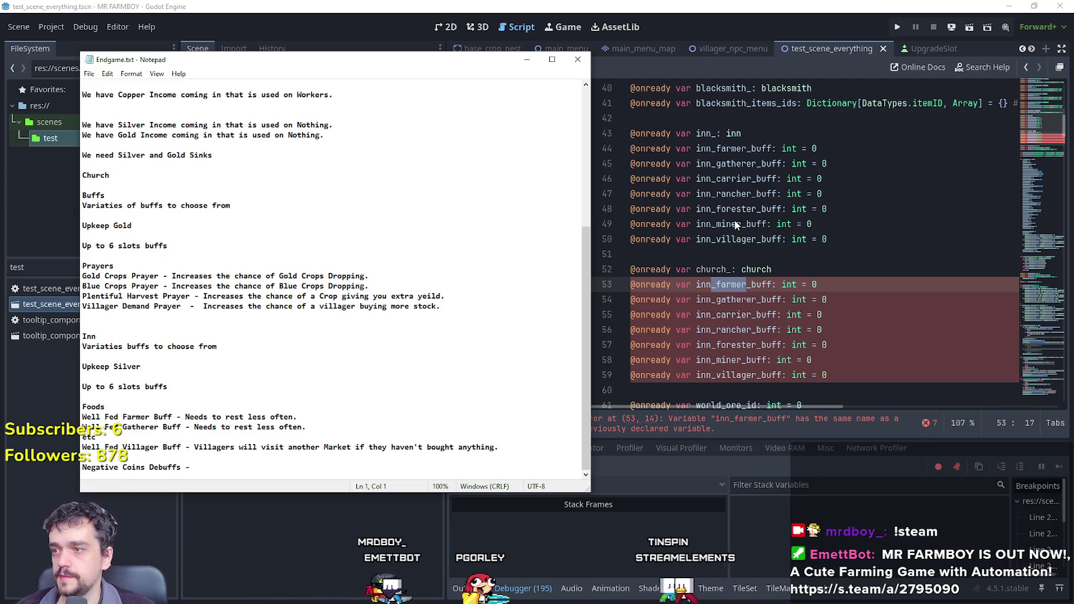
pyautogui.click(767, 276)
pyautogui.moveTo(772, 284); pyautogui.dragTo(696, 280)
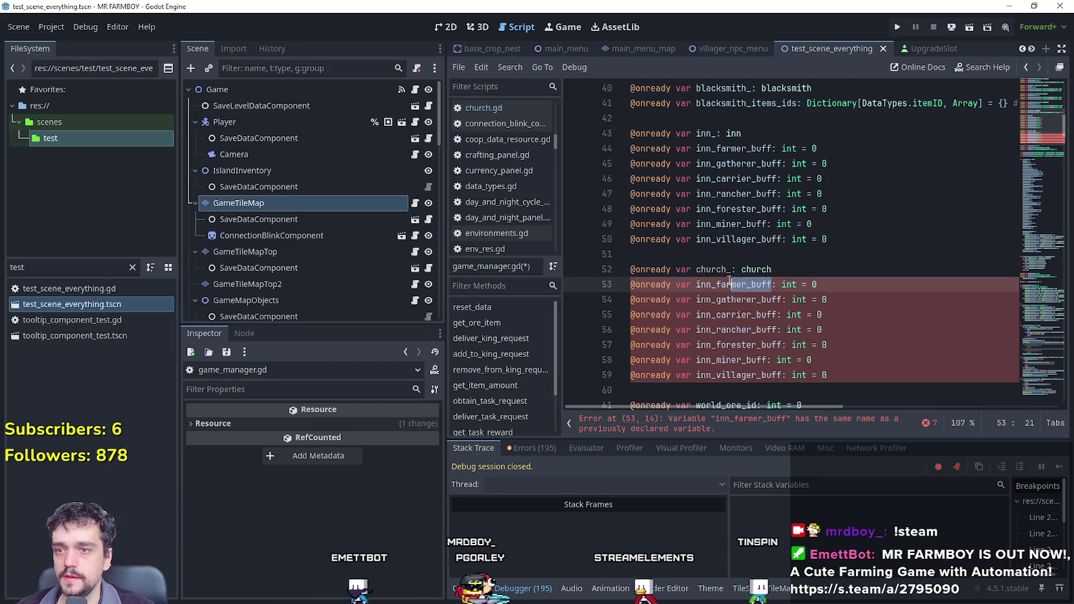
pyautogui.write('gold')
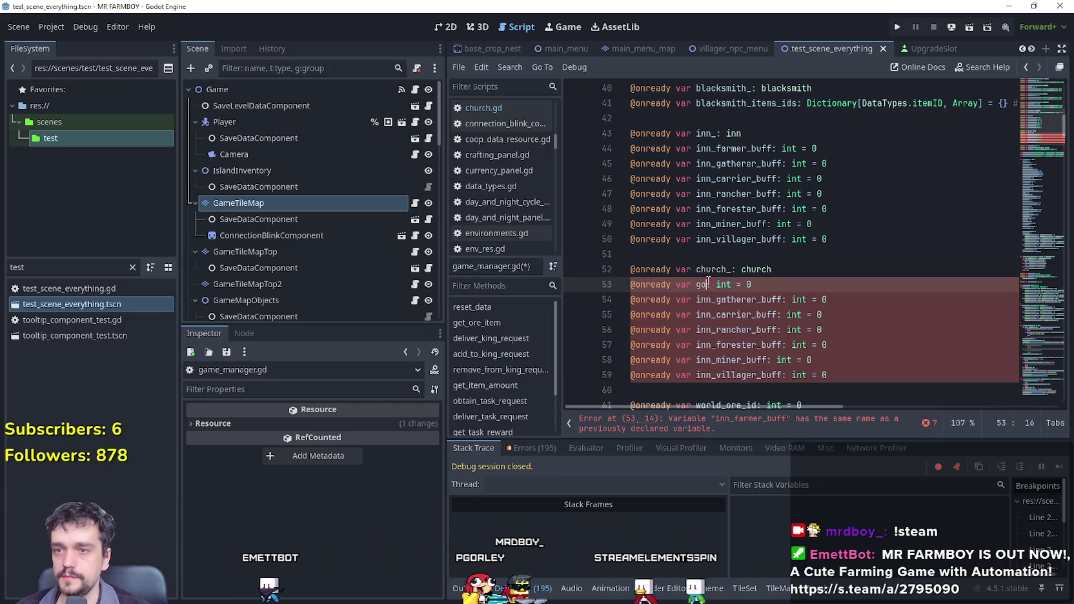
pyautogui.write('_crops_prayer')
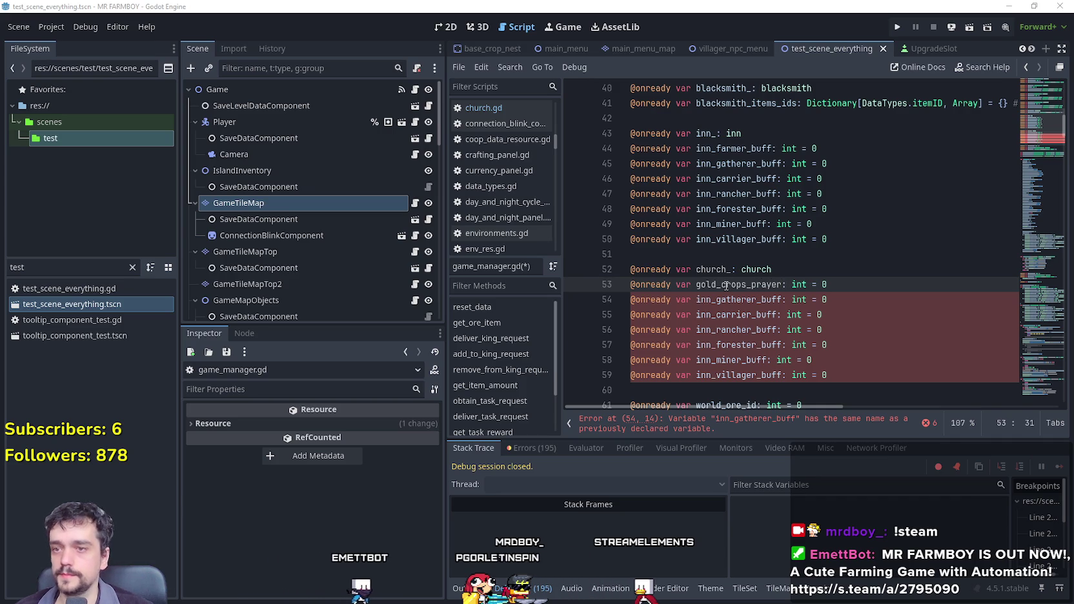
pyautogui.hotkey('alt', 'Tab')
pyautogui.hotkey('alt', 'Tab')
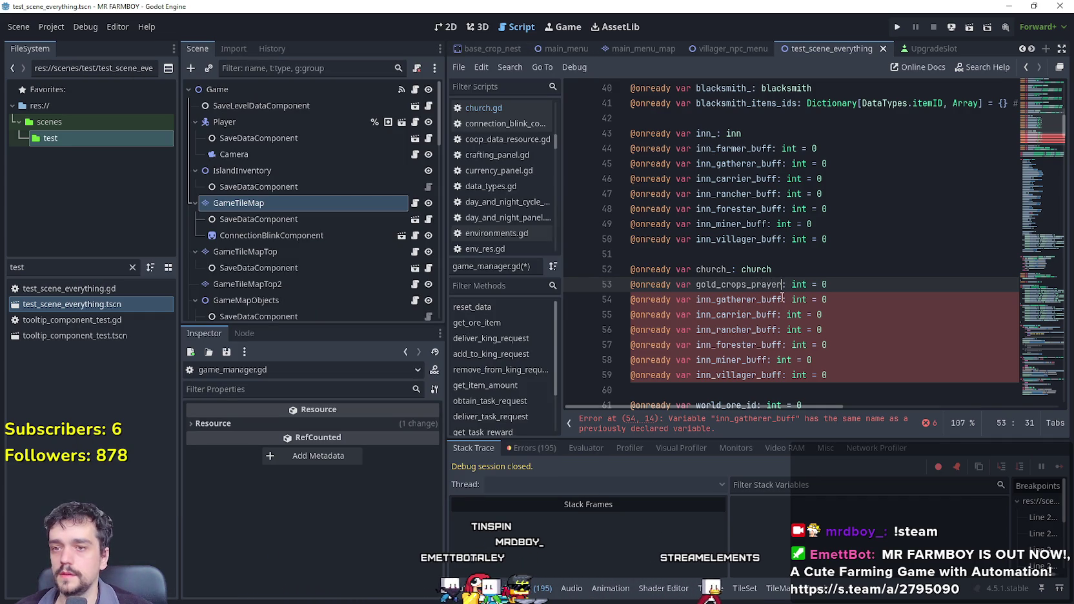
pyautogui.moveTo(782, 299); pyautogui.dragTo(730, 299)
pyautogui.write('blue')
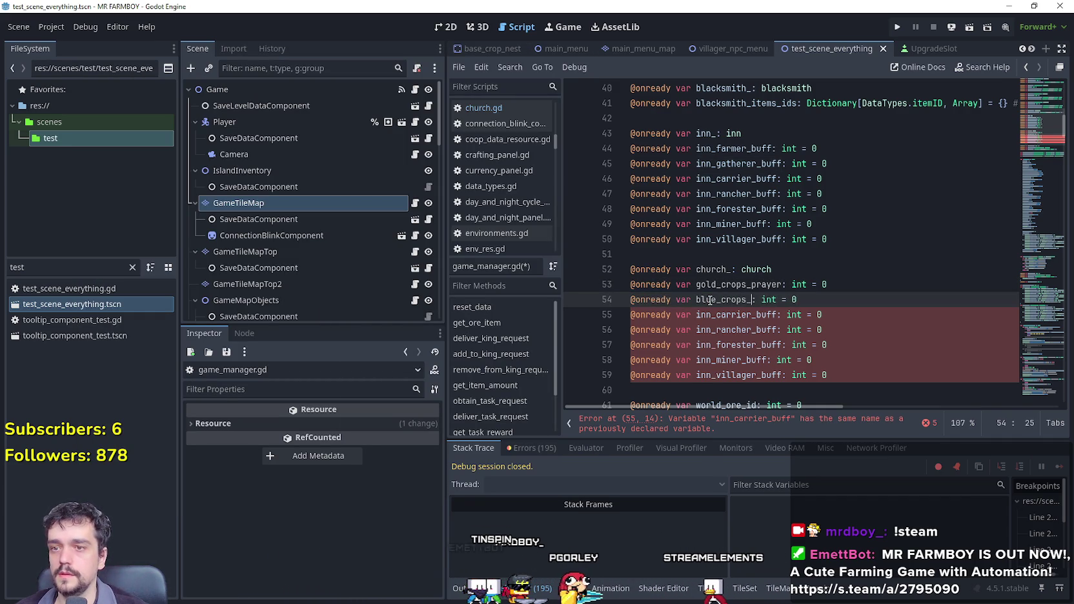
pyautogui.hotkey('alt', 'Tab')
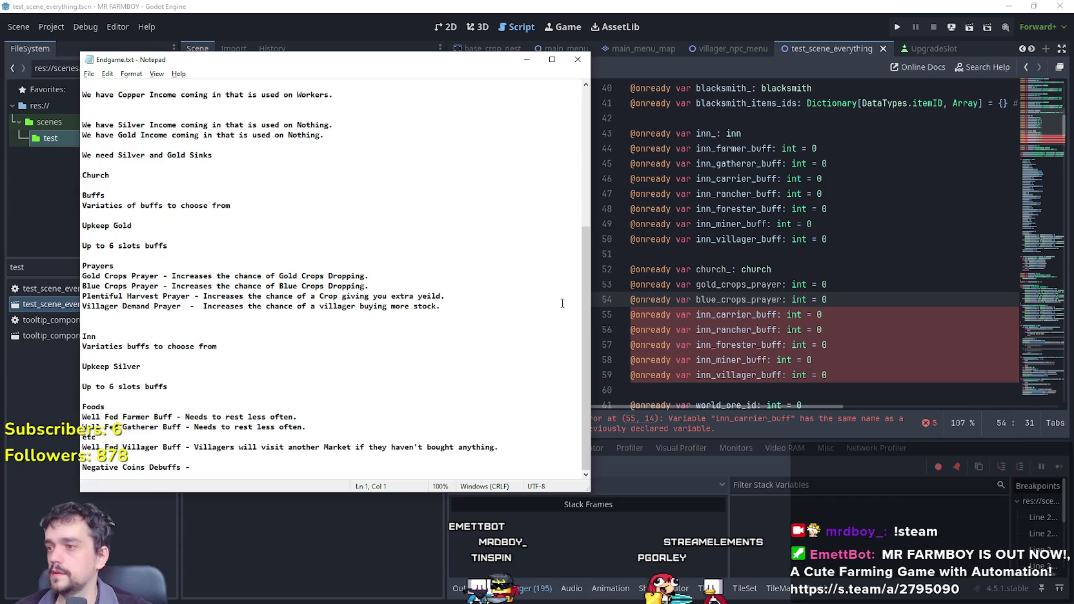
pyautogui.hotkey('alt', 'Tab')
# Rename the carrier and rancher buffs to the harvest prayer and villager variables.
pyautogui.click(784, 316)
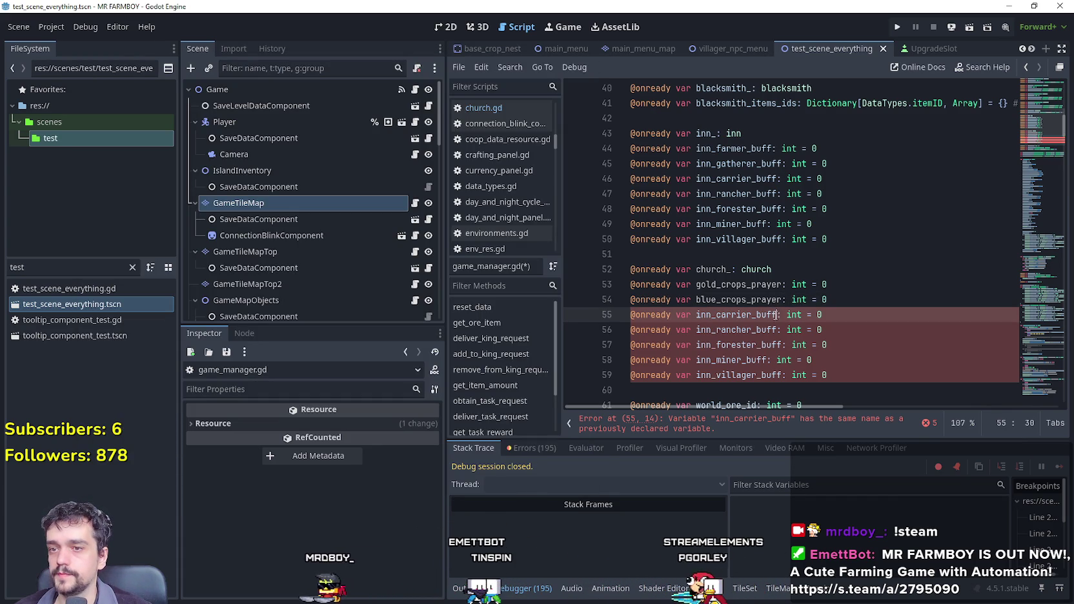
pyautogui.moveTo(703, 310); pyautogui.dragTo(697, 314)
pyautogui.hotkey('alt', 'Tab')
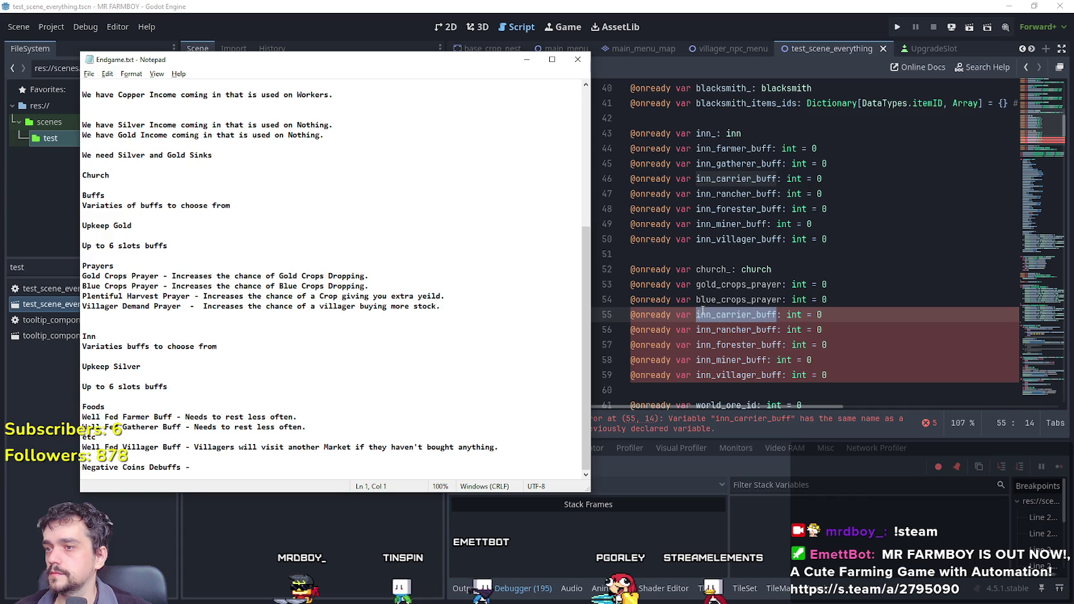
pyautogui.hotkey('alt', 'Tab')
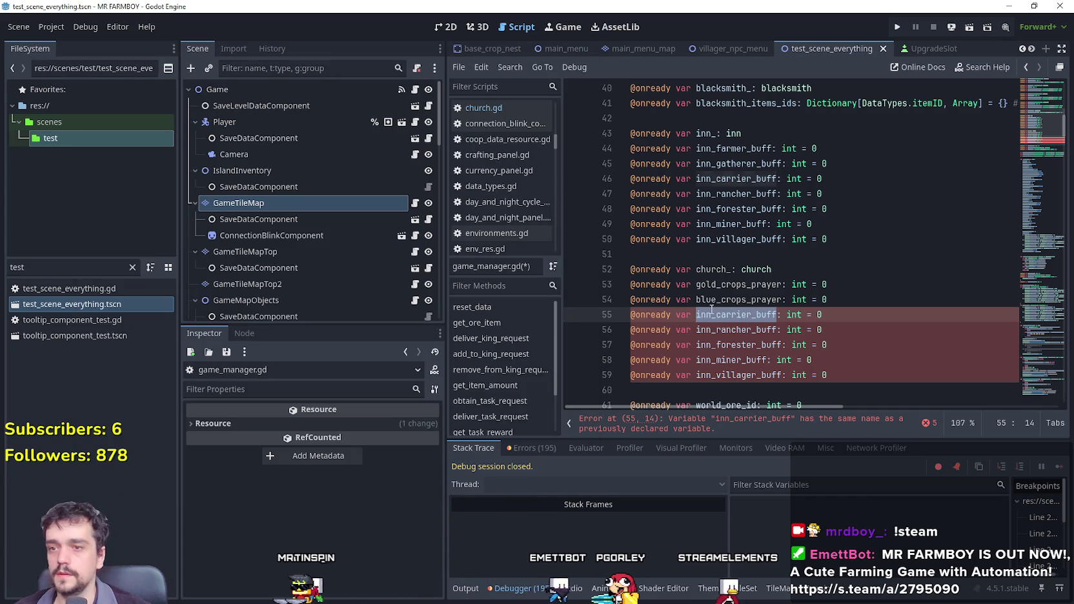
pyautogui.write('harvest_praye')
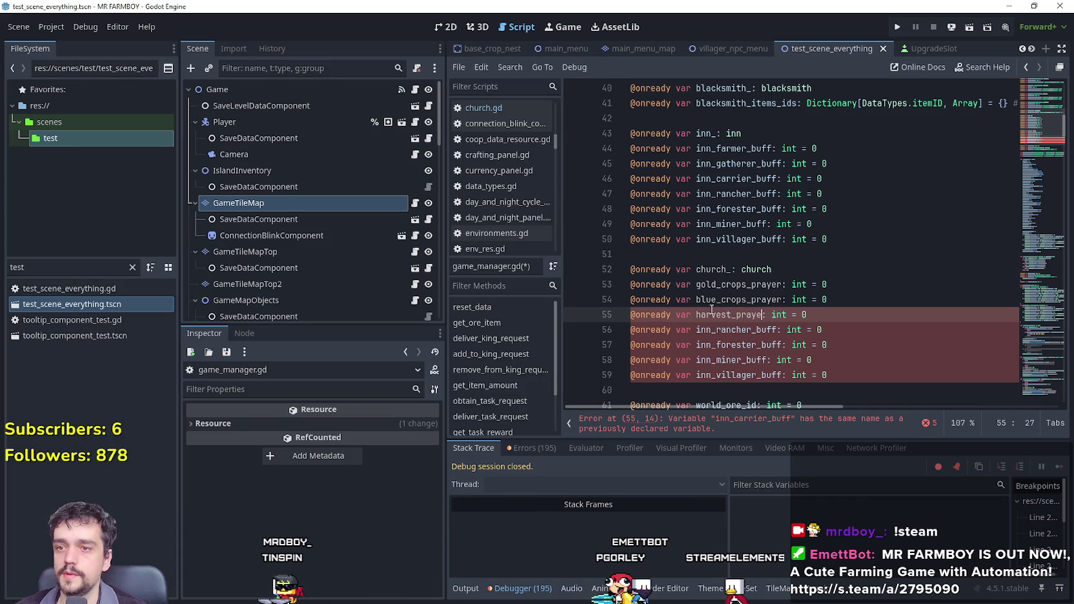
pyautogui.hotkey('alt', 'Tab')
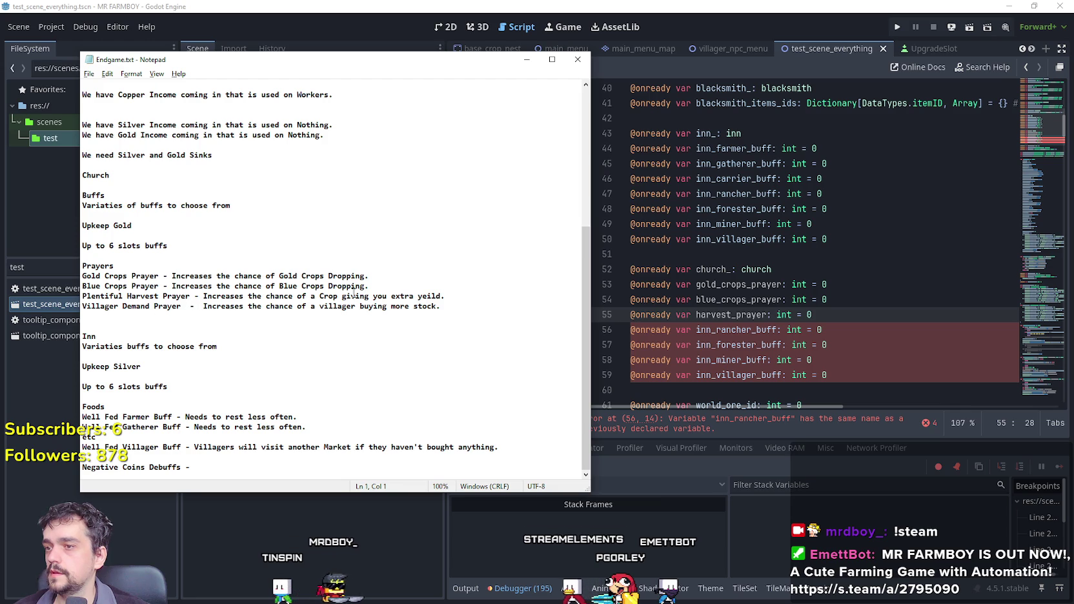
pyautogui.hotkey('alt', 'Tab')
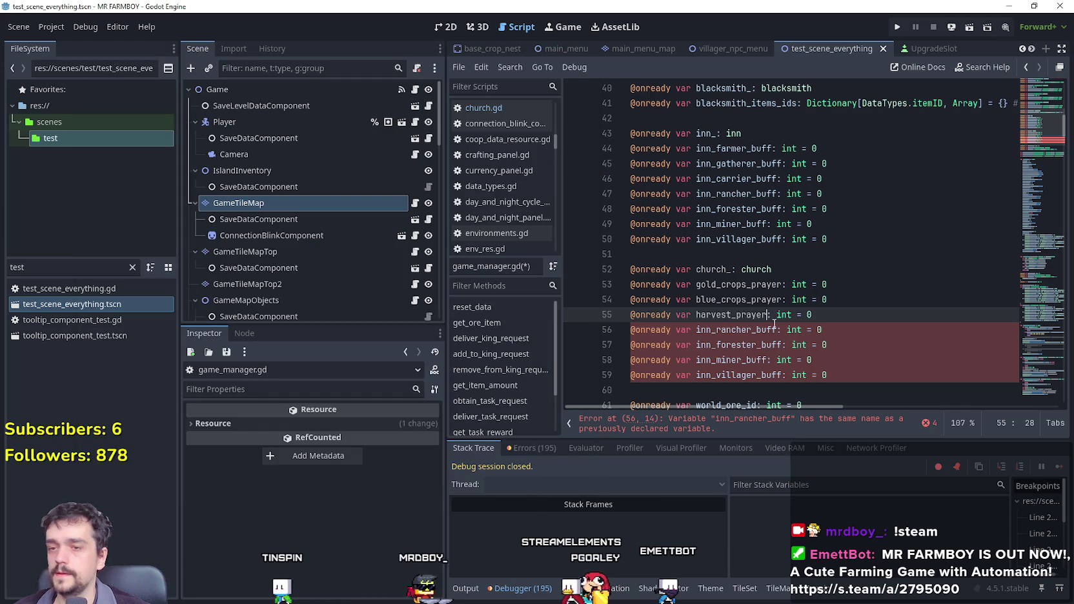
pyautogui.moveTo(777, 330); pyautogui.dragTo(697, 332)
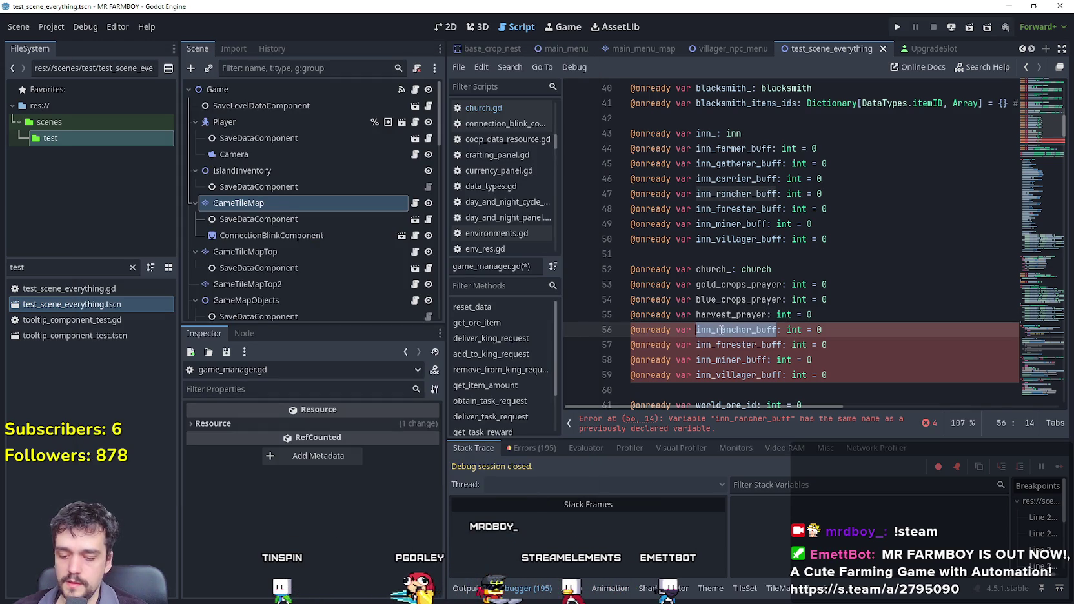
pyautogui.write('villag')
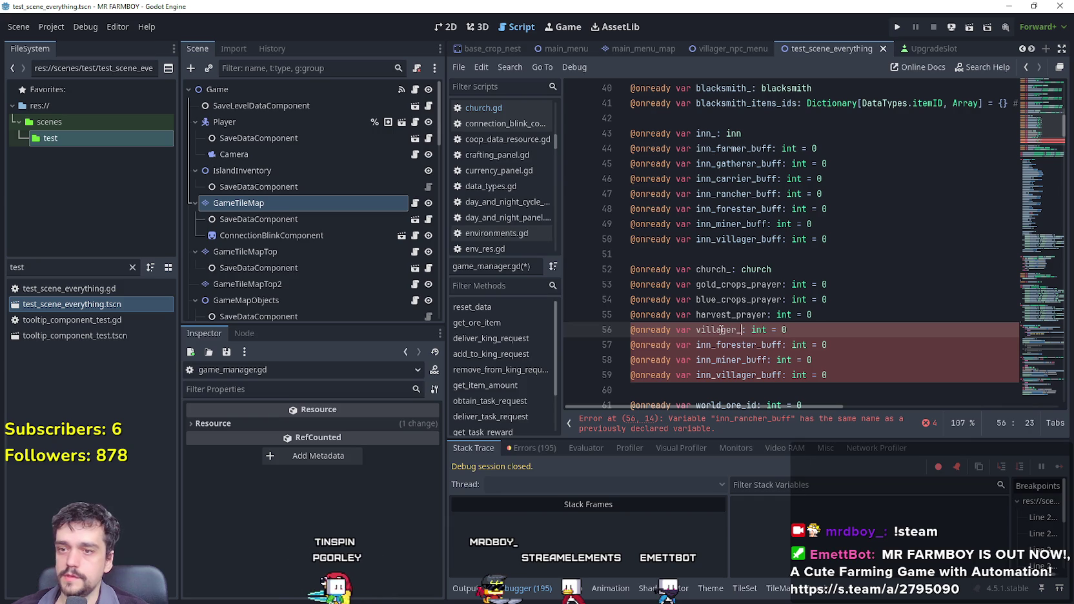
pyautogui.hotkey('alt', 'Tab')
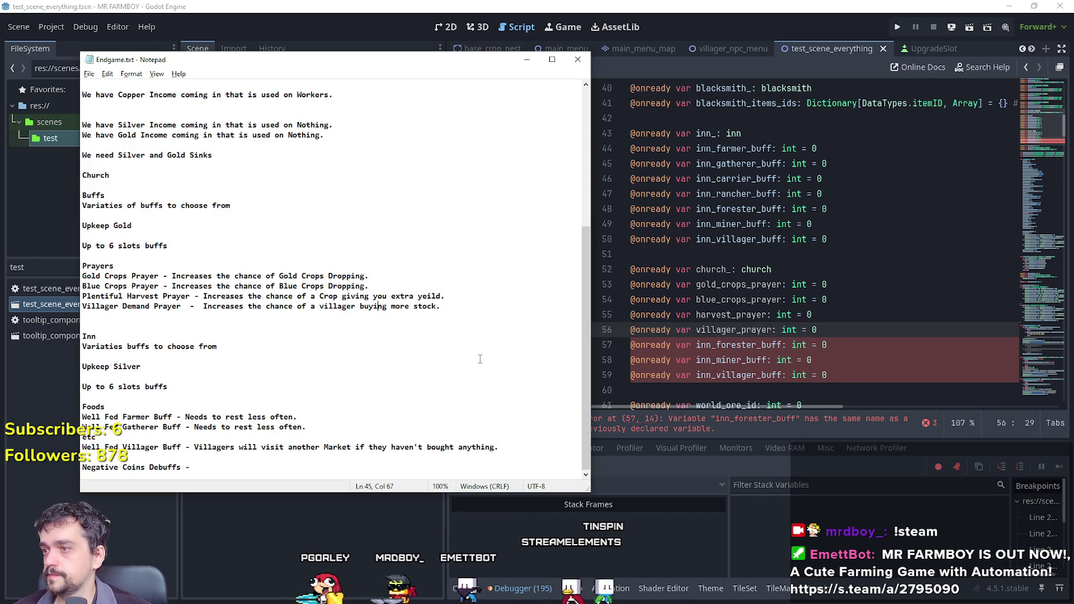
# Delete the duplicate inn buff declarations on lines 57–59 and save.
pyautogui.moveTo(828, 376); pyautogui.dragTo(636, 342)
pyautogui.press('BackSpace')
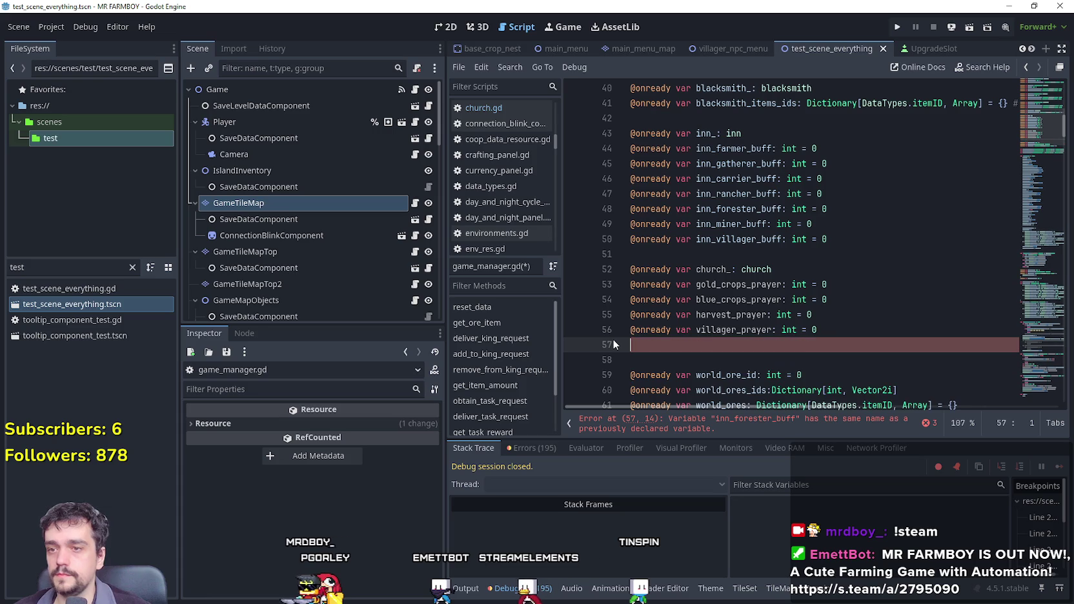
pyautogui.hotkey('ctrl', 's')
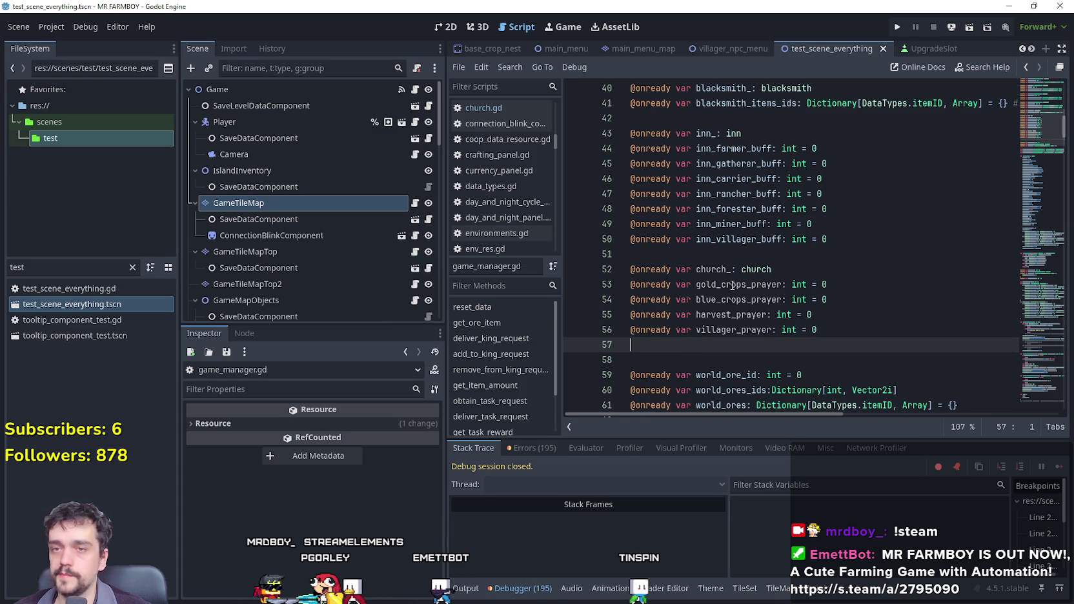
# Run the game, start a new Save 3, and dismiss the king's intro.
pyautogui.click(900, 26)
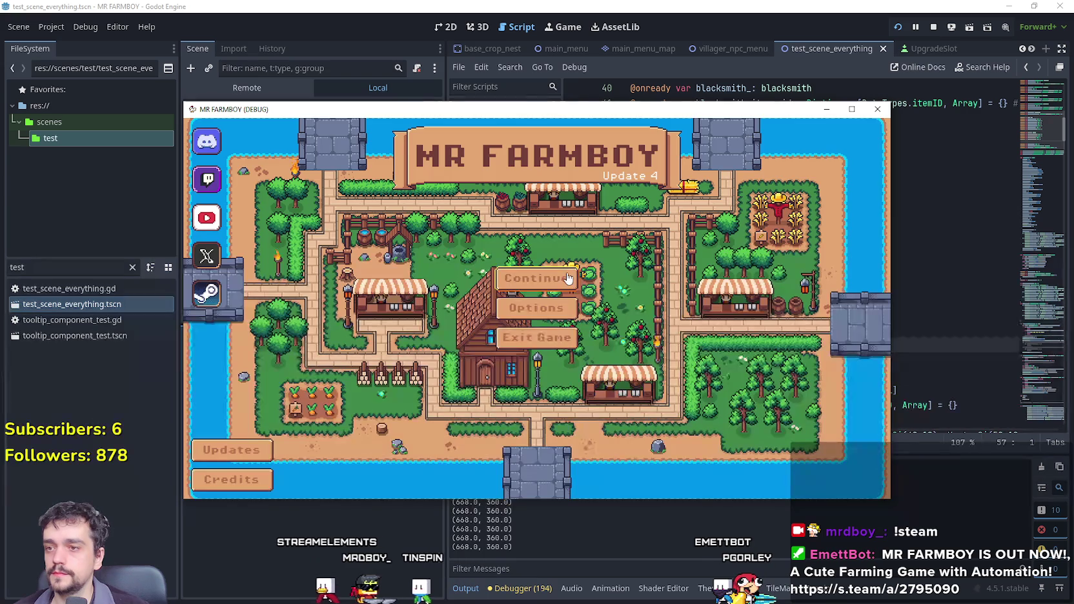
pyautogui.click(548, 278)
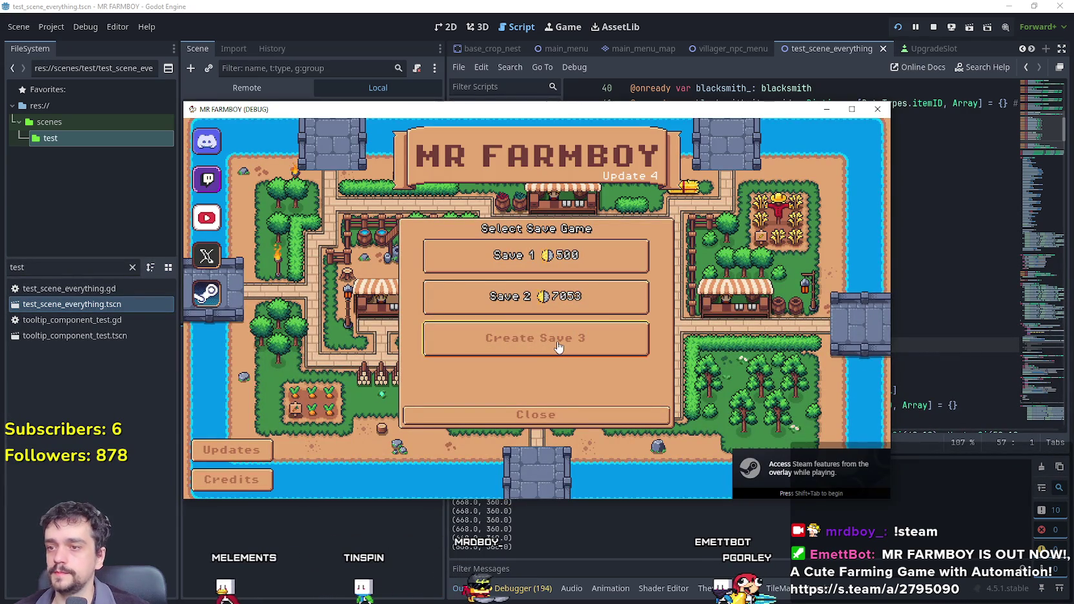
pyautogui.click(497, 345)
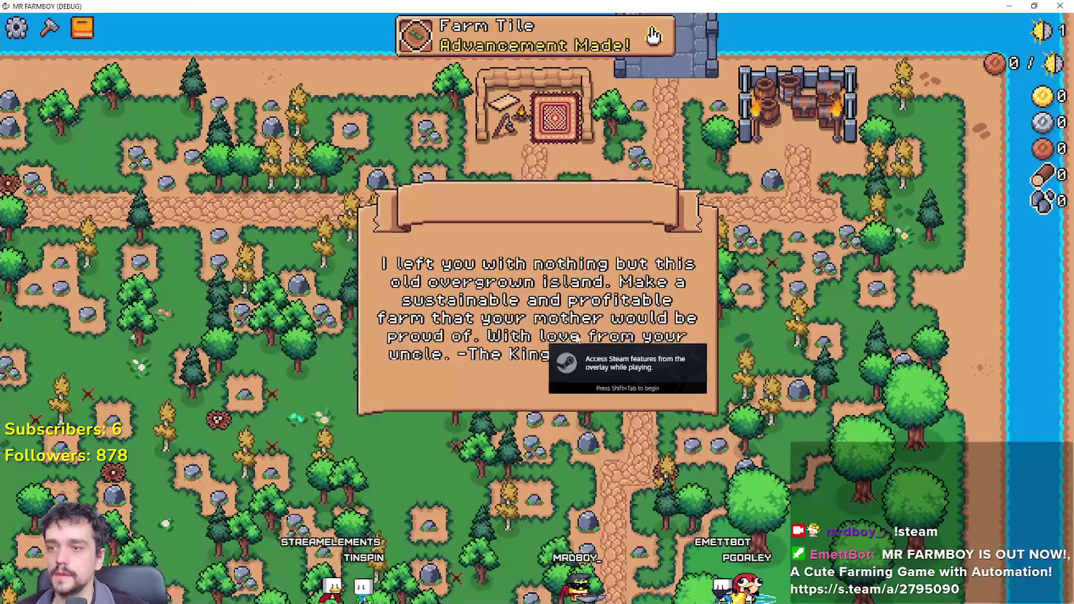
pyautogui.click(542, 348)
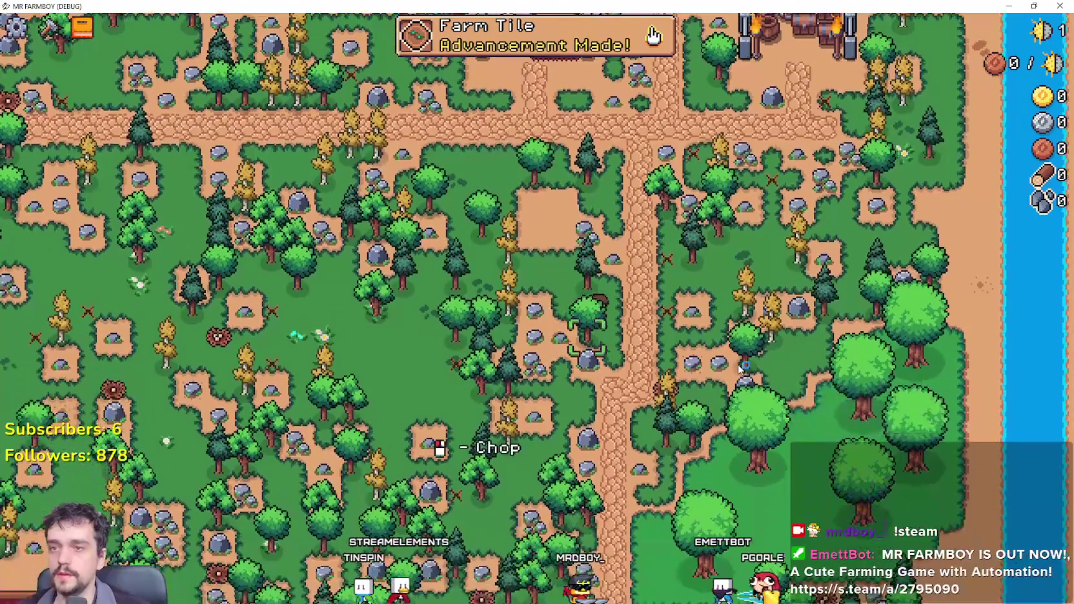
# Walk the player down the road to the church.
pyautogui.press('d')
pyautogui.press('s')
pyautogui.press('a')
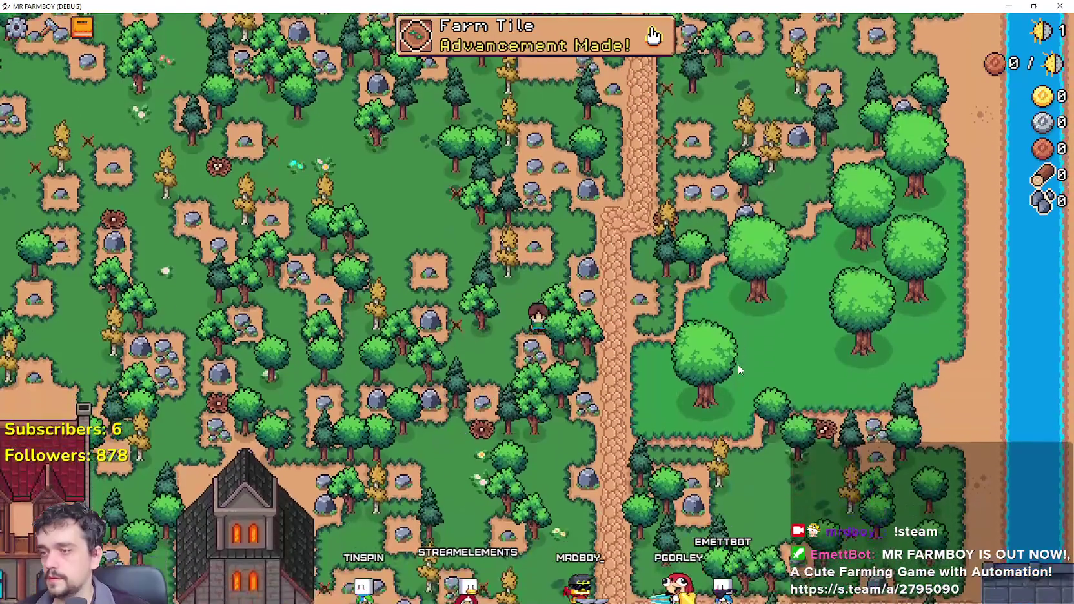
pyautogui.press('s')
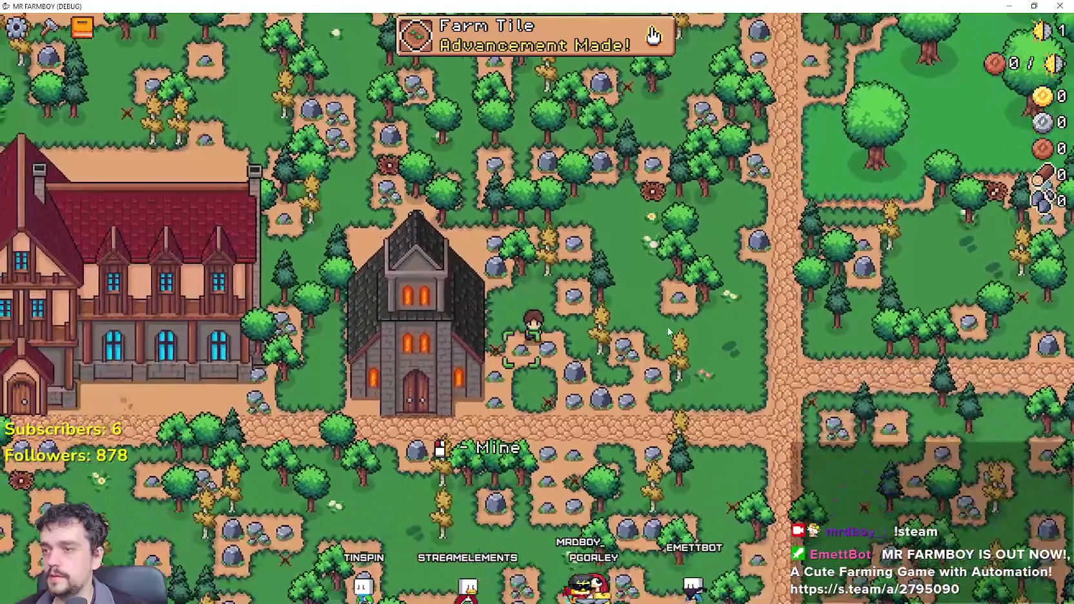
pyautogui.scroll(5, 669, 332)
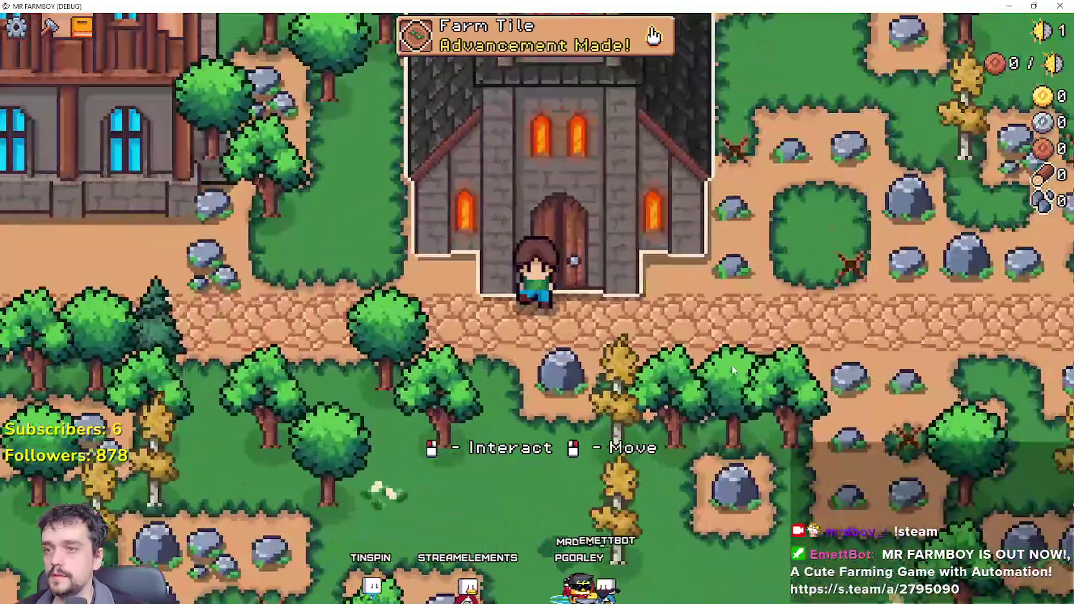
pyautogui.press('d')
pyautogui.press('w')
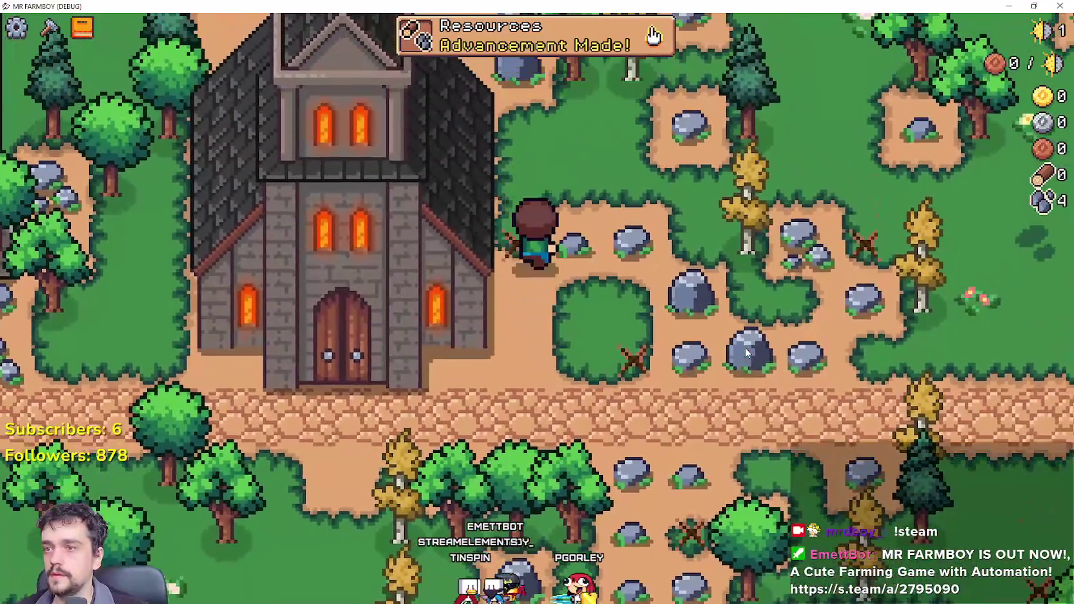
# Open the crafting panel and pick the Road Tile.
pyautogui.press('s')
pyautogui.click(49, 27)
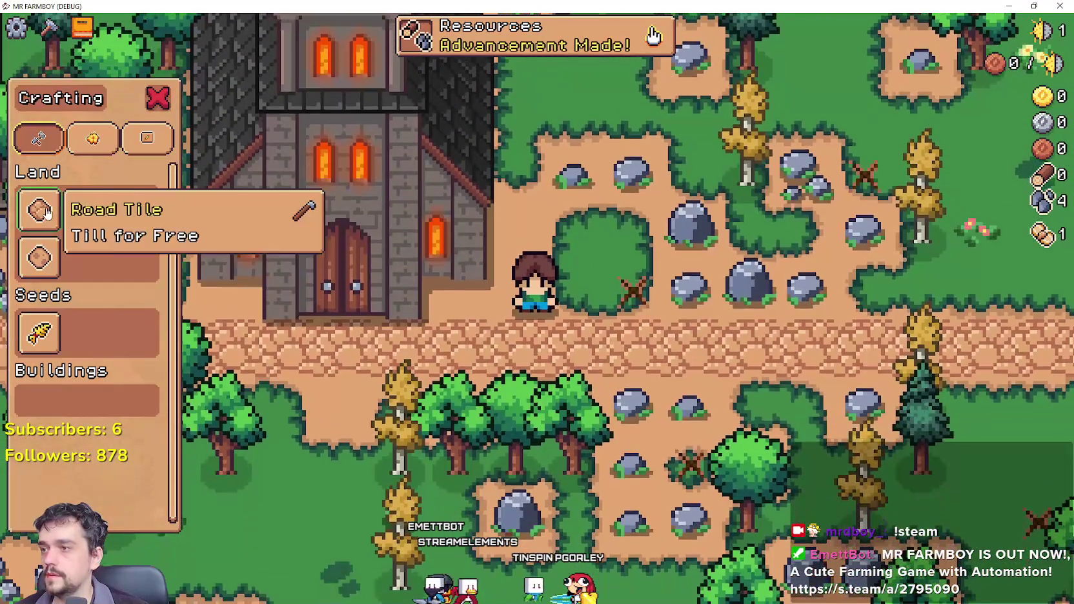
pyautogui.click(47, 213)
# Walk around the church to inspect it in-game, then return to the editor.
pyautogui.press('s')
pyautogui.press('a')
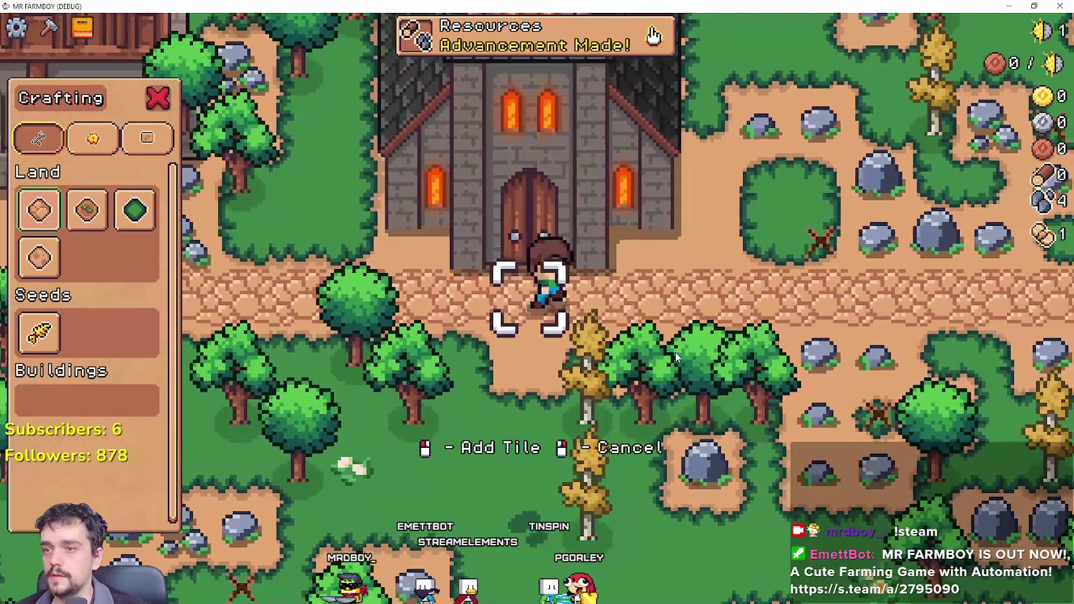
pyautogui.press('d')
pyautogui.press('w')
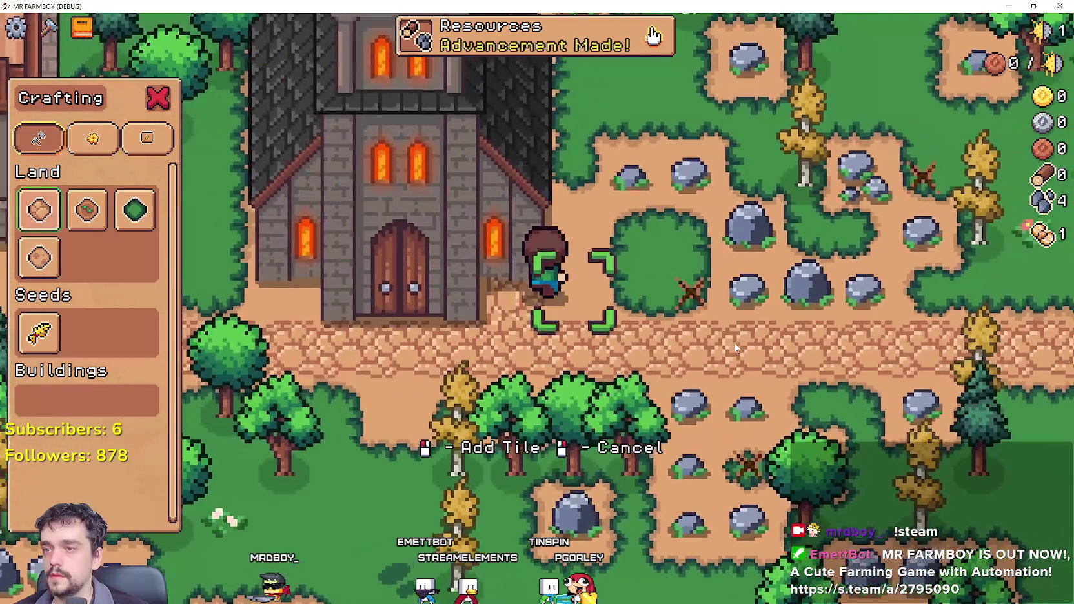
pyautogui.press('w')
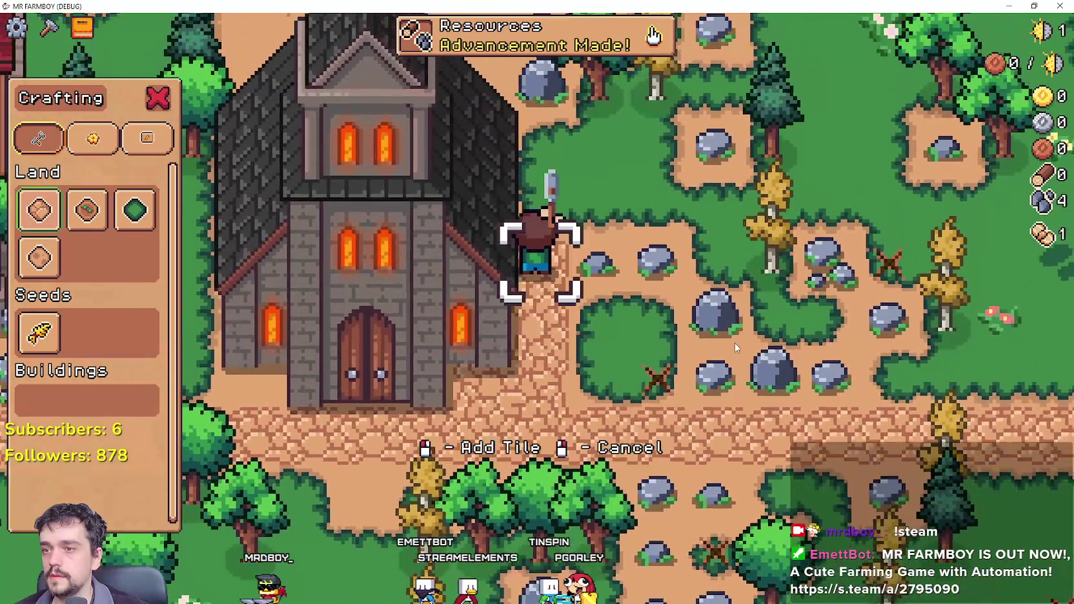
pyautogui.press('s')
pyautogui.press('a')
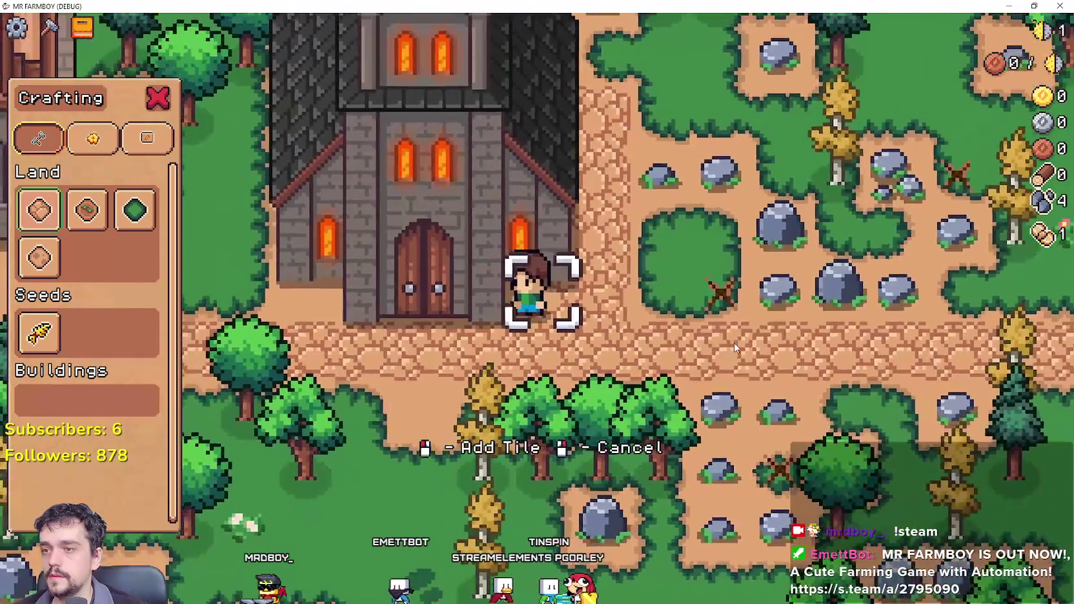
pyautogui.press('s')
pyautogui.press('a')
pyautogui.press('w')
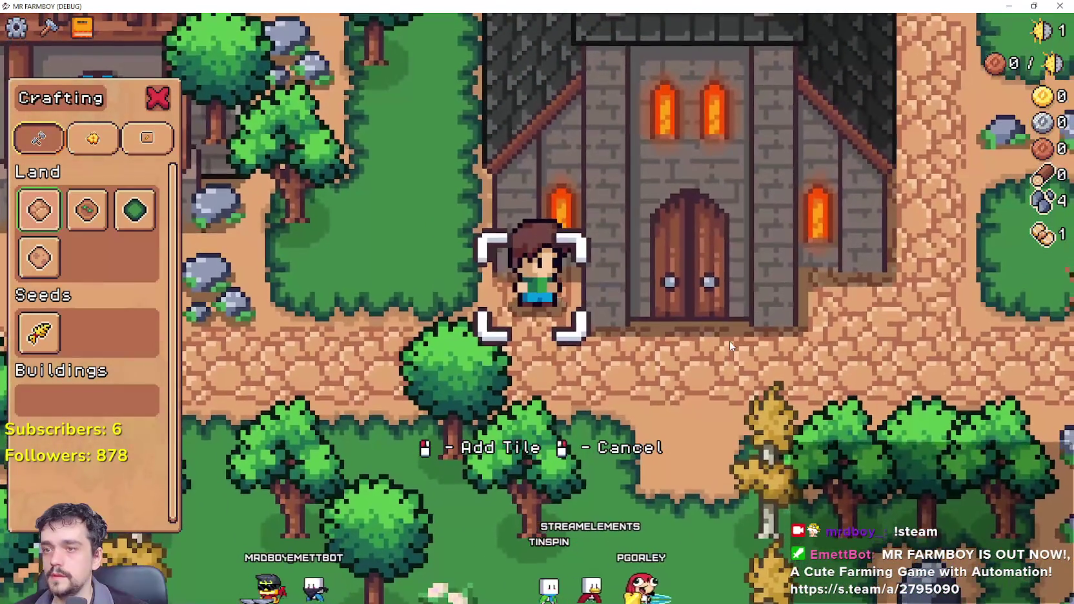
pyautogui.hotkey('alt', 'Tab')
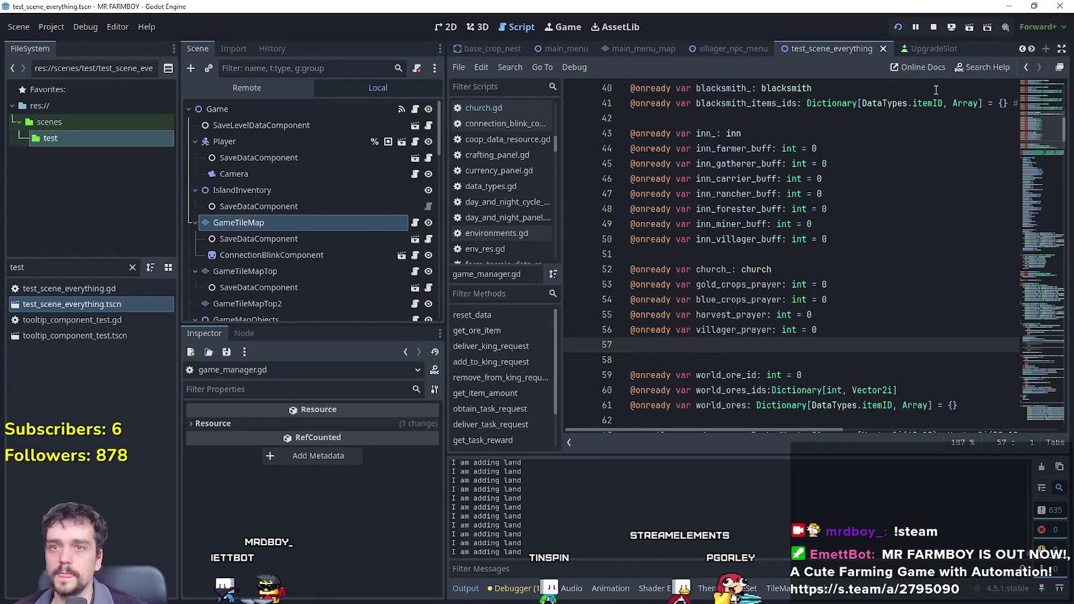
# Open Church.tscn in the 2D view and select its Sprite2D node.
pyautogui.write('church')
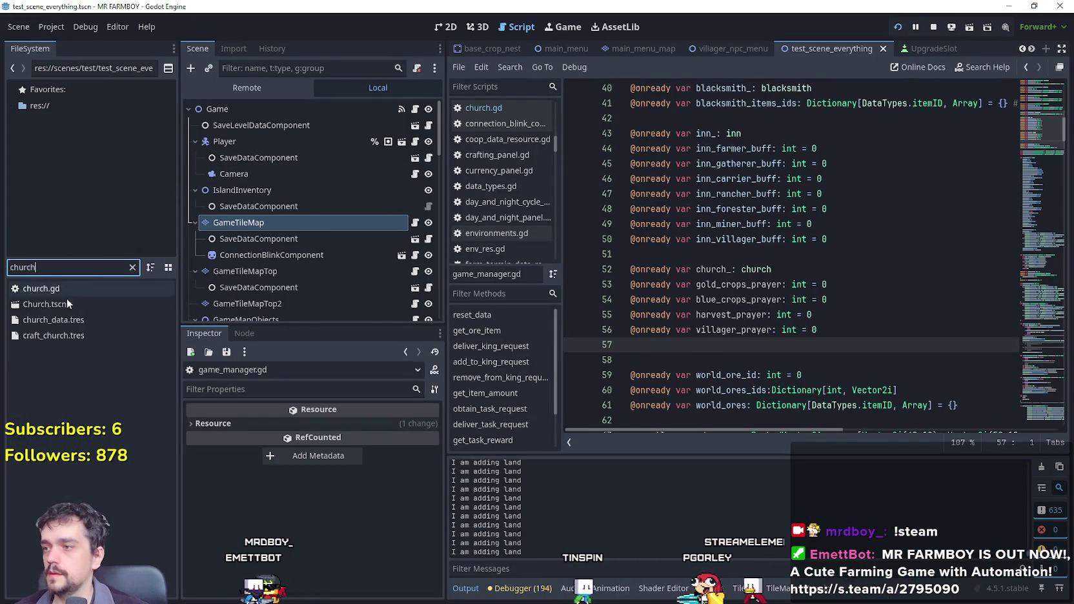
pyautogui.doubleClick(73, 305)
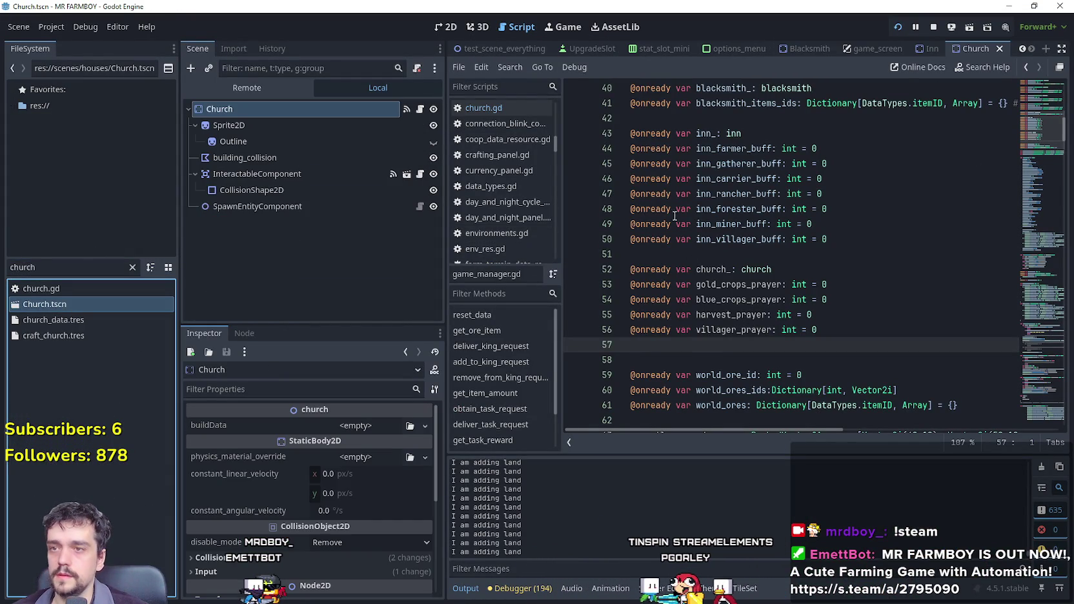
pyautogui.click(454, 31)
pyautogui.scroll(5, 804, 283)
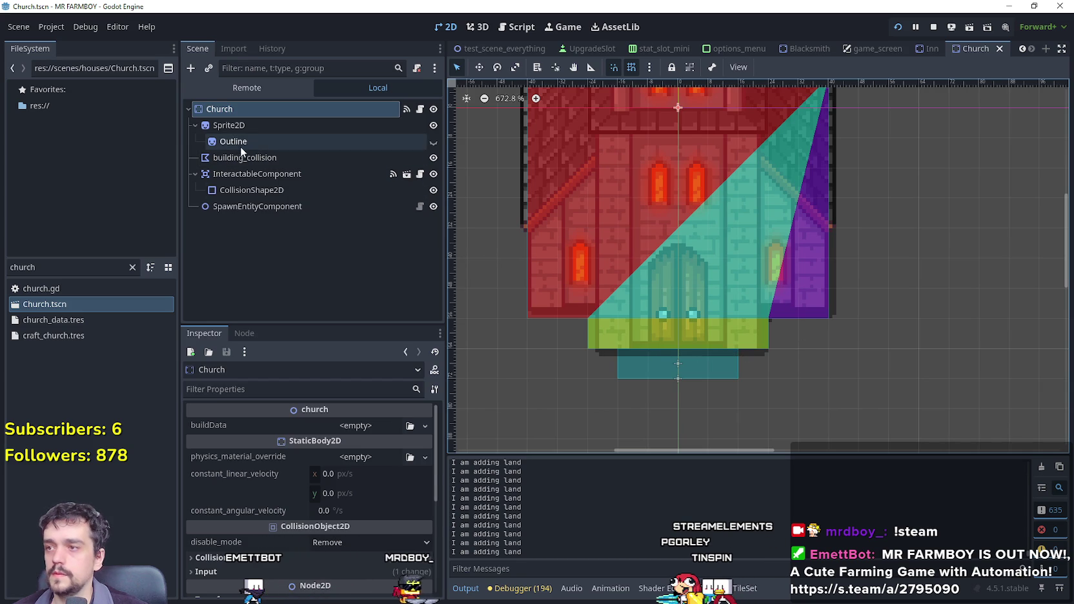
pyautogui.click(274, 128)
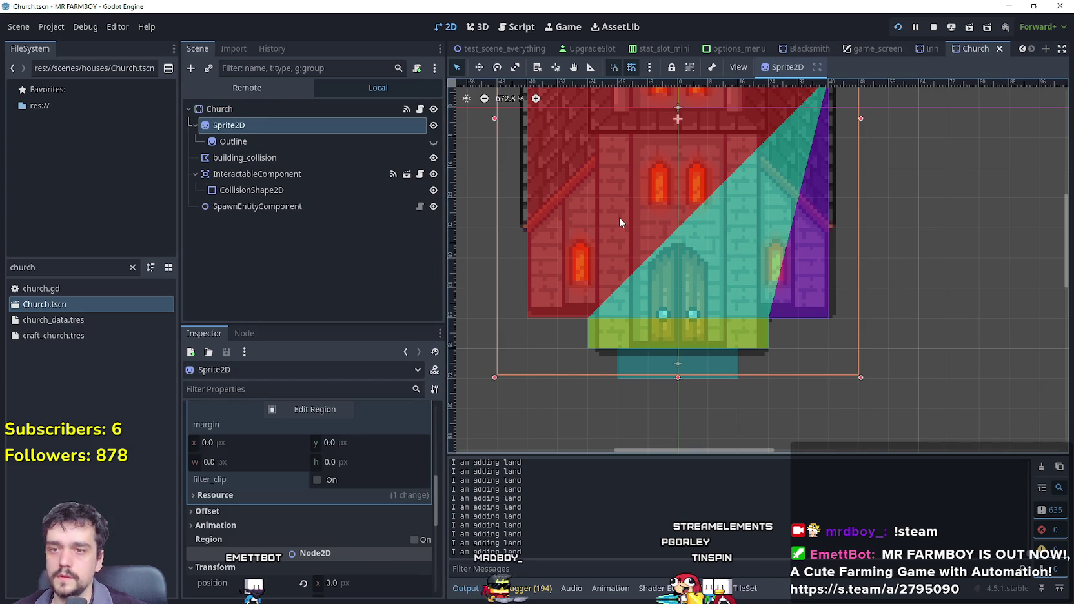
# Nudge the church sprite to position (0, -2), save the scene, and rerun the game.
pyautogui.press('Up')
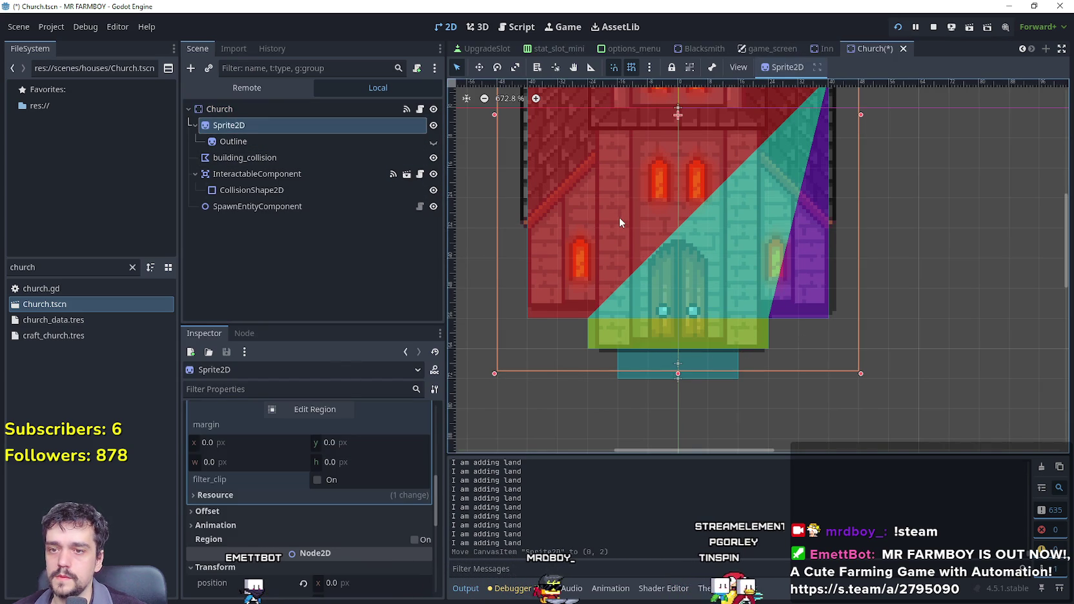
pyautogui.press('Up')
pyautogui.press('Up')
pyautogui.press('Up')
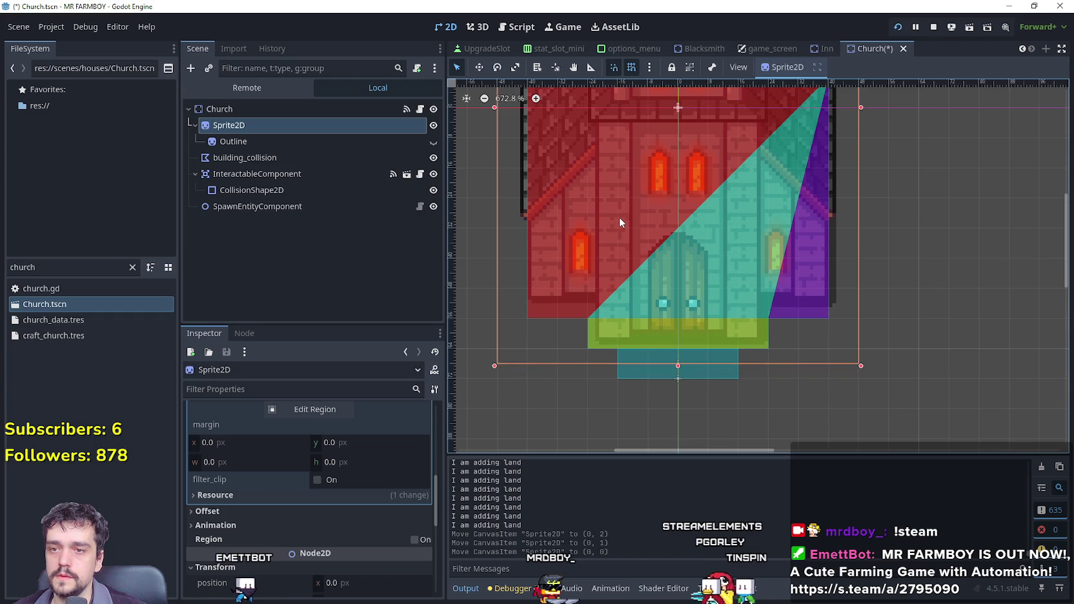
pyautogui.press('Down')
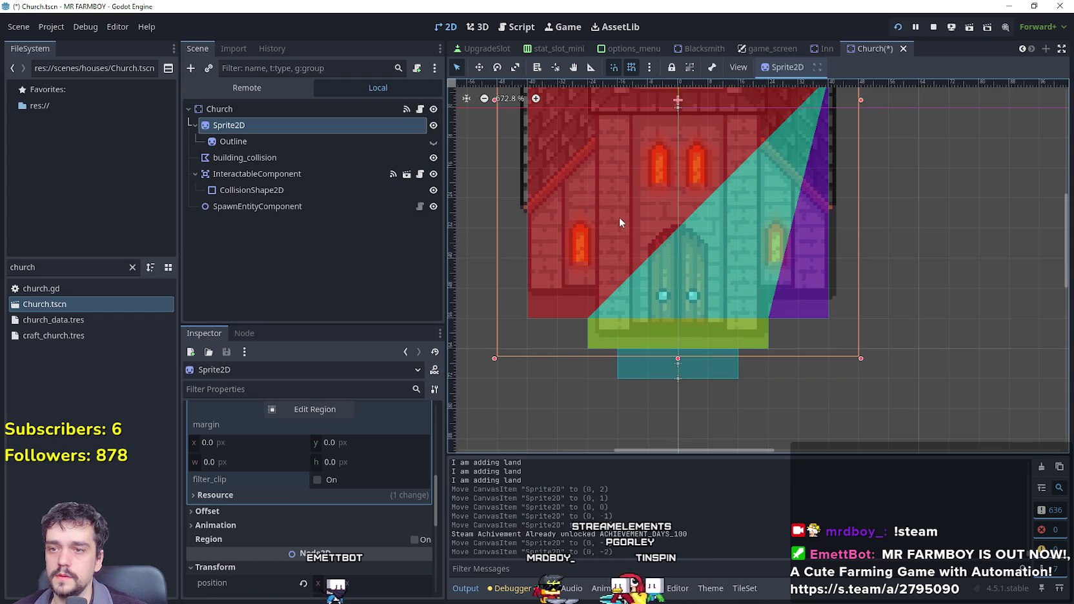
pyautogui.hotkey('ctrl', 's')
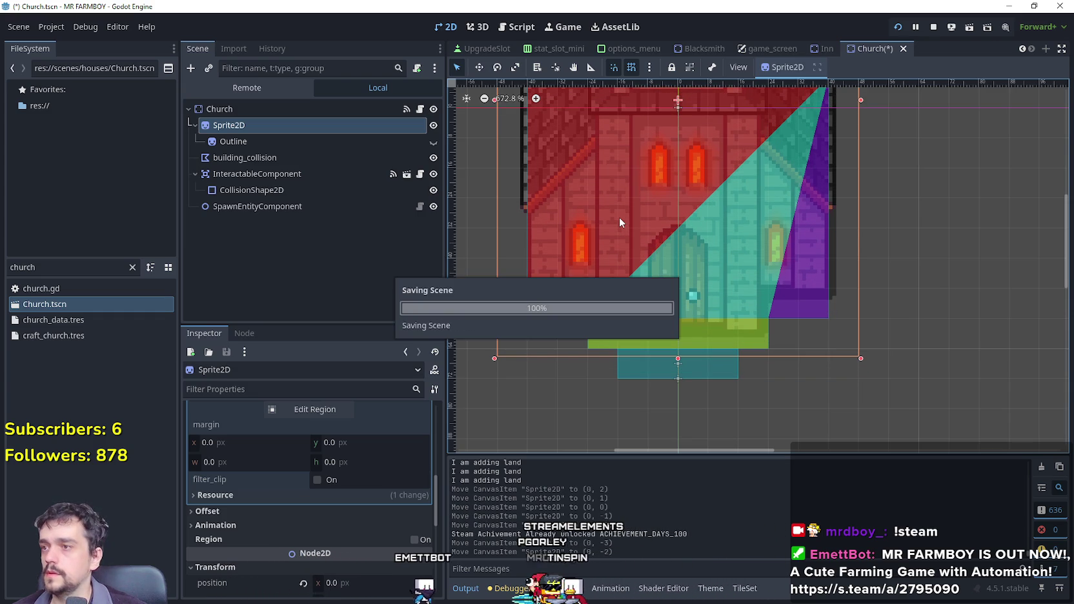
pyautogui.press('F5')
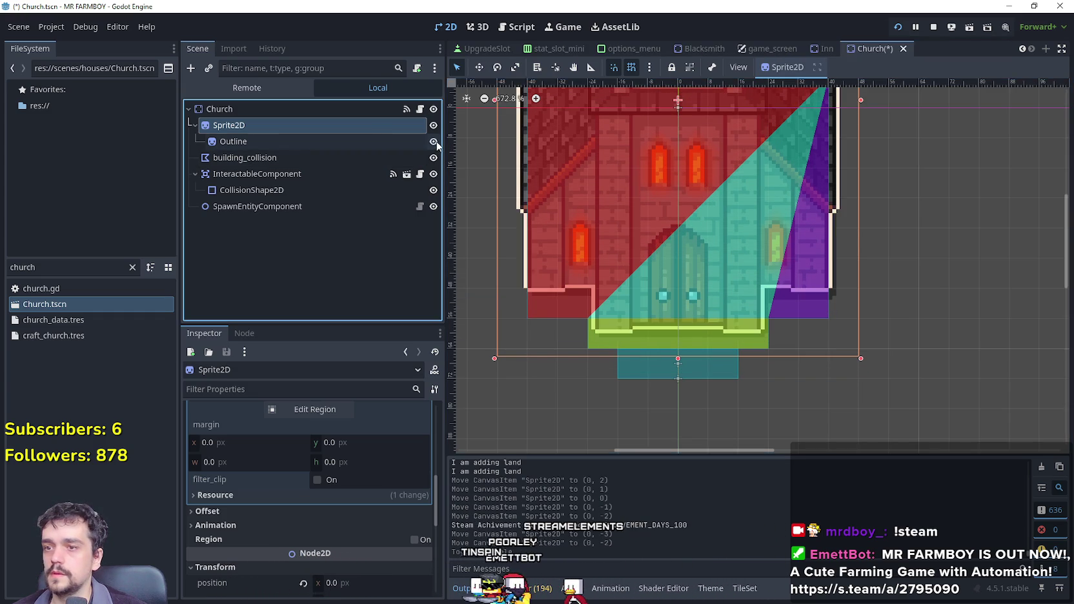
# Walk the farmer around the church's right side, left past it and back to the door.
pyautogui.press('d')
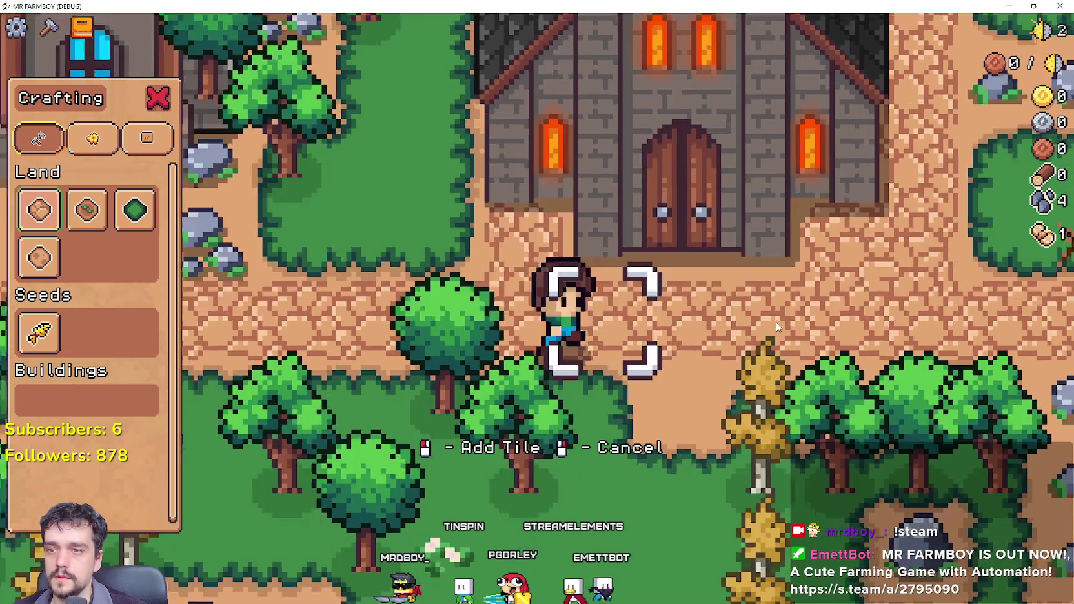
pyautogui.press('w')
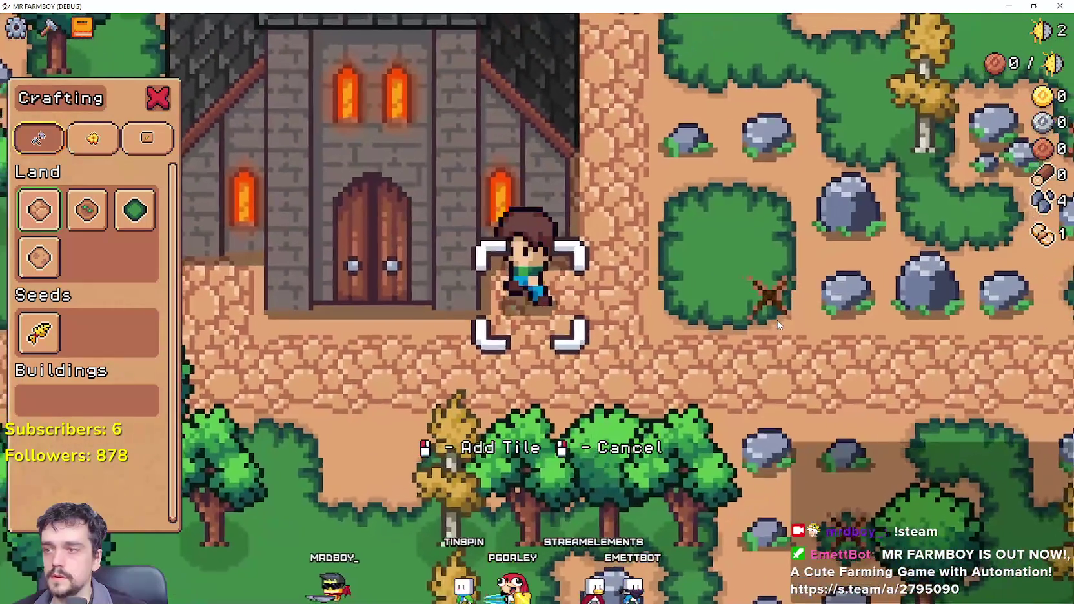
pyautogui.press('a')
pyautogui.press('d')
pyautogui.press('s')
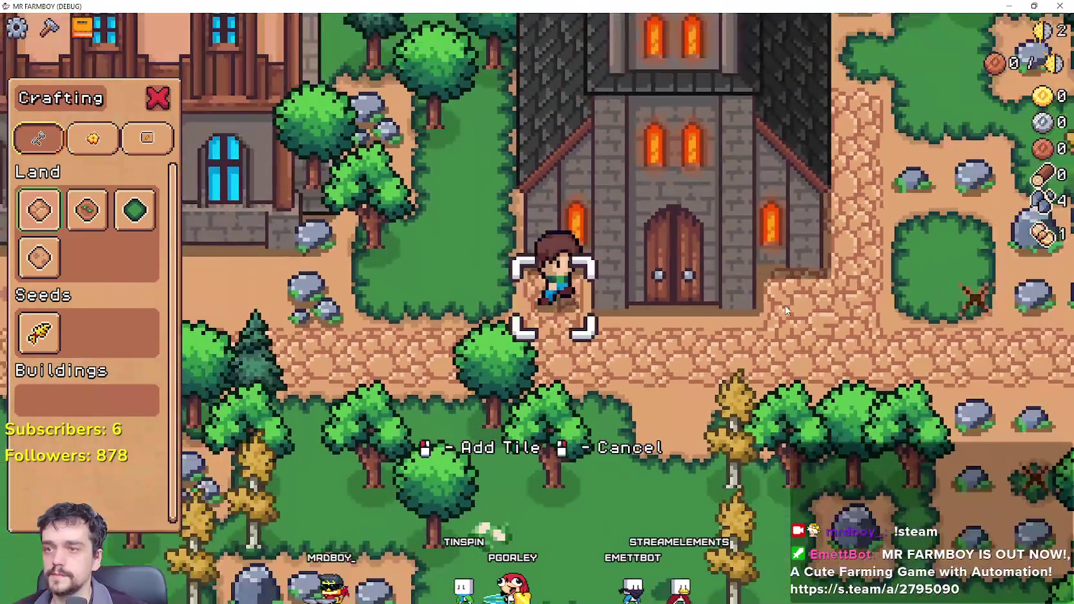
pyautogui.press('d')
pyautogui.press('w')
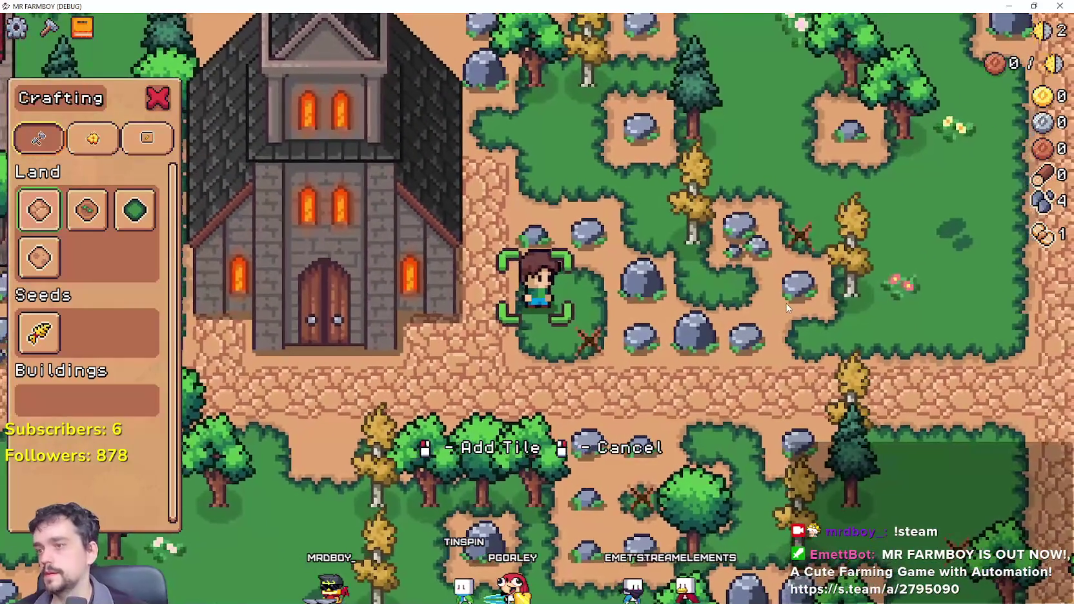
pyautogui.press('s')
pyautogui.press('a')
pyautogui.scroll(3, 785, 307)
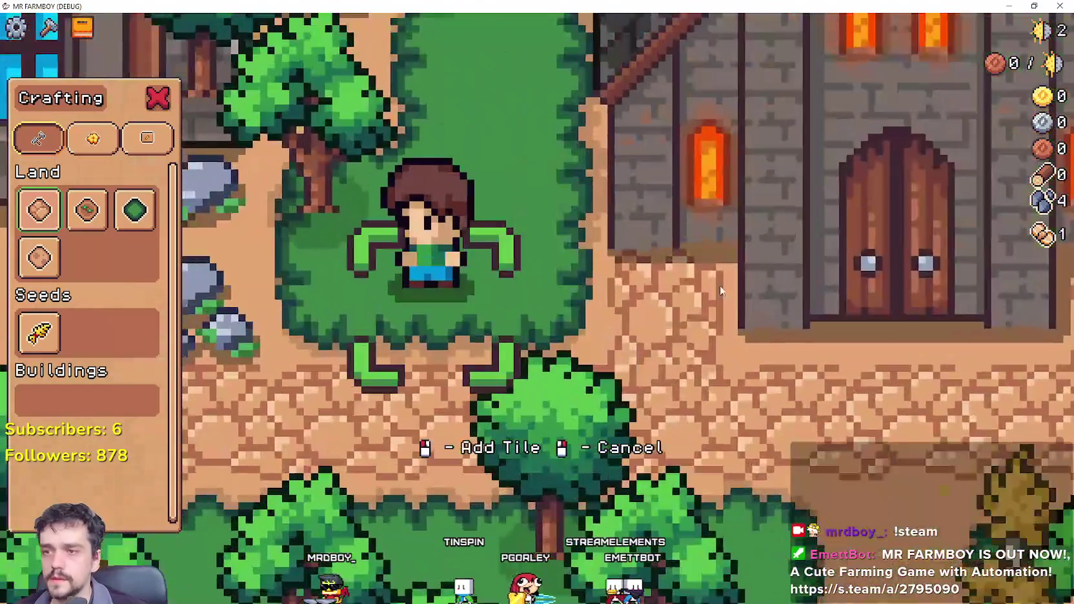
pyautogui.press('d')
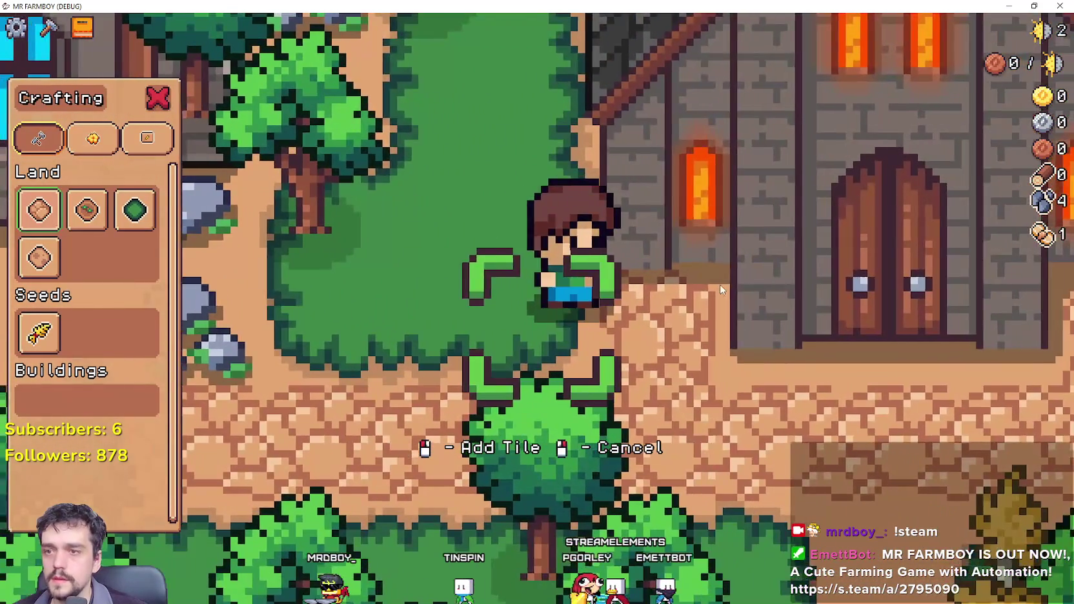
pyautogui.press('w')
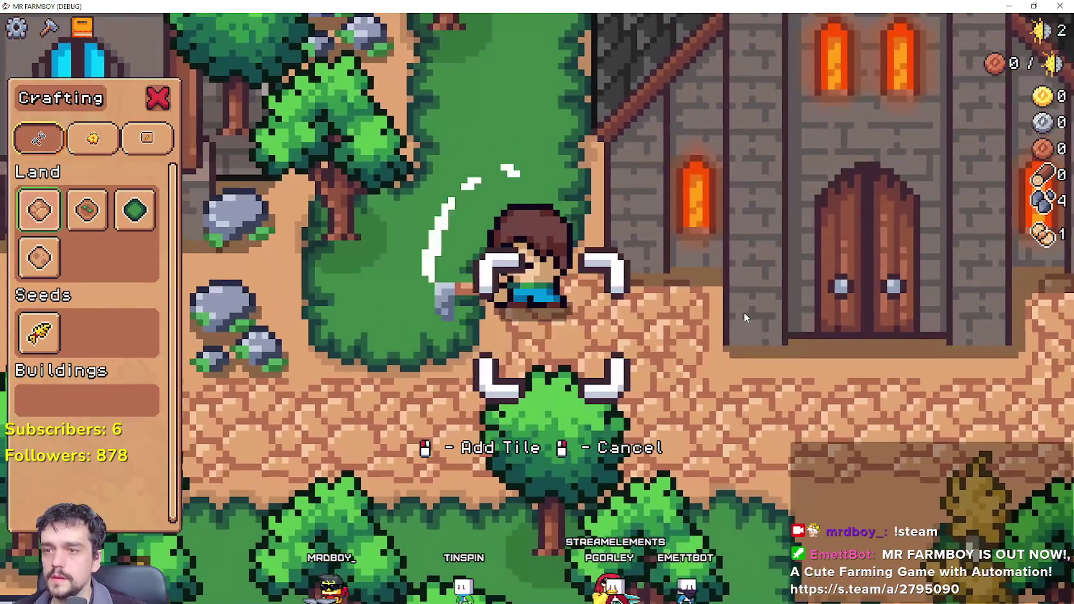
# Chop the tree beside the path for 1 wood, then walk back and forth along the church front.
pyautogui.press('w')
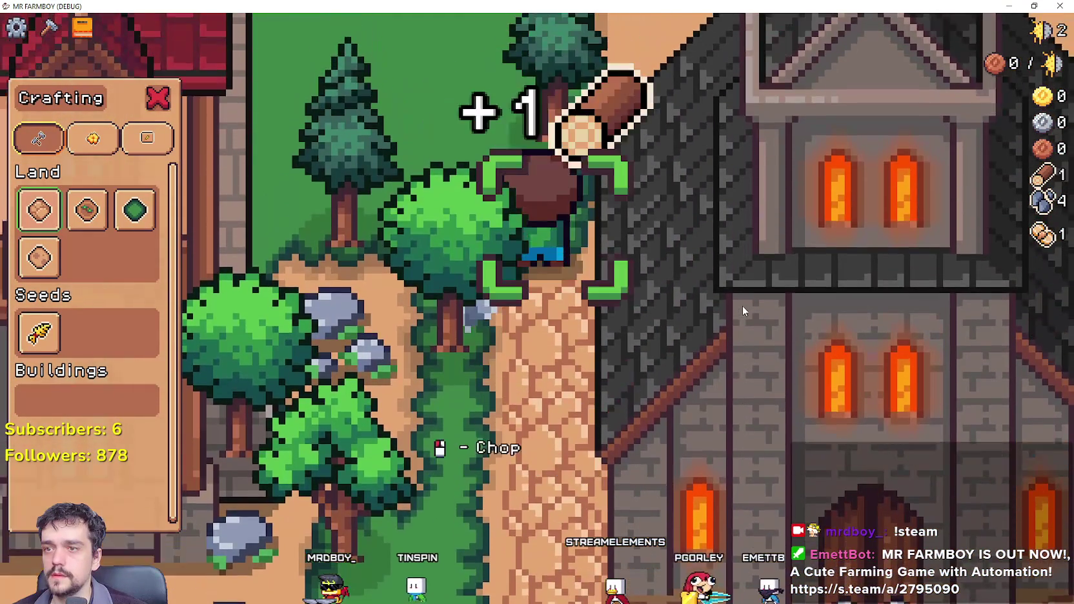
pyautogui.press('d')
pyautogui.press('d')
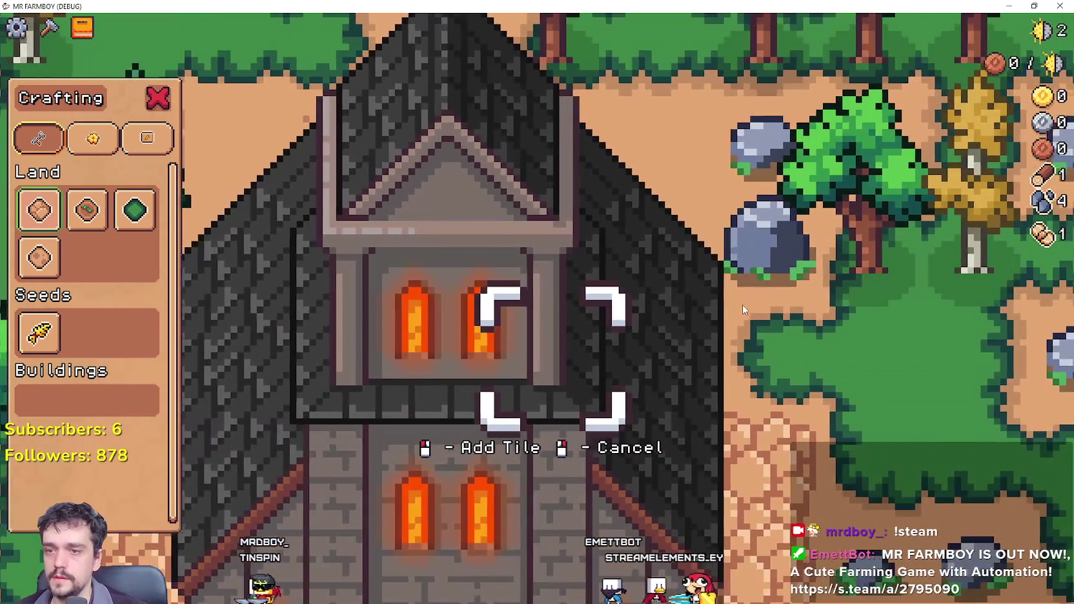
pyautogui.press('d')
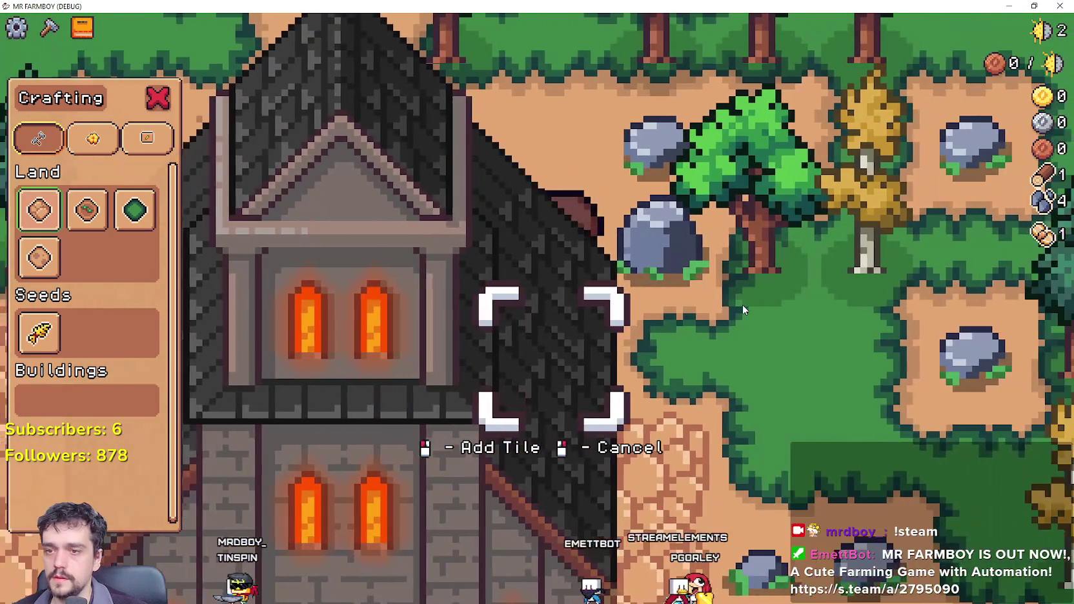
pyautogui.press('s')
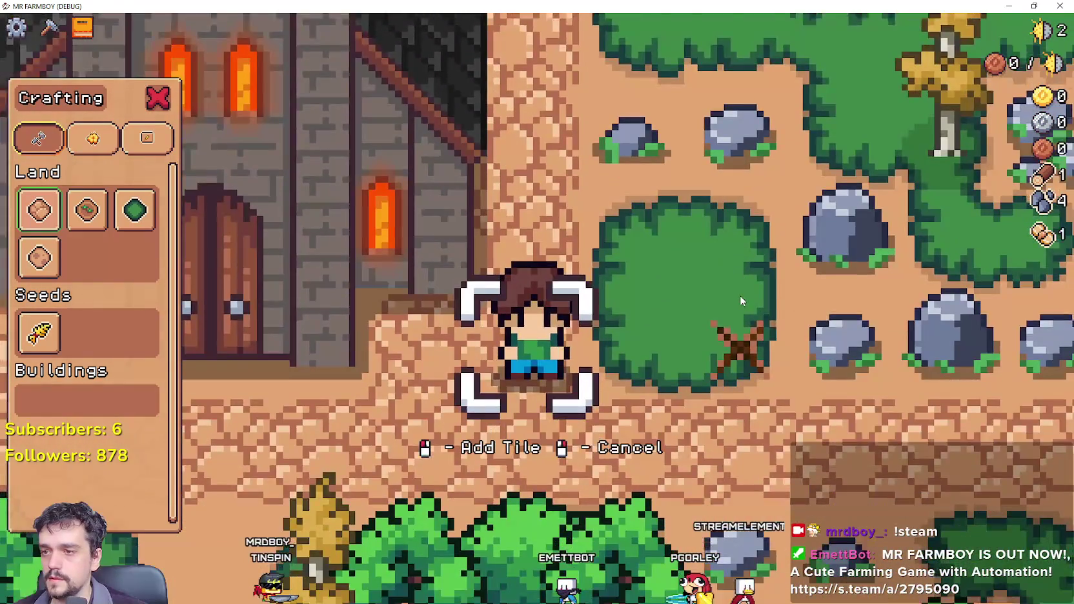
pyautogui.press('a')
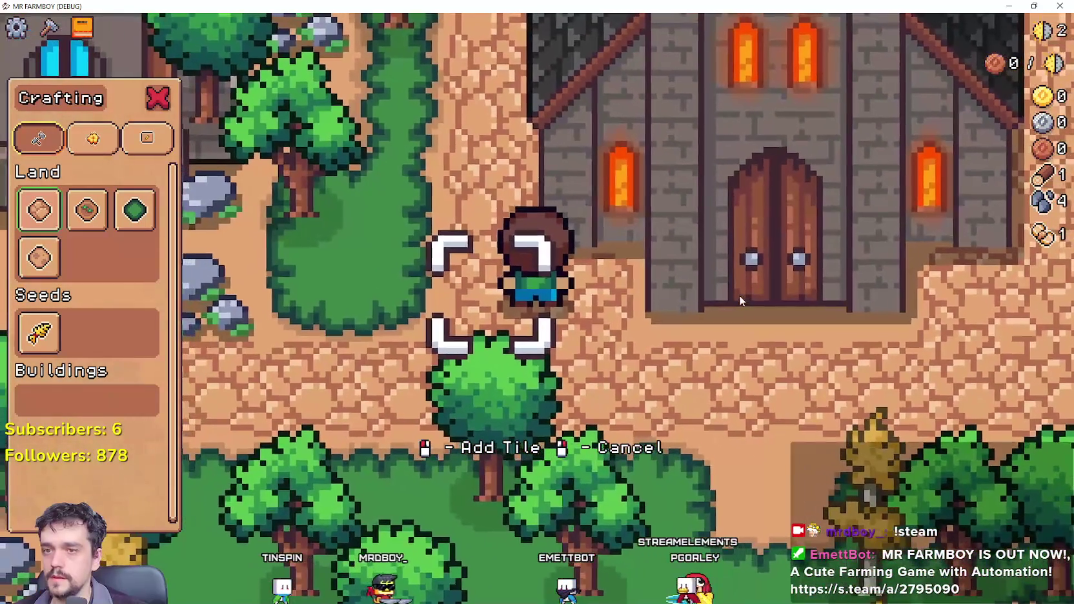
pyautogui.press('d')
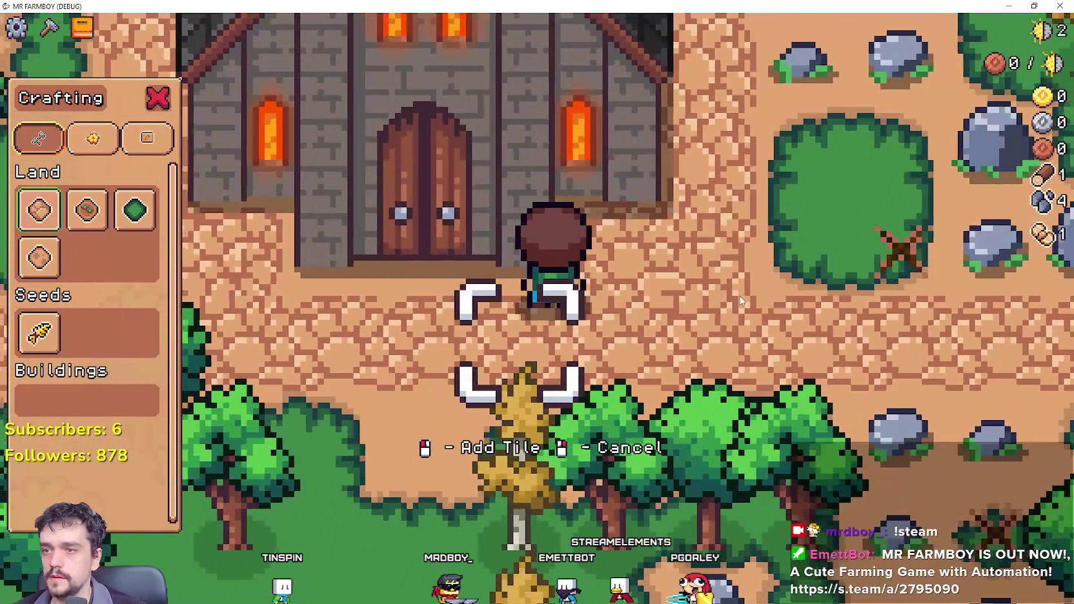
pyautogui.scroll(-2, 741, 300)
pyautogui.press('a')
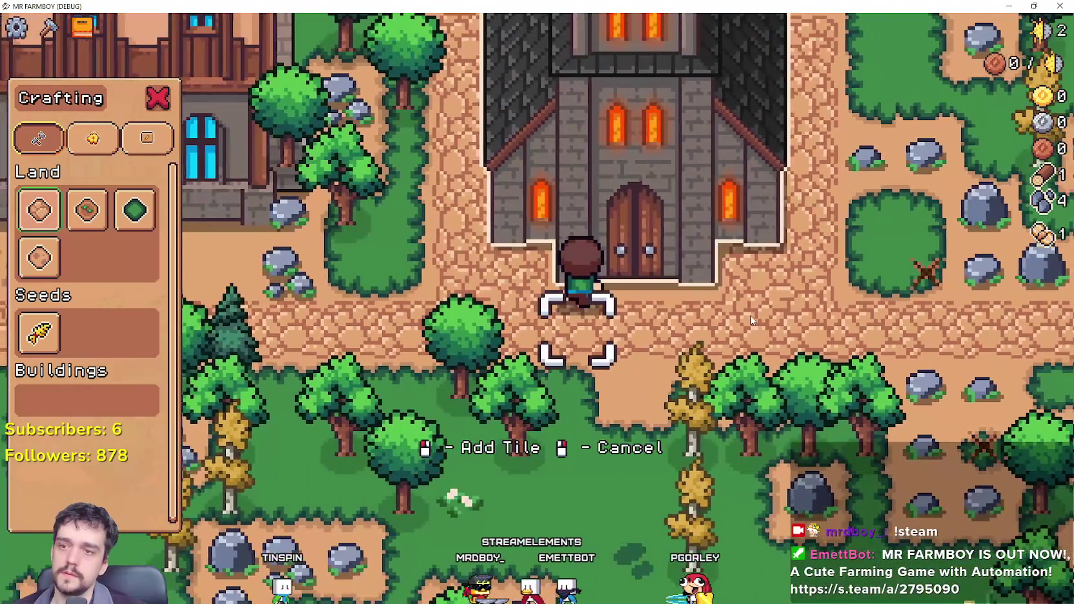
pyautogui.press('d')
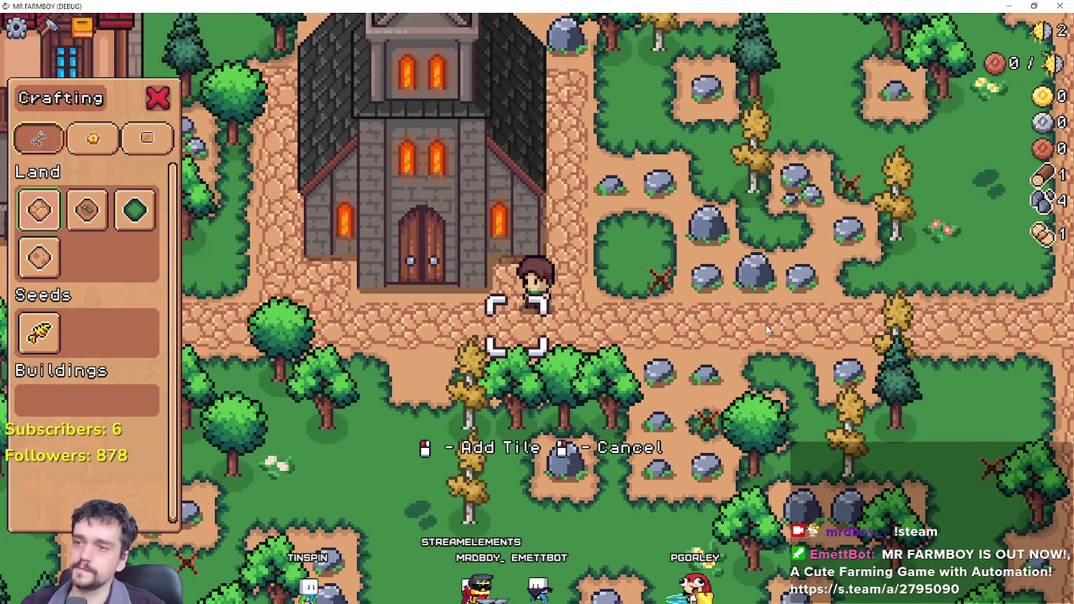
# Walk the farmer up beside the church and back down past its door.
pyautogui.scroll(-2, 770, 336)
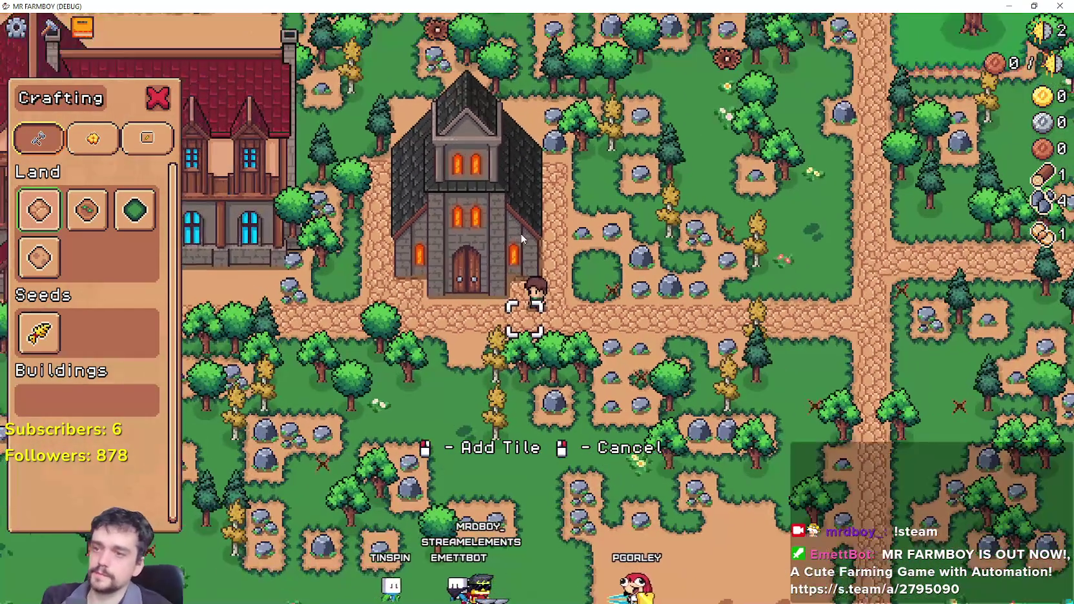
pyautogui.scroll(2, 553, 278)
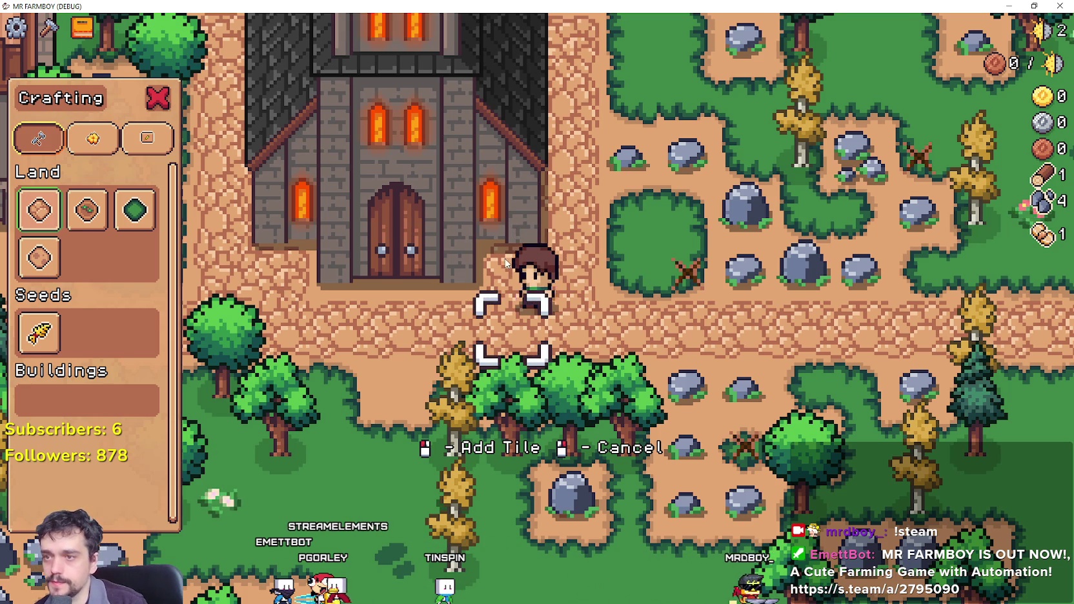
pyautogui.press('a')
pyautogui.press('w')
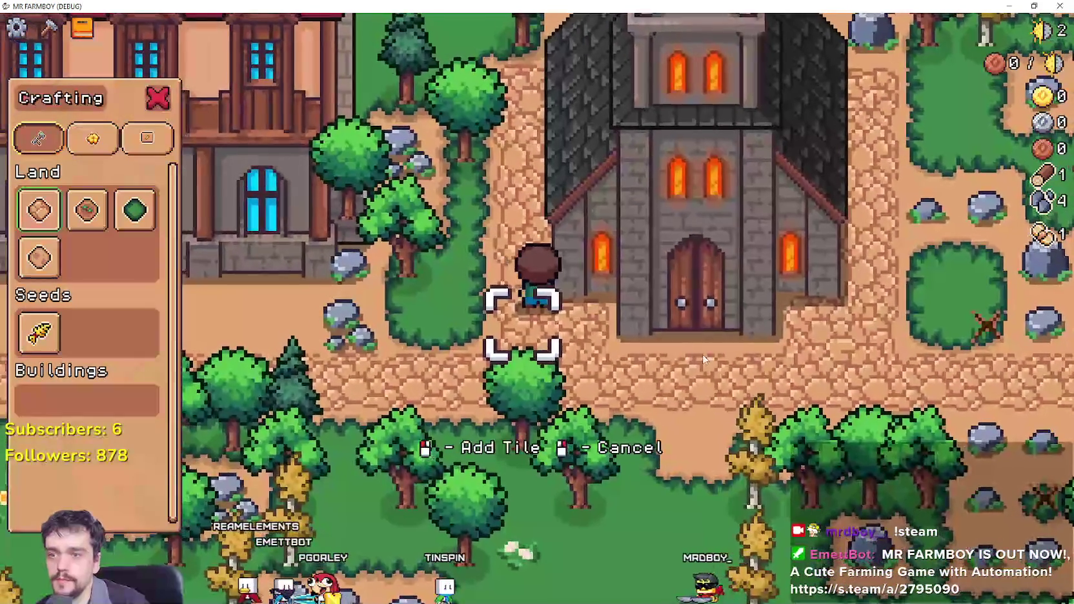
pyautogui.press('s')
pyautogui.press('d')
pyautogui.scroll(2, 707, 361)
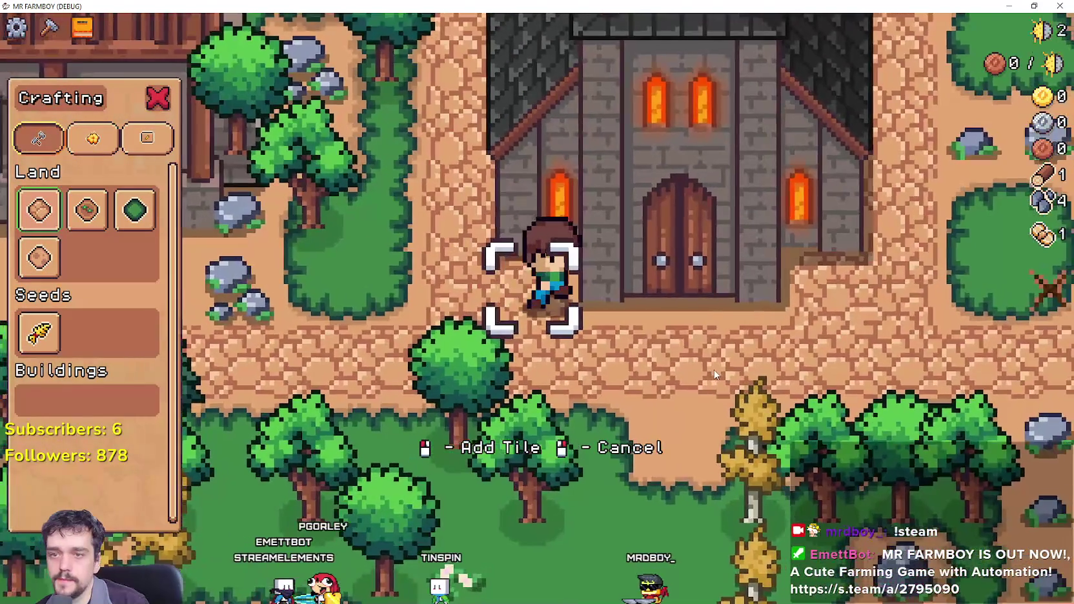
pyautogui.press('a')
pyautogui.scroll(-1, 715, 373)
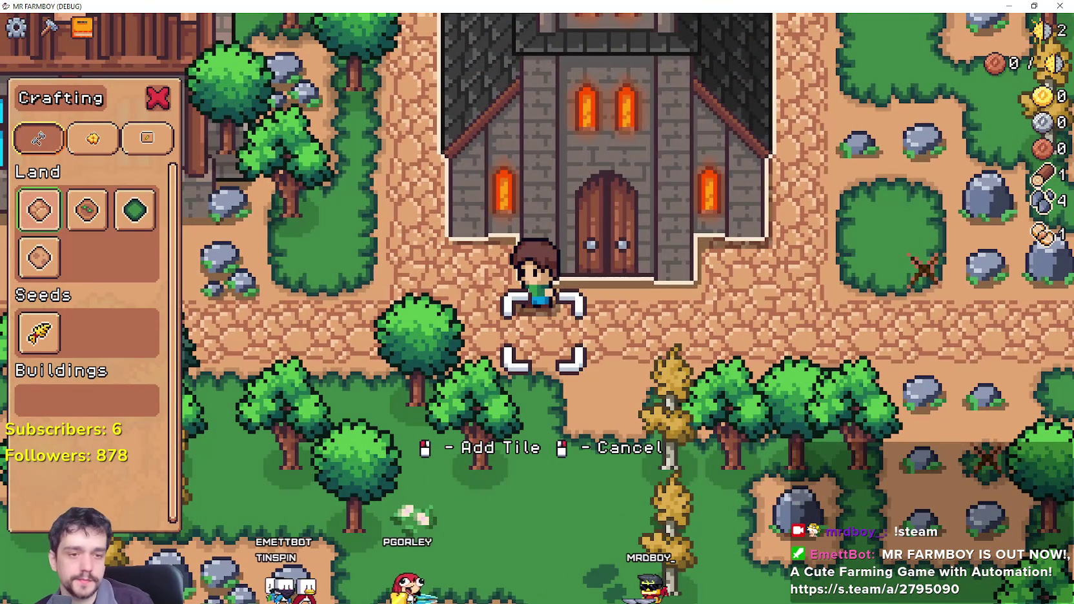
# Open Player.png from Aseprite's recent files, zoom in on the church doors, then return to the game.
pyautogui.hotkey('alt', 'Tab')
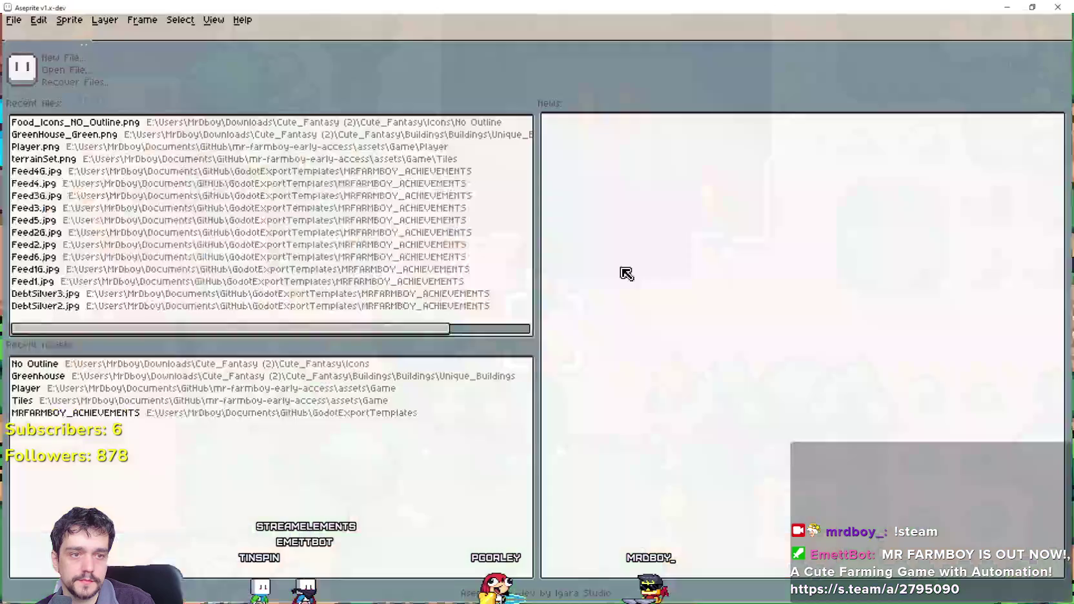
pyautogui.click(194, 160)
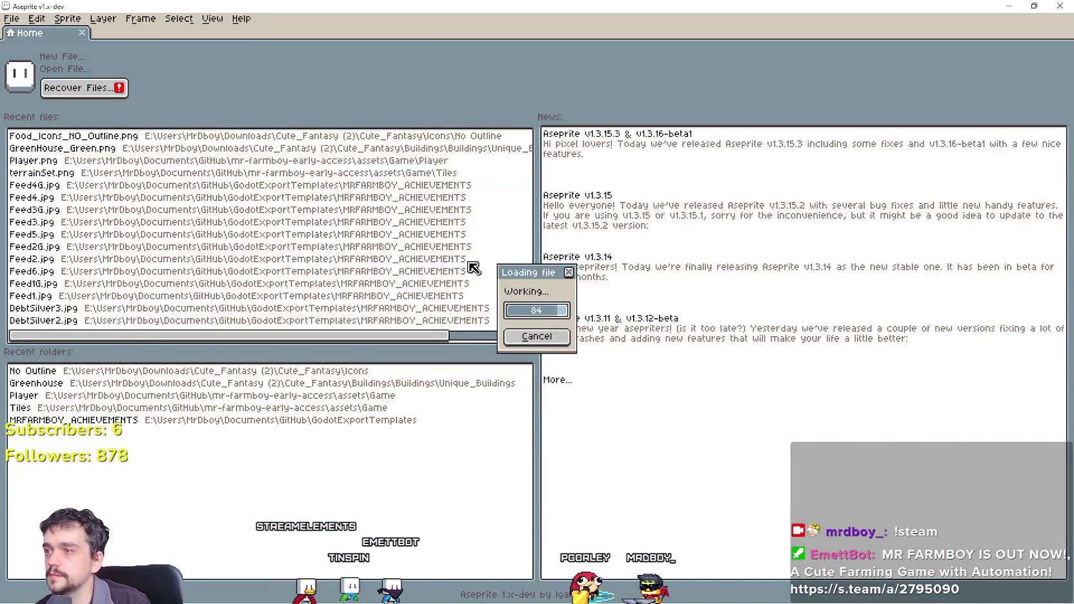
pyautogui.scroll(5, 684, 309)
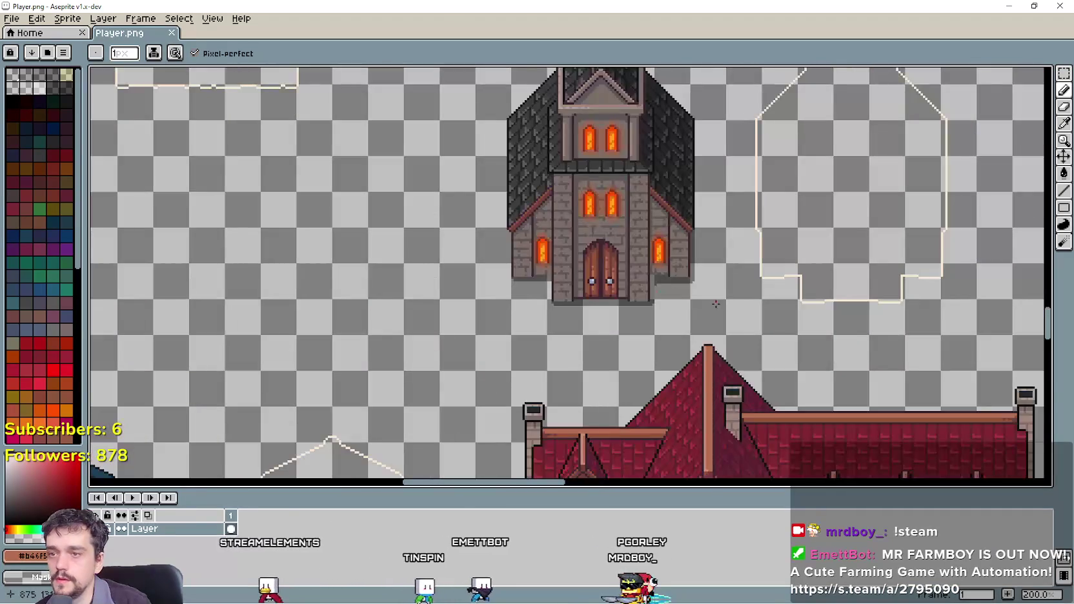
pyautogui.scroll(2, 675, 302)
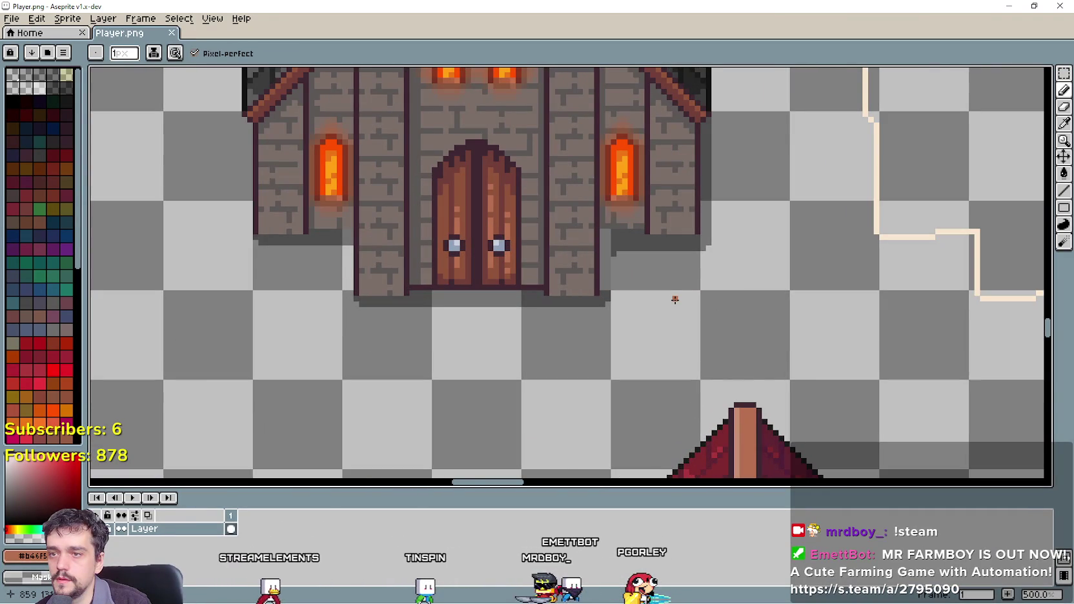
pyautogui.moveTo(674, 298); pyautogui.dragTo(734, 349)
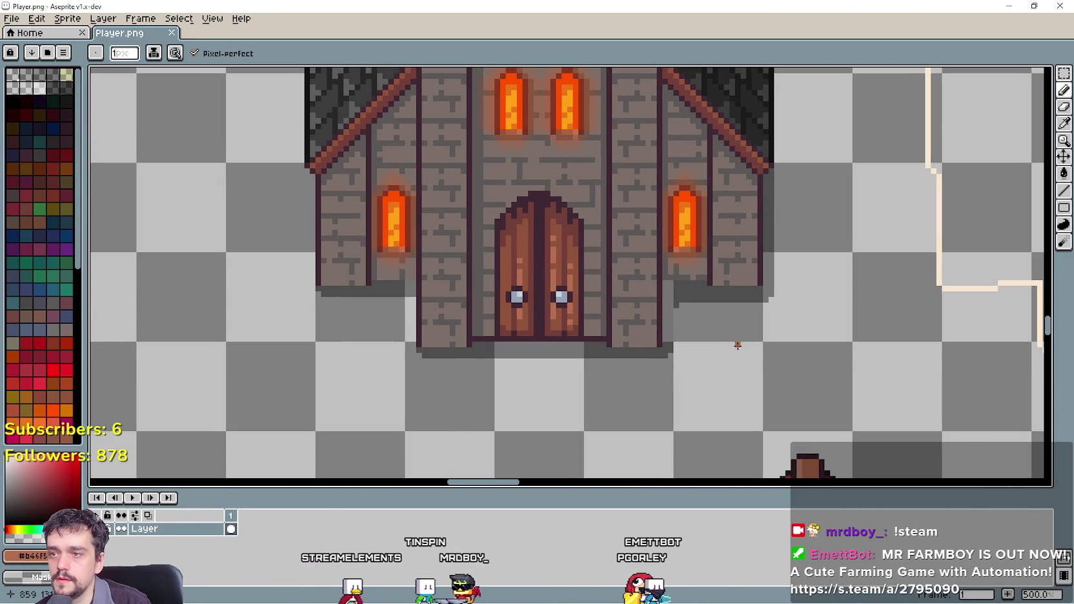
pyautogui.scroll(-1, 738, 345)
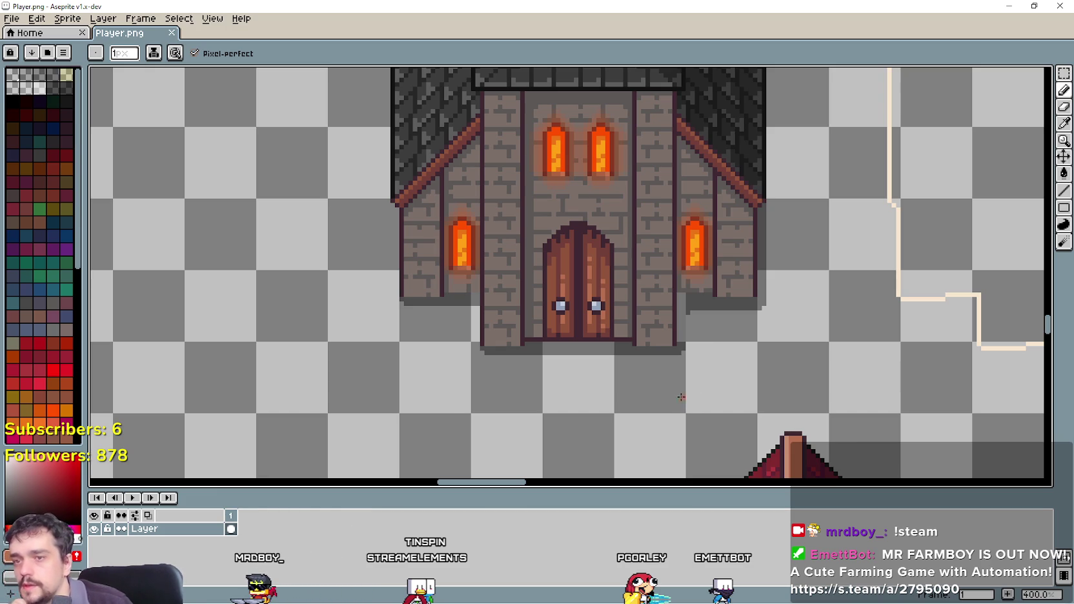
pyautogui.scroll(-1, 607, 319)
pyautogui.scroll(2, 602, 310)
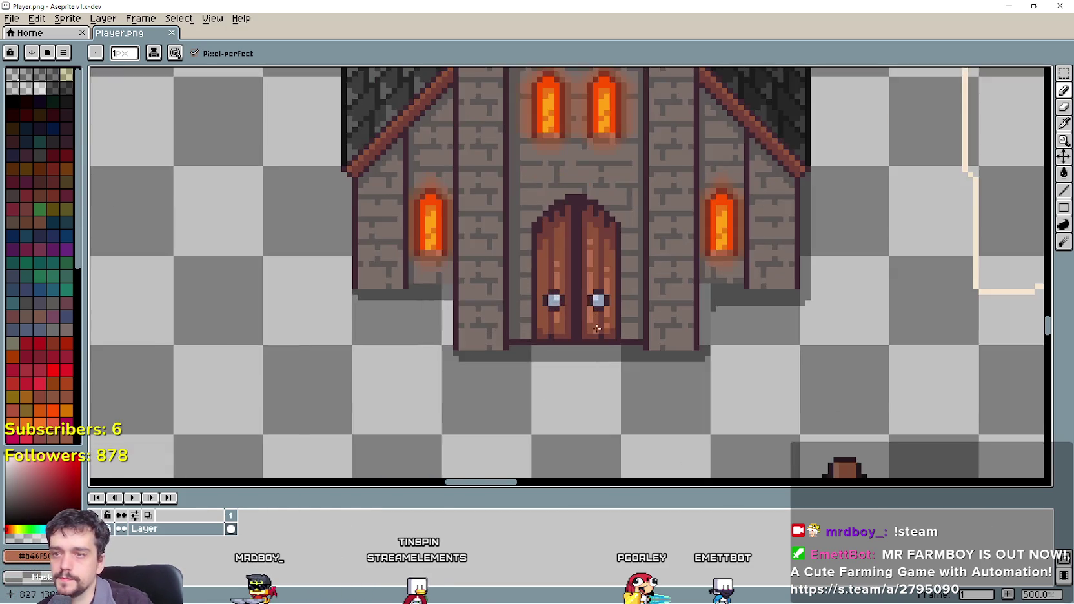
pyautogui.scroll(-3, 598, 315)
pyautogui.scroll(3, 635, 346)
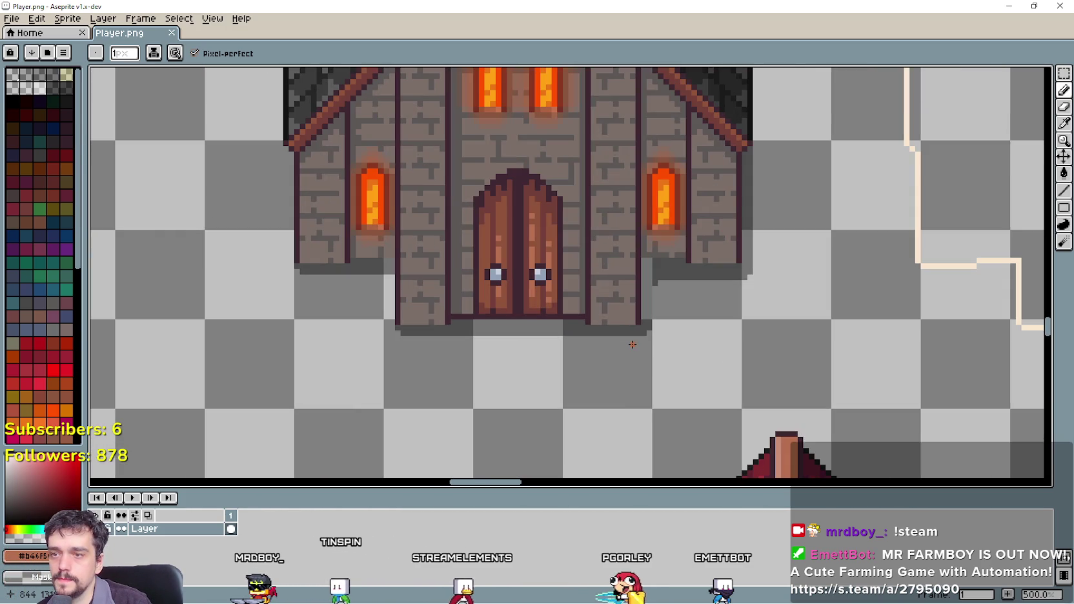
pyautogui.hotkey('alt', 'Tab')
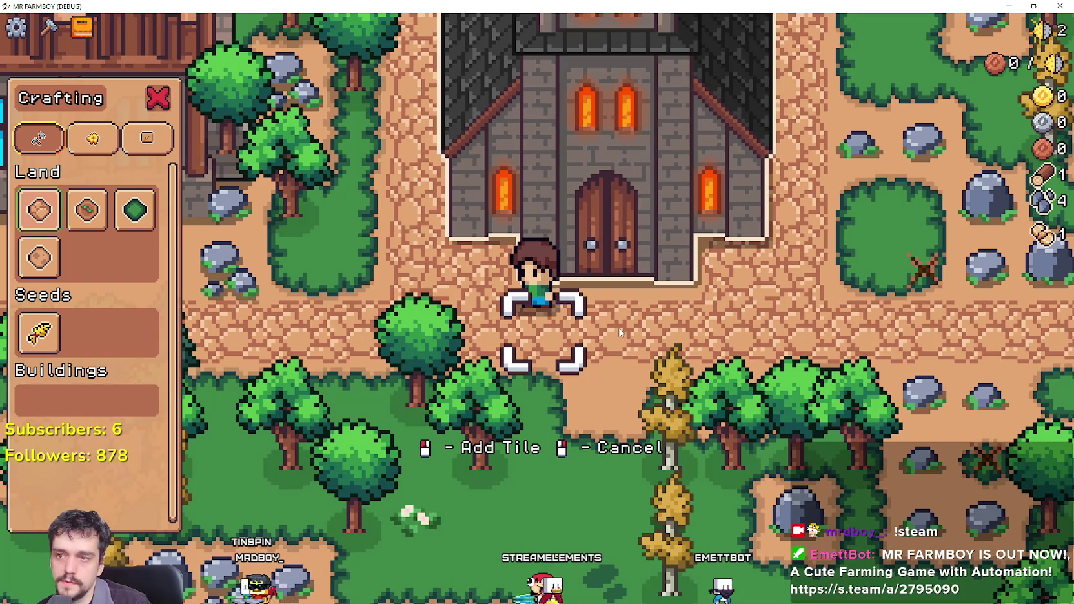
# Zoom the game camera in and out around the church, then go back to Player.png in Aseprite.
pyautogui.scroll(3, 672, 306)
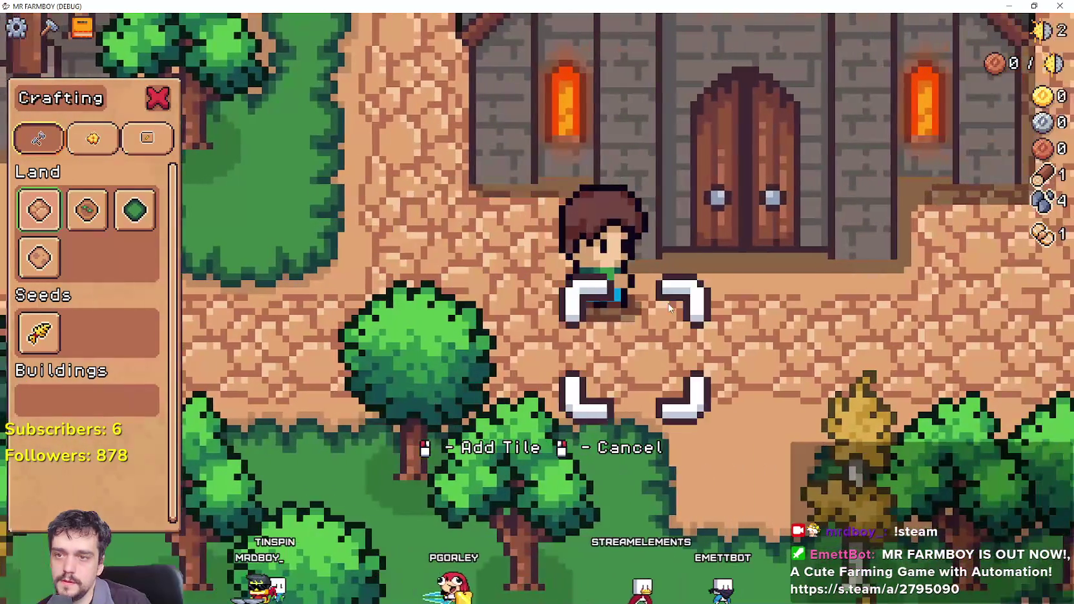
pyautogui.scroll(-3, 636, 215)
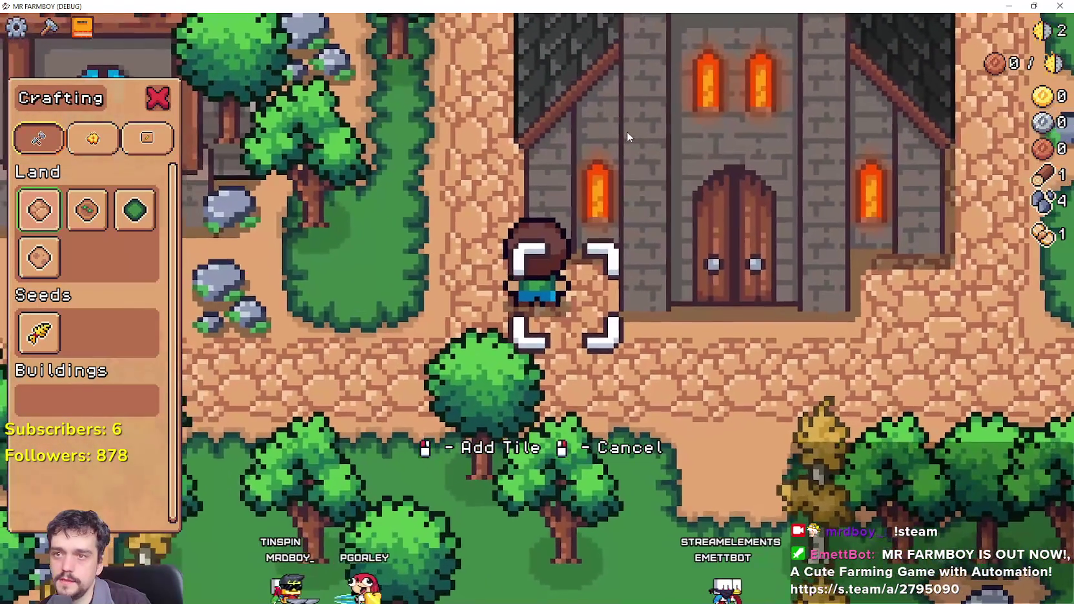
pyautogui.scroll(-2, 622, 199)
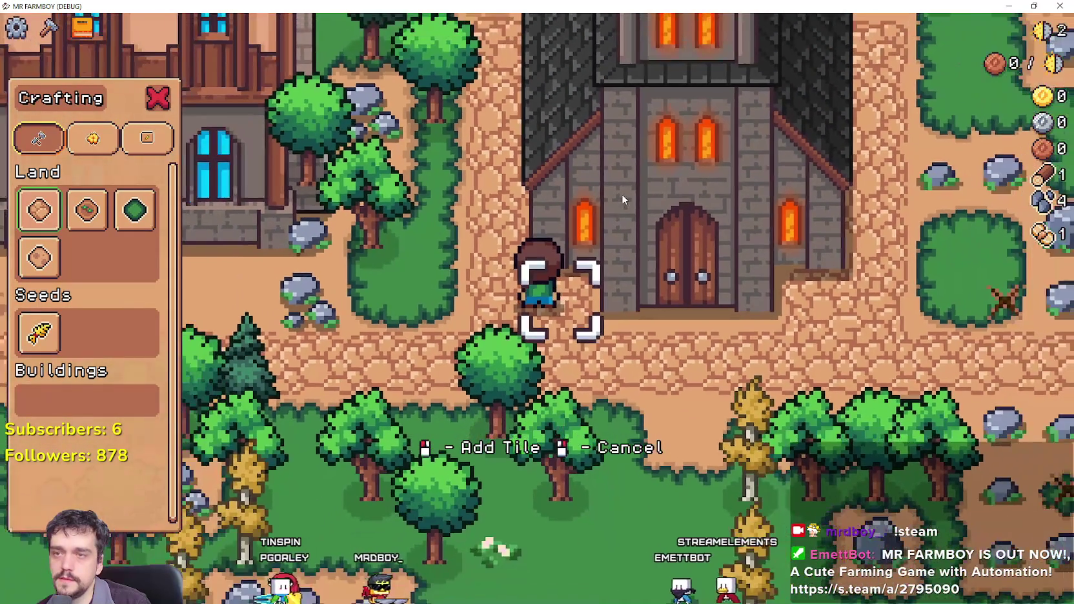
pyautogui.scroll(-2, 622, 194)
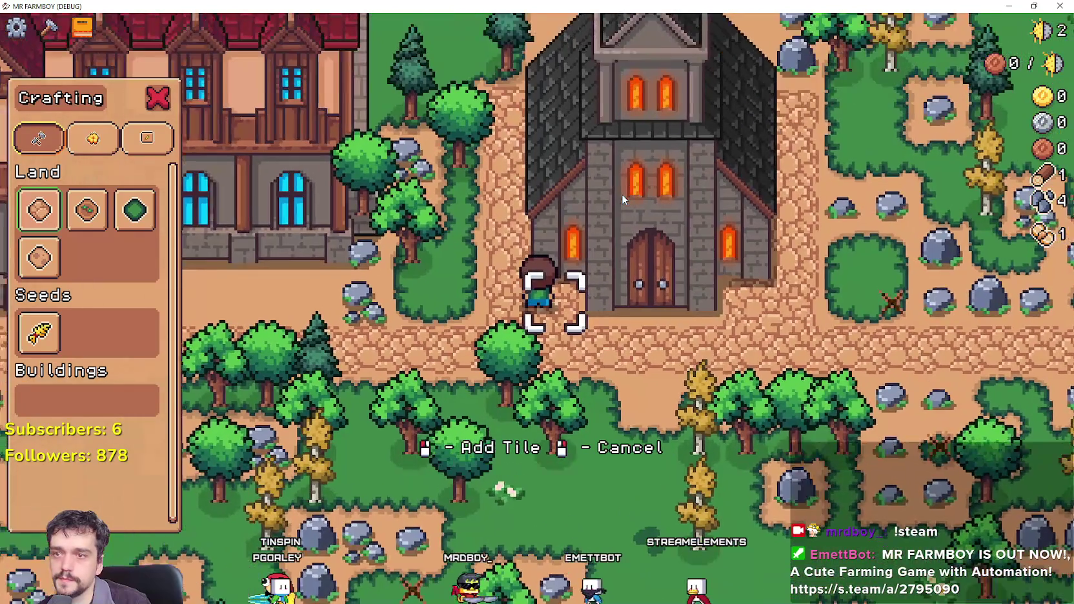
pyautogui.scroll(2, 622, 193)
pyautogui.scroll(1, 722, 295)
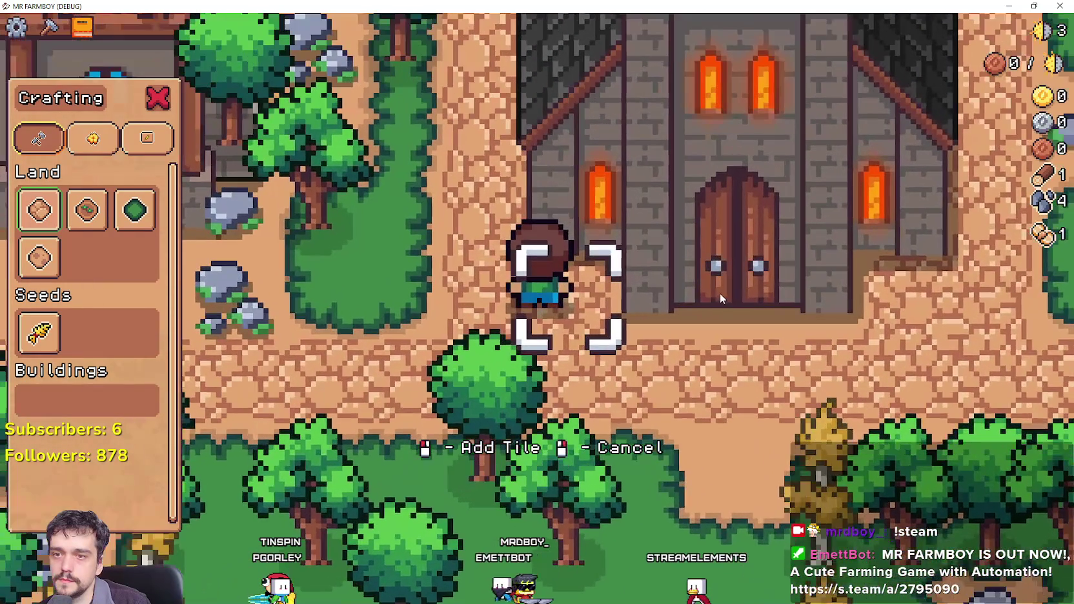
pyautogui.hotkey('alt', 'Tab')
pyautogui.scroll(-2, 414, 284)
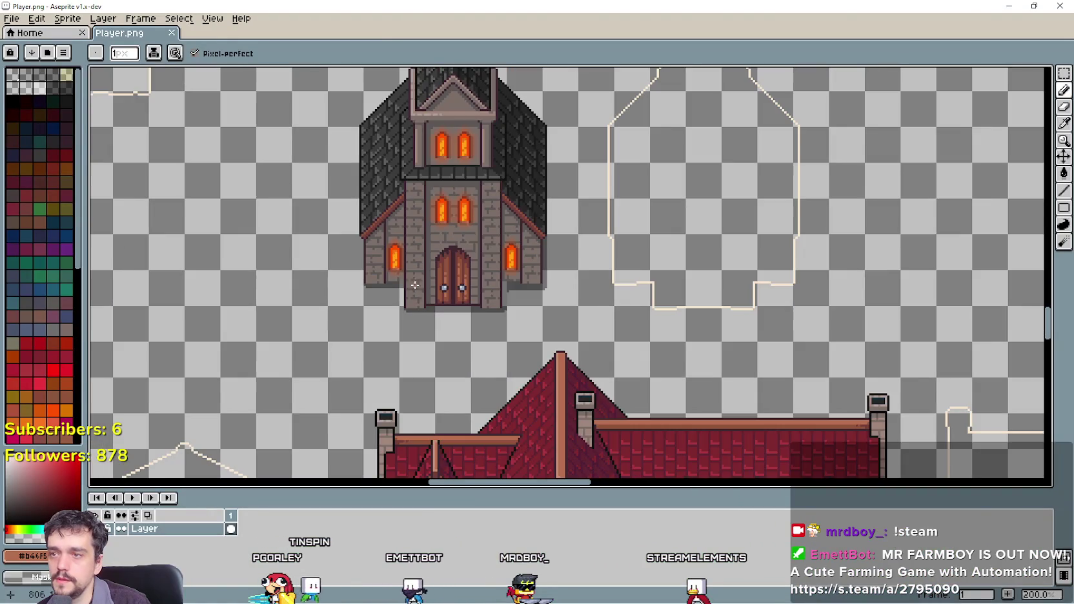
# Rectangle-select the whole church sprite, nudge it up and back down, and commit.
pyautogui.moveTo(415, 285)
pyautogui.mouseDown()
pyautogui.moveTo(460, 331)
pyautogui.moveTo(505, 349)
pyautogui.mouseUp()
pyautogui.click(1063, 76)
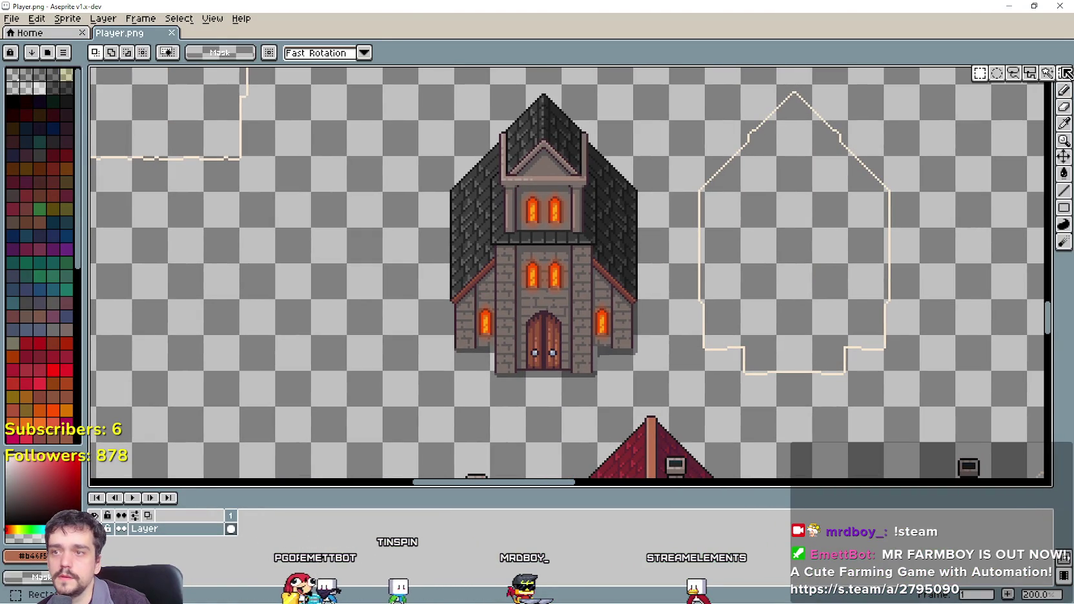
pyautogui.moveTo(417, 408)
pyautogui.mouseDown()
pyautogui.moveTo(564, 228)
pyautogui.moveTo(631, 88)
pyautogui.moveTo(671, 83)
pyautogui.mouseUp()
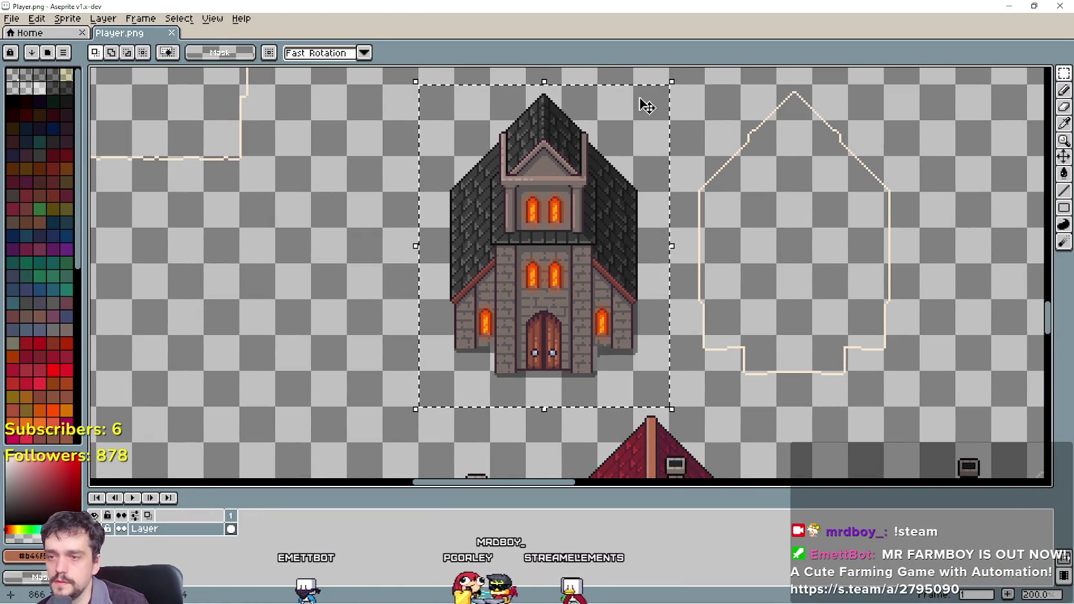
pyautogui.press('Up')
pyautogui.press('Up')
pyautogui.press('Up')
pyautogui.press('Up')
pyautogui.press('Up')
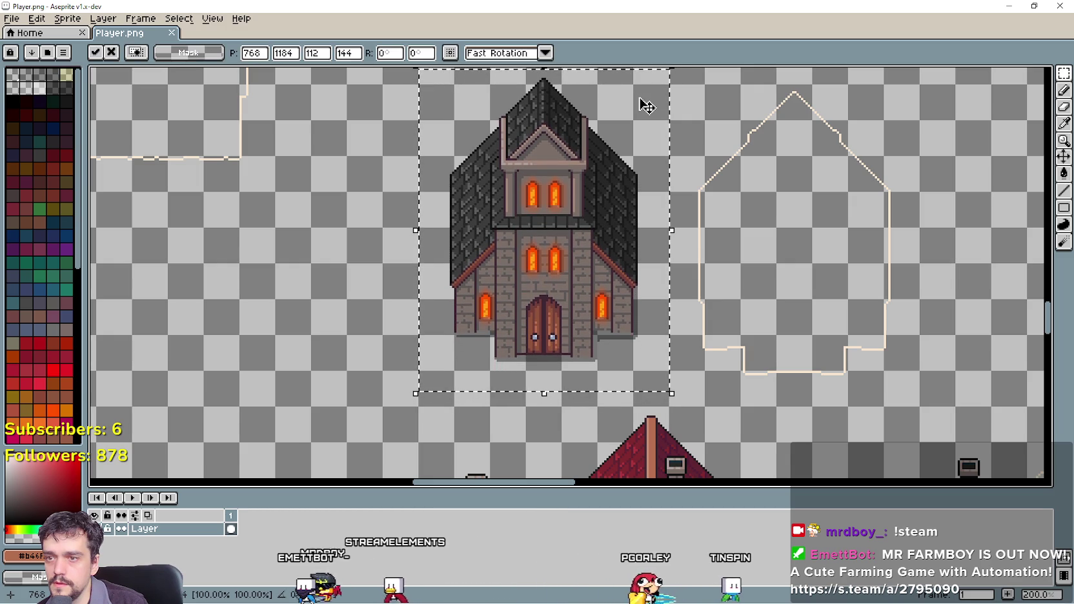
pyautogui.scroll(4, 505, 305)
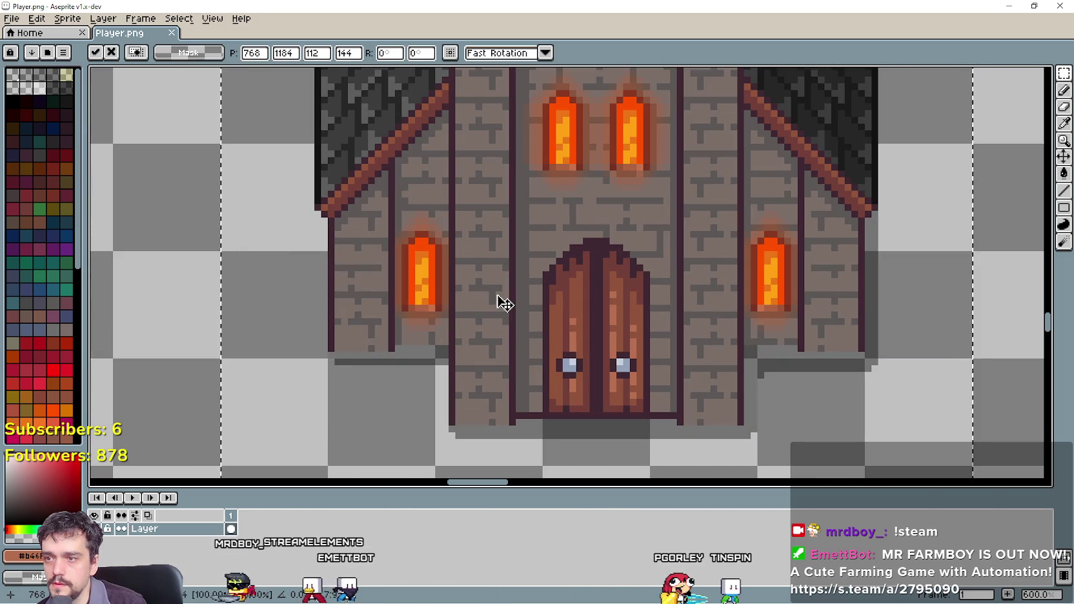
pyautogui.press('Down')
pyautogui.press('Down')
pyautogui.scroll(-5, 505, 304)
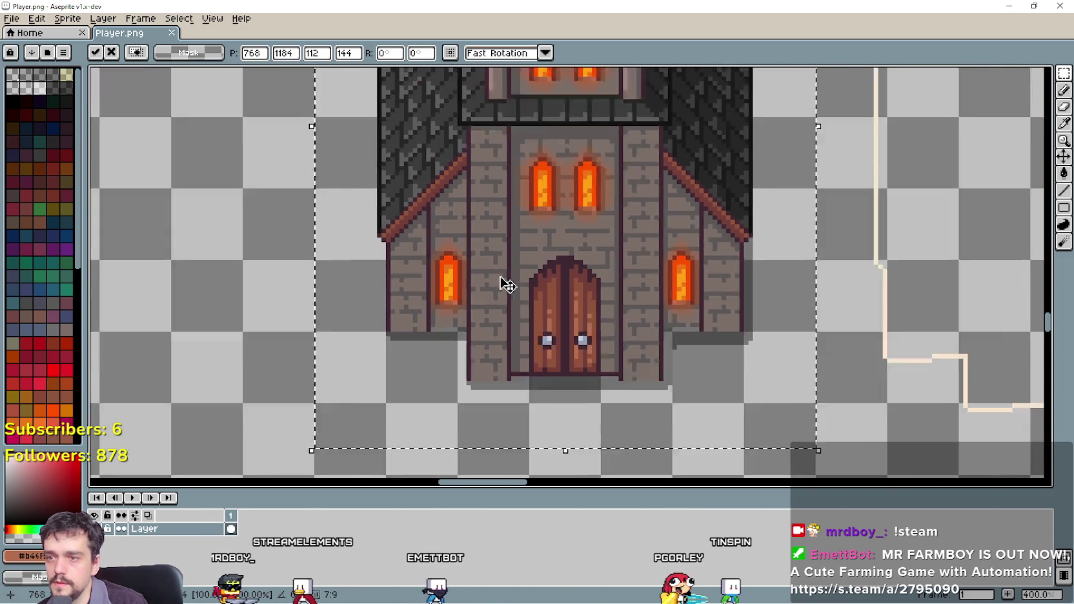
pyautogui.press('Return')
# Marquee the church's central entrance section from above the door to its base.
pyautogui.scroll(7, 376, 338)
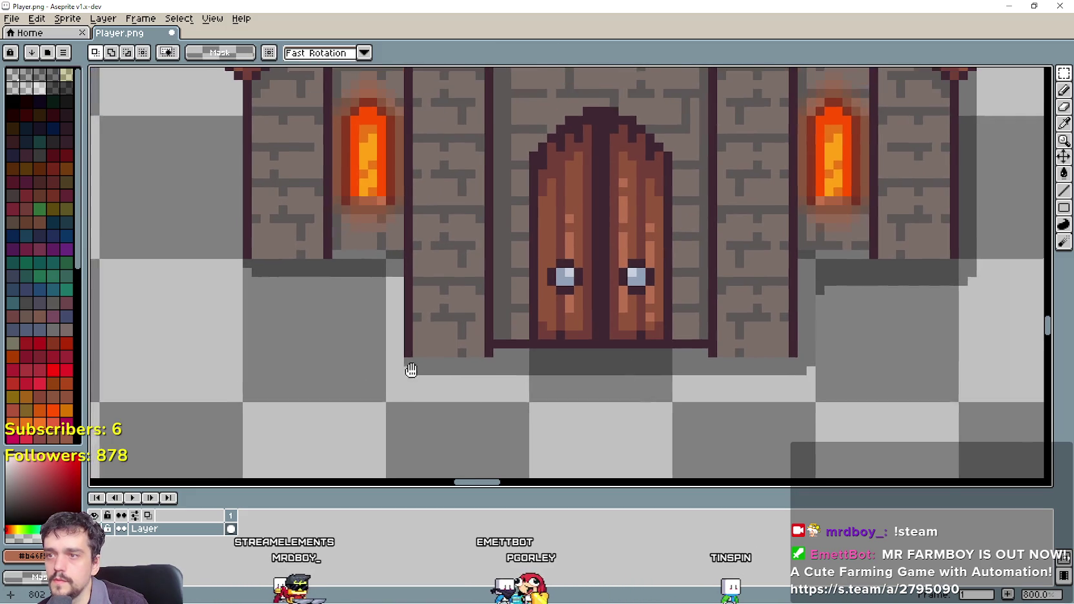
pyautogui.scroll(2, 411, 378)
pyautogui.scroll(-4, 408, 385)
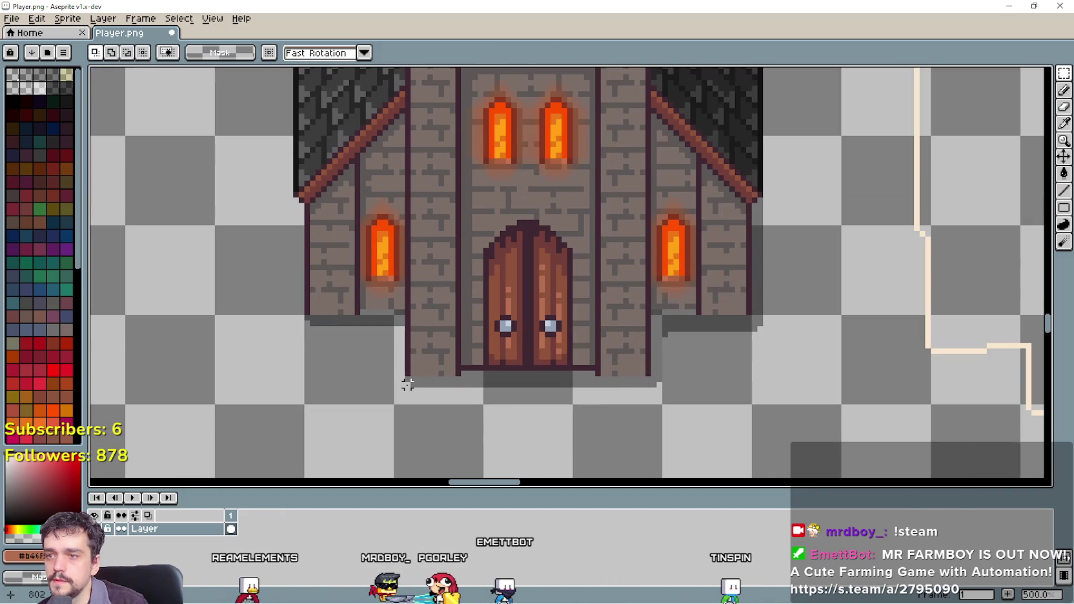
pyautogui.moveTo(402, 390); pyautogui.dragTo(542, 334)
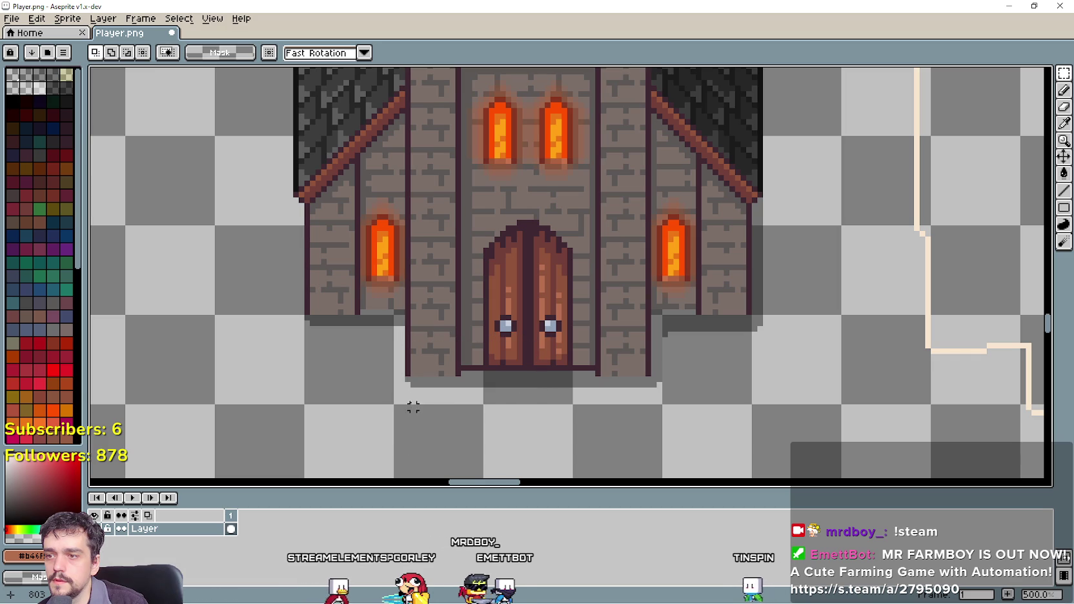
pyautogui.moveTo(408, 385)
pyautogui.mouseDown()
pyautogui.moveTo(614, 249)
pyautogui.moveTo(648, 222)
pyautogui.moveTo(649, 190)
pyautogui.mouseUp()
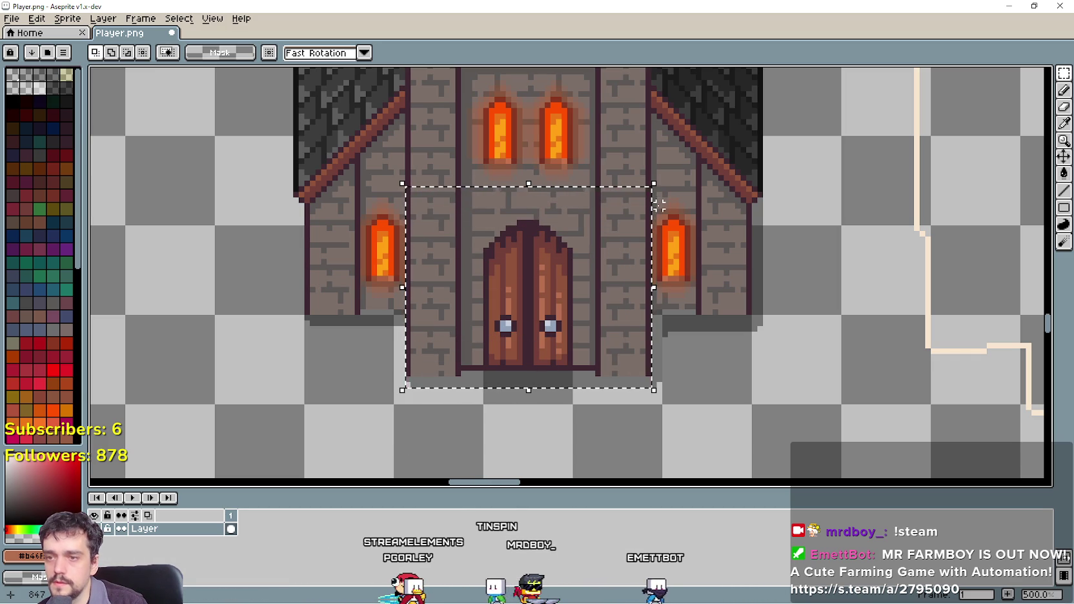
# Move the entrance section down two pixels and confirm it.
pyautogui.press('Down')
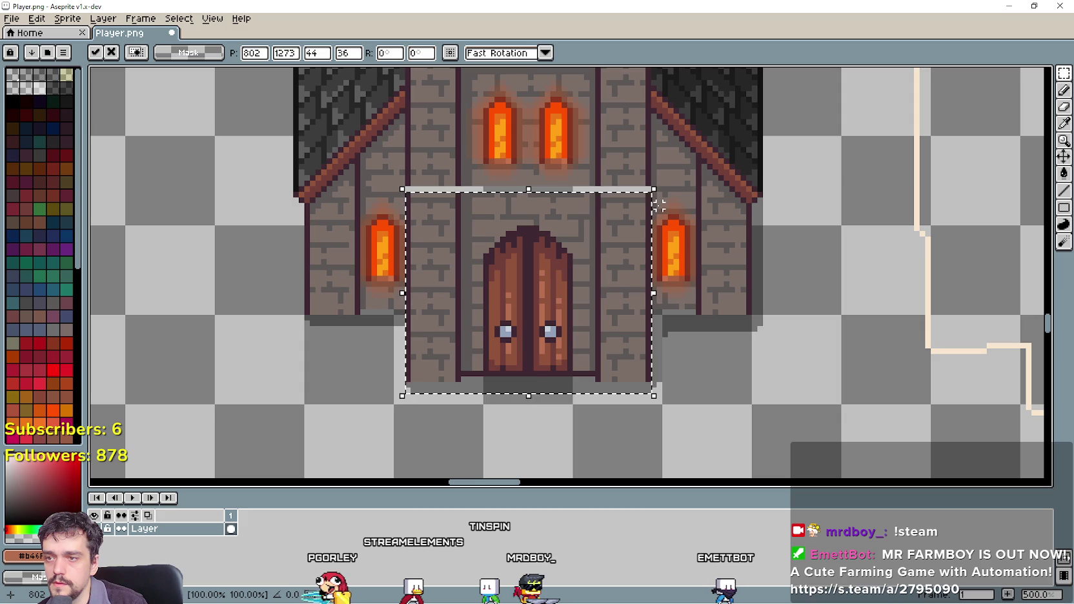
pyautogui.press('Down')
pyautogui.press('Down')
pyautogui.press('Down')
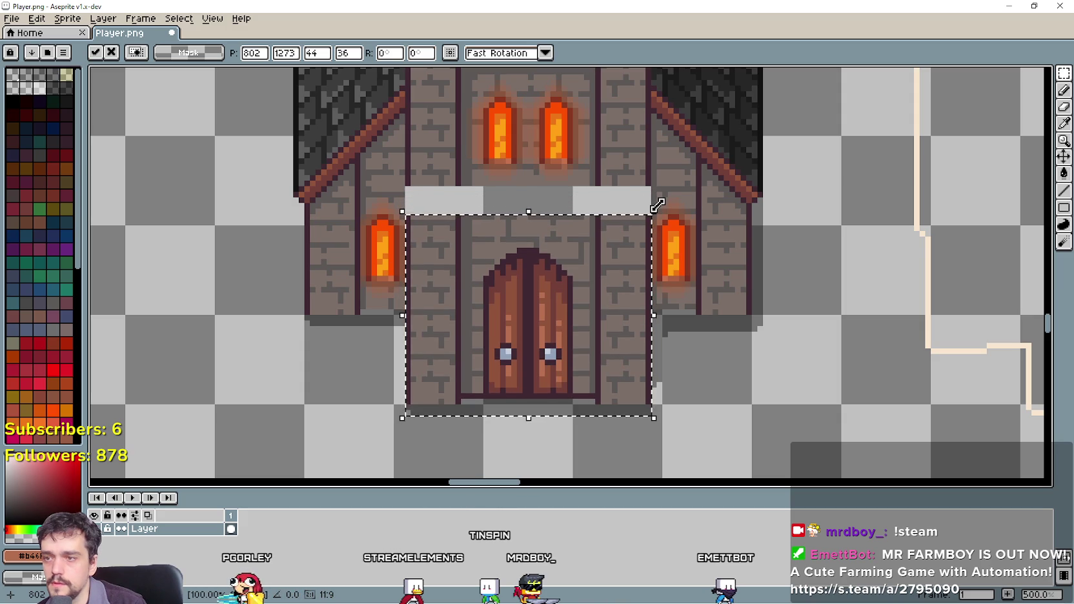
pyautogui.click(296, 340)
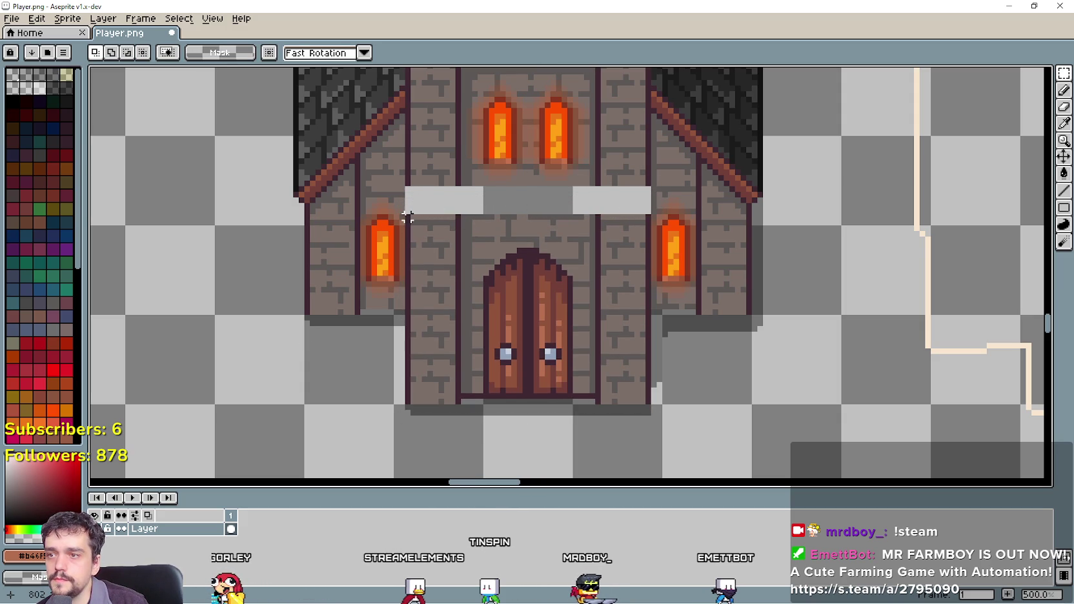
# Shift the wall strip above the door up and stretch it over the dark bar.
pyautogui.moveTo(408, 218)
pyautogui.mouseDown()
pyautogui.moveTo(624, 221)
pyautogui.moveTo(653, 233)
pyautogui.moveTo(649, 257)
pyautogui.mouseUp()
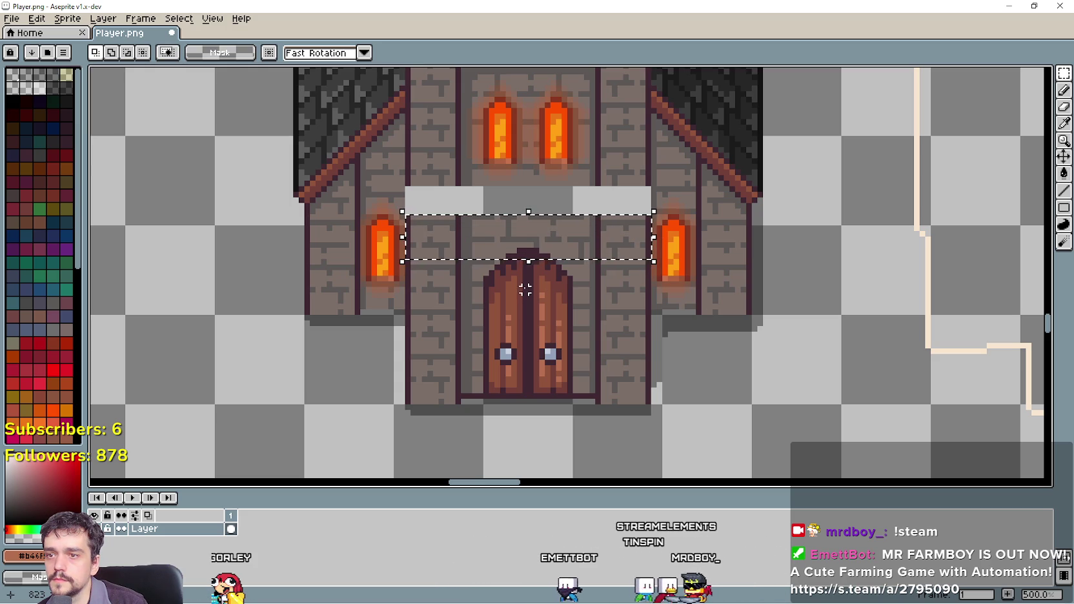
pyautogui.click(539, 233)
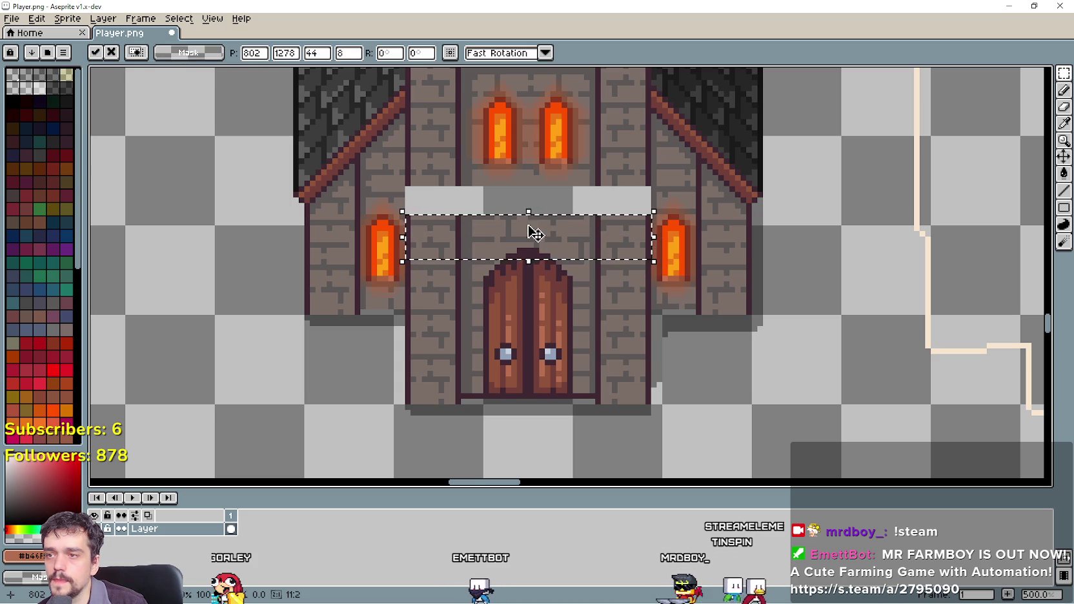
pyautogui.moveTo(528, 226); pyautogui.dragTo(533, 197)
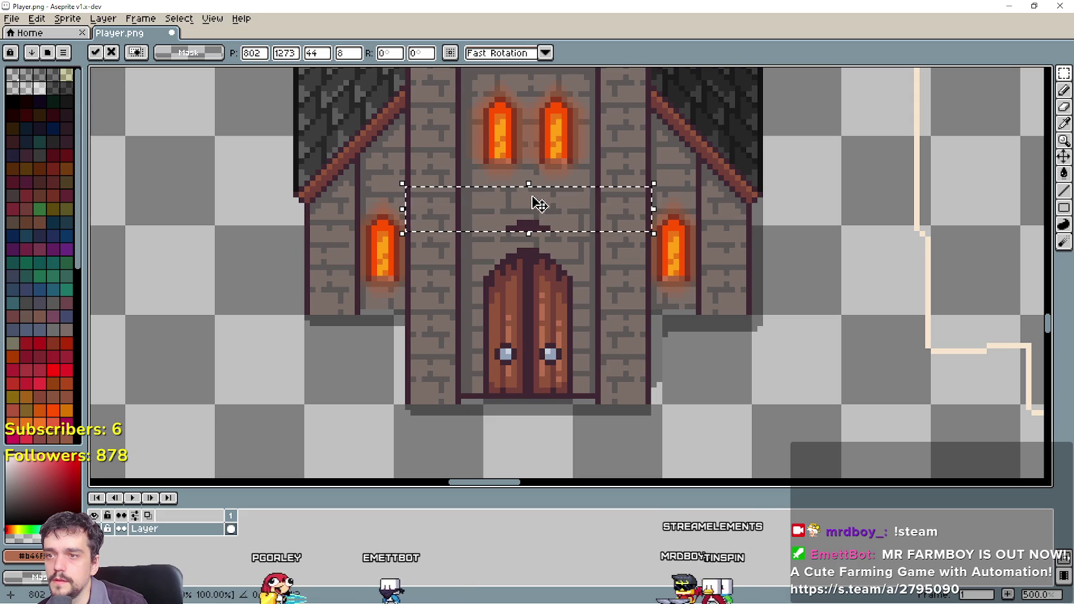
pyautogui.click(575, 275)
pyautogui.scroll(4, 510, 212)
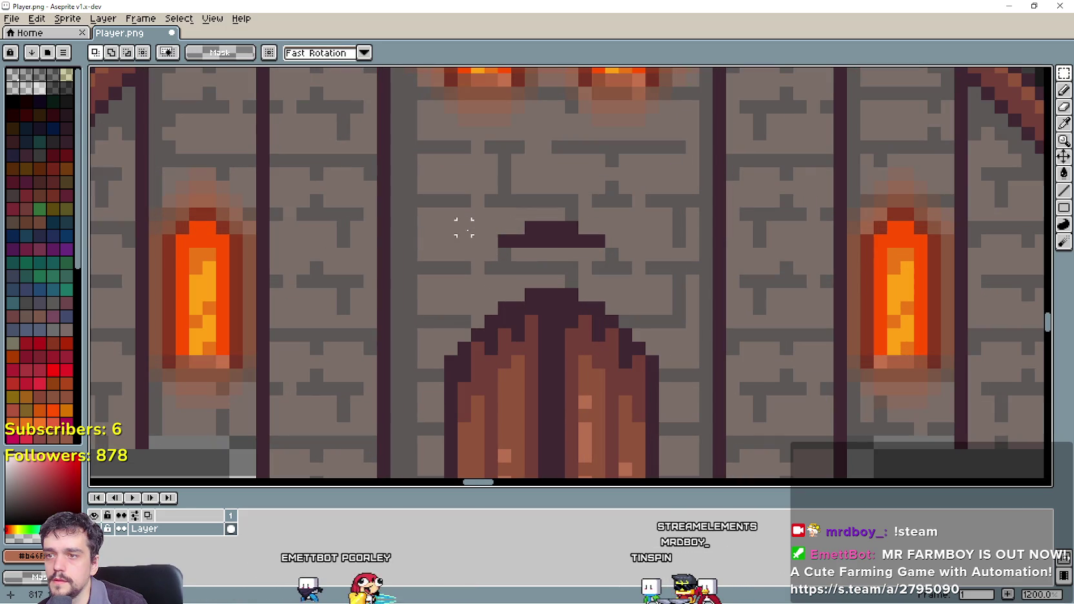
pyautogui.moveTo(489, 232); pyautogui.dragTo(617, 242)
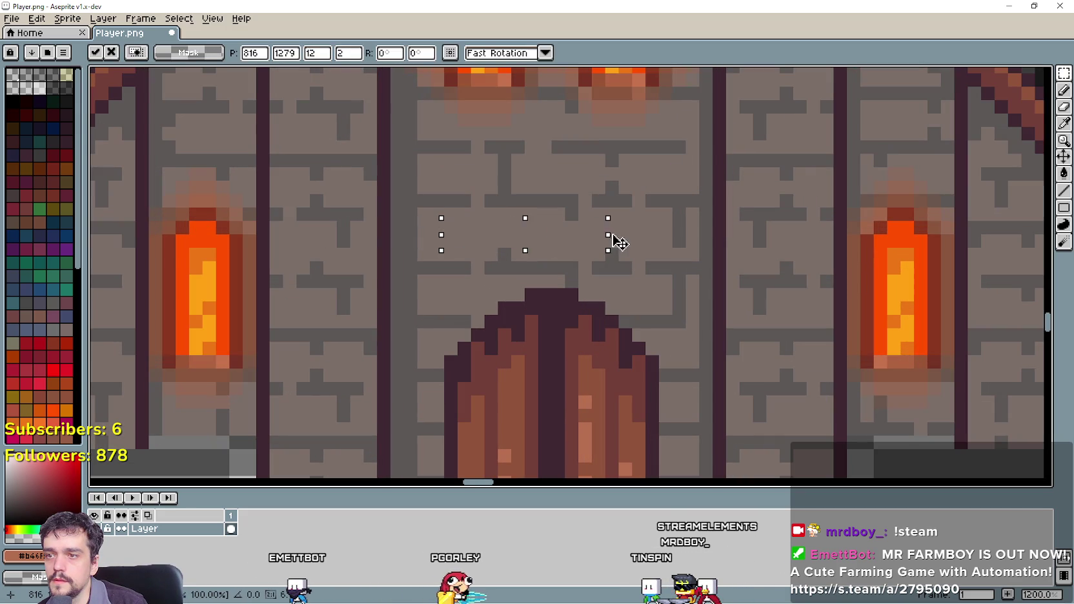
pyautogui.click(652, 240)
pyautogui.scroll(-5, 648, 263)
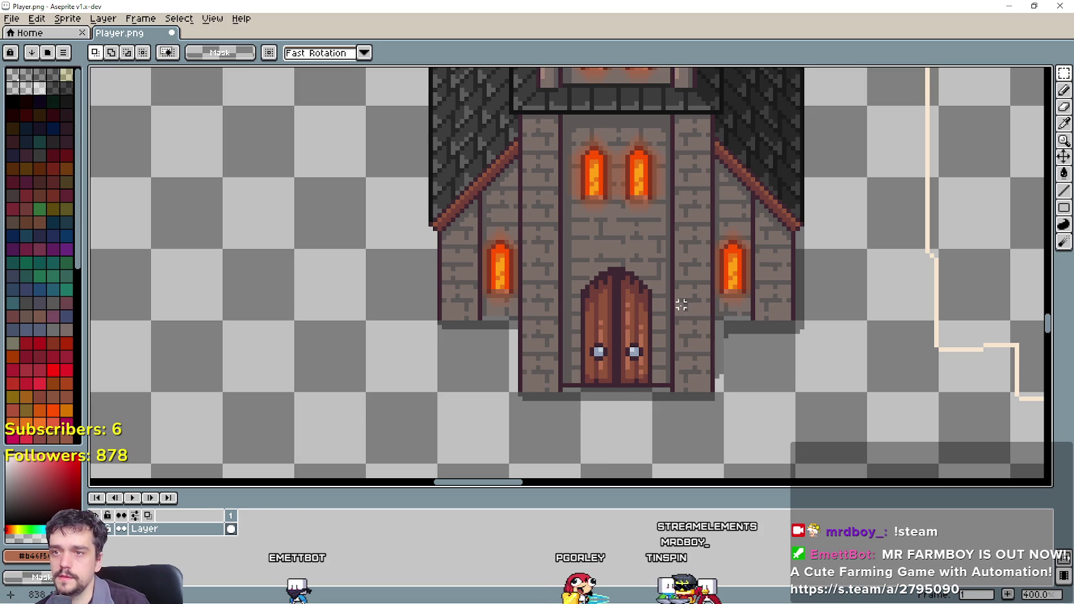
# Stretch the thin shadow strip beside the entrance down one pixel and confirm.
pyautogui.scroll(-1, 677, 301)
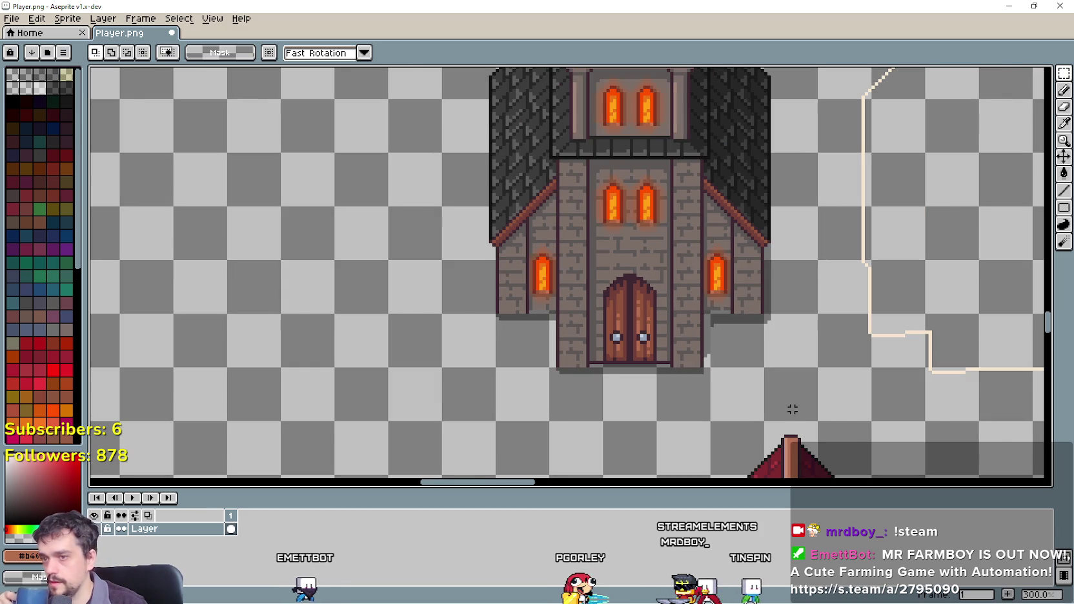
pyautogui.scroll(-1, 793, 409)
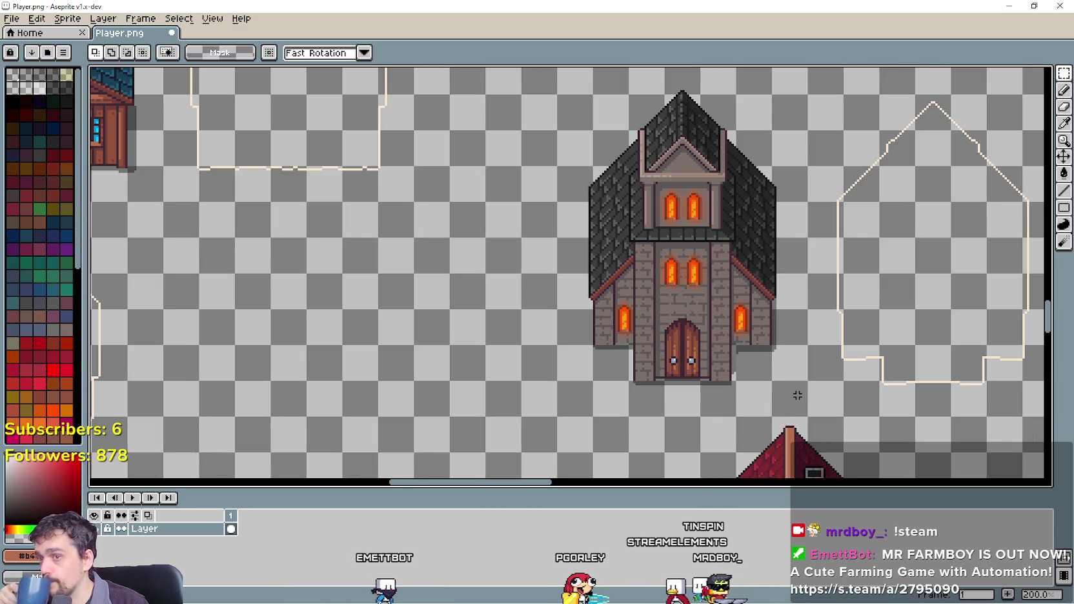
pyautogui.scroll(4, 794, 393)
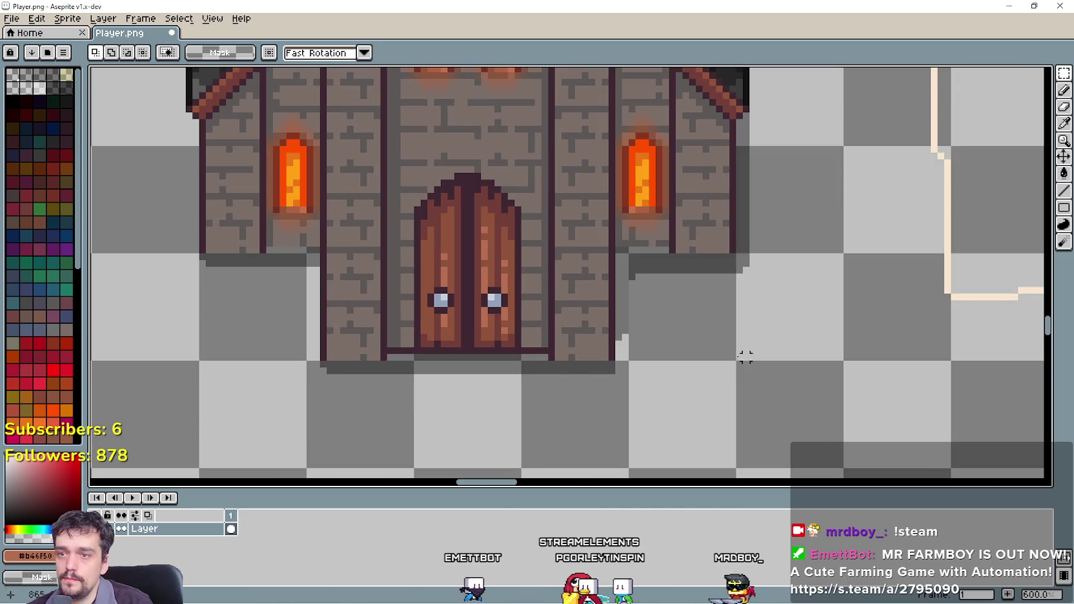
pyautogui.scroll(4, 467, 303)
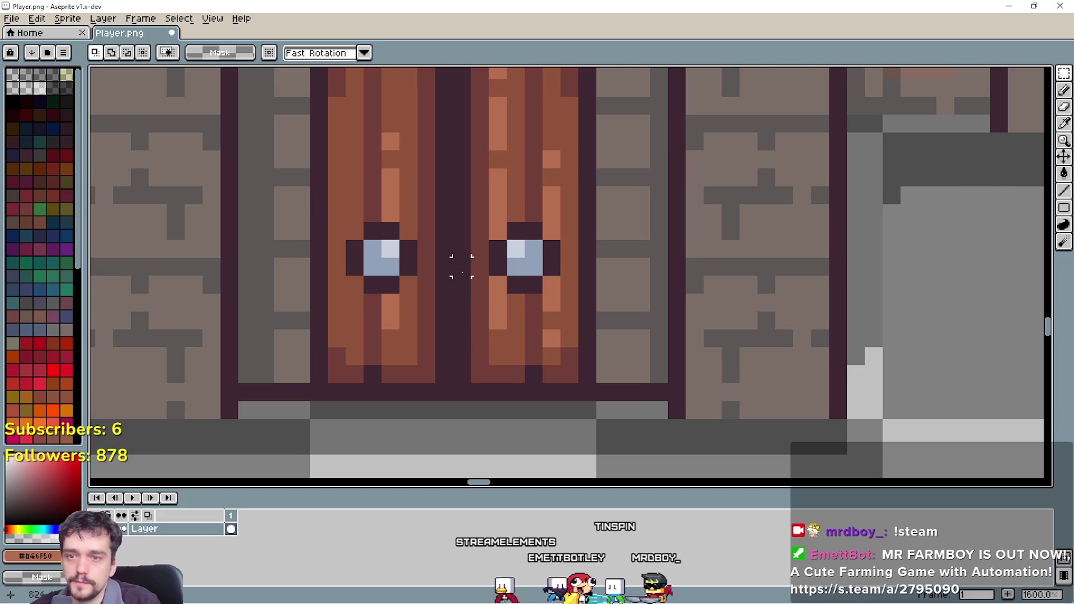
pyautogui.scroll(-4, 462, 267)
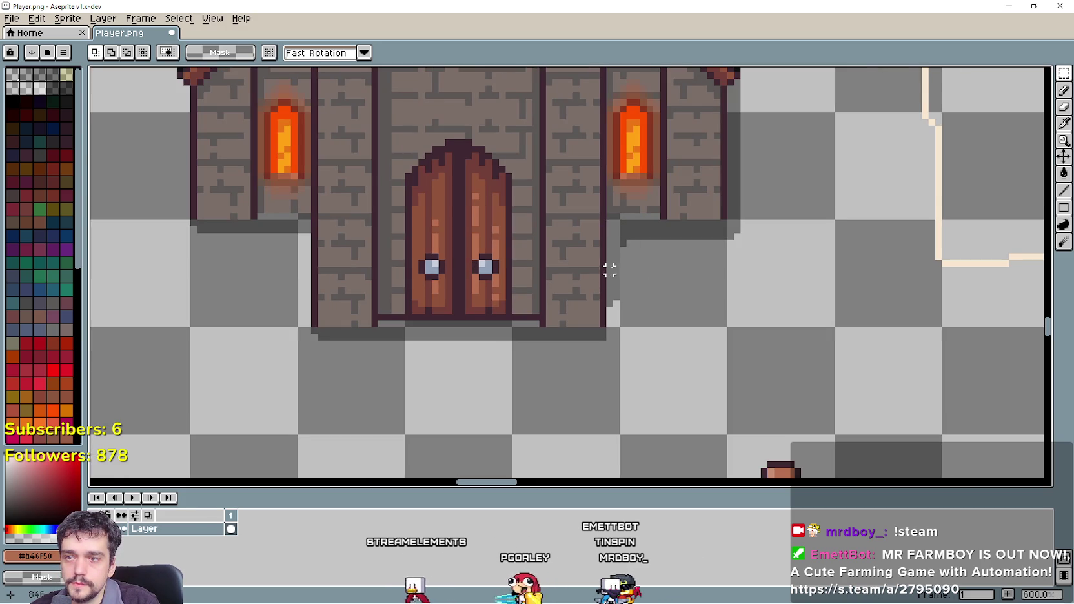
pyautogui.moveTo(610, 271)
pyautogui.mouseDown()
pyautogui.moveTo(611, 242)
pyautogui.moveTo(612, 310)
pyautogui.mouseUp()
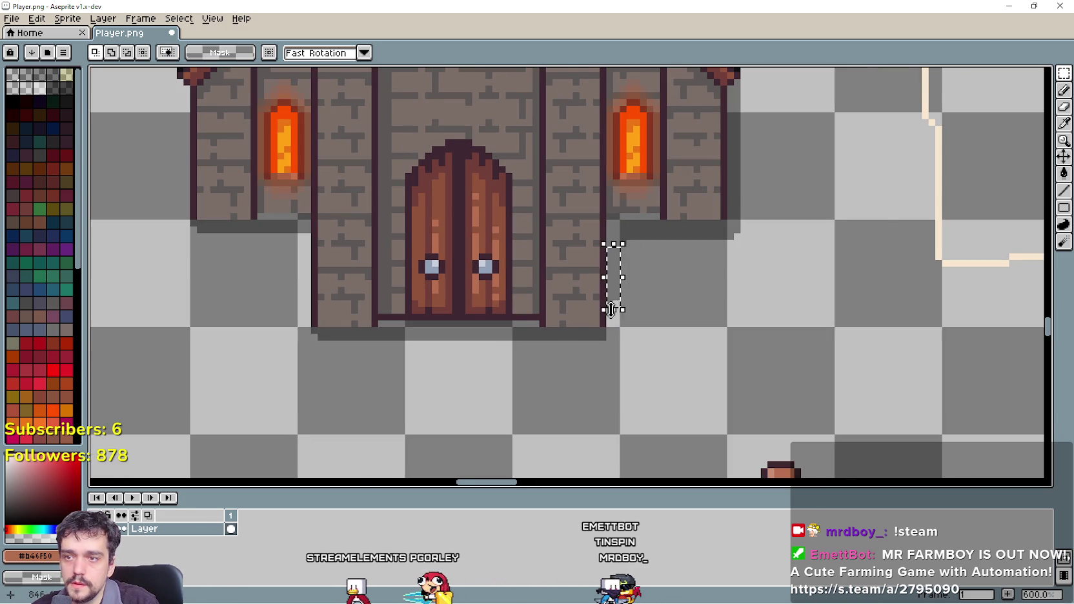
pyautogui.scroll(4, 613, 310)
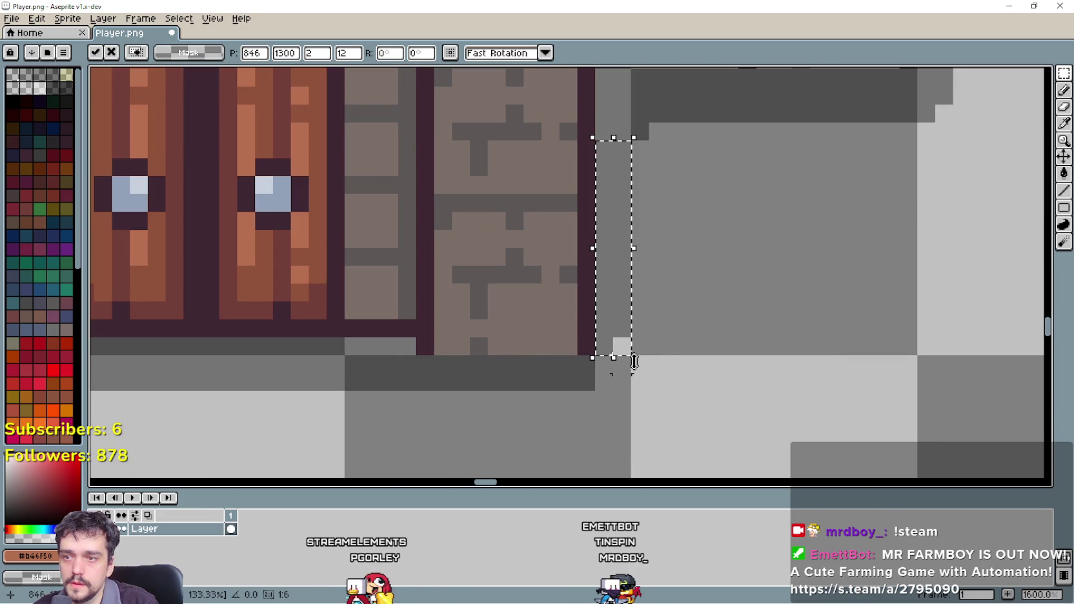
pyautogui.moveTo(621, 404); pyautogui.dragTo(623, 421)
pyautogui.scroll(-4, 674, 395)
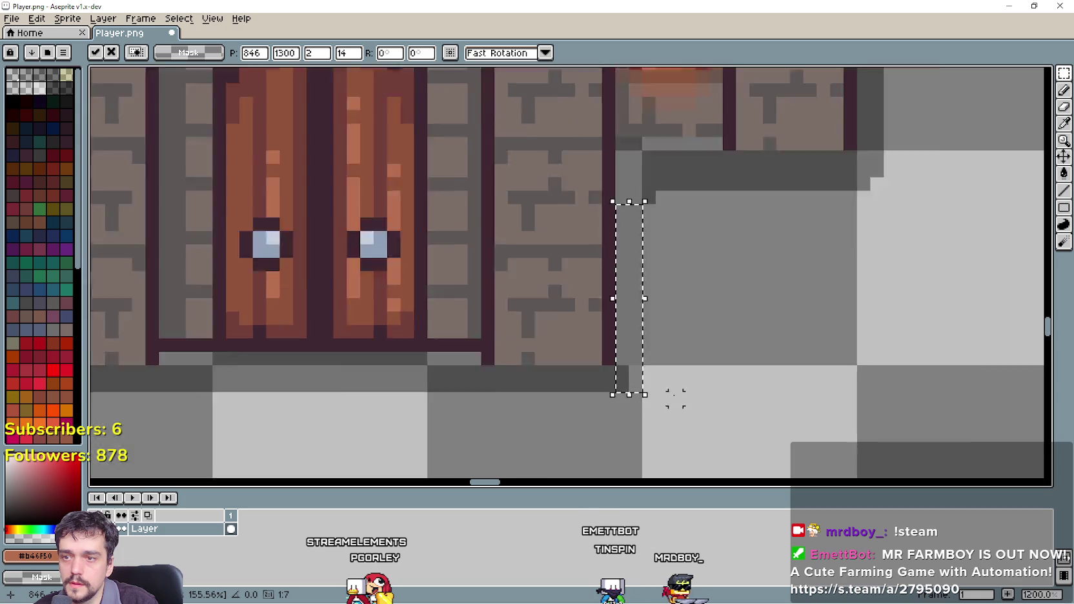
pyautogui.press('Return')
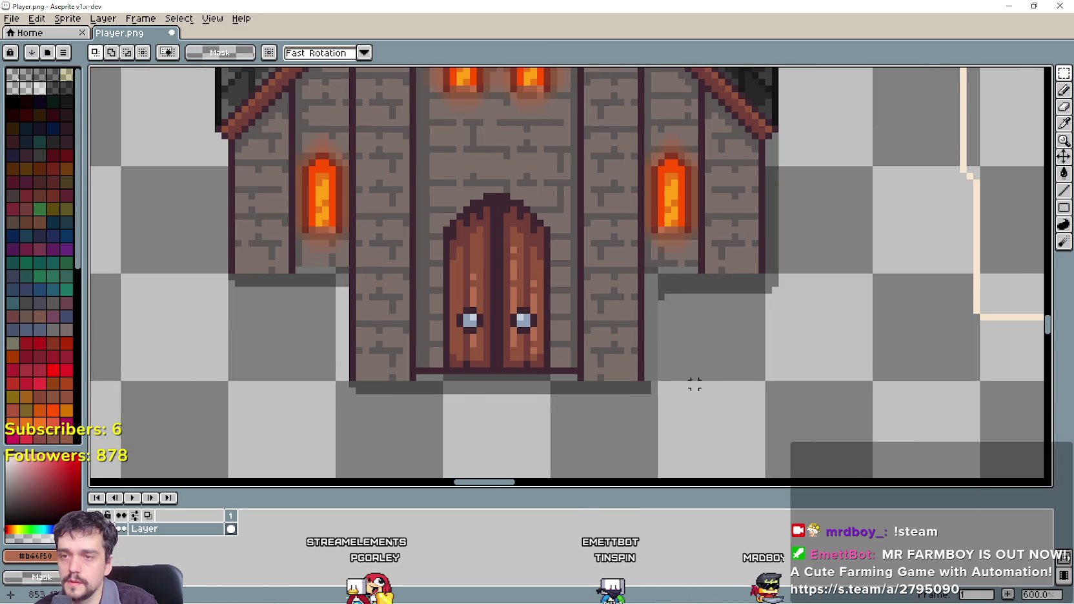
# Check the taller church in the running game, then switch to Godot.
pyautogui.scroll(-3, 695, 384)
pyautogui.scroll(6, 700, 340)
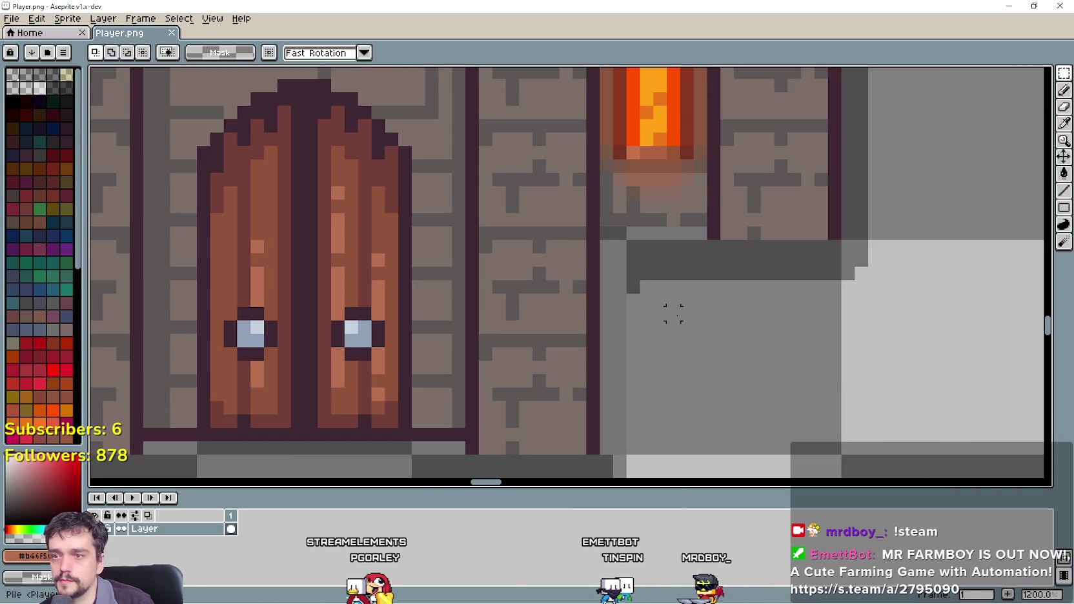
pyautogui.scroll(-6, 675, 317)
pyautogui.scroll(-1, 691, 379)
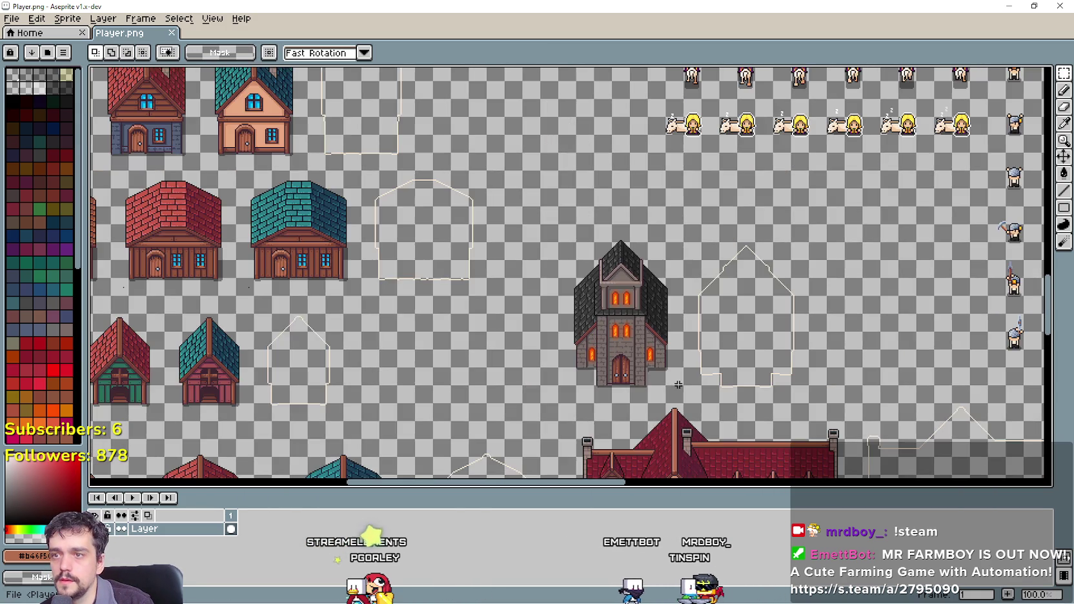
pyautogui.scroll(1, 673, 374)
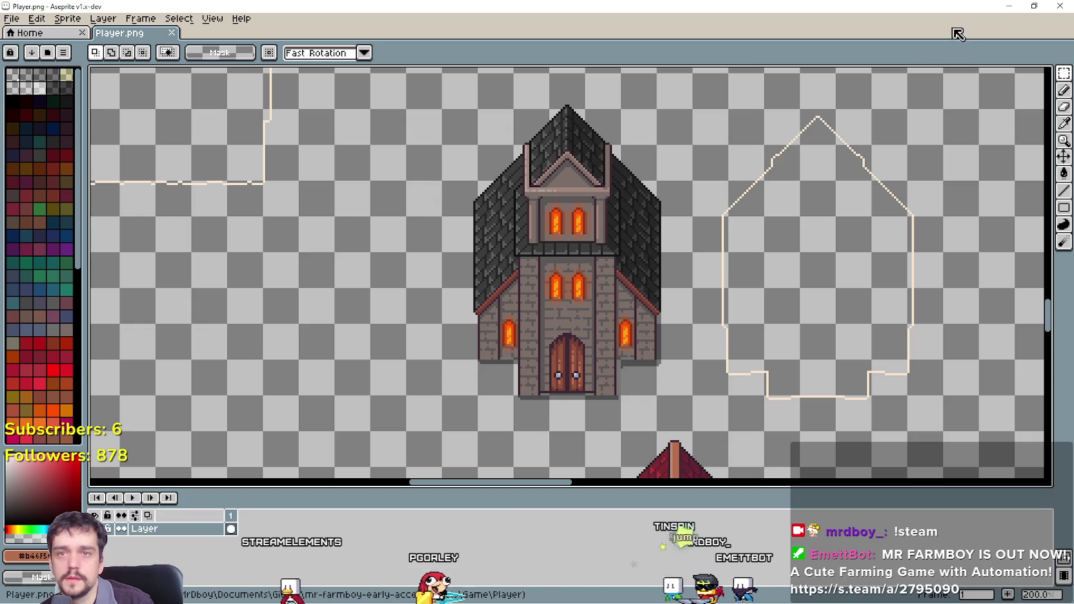
pyautogui.hotkey('alt', 'Tab')
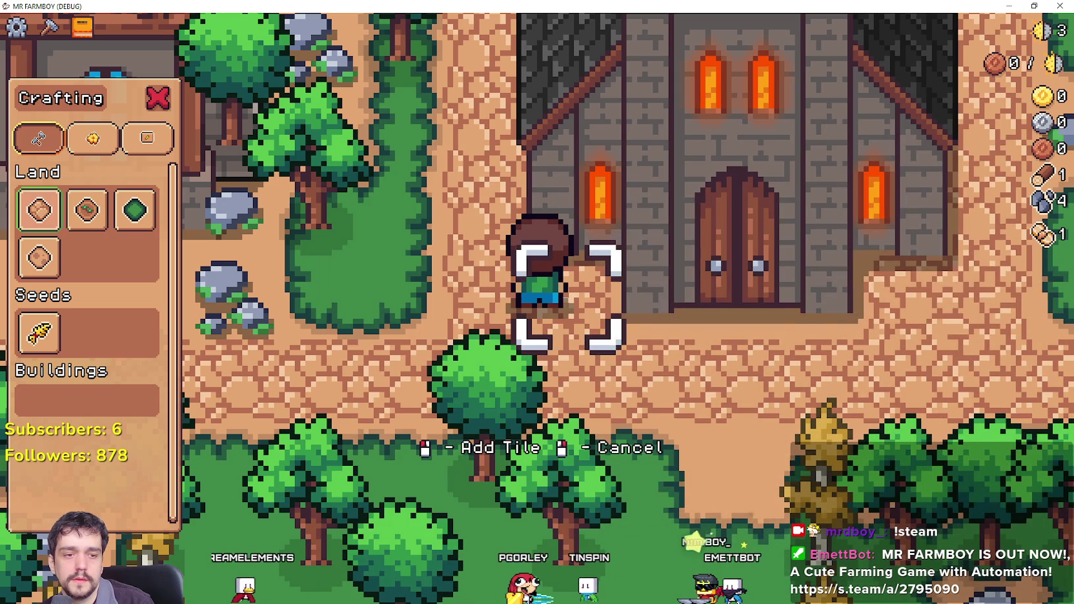
pyautogui.hotkey('alt', 'Tab')
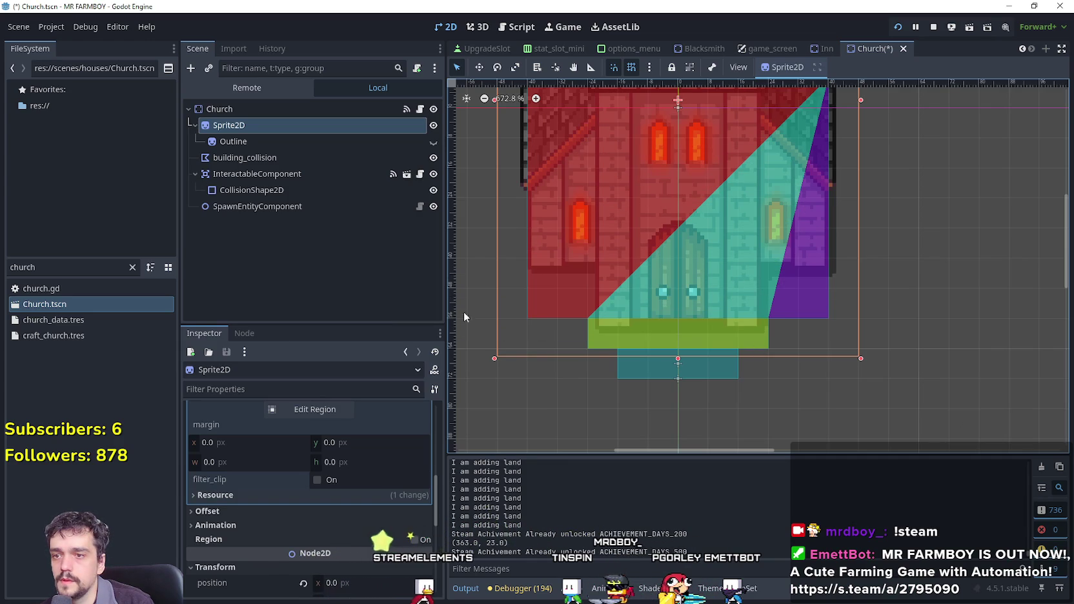
# Extend the church sprite's atlas region upward (y 1176, height 144) and save the scene.
pyautogui.scroll(3, 333, 468)
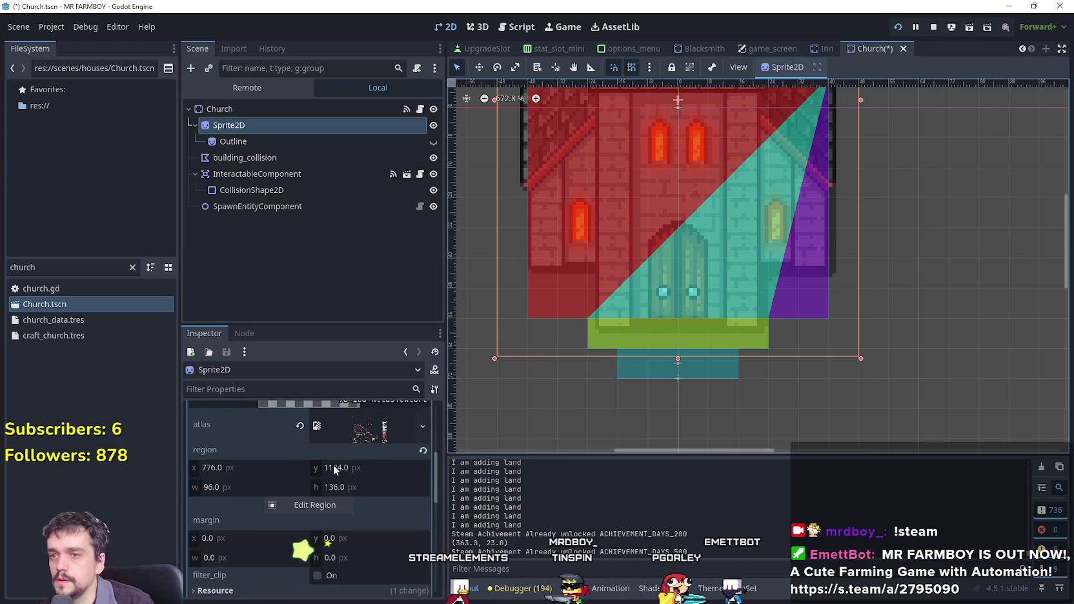
pyautogui.click(315, 505)
pyautogui.scroll(-2, 498, 303)
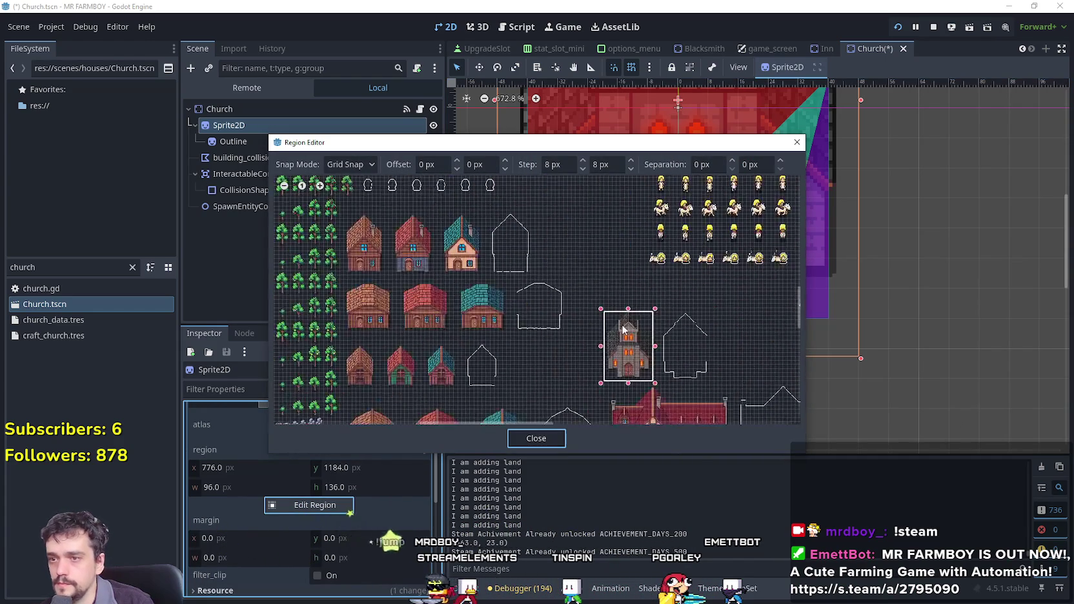
pyautogui.moveTo(624, 265); pyautogui.dragTo(626, 251)
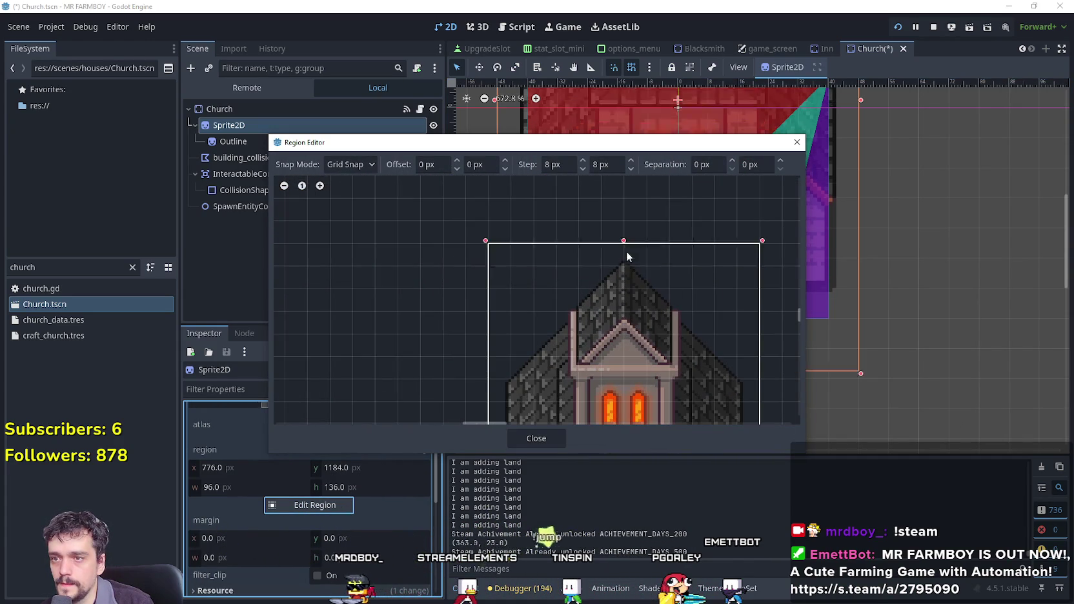
pyautogui.scroll(-3, 607, 222)
pyautogui.scroll(-2, 585, 233)
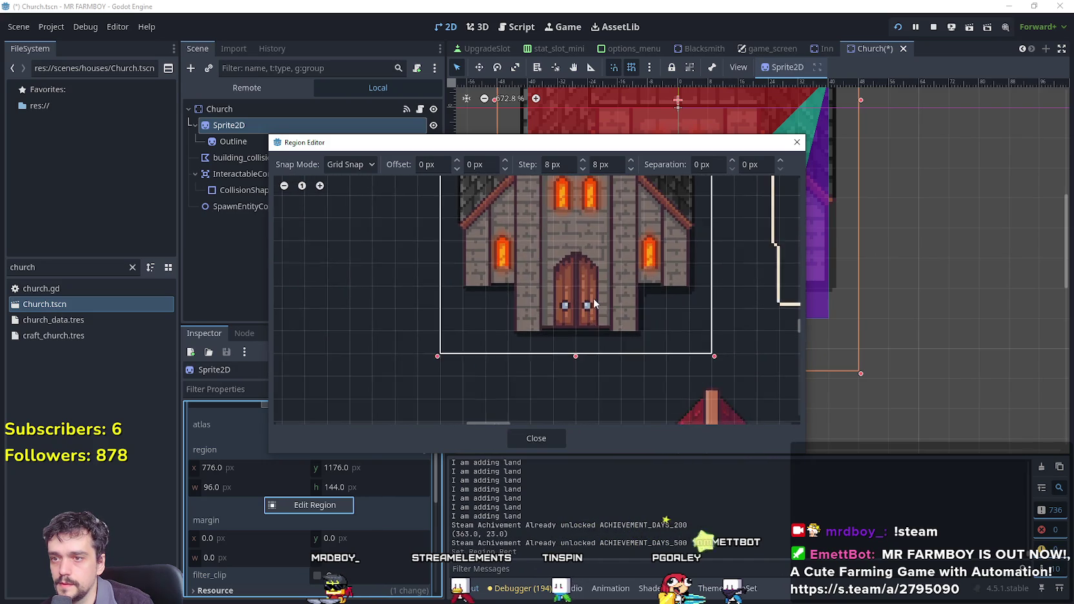
pyautogui.click(536, 440)
pyautogui.scroll(2, 677, 249)
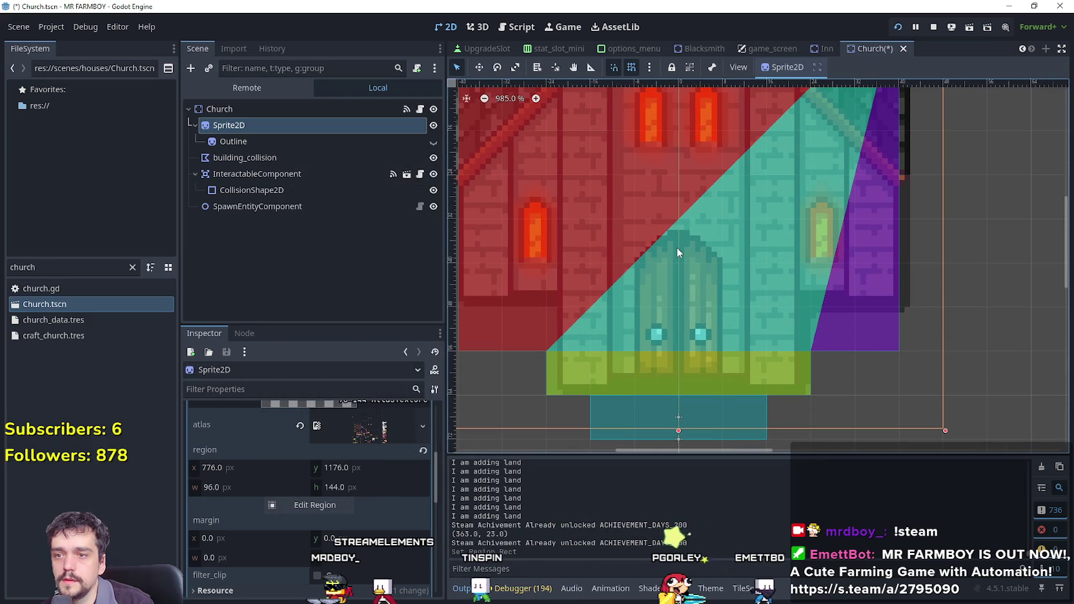
pyautogui.hotkey('ctrl', 's')
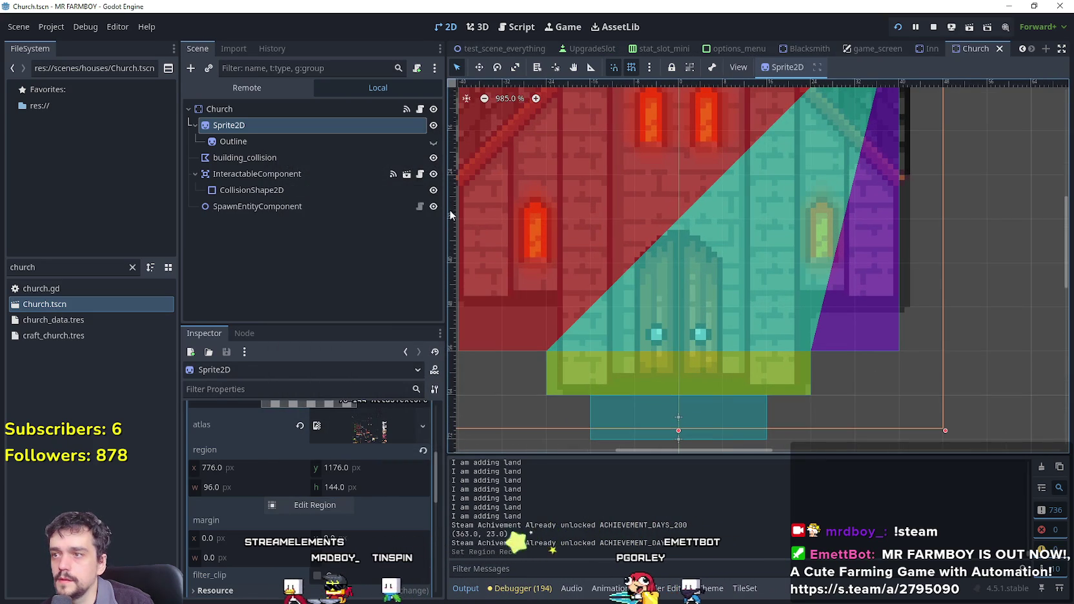
# Nudge the church Sprite2D down and save Church.tscn.
pyautogui.press('Down')
pyautogui.press('Down')
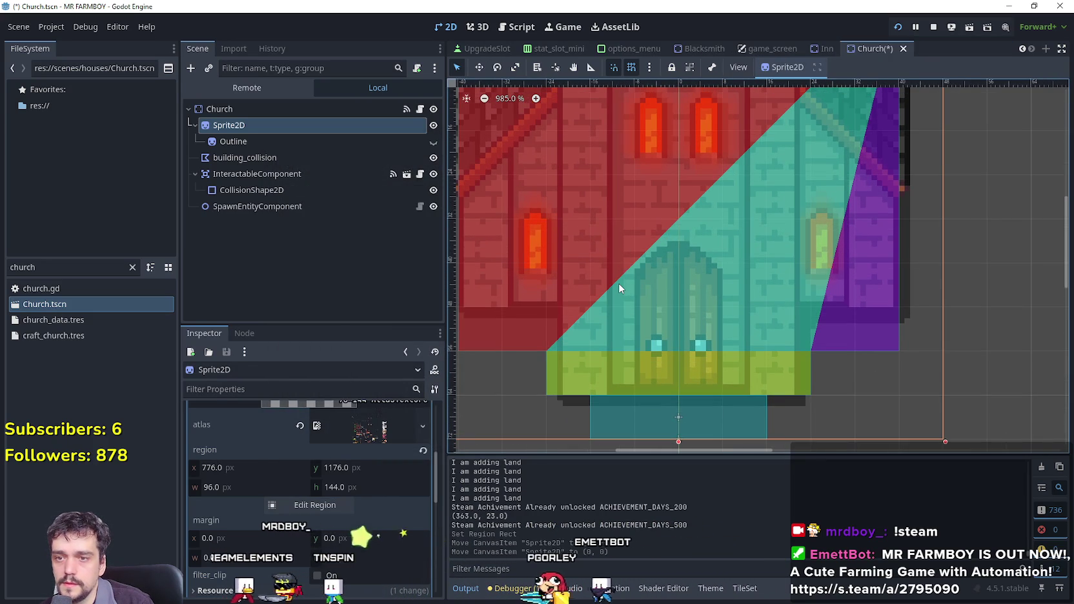
pyautogui.hotkey('ctrl', 's')
pyautogui.scroll(-3, 644, 321)
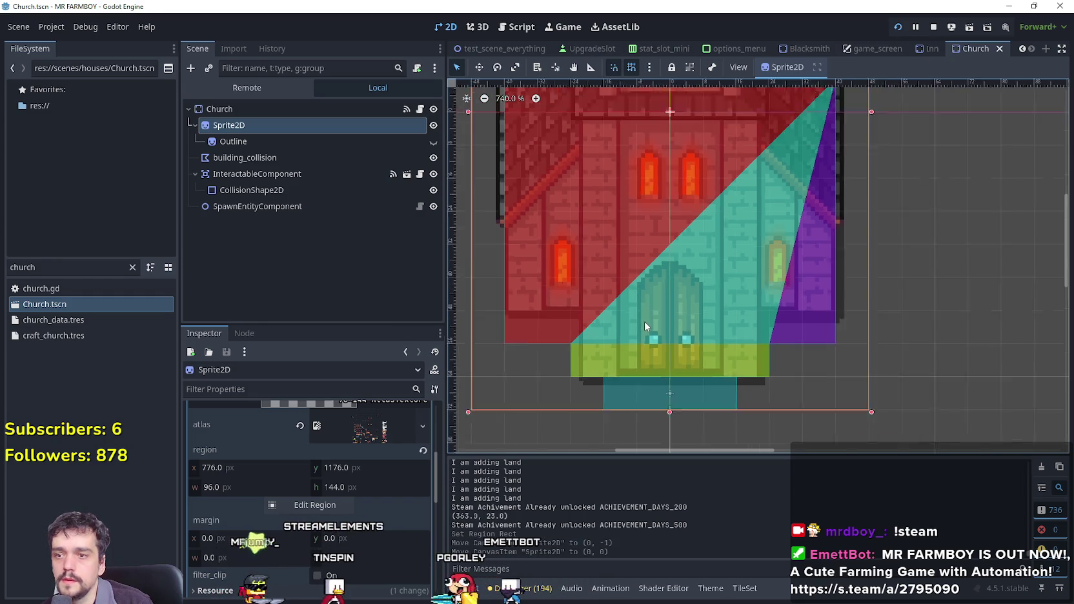
pyautogui.scroll(2, 687, 345)
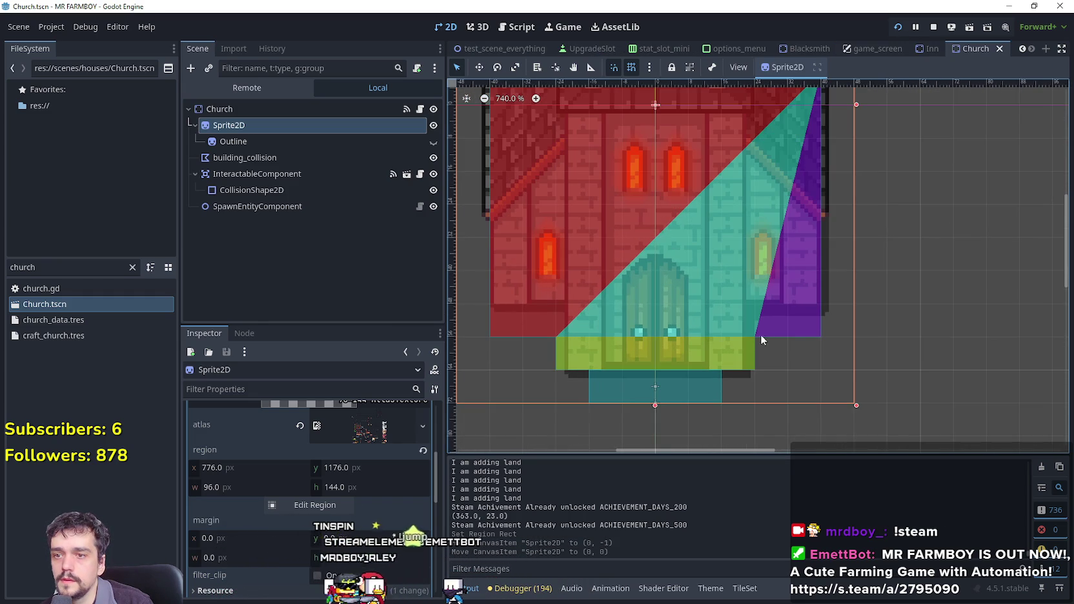
# Drag building_collision's corners to fit the church base, undoing one stray move, then nudge it down.
pyautogui.click(796, 329)
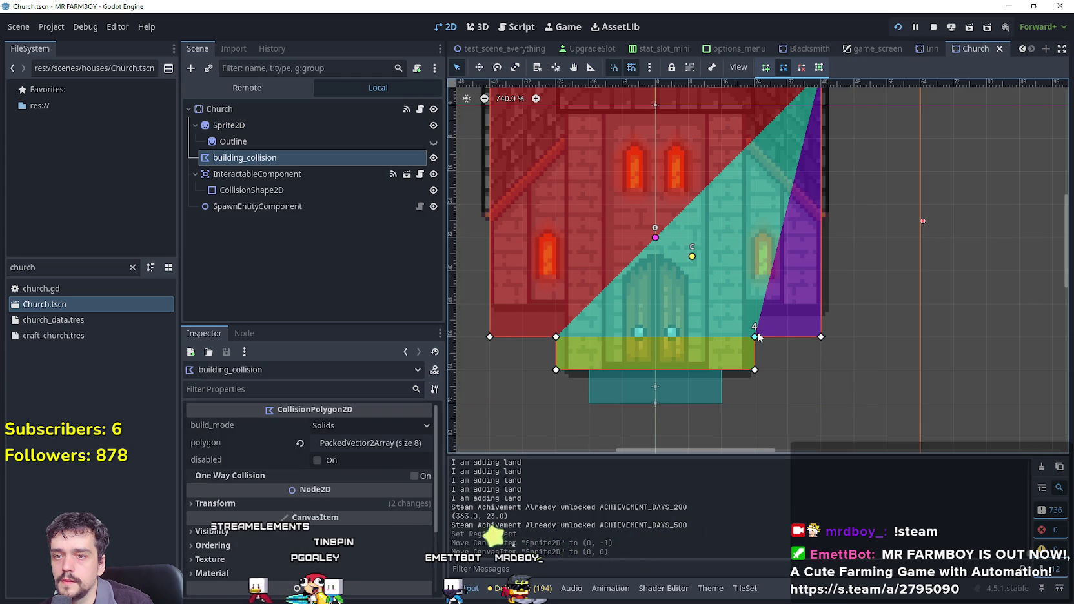
pyautogui.moveTo(759, 327)
pyautogui.mouseDown()
pyautogui.moveTo(814, 334)
pyautogui.moveTo(824, 319)
pyautogui.mouseUp()
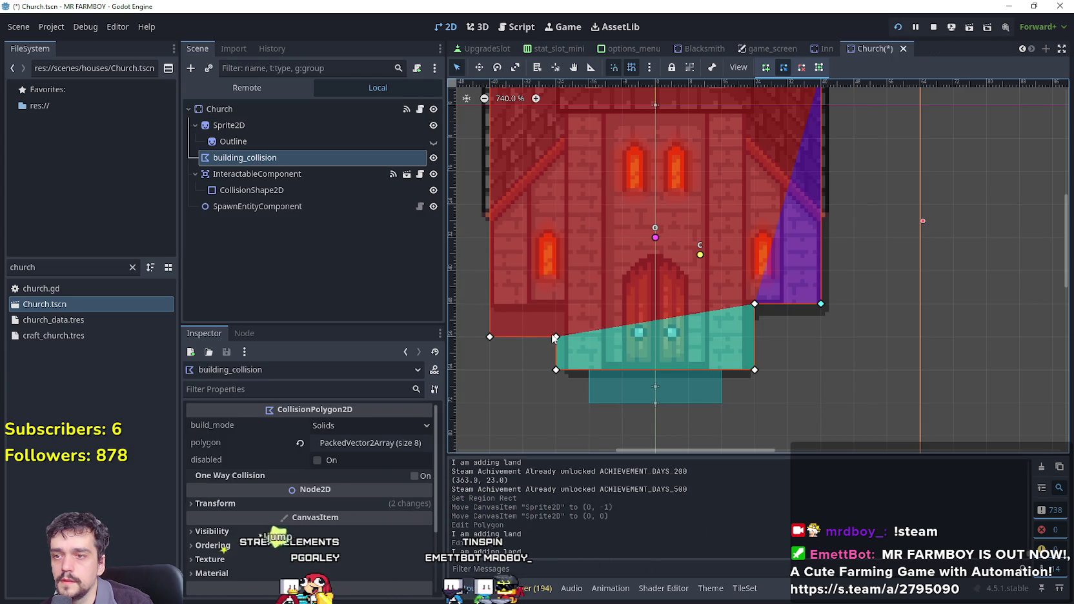
pyautogui.moveTo(554, 336); pyautogui.dragTo(559, 326)
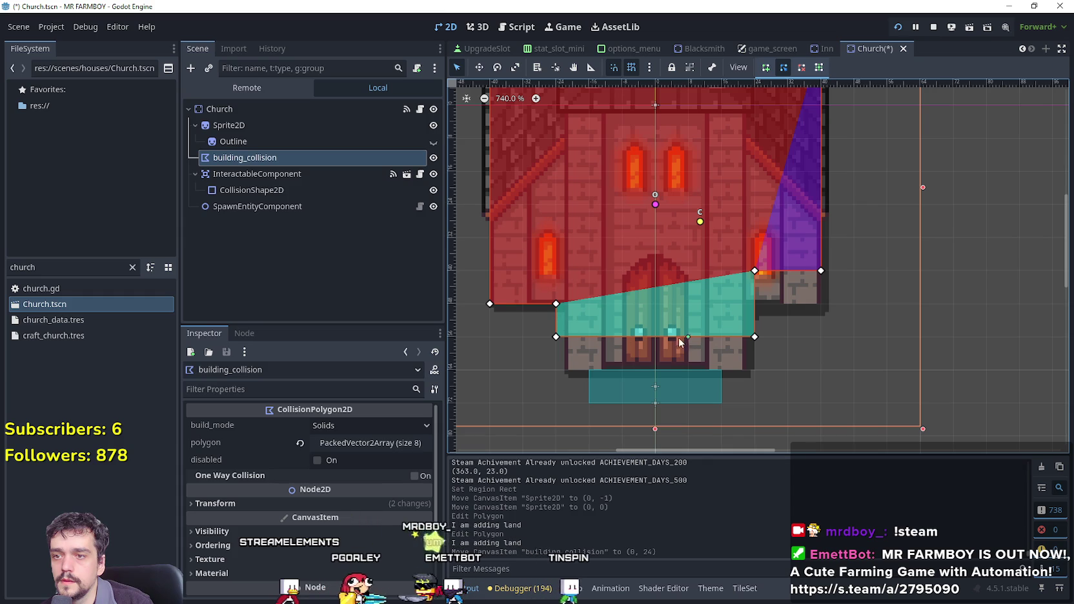
pyautogui.hotkey('ctrl', 'z')
pyautogui.moveTo(556, 337); pyautogui.dragTo(556, 304)
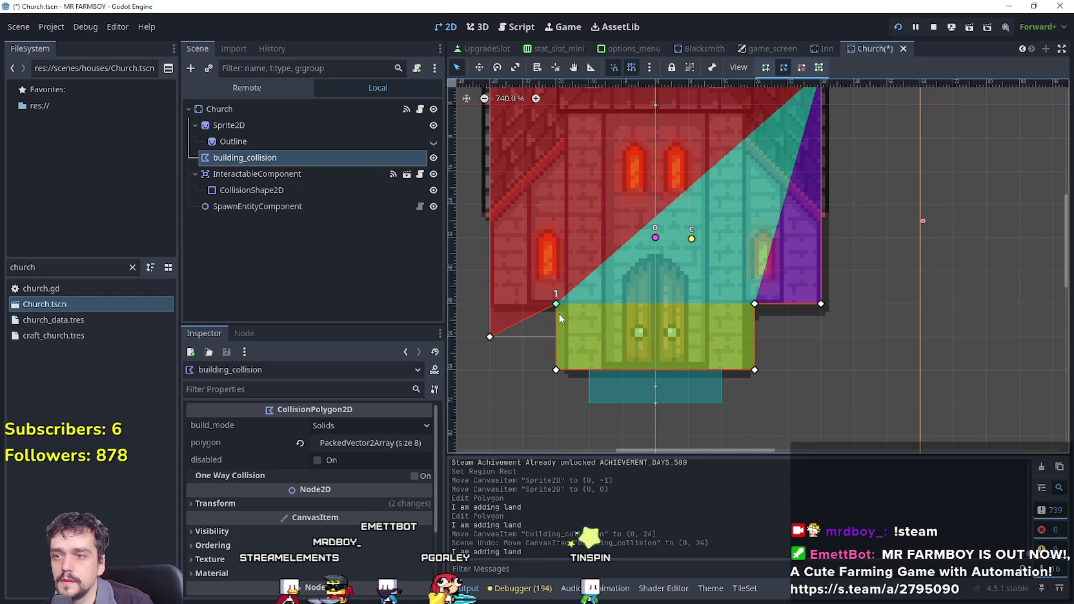
pyautogui.scroll(-2, 612, 305)
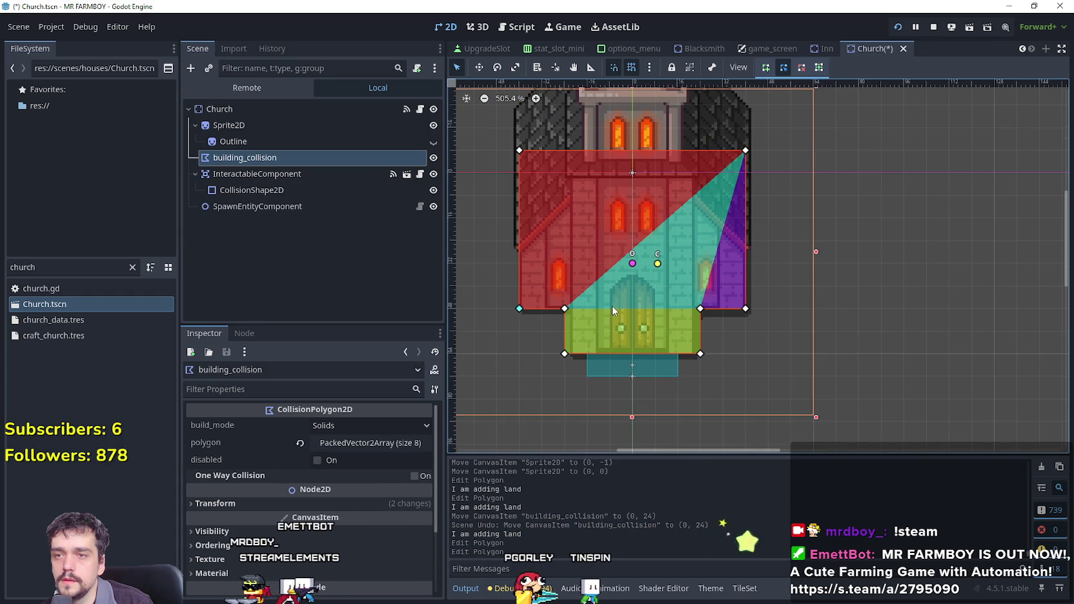
pyautogui.press('Down')
pyautogui.press('Down')
# Run the game with F5, walk the player around the church door, then return to Godot.
pyautogui.press('F5')
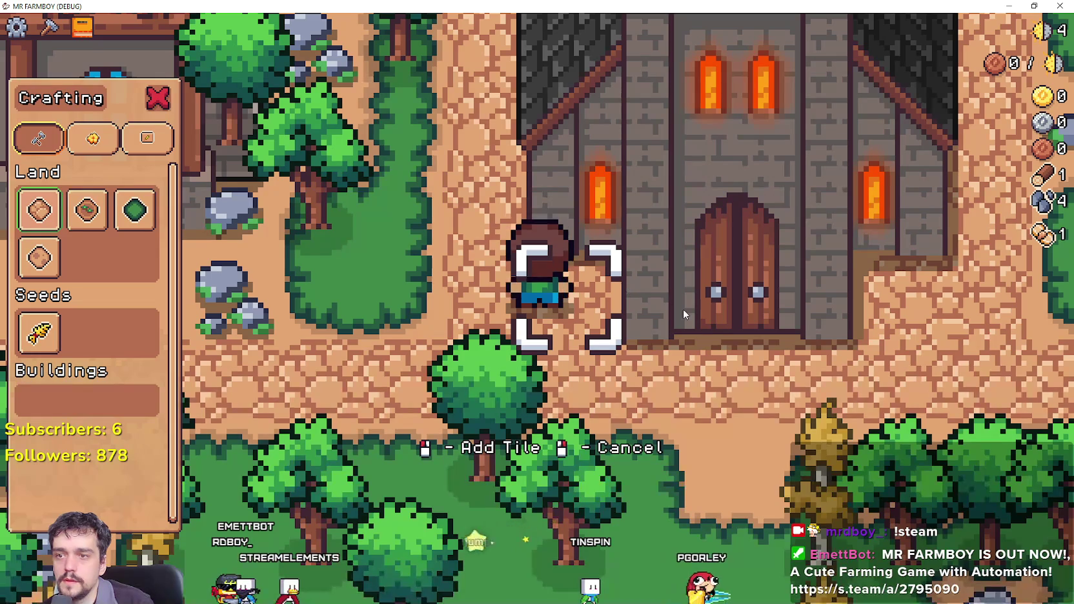
pyautogui.press('w')
pyautogui.scroll(-5, 683, 308)
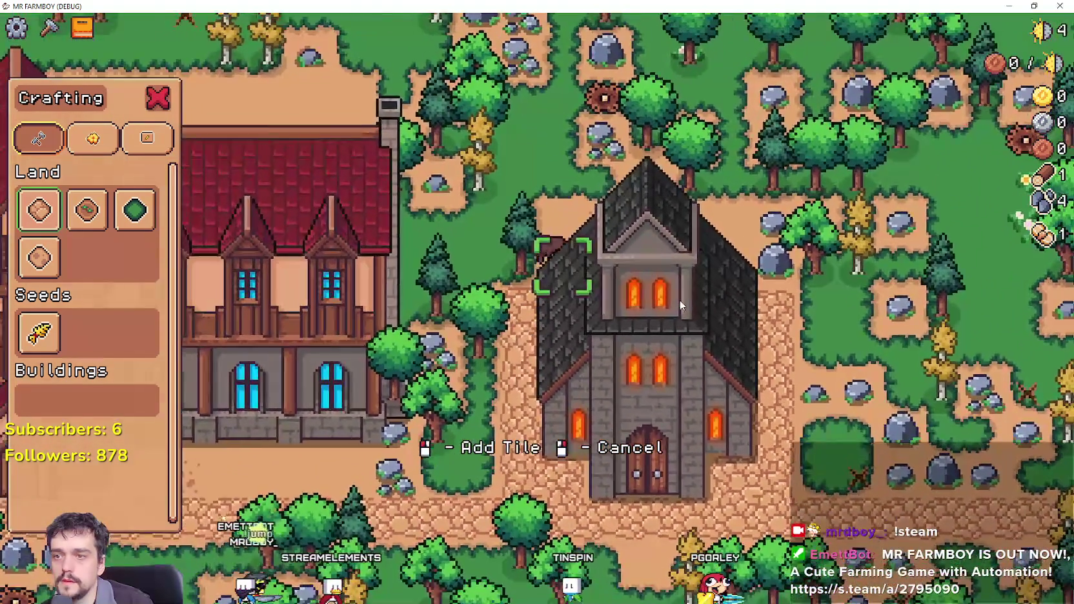
pyautogui.press('d')
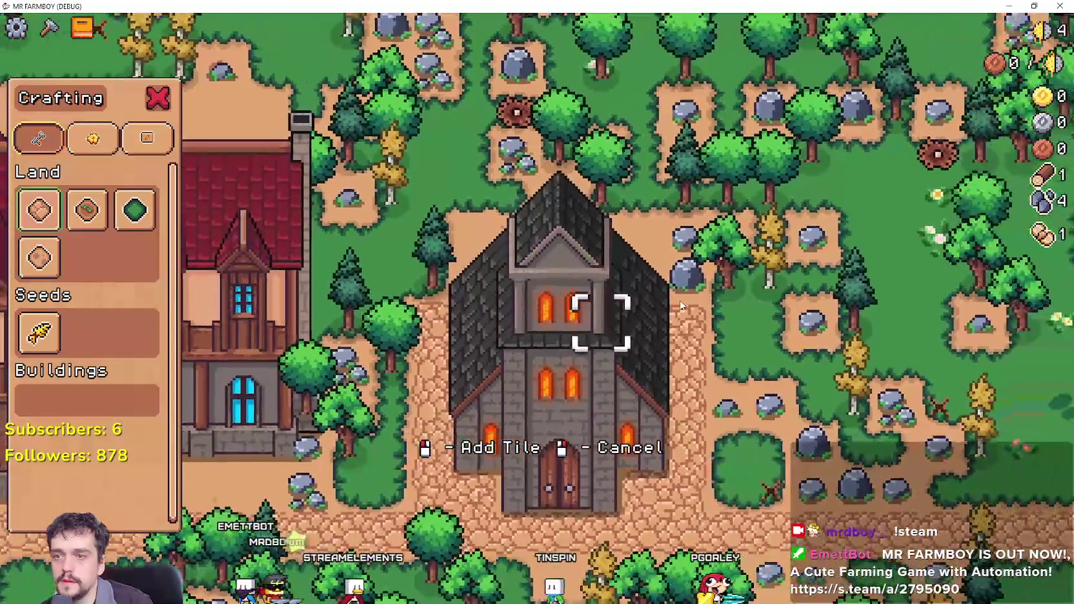
pyautogui.press('s')
pyautogui.press('a')
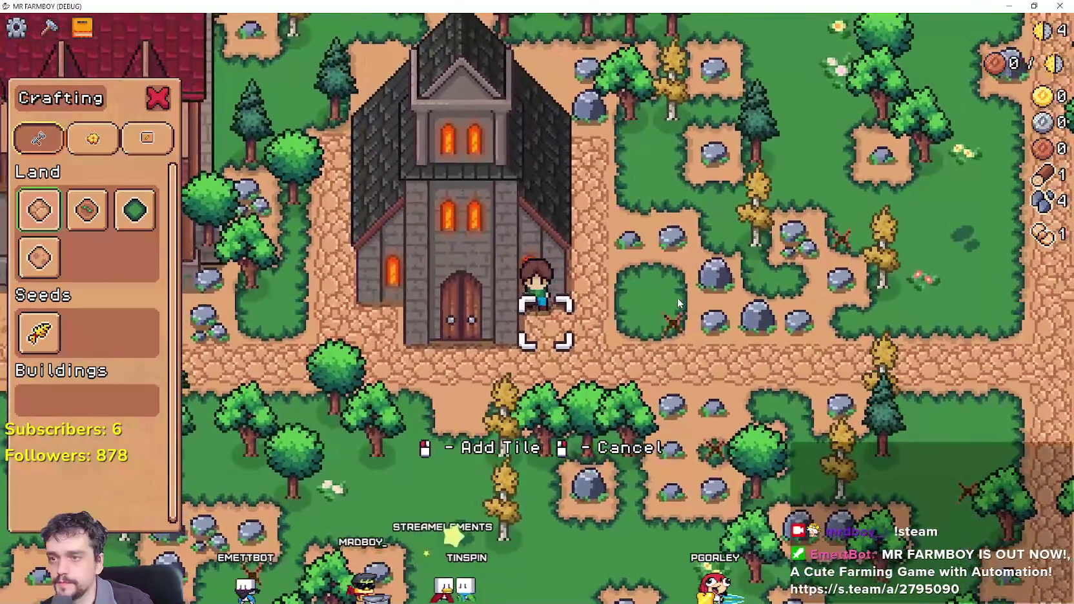
pyautogui.press('s')
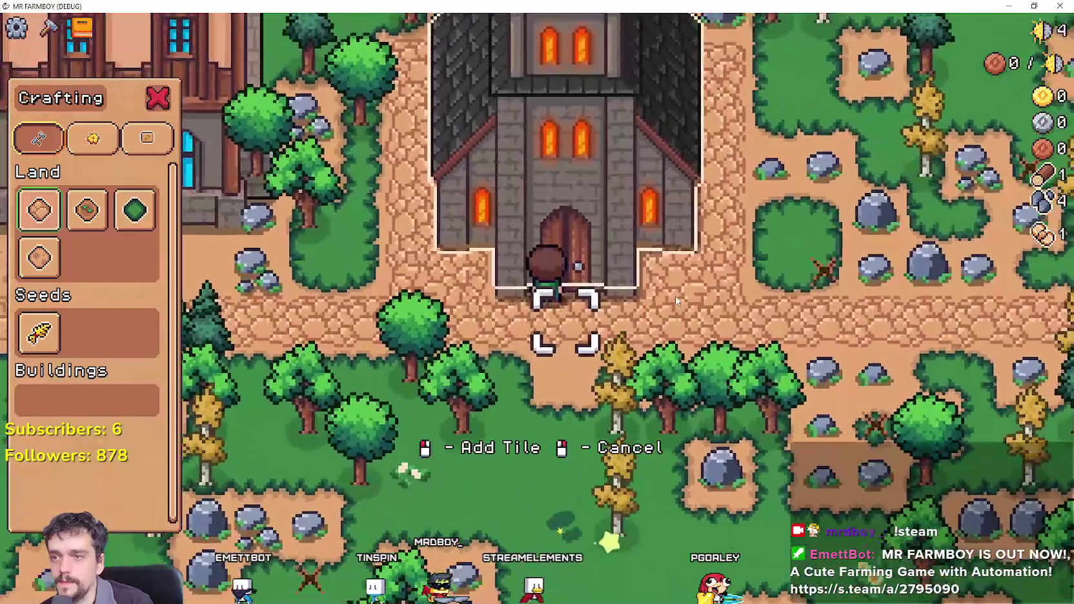
pyautogui.hotkey('alt', 'Tab')
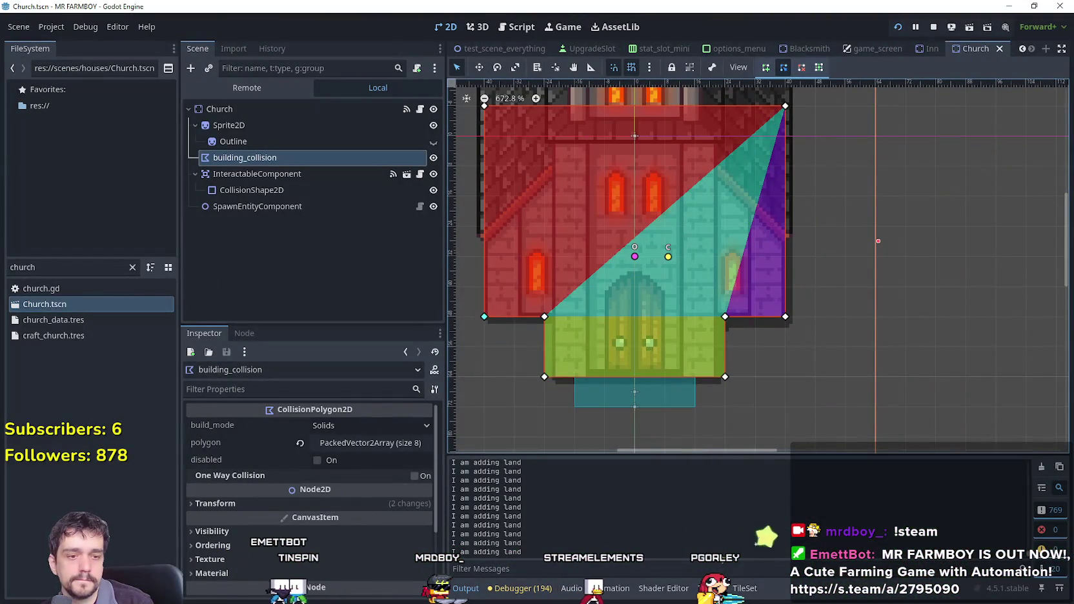
# Delete the outline beside the church and Ctrl-drag a copy of the church into that spot.
pyautogui.hotkey('alt', 'Tab')
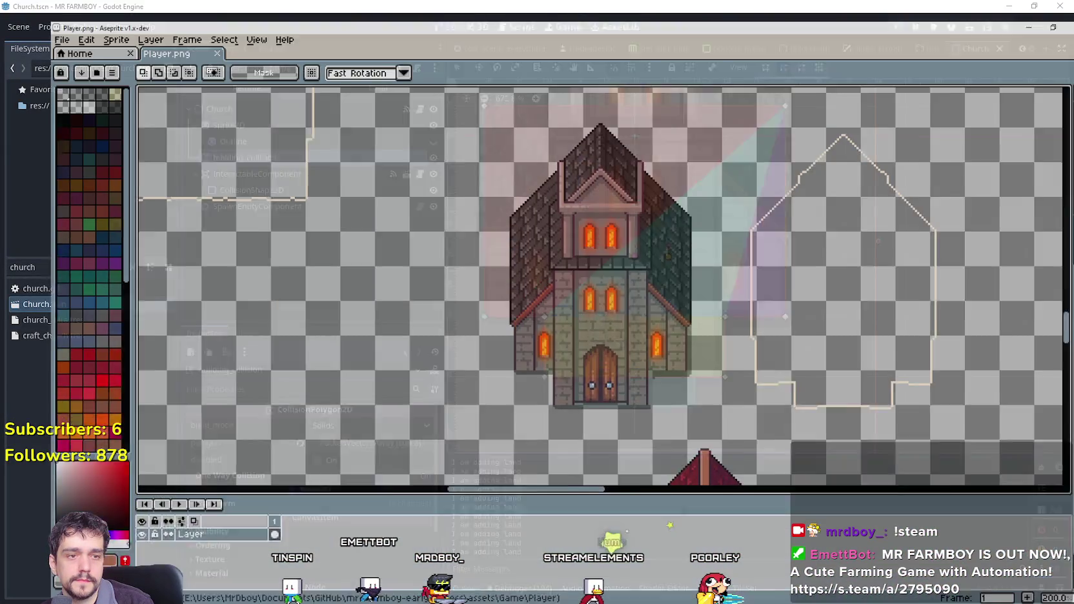
pyautogui.scroll(-2, 535, 315)
pyautogui.scroll(2, 534, 315)
pyautogui.scroll(1, 535, 315)
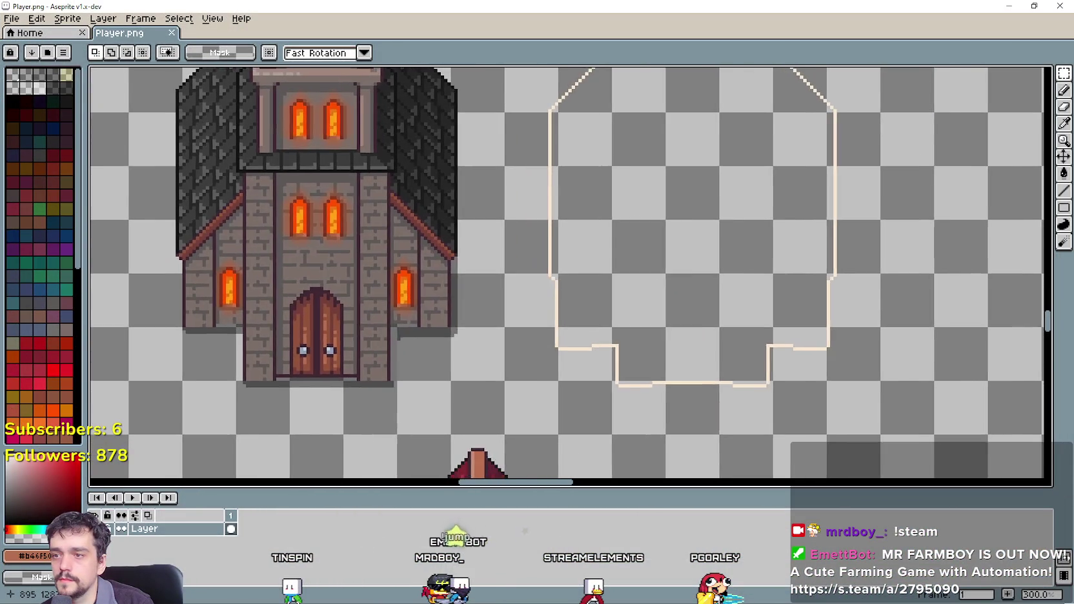
pyautogui.scroll(-2, 542, 280)
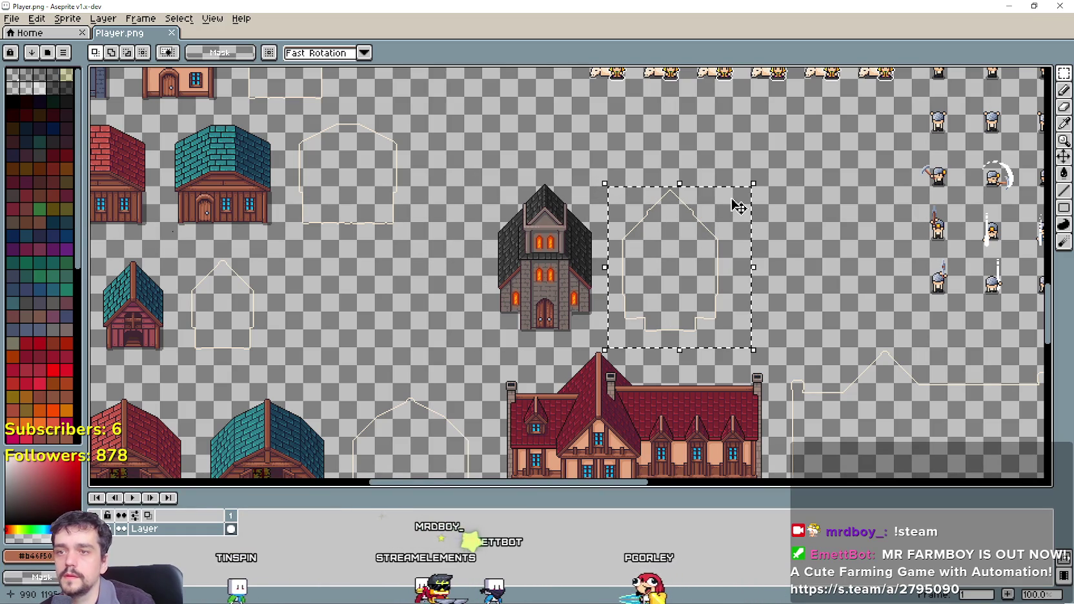
pyautogui.press('Delete')
pyautogui.moveTo(568, 283); pyautogui.dragTo(688, 290)
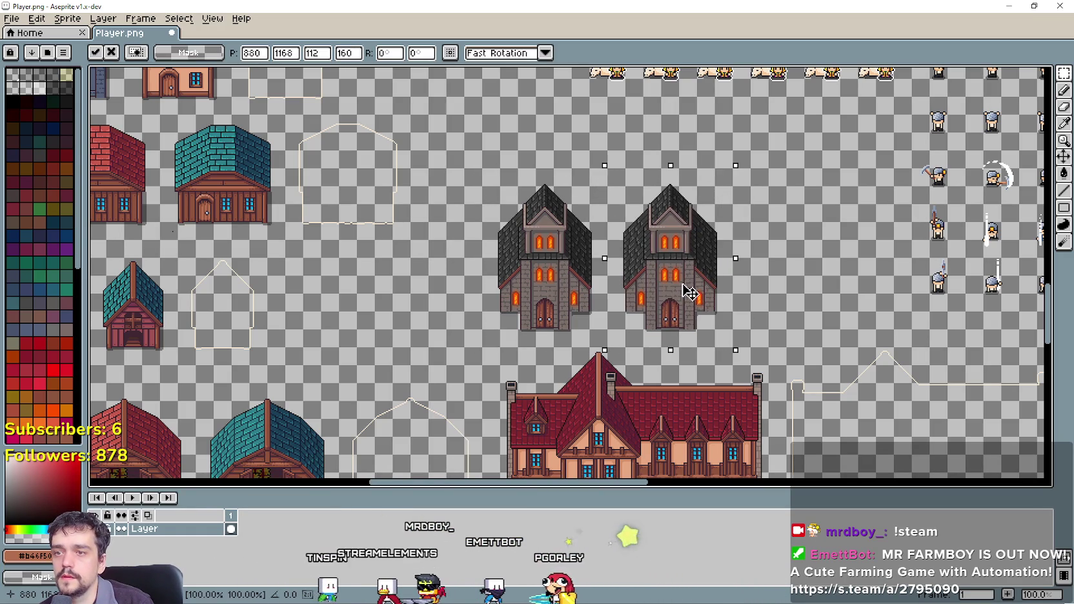
pyautogui.click(824, 301)
pyautogui.scroll(2, 603, 294)
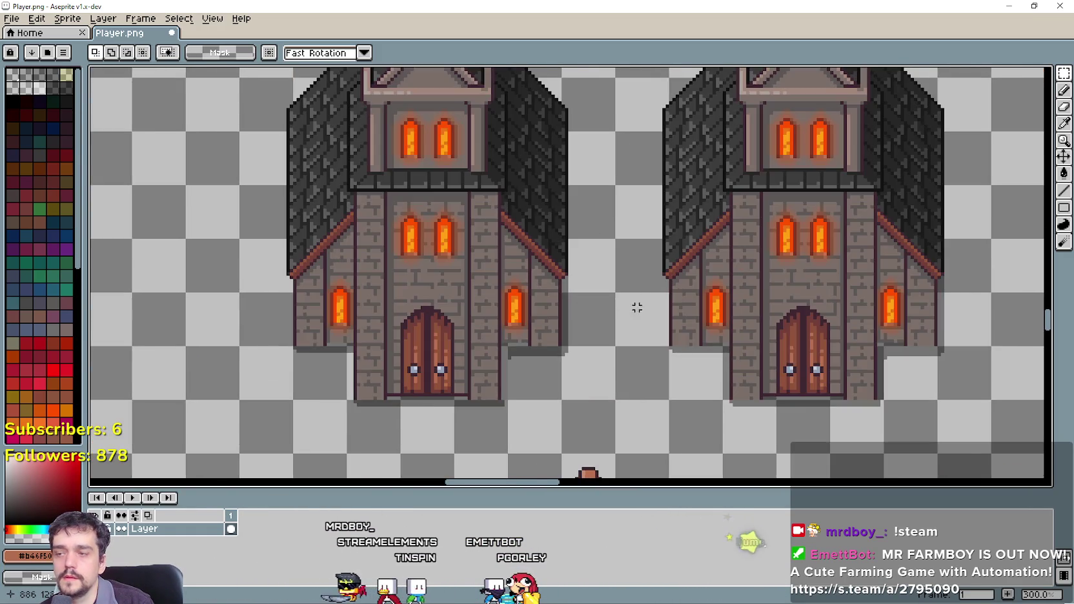
# Sample the cream outline colour from the original church sprite.
pyautogui.scroll(-2, 637, 308)
pyautogui.scroll(1, 906, 173)
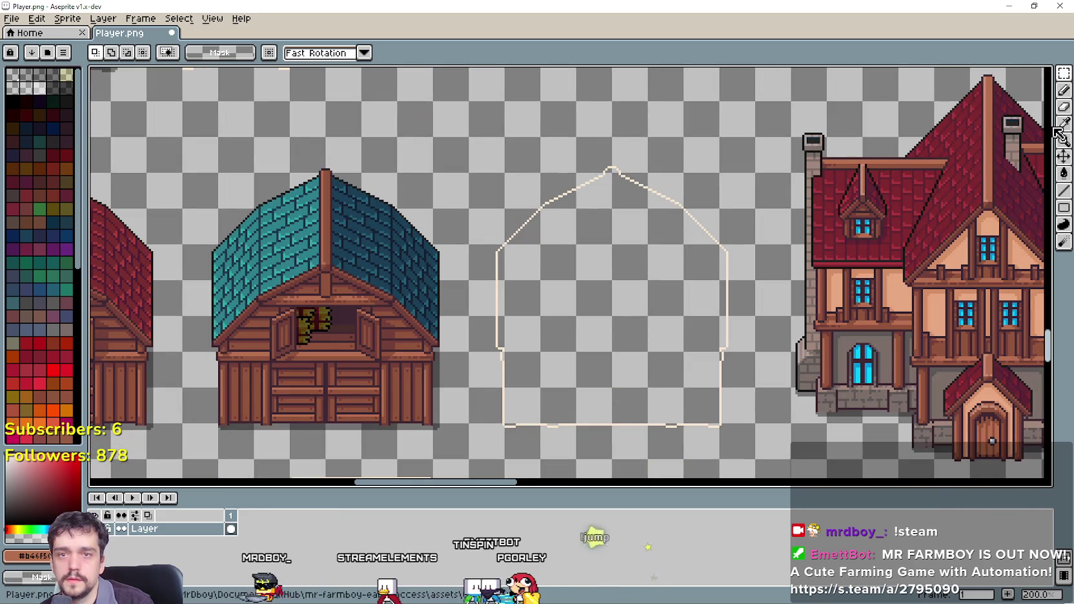
pyautogui.click(1063, 124)
pyautogui.scroll(5, 667, 193)
pyautogui.click(695, 236)
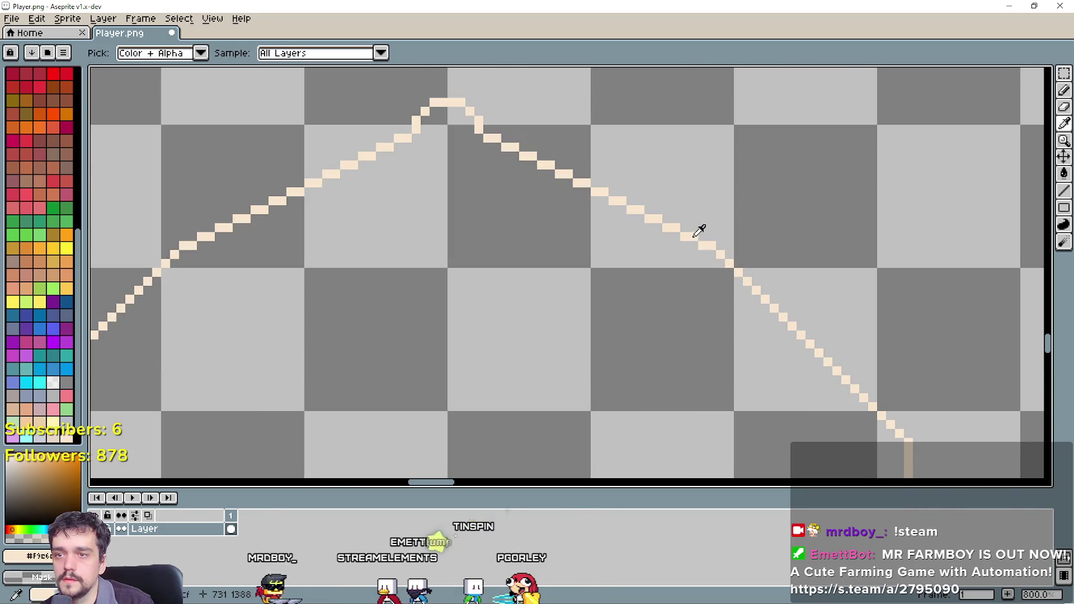
pyautogui.scroll(-6, 699, 230)
pyautogui.scroll(2, 598, 271)
pyautogui.moveTo(574, 215); pyautogui.dragTo(605, 220)
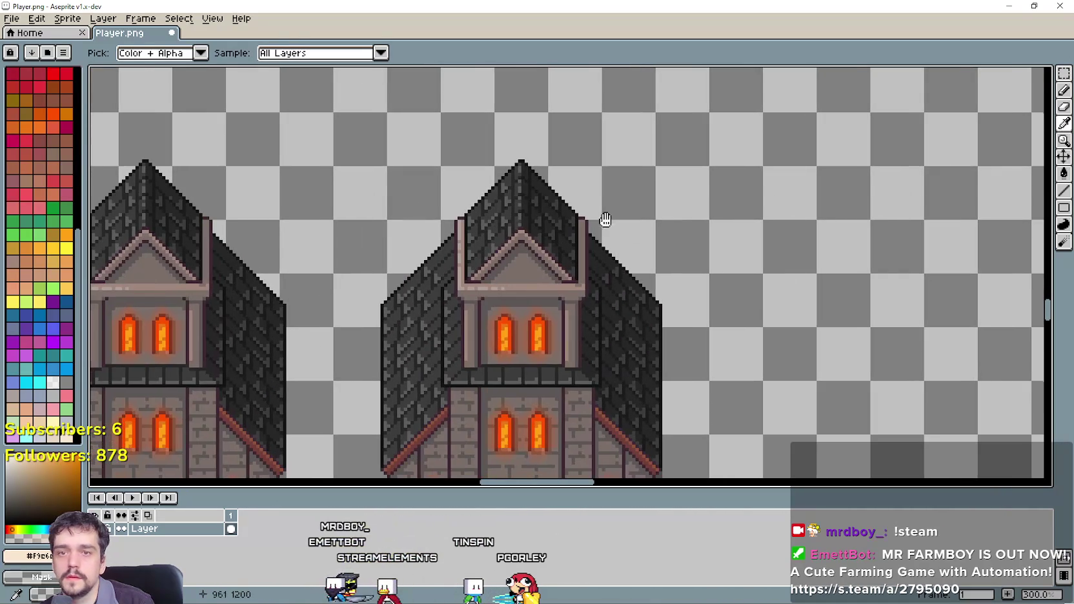
# Draw a straight cream line along the left roof edge of the church copy.
pyautogui.click(1064, 191)
pyautogui.scroll(1, 535, 264)
pyautogui.scroll(1, 551, 180)
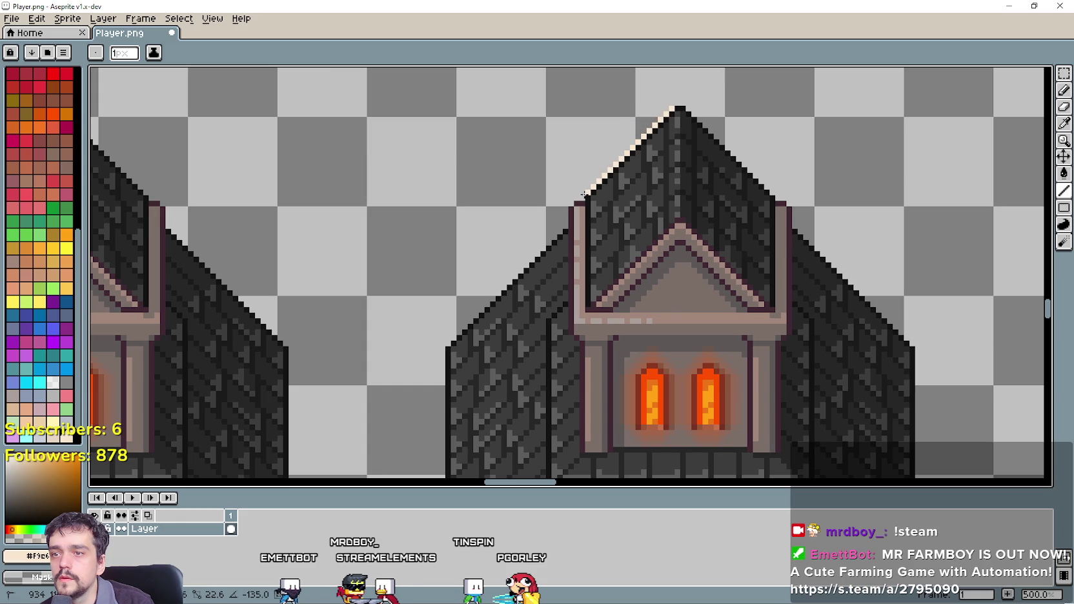
pyautogui.scroll(4, 578, 199)
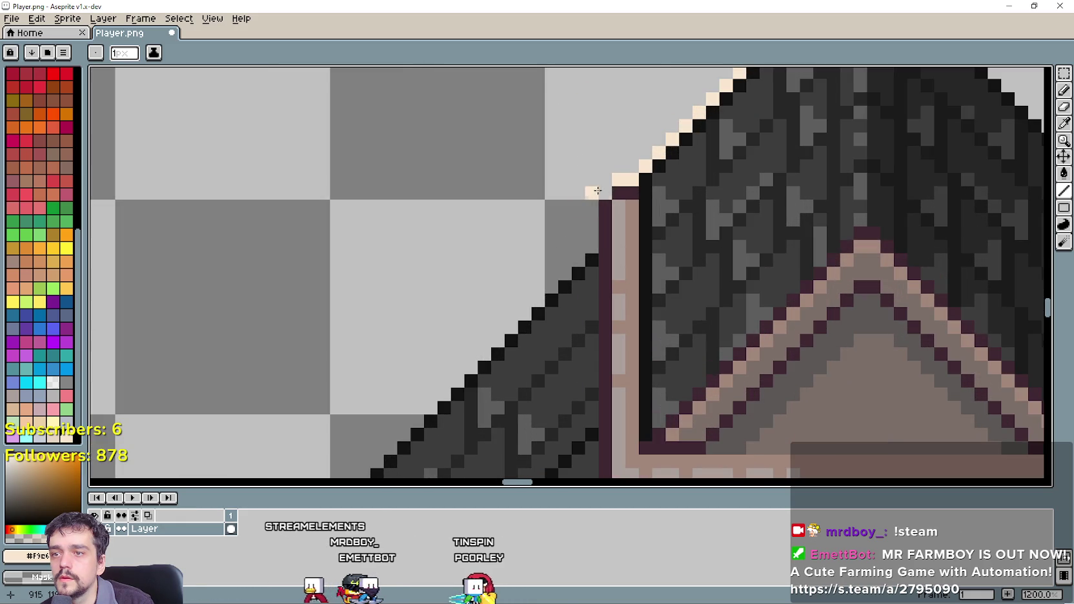
pyautogui.scroll(-1, 576, 242)
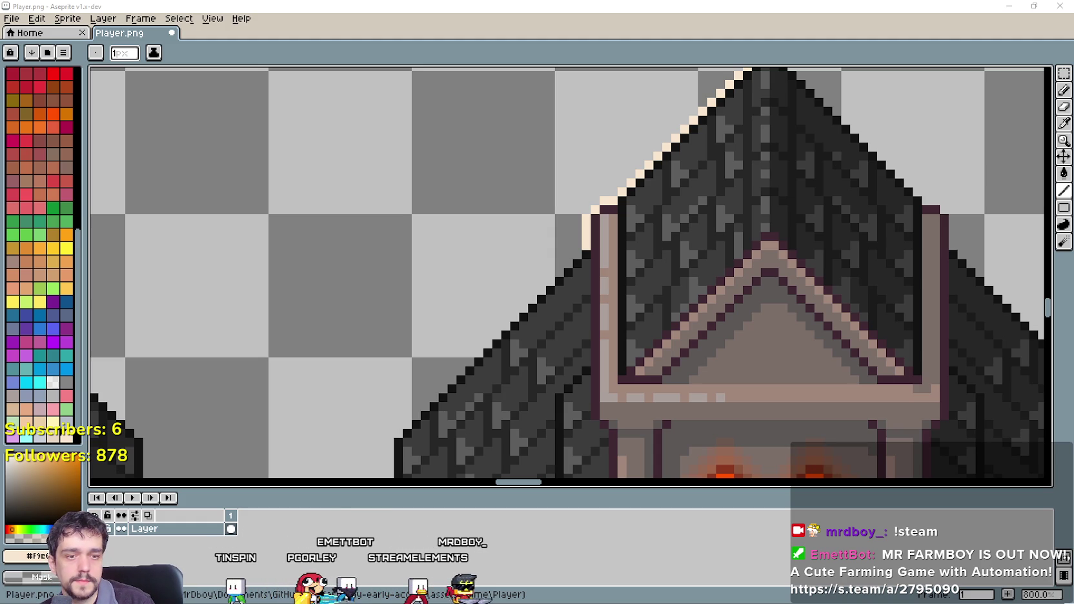
pyautogui.scroll(-3, 647, 281)
pyautogui.scroll(4, 678, 225)
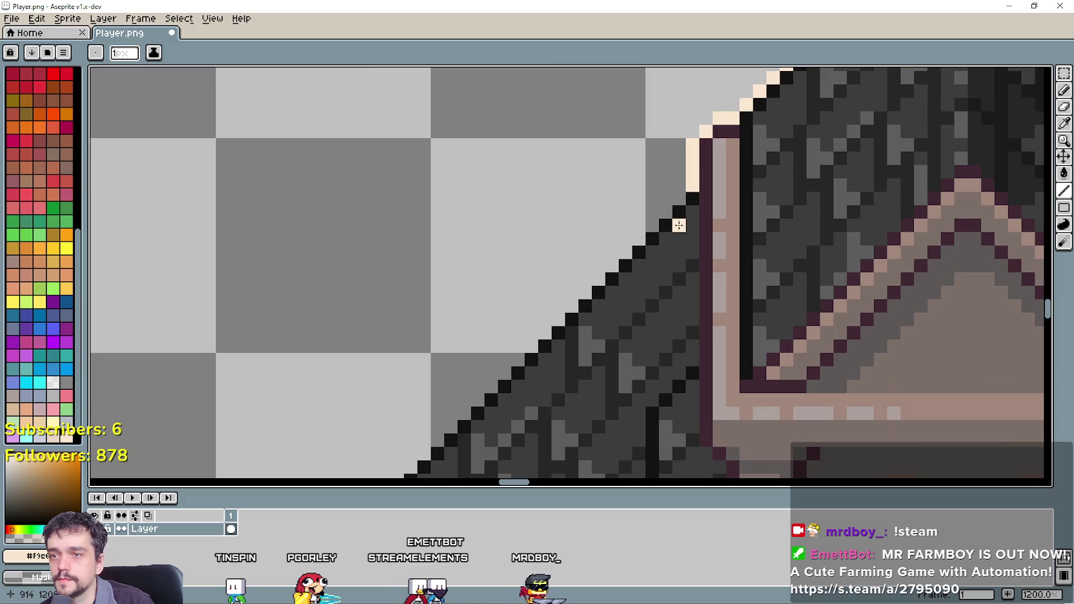
pyautogui.scroll(-3, 443, 448)
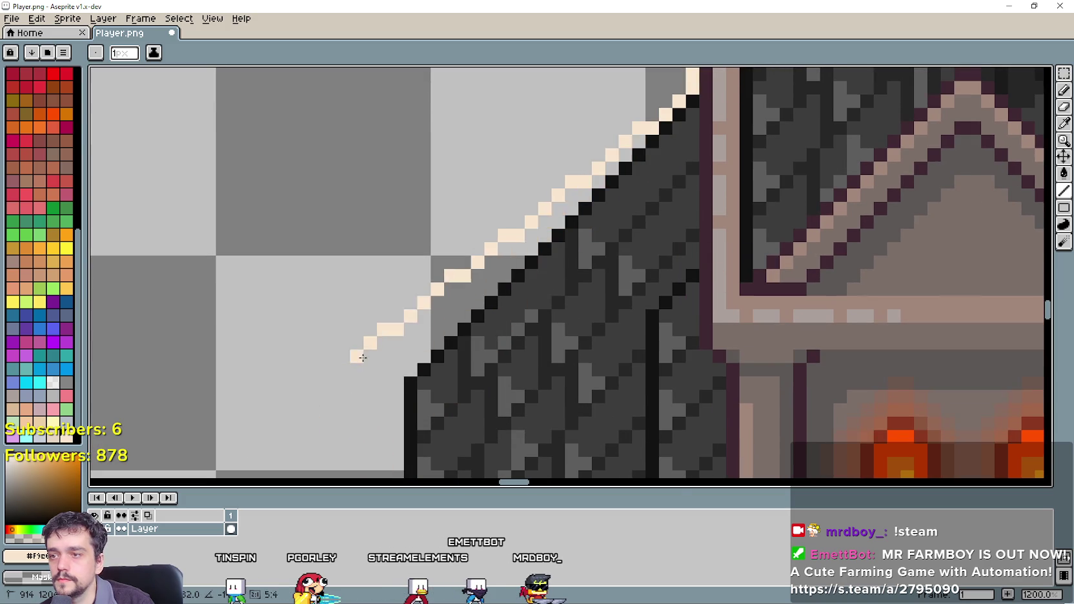
pyautogui.keyDown('shift'); pyautogui.click(401, 375); pyautogui.keyUp('shift')
pyautogui.scroll(-3, 401, 362)
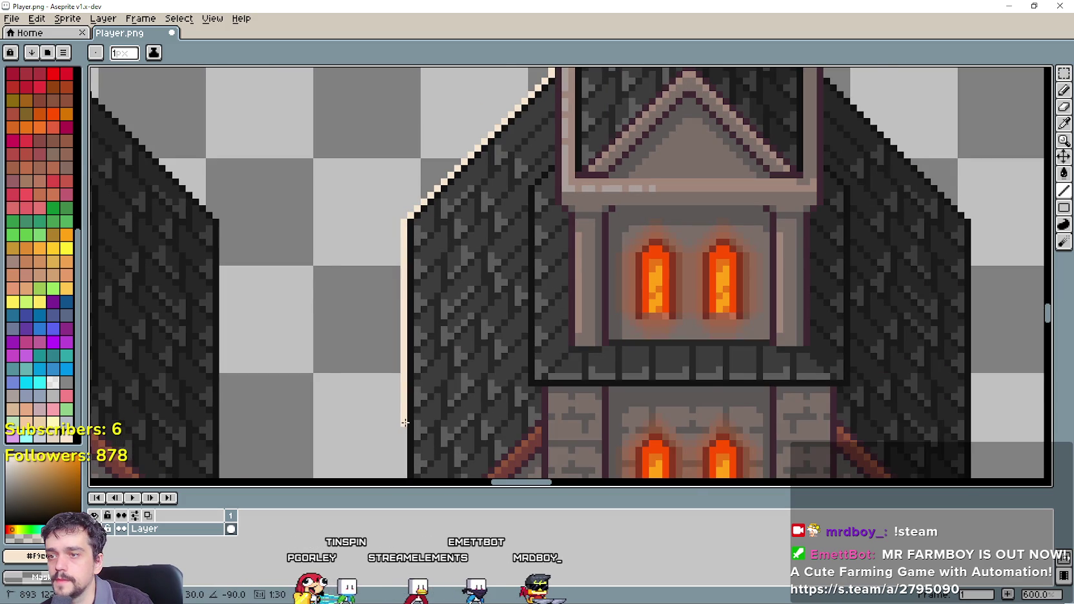
pyautogui.scroll(-1, 532, 288)
pyautogui.scroll(2, 510, 160)
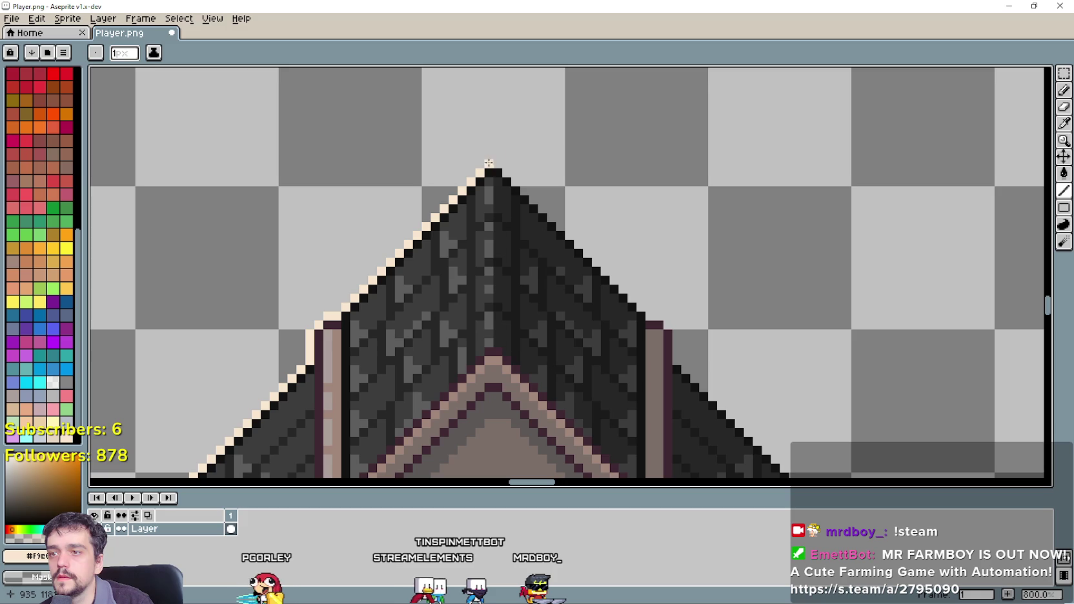
# Draw a cream line from the roof peak down the roof's right edge.
pyautogui.click(490, 162)
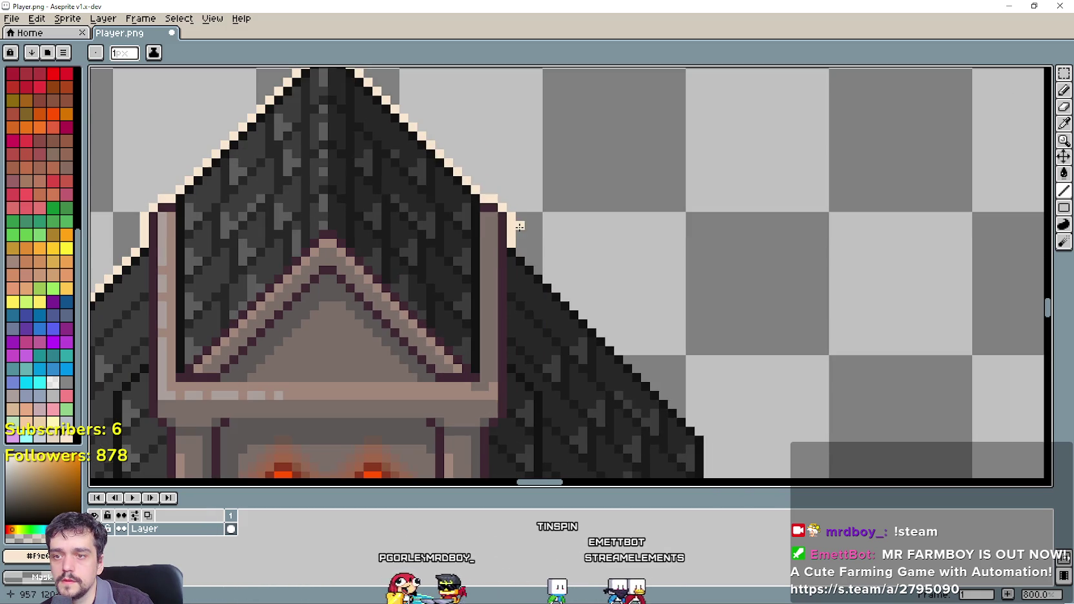
pyautogui.moveTo(674, 333); pyautogui.dragTo(522, 250)
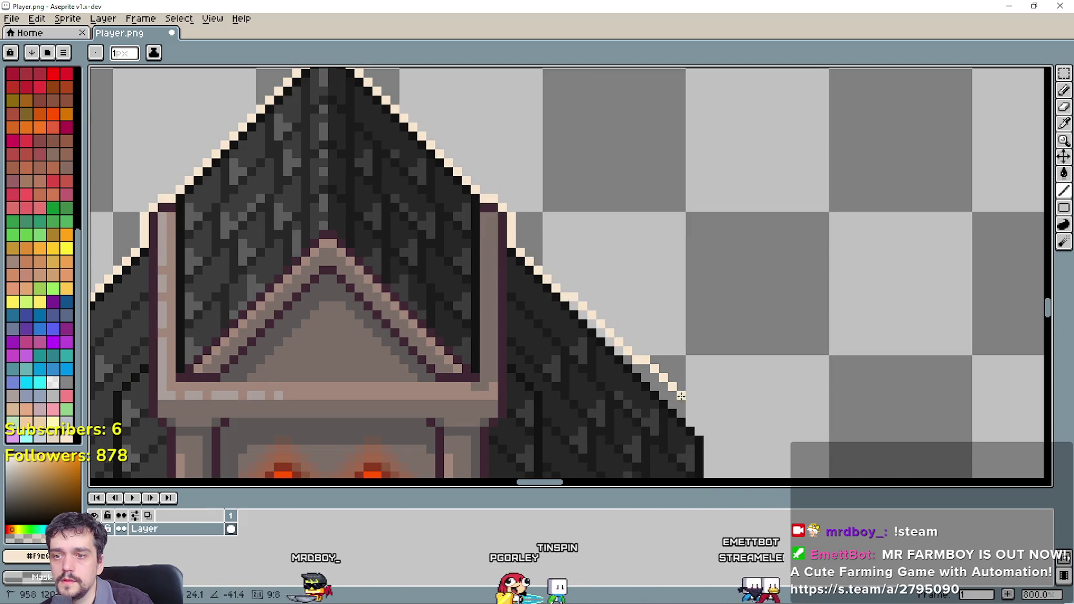
pyautogui.moveTo(681, 395); pyautogui.dragTo(705, 431)
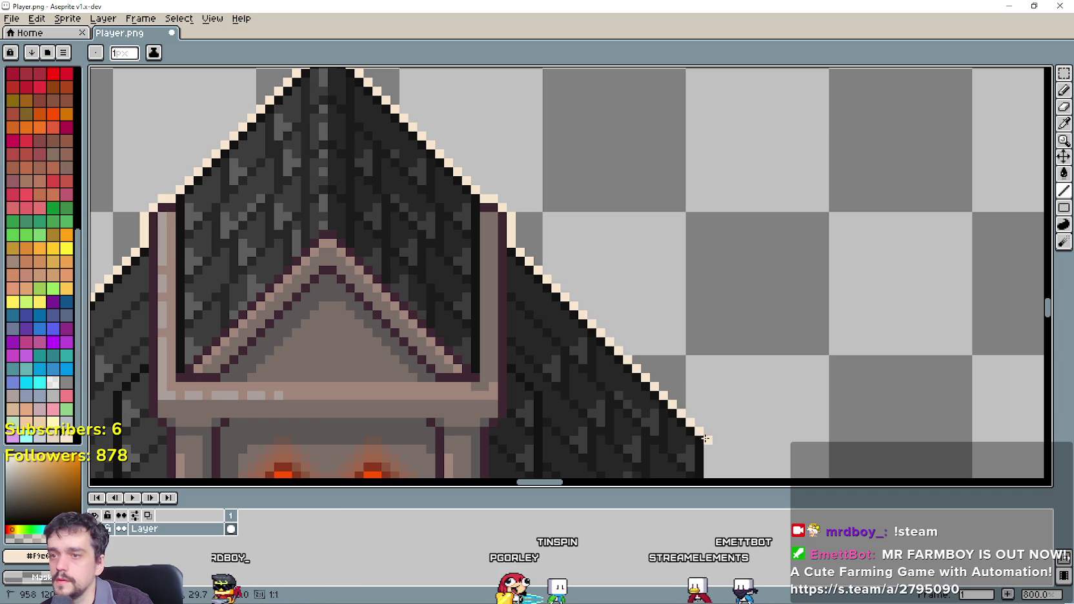
pyautogui.scroll(-4, 706, 432)
pyautogui.scroll(1, 731, 164)
pyautogui.scroll(3, 677, 187)
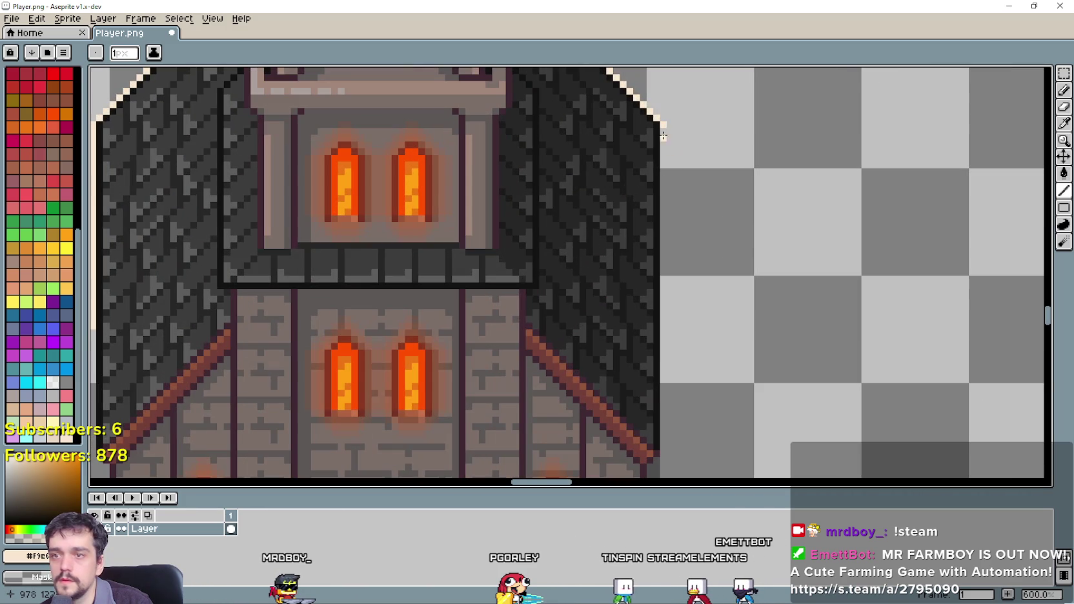
# Trace cream outline lines down the tower's right and left sides.
pyautogui.moveTo(669, 359); pyautogui.dragTo(665, 442)
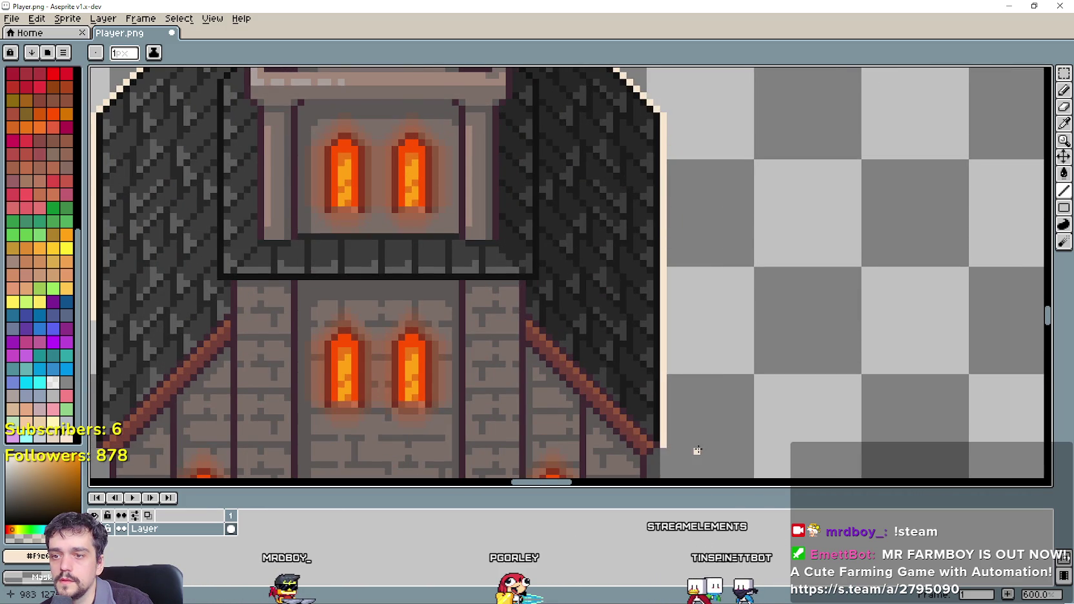
pyautogui.scroll(-1, 698, 451)
pyautogui.scroll(5, 690, 288)
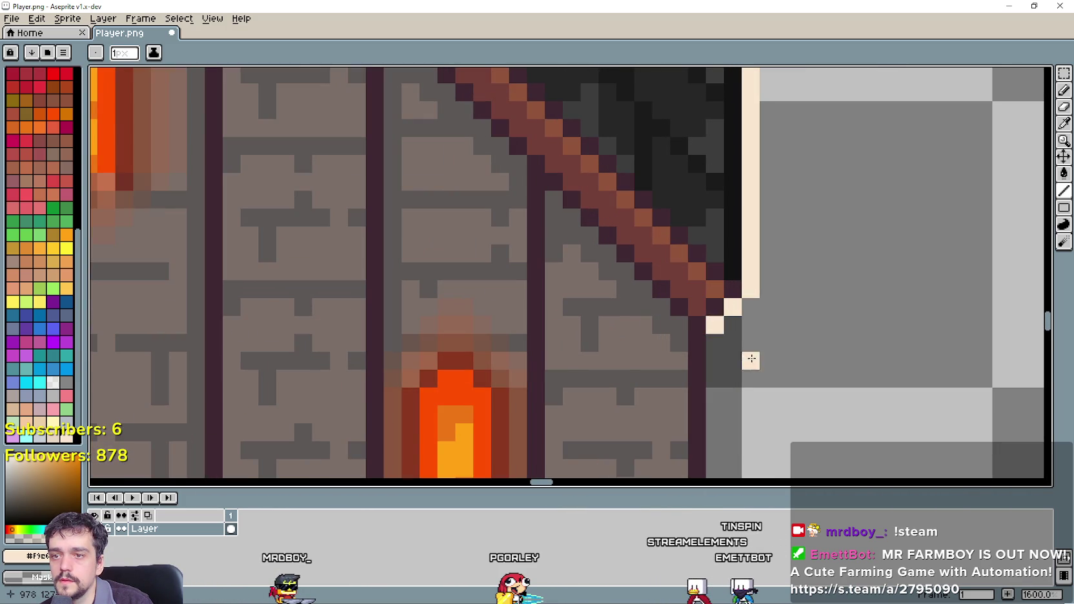
pyautogui.scroll(-4, 751, 359)
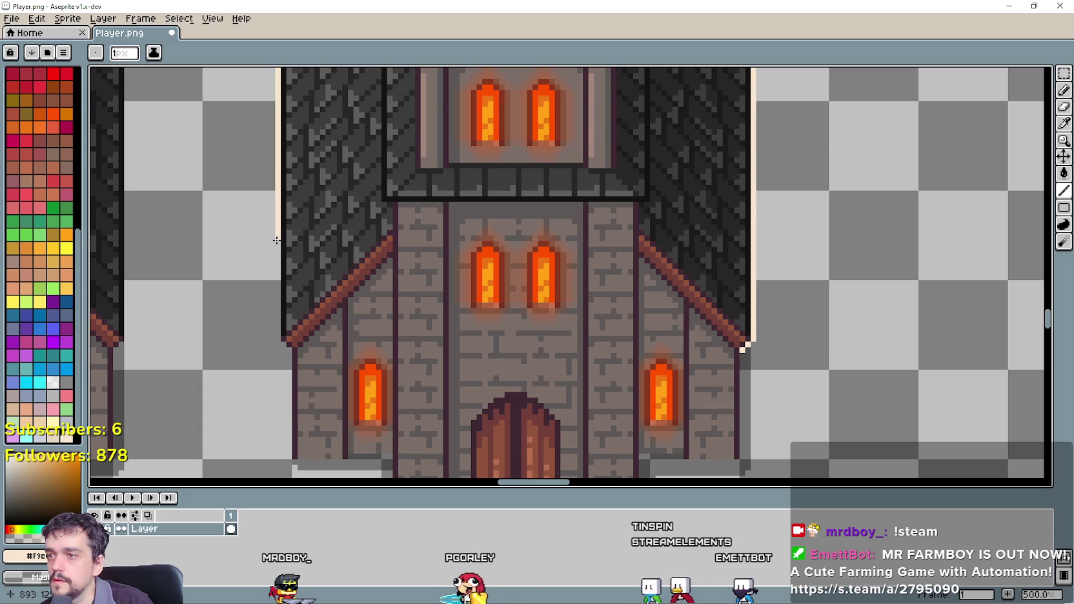
pyautogui.moveTo(276, 240); pyautogui.dragTo(283, 348)
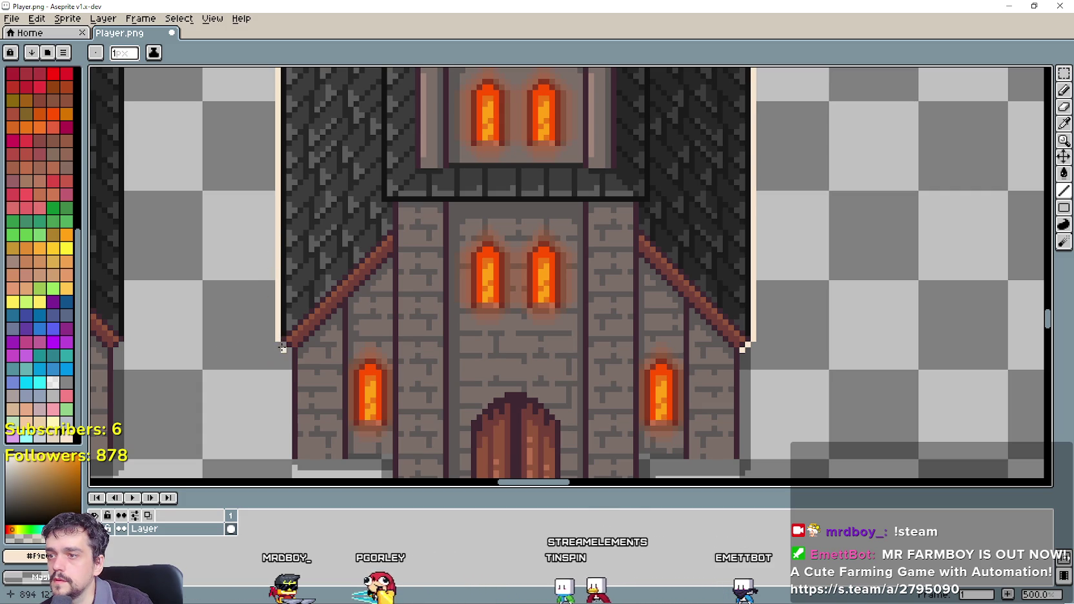
pyautogui.scroll(-3, 283, 348)
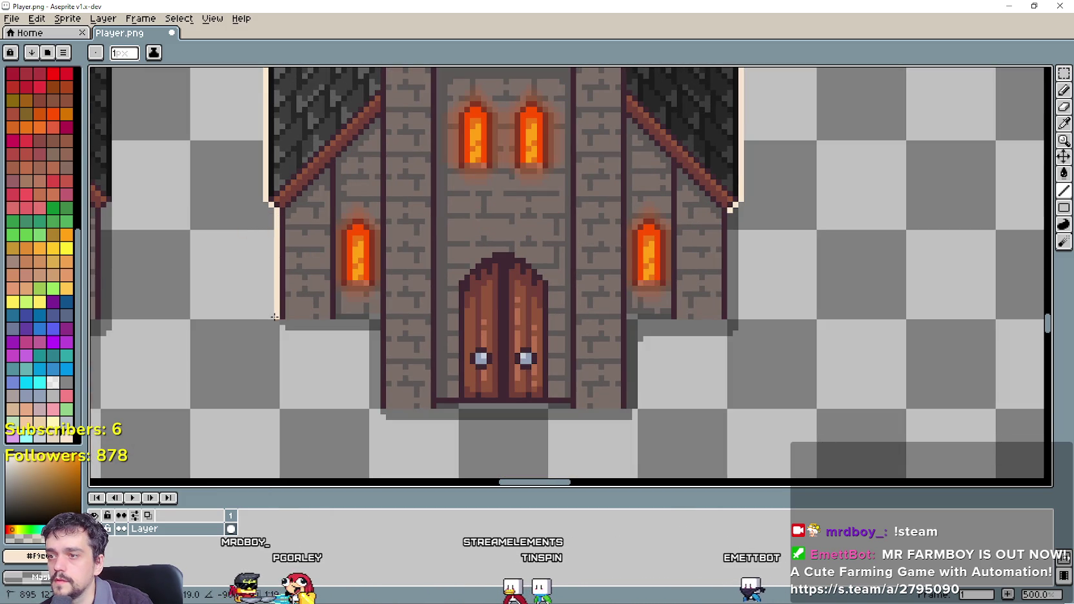
# Draw cream outline lines from the wall corner along the base toward the door.
pyautogui.scroll(4, 280, 323)
pyautogui.moveTo(288, 314)
pyautogui.mouseDown()
pyautogui.moveTo(359, 323)
pyautogui.moveTo(526, 304)
pyautogui.moveTo(443, 350)
pyautogui.moveTo(421, 316)
pyautogui.mouseUp()
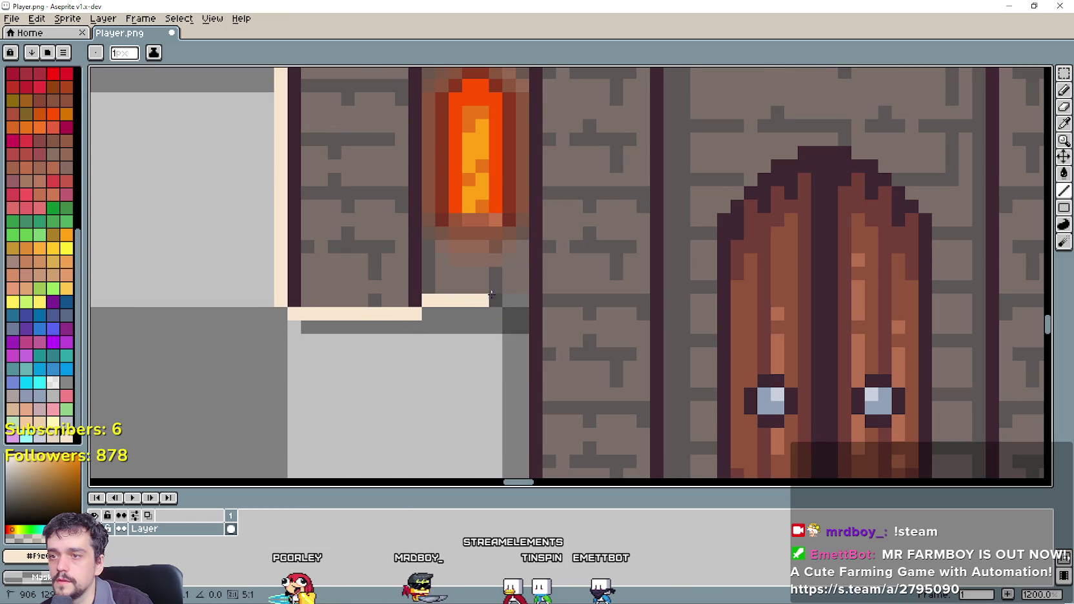
pyautogui.scroll(-4, 516, 298)
pyautogui.scroll(1, 458, 169)
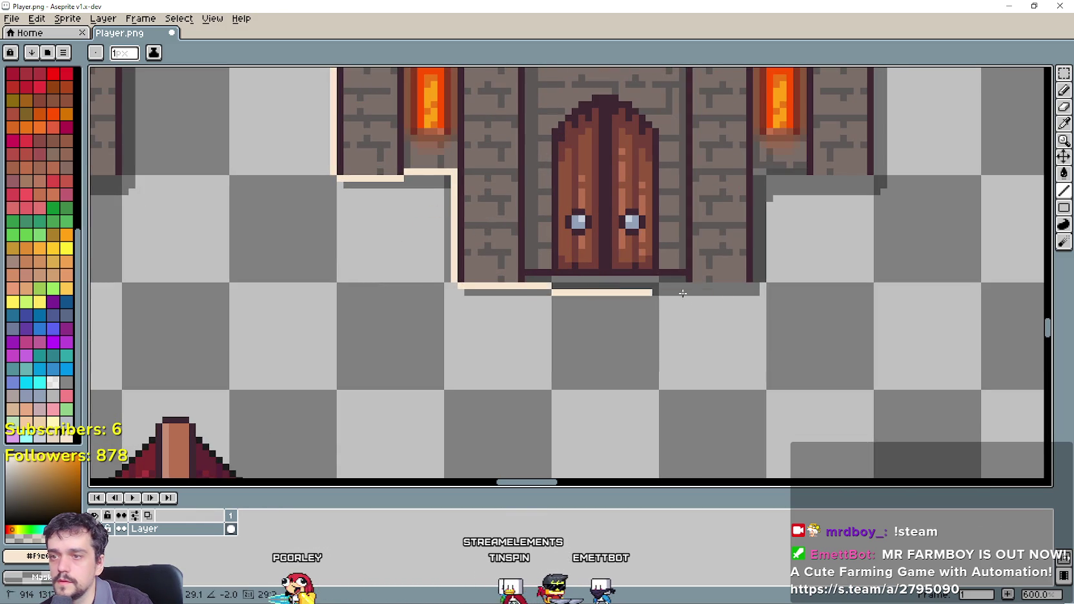
pyautogui.moveTo(682, 293); pyautogui.dragTo(748, 284)
pyautogui.scroll(4, 701, 309)
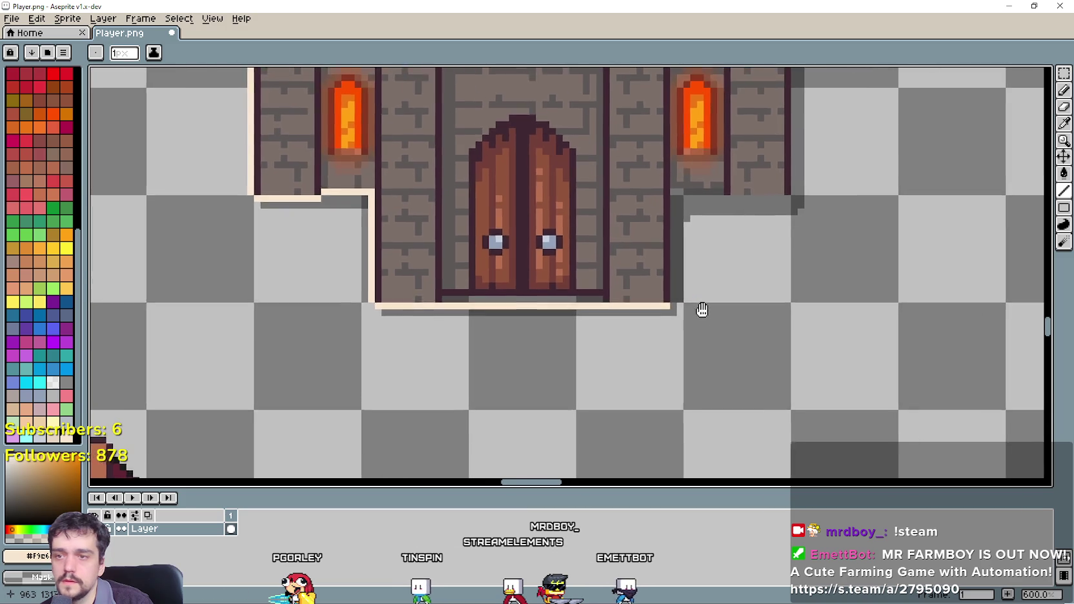
pyautogui.scroll(3, 676, 240)
pyautogui.keyDown('shift'); pyautogui.click(680, 173); pyautogui.keyUp('shift')
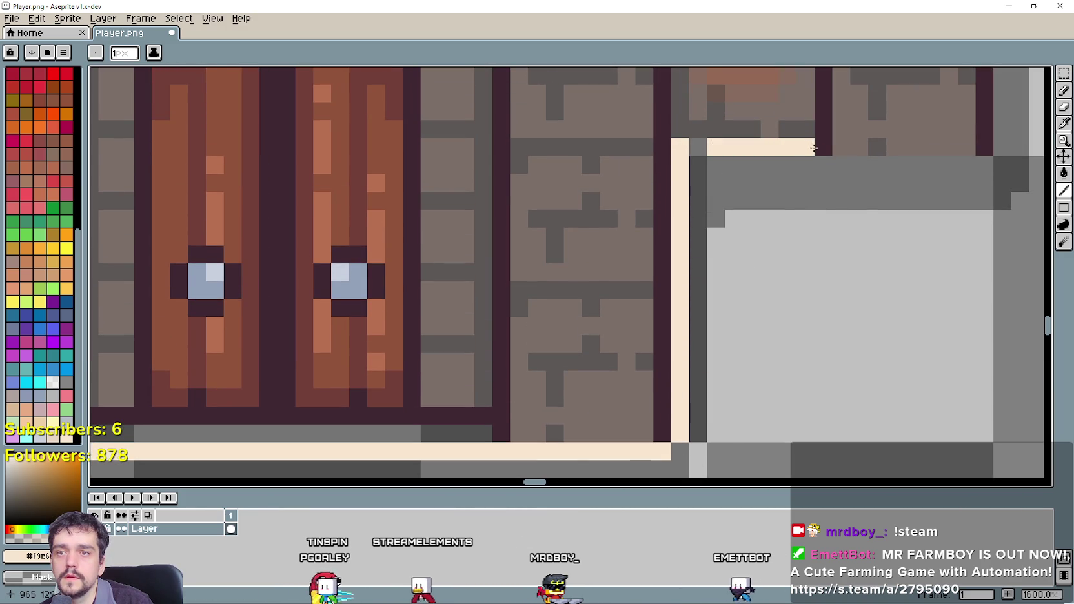
pyautogui.scroll(-2, 641, 372)
pyautogui.scroll(2, 624, 365)
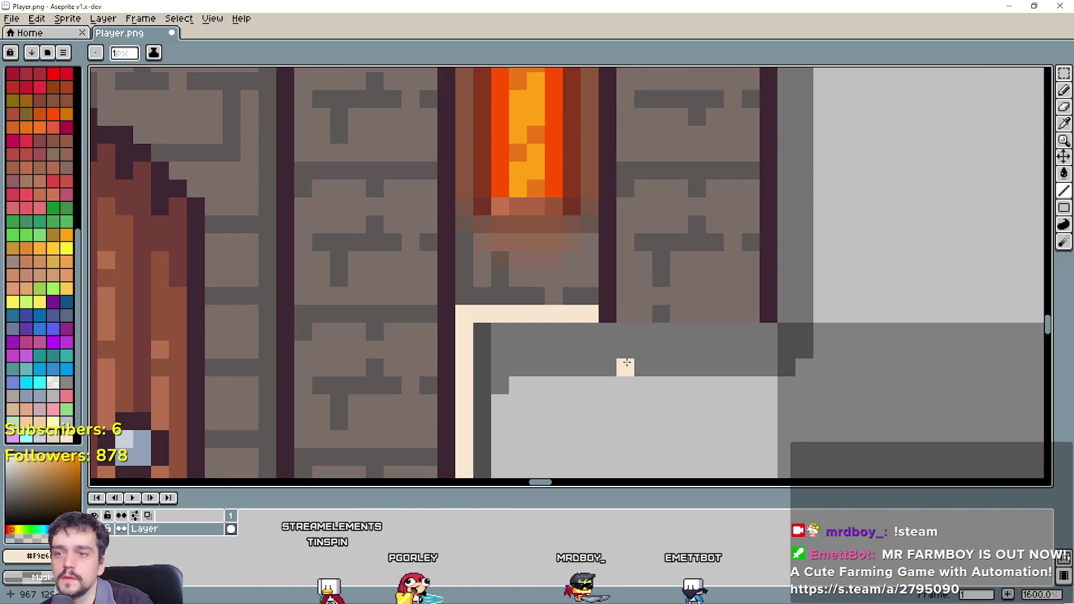
# Redraw the stepped base outline as a straight row and close it around the door recess.
pyautogui.moveTo(610, 334)
pyautogui.mouseDown()
pyautogui.moveTo(741, 331)
pyautogui.moveTo(759, 320)
pyautogui.mouseUp()
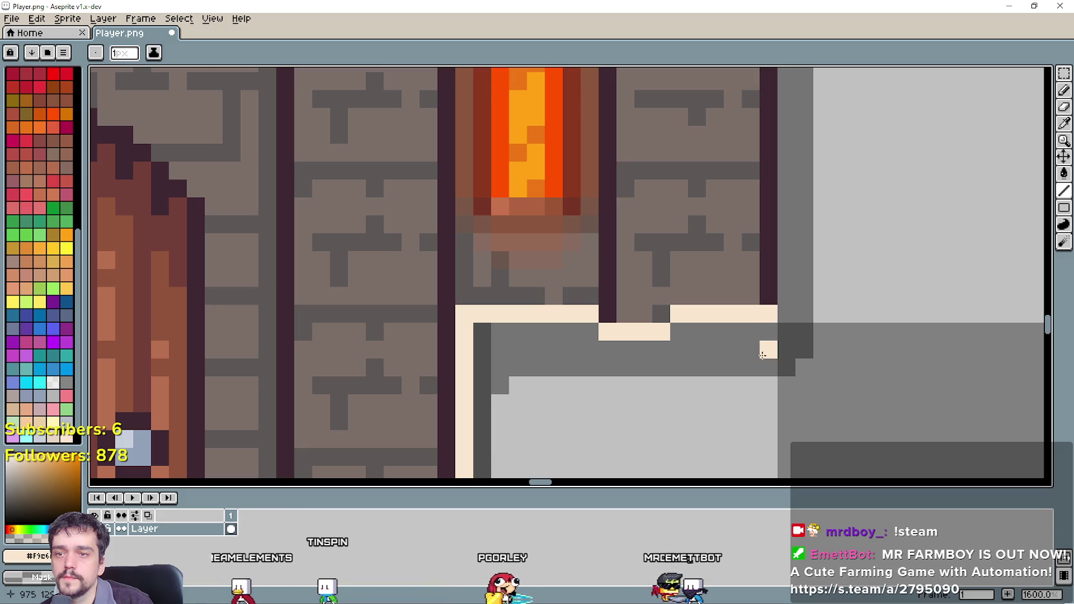
pyautogui.hotkey('ctrl', 'z')
pyautogui.moveTo(608, 332); pyautogui.dragTo(773, 338)
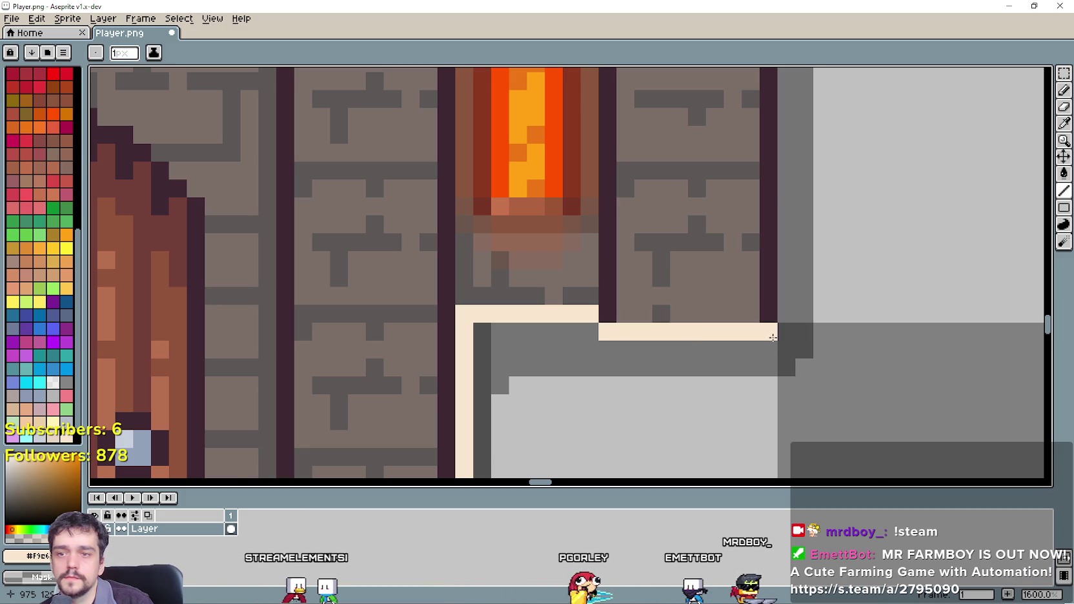
pyautogui.scroll(-3, 773, 338)
pyautogui.scroll(2, 796, 314)
pyautogui.moveTo(651, 244)
pyautogui.mouseDown()
pyautogui.moveTo(653, 452)
pyautogui.moveTo(672, 286)
pyautogui.mouseUp()
pyautogui.scroll(-4, 683, 359)
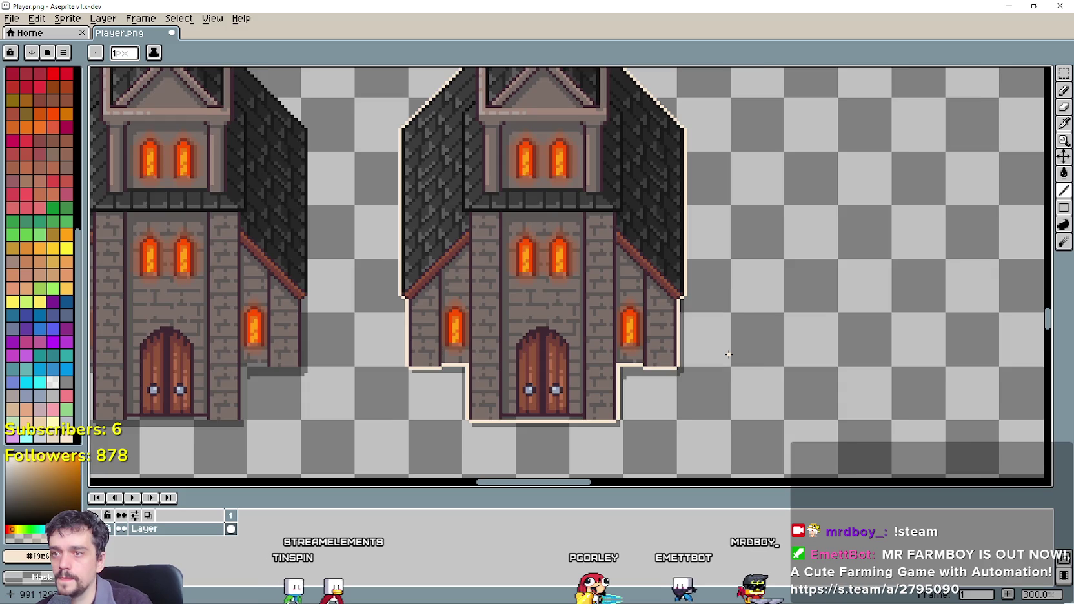
pyautogui.scroll(-1, 728, 354)
pyautogui.moveTo(771, 354); pyautogui.dragTo(866, 366)
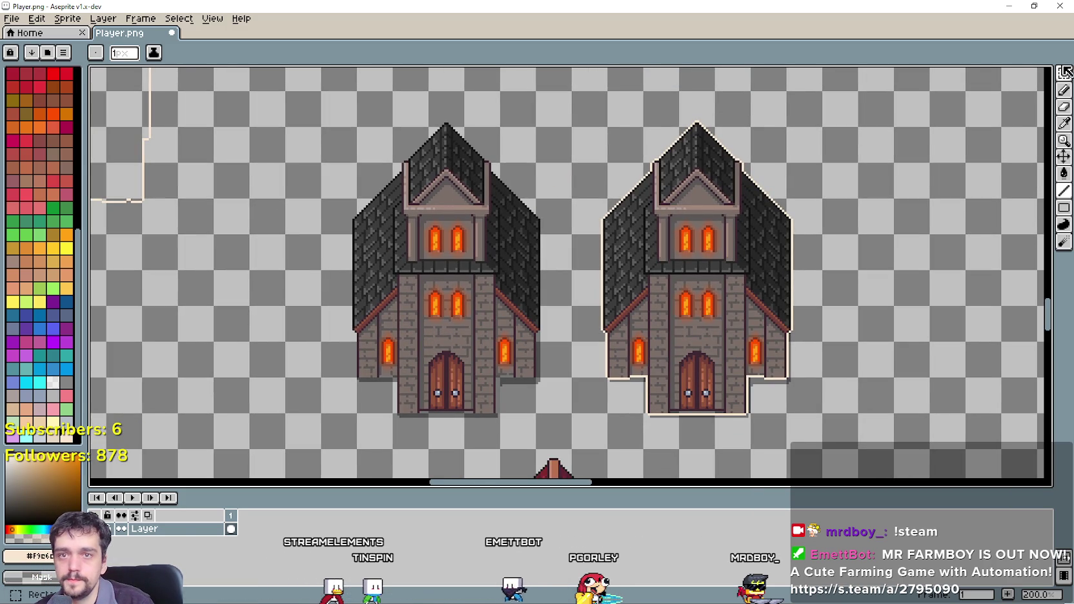
# Marquee-select the outlined church copy and set the Paint Bucket to non-contiguous fills.
pyautogui.click(1065, 73)
pyautogui.moveTo(573, 447); pyautogui.dragTo(826, 88)
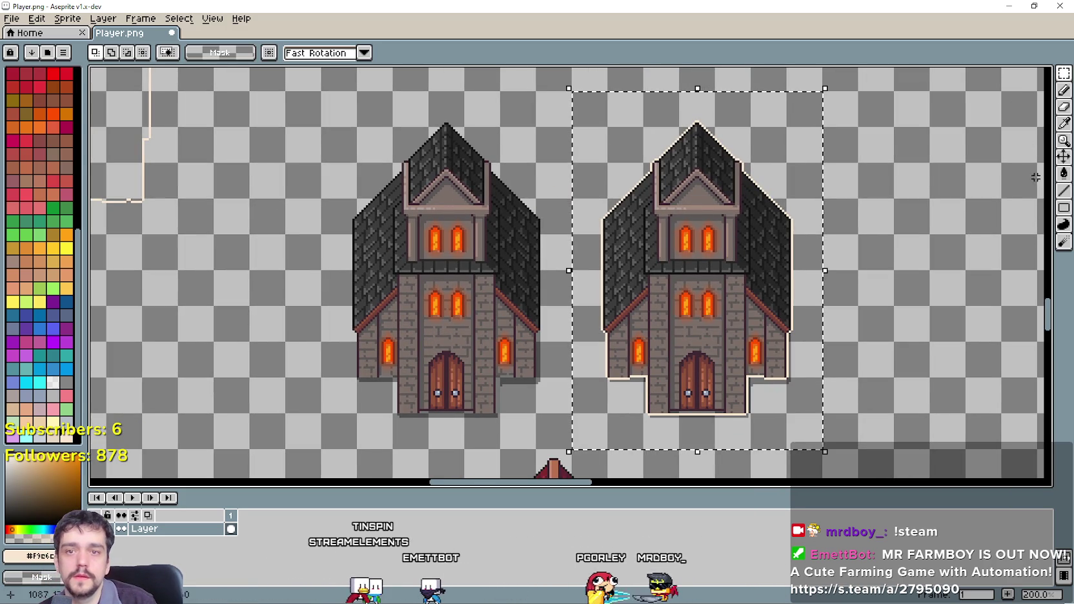
pyautogui.click(1064, 173)
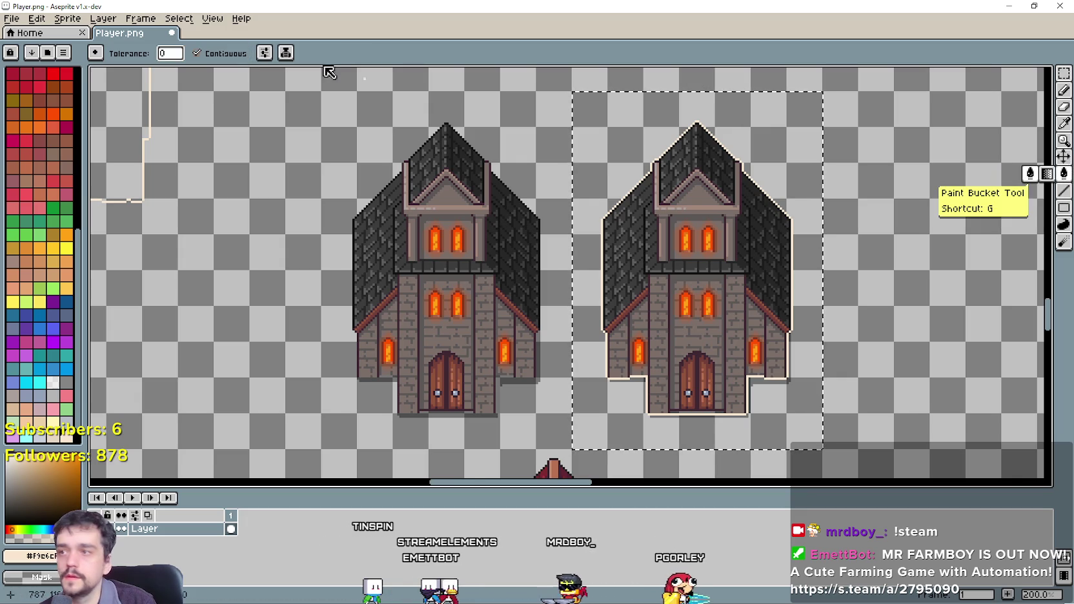
pyautogui.click(197, 53)
pyautogui.scroll(2, 666, 239)
# Clear the copy's roof, wall and window fills plus its dark red and black outlines.
pyautogui.click(654, 257)
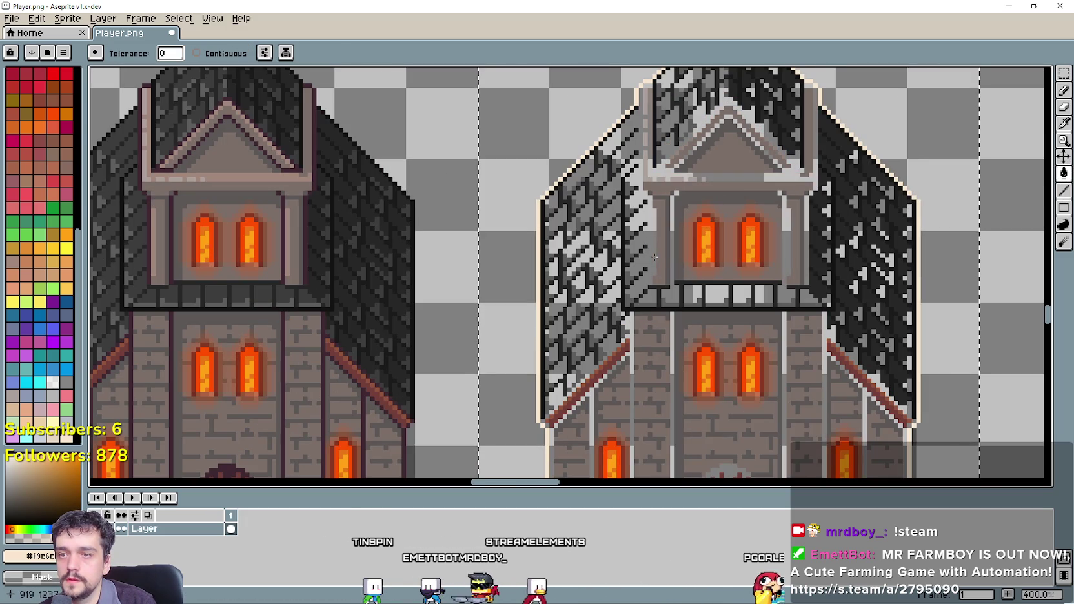
pyautogui.click(654, 257)
pyautogui.click(665, 256)
pyautogui.click(677, 255)
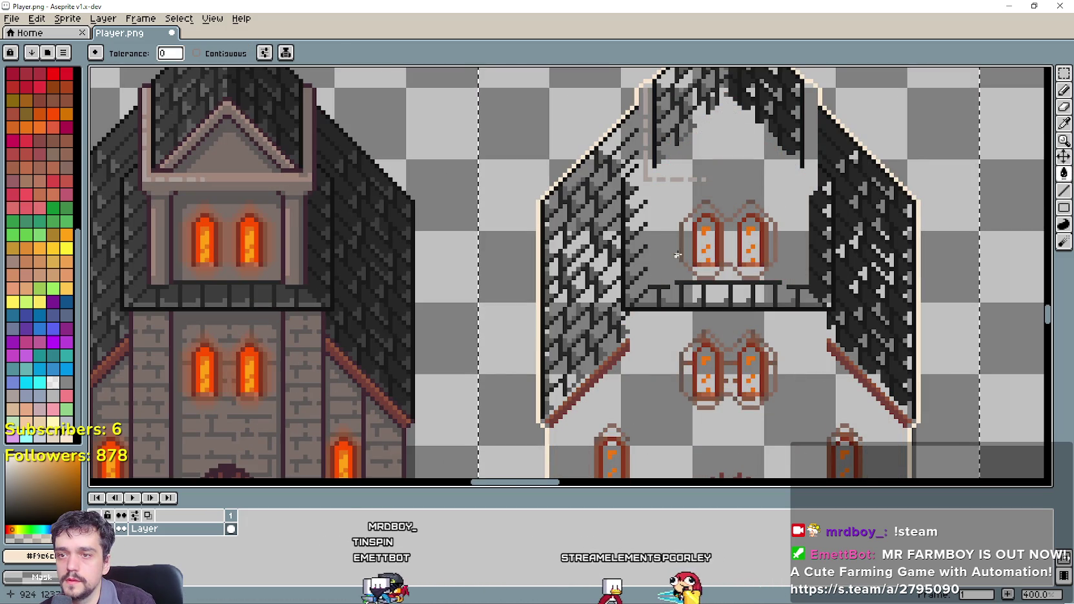
pyautogui.click(707, 262)
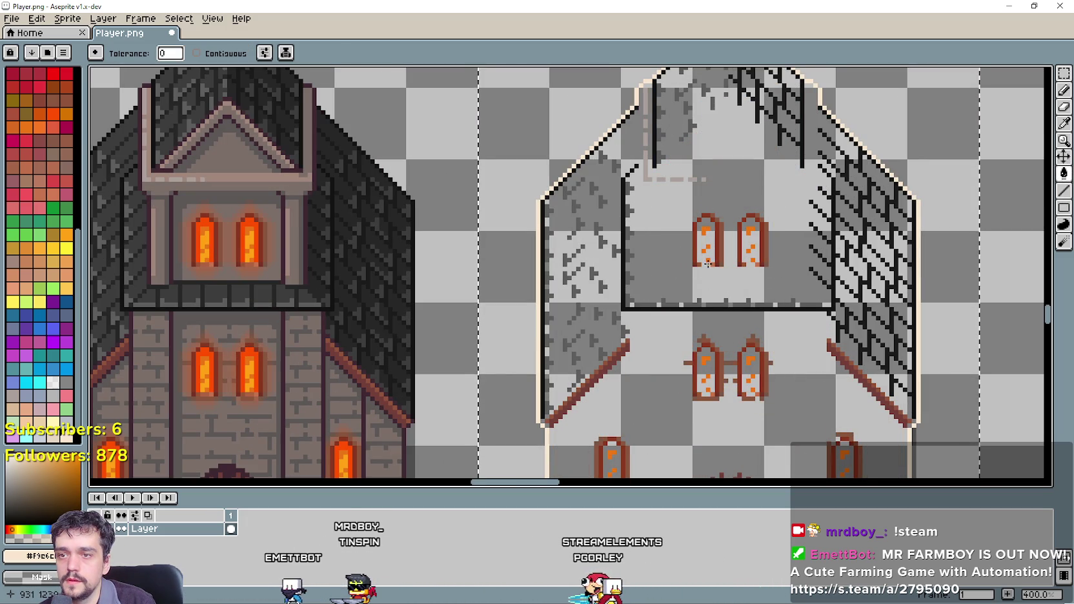
pyautogui.click(719, 254)
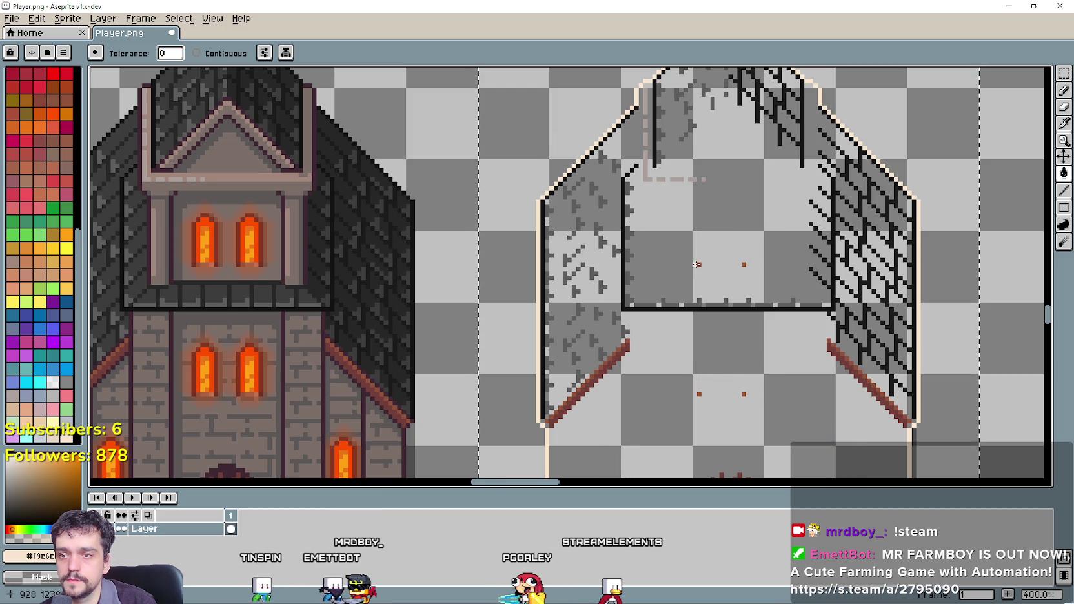
pyautogui.click(699, 308)
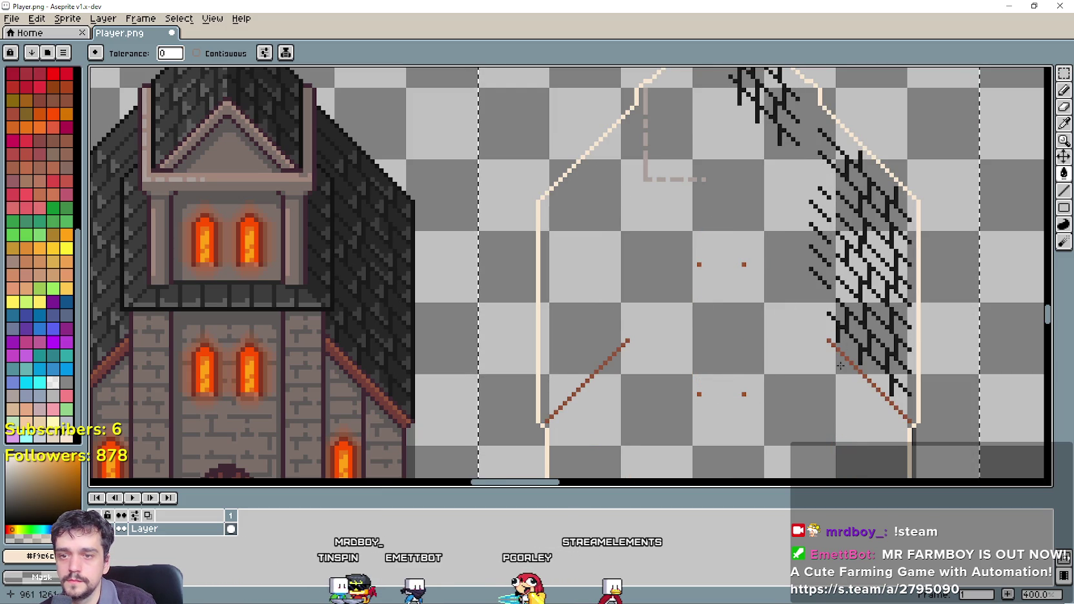
pyautogui.click(859, 347)
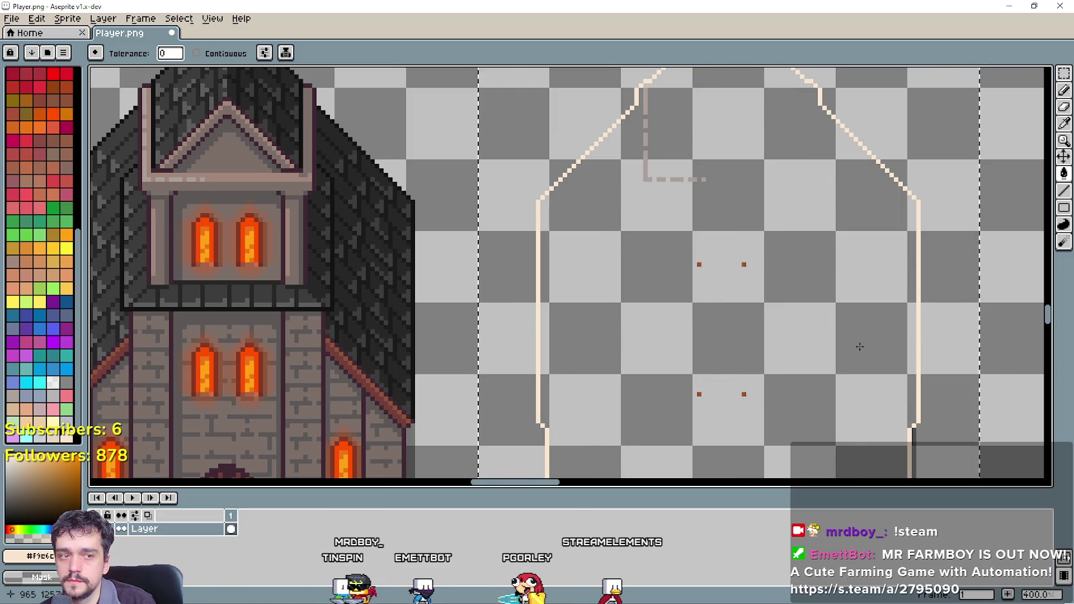
# Remove the leftover grey shadow, brown door and stray dot pixels, then save the sprite sheet.
pyautogui.scroll(-1, 730, 241)
pyautogui.scroll(2, 730, 241)
pyautogui.scroll(-3, 743, 265)
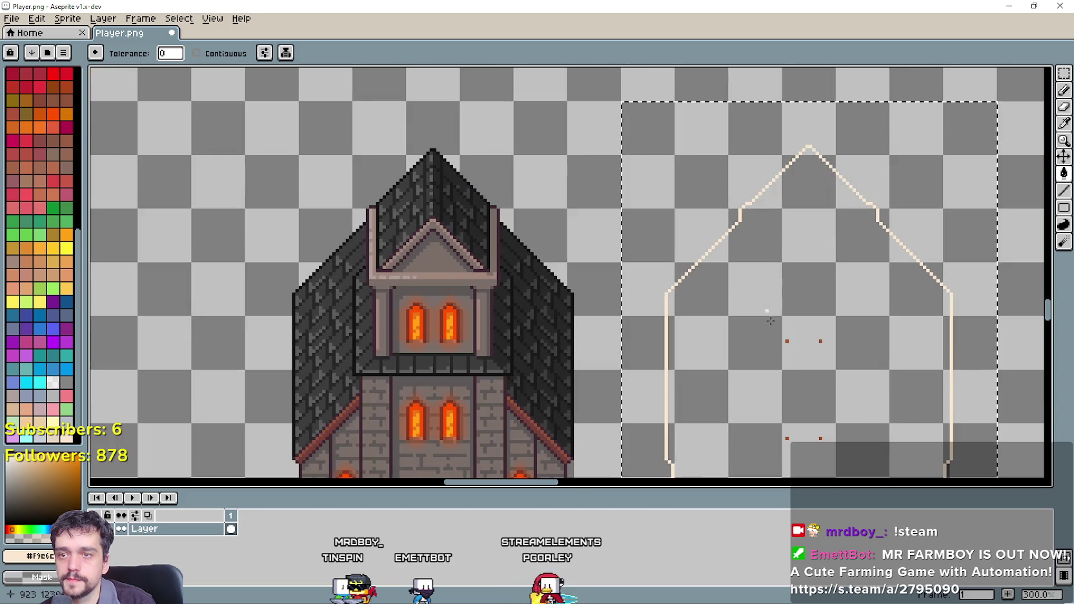
pyautogui.scroll(4, 717, 406)
pyautogui.click(718, 411)
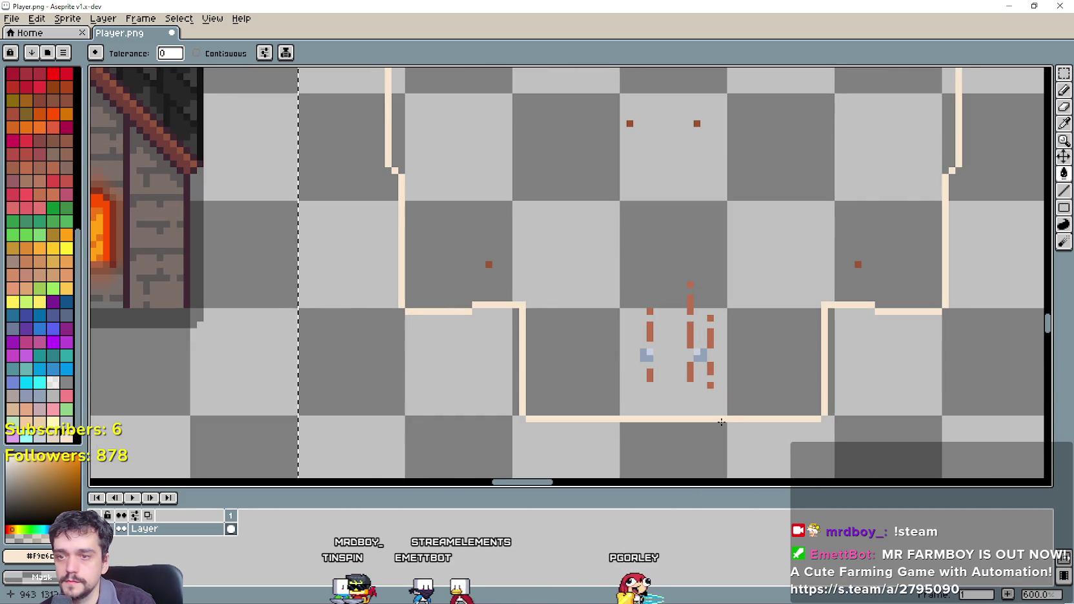
pyautogui.click(711, 370)
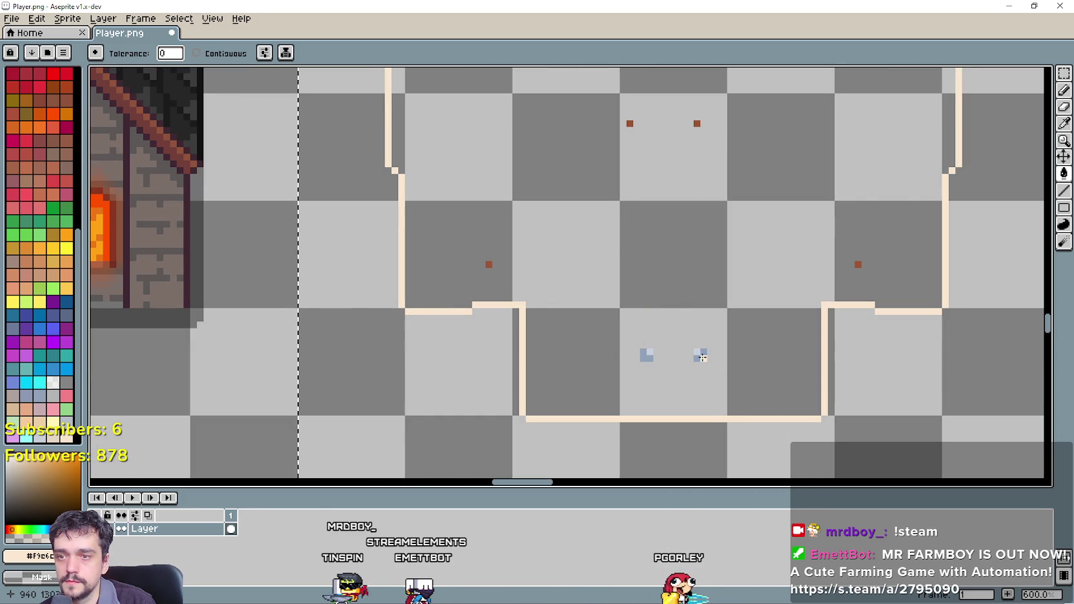
pyautogui.click(628, 123)
pyautogui.scroll(-4, 557, 305)
pyautogui.scroll(3, 568, 311)
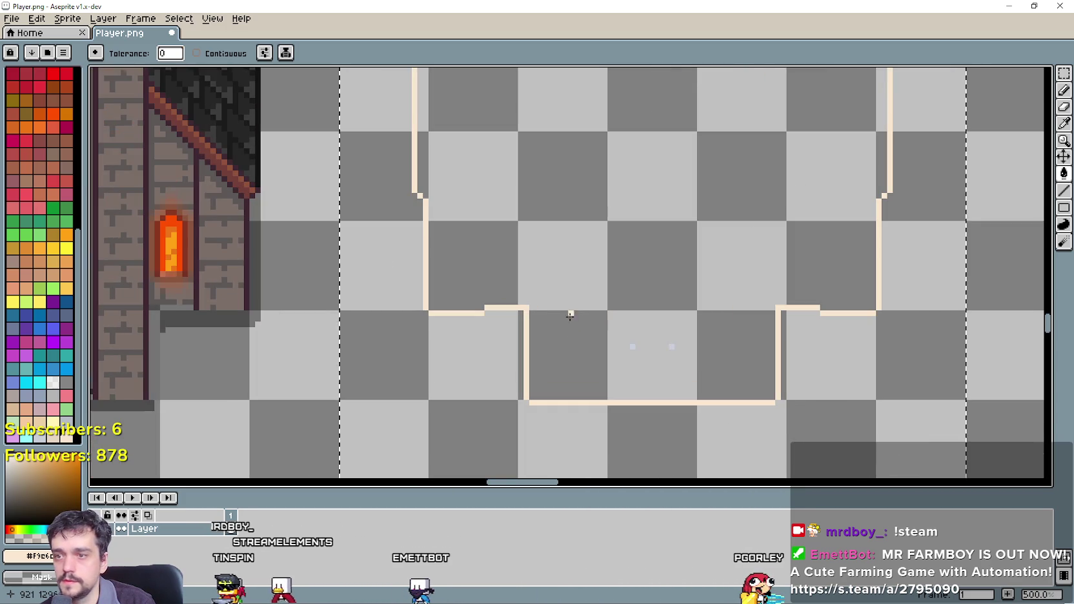
pyautogui.scroll(-4, 671, 348)
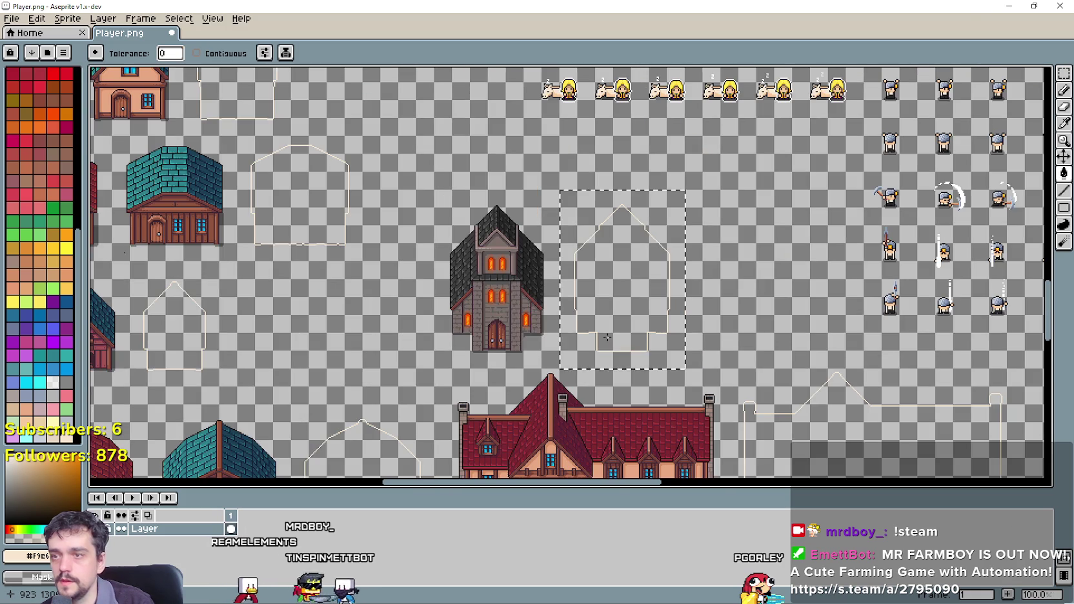
pyautogui.hotkey('ctrl', 's')
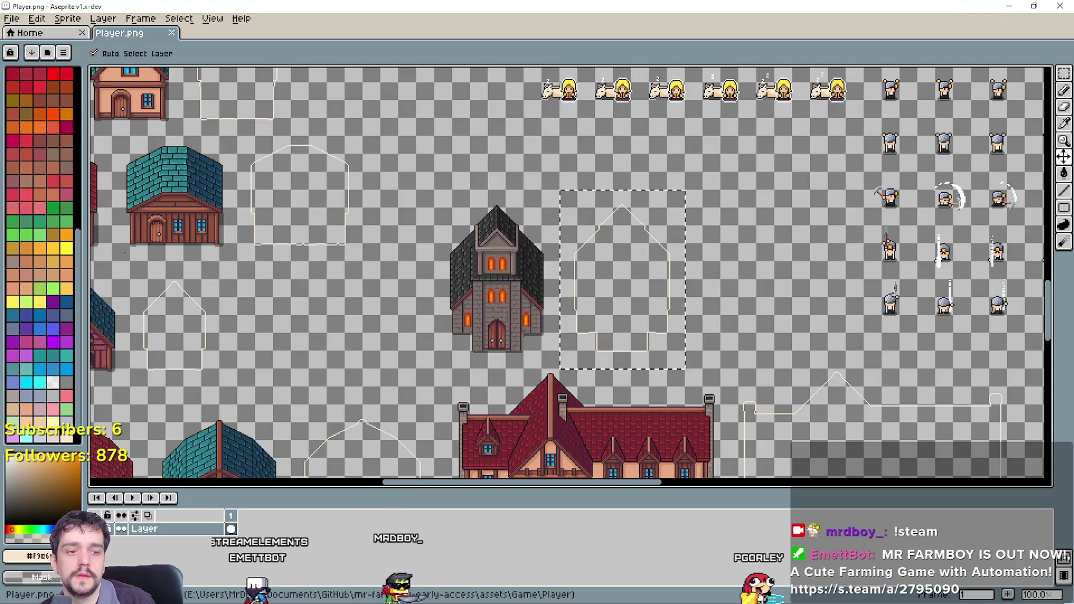
# In Godot, select the Church scene's Outline node and make it visible.
pyautogui.hotkey('alt', 'Tab')
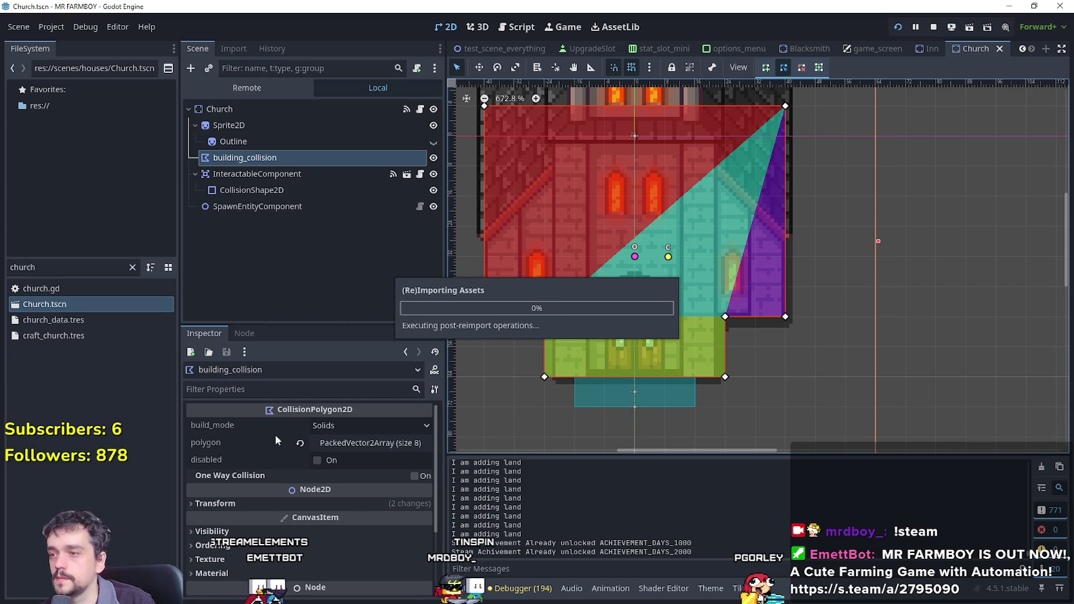
pyautogui.click(339, 141)
pyautogui.click(434, 139)
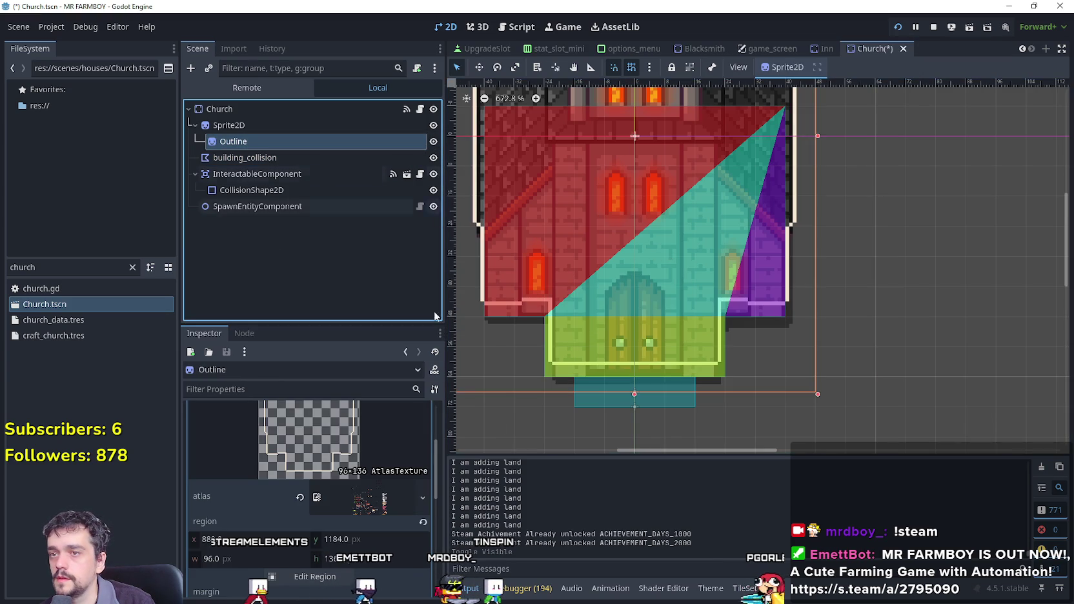
# Raise the Outline region's top edge 8 px to y 1176, height 144, and save Church.tscn.
pyautogui.click(315, 577)
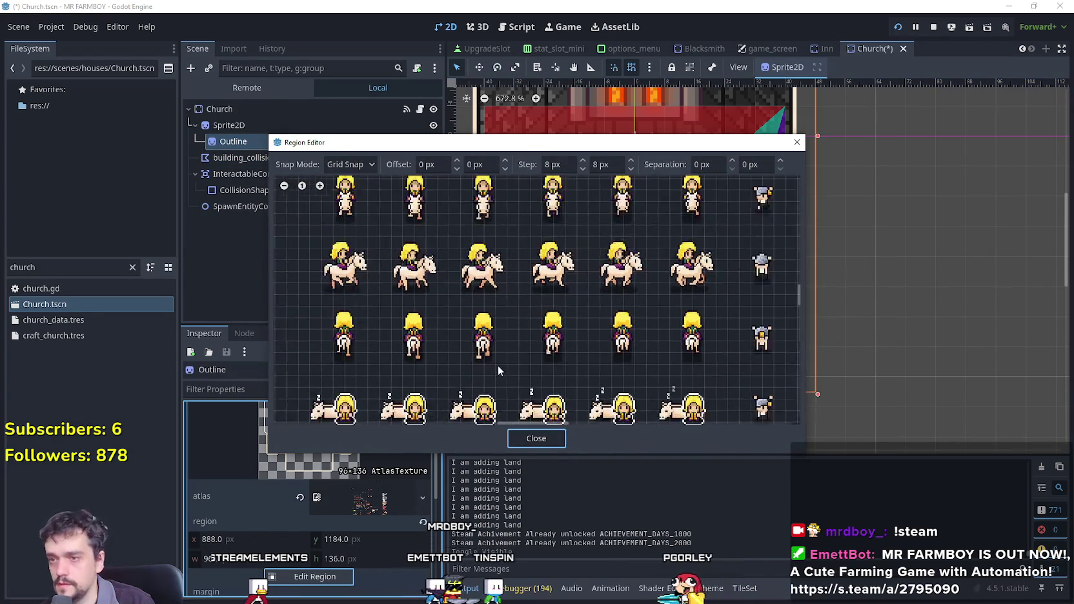
pyautogui.scroll(10, 457, 365)
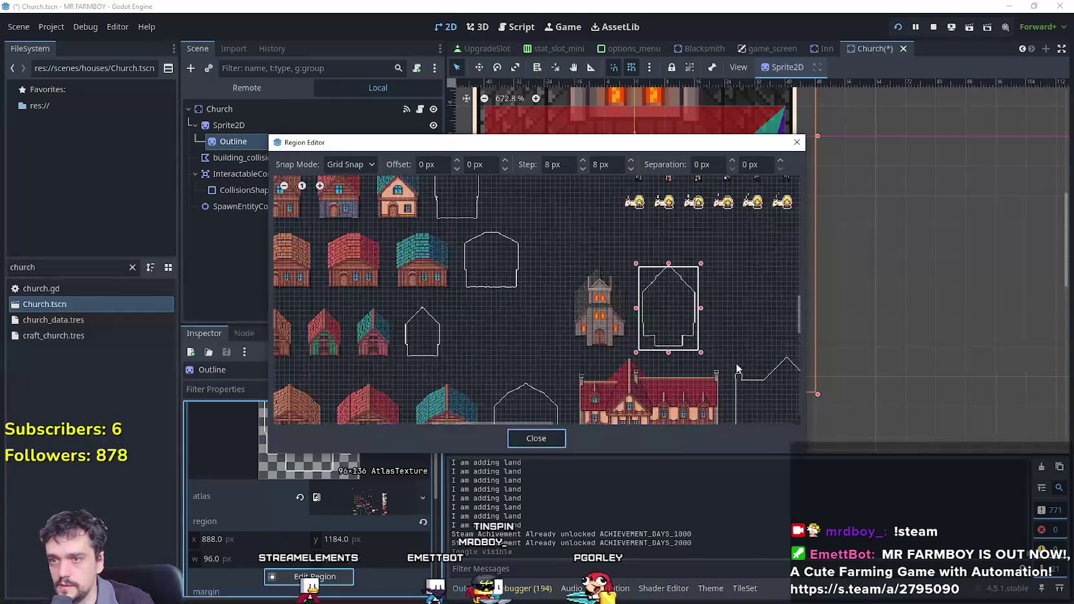
pyautogui.scroll(2, 613, 260)
pyautogui.scroll(3, 612, 260)
pyautogui.moveTo(595, 239); pyautogui.dragTo(595, 227)
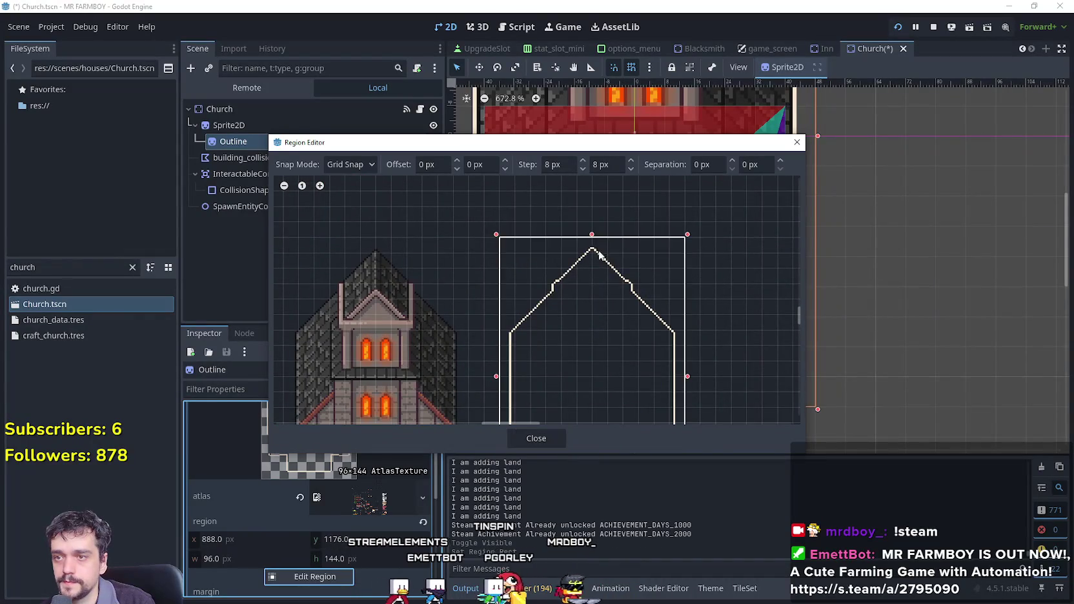
pyautogui.click(536, 438)
pyautogui.scroll(-3, 575, 241)
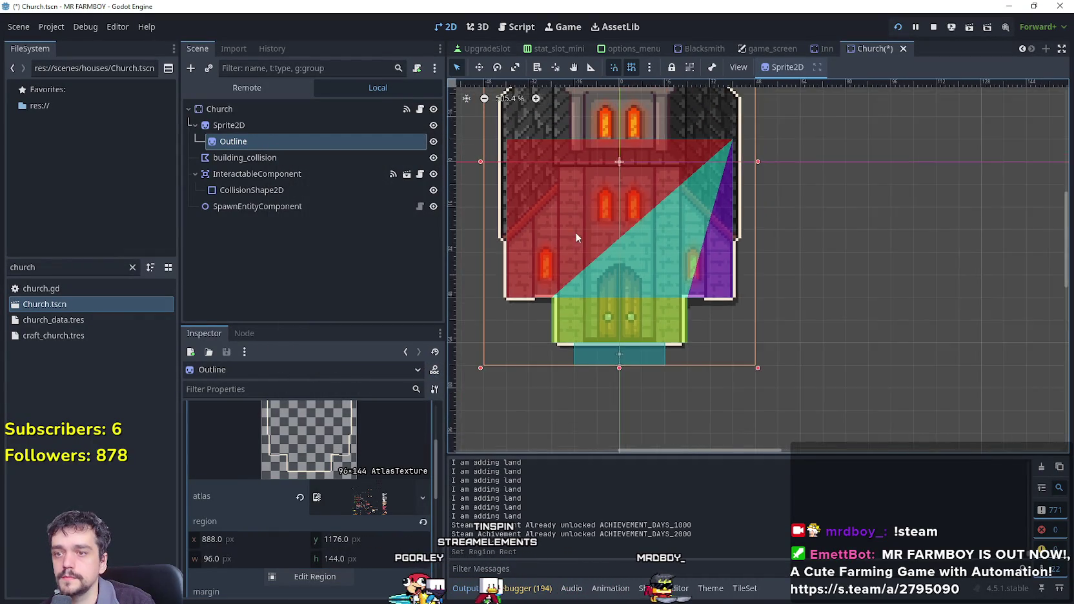
pyautogui.scroll(-1, 631, 319)
pyautogui.hotkey('ctrl', 's')
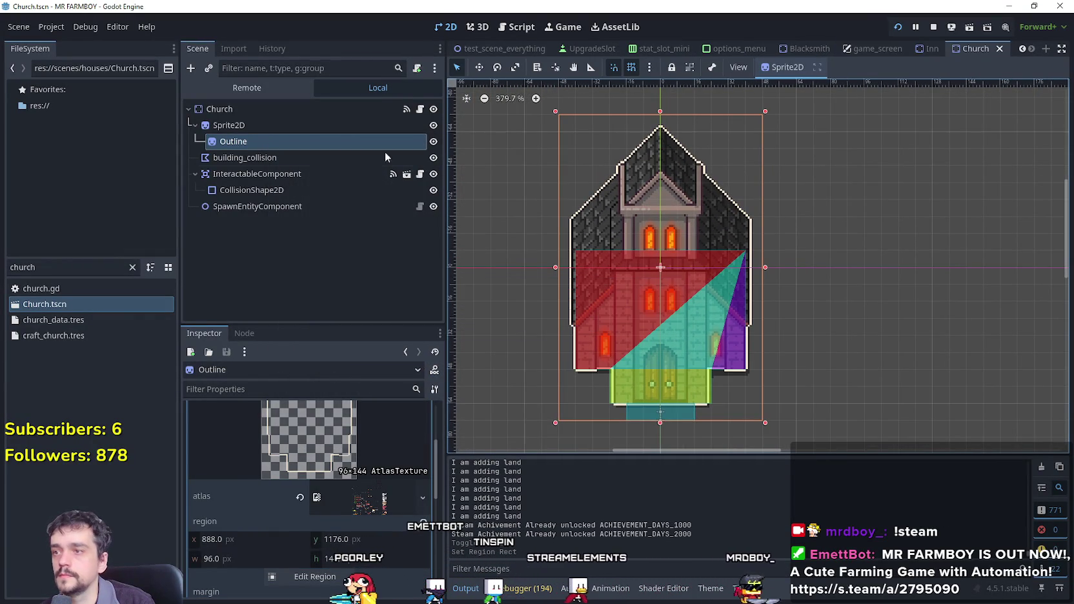
pyautogui.hotkey('alt', 'Tab')
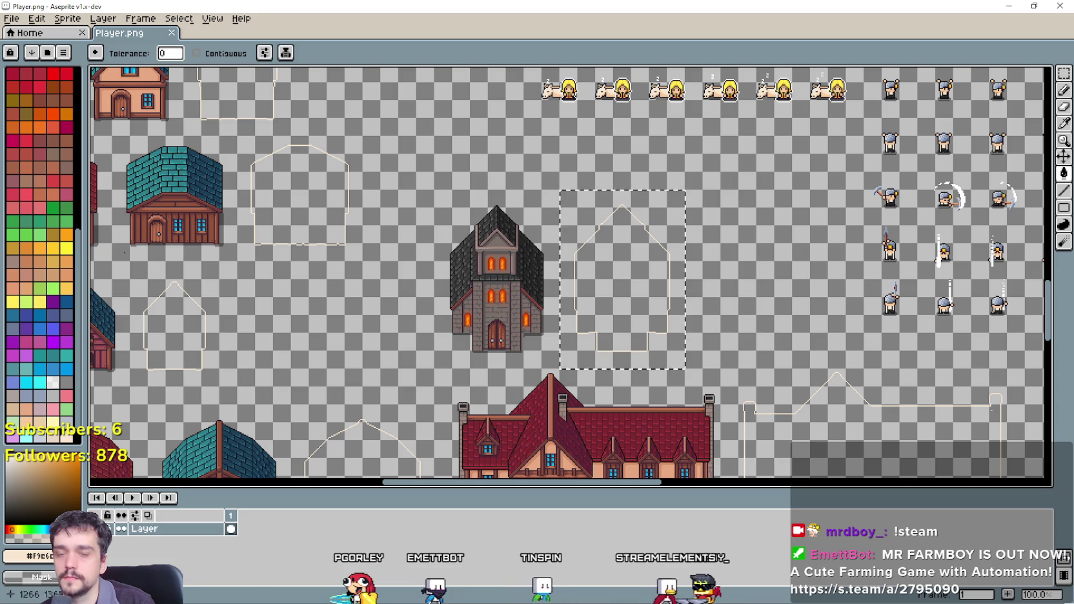
# In the running game, cancel tile placement and close the crafting panel.
pyautogui.hotkey('alt', 'Tab')
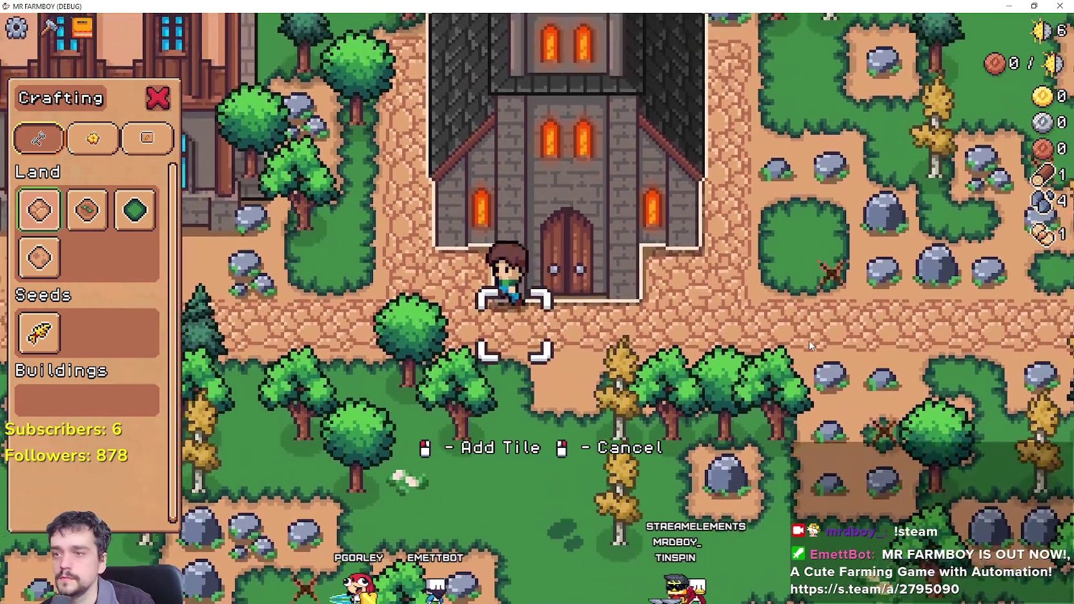
pyautogui.rightClick(810, 340)
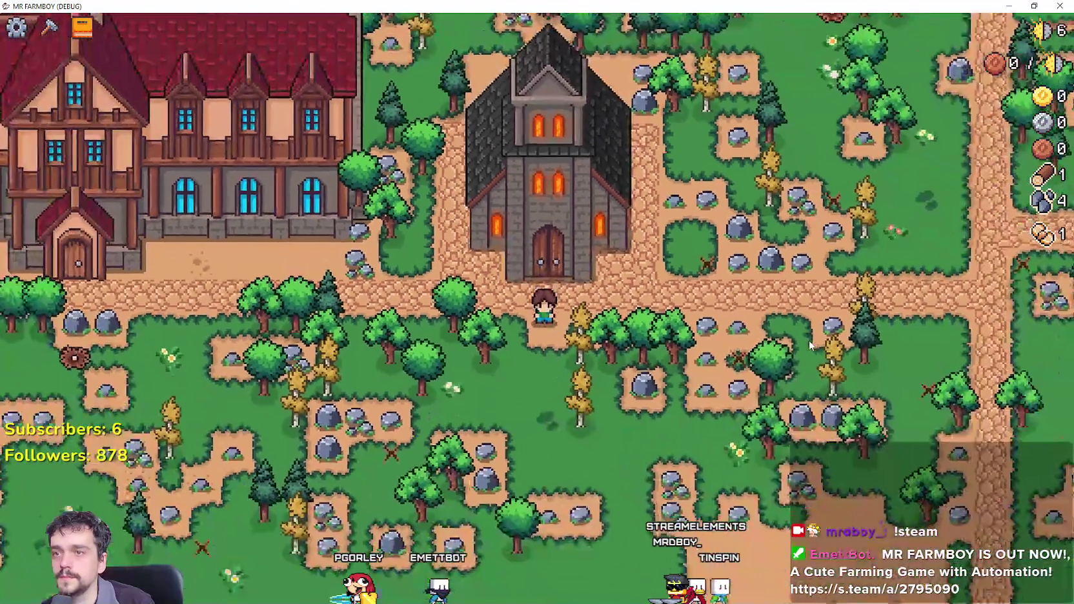
# Walk the player to the church door and interact, triggering the open_church_menu error.
pyautogui.press('d')
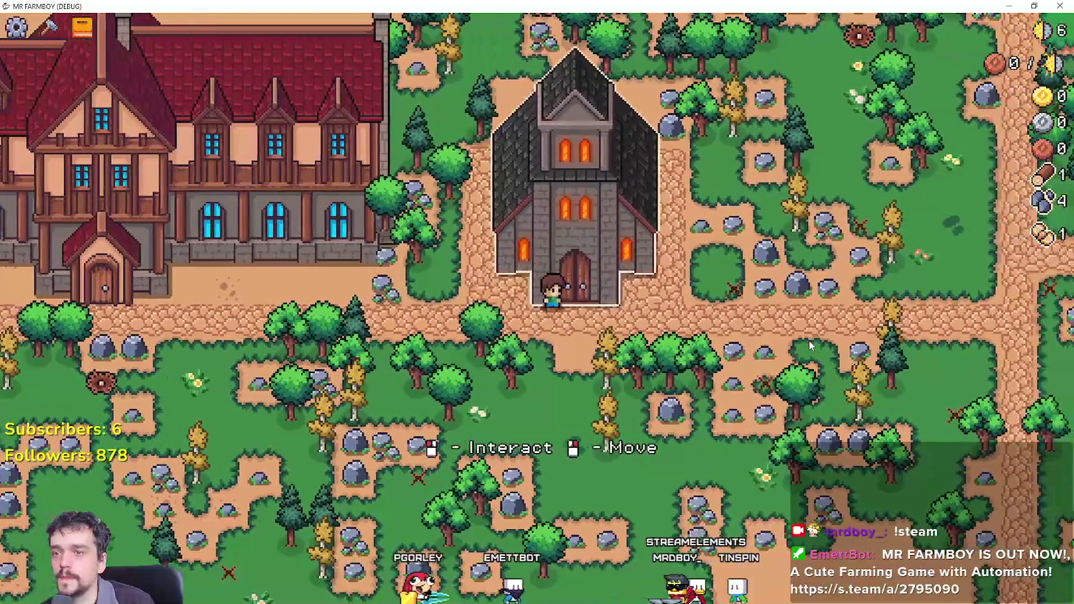
pyautogui.press('e')
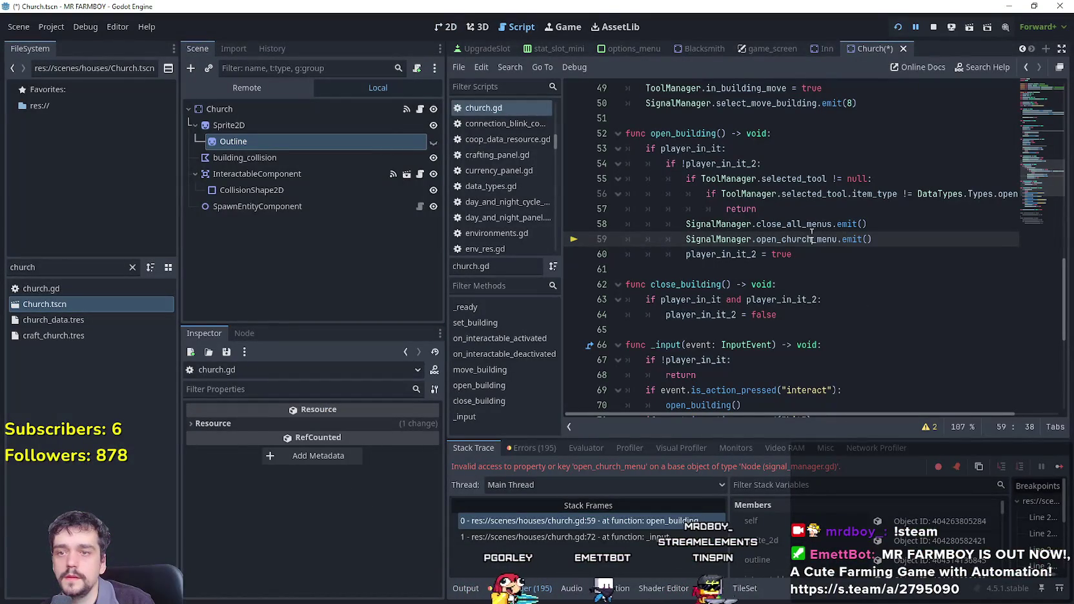
pyautogui.rightClick(784, 239)
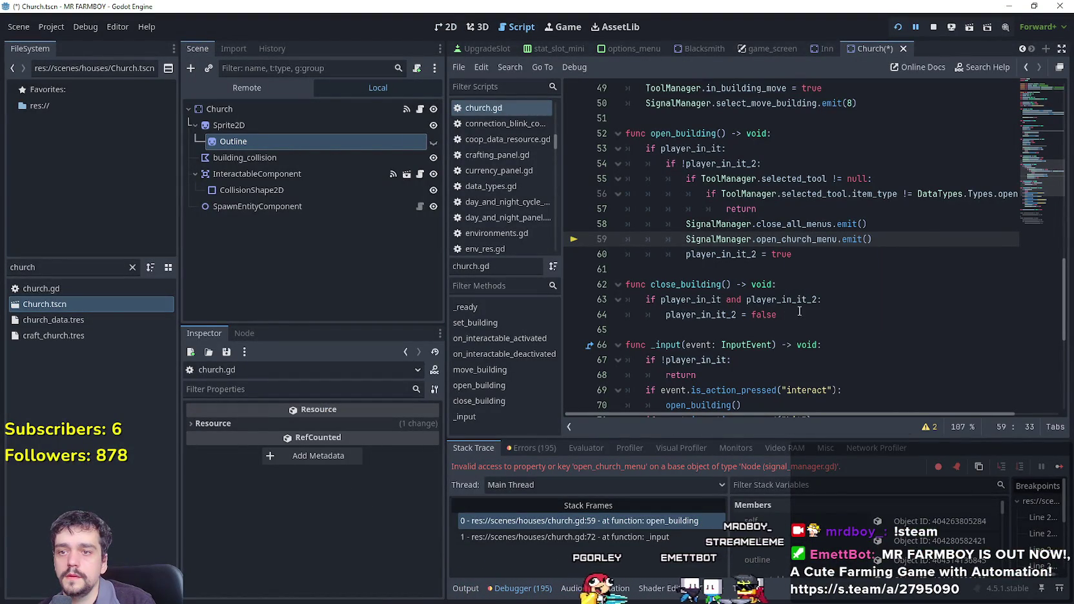
pyautogui.click(794, 240)
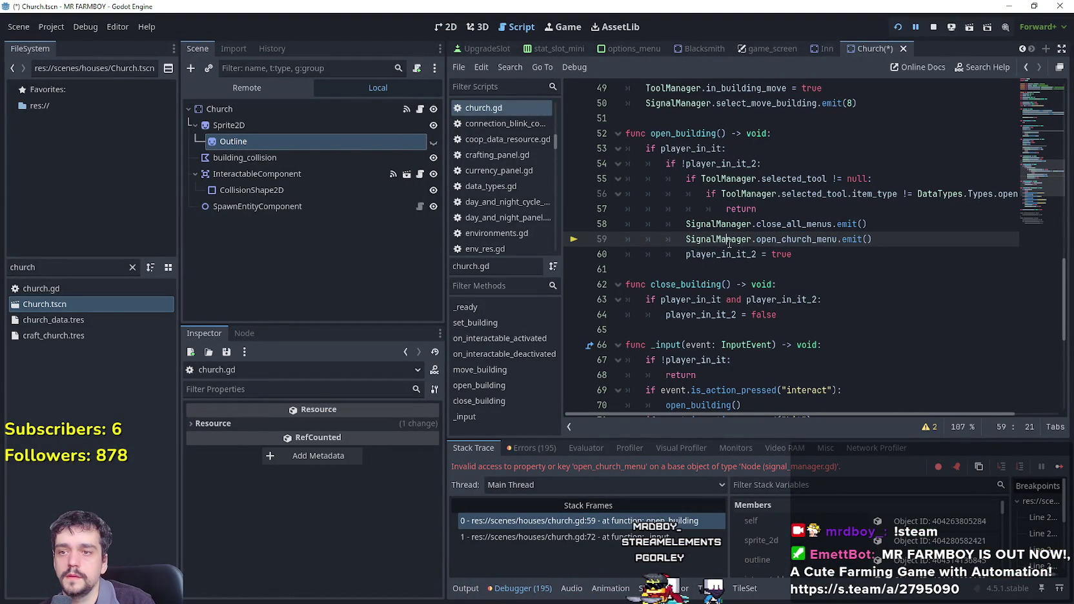
# Use Lookup Symbol on open_church_menu in church.gd line 59 to open signal_manager.gd.
pyautogui.scroll(5, 729, 241)
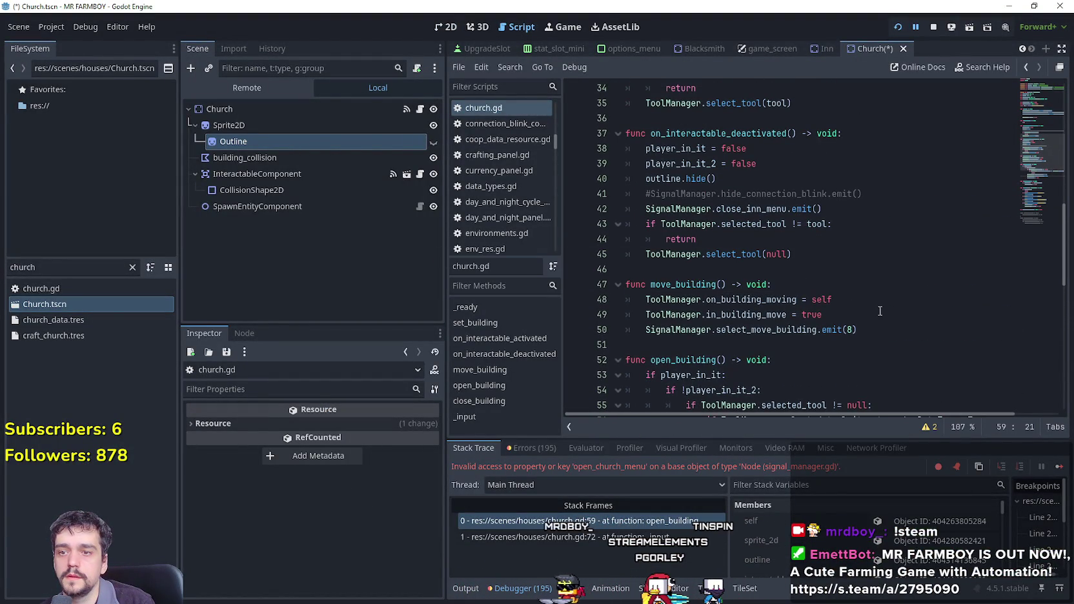
pyautogui.scroll(6, 880, 311)
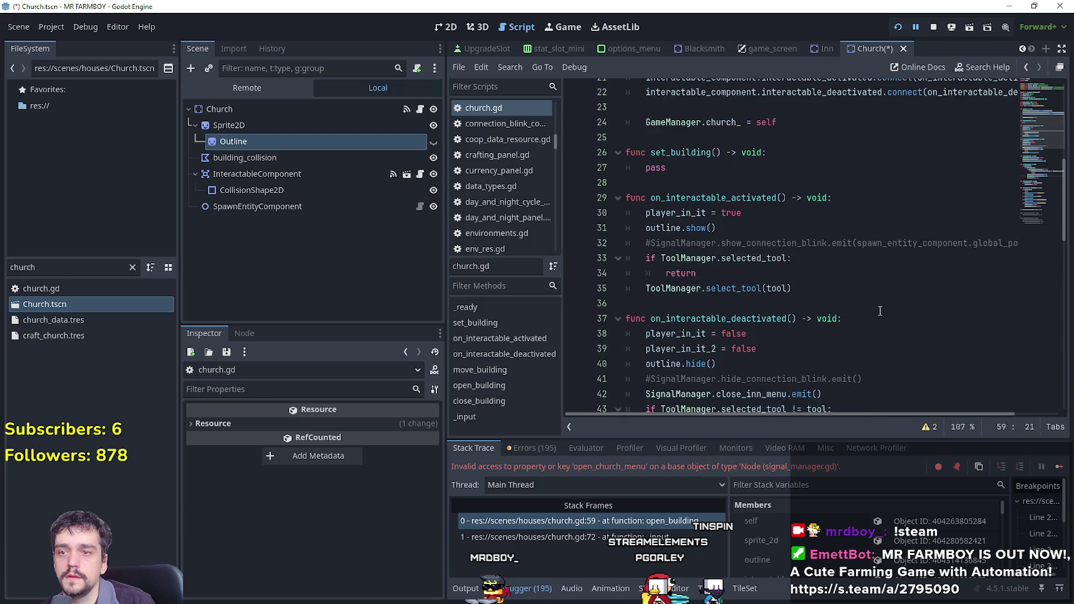
pyautogui.scroll(-3, 880, 309)
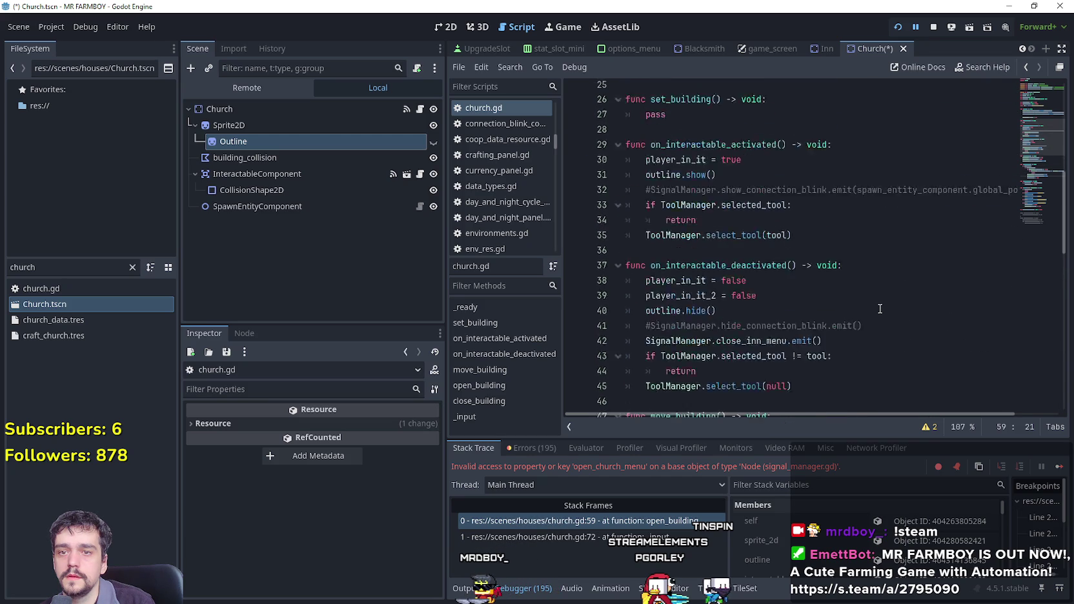
pyautogui.scroll(1, 880, 309)
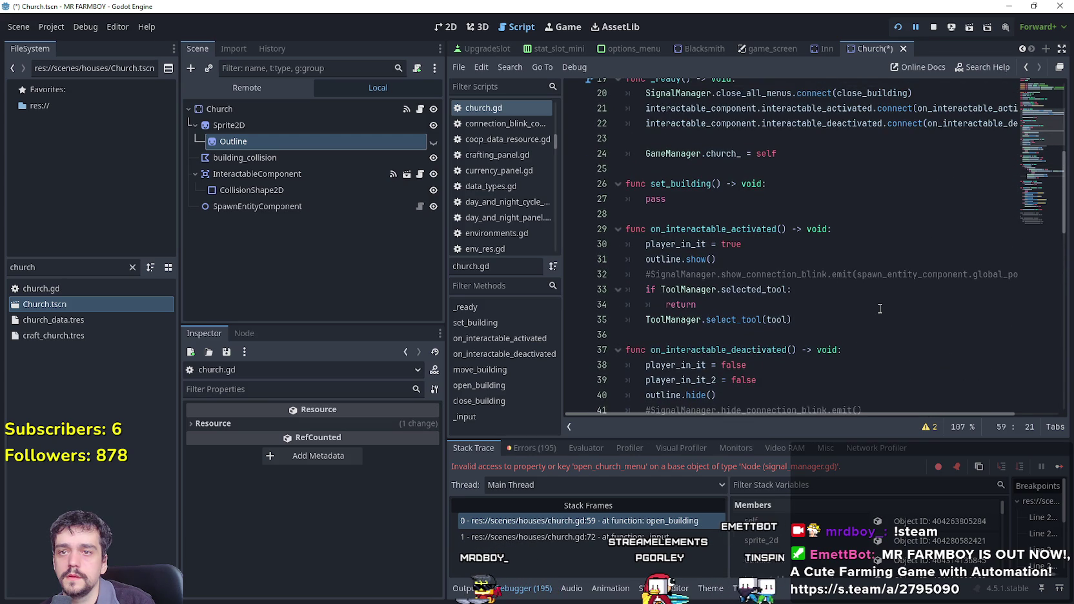
pyautogui.scroll(-15, 1038, 137)
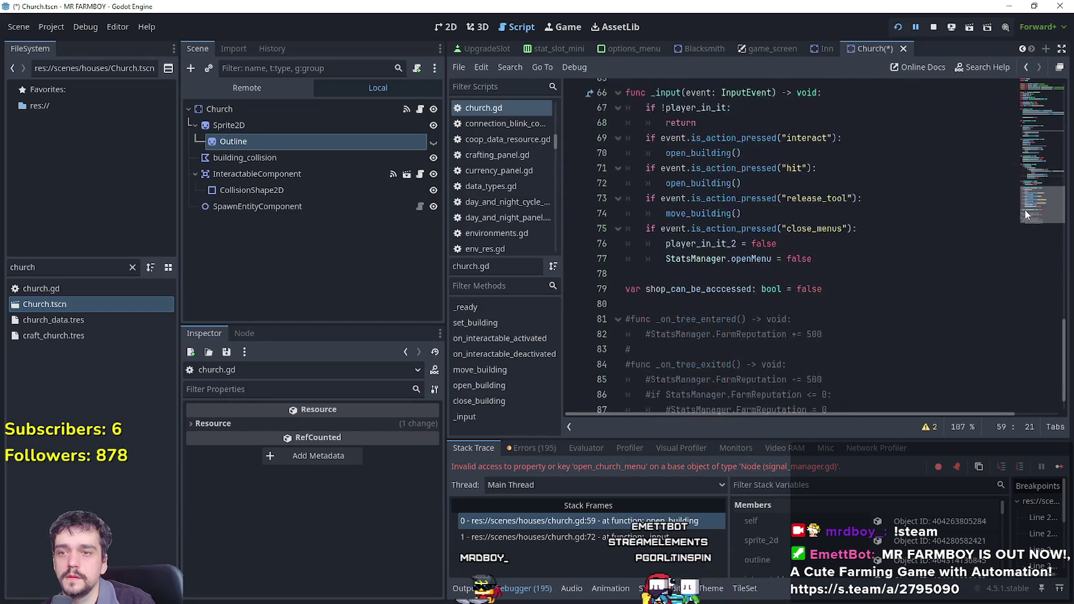
pyautogui.scroll(8, 864, 294)
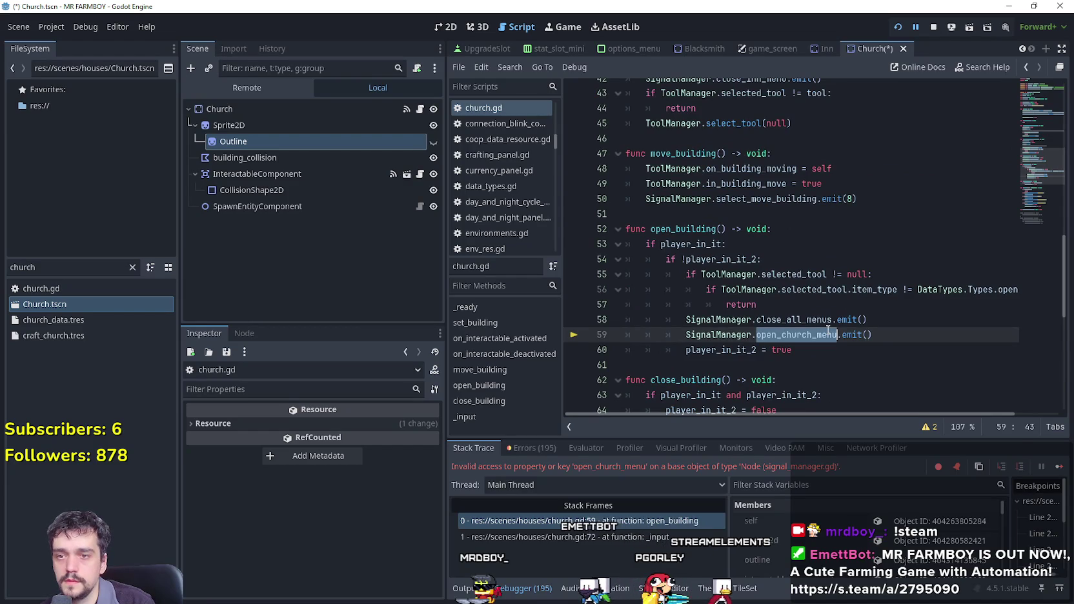
pyautogui.rightClick(708, 332)
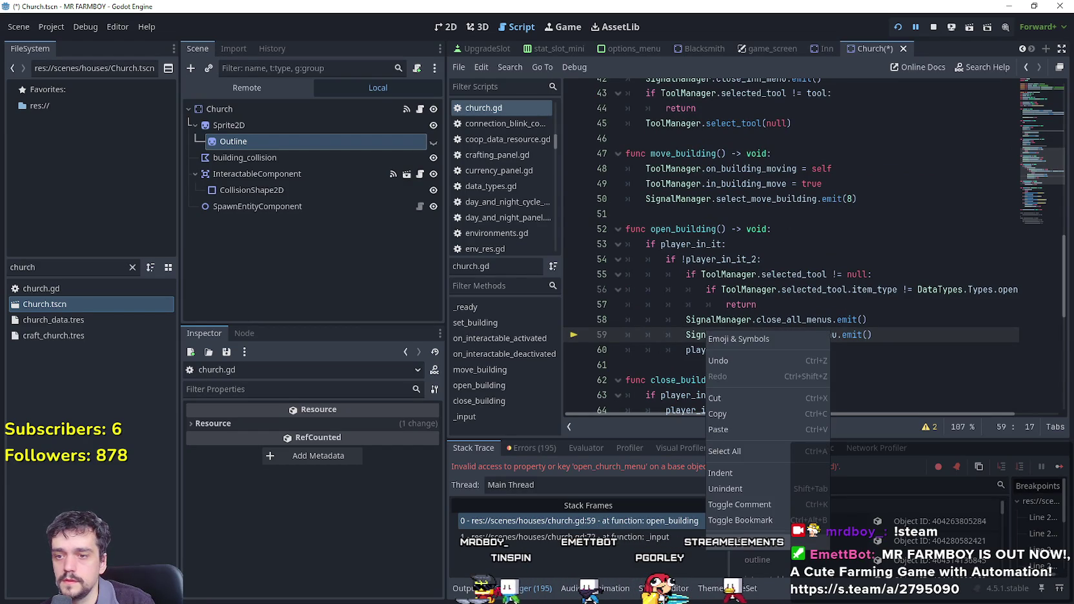
pyautogui.click(736, 542)
# Below close_inn_menu, declare signals open_church_menu, update_church_menu and close_church_menu.
pyautogui.scroll(-12, 673, 296)
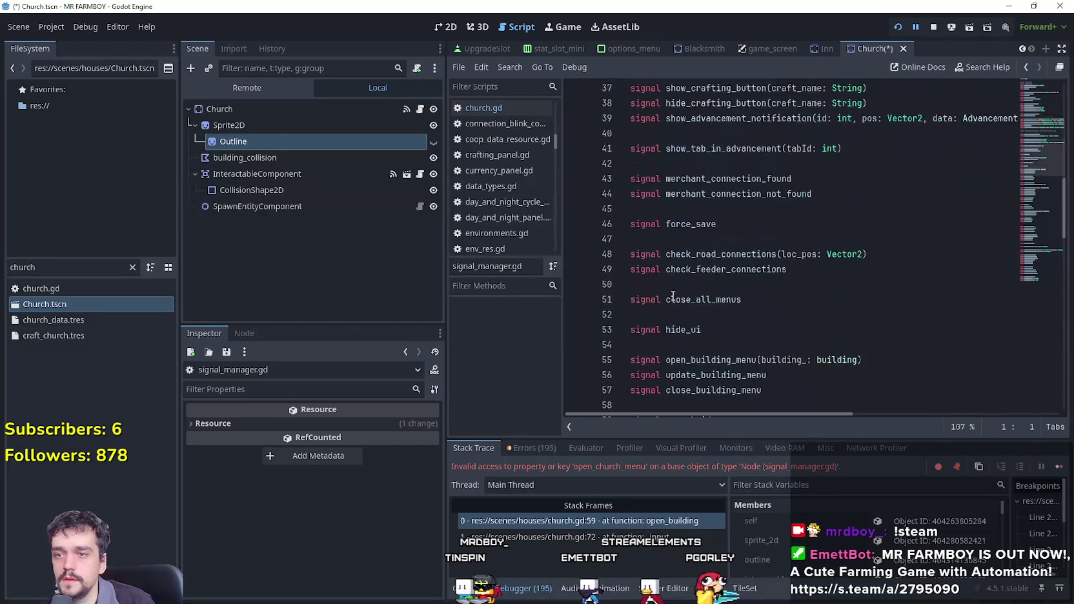
pyautogui.scroll(-10, 672, 295)
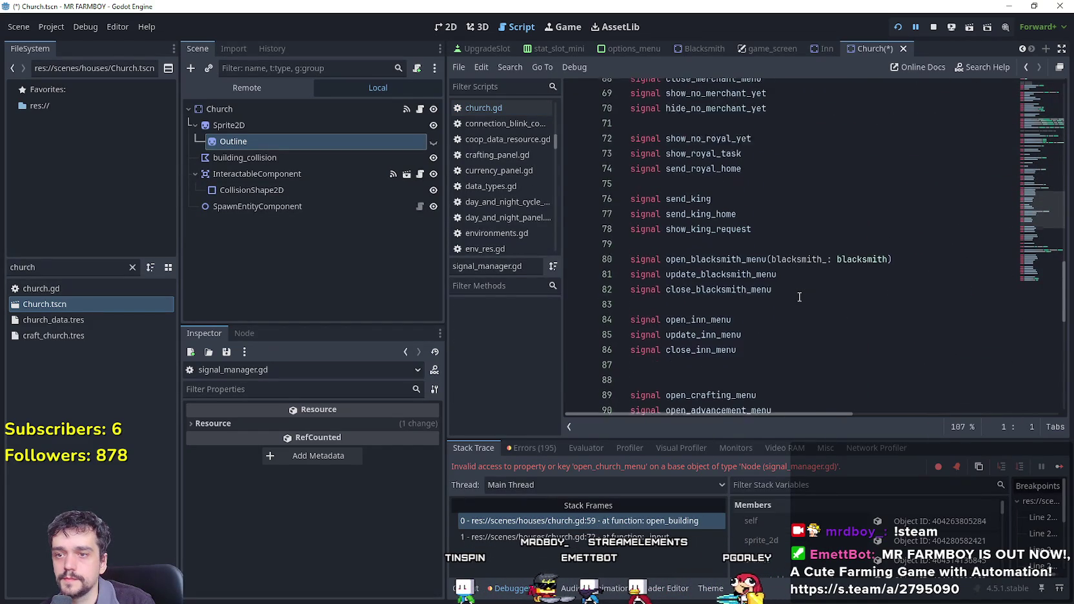
pyautogui.click(780, 344)
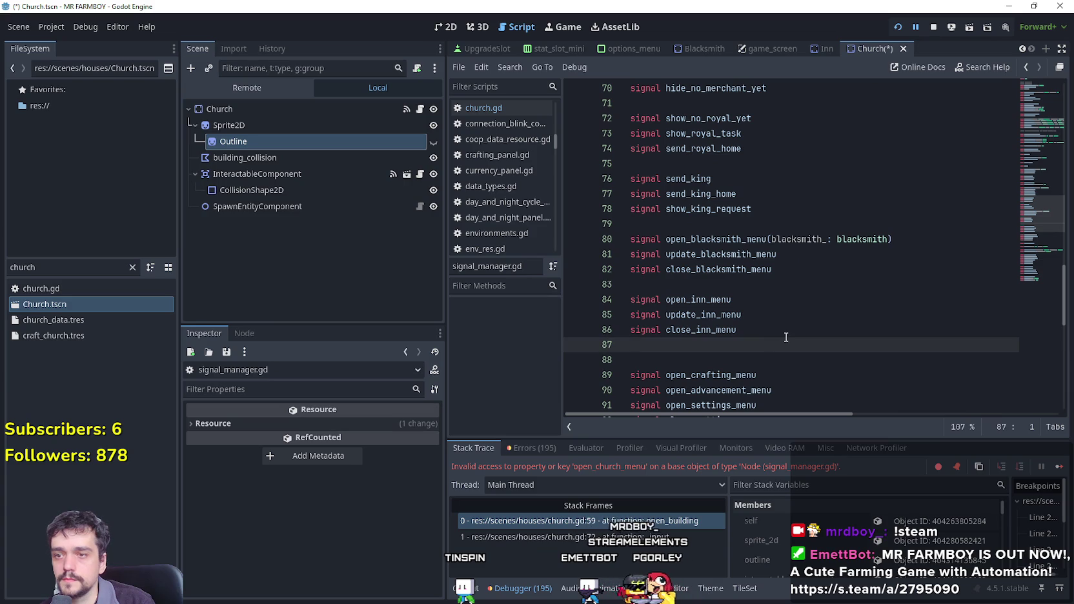
pyautogui.press('Return')
pyautogui.write('signal open_church_menu')
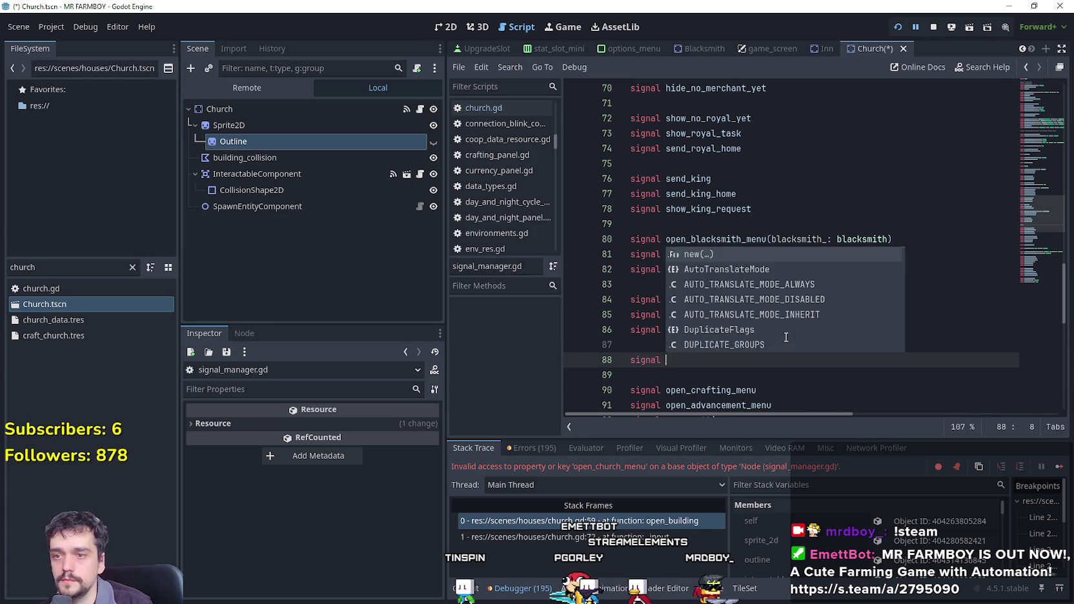
pyautogui.press('Return')
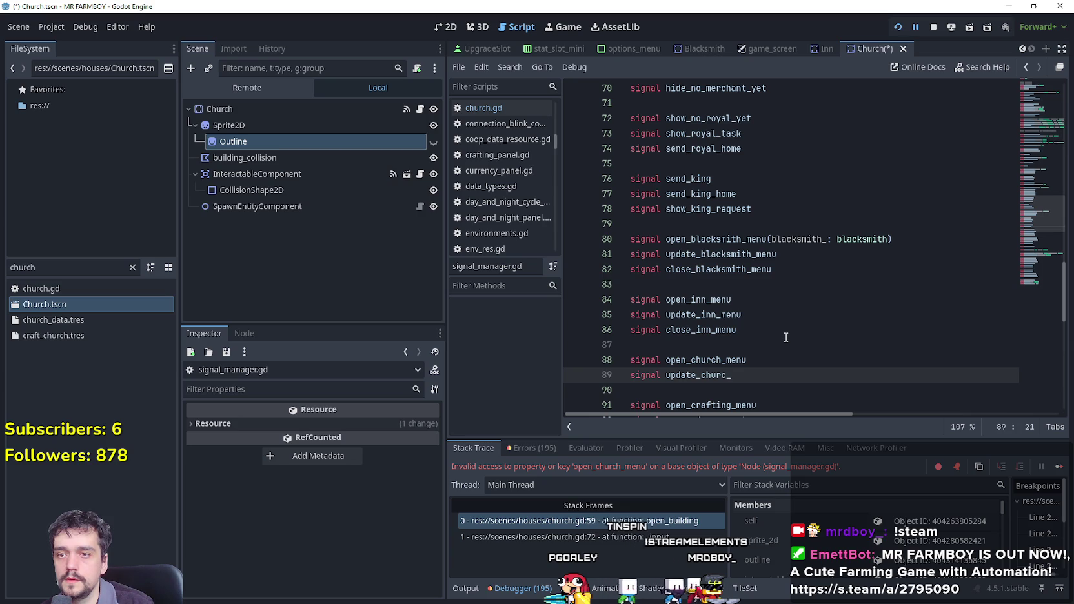
pyautogui.press('Return')
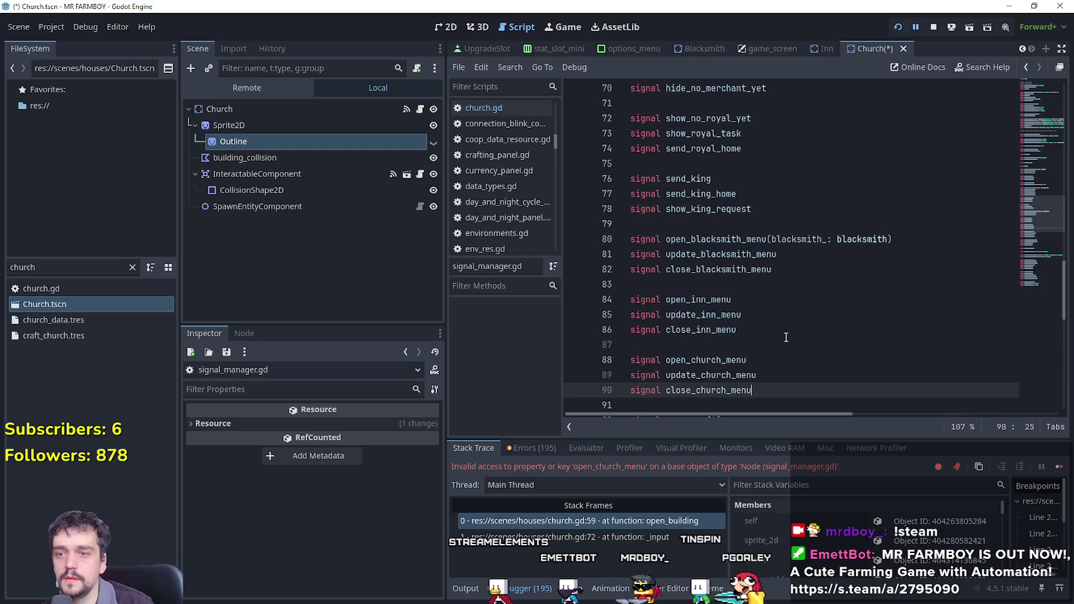
# Save signal_manager.gd, stop the running game and relaunch the project.
pyautogui.hotkey('ctrl', 's')
pyautogui.click(785, 342)
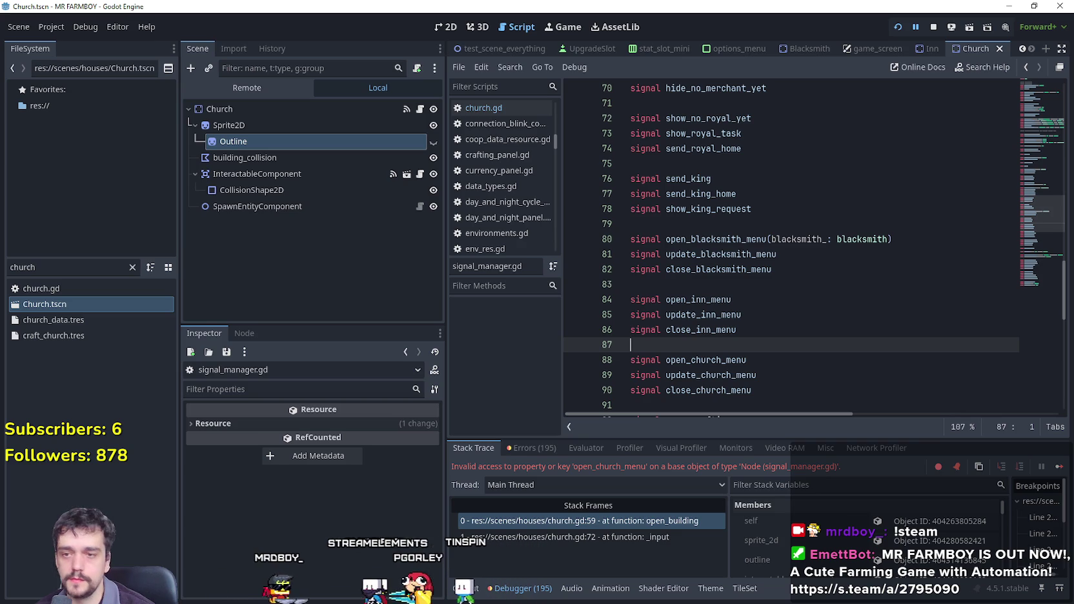
pyautogui.click(933, 29)
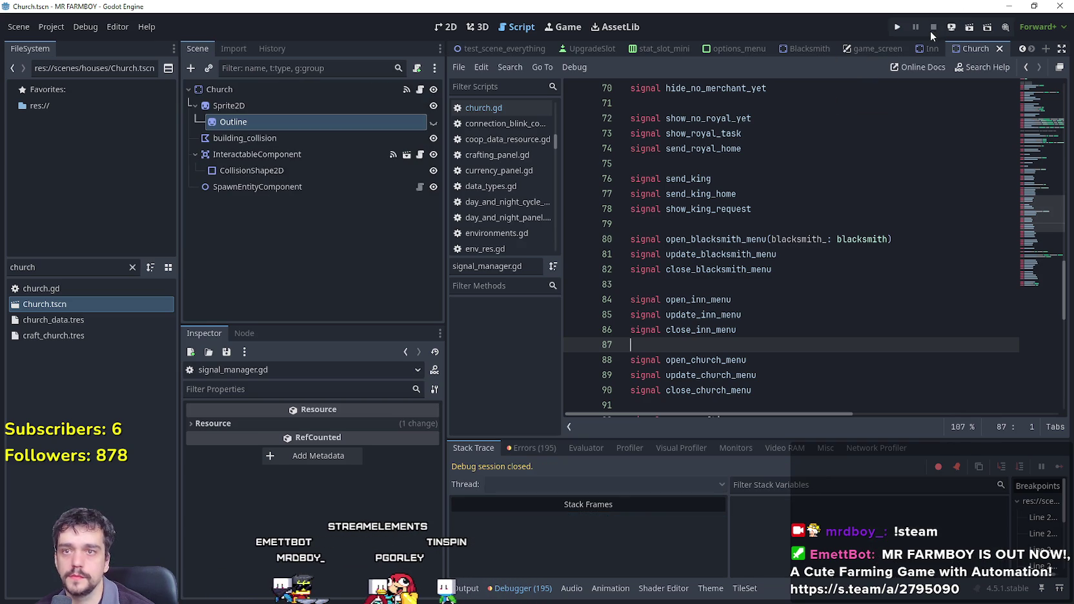
pyautogui.click(903, 29)
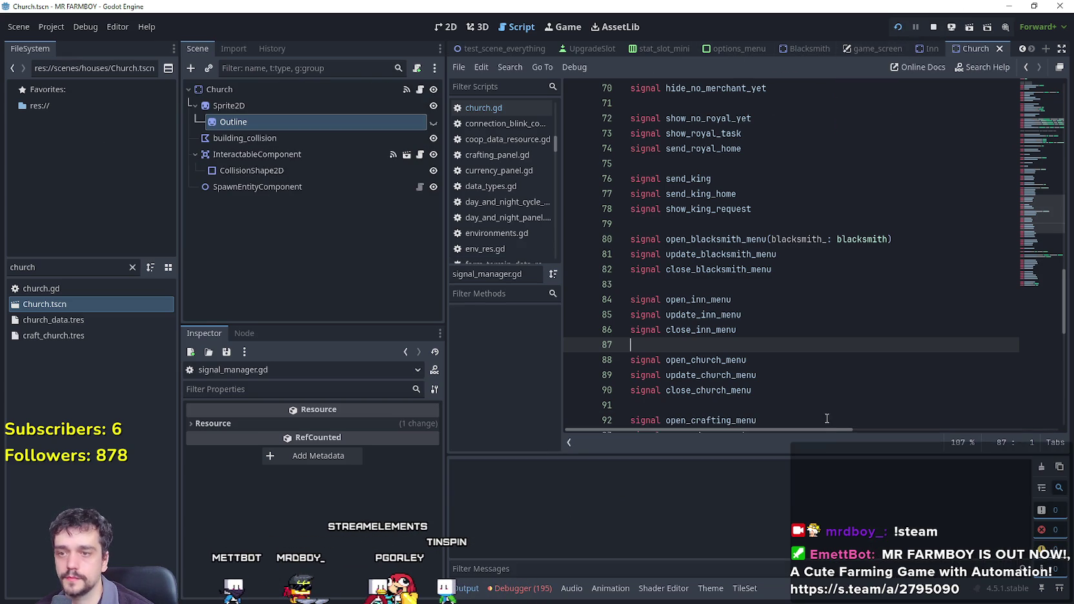
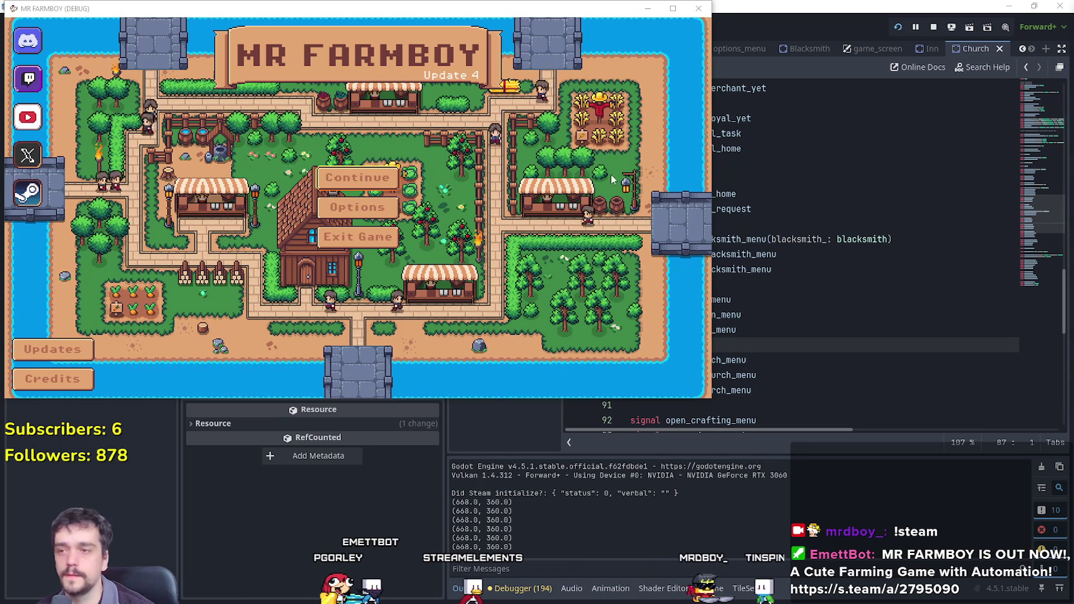
# Load Save 2, dismiss the King's letter, maximize the game window and start walking.
pyautogui.click(357, 177)
pyautogui.click(465, 197)
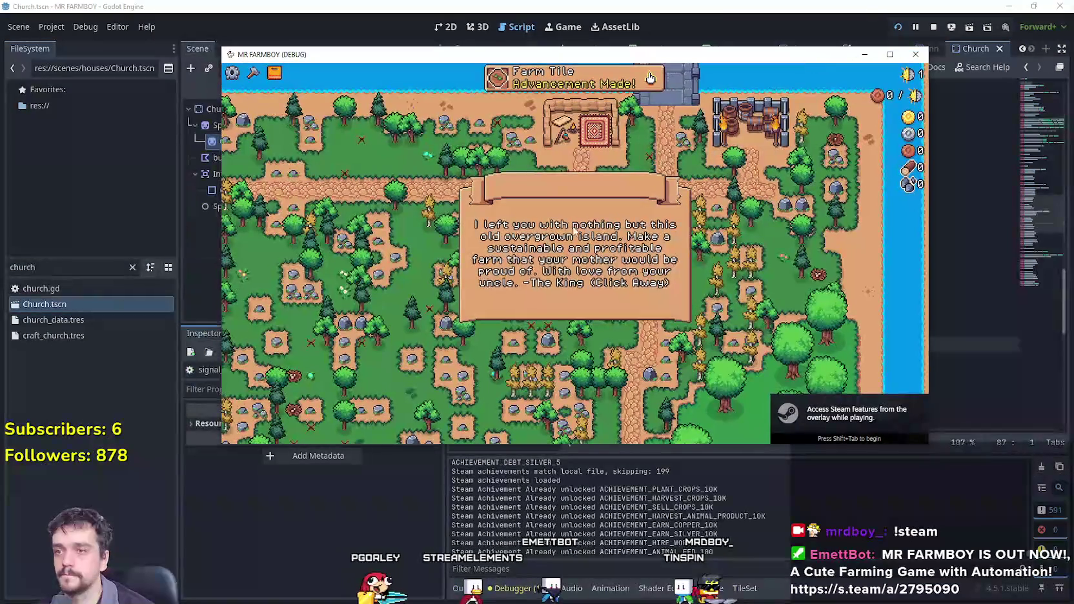
pyautogui.click(574, 230)
pyautogui.click(890, 56)
pyautogui.press('s')
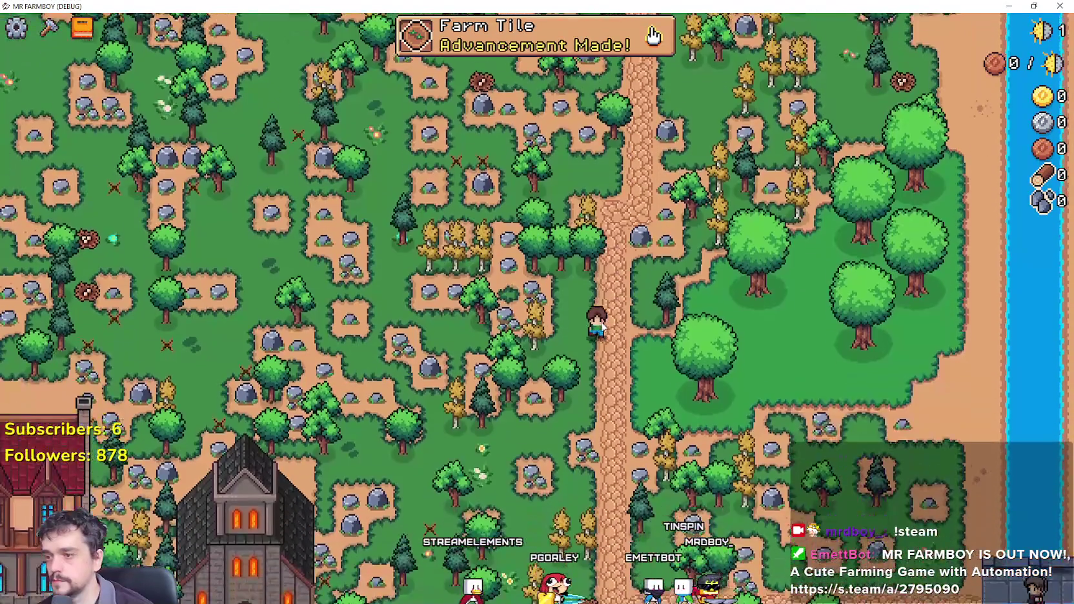
# Walk around the church chopping wood and mining stone, ending at the church door.
pyautogui.press('a')
pyautogui.press('s')
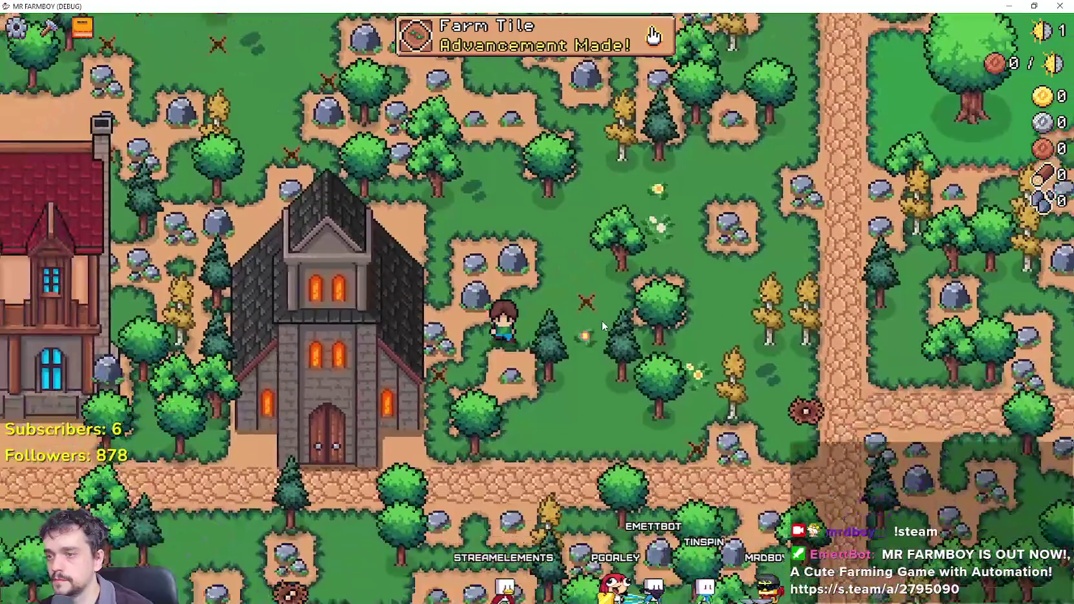
pyautogui.scroll(5, 601, 321)
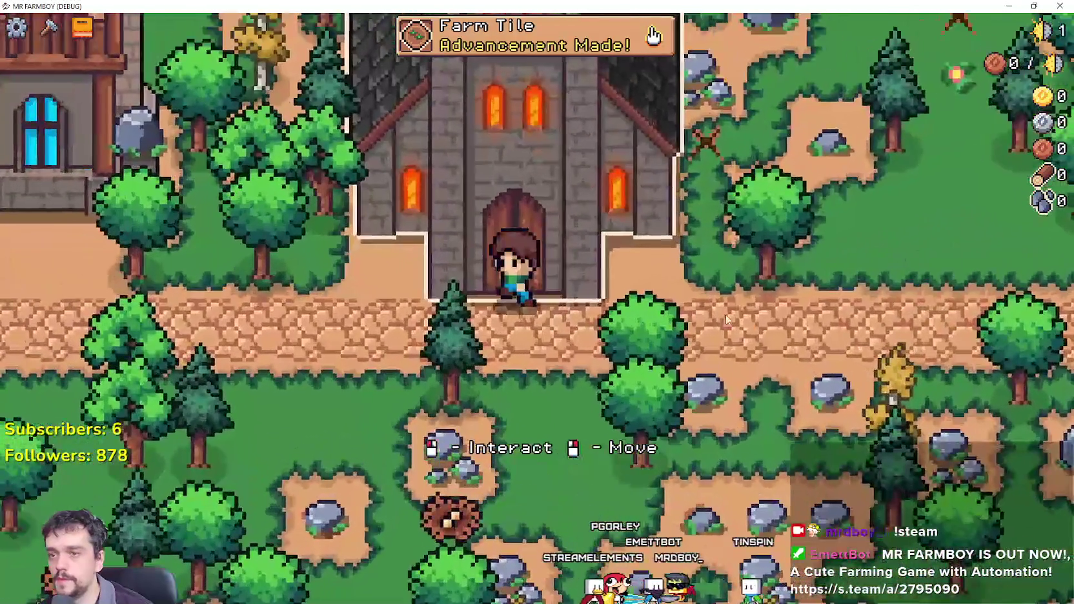
pyautogui.press('a')
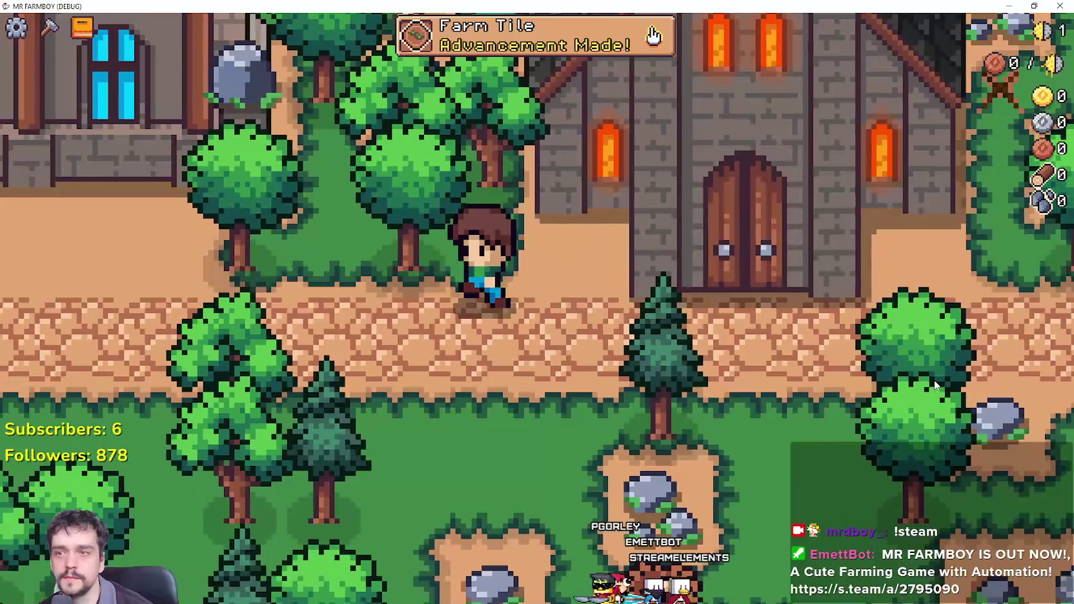
pyautogui.press('w')
pyautogui.scroll(-5, 934, 384)
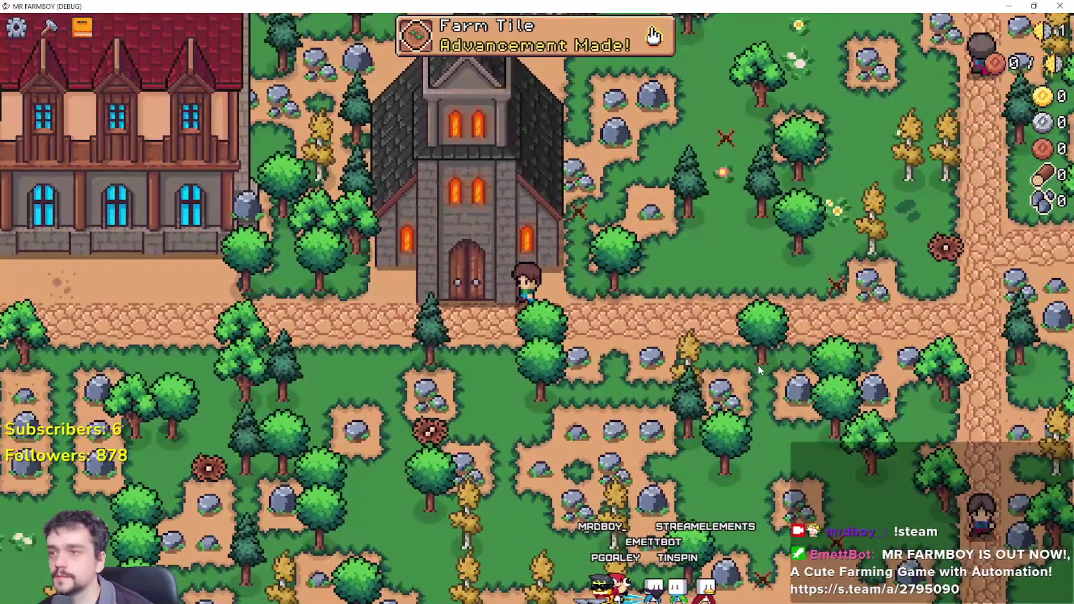
pyautogui.press('a')
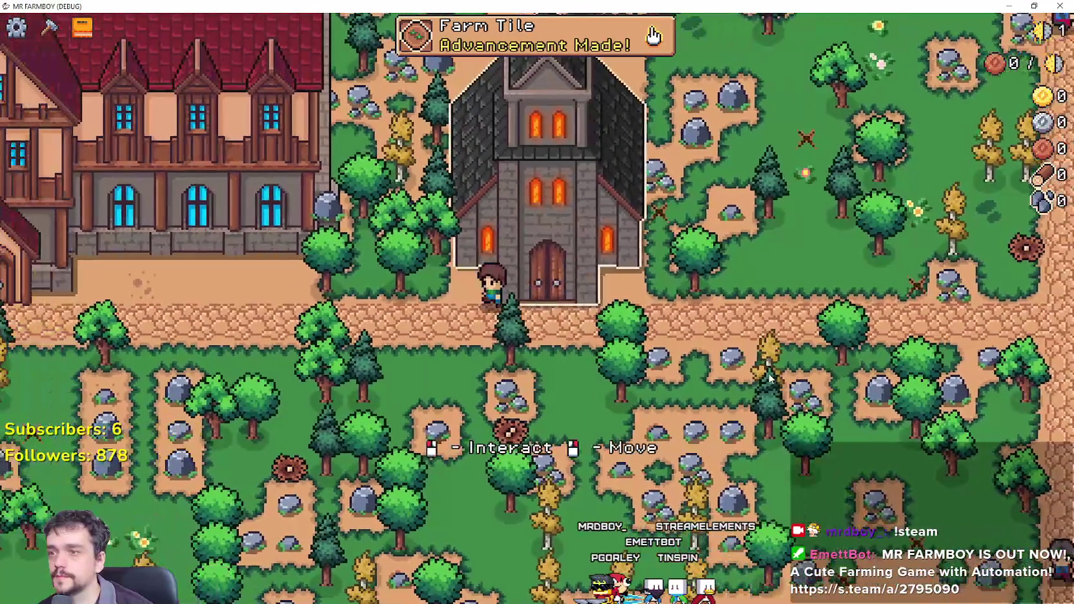
pyautogui.press('a')
pyautogui.scroll(3, 517, 400)
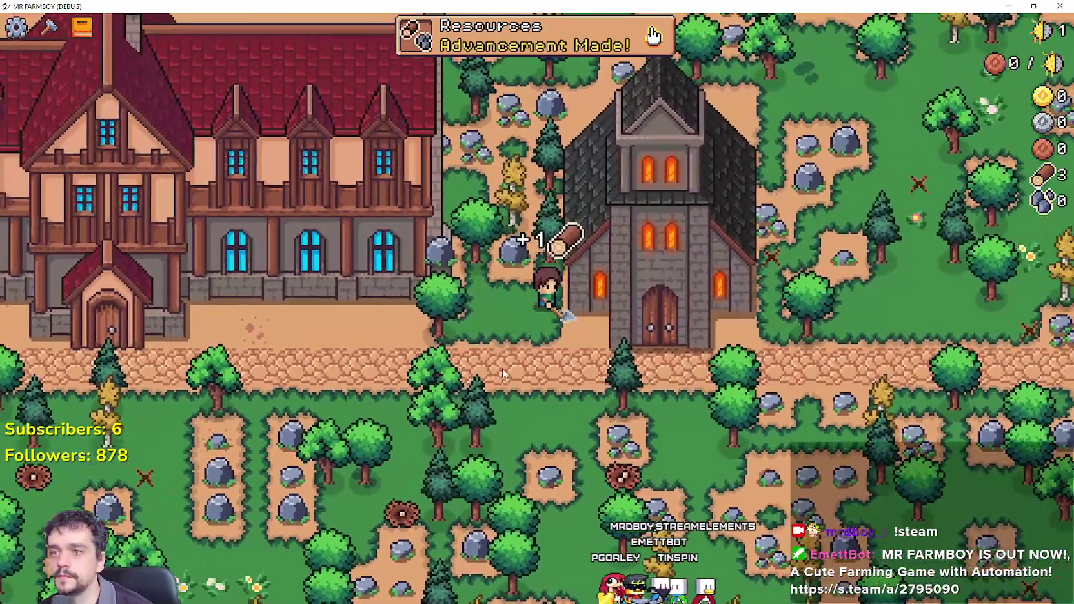
pyautogui.press('w')
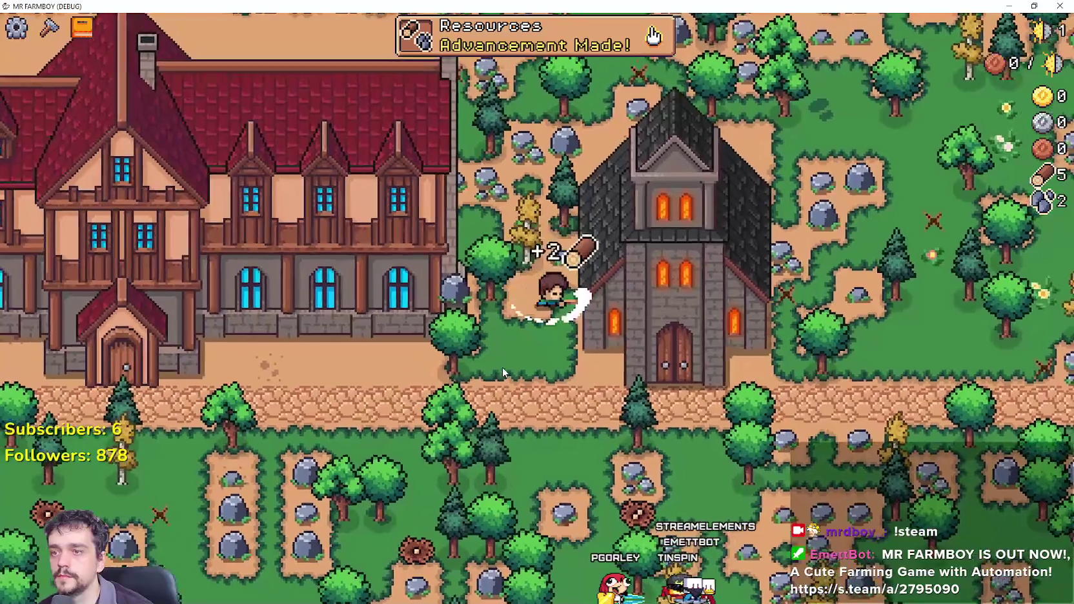
pyautogui.press('s')
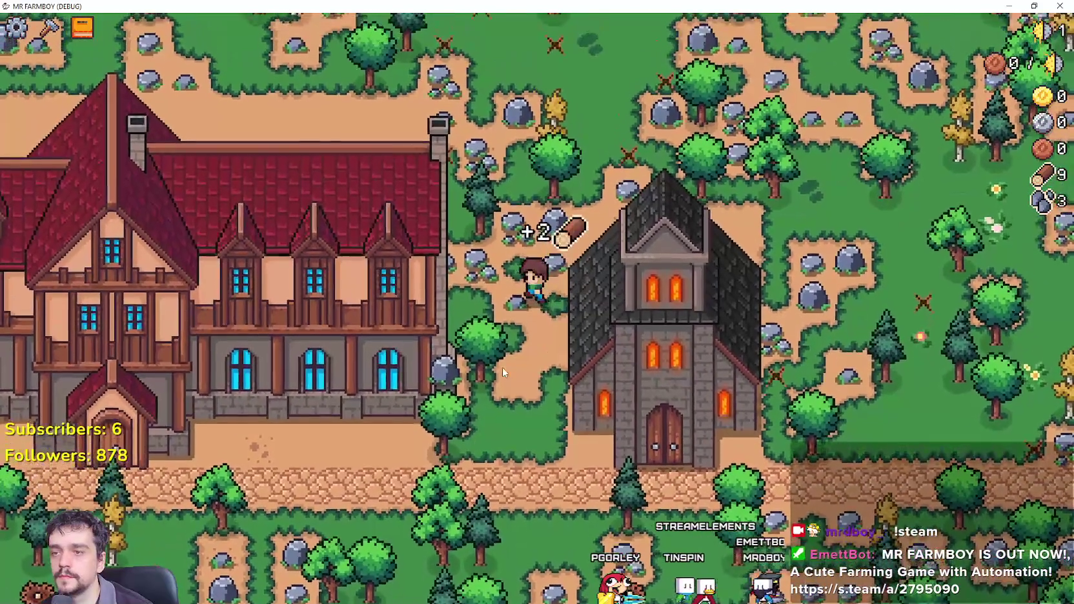
pyautogui.press('s')
pyautogui.press('d')
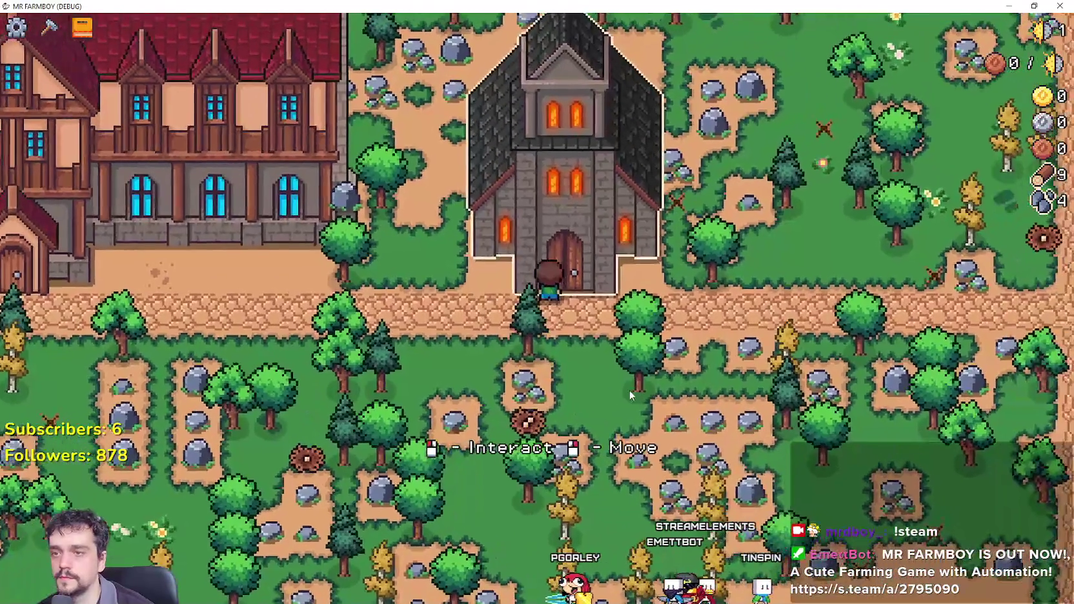
# Chop wood and mine stone beside the manor, then close the running game.
pyautogui.press('a')
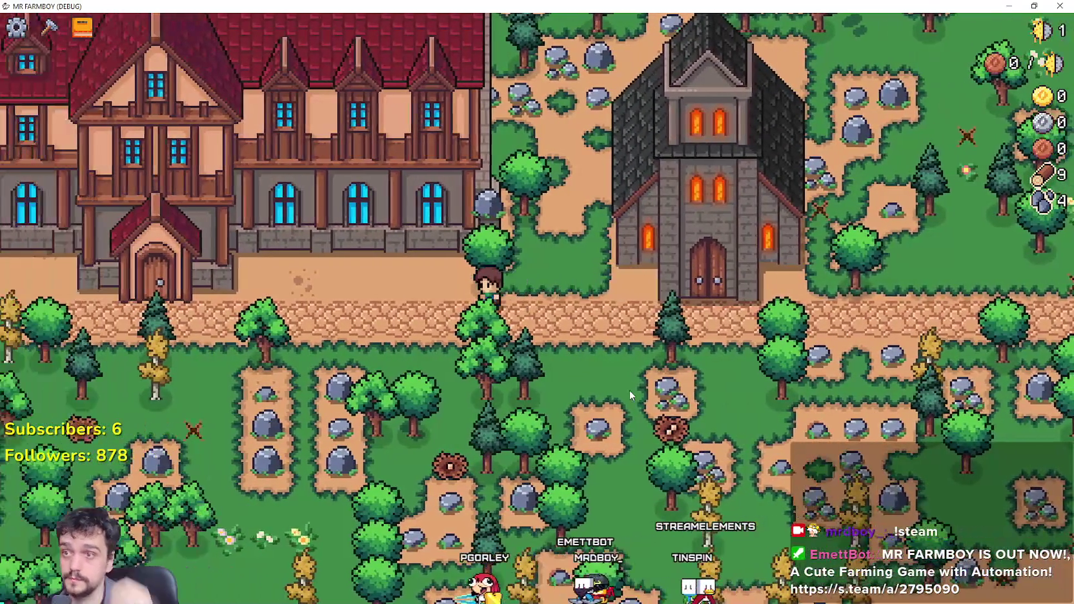
pyautogui.press('w')
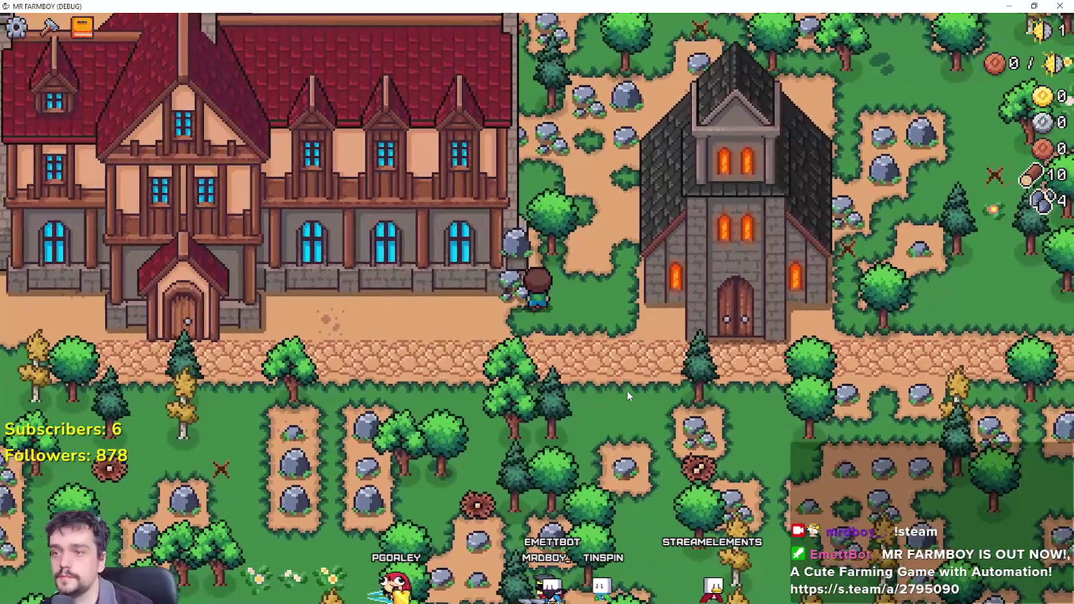
pyautogui.press('a')
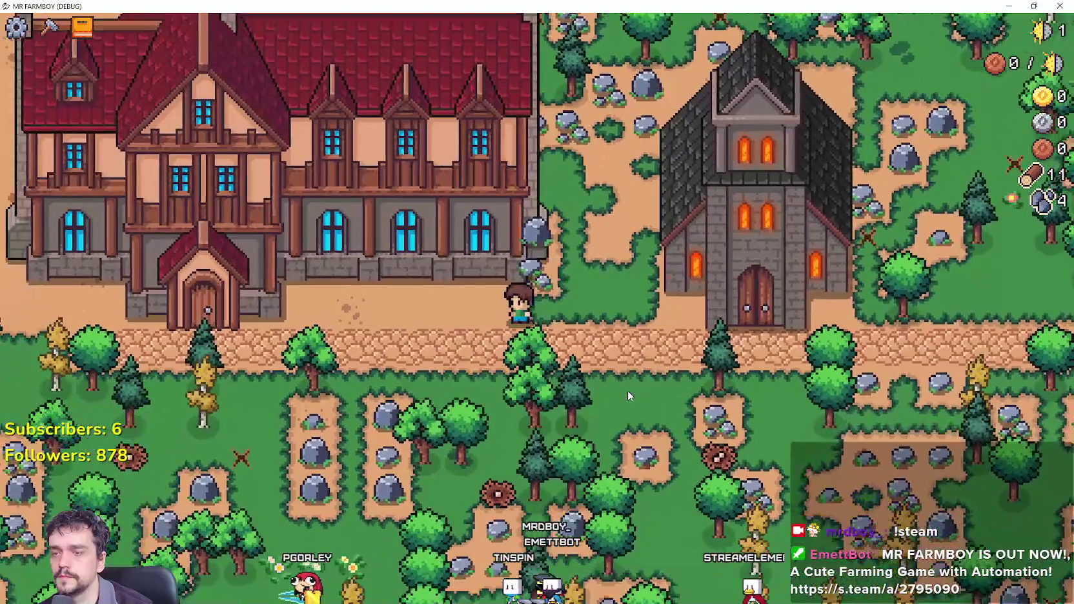
pyautogui.press('d')
pyautogui.press('w')
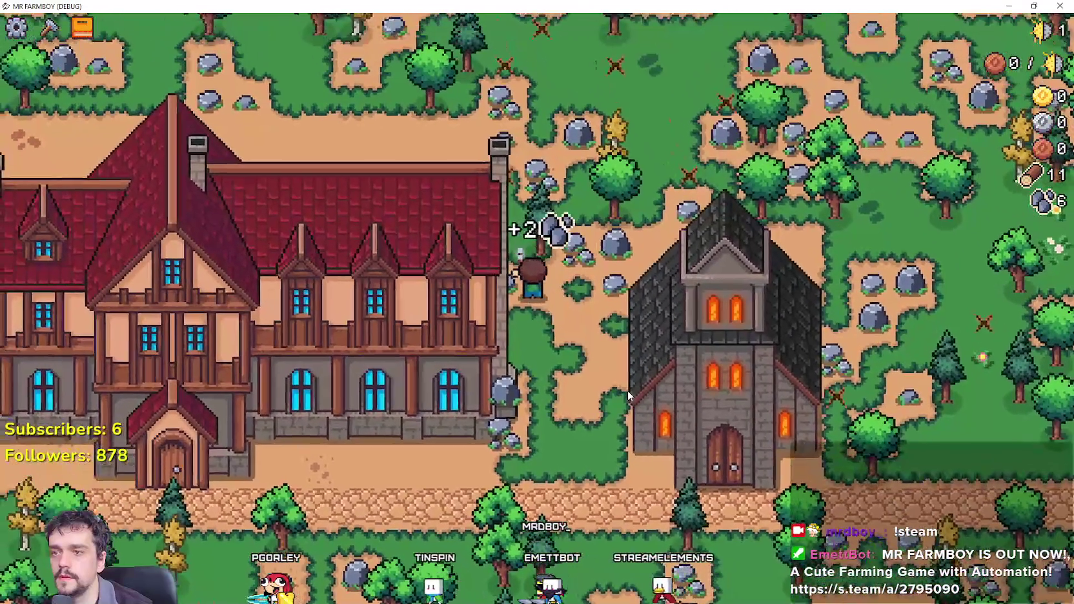
pyautogui.scroll(-2, 606, 400)
pyautogui.press('s')
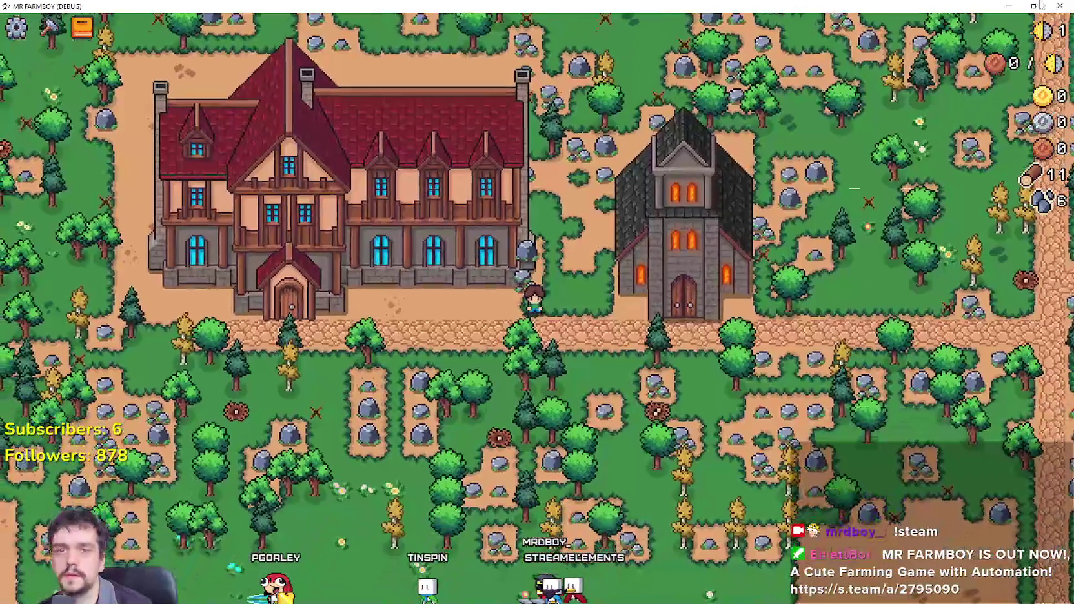
pyautogui.hotkey('alt', 'F4')
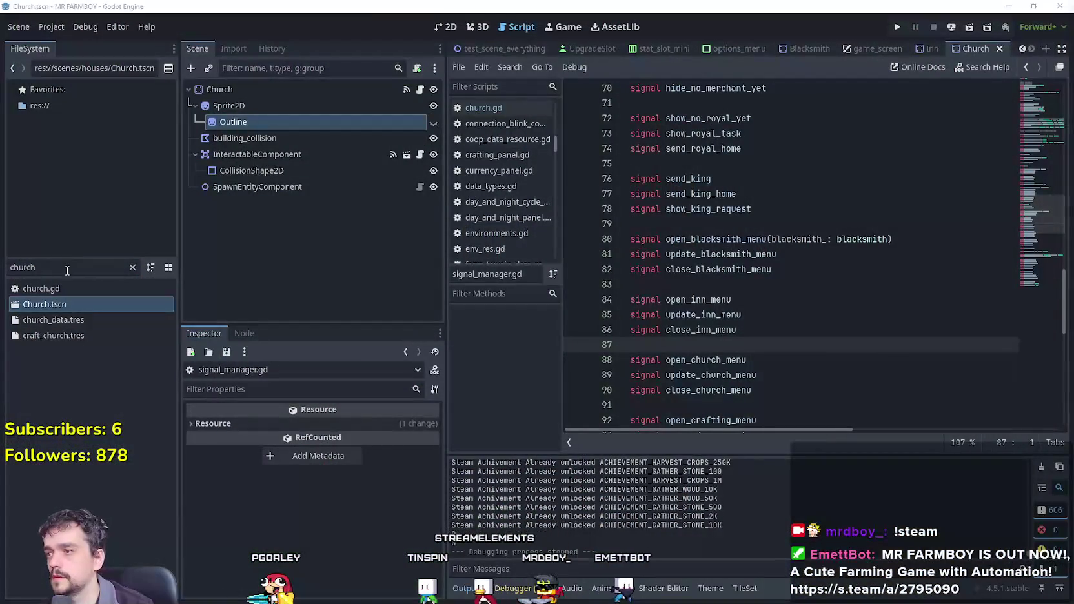
pyautogui.write('test')
# Open test_scene_everything.tscn in the 2D view and scroll to the manor and church.
pyautogui.doubleClick(69, 302)
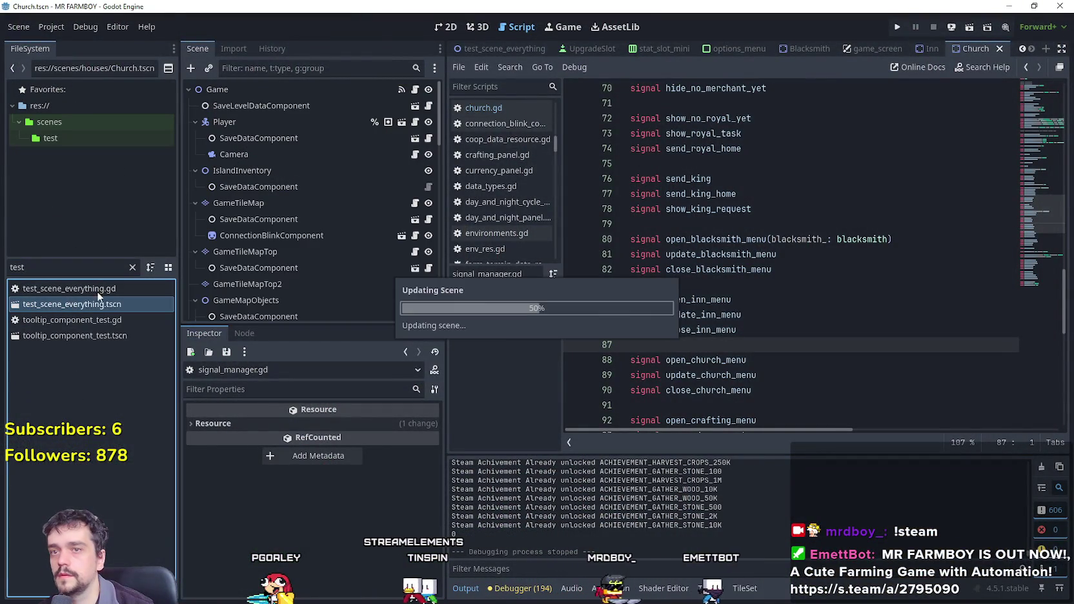
pyautogui.click(443, 27)
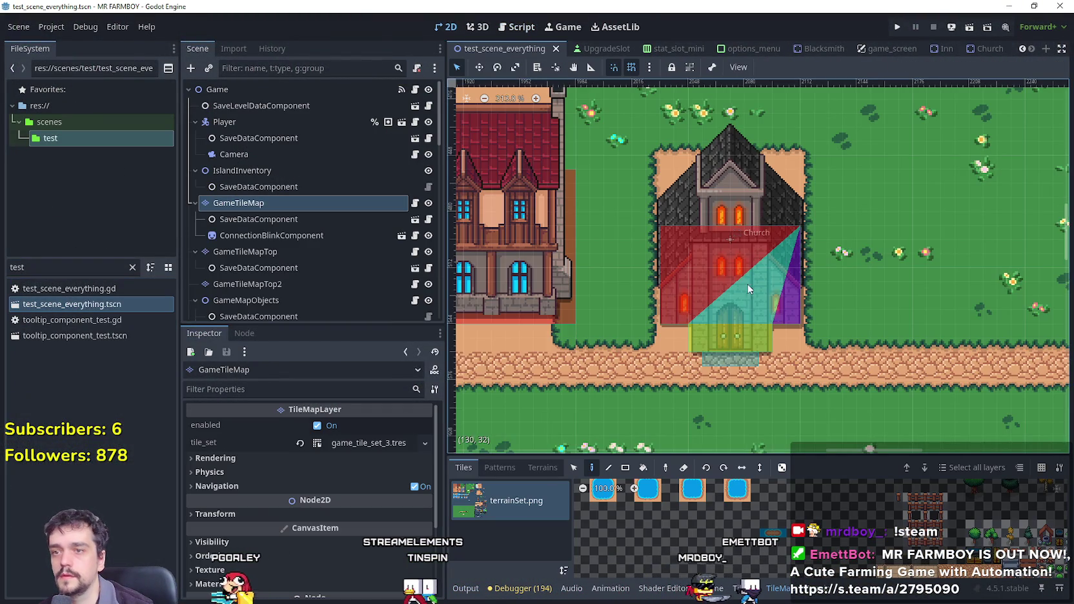
pyautogui.scroll(-1, 574, 311)
pyautogui.hscroll(-4, 679, 312)
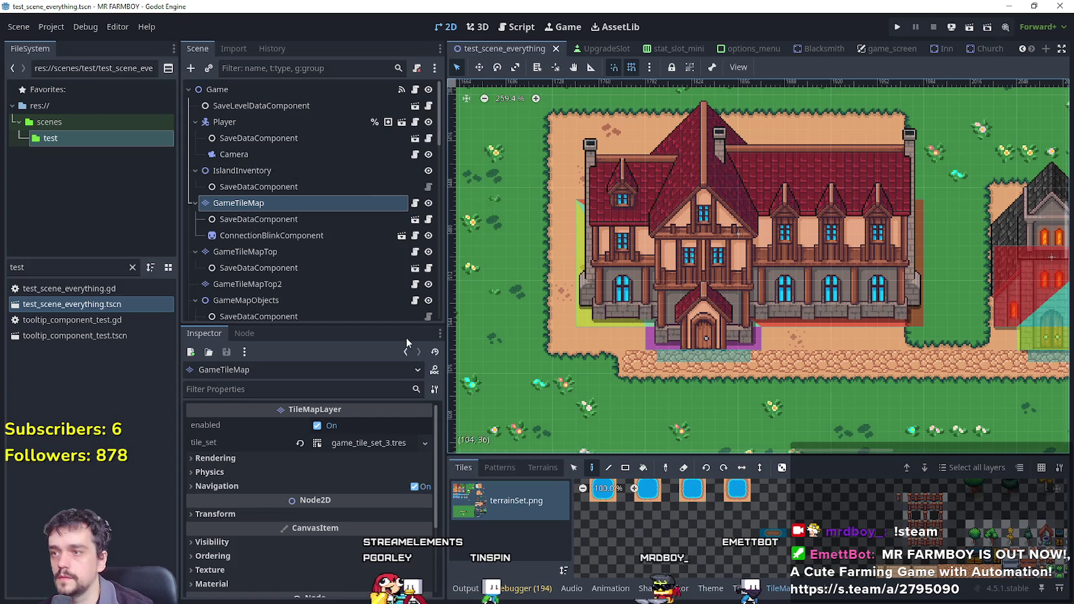
# Select the sand terrain in the TileMap terrain sets.
pyautogui.click(542, 468)
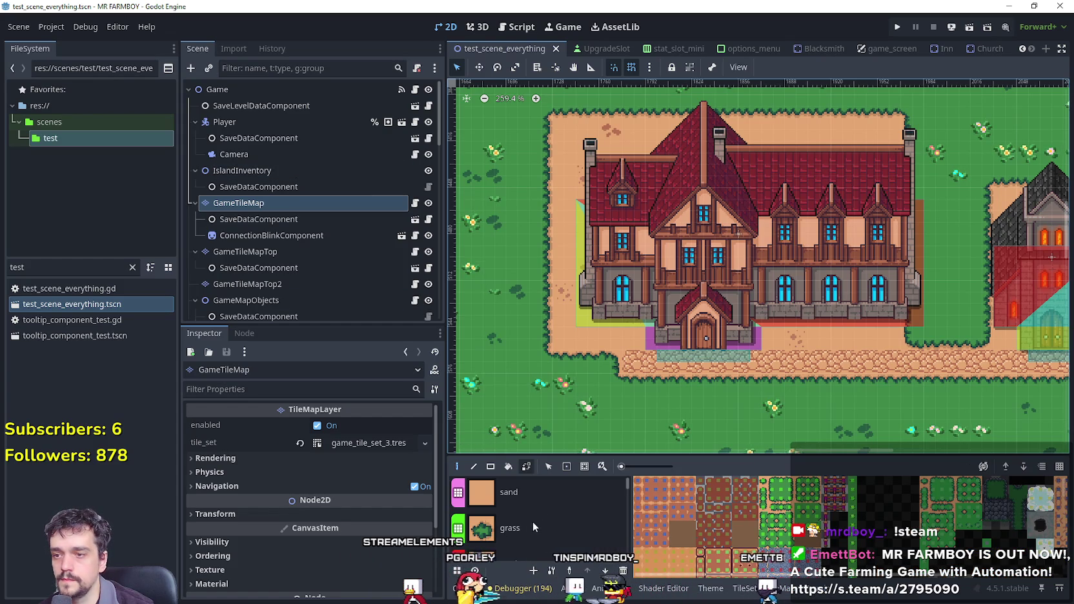
pyautogui.click(509, 493)
pyautogui.scroll(3, 923, 333)
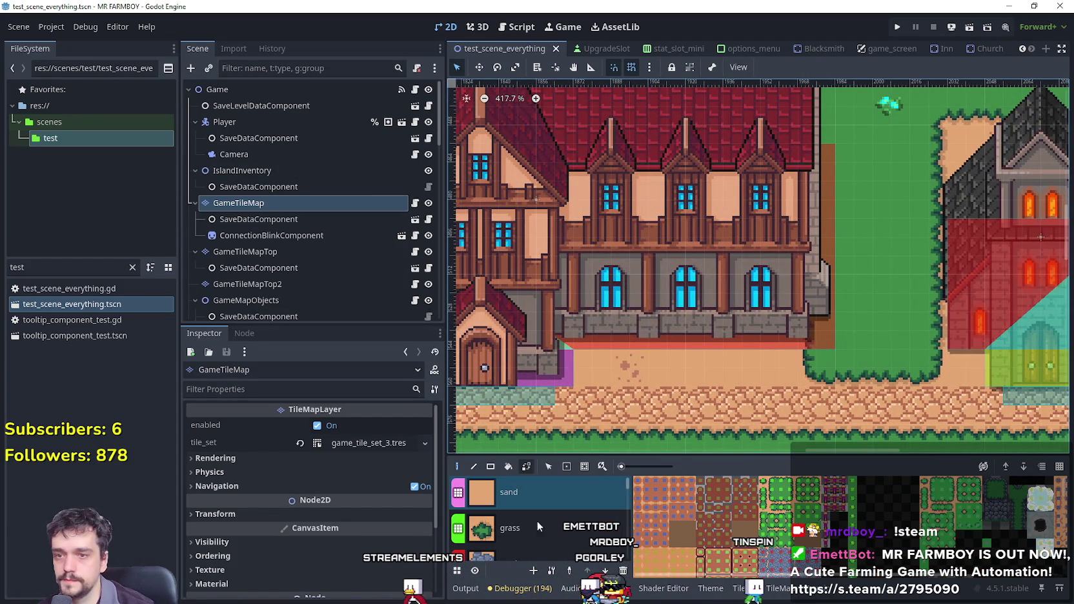
# Paint grass over the sand beside the manor.
pyautogui.click(537, 521)
pyautogui.moveTo(797, 359); pyautogui.dragTo(655, 365)
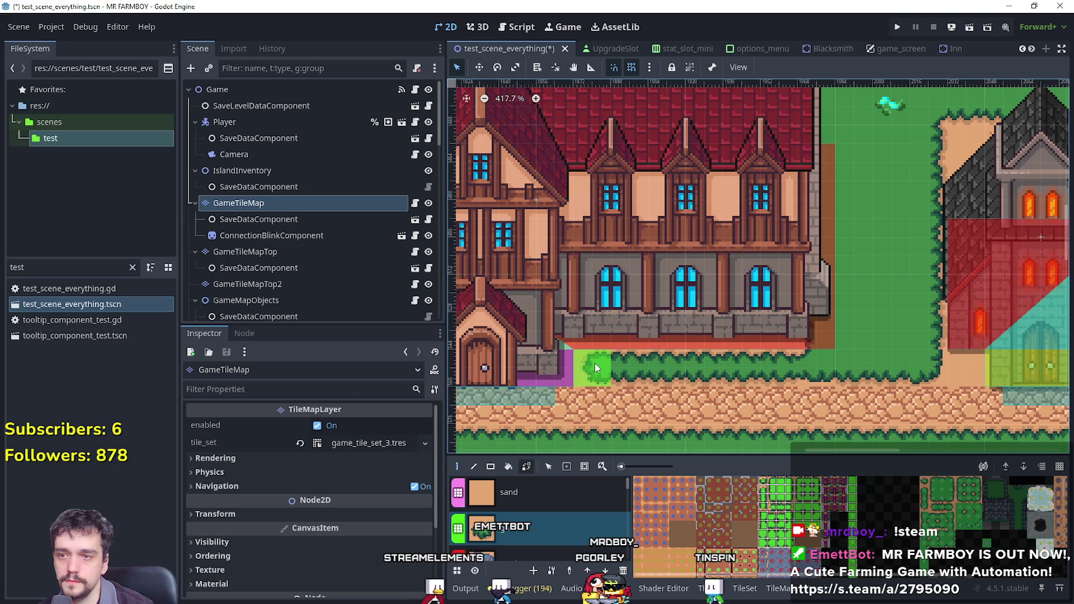
pyautogui.scroll(-2, 595, 368)
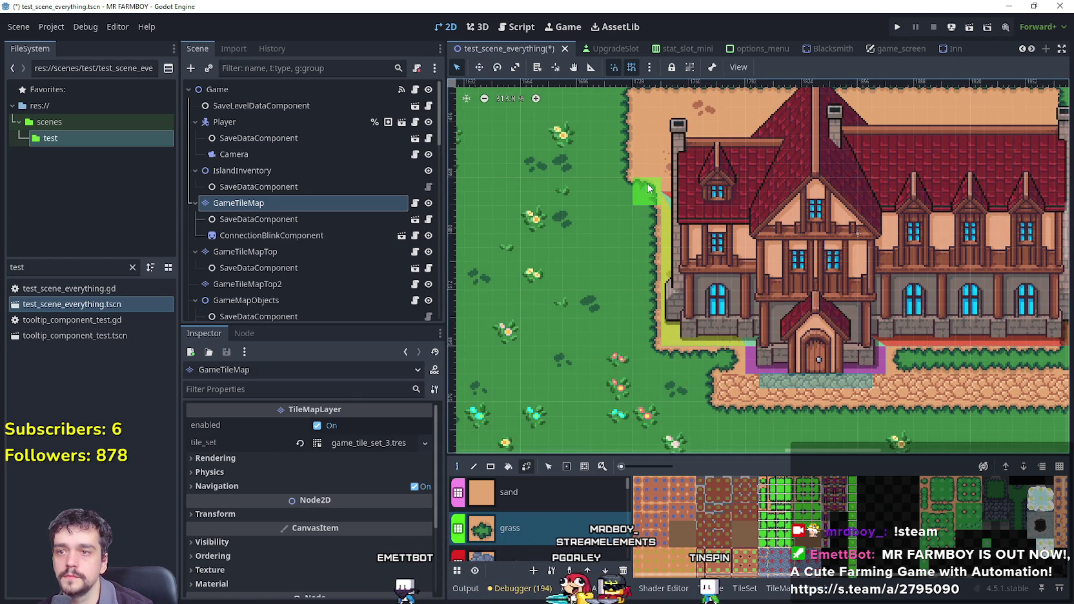
pyautogui.moveTo(649, 188)
pyautogui.mouseDown()
pyautogui.moveTo(575, 362)
pyautogui.moveTo(571, 347)
pyautogui.mouseUp()
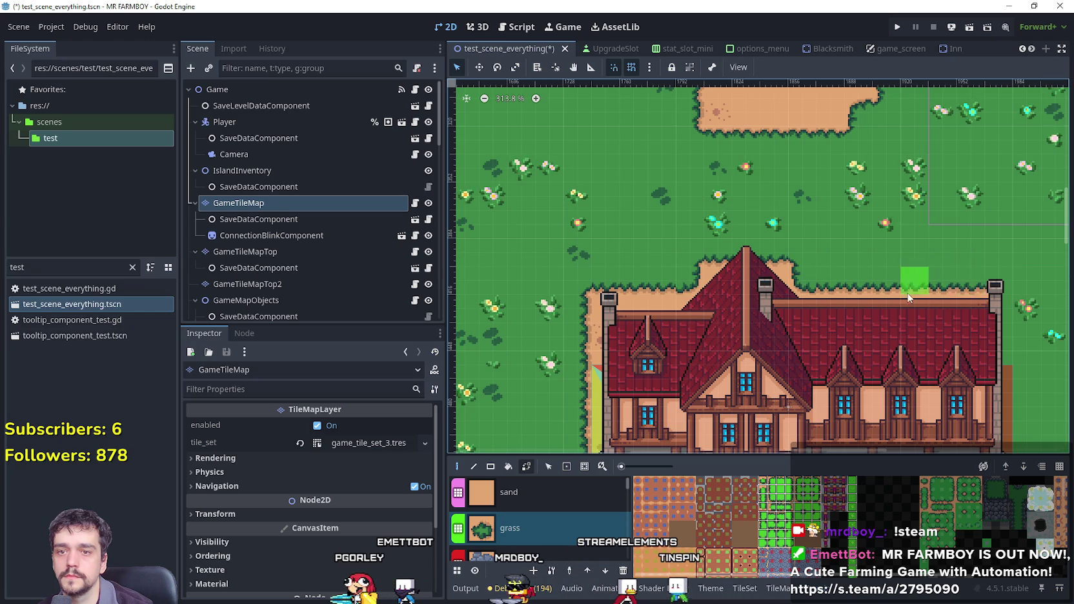
# Paint a strip of sand along the large house's right side.
pyautogui.hscroll(5, 908, 297)
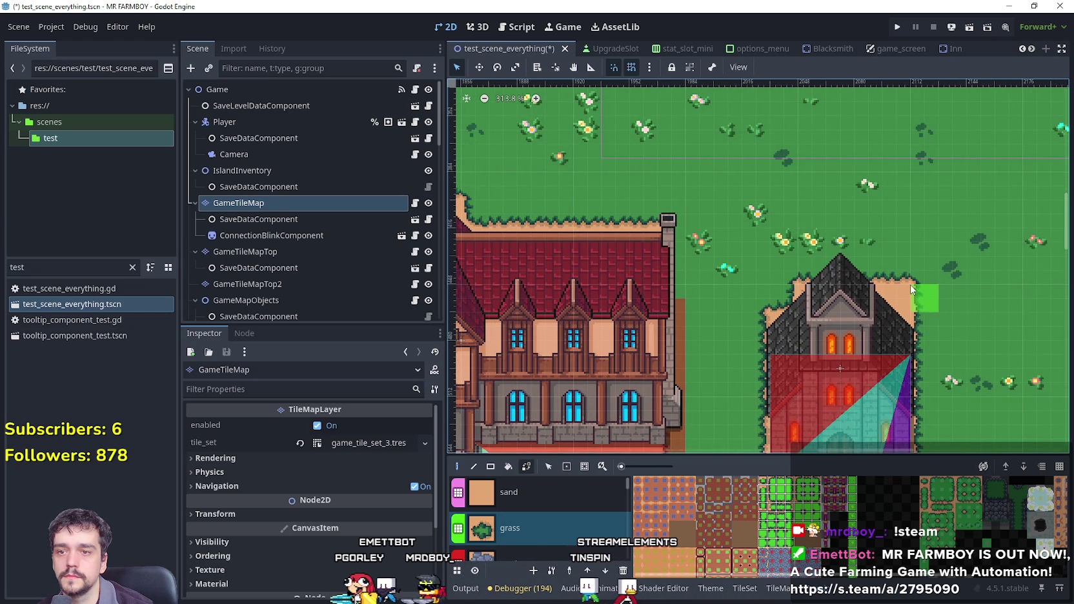
pyautogui.scroll(-3, 1003, 349)
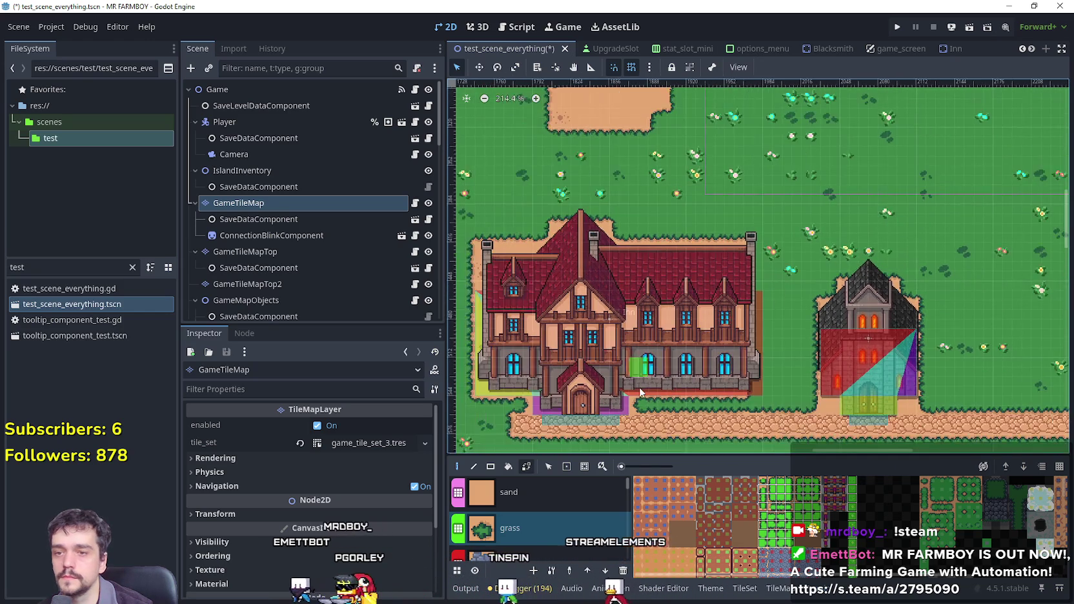
pyautogui.scroll(-1, 833, 408)
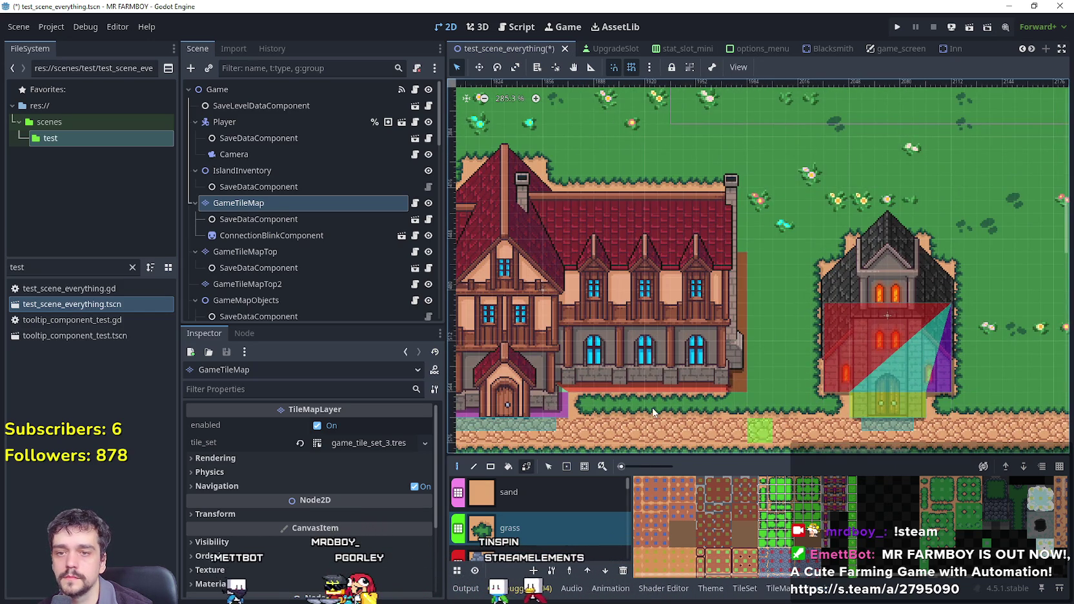
pyautogui.scroll(-2, 654, 412)
pyautogui.hscroll(-1, 711, 321)
pyautogui.hscroll(-2, 665, 336)
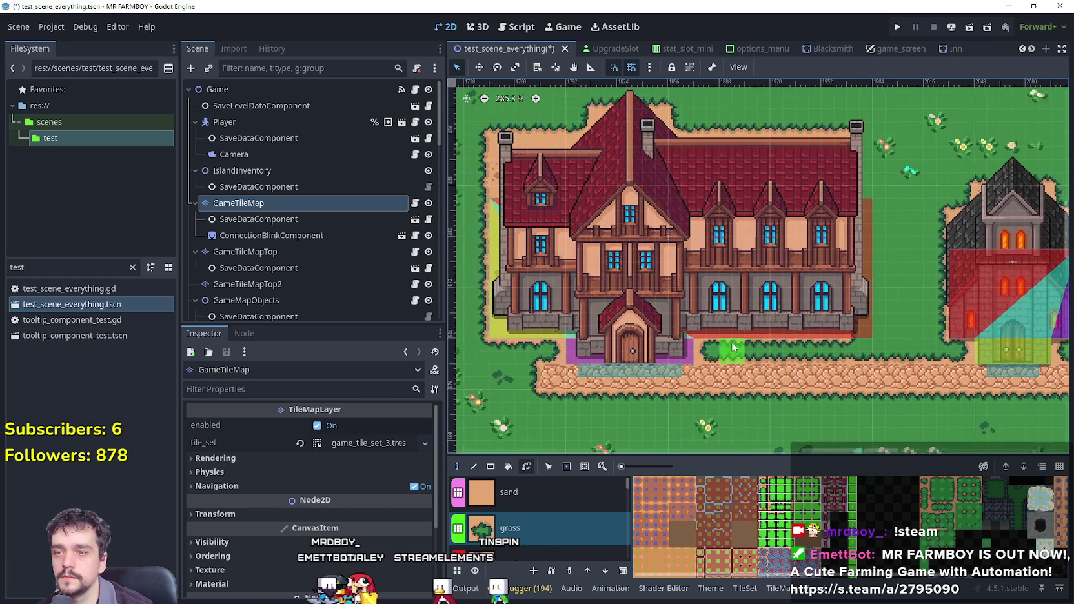
pyautogui.click(533, 485)
pyautogui.moveTo(867, 321); pyautogui.dragTo(862, 207)
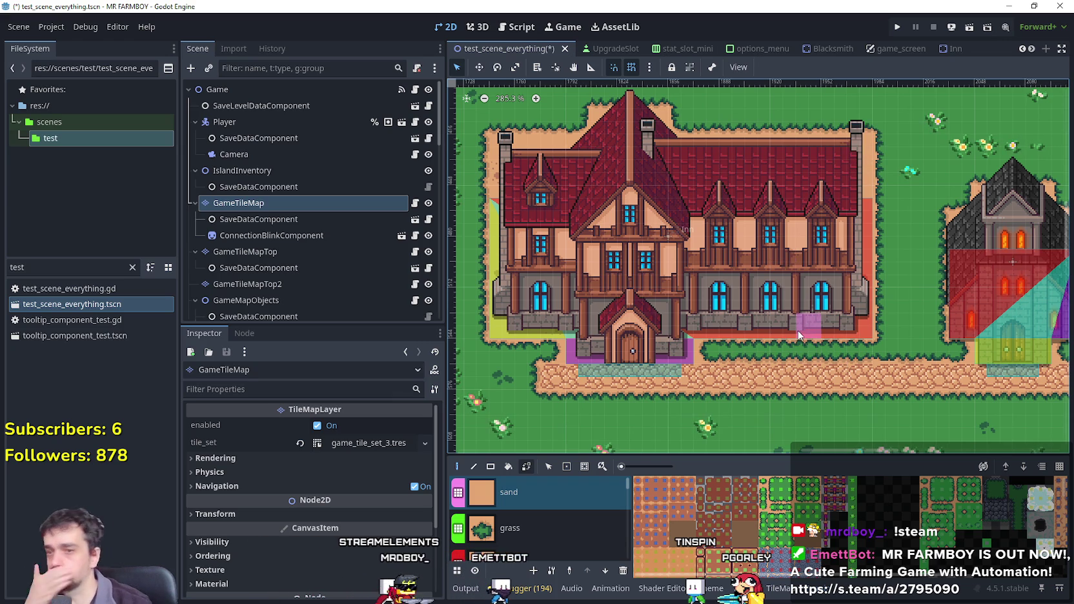
# Save the scene and run the project.
pyautogui.hscroll(5, 768, 333)
pyautogui.scroll(-2, 769, 334)
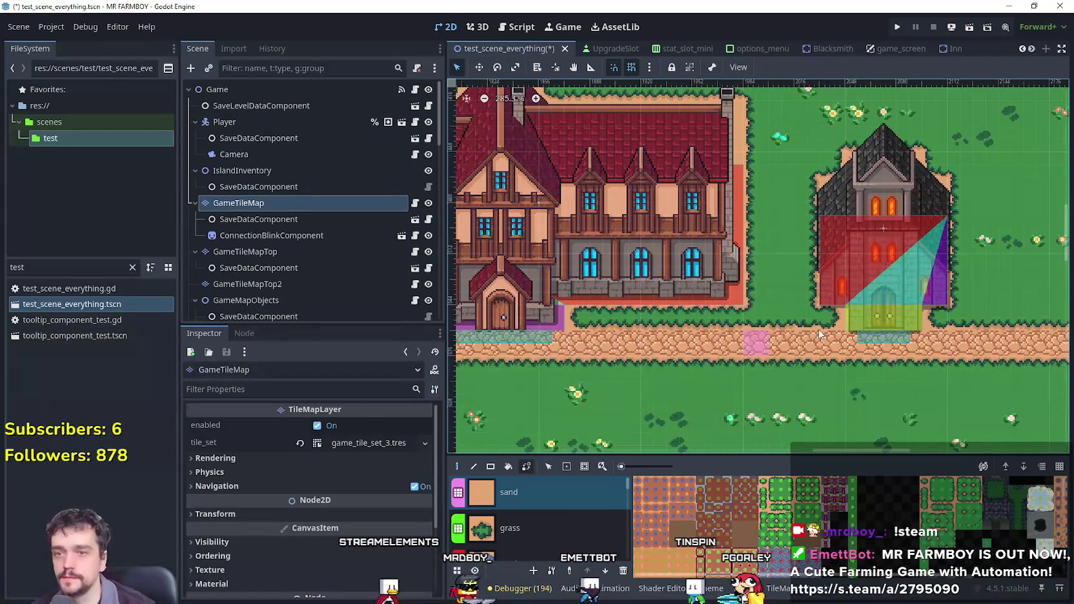
pyautogui.hscroll(3, 733, 335)
pyautogui.scroll(1, 733, 334)
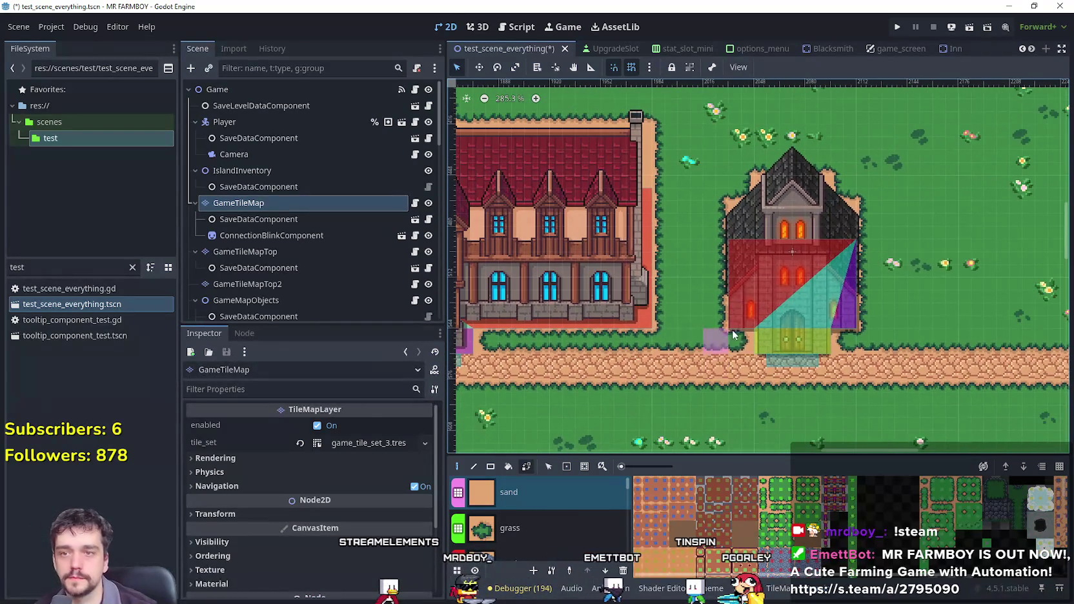
pyautogui.click(895, 27)
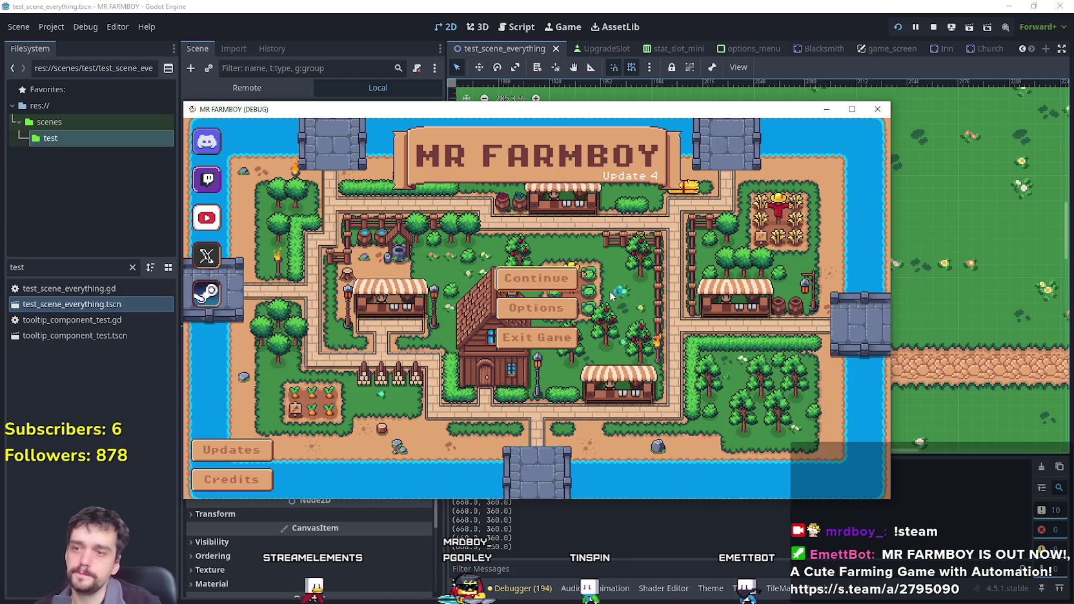
# Delete Save 3 and start a new game in that slot.
pyautogui.click(545, 277)
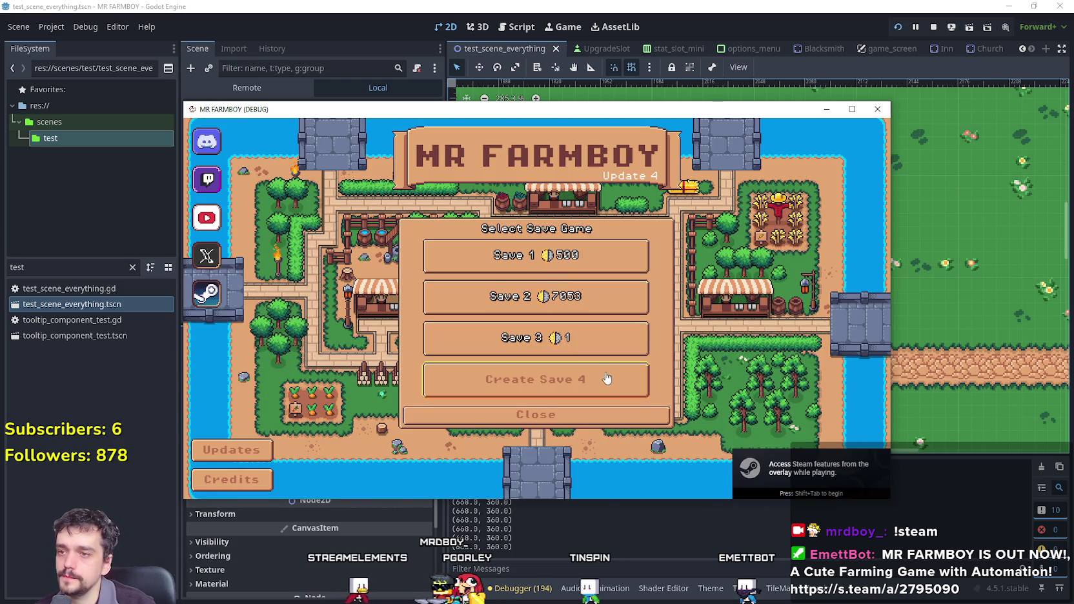
pyautogui.rightClick(570, 348)
pyautogui.click(490, 333)
pyautogui.click(536, 337)
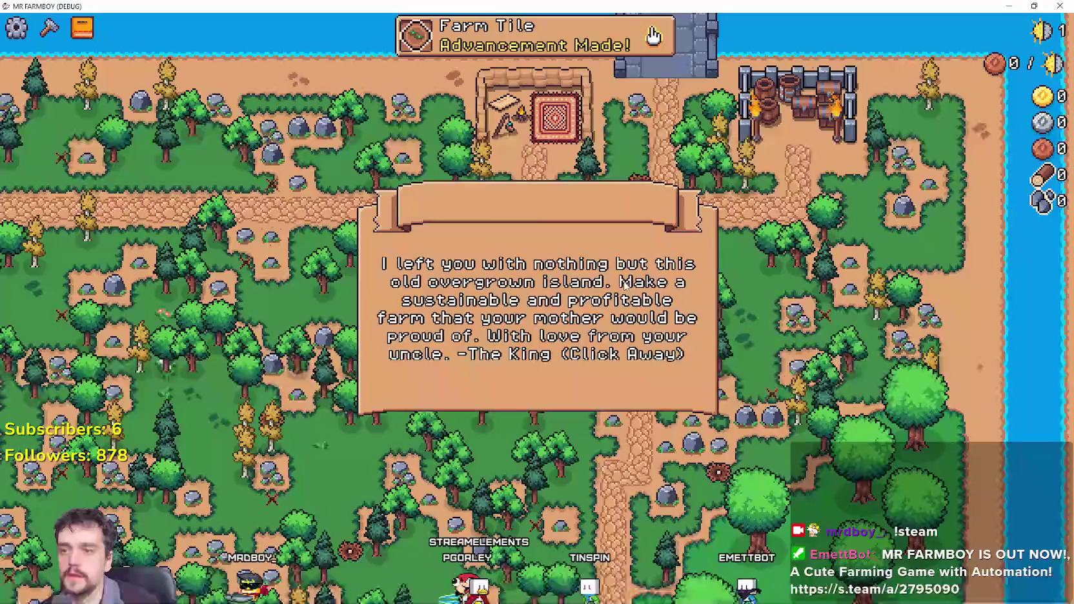
# Make the game fullscreen, dismiss the intro message and walk toward the church.
pyautogui.click(654, 274)
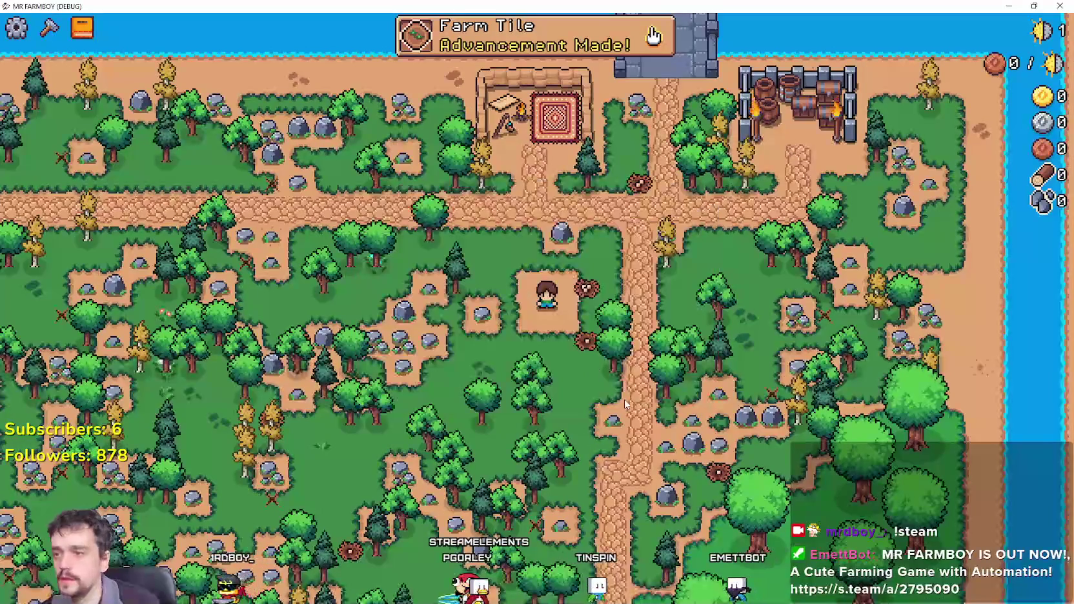
pyautogui.press('s')
pyautogui.press('a')
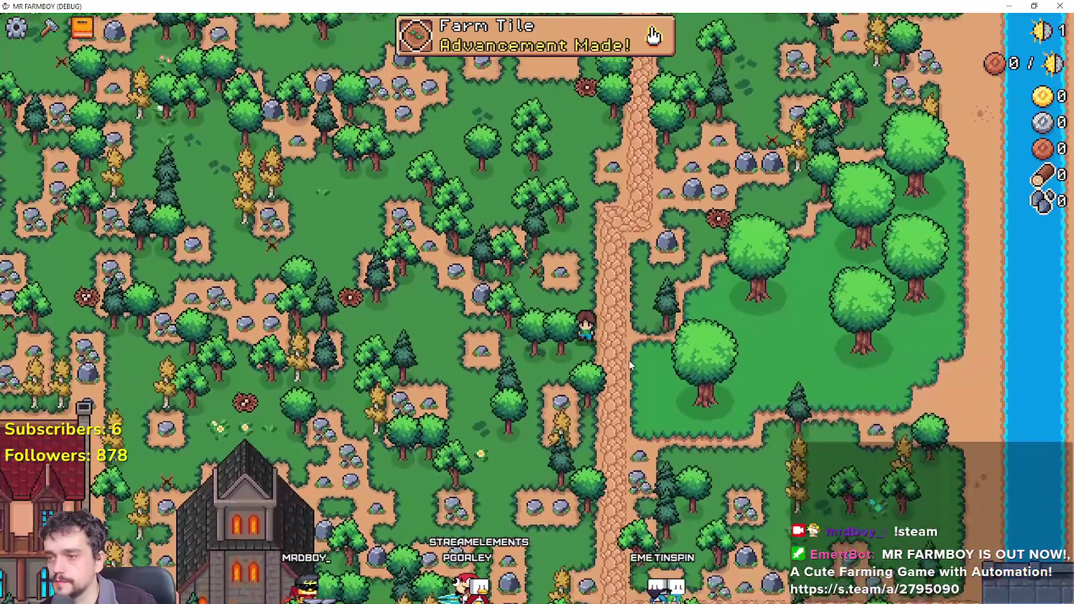
pyautogui.press('a')
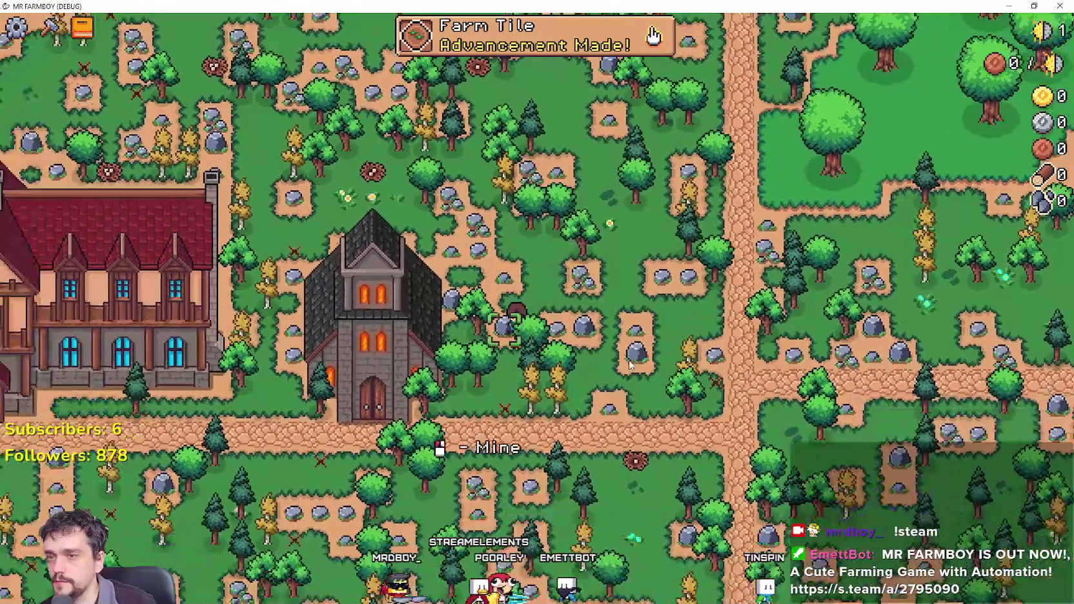
# Chop trees and break rocks by the large house, reaching 12 wood and 3 stone.
pyautogui.press('a')
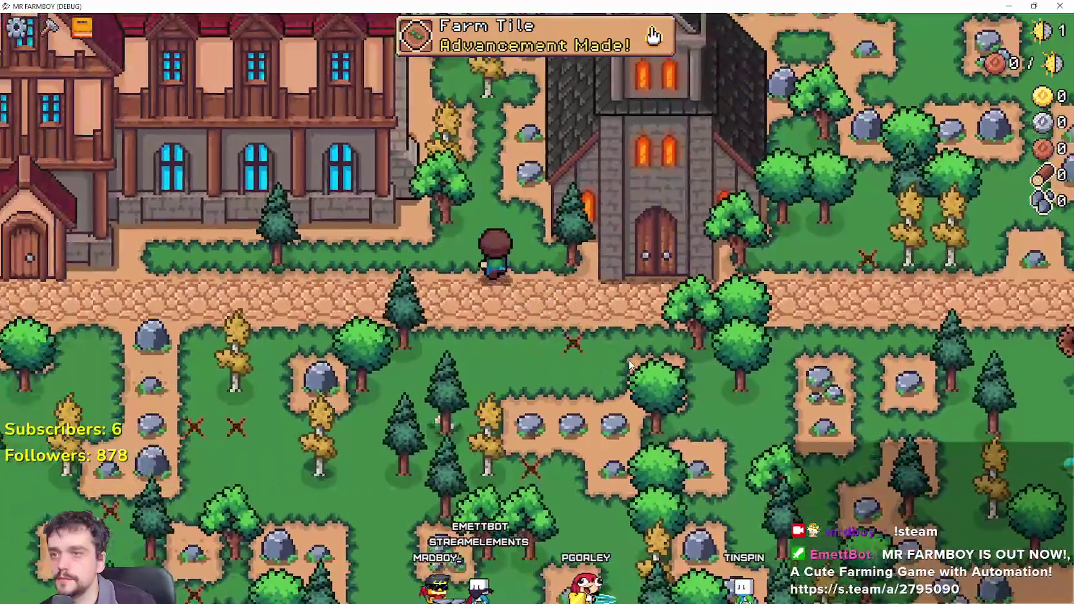
pyautogui.press('a')
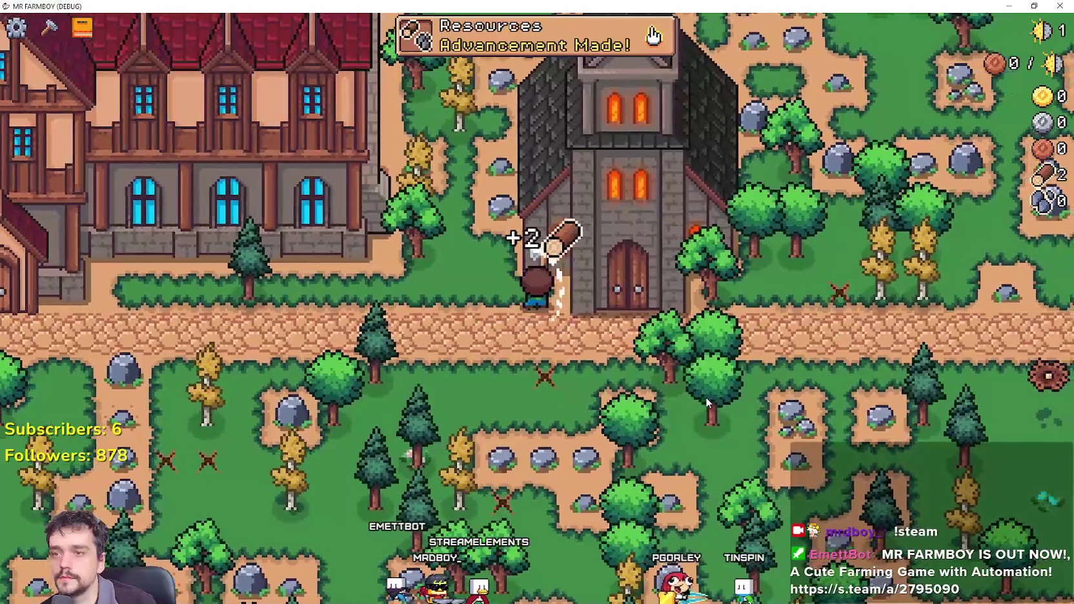
pyautogui.press('w')
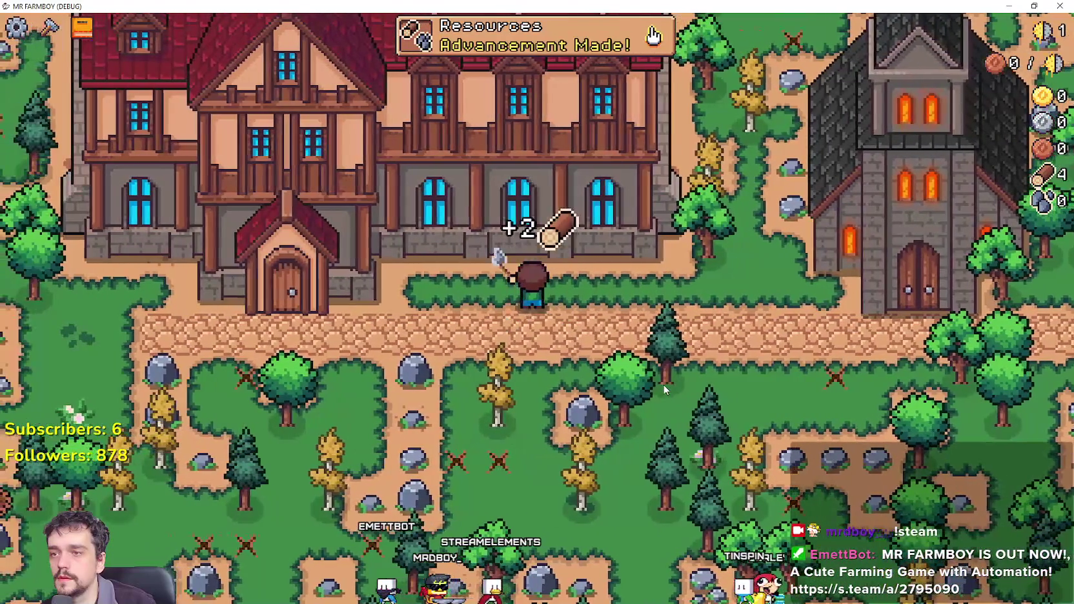
pyautogui.press('w')
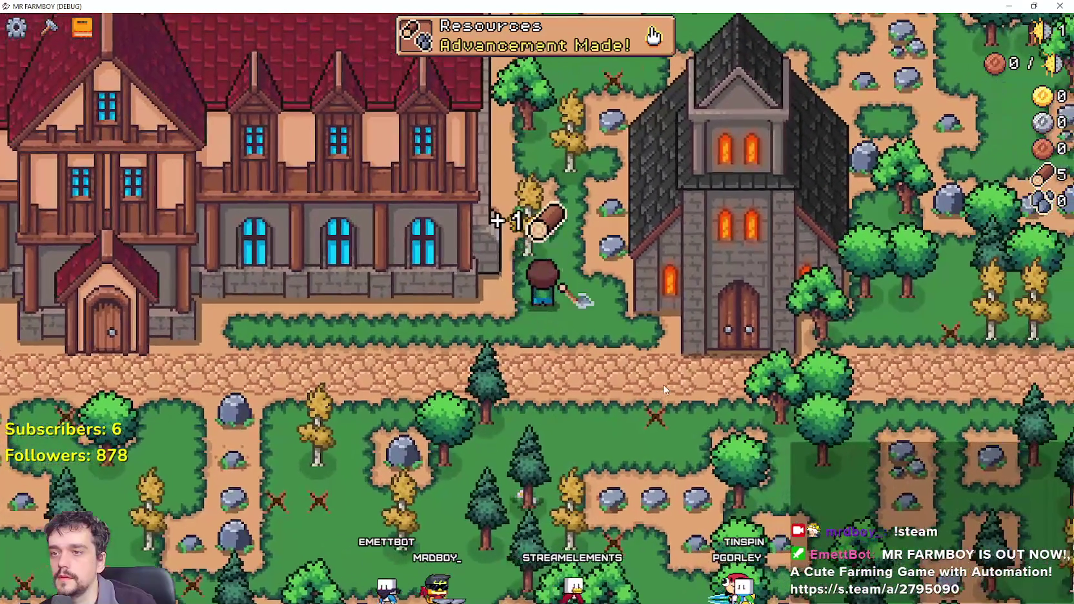
pyautogui.press('w')
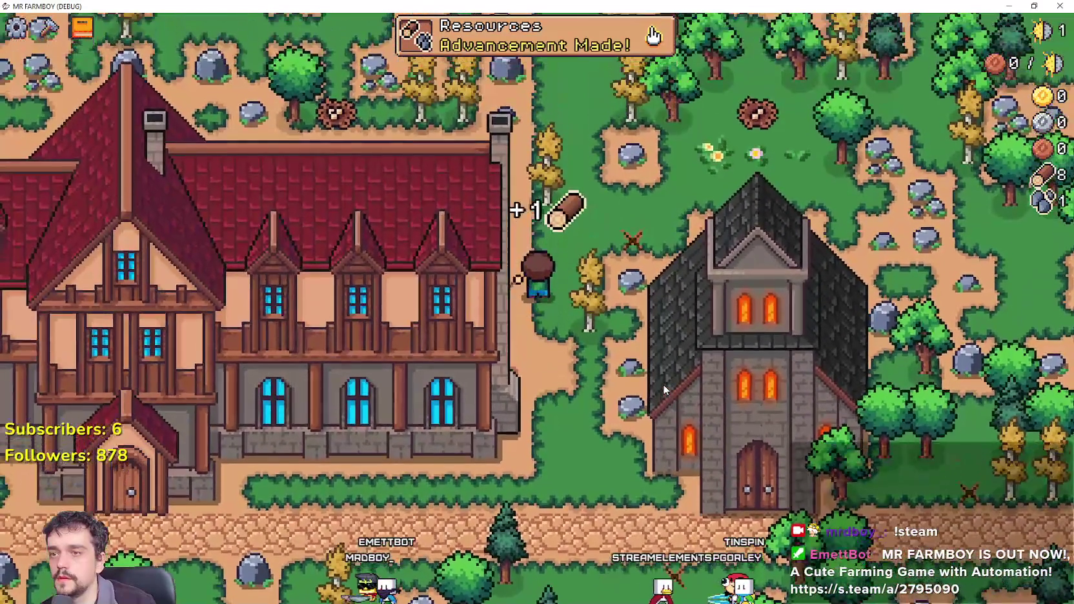
pyautogui.press('s')
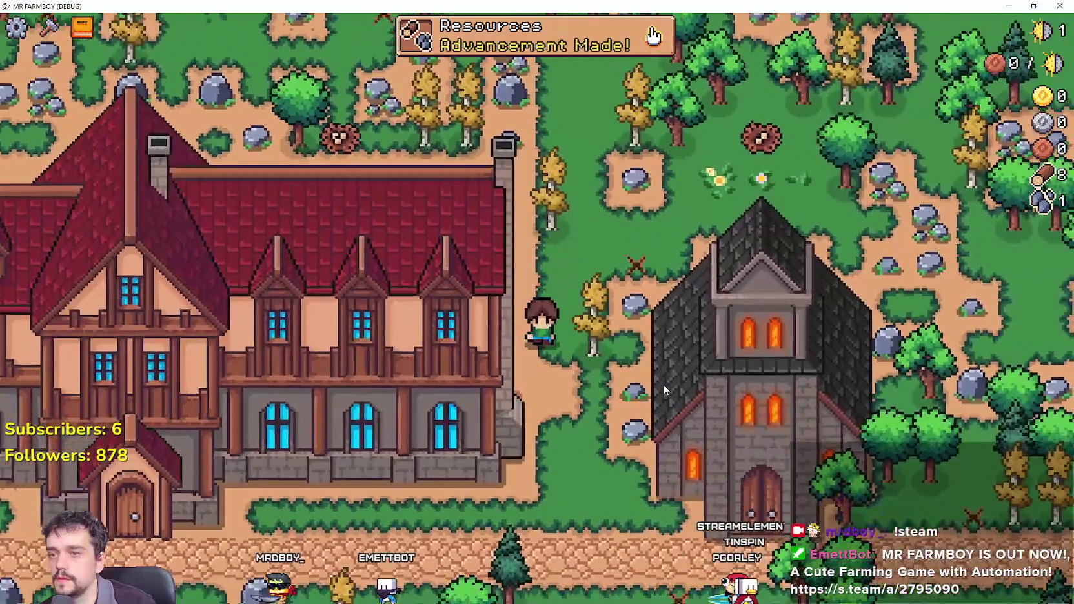
pyautogui.scroll(-5, 664, 388)
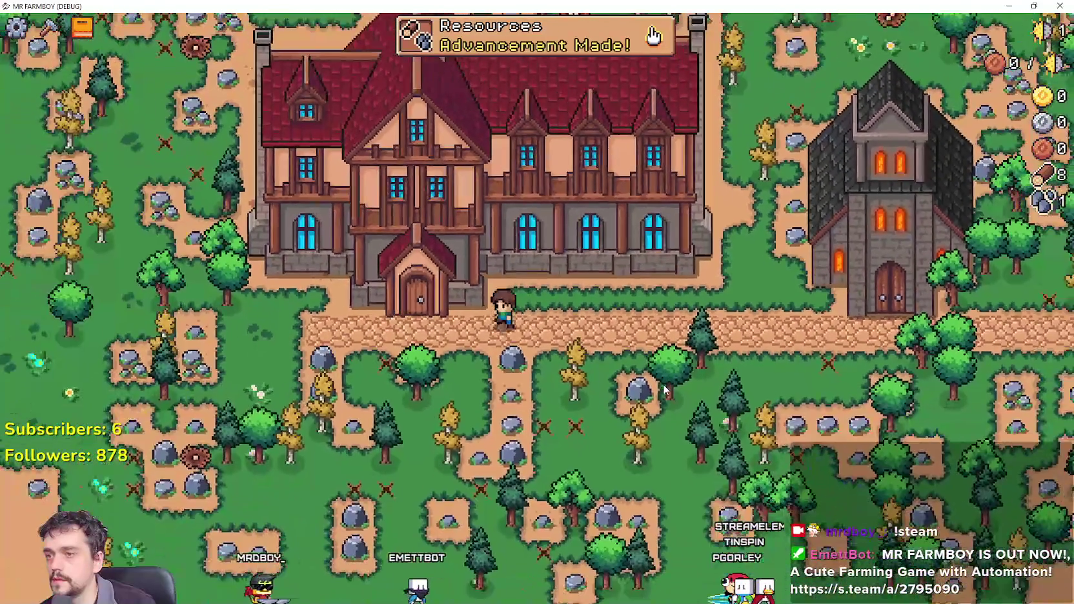
# Walk to the manor door collecting wood and open the Crafting panel.
pyautogui.press('a')
pyautogui.press('w')
pyautogui.press('a')
pyautogui.press('w')
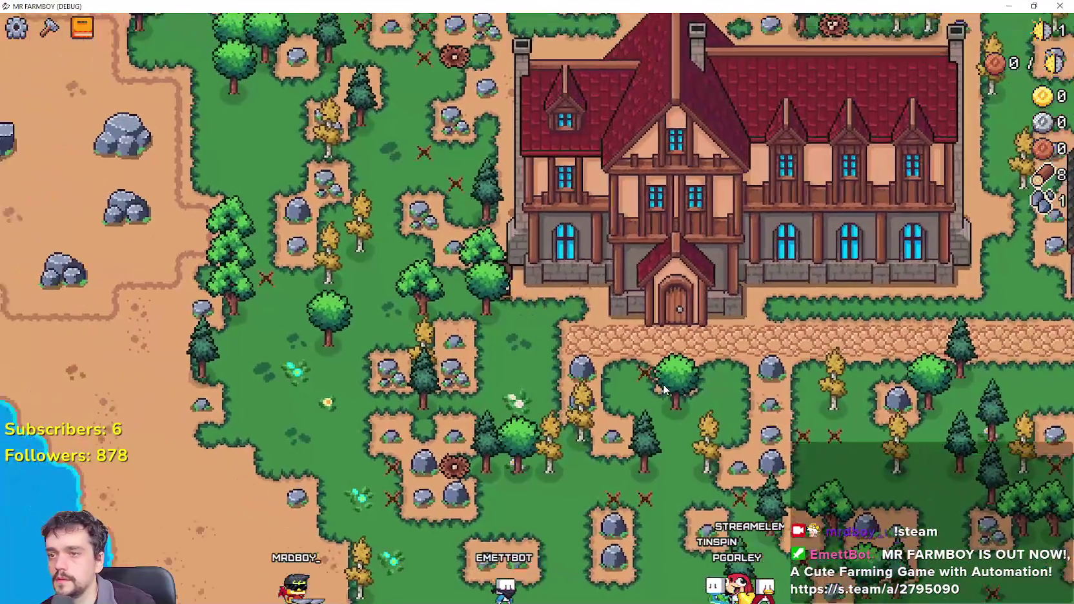
pyautogui.press('d')
pyautogui.press('c')
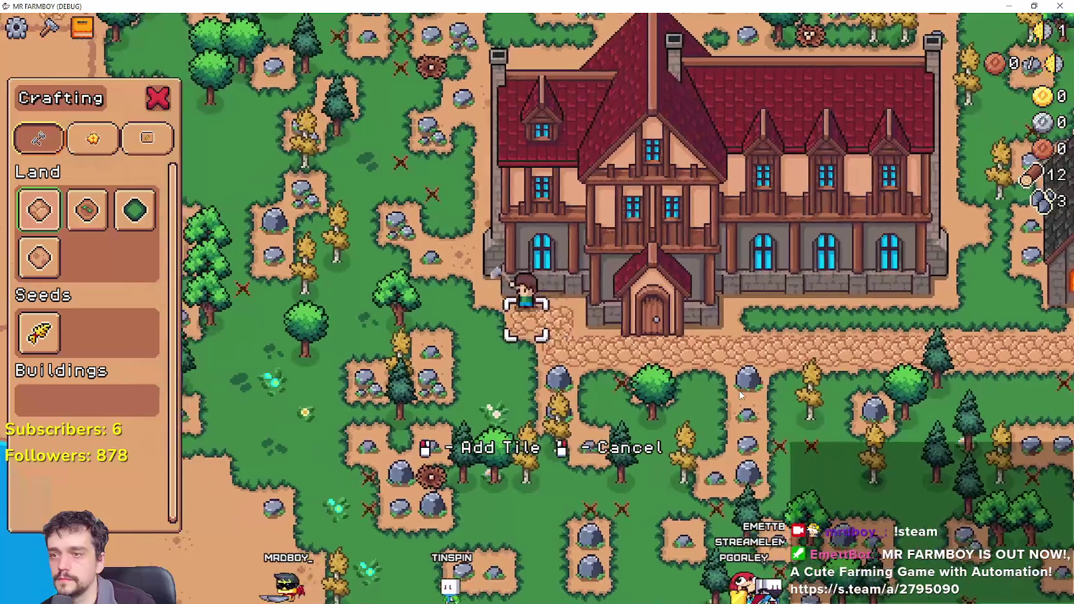
# Walk along the path from the manor to the church's left wall.
pyautogui.press('w')
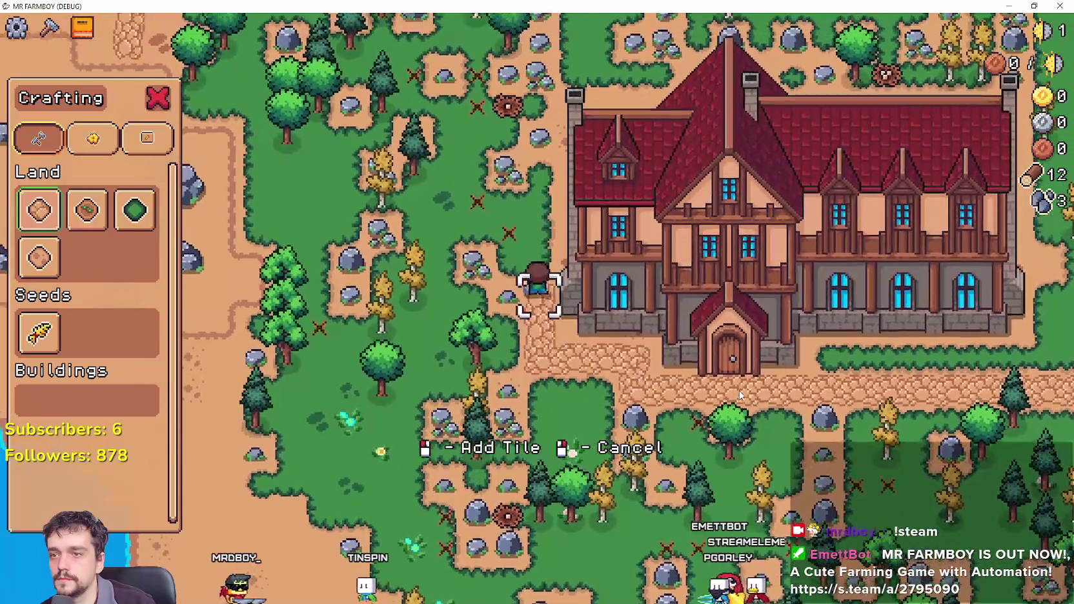
pyautogui.press('s')
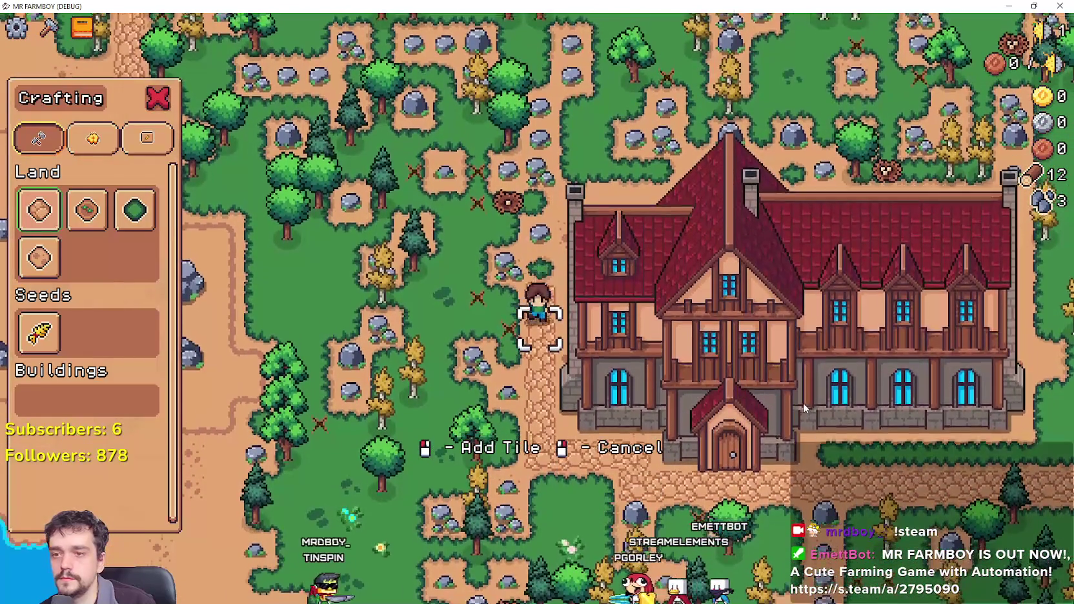
pyautogui.press('d')
pyautogui.press('d')
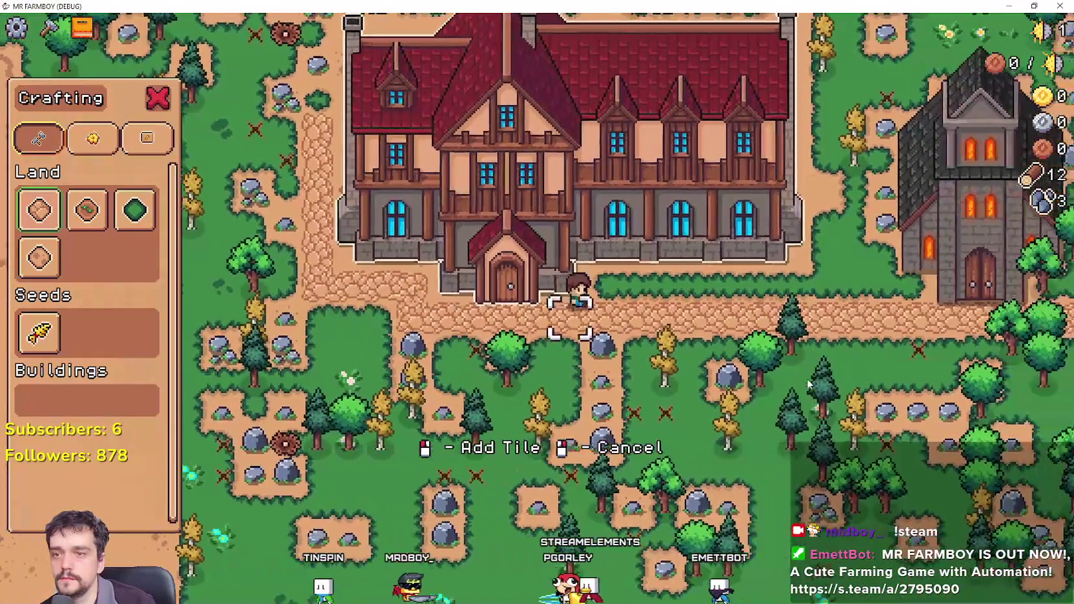
pyautogui.press('d')
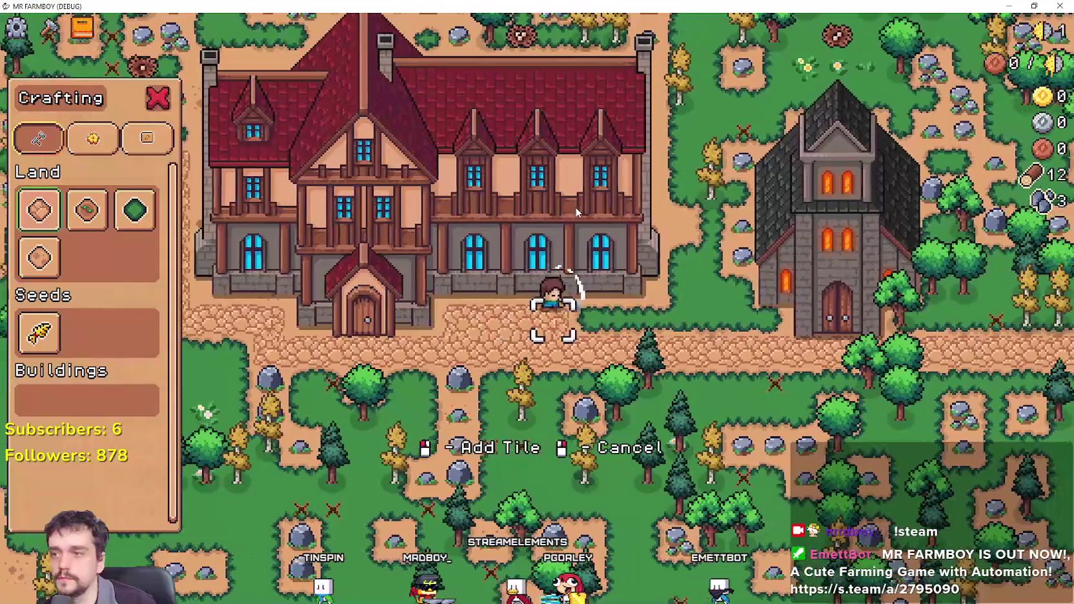
pyautogui.press('d')
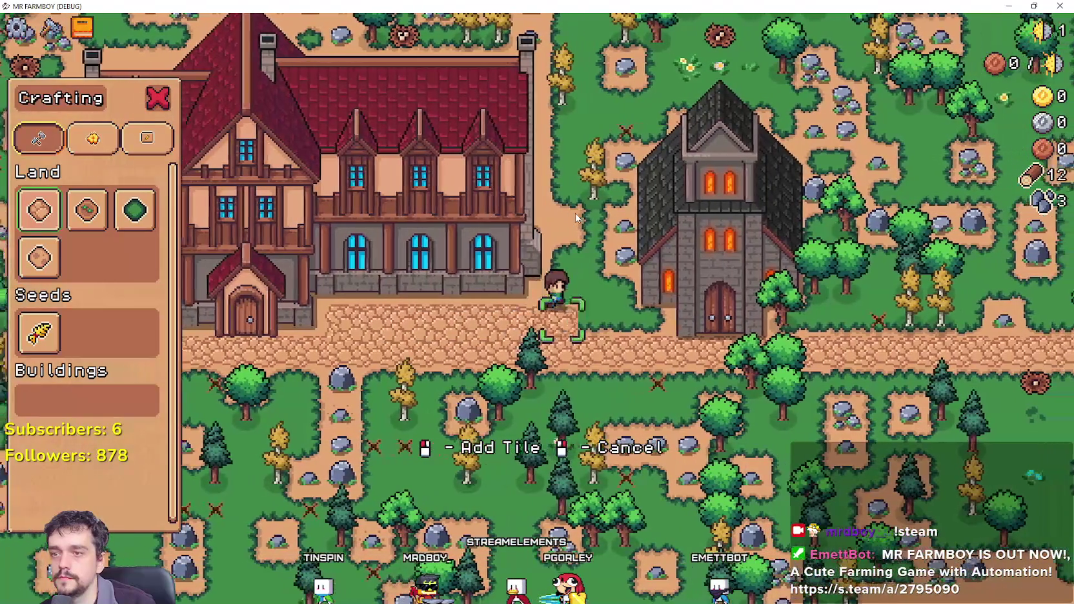
pyautogui.press('w')
pyautogui.press('s')
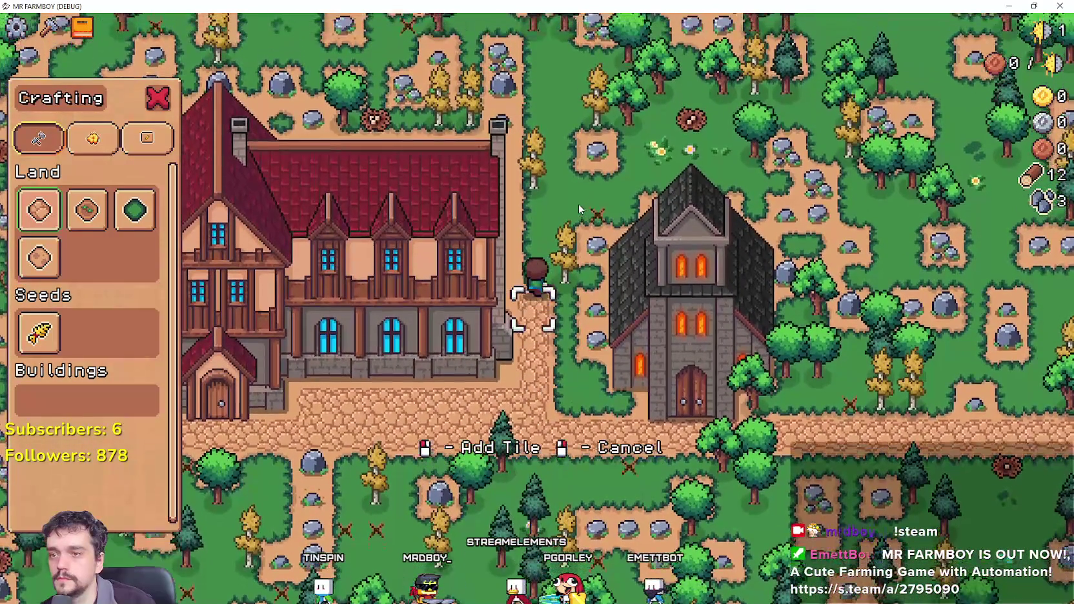
pyautogui.press('d')
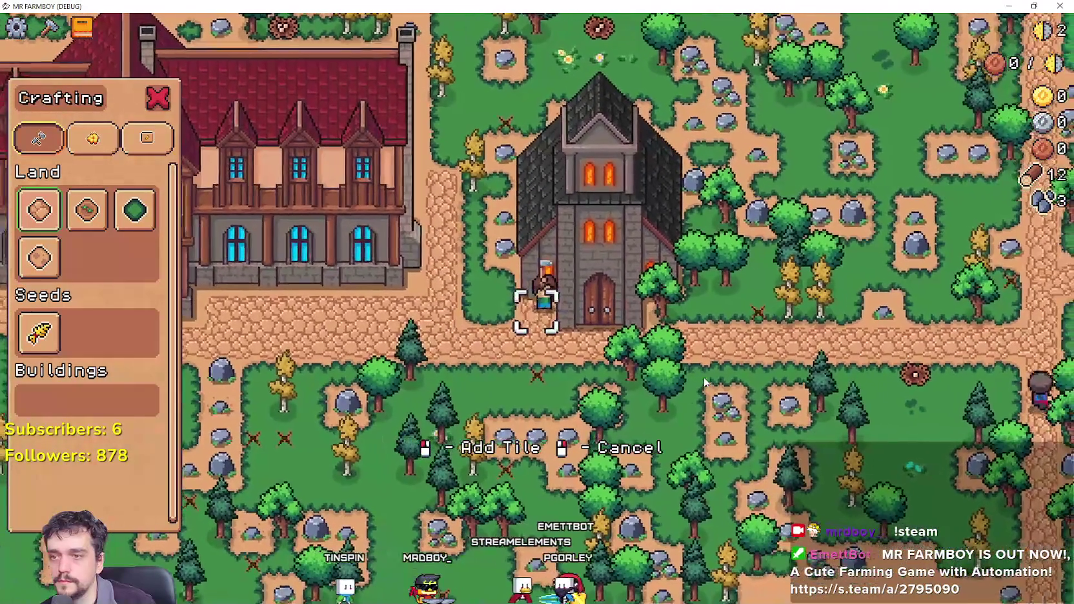
pyautogui.press('w')
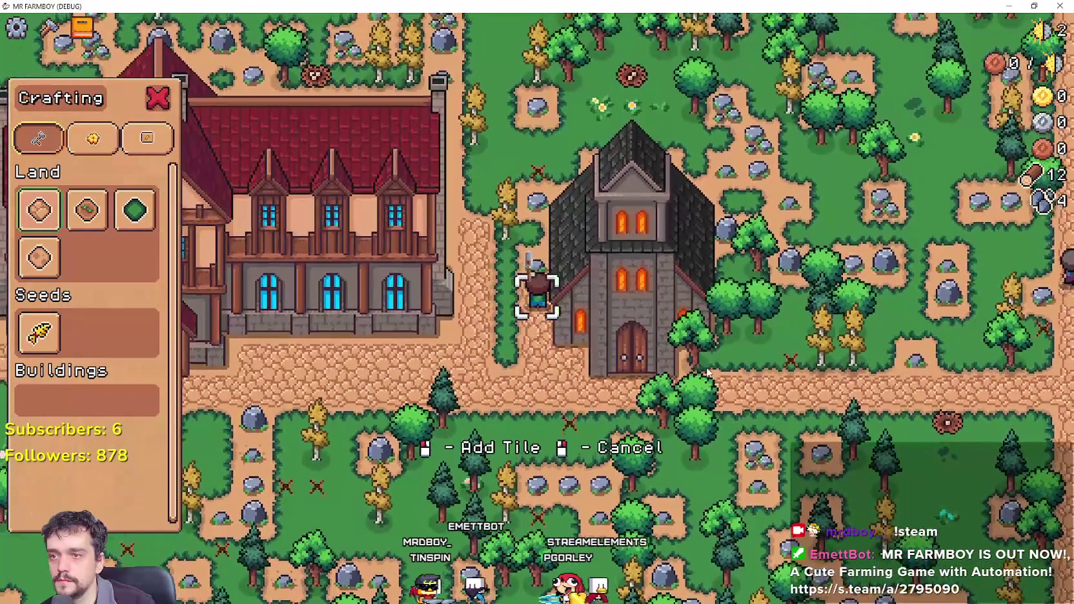
# Break rocks and collect wood around the church.
pyautogui.scroll(2, 708, 361)
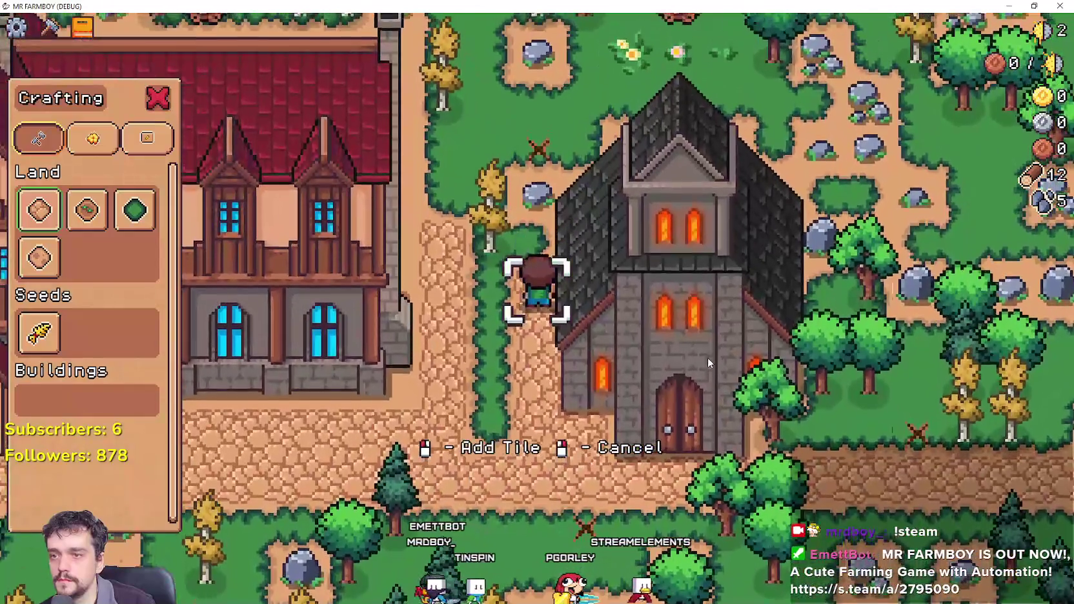
pyautogui.press('w')
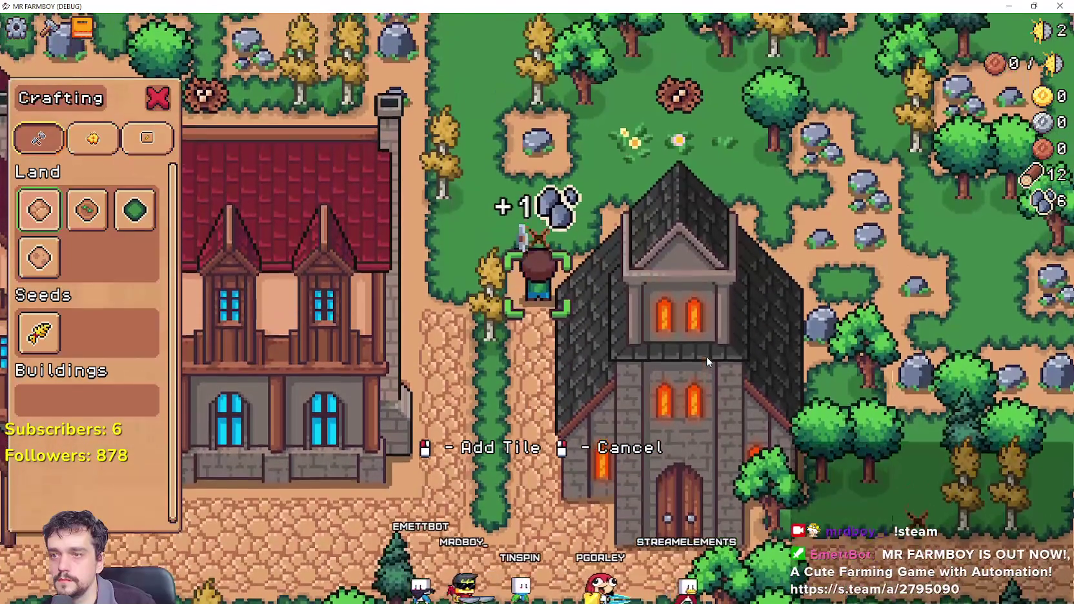
pyautogui.press('s')
pyautogui.press('s')
pyautogui.press('d')
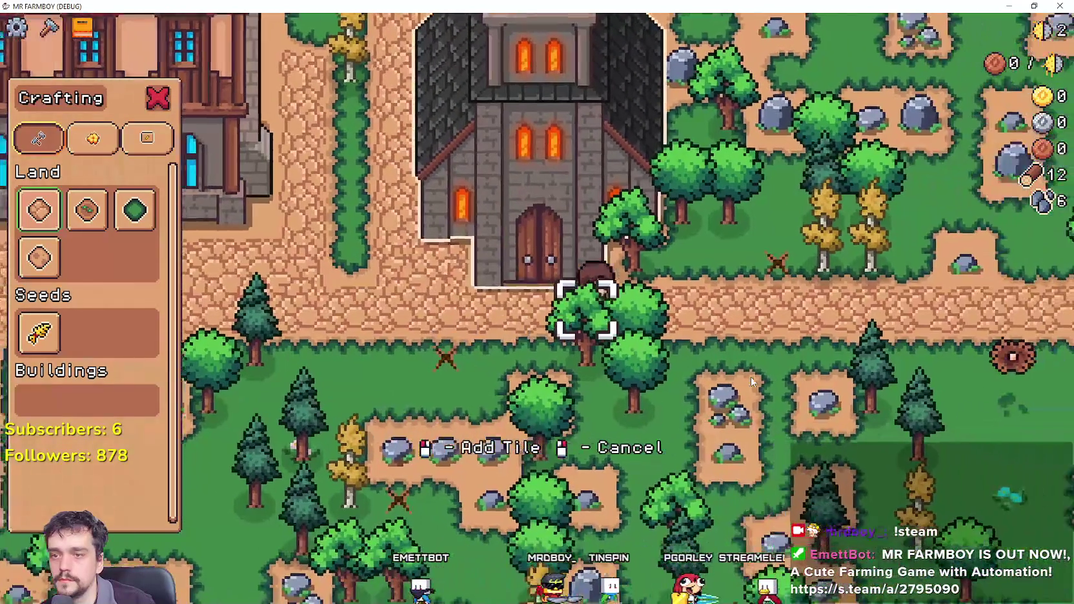
pyautogui.press('w')
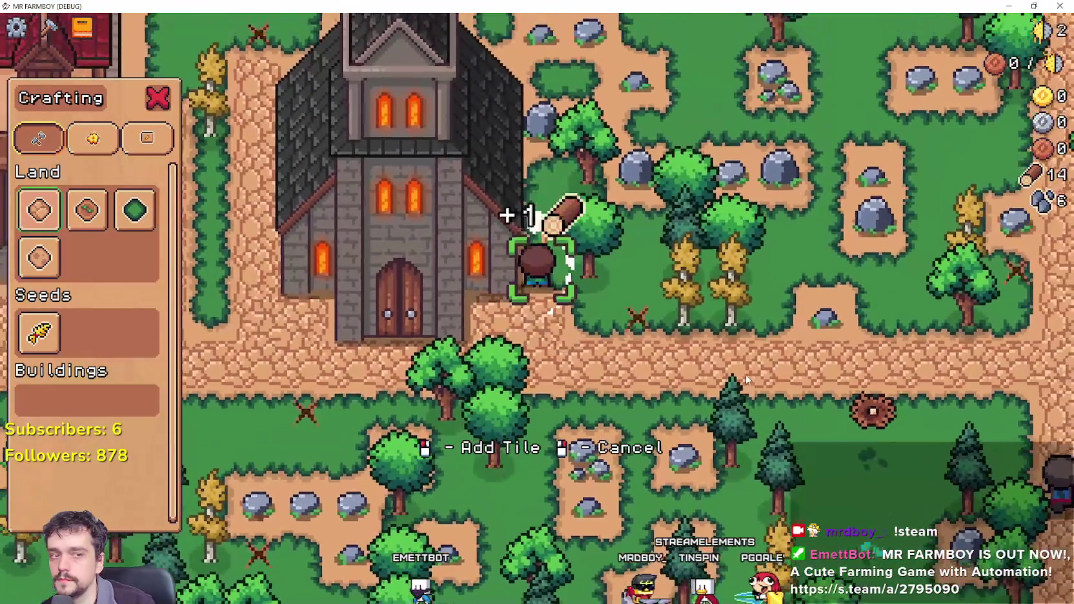
pyautogui.press('w')
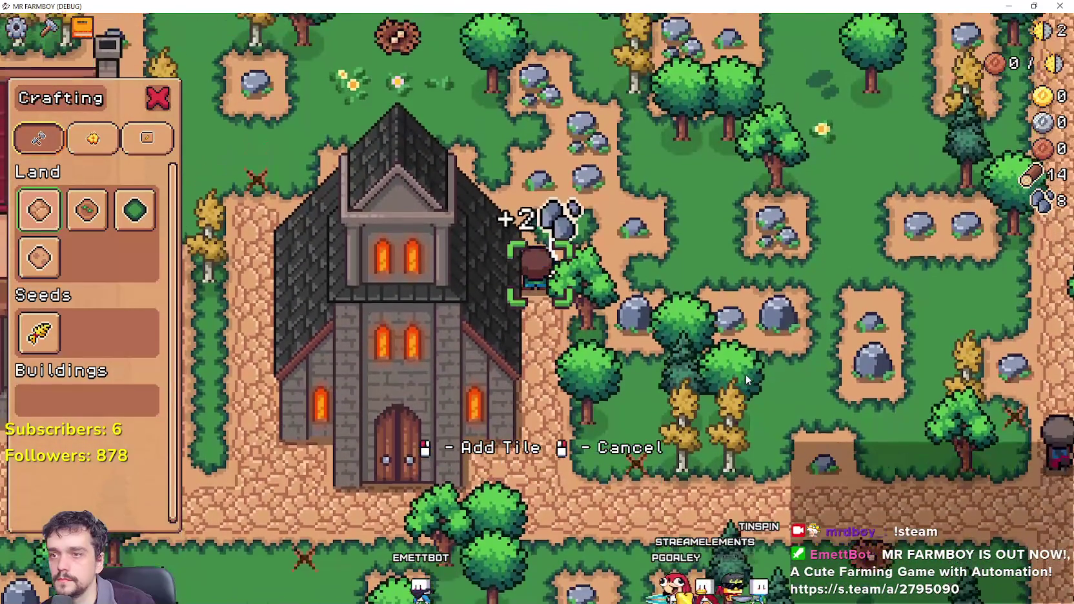
pyautogui.press('w')
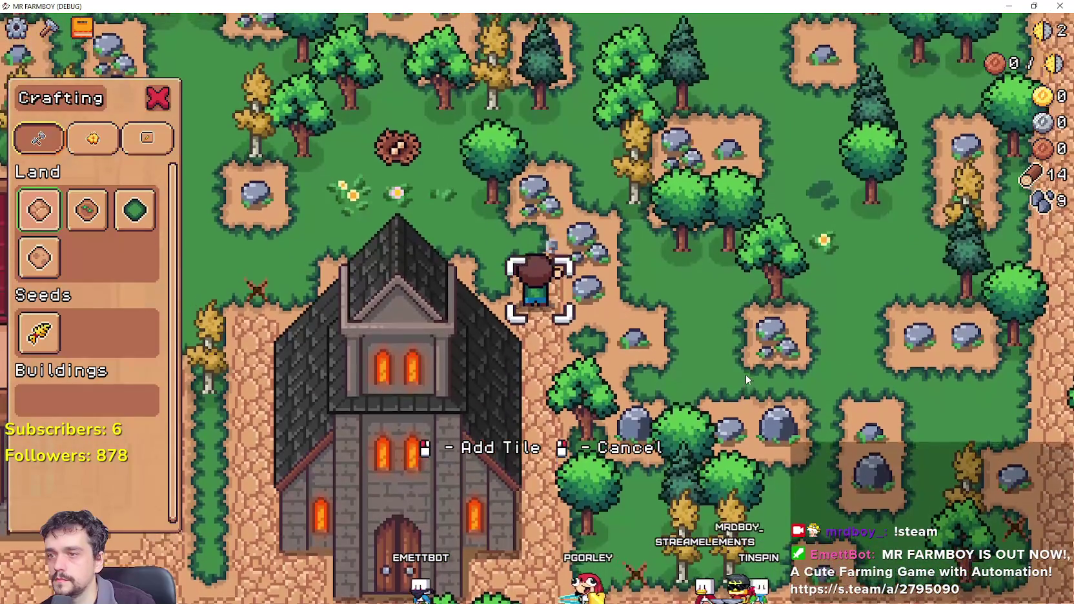
pyautogui.press('a')
pyautogui.scroll(-2, 746, 379)
# Pick a land tile, gather up to 18 wood and 12 stone, then close Crafting.
pyautogui.press('s')
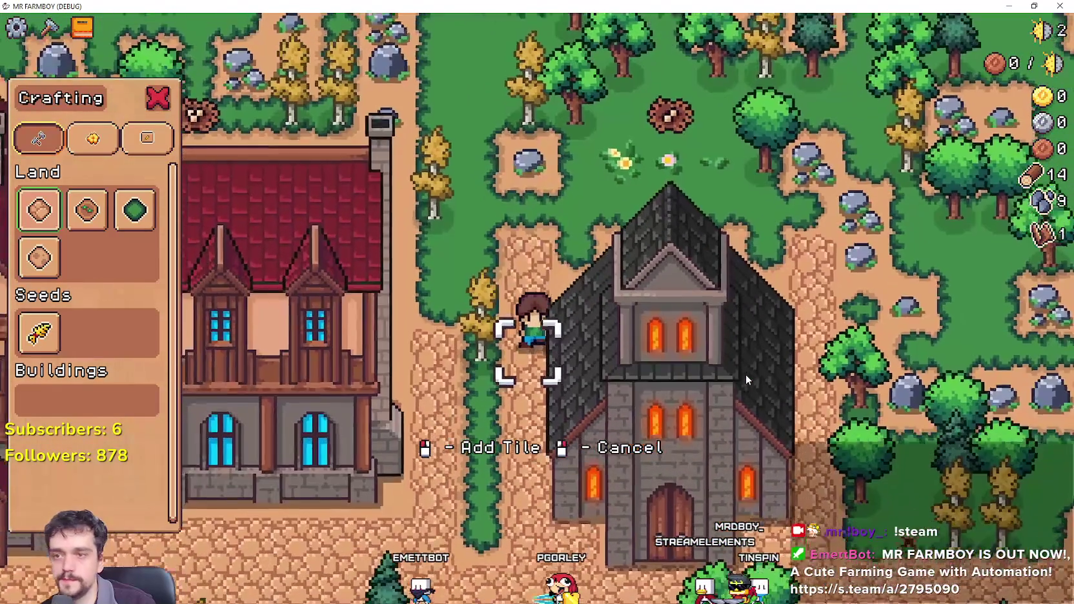
pyautogui.press('s')
pyautogui.press('d')
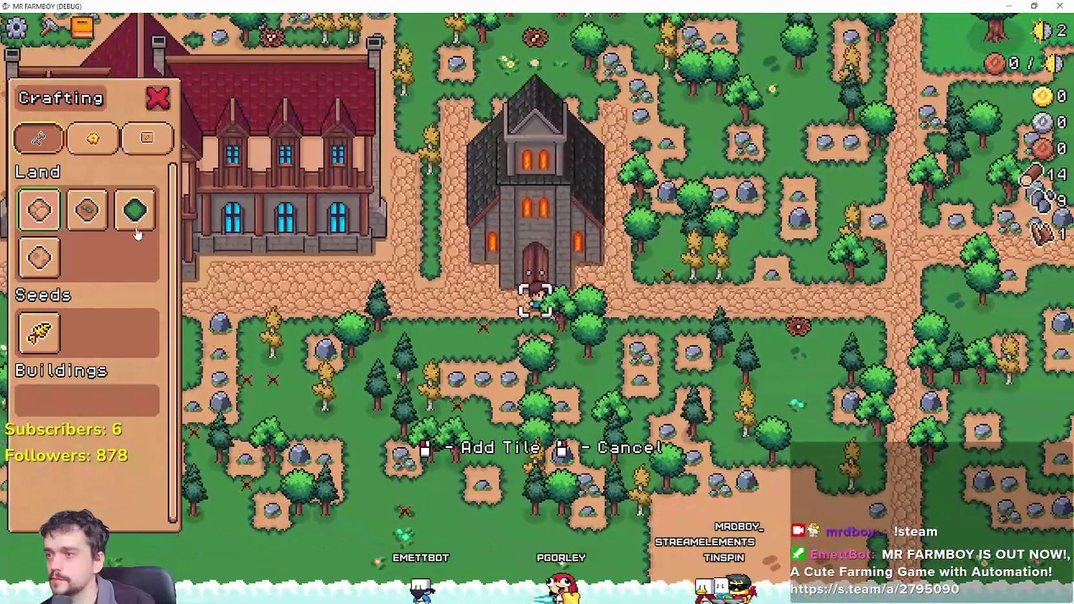
pyautogui.click(135, 210)
pyautogui.press('s')
pyautogui.press('d')
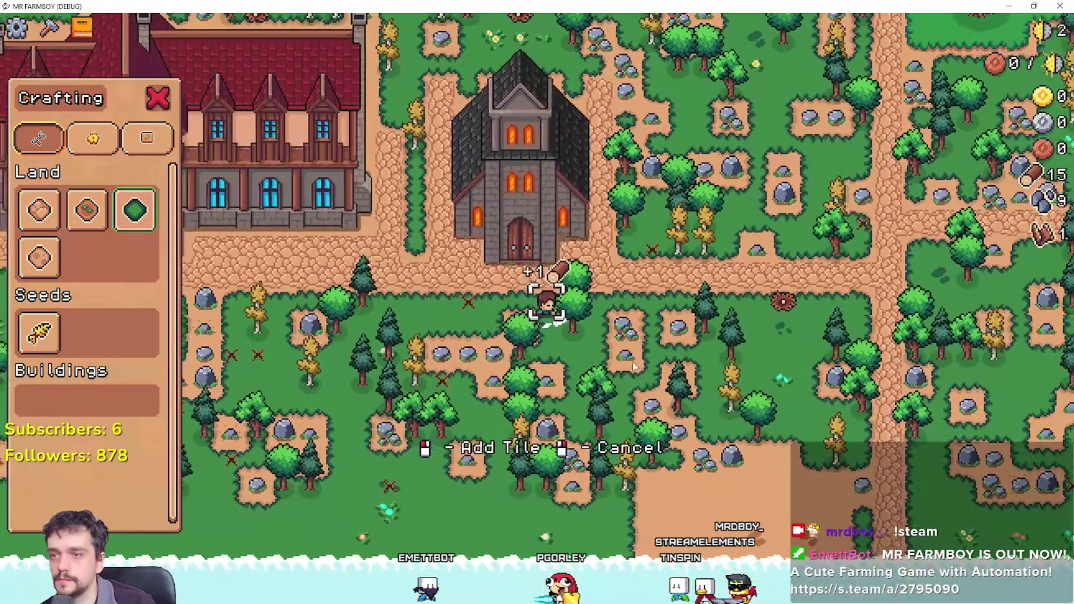
pyautogui.press('a')
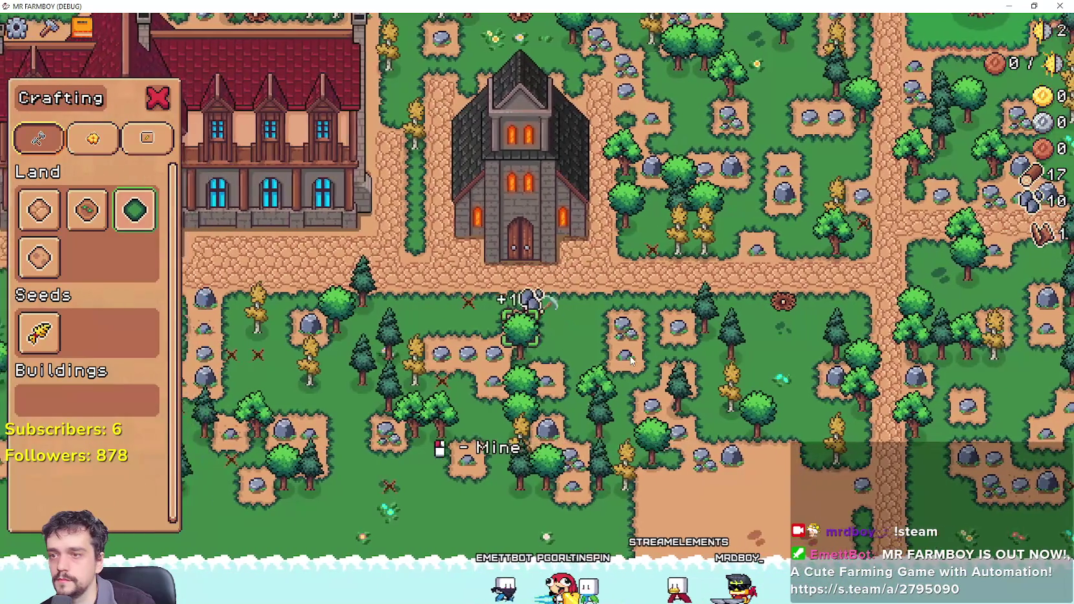
pyautogui.press('a')
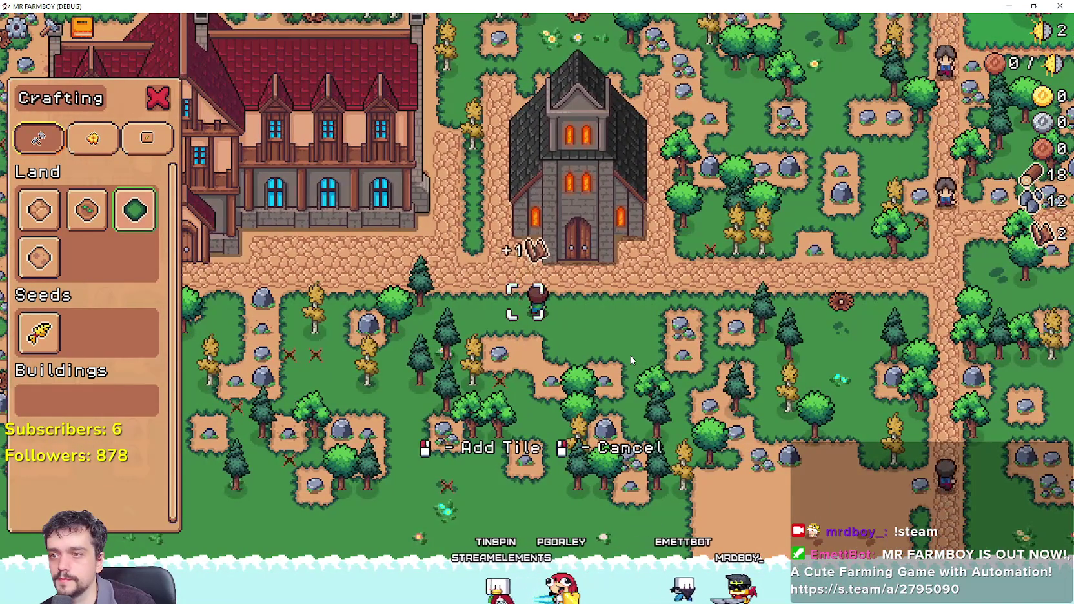
pyautogui.scroll(2, 630, 354)
pyautogui.press('Escape')
pyautogui.press('w')
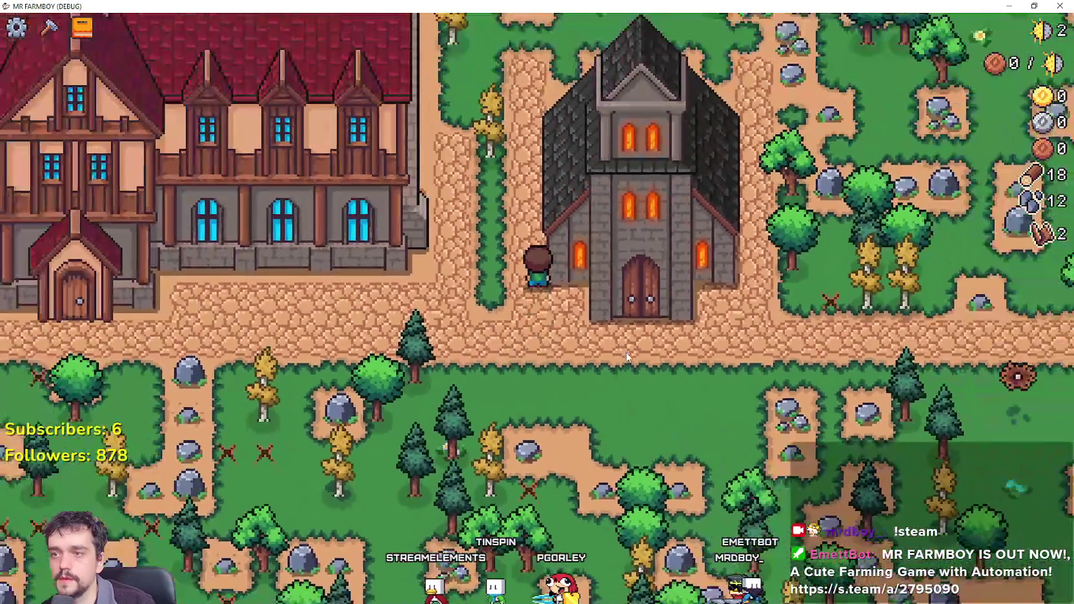
pyautogui.scroll(-2, 625, 353)
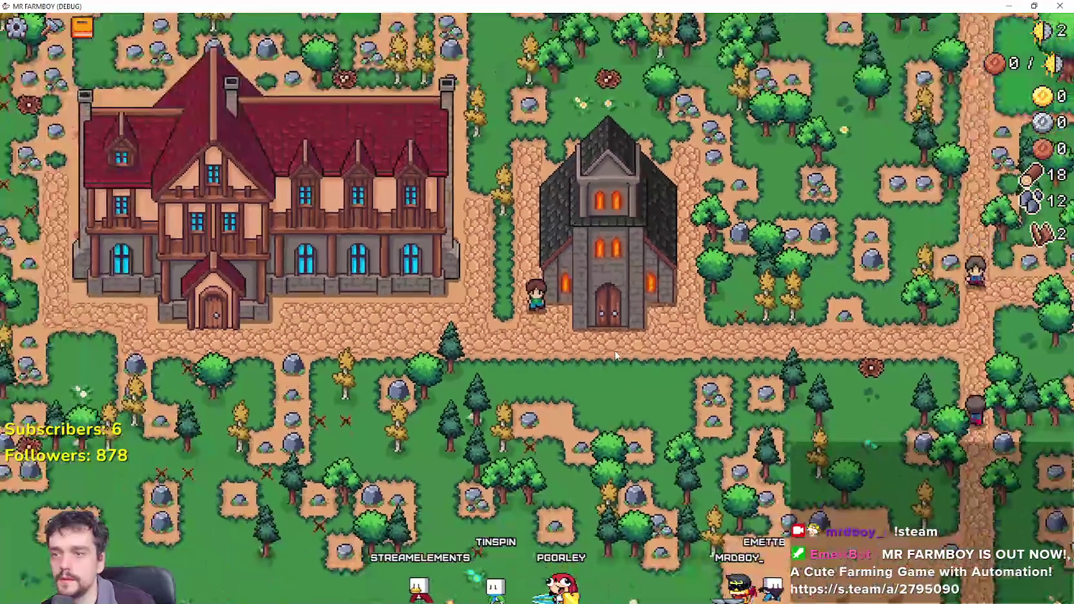
pyautogui.press('s')
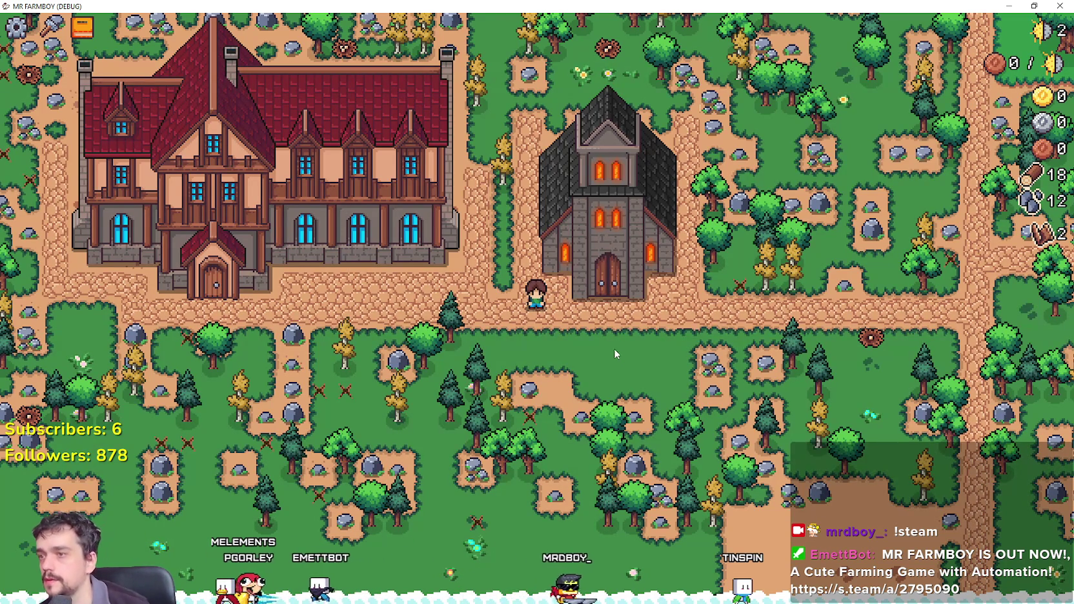
# Walk past the big house mining rocks, bringing stone to 15.
pyautogui.scroll(2, 367, 293)
pyautogui.press('a')
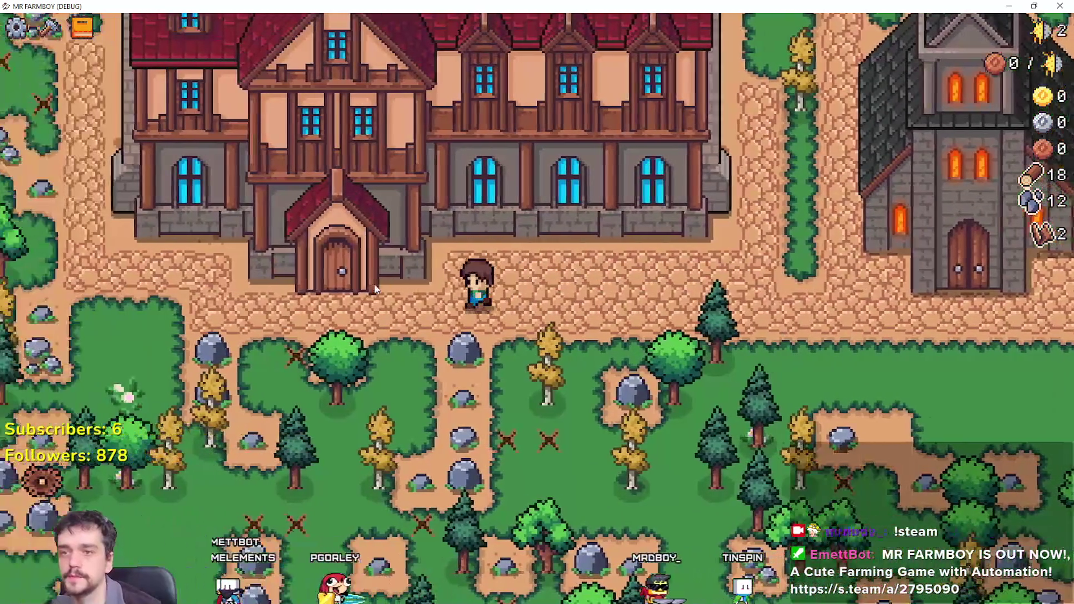
pyautogui.scroll(-2, 377, 288)
pyautogui.press('a')
pyautogui.press('w')
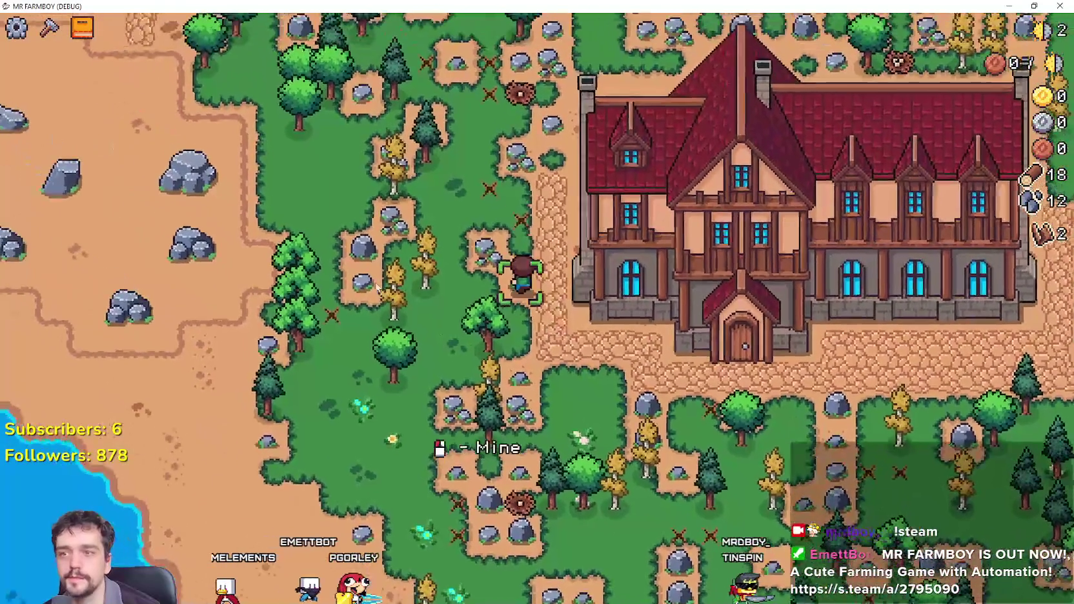
pyautogui.press('w')
pyautogui.click(377, 288)
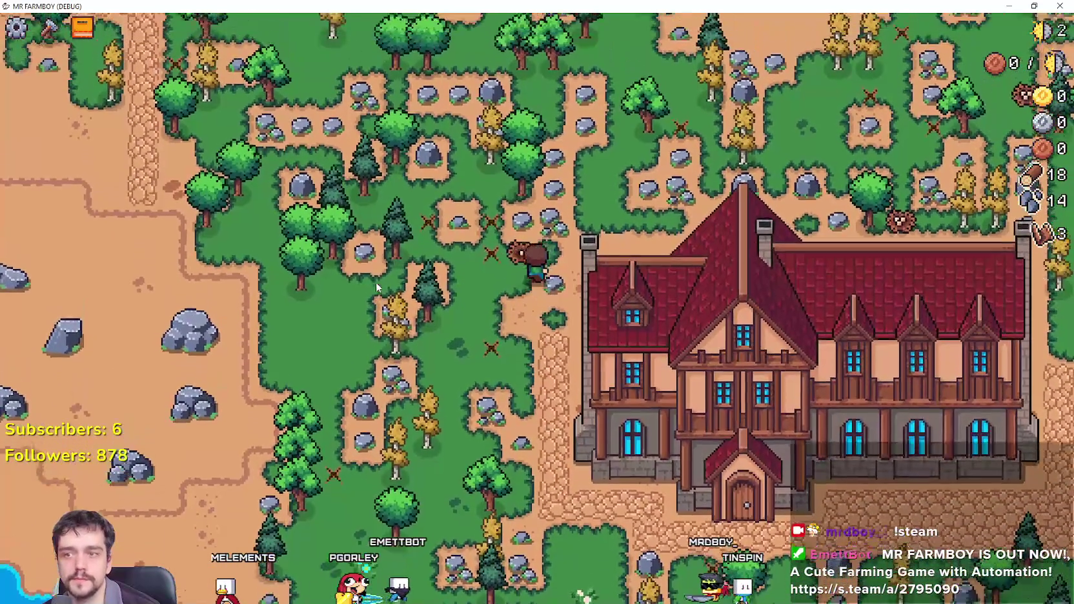
pyautogui.press('s')
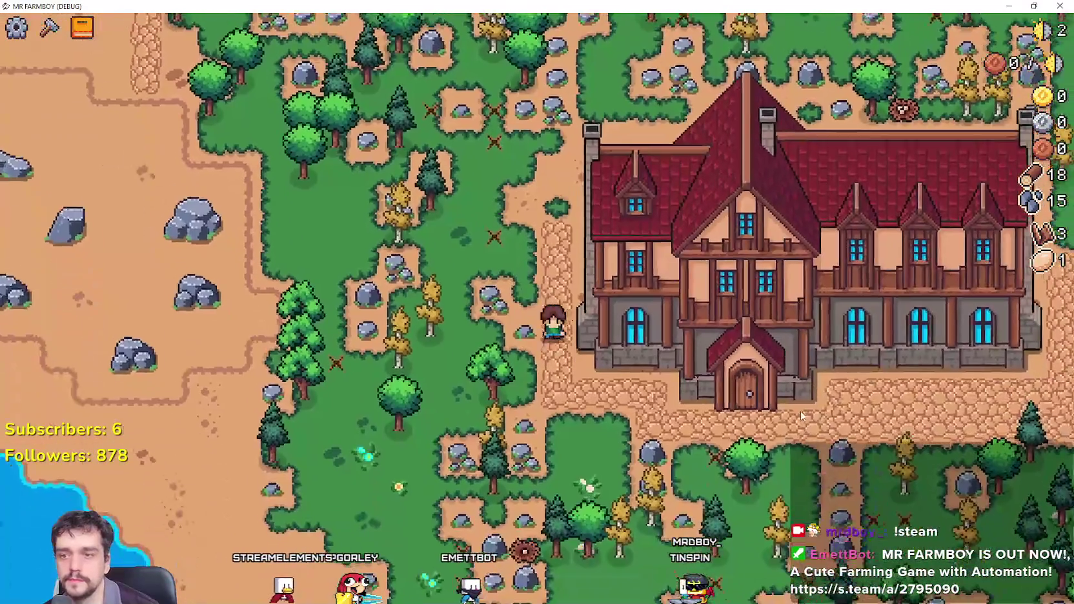
# Open the Inn Dishes at the inn, then close it and head right.
pyautogui.press('d')
pyautogui.press('e')
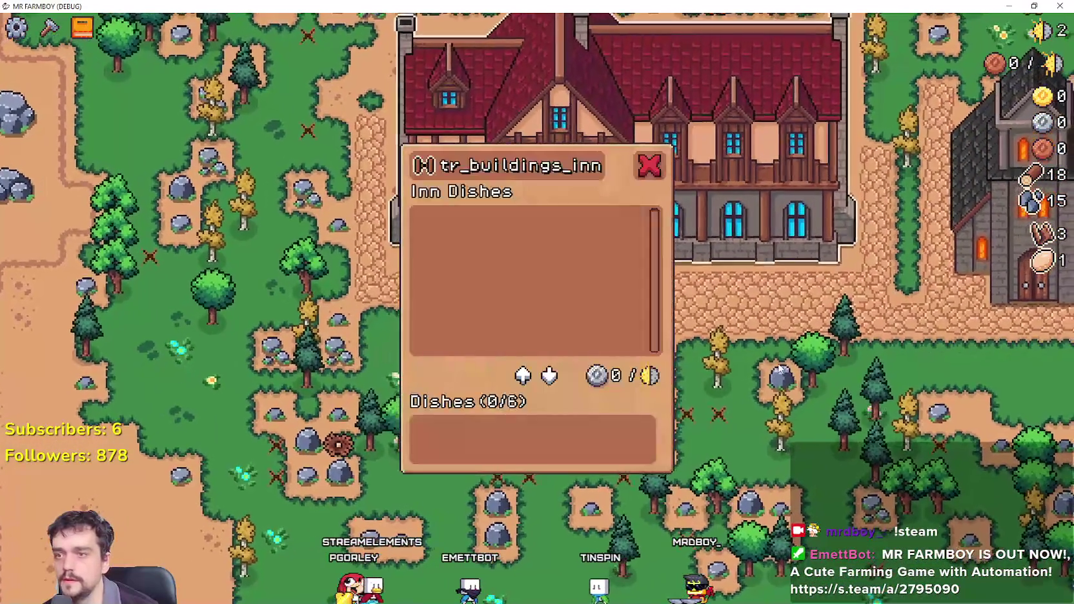
pyautogui.press('Escape')
# Walk the farmer around the village chopping trees and mining rocks for wood and stone.
pyautogui.press('d')
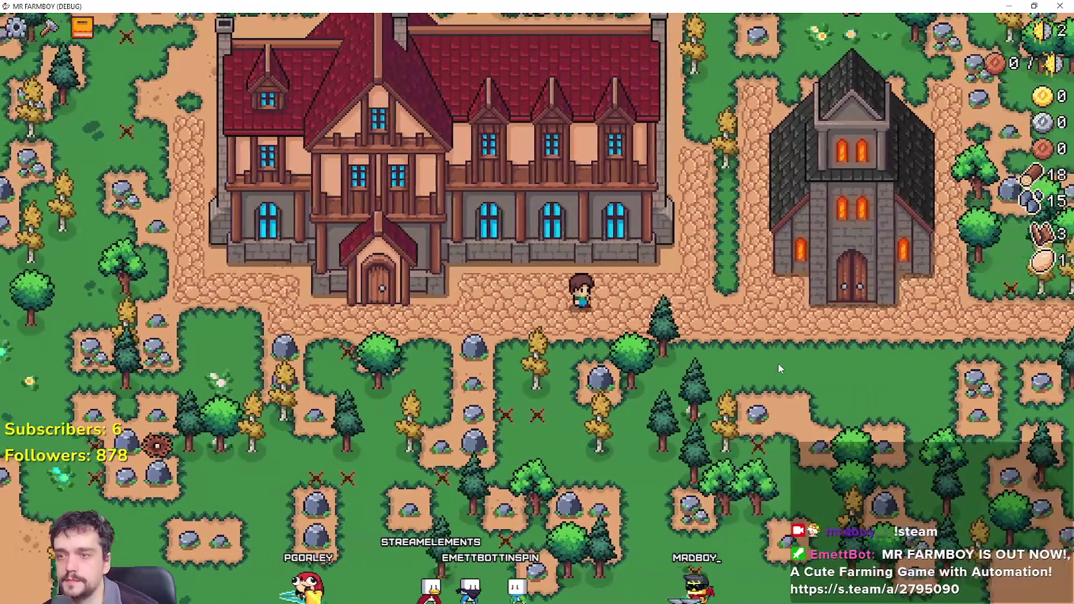
pyautogui.press('d')
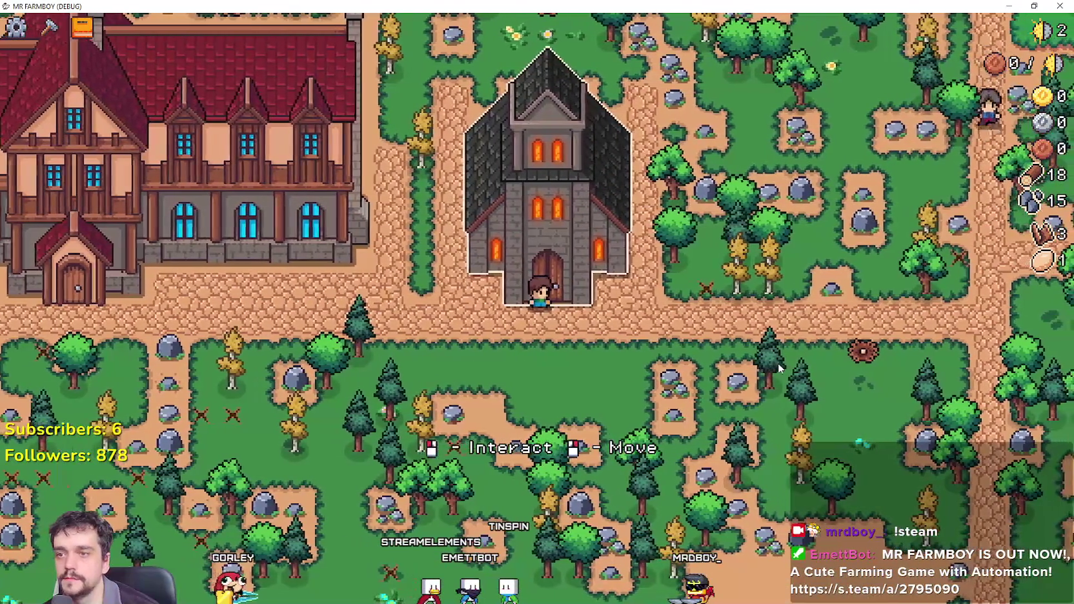
pyautogui.press('s')
pyautogui.press('a')
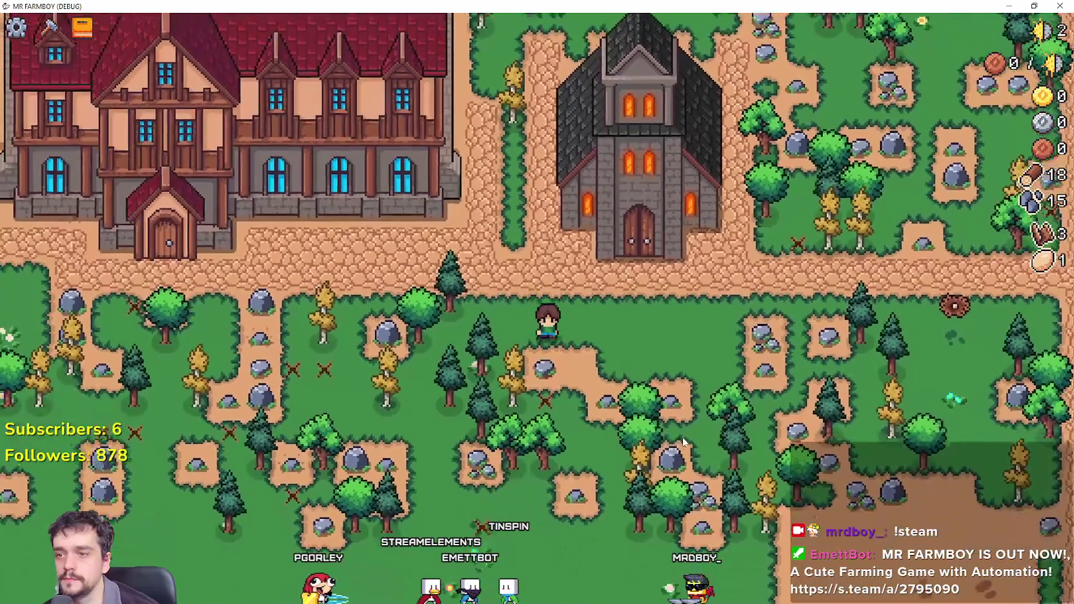
pyautogui.press('a')
pyautogui.press('w')
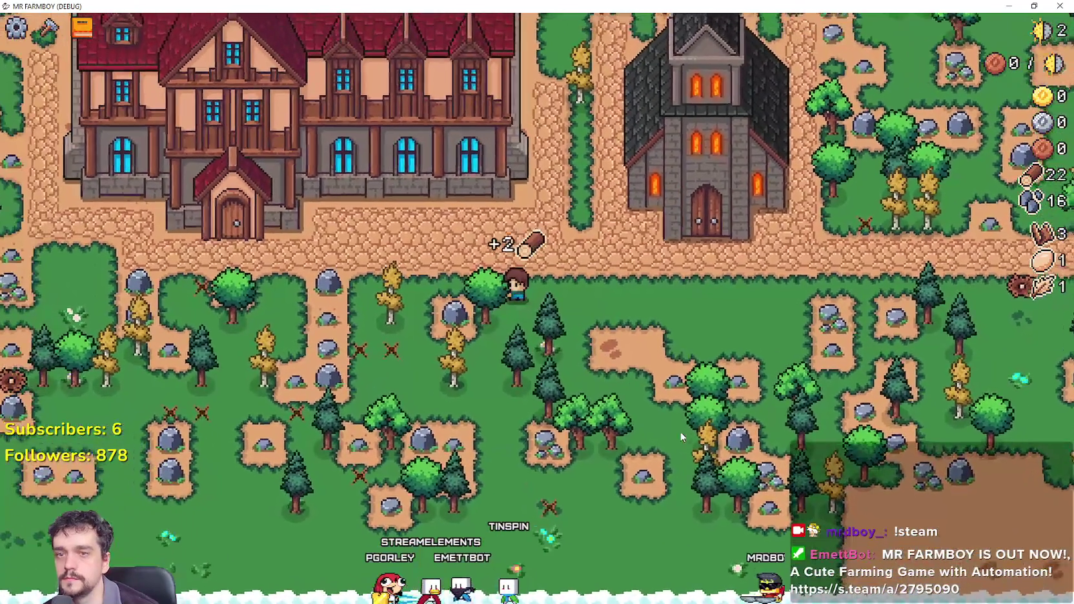
pyautogui.press('a')
pyautogui.press('s')
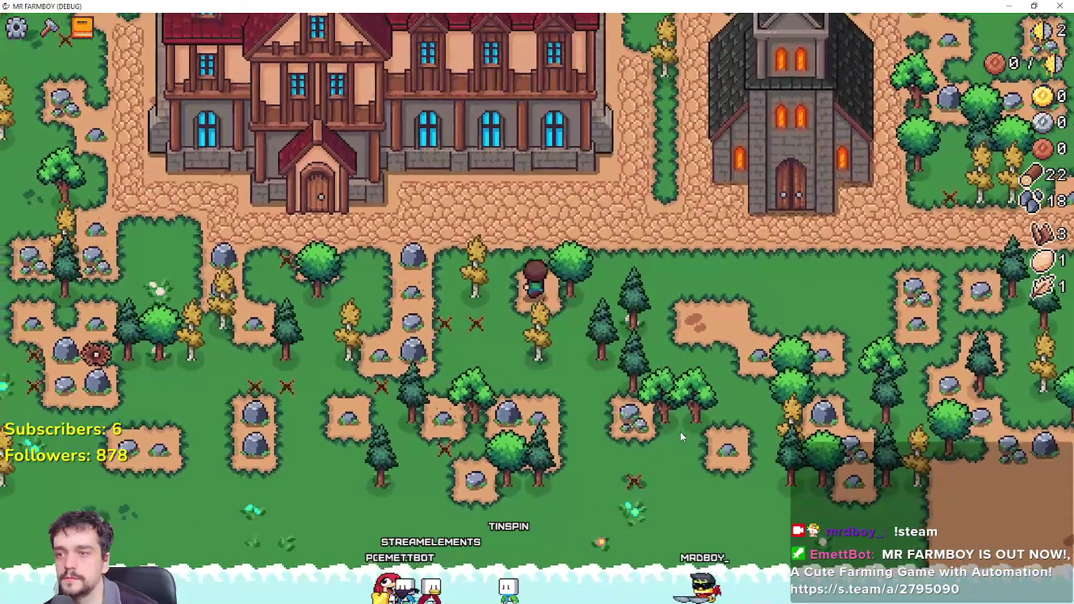
pyautogui.press('a')
pyautogui.press('w')
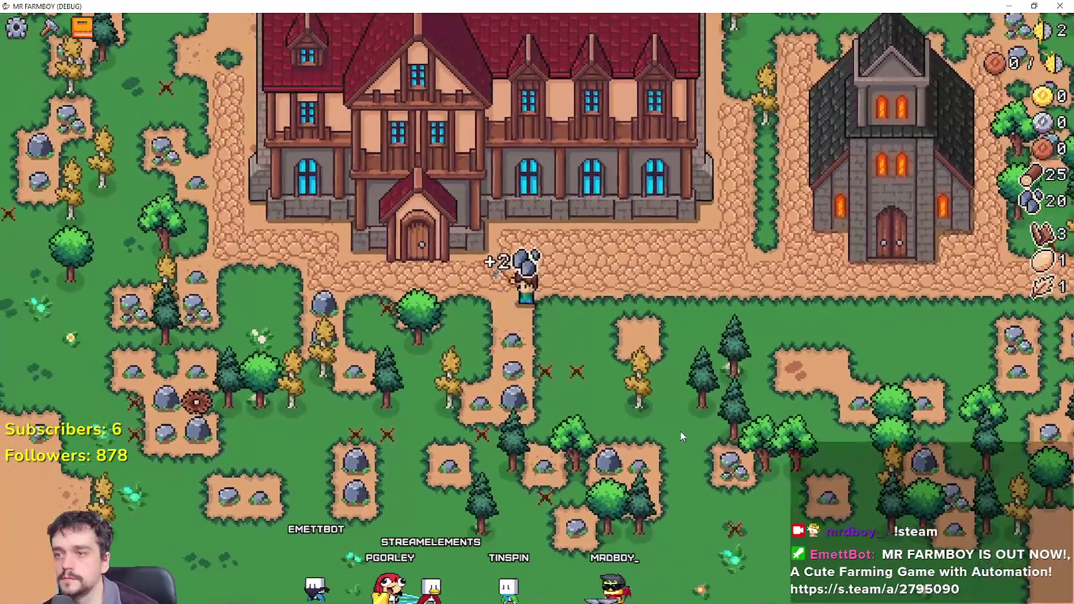
pyautogui.press('a')
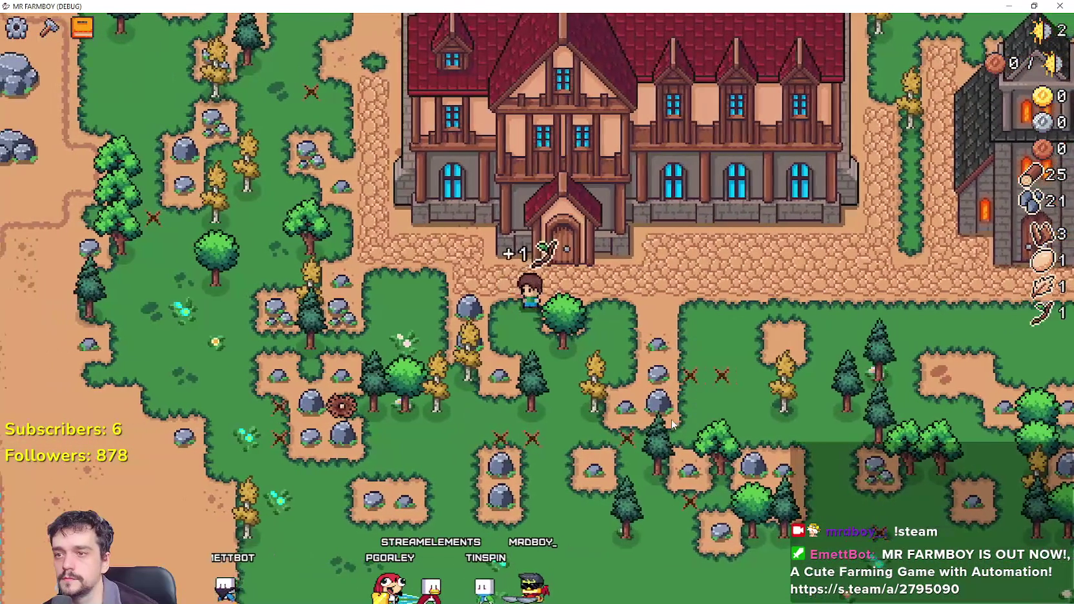
pyautogui.press('d')
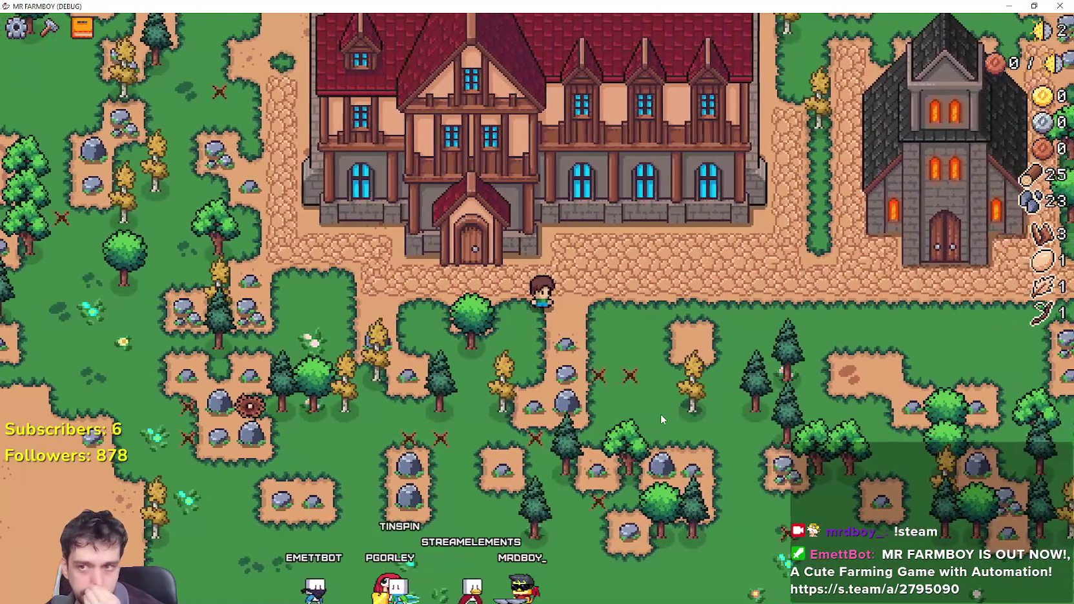
pyautogui.press('s')
pyautogui.press('d')
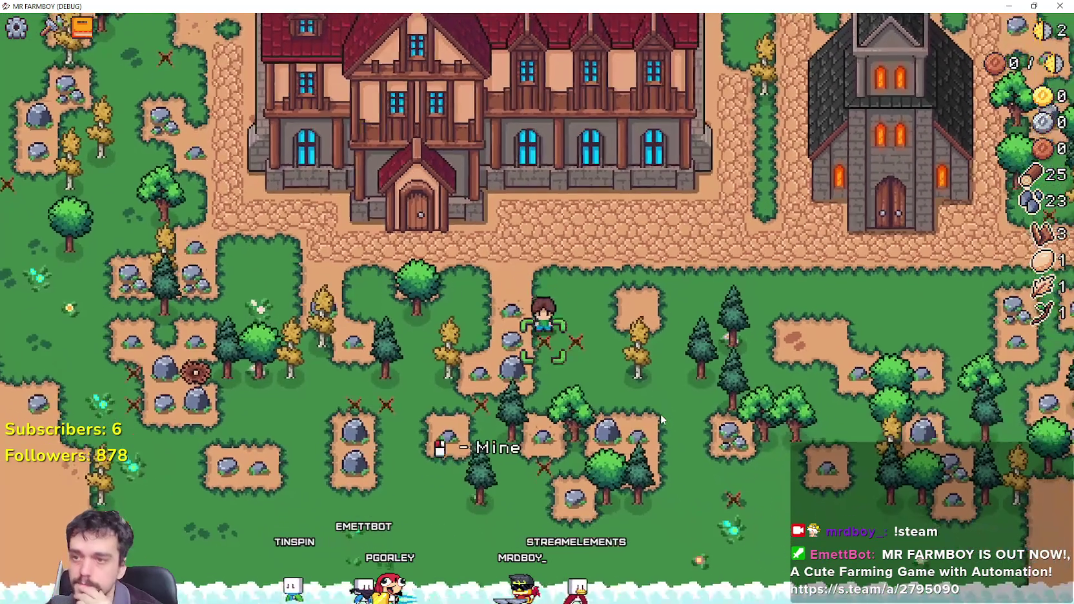
pyautogui.press('w')
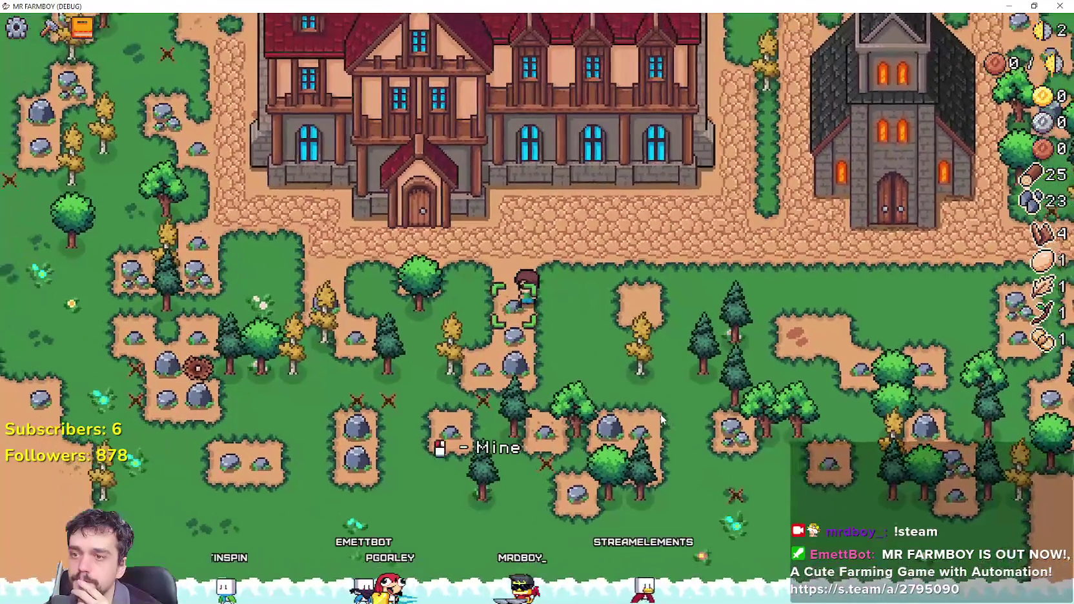
pyautogui.press('s')
pyautogui.press('a')
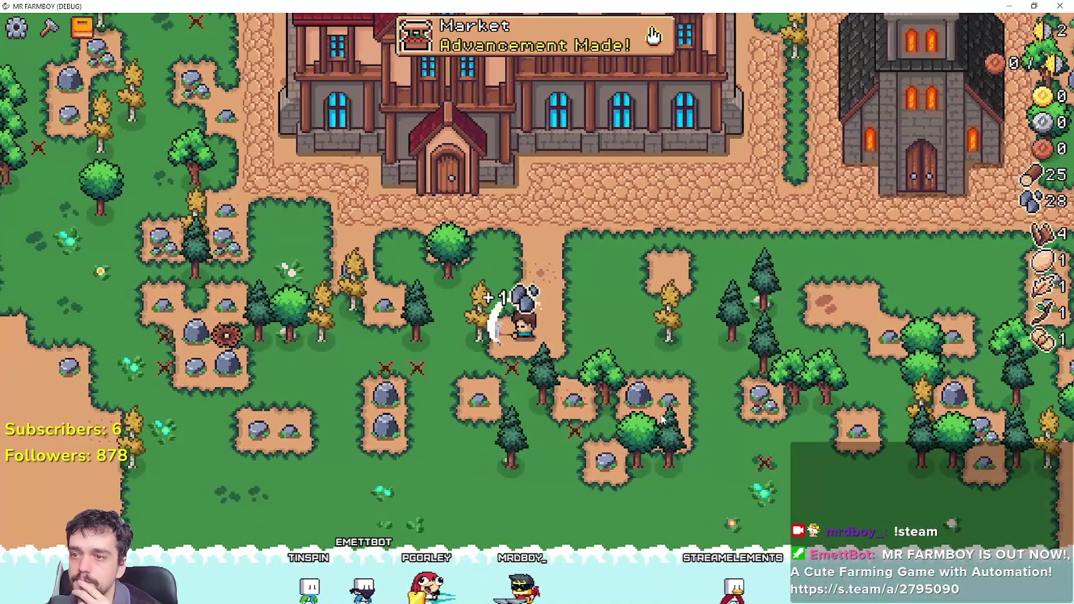
pyautogui.press('w')
pyautogui.press('s')
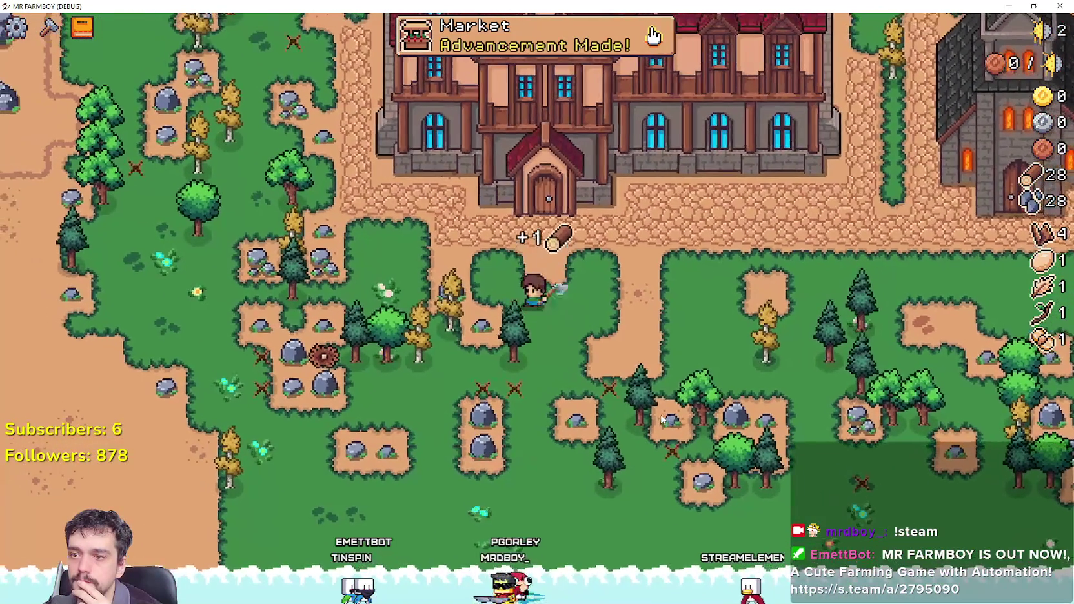
pyautogui.press('a')
pyautogui.press('a')
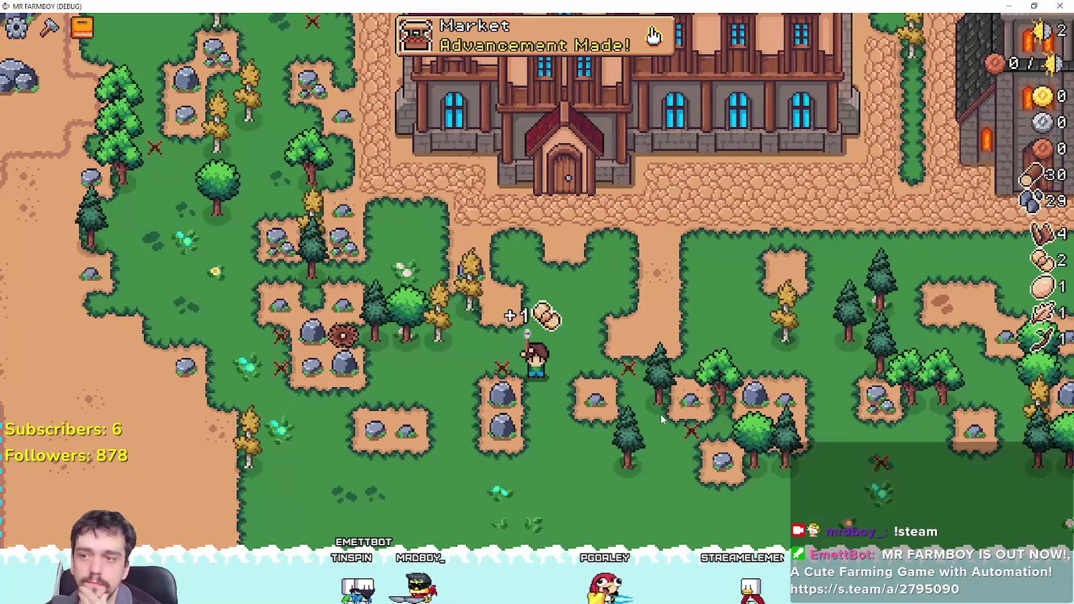
pyautogui.press('w')
pyautogui.press('a')
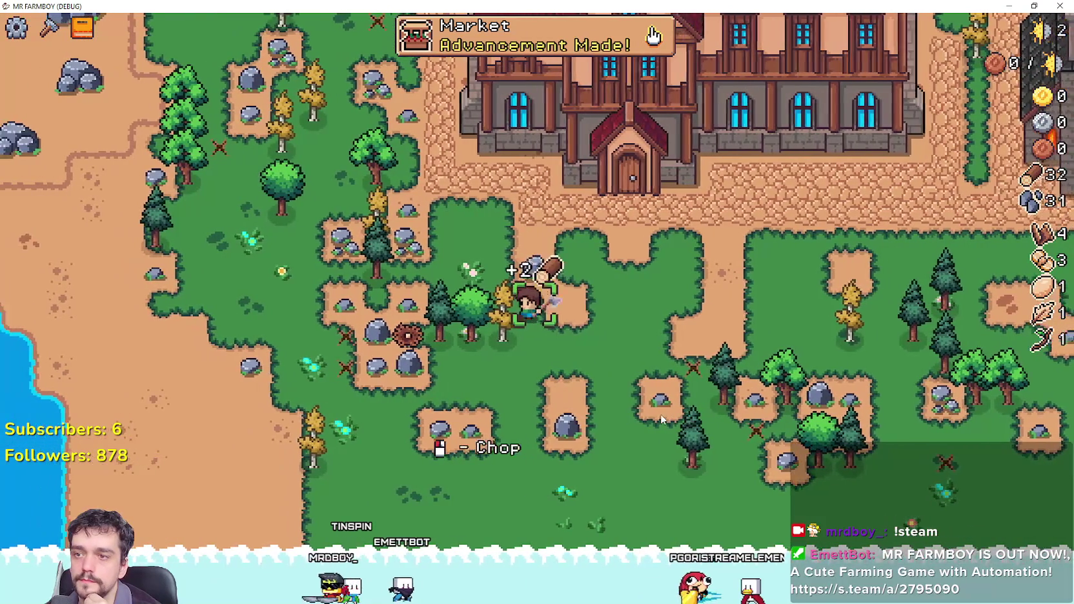
pyautogui.press('a')
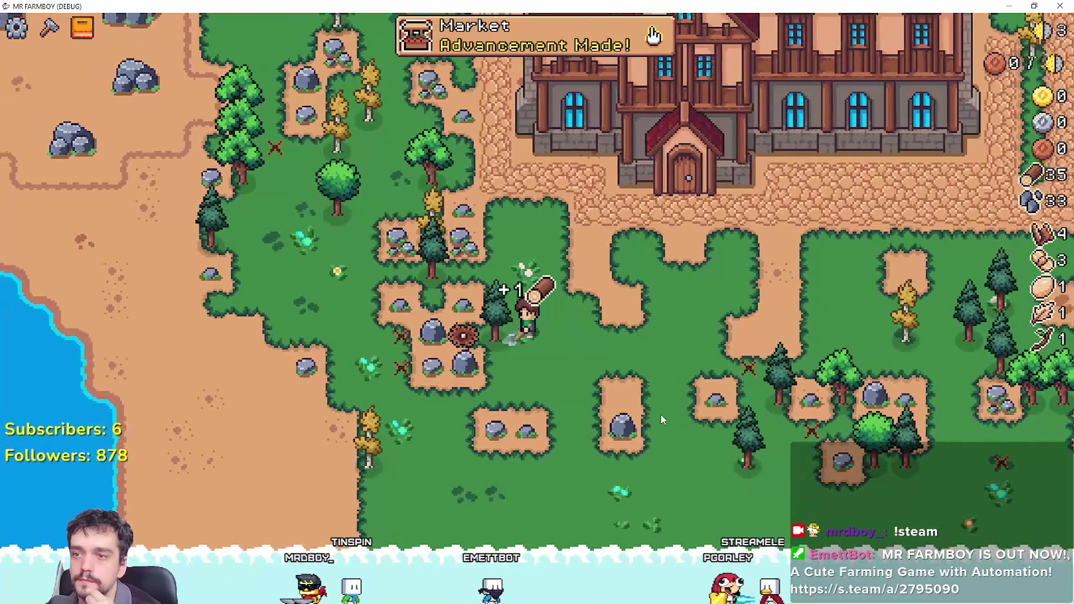
# Walk the farmer past the market and inn to the church door, briefly shrinking and re-maximizing the game window.
pyautogui.press('d')
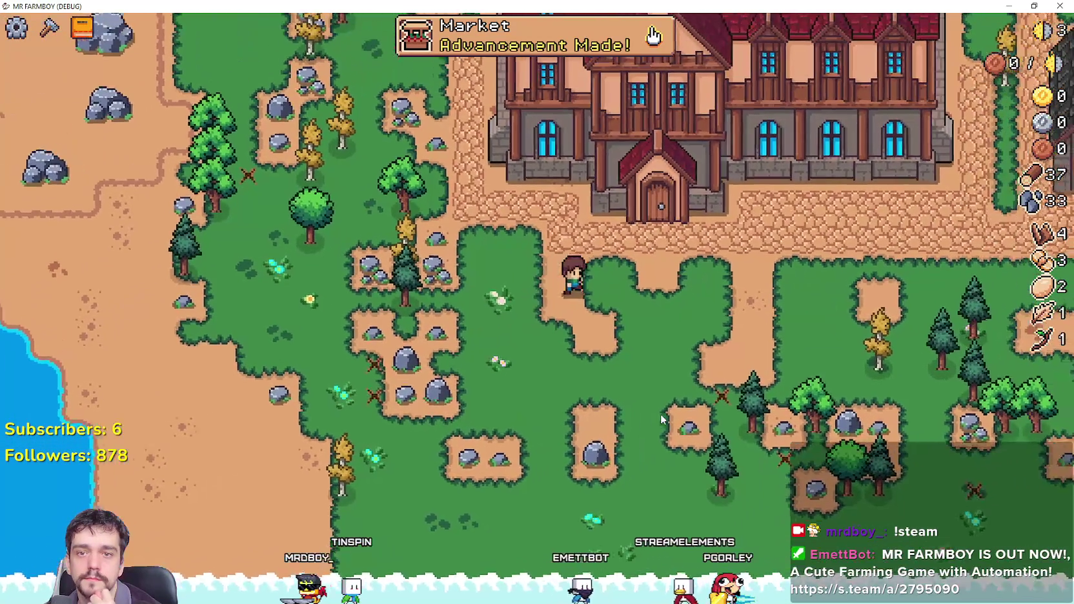
pyautogui.press('d')
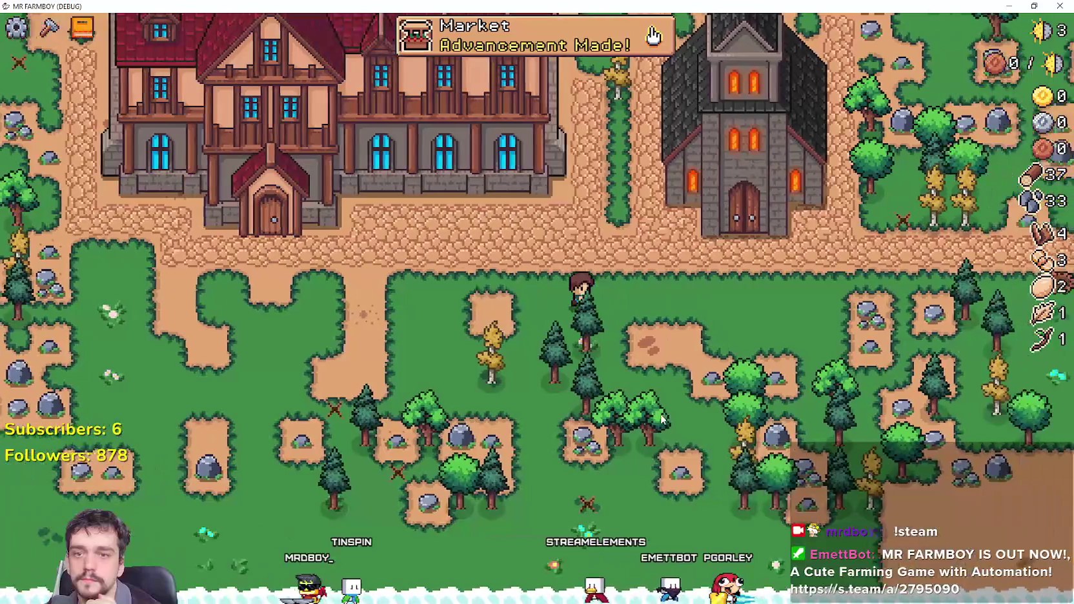
pyautogui.press('a')
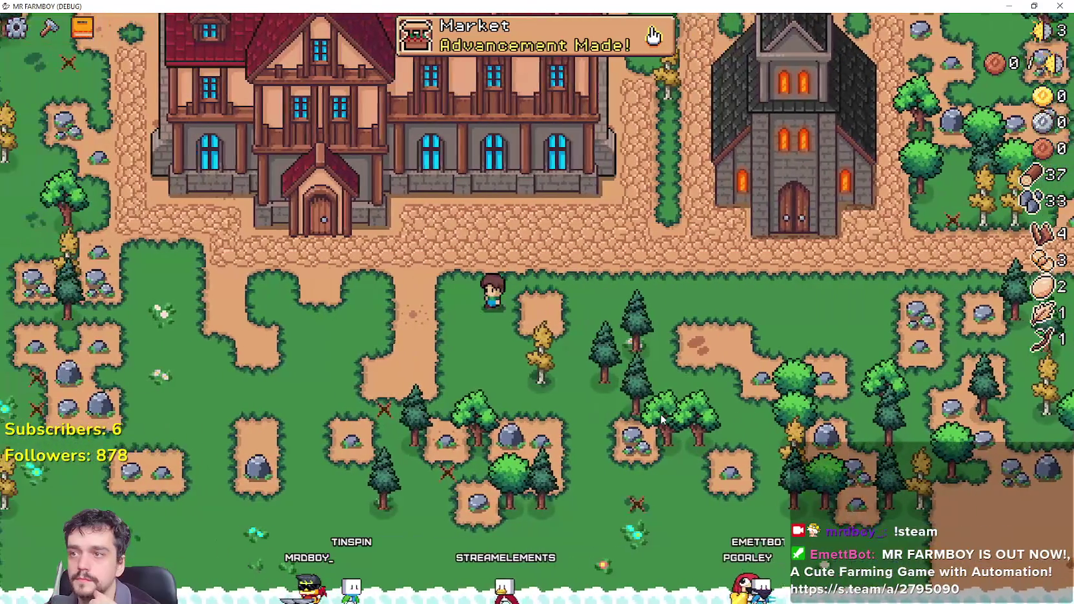
pyautogui.press('w')
pyautogui.press('d')
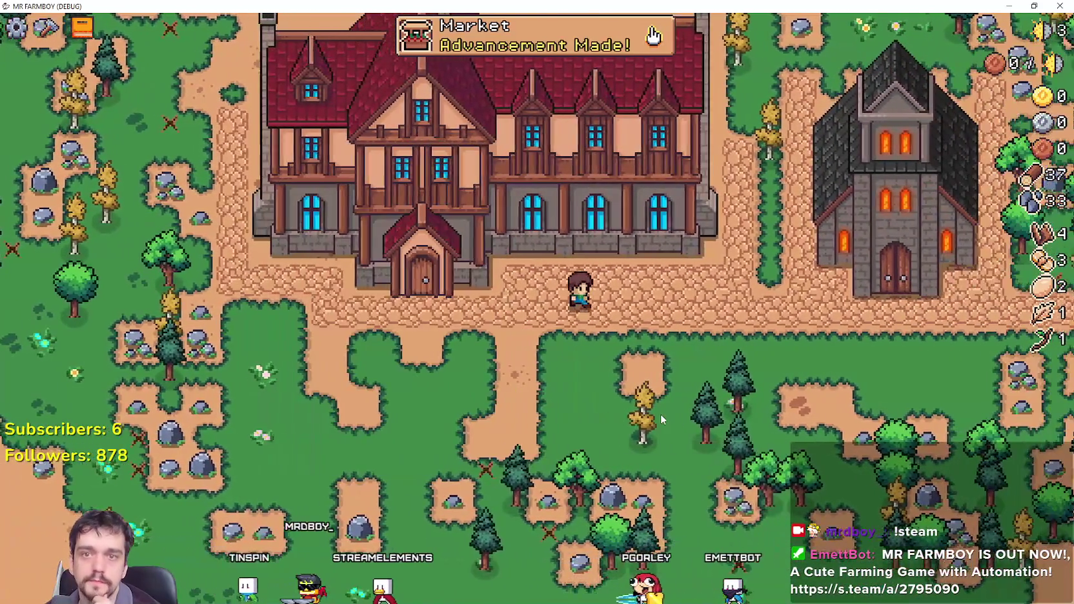
pyautogui.press('d')
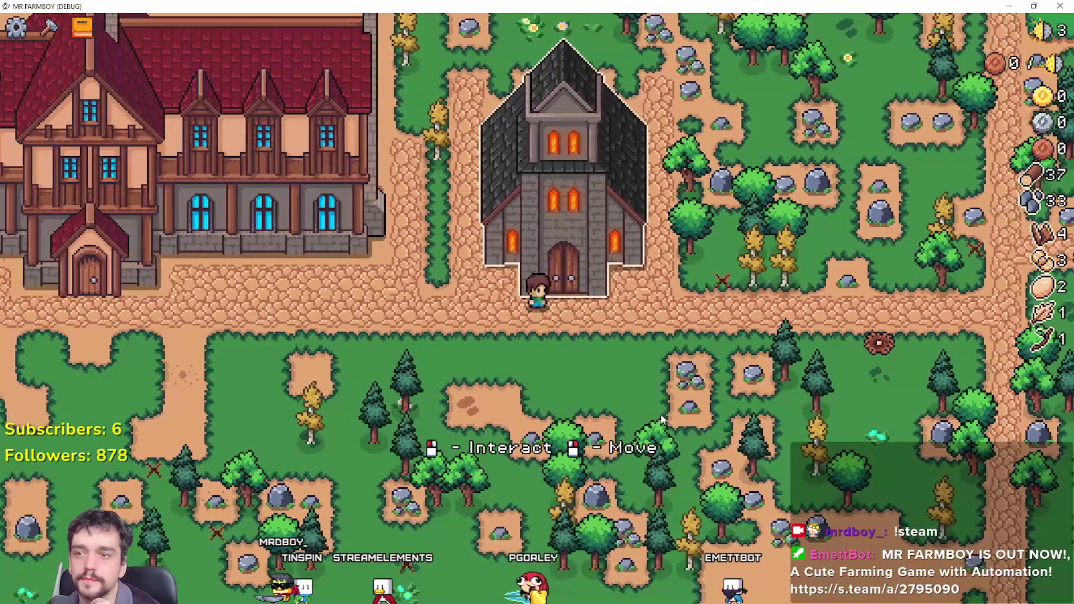
pyautogui.press('d')
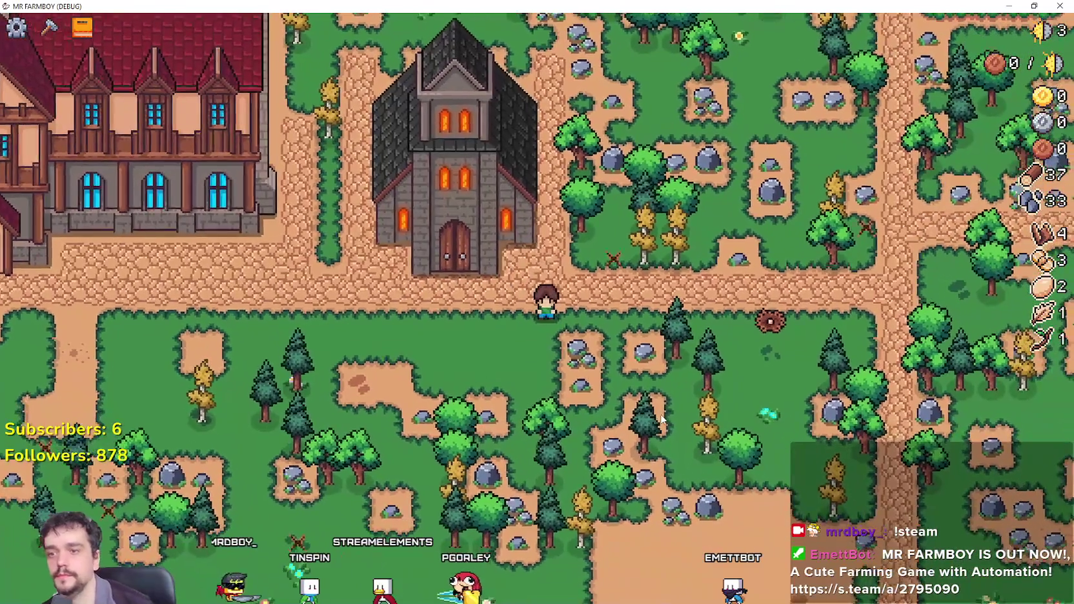
pyautogui.click(1035, 5)
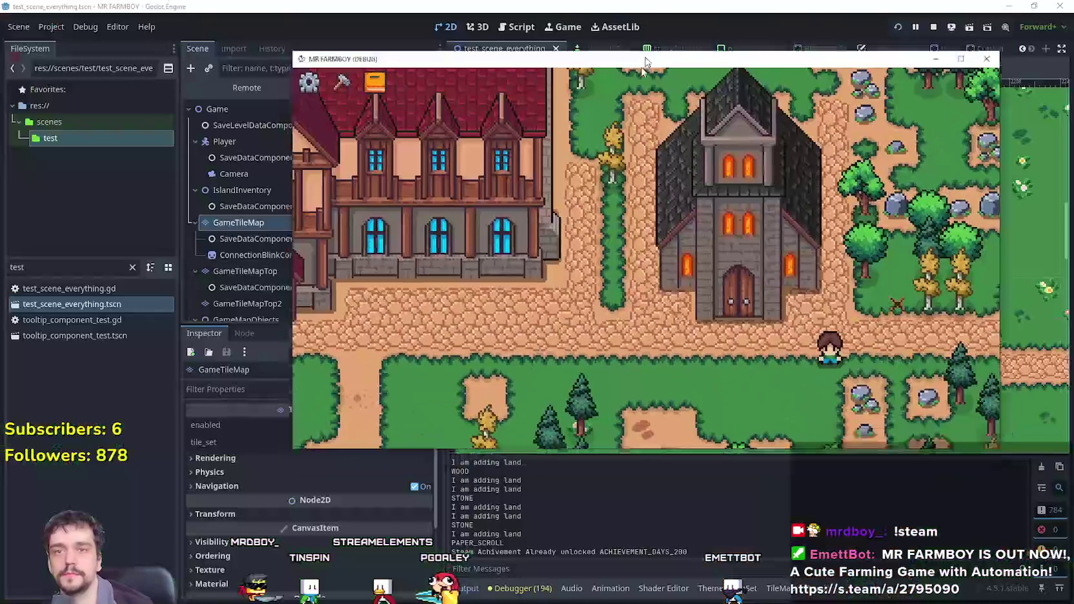
pyautogui.press('a')
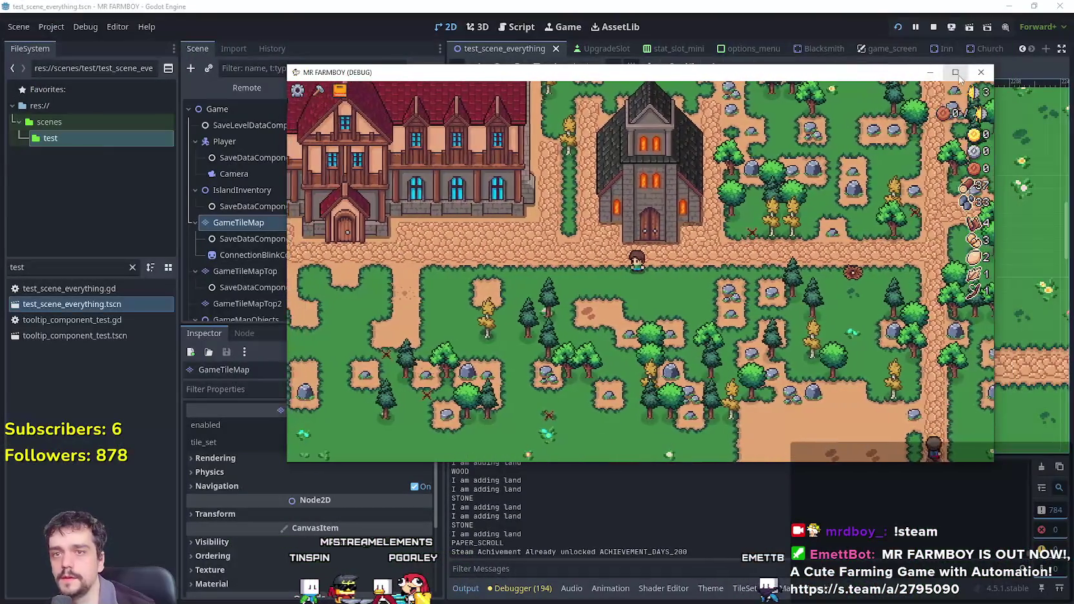
pyautogui.click(956, 72)
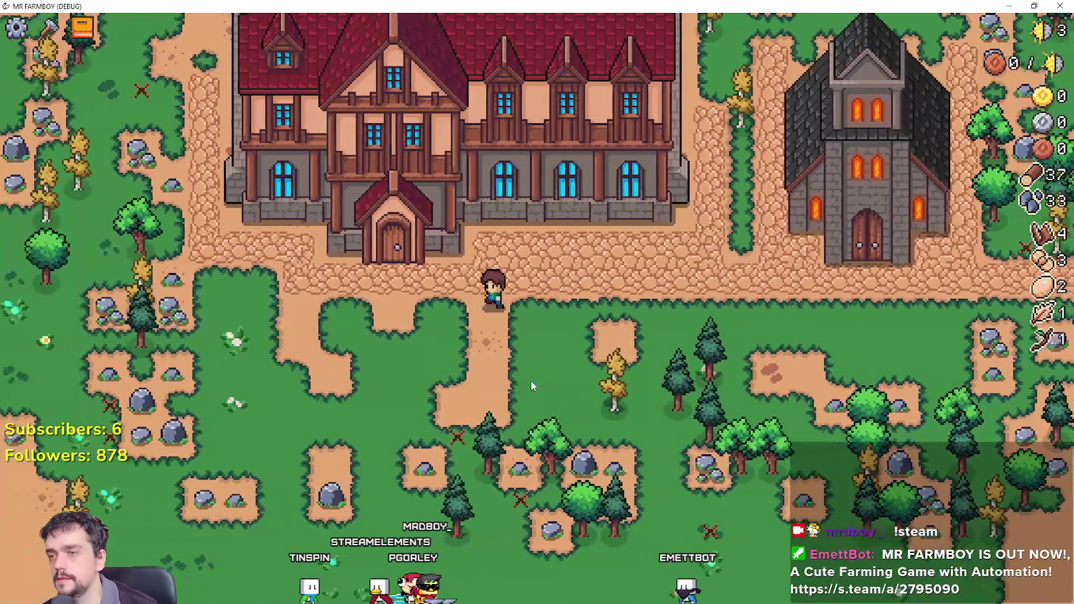
# Walk the farmer to the inn door, open the Inn Dishes panel, and close it.
pyautogui.press('a')
pyautogui.press('w')
pyautogui.press('e')
pyautogui.click(649, 166)
# Walk the farmer back and forth between the church door and the inn.
pyautogui.press('d')
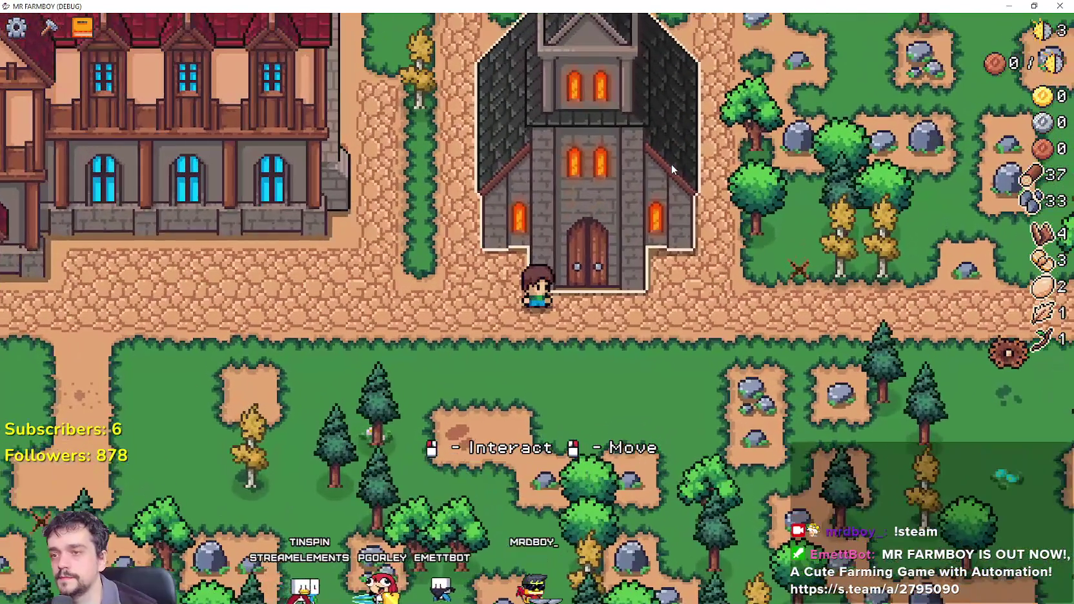
pyautogui.press('a')
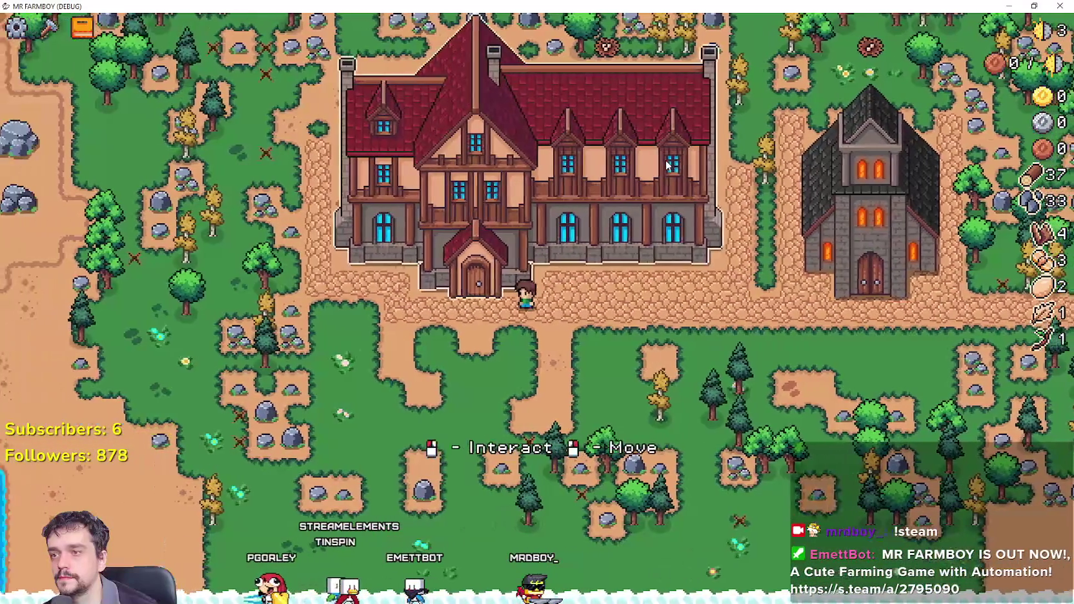
pyautogui.press('d')
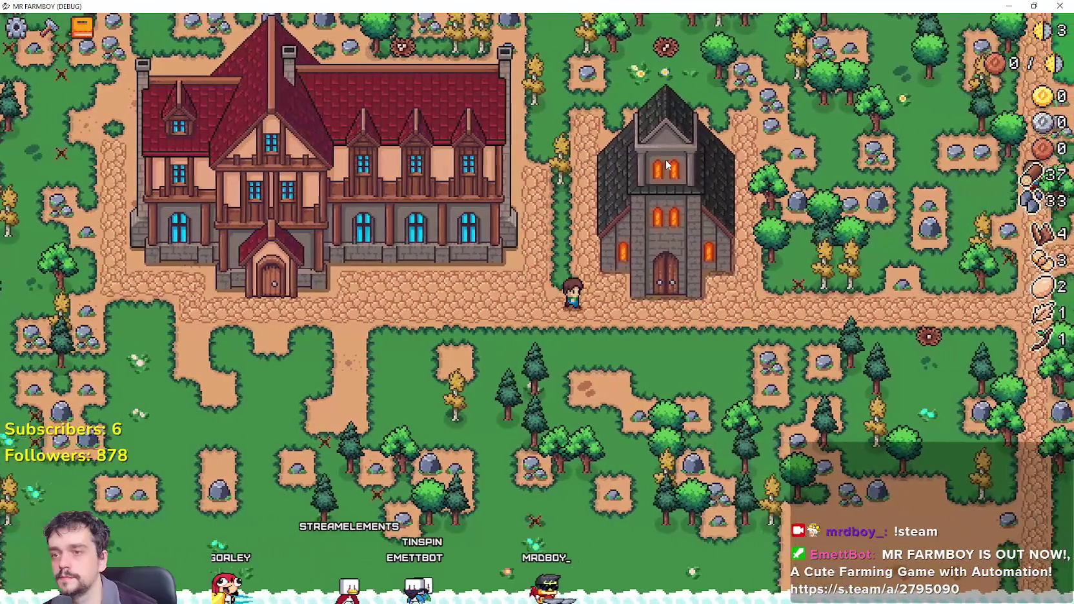
pyautogui.press('d')
pyautogui.press('a')
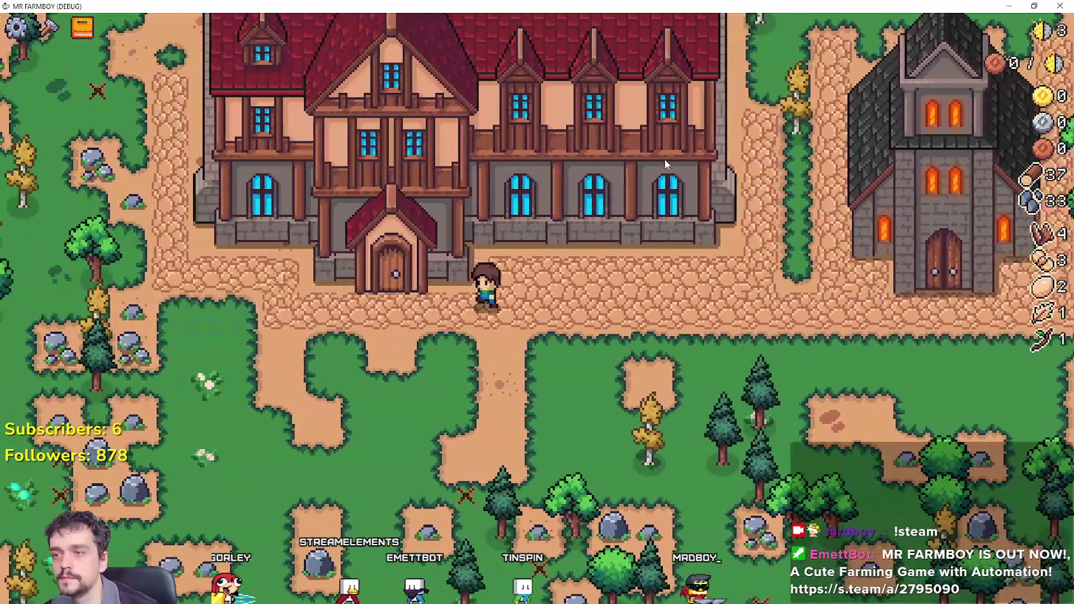
# Open, close and reopen Inn Dishes, walk toward the church, and restore down the game window.
pyautogui.click(665, 159)
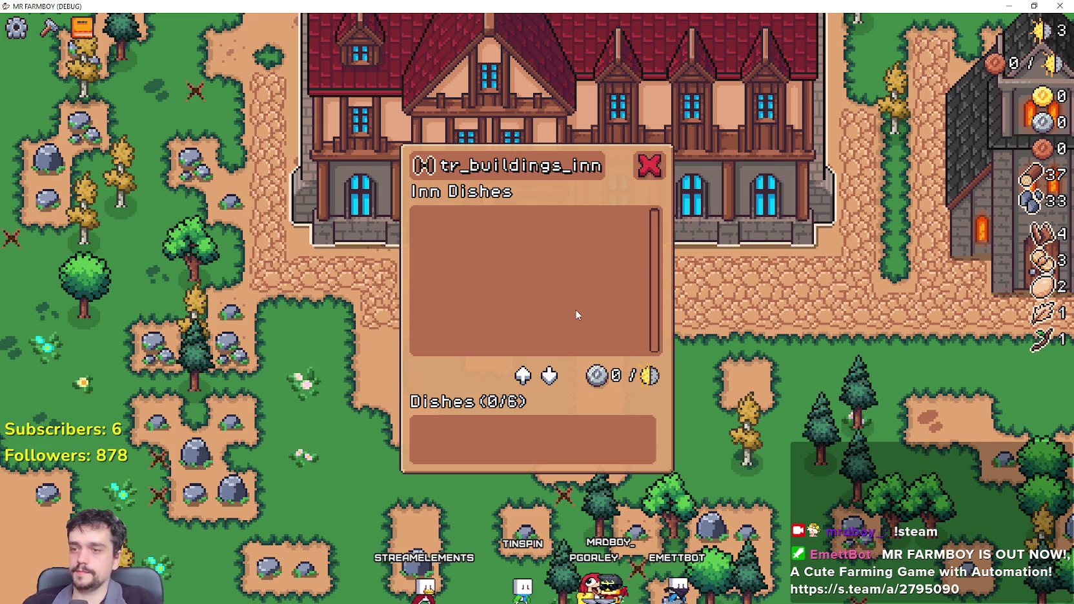
pyautogui.click(648, 167)
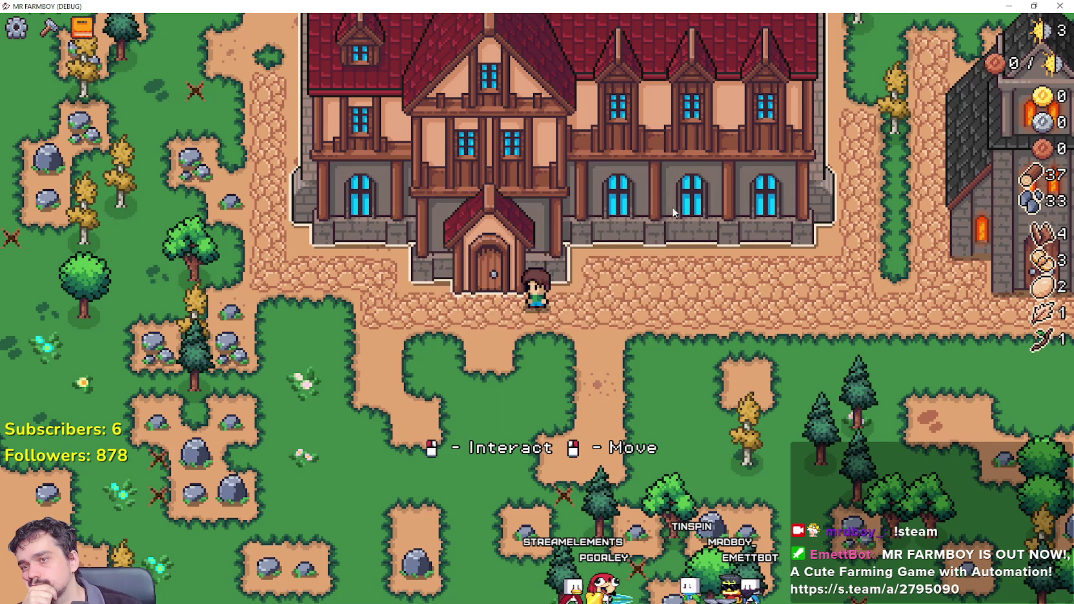
pyautogui.click(588, 171)
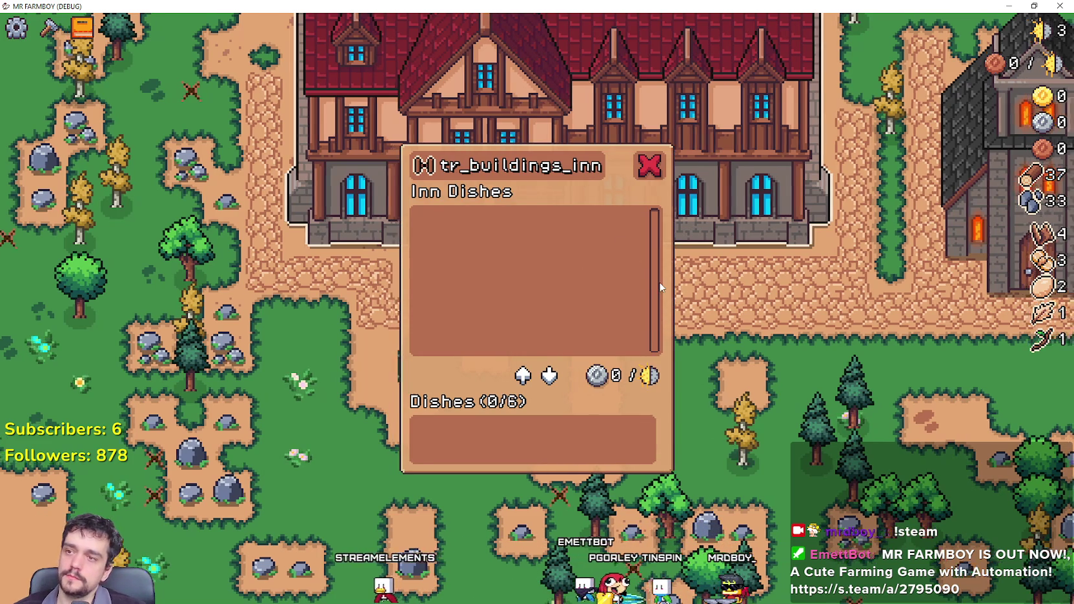
pyautogui.press('d')
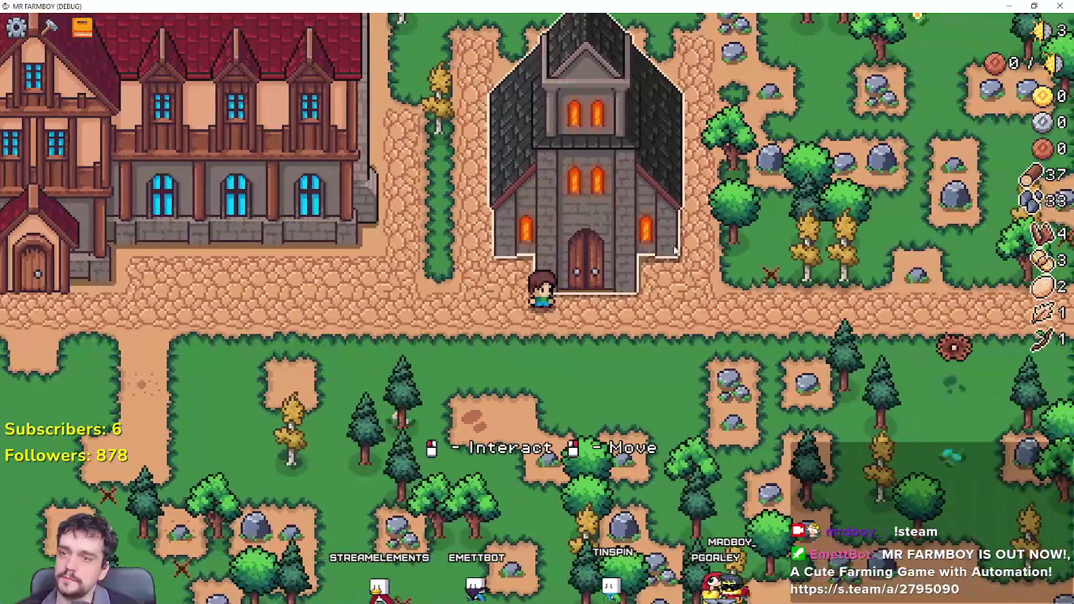
pyautogui.click(1035, 5)
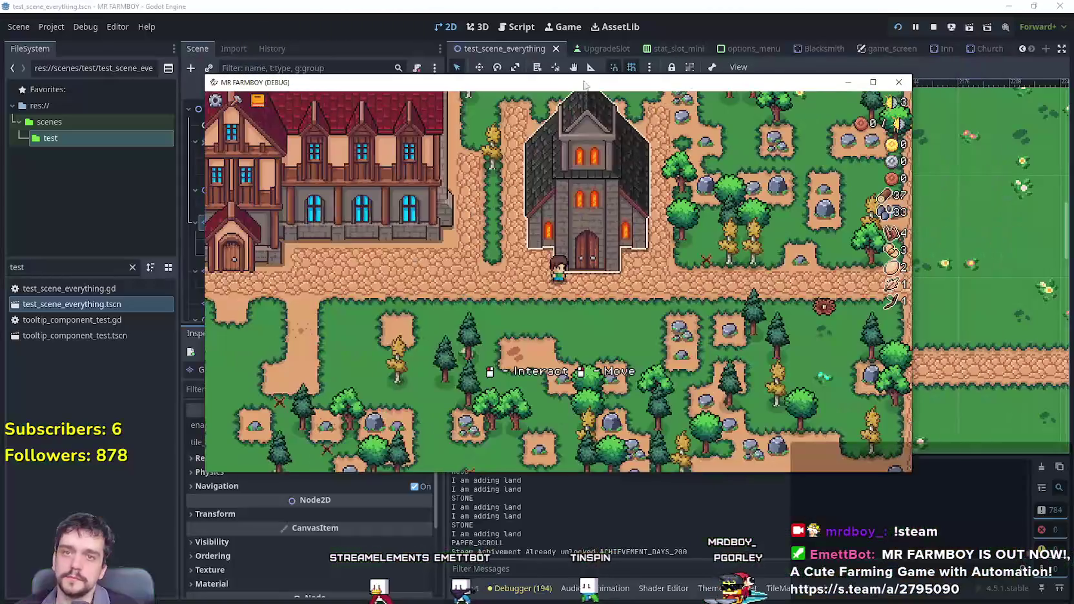
# Stop the running game, filter FileSystem for 'game_', and switch to the game_screen scene.
pyautogui.click(934, 27)
pyautogui.doubleClick(22, 262)
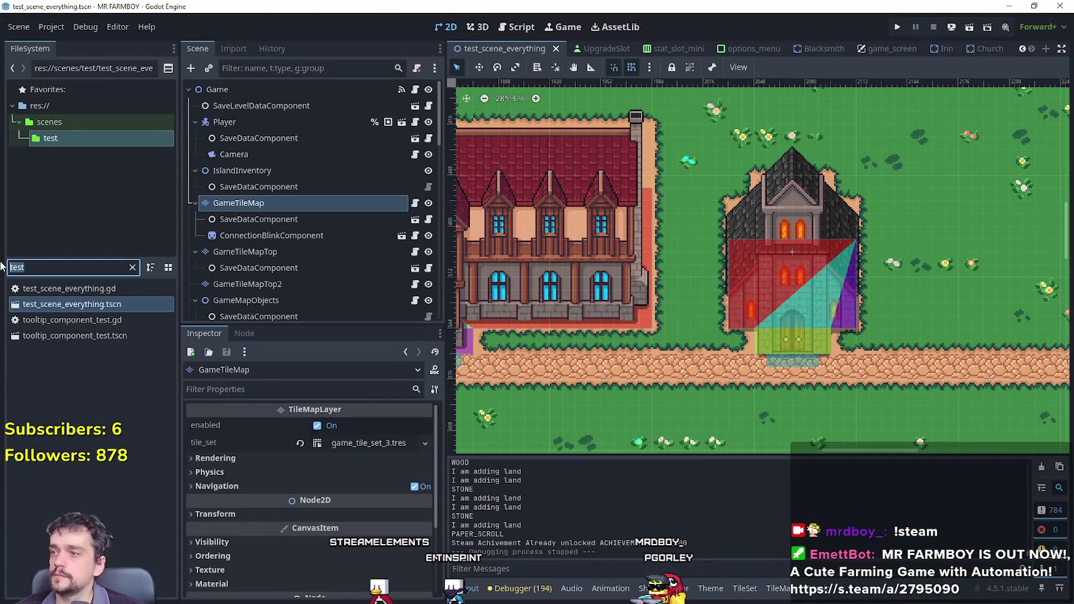
pyautogui.write('game_')
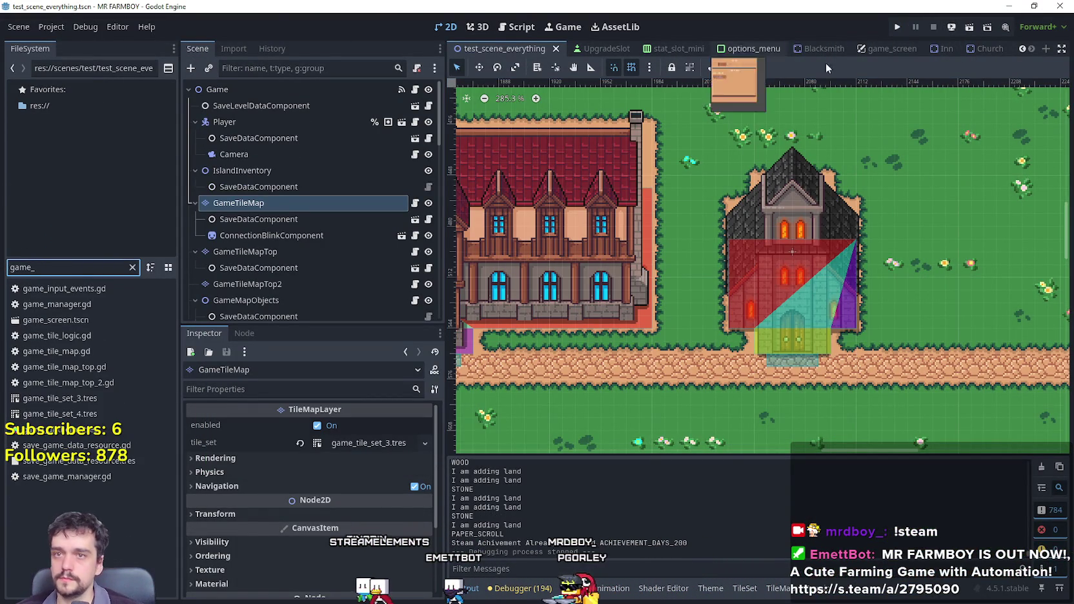
pyautogui.click(885, 49)
pyautogui.scroll(-1, 660, 295)
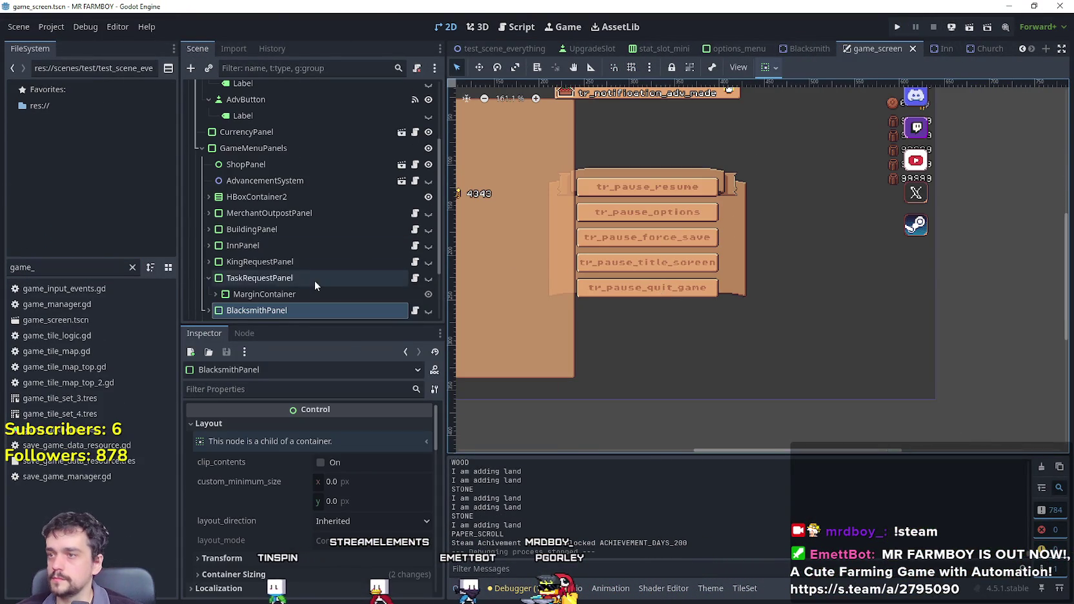
pyautogui.scroll(-3, 316, 280)
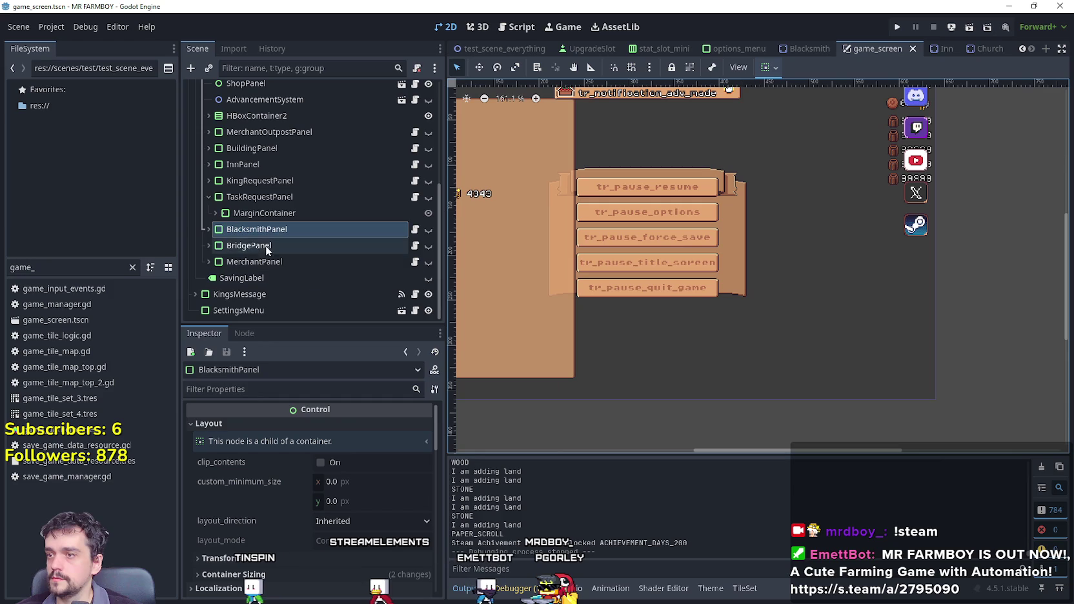
# Make the InnPanel node visible and open its inn_panel.gd script.
pyautogui.click(252, 165)
pyautogui.rightClick(228, 164)
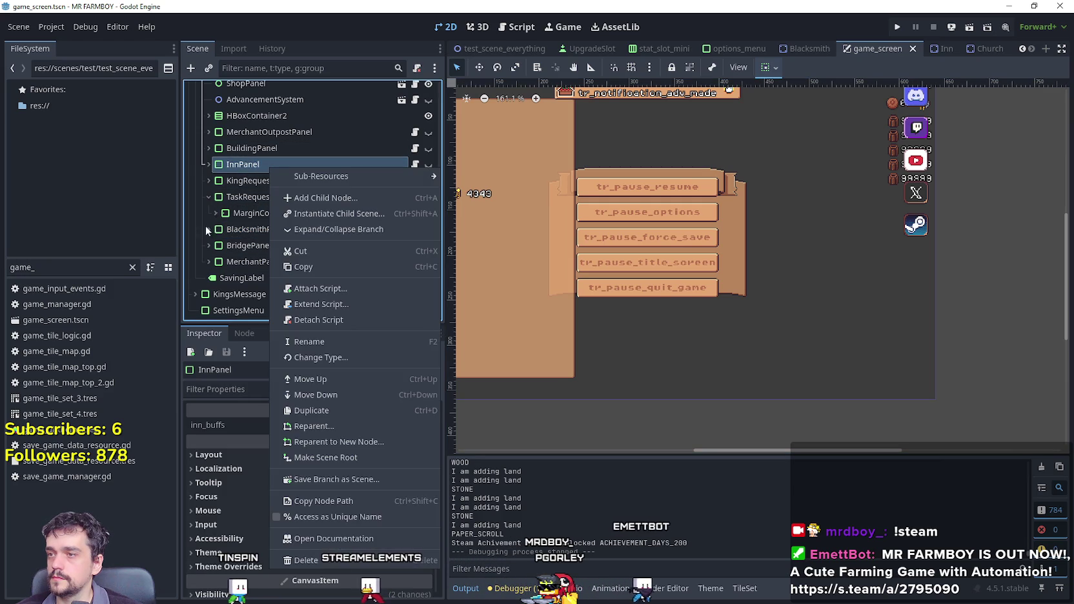
pyautogui.click(424, 166)
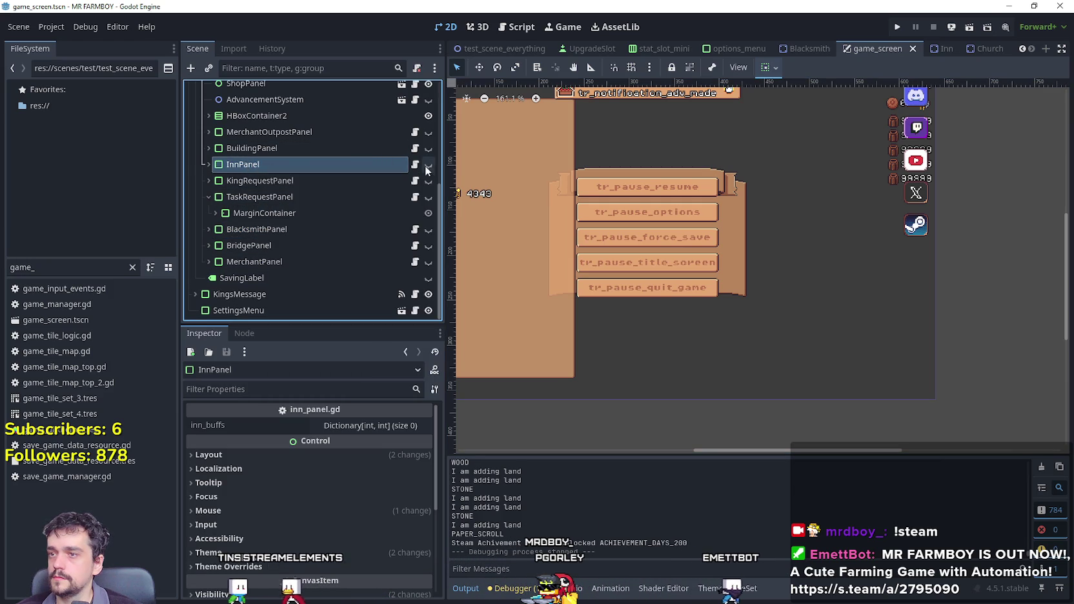
pyautogui.click(429, 164)
pyautogui.click(415, 164)
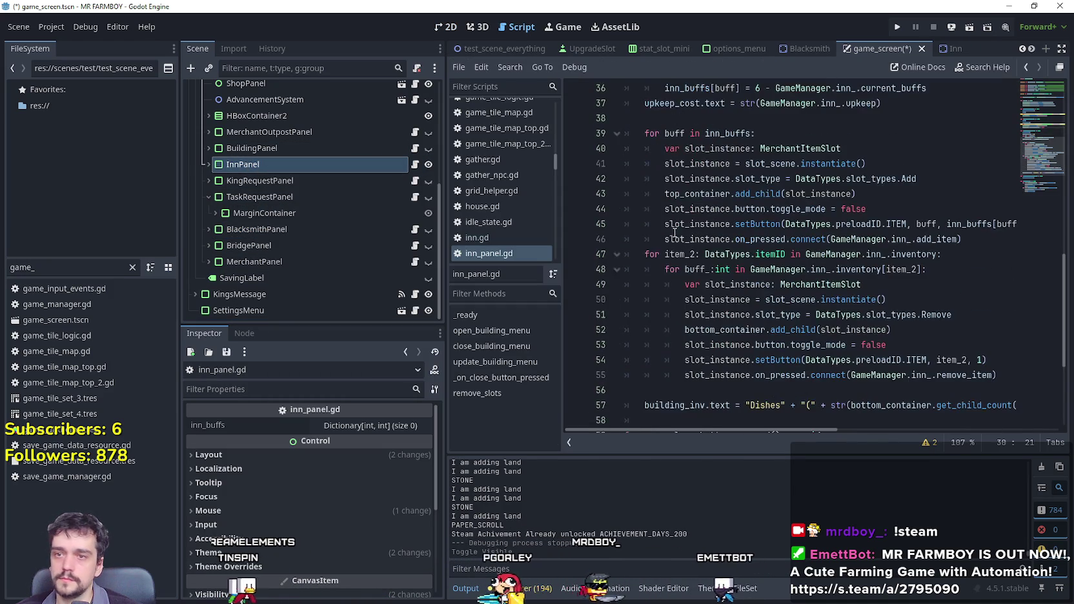
pyautogui.scroll(-3, 715, 253)
pyautogui.scroll(2, 714, 253)
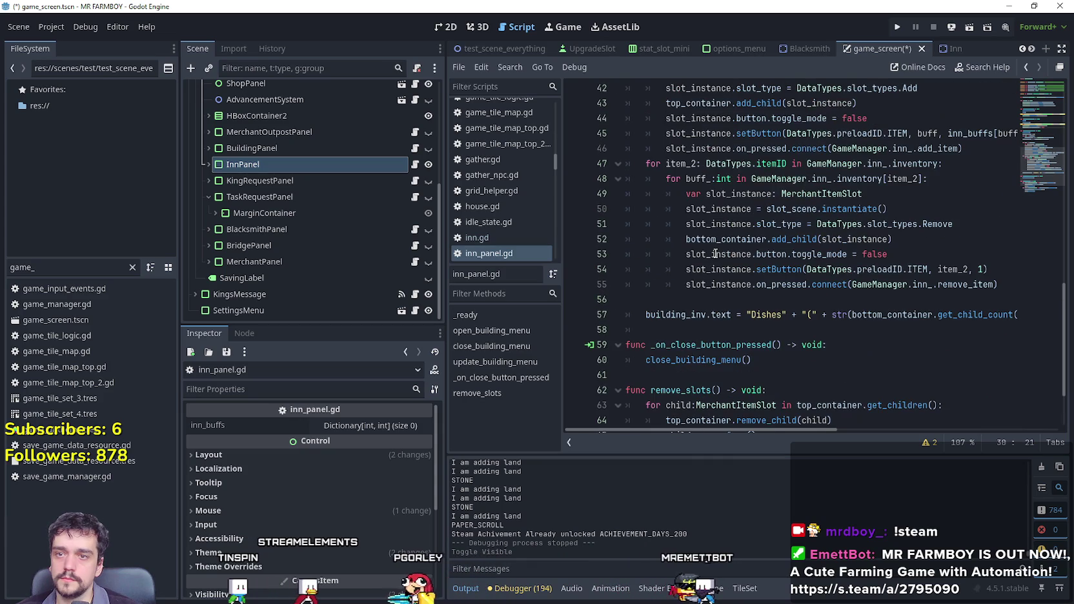
pyautogui.scroll(3, 714, 253)
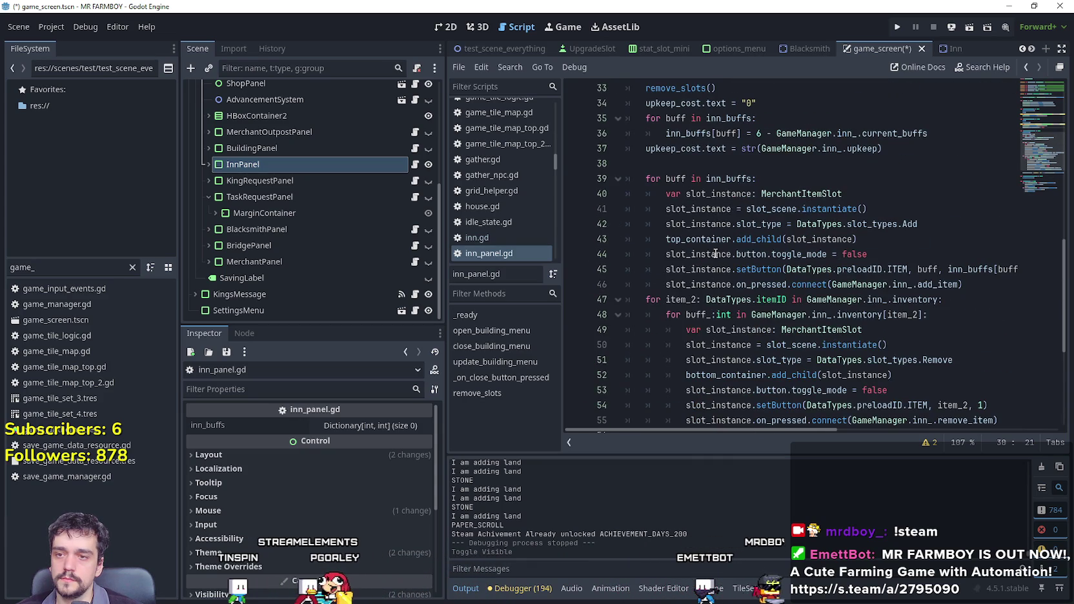
pyautogui.scroll(8, 715, 253)
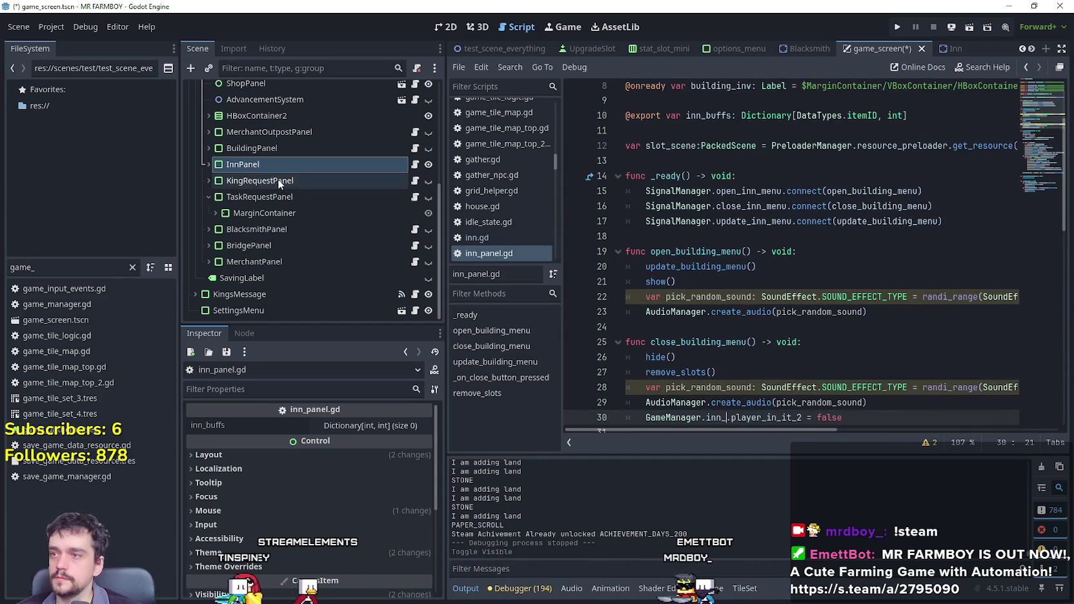
pyautogui.rightClick(281, 168)
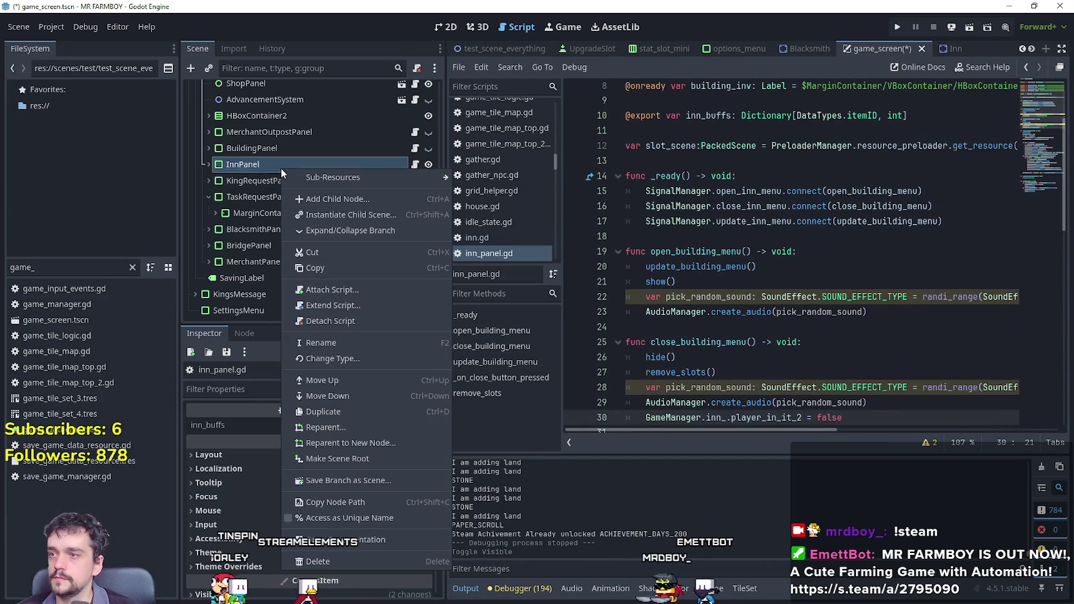
# Duplicate the InnPanel node and rename the copy InnPanel2 to ChurchPanel.
pyautogui.click(349, 409)
pyautogui.click(212, 181)
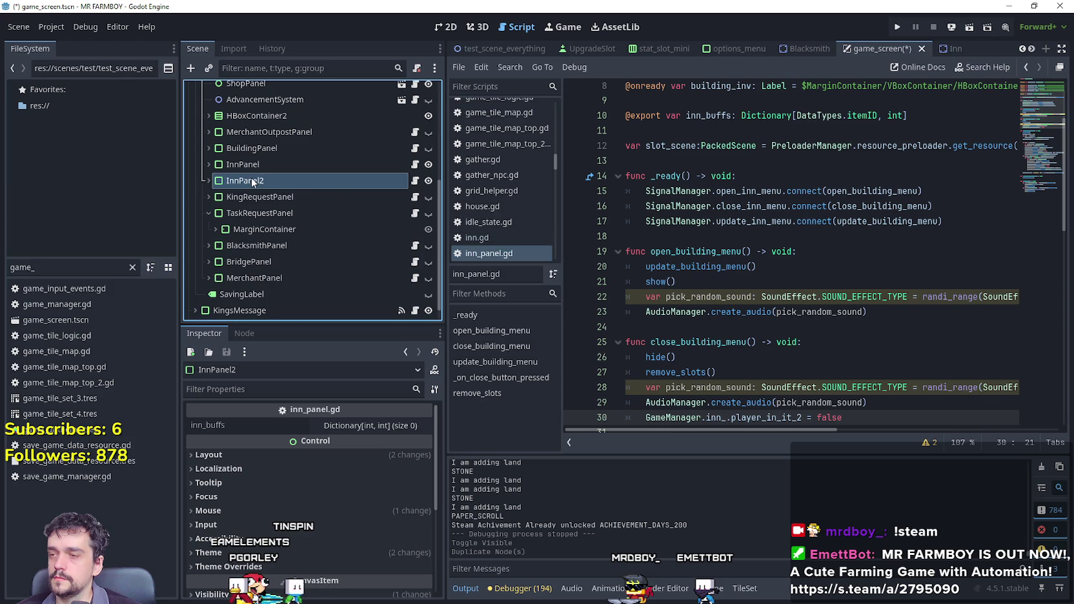
pyautogui.doubleClick(282, 182)
pyautogui.write('ChurchPan')
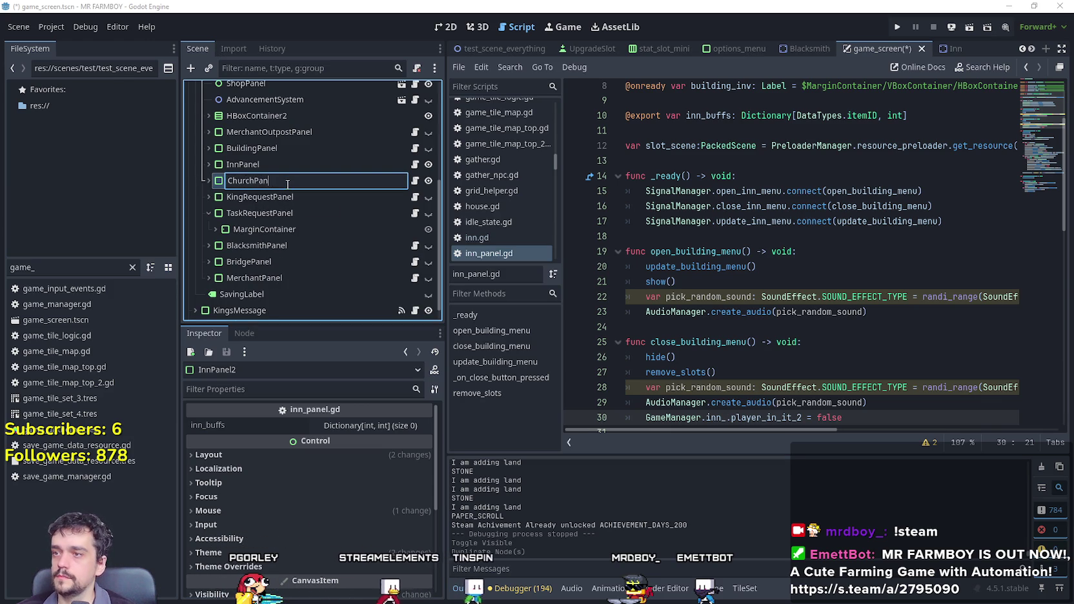
pyautogui.write('el')
pyautogui.press('Return')
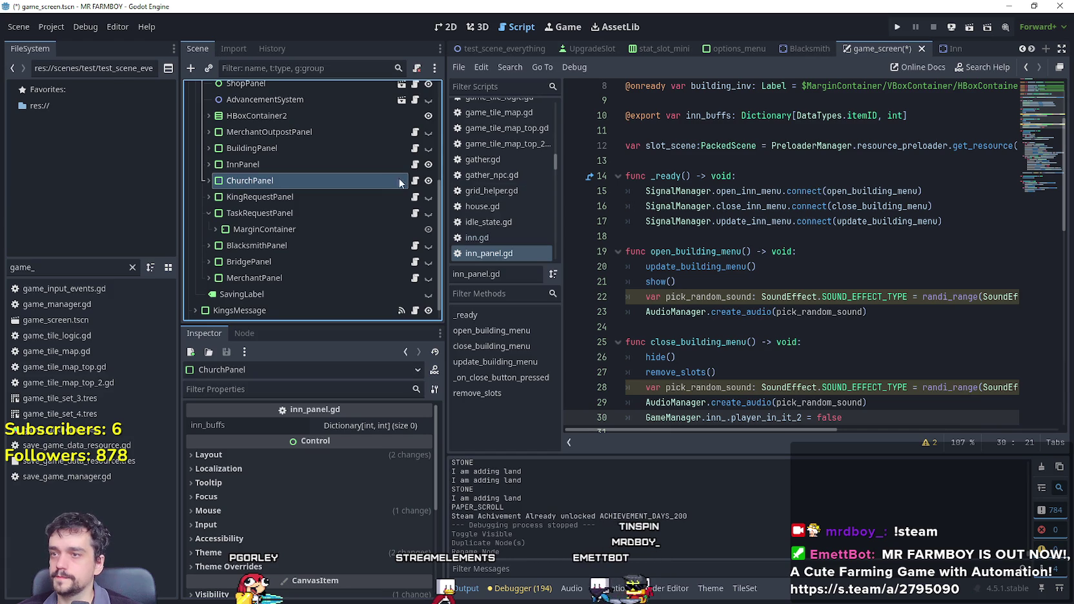
# Replace ChurchPanel's inn script with a new church_panel.gd and paste in the inn panel code.
pyautogui.scroll(-10, 1020, 104)
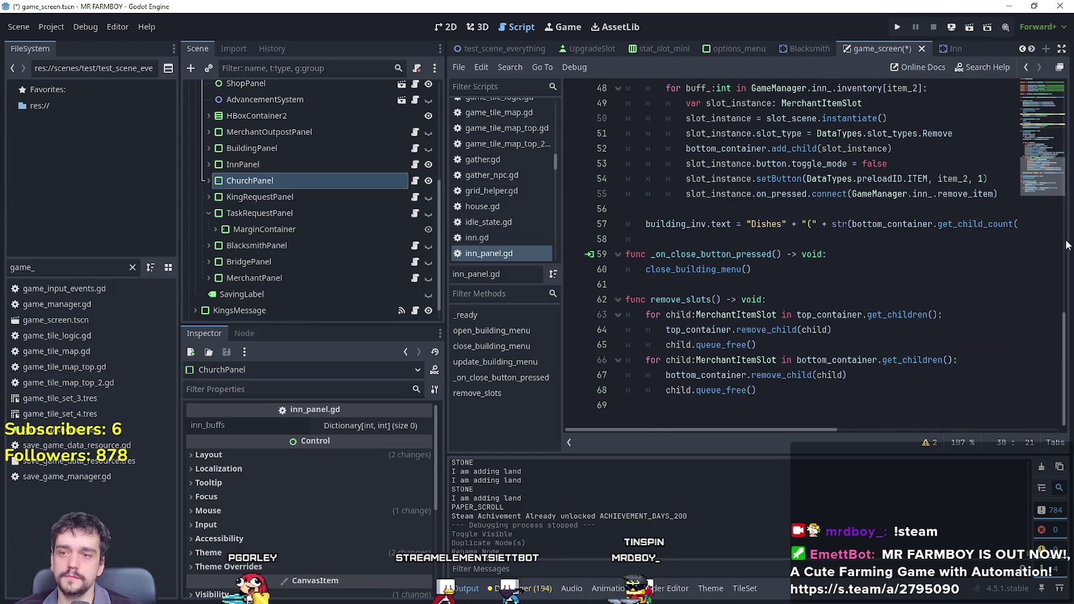
pyautogui.moveTo(868, 403); pyautogui.dragTo(670, 2)
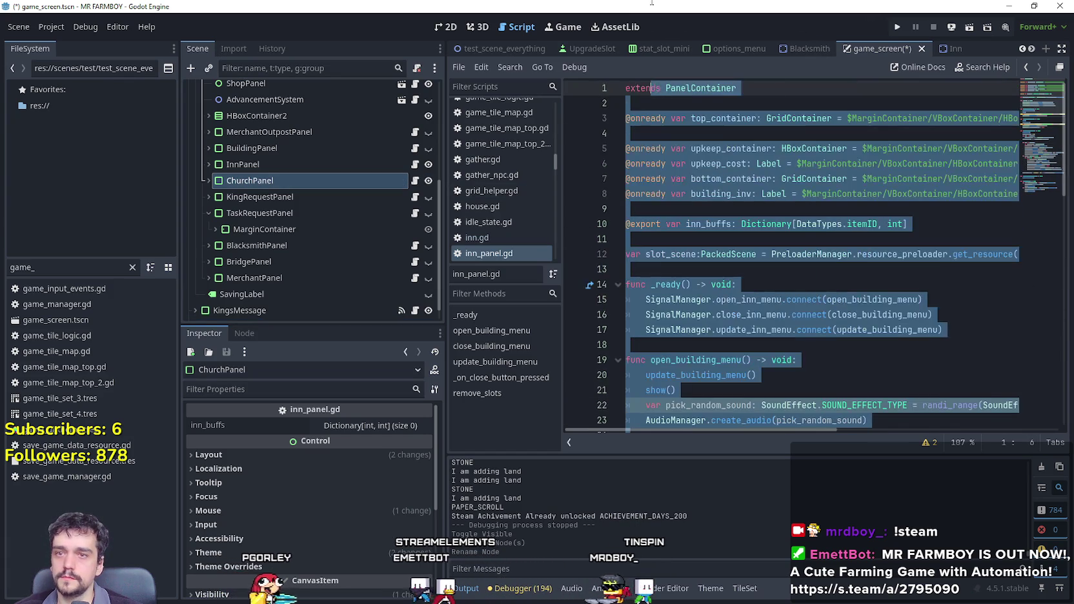
pyautogui.rightClick(284, 183)
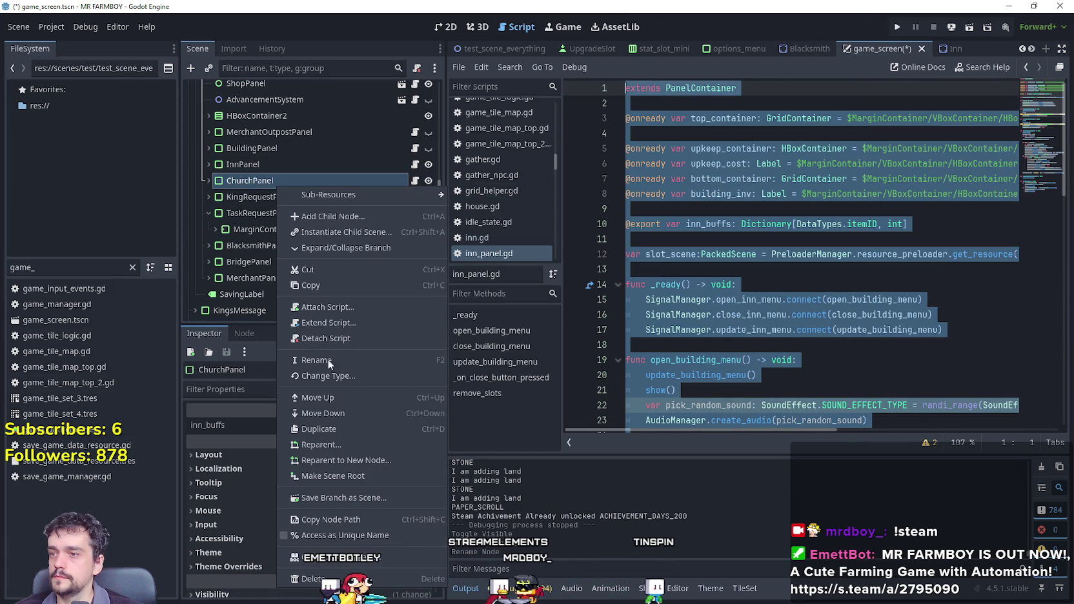
pyautogui.click(334, 338)
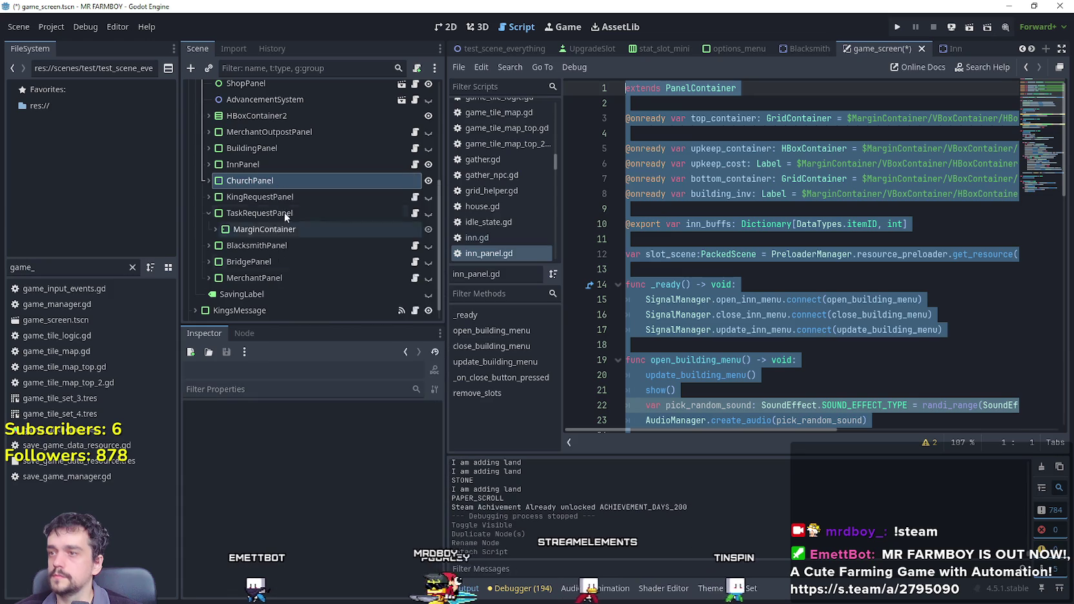
pyautogui.rightClick(274, 186)
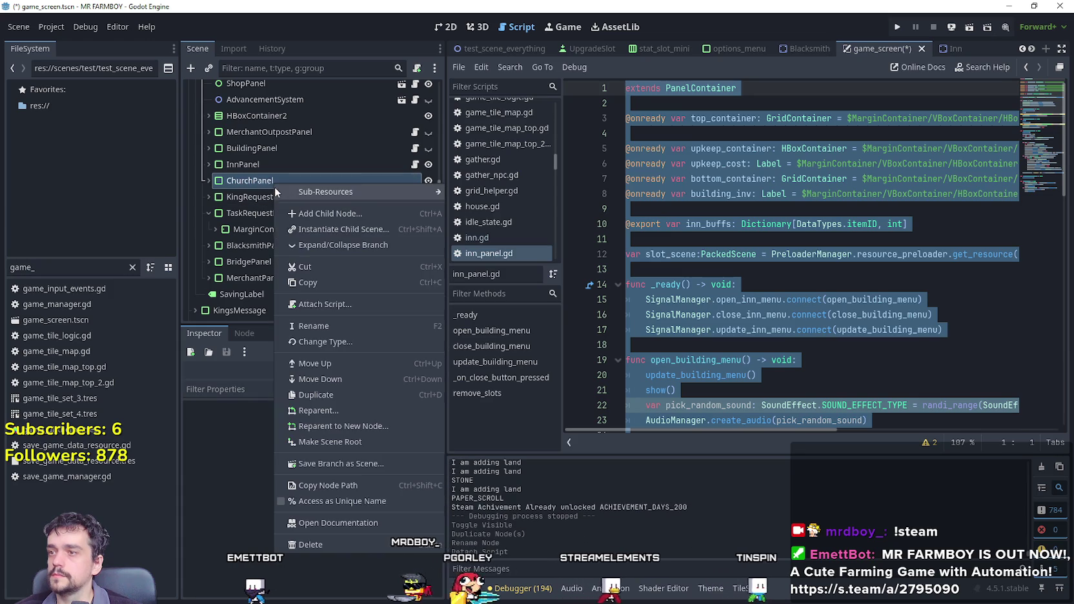
pyautogui.click(332, 304)
pyautogui.click(476, 393)
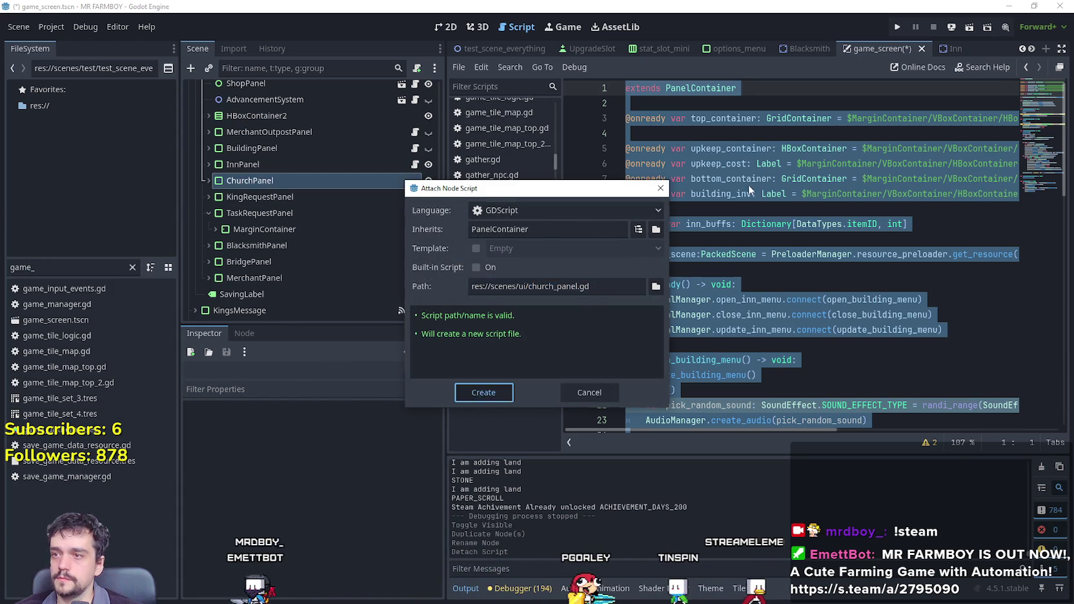
pyautogui.hotkey('ctrl', 'v')
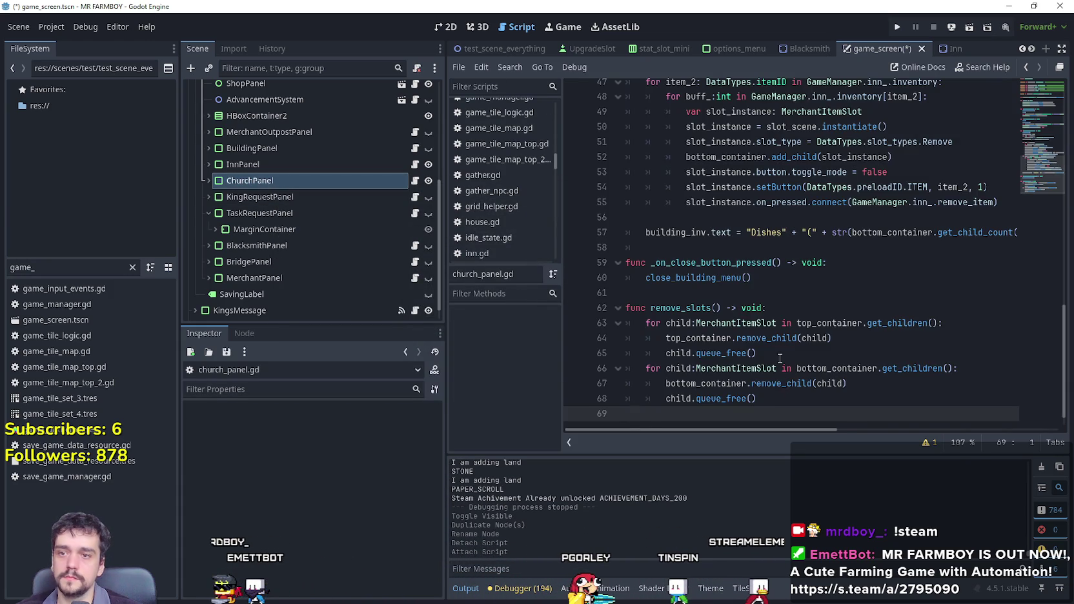
# Change inn to church in the open, close and update menu SignalManager connections.
pyautogui.scroll(10, 780, 358)
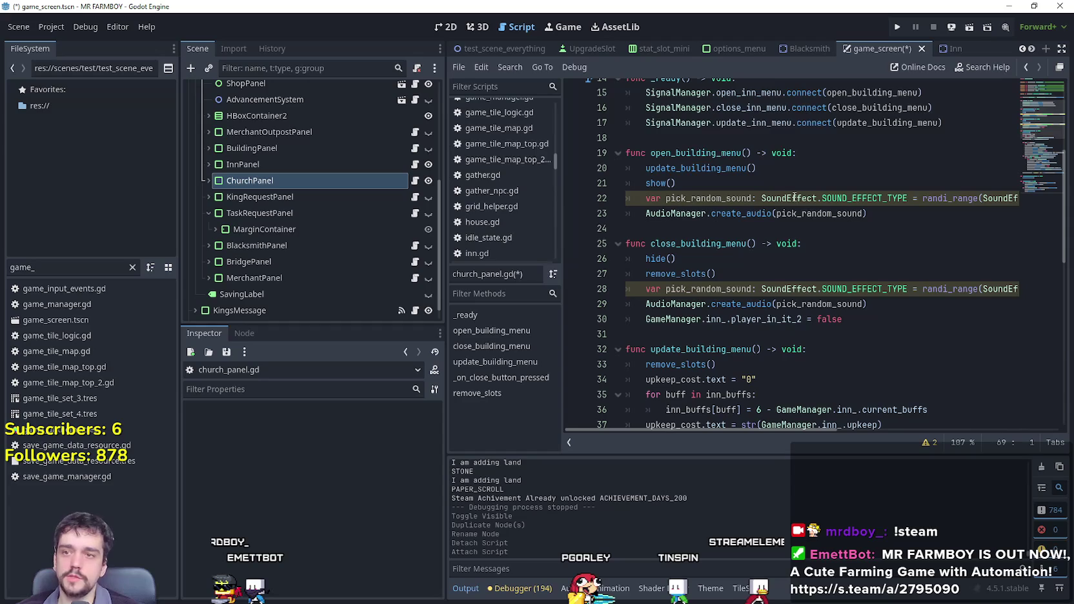
pyautogui.click(794, 198)
pyautogui.scroll(5, 904, 332)
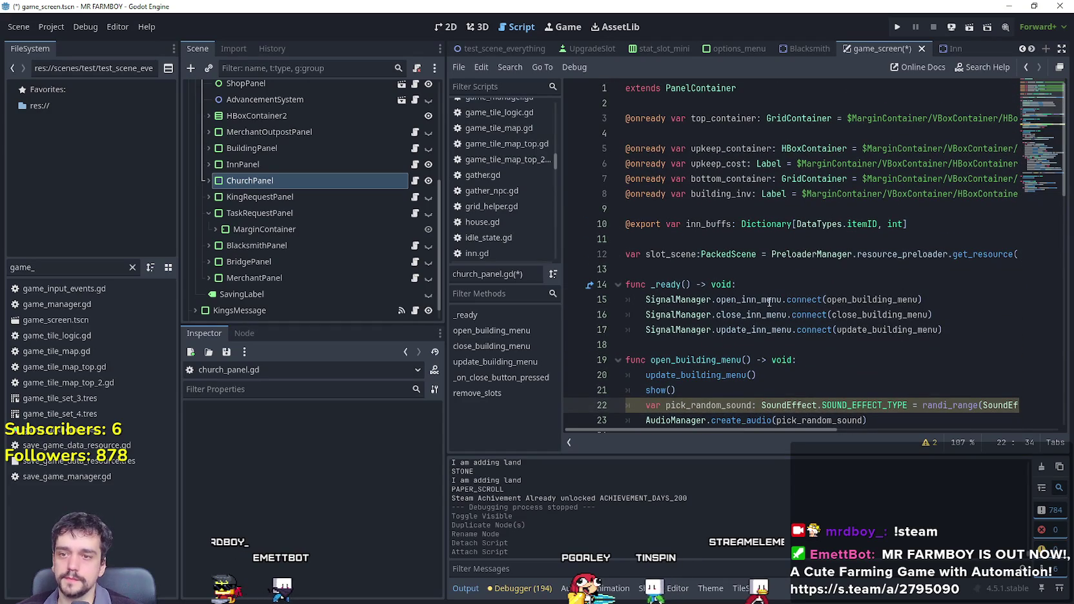
pyautogui.moveTo(757, 300); pyautogui.dragTo(746, 300)
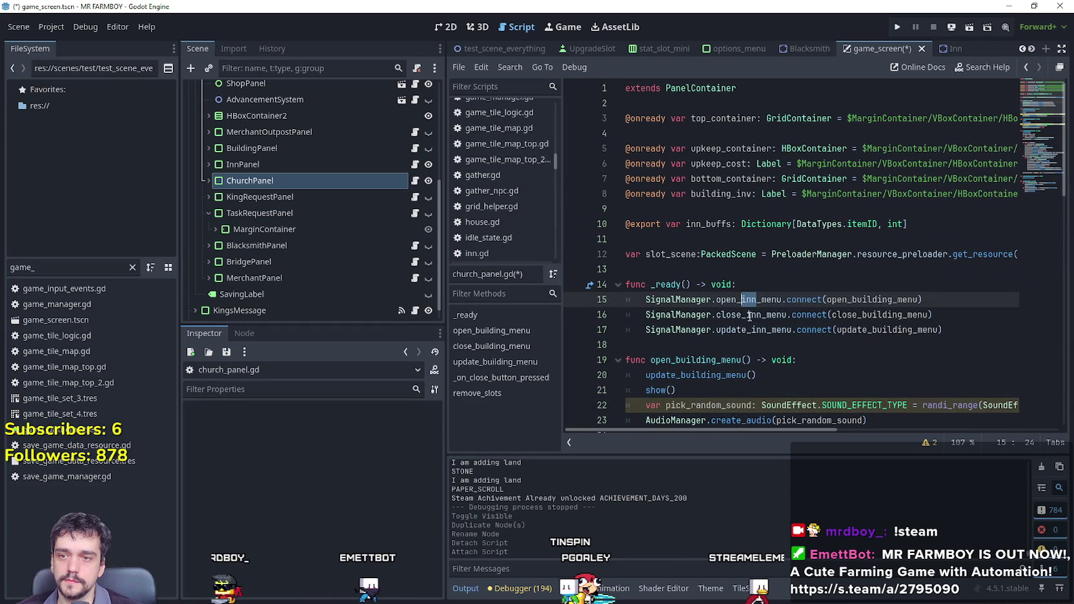
pyautogui.write('church')
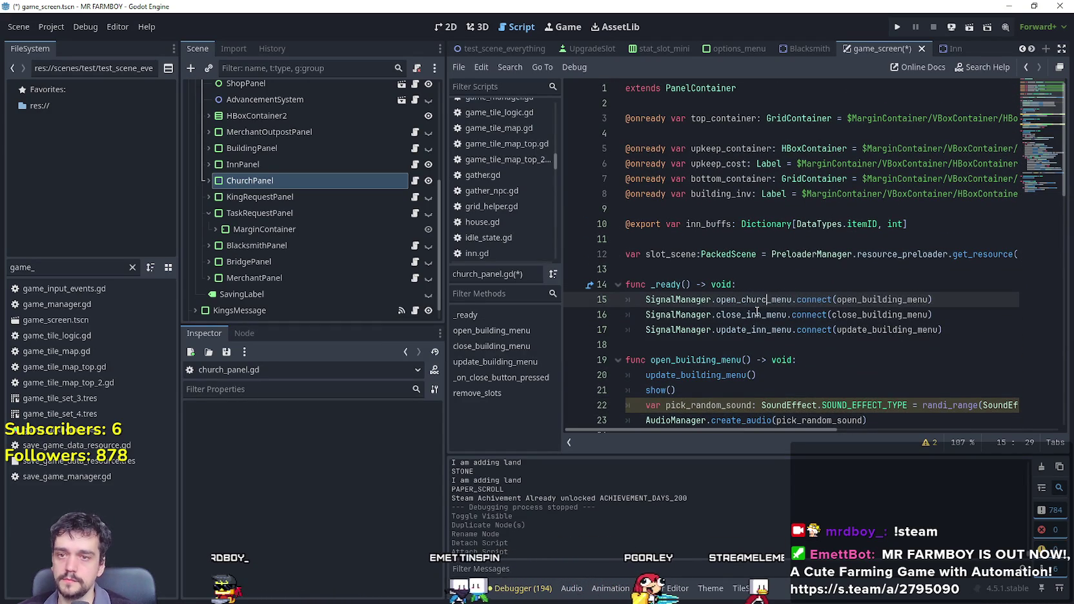
pyautogui.press('Escape')
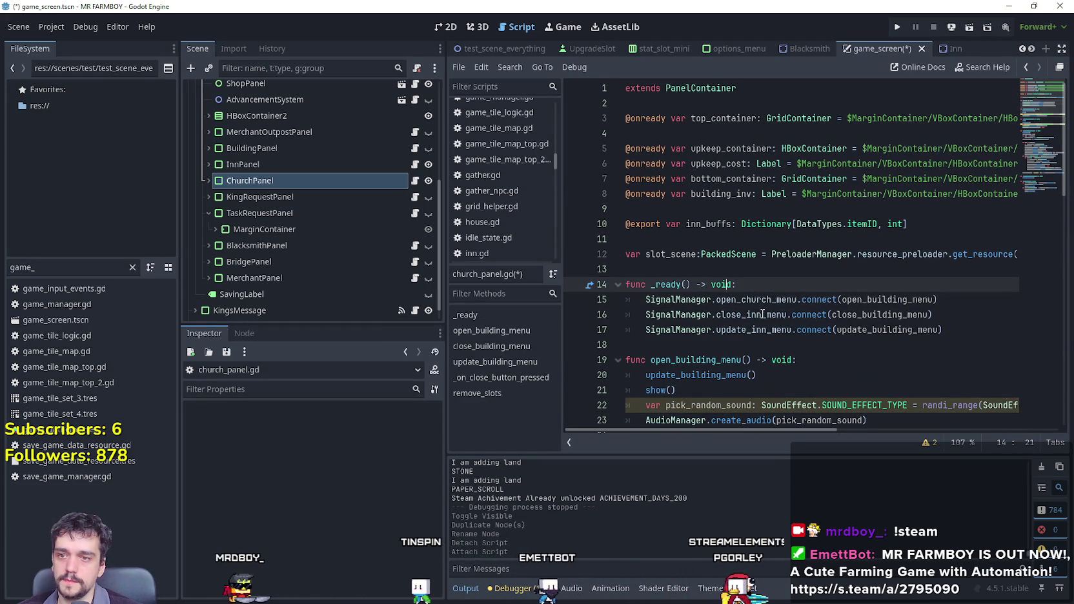
pyautogui.moveTo(762, 315); pyautogui.dragTo(747, 314)
pyautogui.write('church')
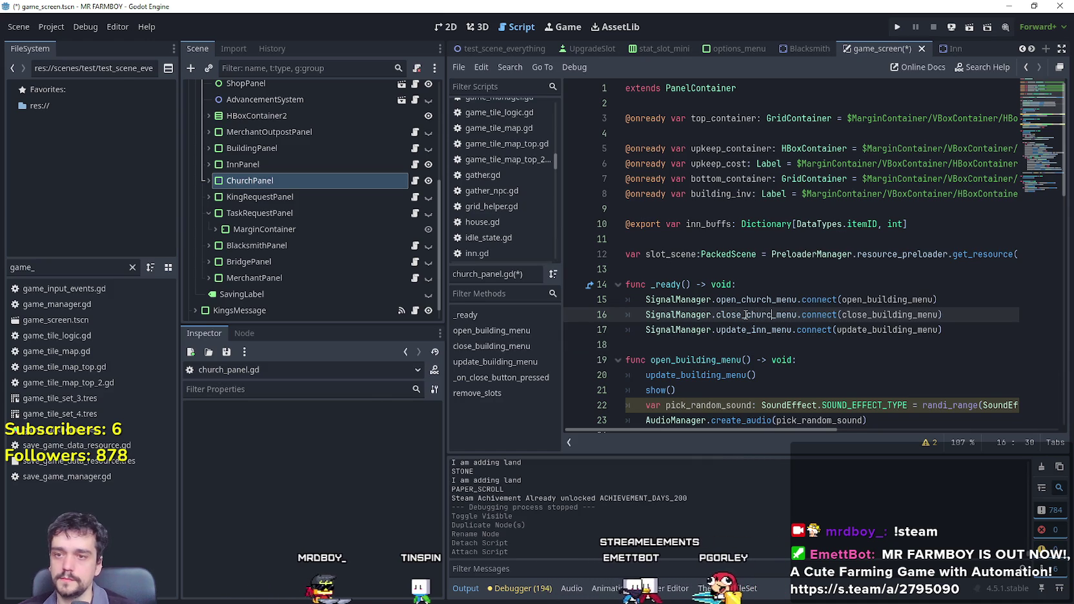
pyautogui.click(769, 299)
pyautogui.moveTo(766, 332); pyautogui.dragTo(752, 331)
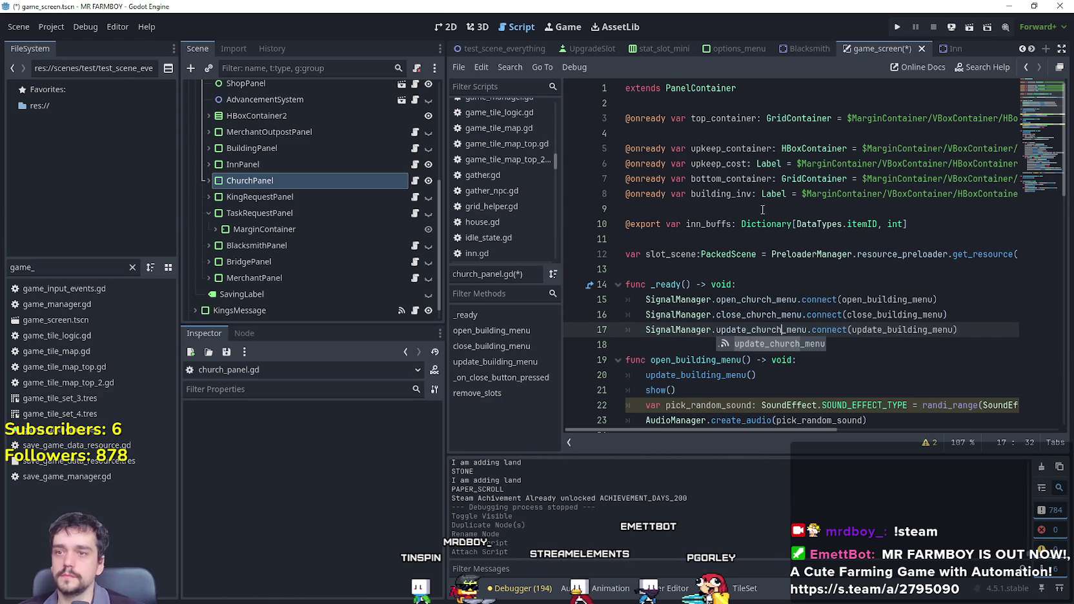
pyautogui.scroll(-4, 763, 210)
pyautogui.click(715, 213)
pyautogui.scroll(3, 729, 218)
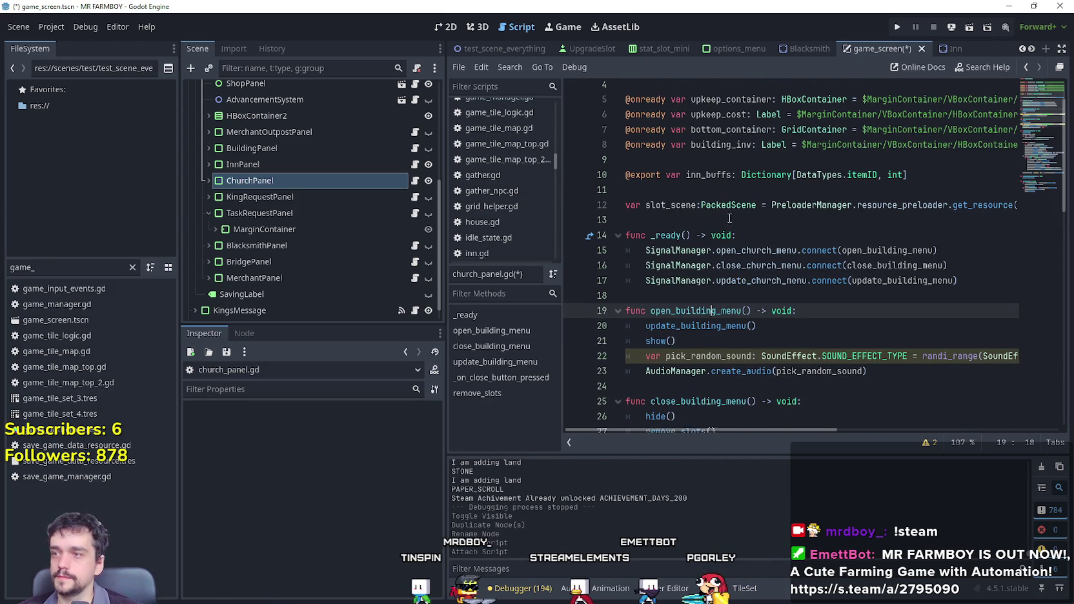
pyautogui.click(757, 223)
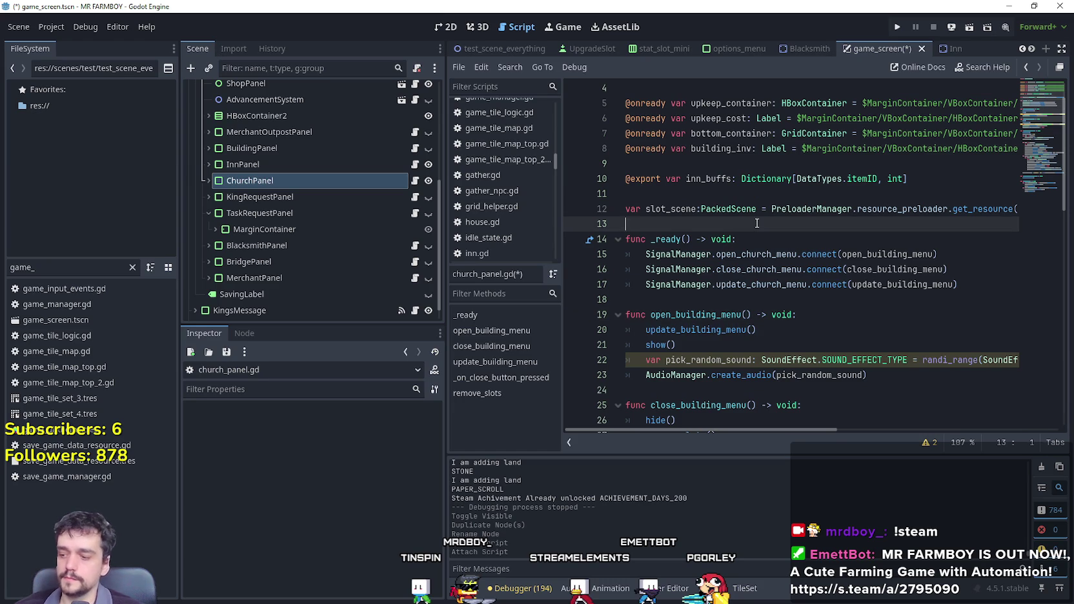
pyautogui.scroll(-2, 762, 258)
pyautogui.click(772, 299)
# Change the inventory label from "Dishes" to "Prayers" and its maximum from /6 to /2.
pyautogui.scroll(-2, 774, 293)
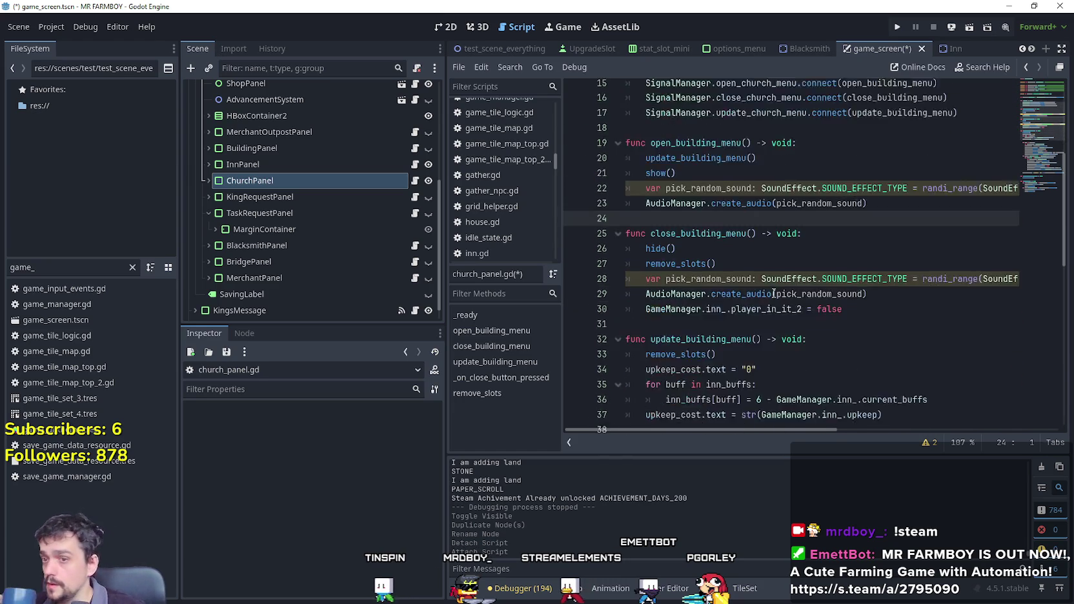
pyautogui.scroll(-1, 774, 294)
pyautogui.scroll(-3, 771, 292)
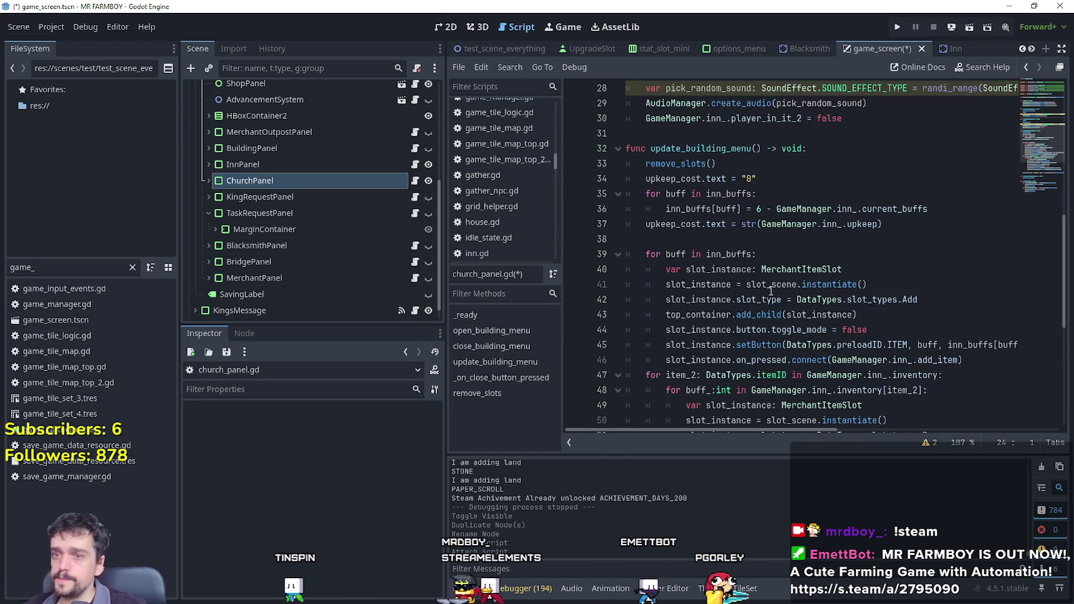
pyautogui.scroll(-2, 771, 292)
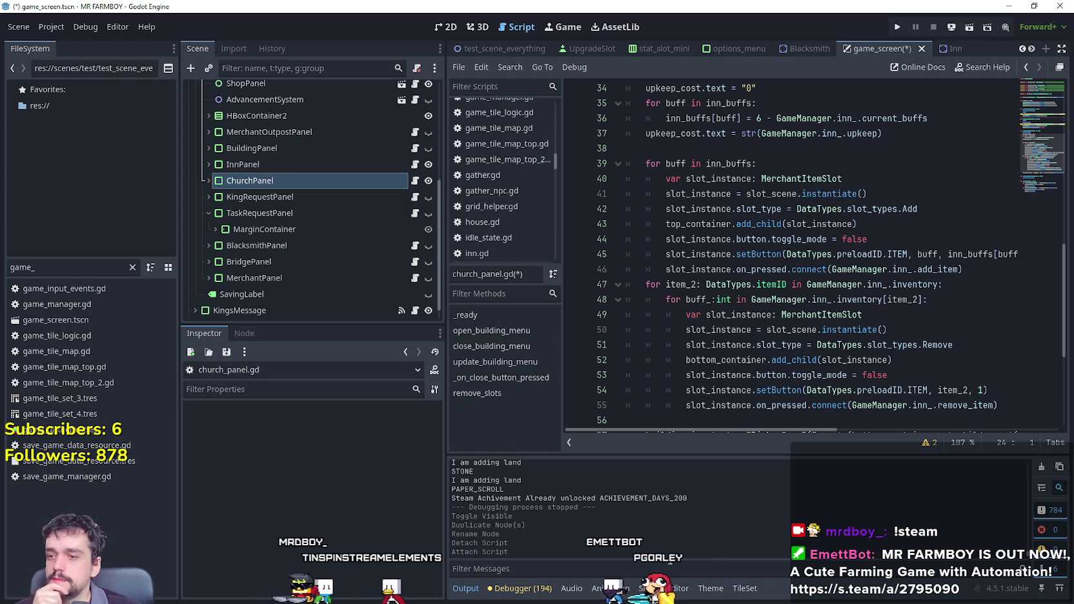
pyautogui.scroll(-4, 692, 339)
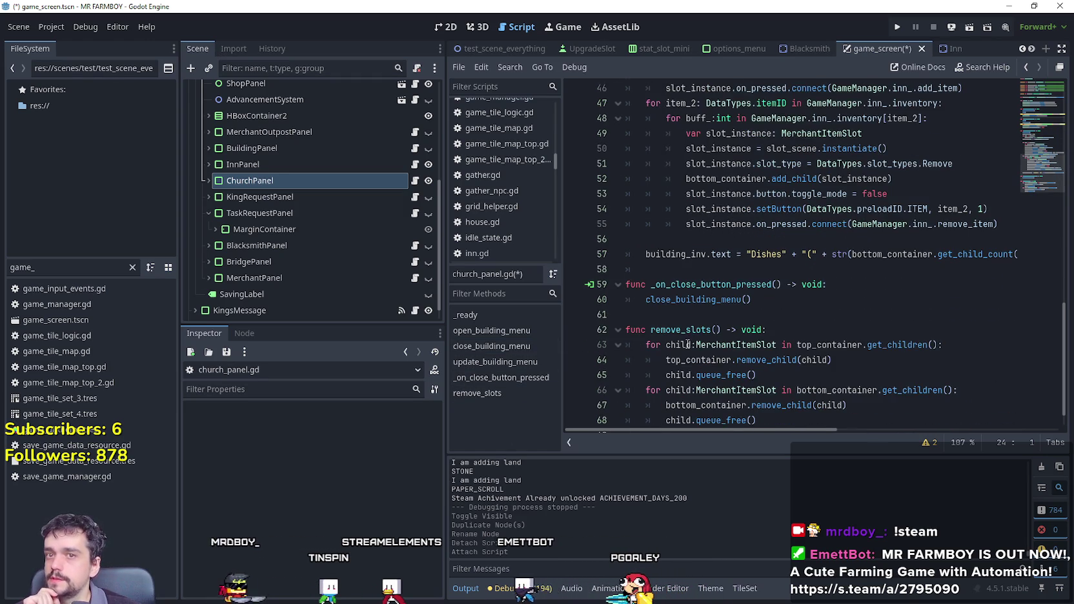
pyautogui.scroll(-1, 689, 345)
pyautogui.click(868, 288)
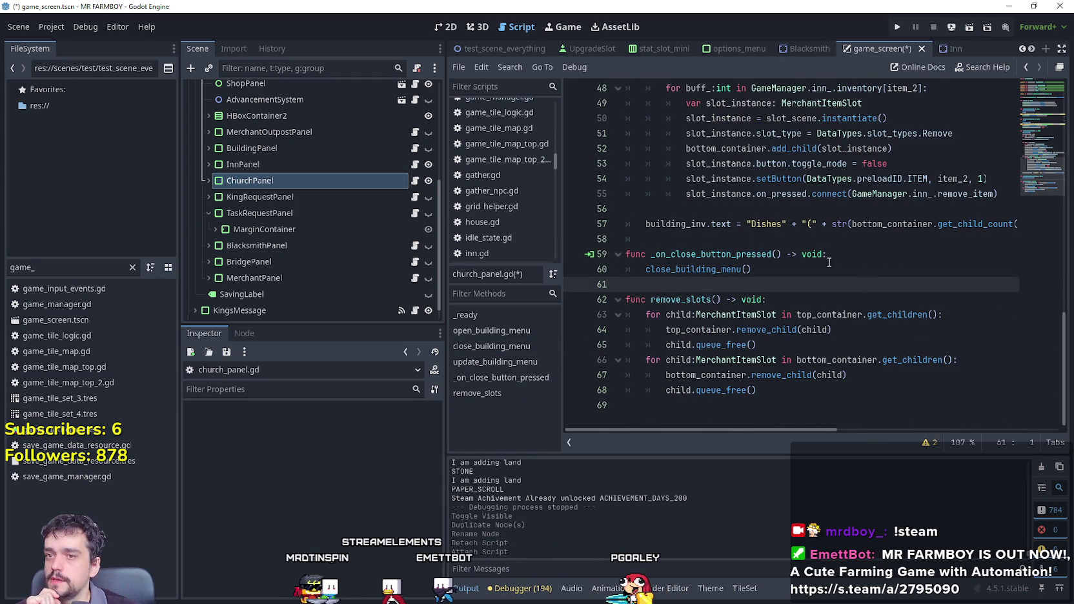
pyautogui.doubleClick(772, 223)
pyautogui.write('Prayer')
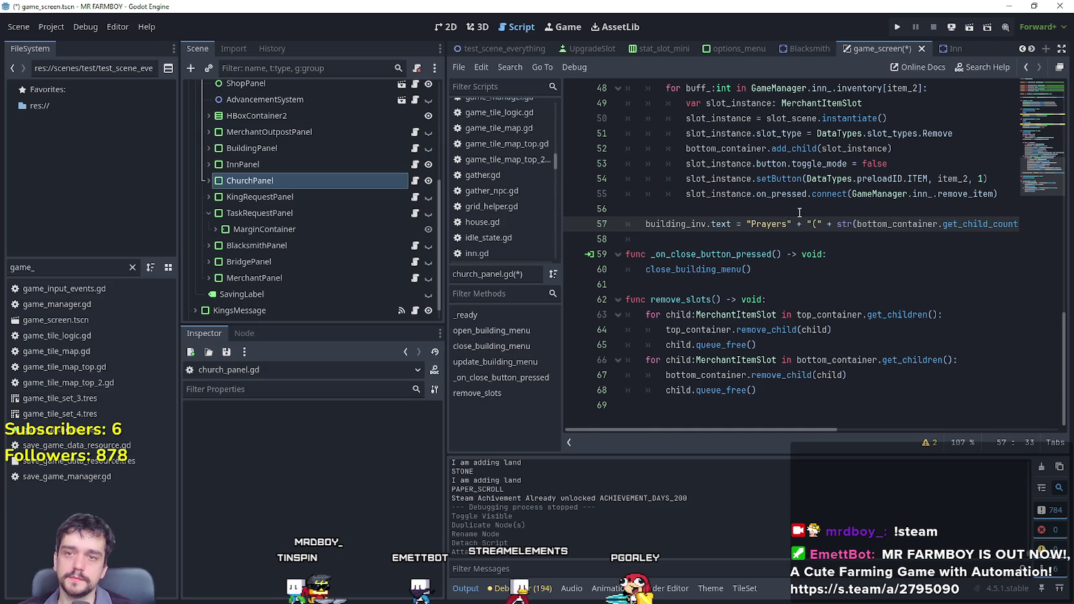
pyautogui.moveTo(792, 430)
pyautogui.mouseDown()
pyautogui.moveTo(970, 423)
pyautogui.moveTo(856, 414)
pyautogui.mouseUp()
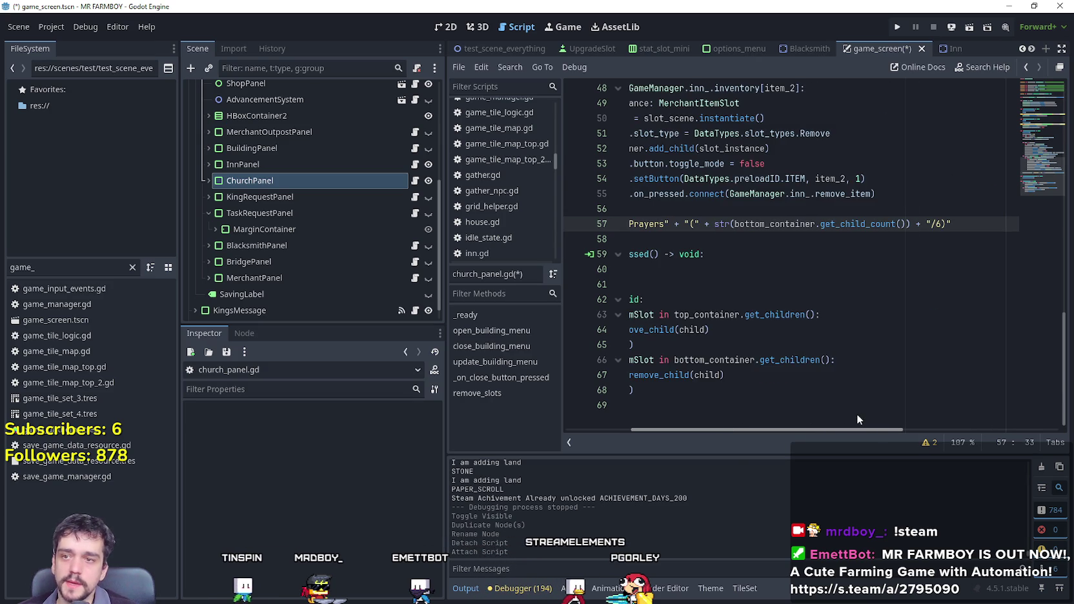
pyautogui.write('2')
pyautogui.press('Down')
pyautogui.press('Down')
pyautogui.press('Down')
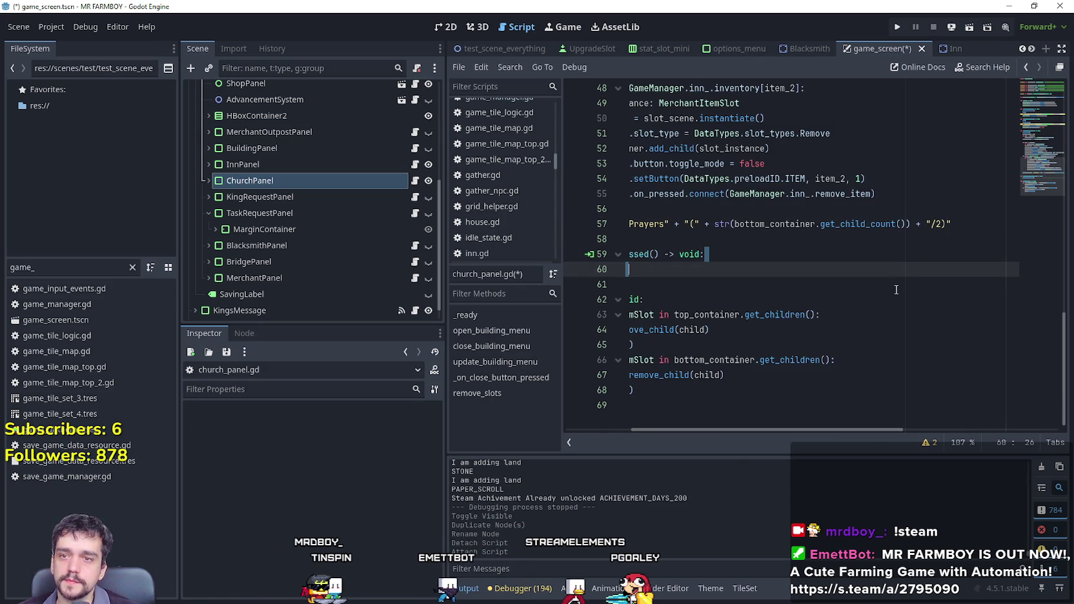
pyautogui.press('Up')
pyautogui.press('Up')
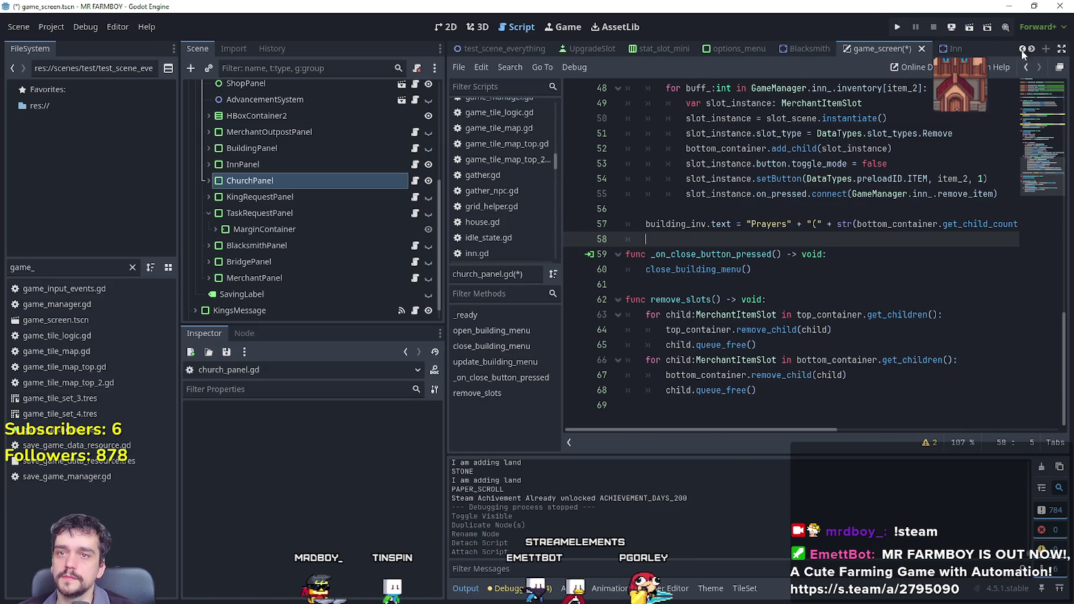
# In InnPanel's inn_panel.gd, change the slot limit on line 57 from /6 to /2.
pyautogui.click(1033, 49)
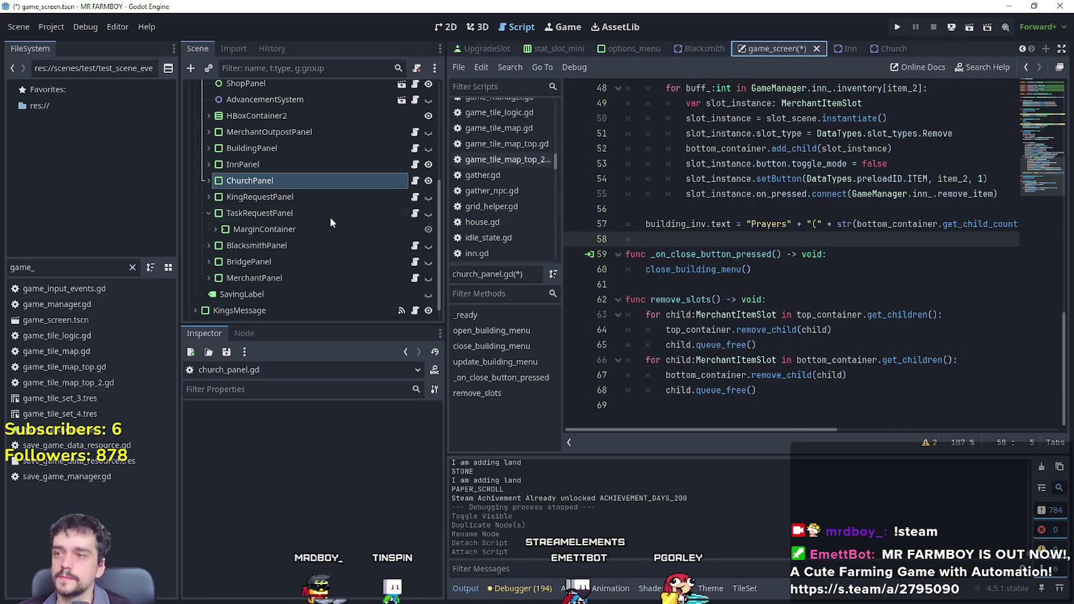
pyautogui.click(415, 165)
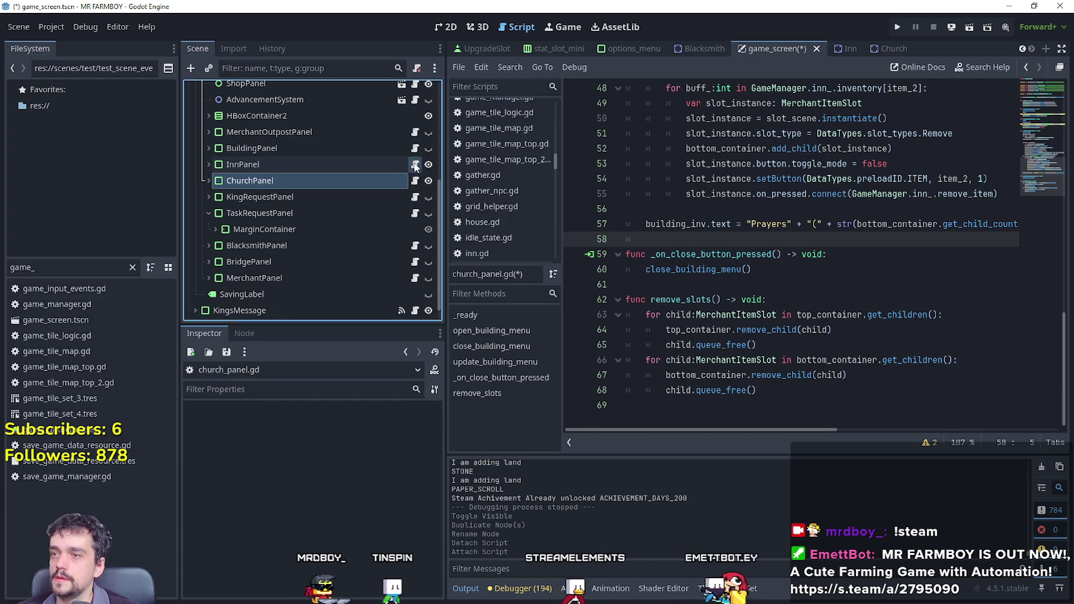
pyautogui.scroll(-5, 844, 309)
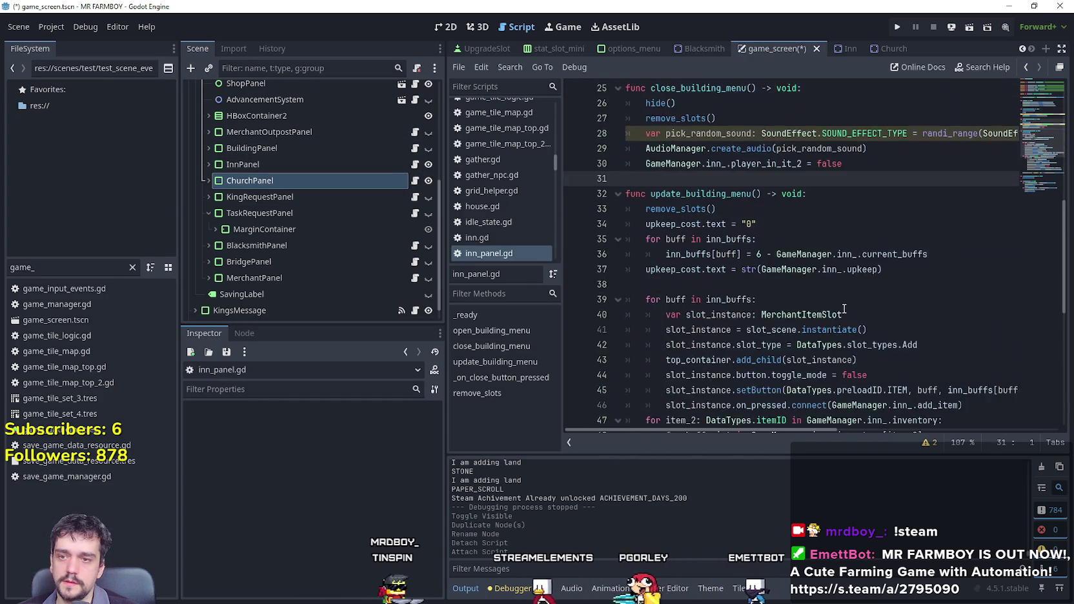
pyautogui.scroll(-7, 844, 308)
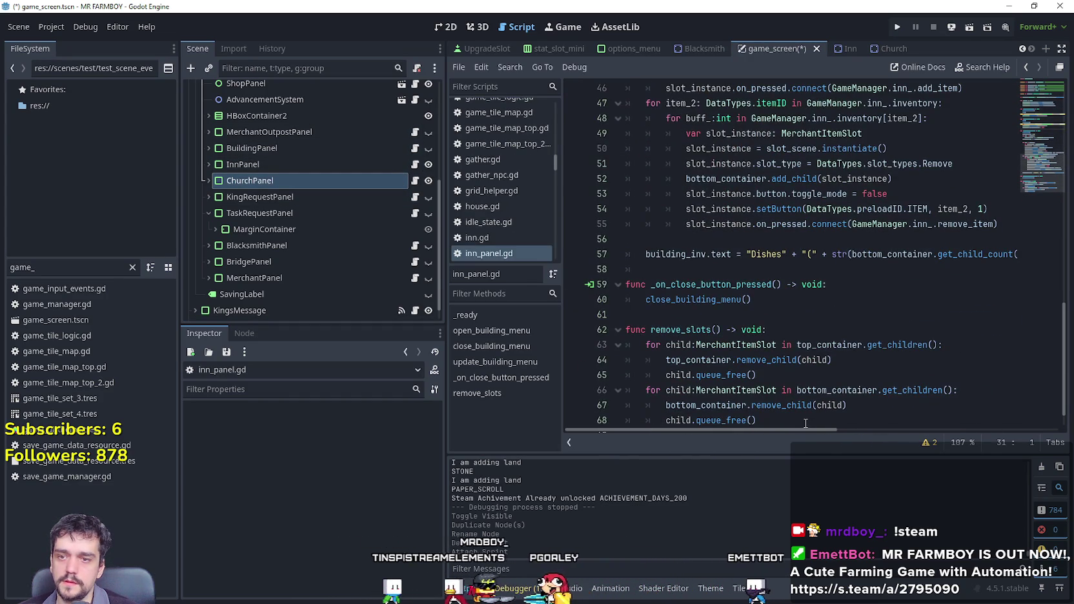
pyautogui.moveTo(806, 429); pyautogui.dragTo(925, 429)
pyautogui.click(833, 253)
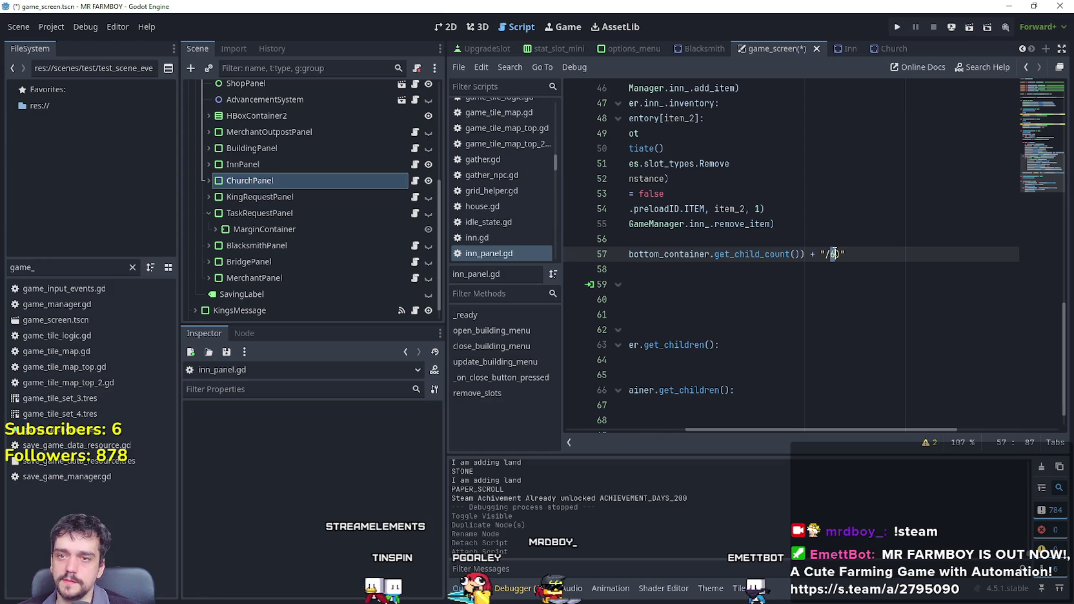
pyautogui.write('2')
# Glance at the Inn scene, return to game_screen, and reopen the InnPanel and ChurchPanel scripts.
pyautogui.click(851, 50)
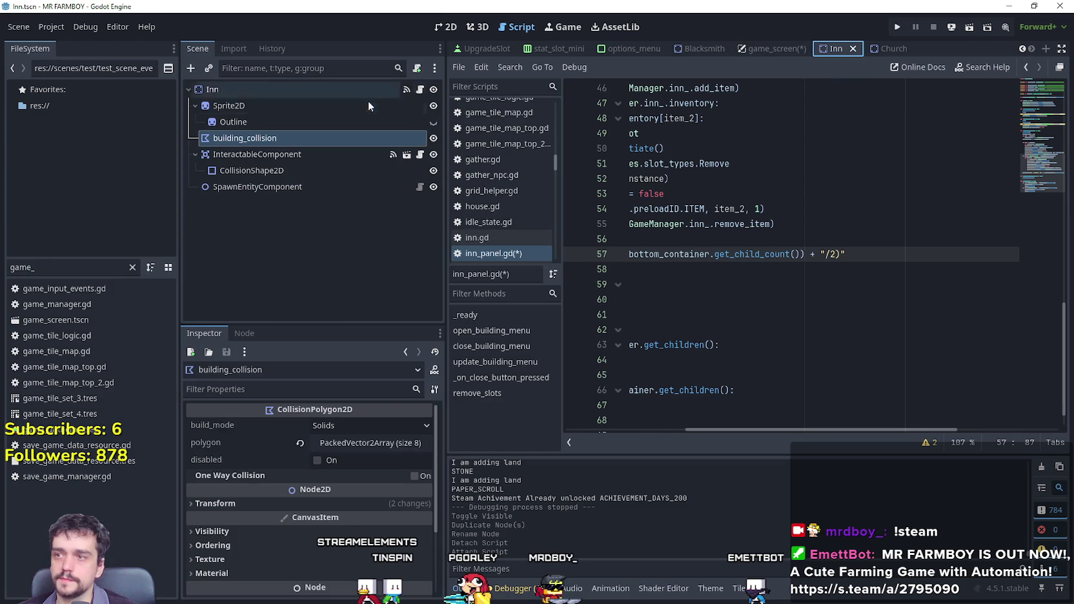
pyautogui.hotkey('ctrl', 'shift', 'Tab')
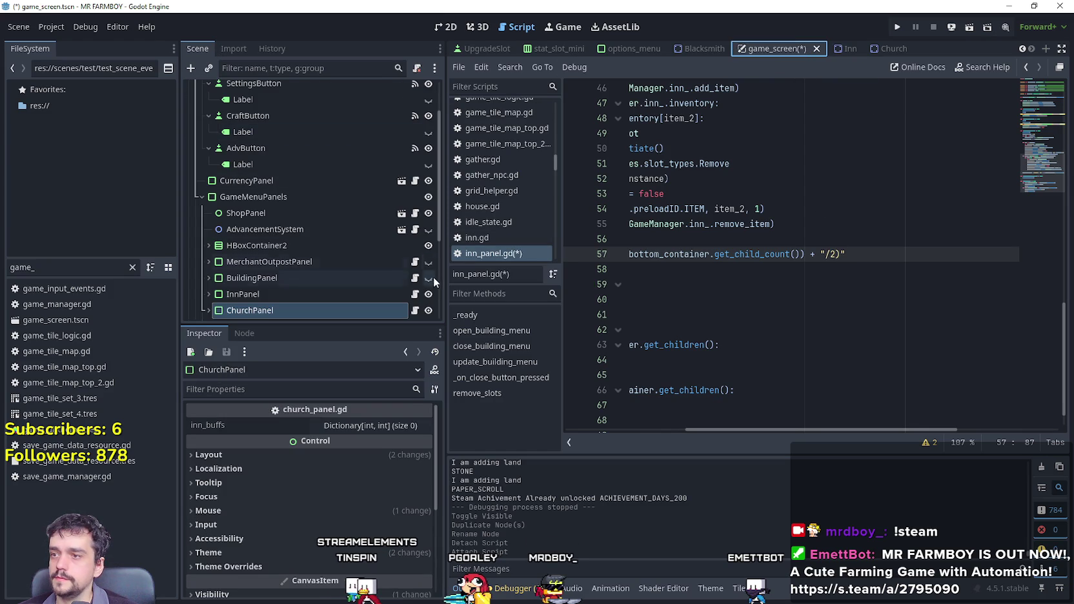
pyautogui.click(415, 294)
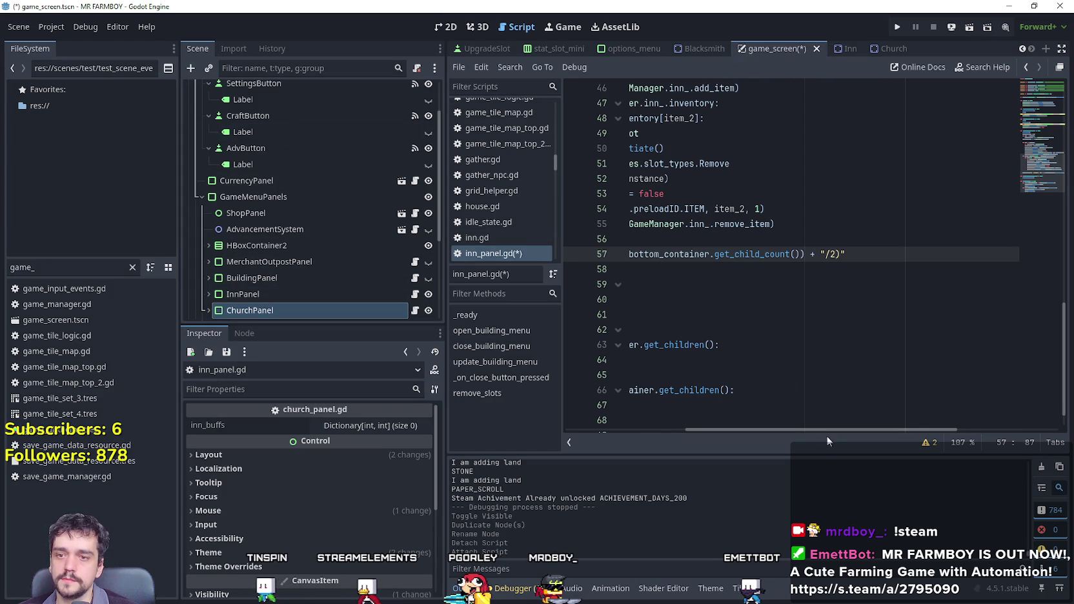
pyautogui.hscroll(-5, 829, 433)
pyautogui.click(415, 311)
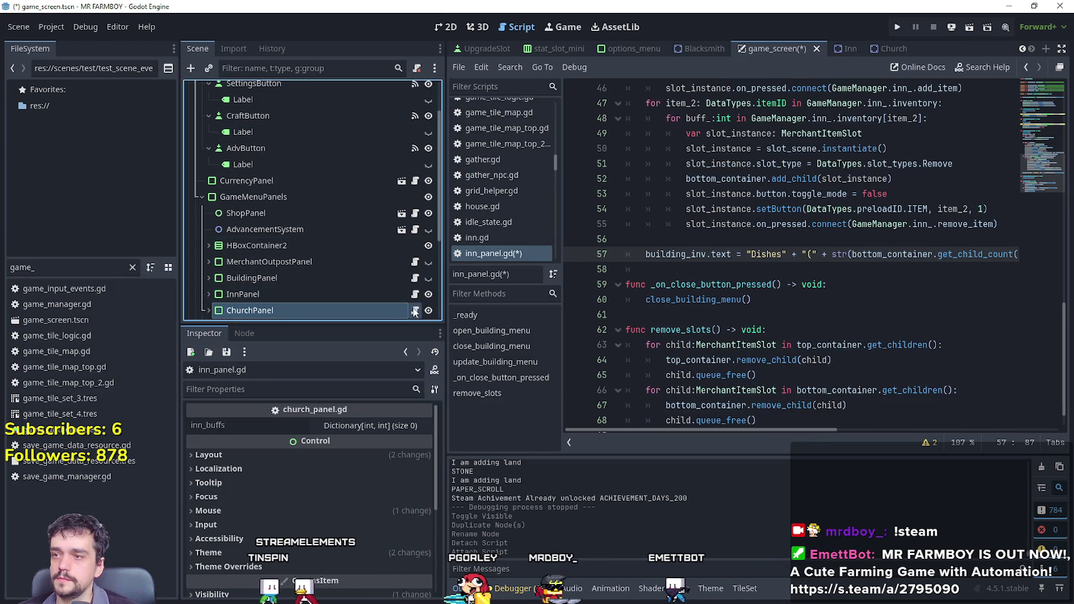
# In church_panel.gd, rename inn_buffs to church_buffs and update its uses on lines 35–36.
pyautogui.click(775, 284)
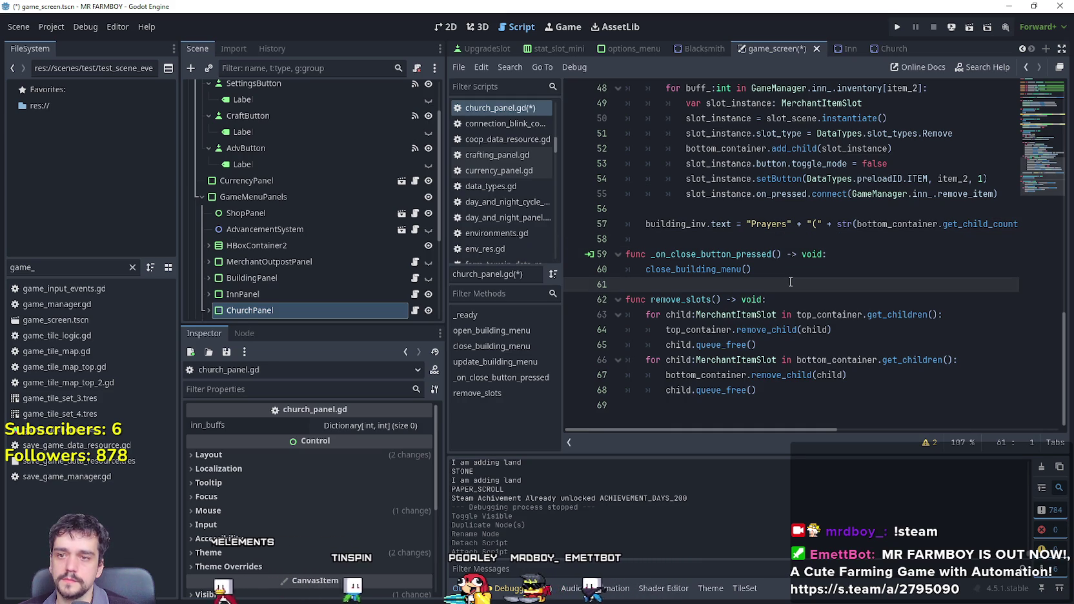
pyautogui.scroll(4, 847, 316)
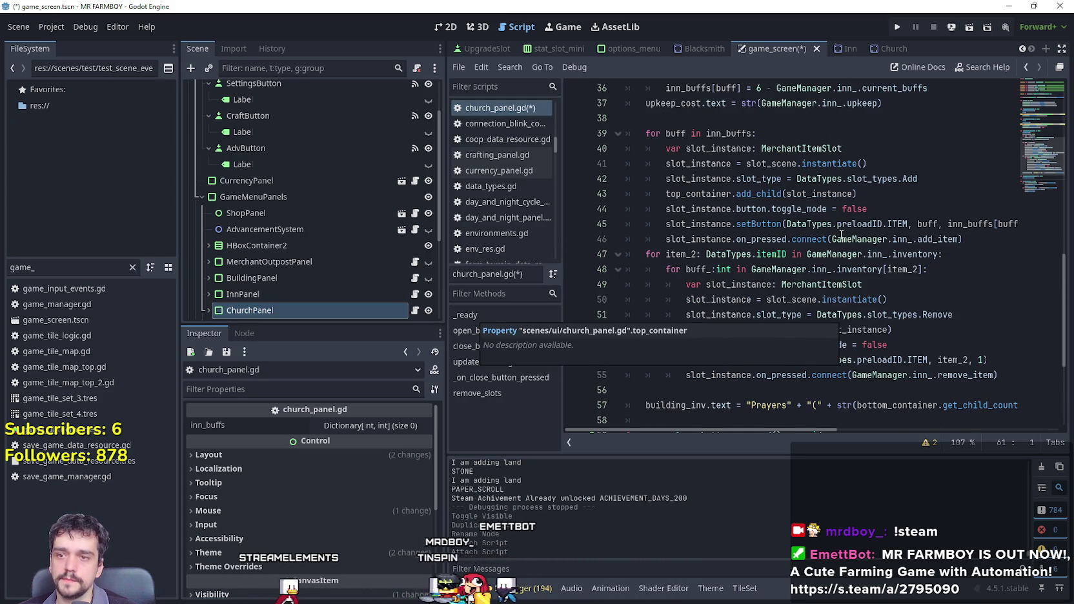
pyautogui.scroll(3, 842, 235)
pyautogui.scroll(9, 841, 235)
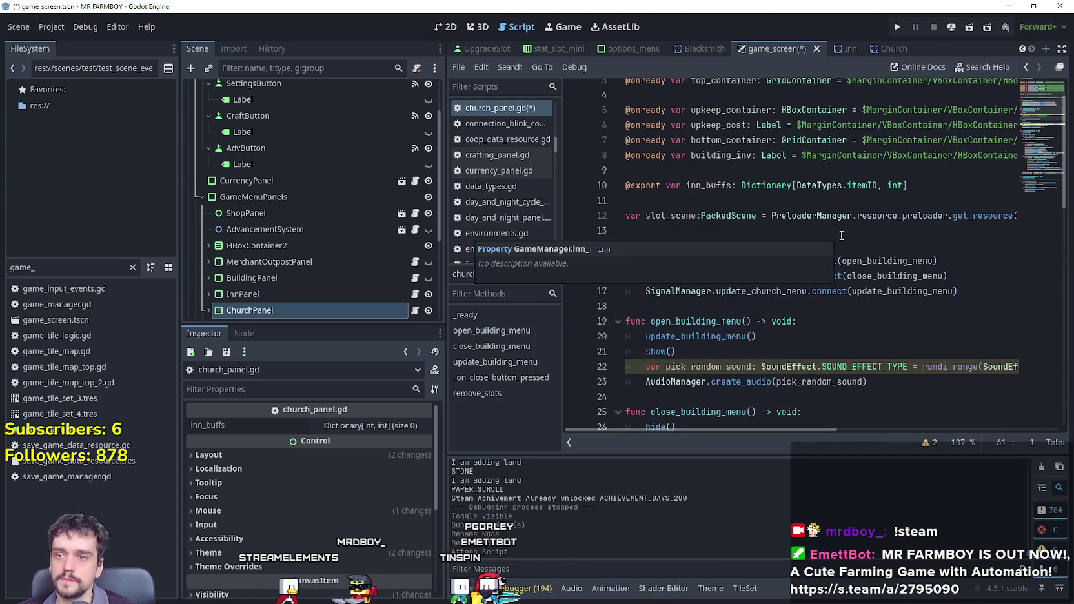
pyautogui.moveTo(701, 224); pyautogui.dragTo(686, 224)
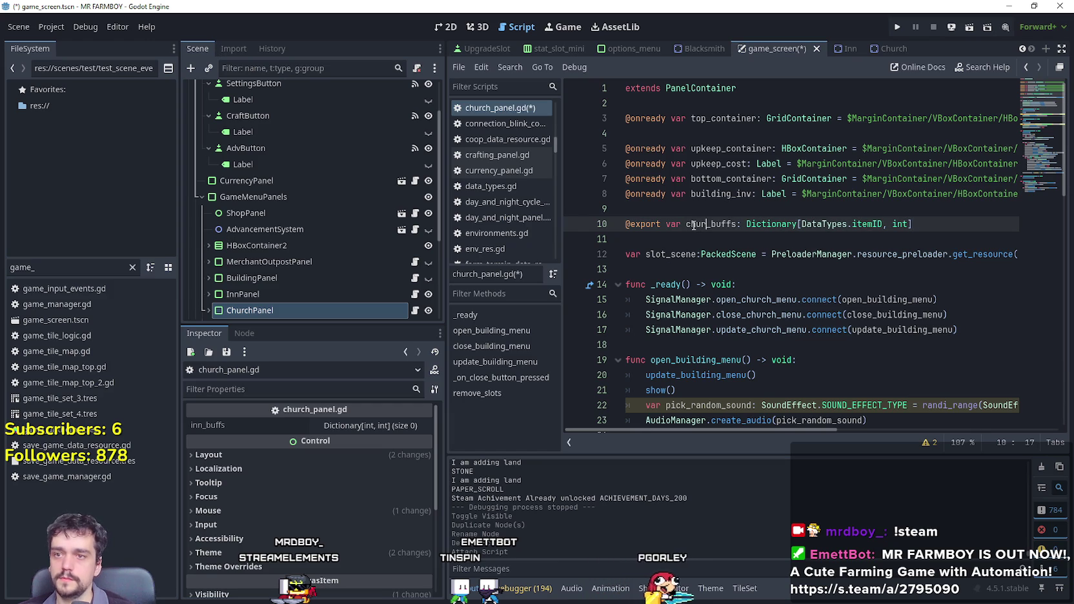
pyautogui.press('Down')
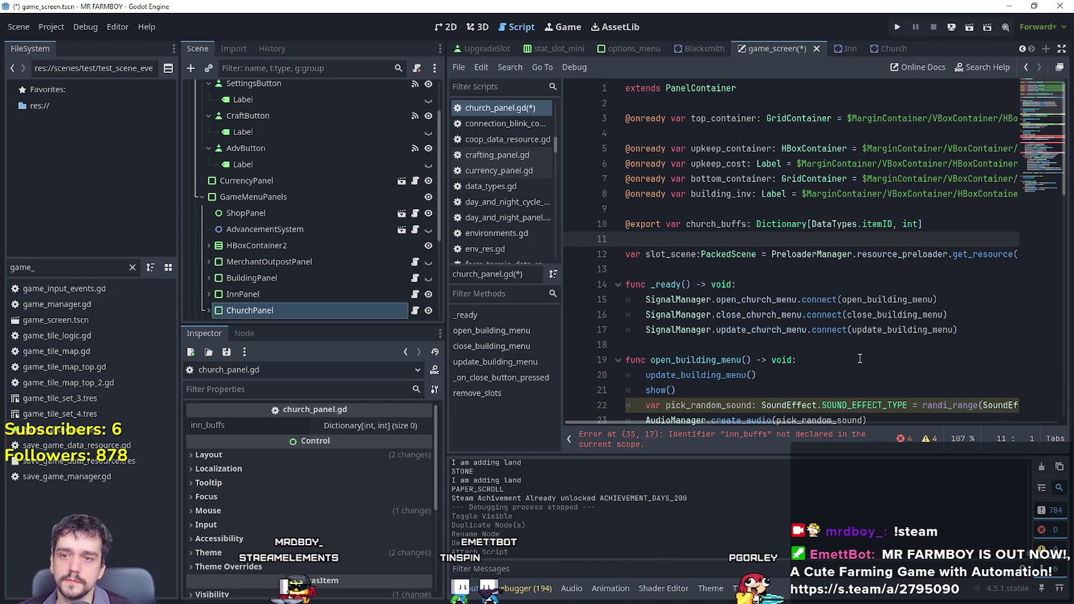
pyautogui.click(1041, 139)
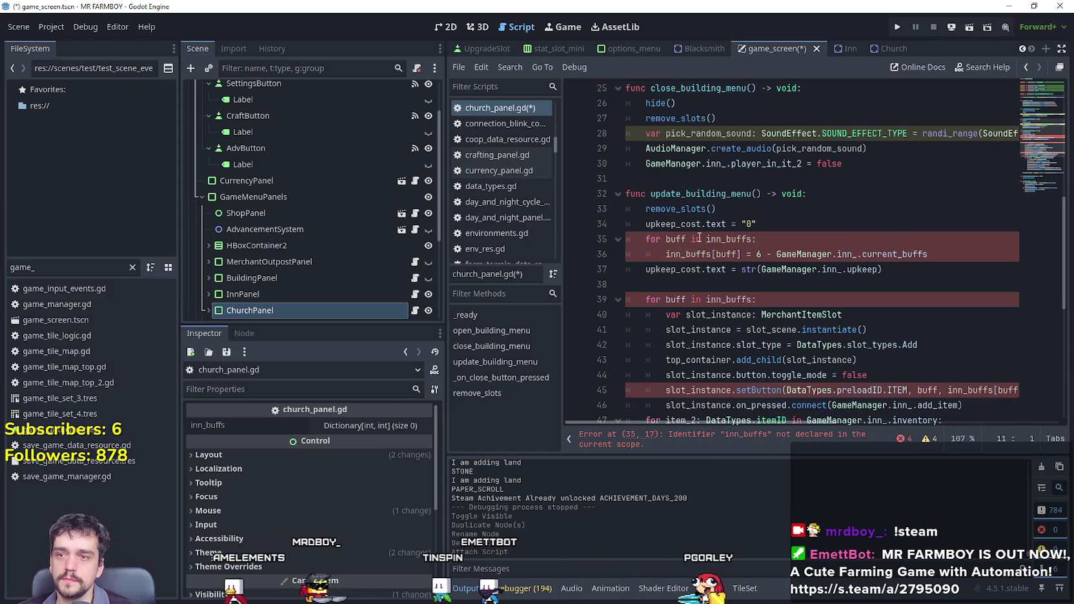
pyautogui.click(721, 239)
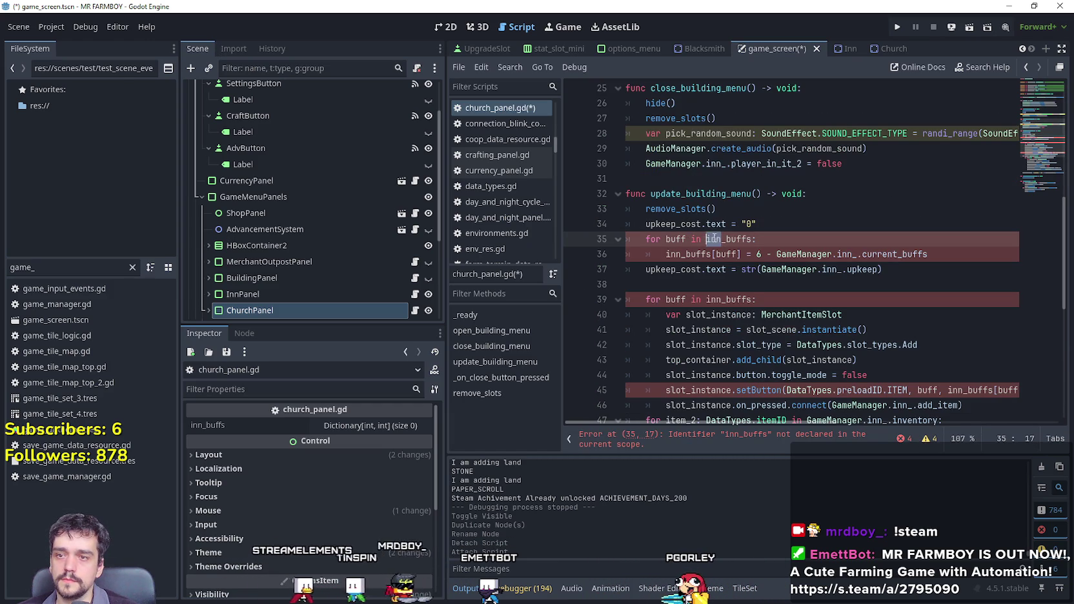
pyautogui.write('church')
pyautogui.press('Return')
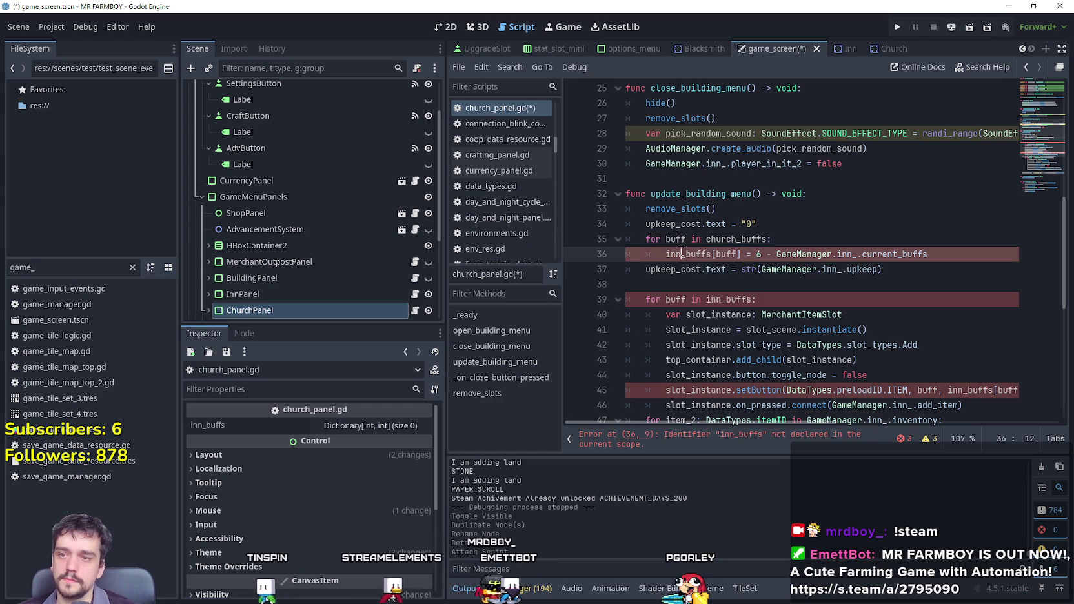
pyautogui.doubleClick(696, 255)
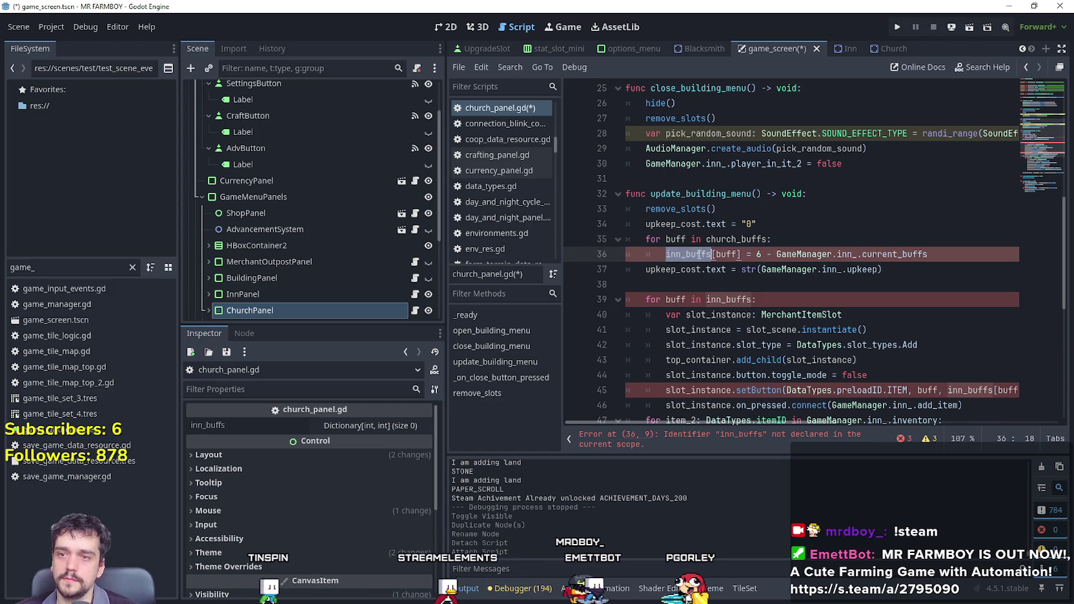
pyautogui.write('church')
pyautogui.press('Return')
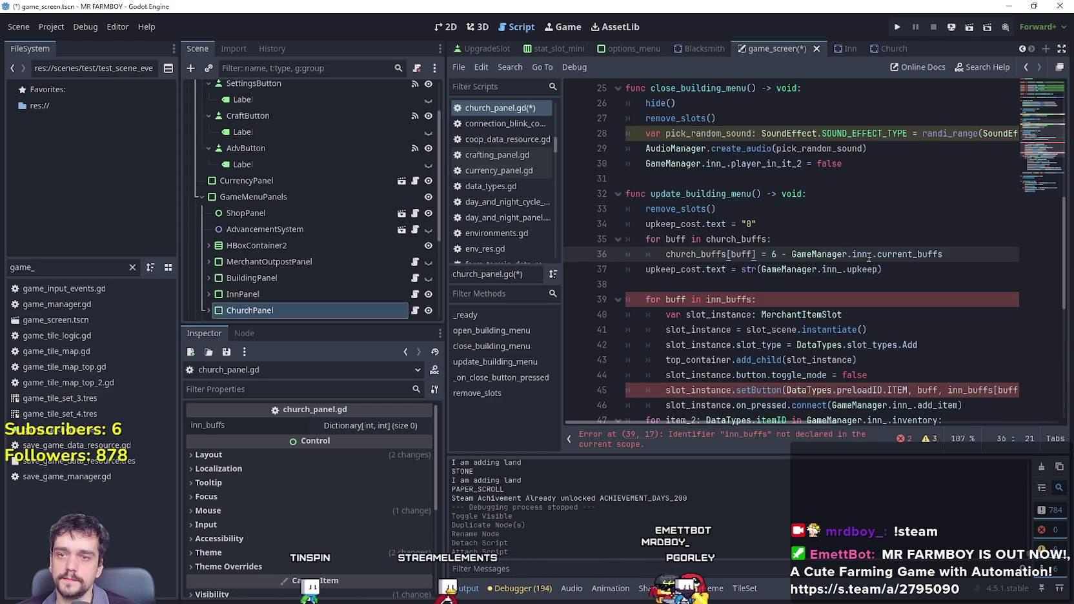
pyautogui.write('hurch')
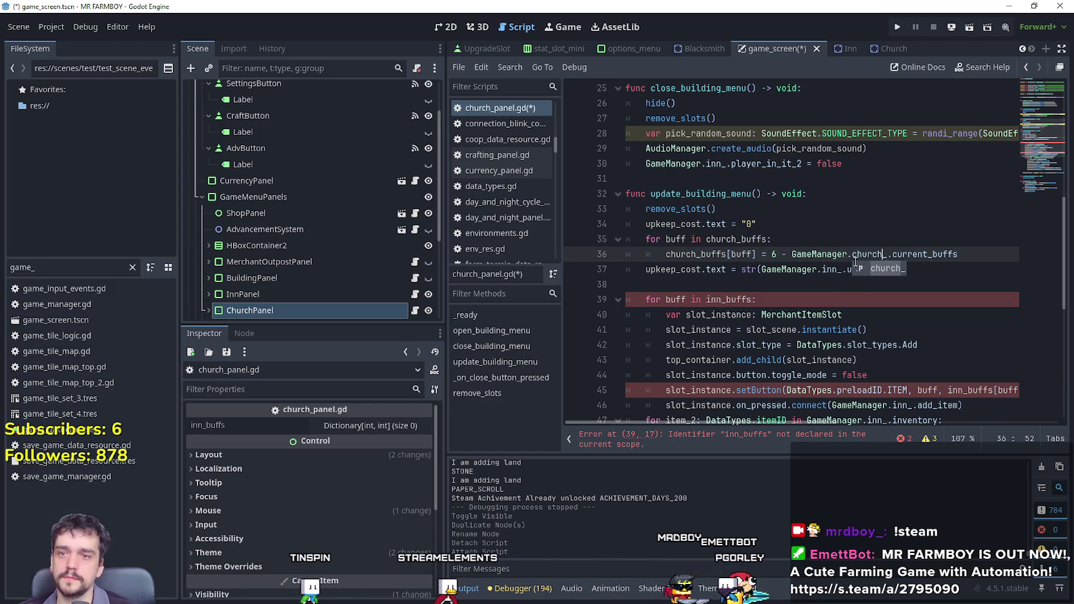
pyautogui.click(834, 243)
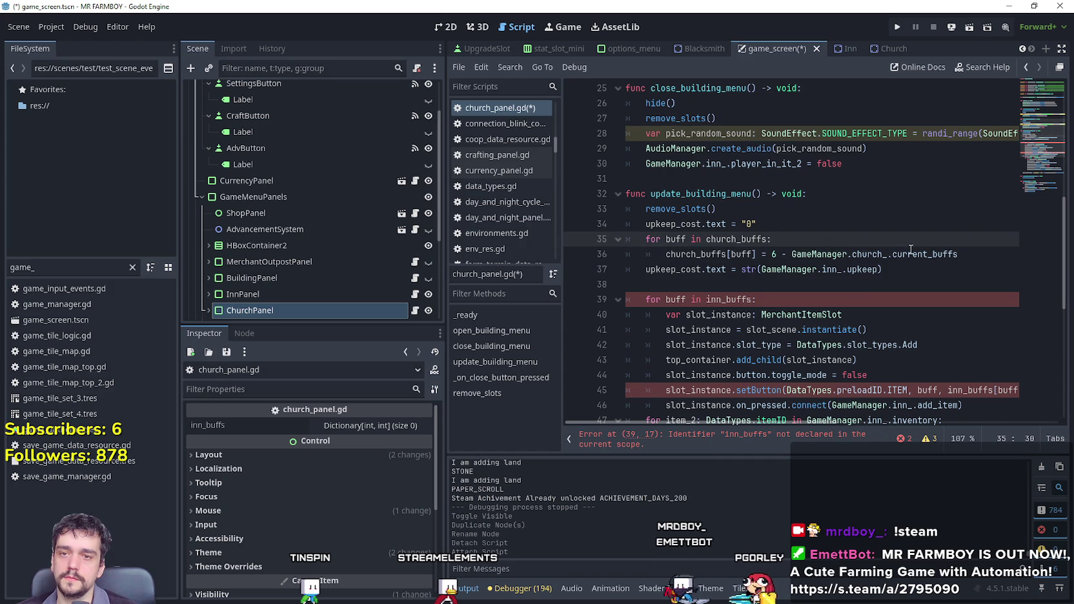
# Paste church_ over the inn_ references on lines 37 and 46, and church_buffs on line 45.
pyautogui.click(912, 277)
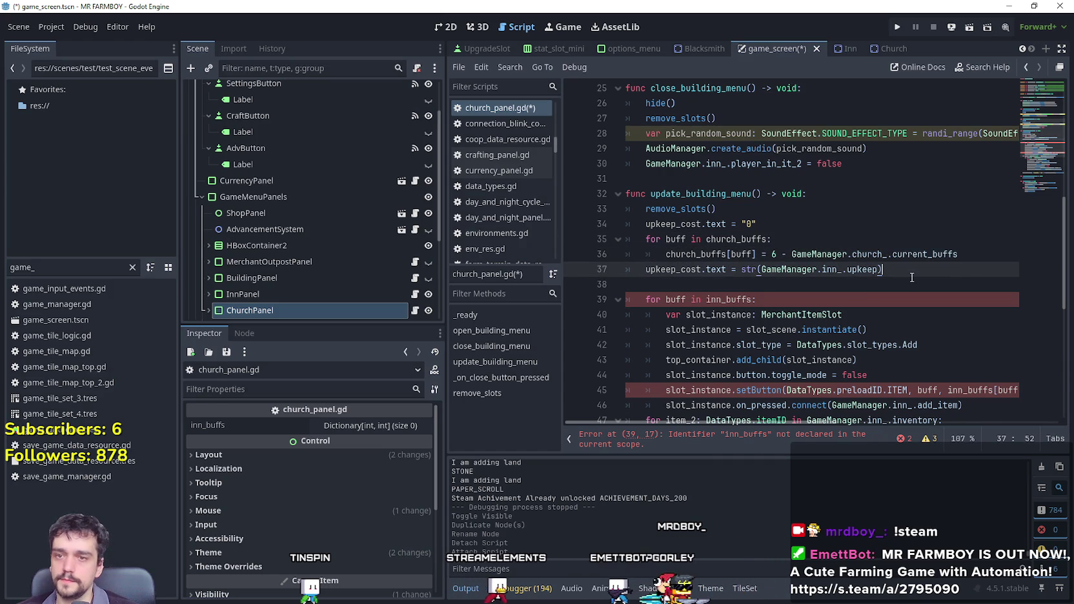
pyautogui.click(909, 286)
pyautogui.doubleClick(844, 270)
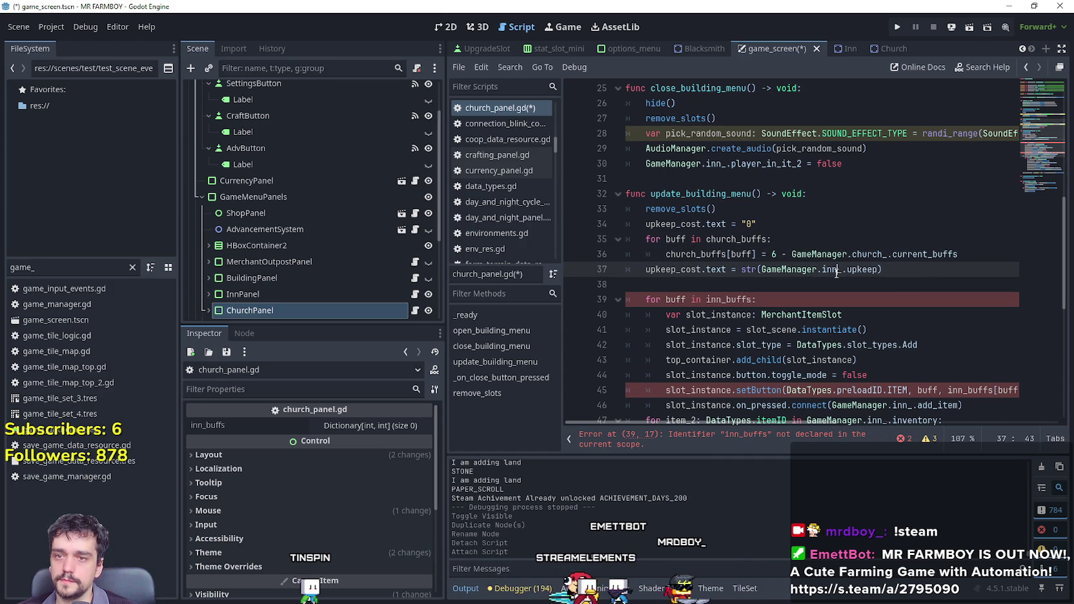
pyautogui.doubleClick(859, 255)
pyautogui.hotkey('ctrl', 'c')
pyautogui.doubleClick(831, 270)
pyautogui.hotkey('ctrl', 'v')
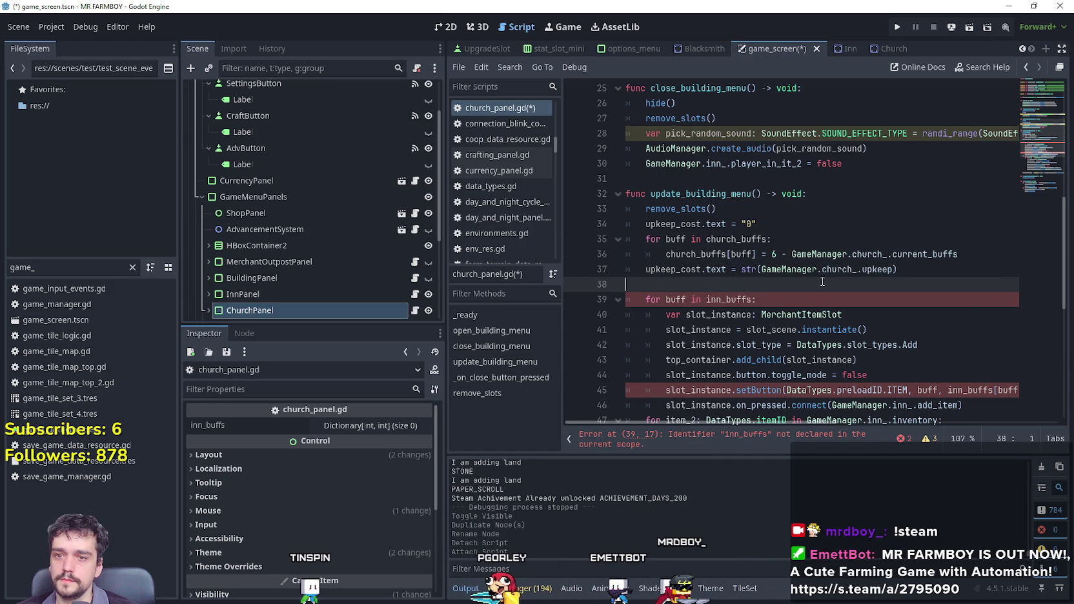
pyautogui.scroll(-2, 872, 291)
pyautogui.doubleClick(907, 316)
pyautogui.write('church')
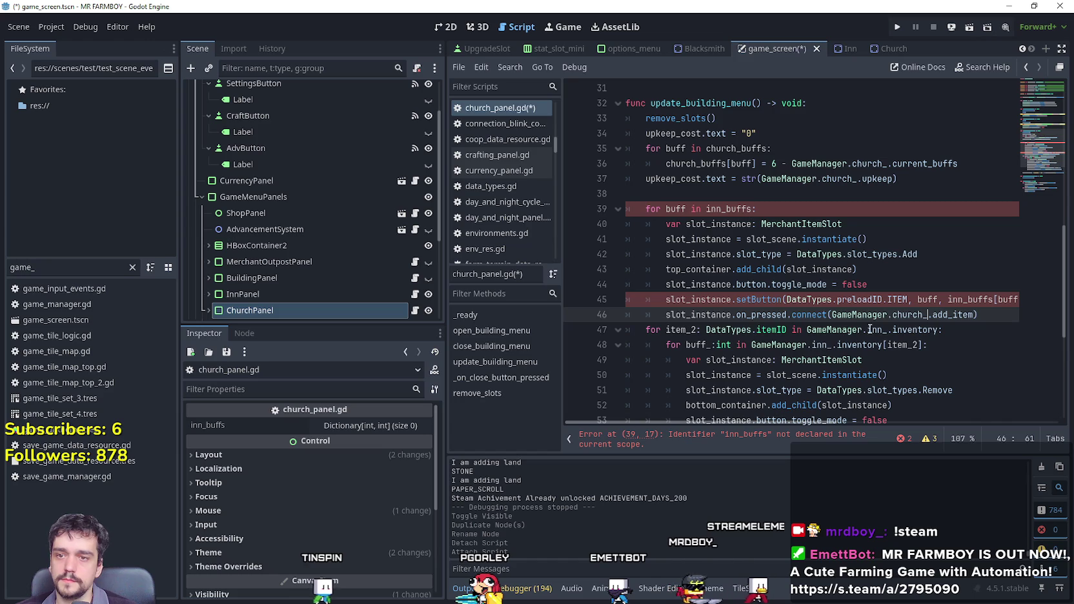
pyautogui.hotkey('ctrl', 'v')
pyautogui.doubleClick(869, 331)
pyautogui.doubleClick(822, 347)
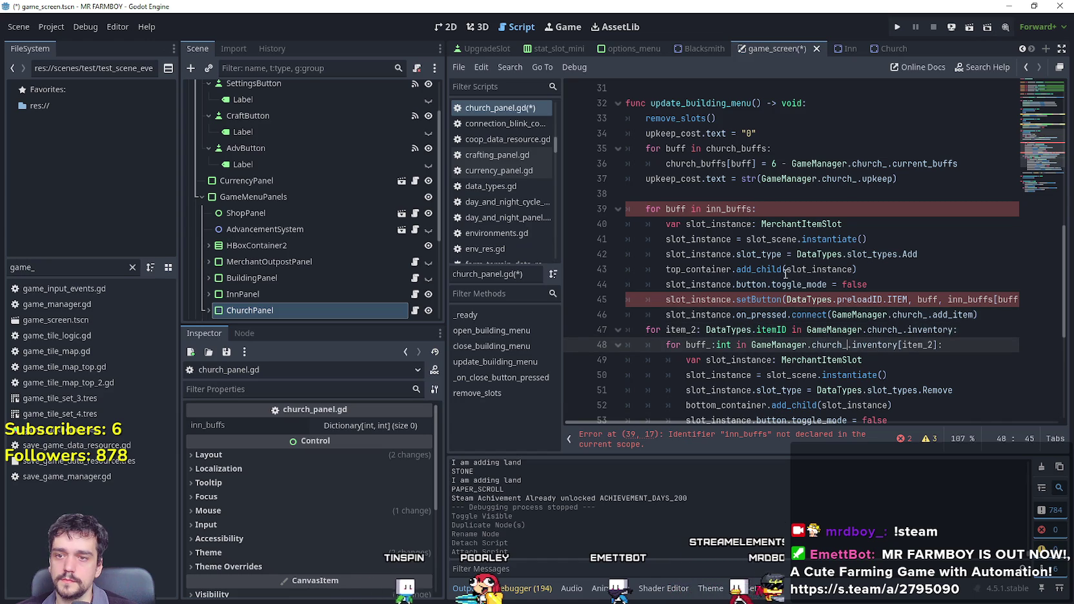
pyautogui.click(701, 164)
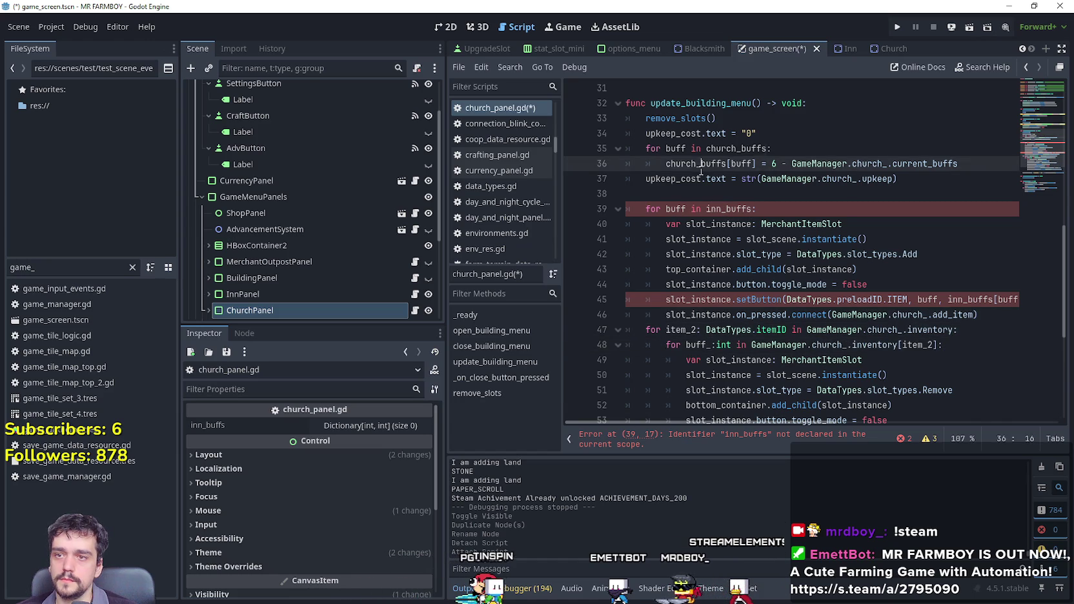
pyautogui.doubleClick(731, 210)
pyautogui.doubleClick(968, 300)
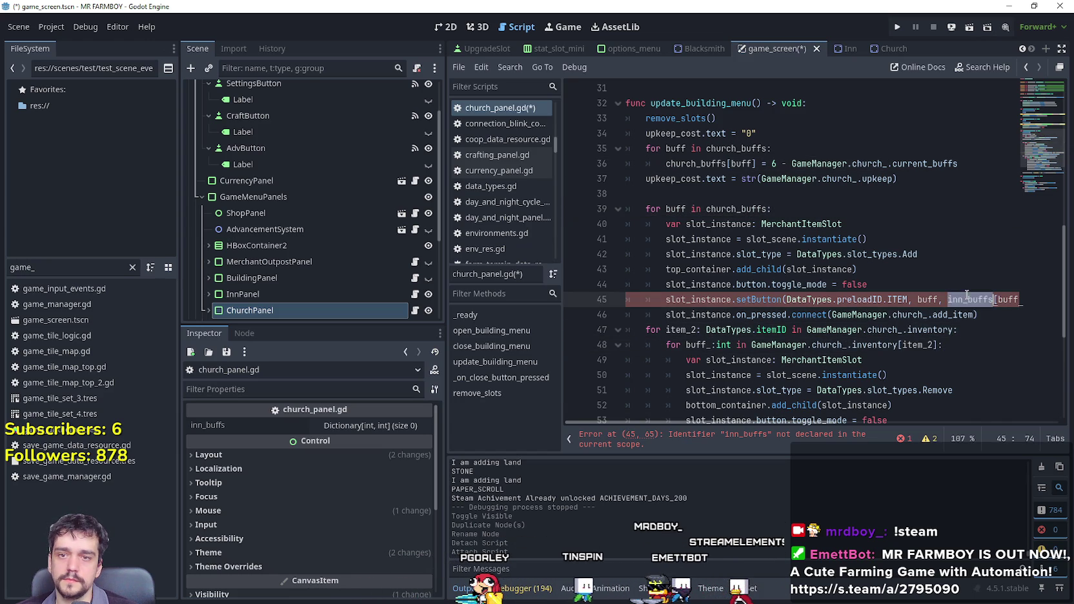
pyautogui.write('church_buffs')
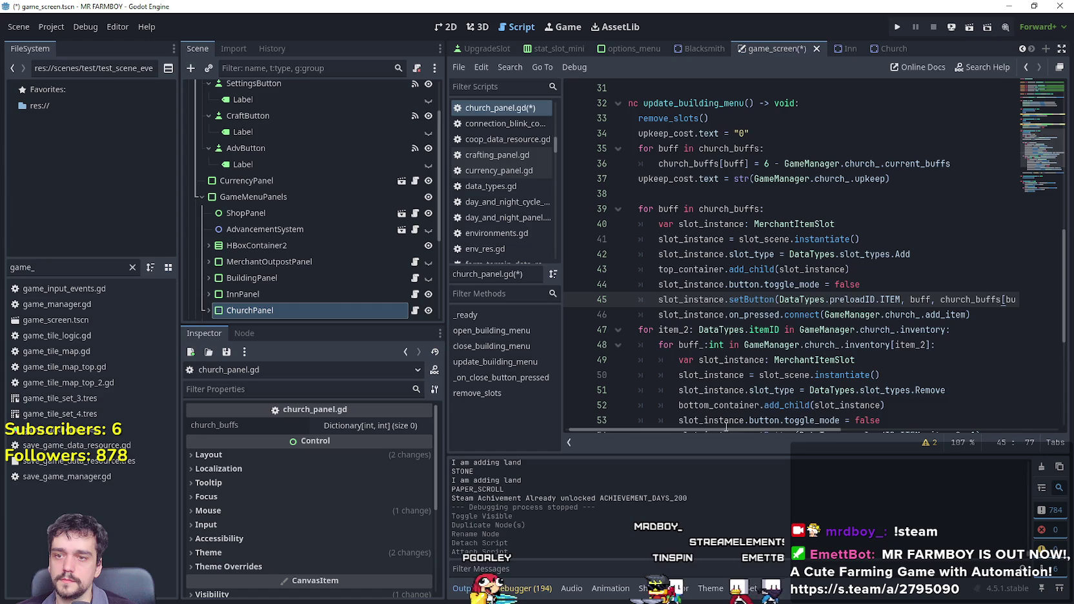
# Replace the inn_ reference on line 55 with church_.
pyautogui.hscroll(3, 727, 426)
pyautogui.scroll(-2, 703, 416)
pyautogui.hscroll(-3, 703, 416)
pyautogui.click(876, 284)
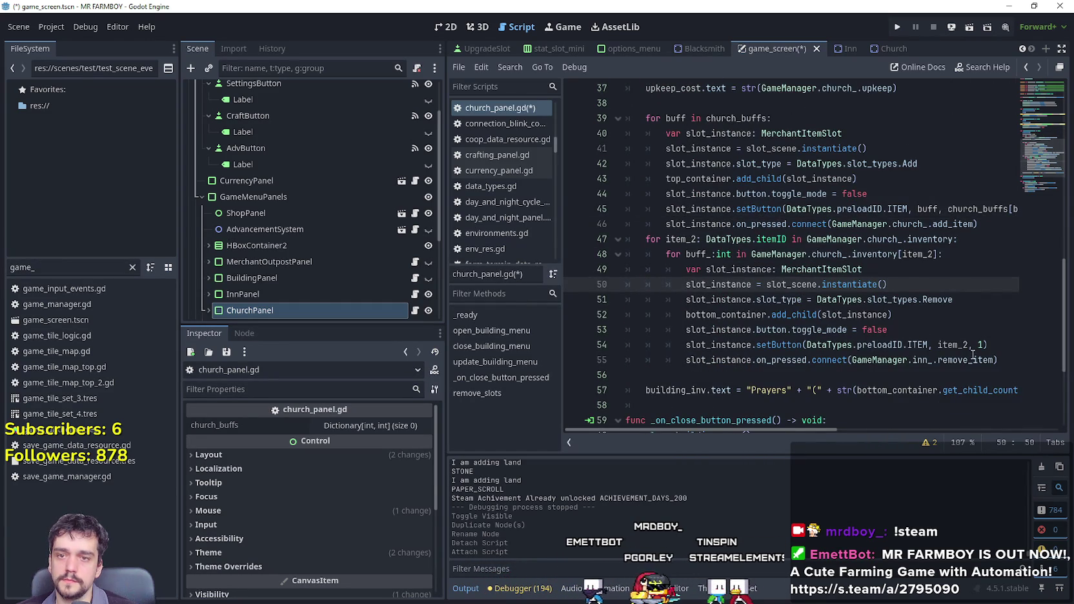
pyautogui.click(923, 360)
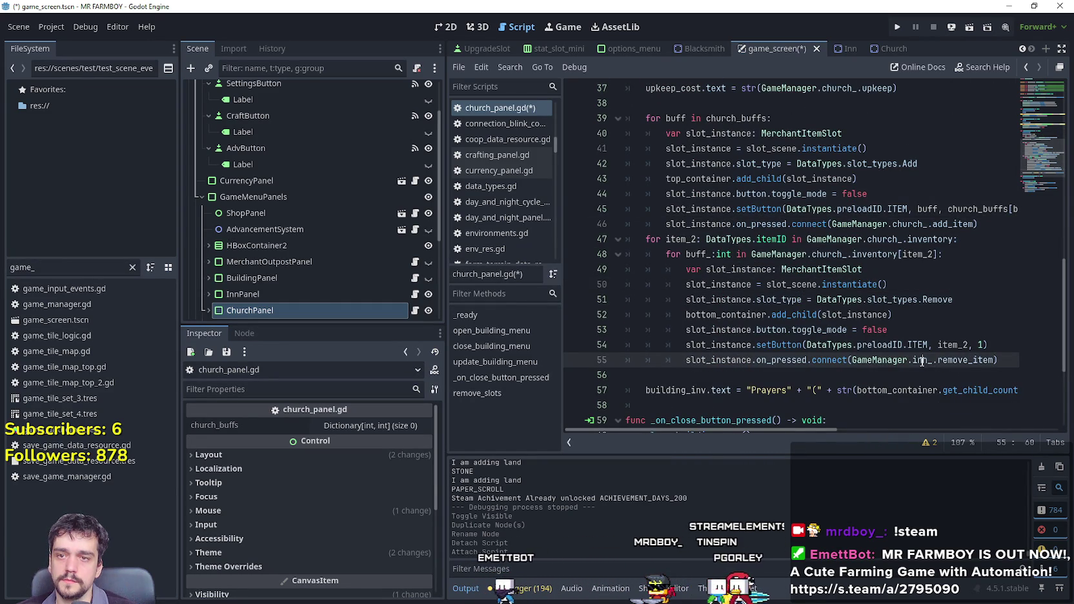
pyautogui.hotkey('ctrl', 'f')
pyautogui.doubleClick(886, 240)
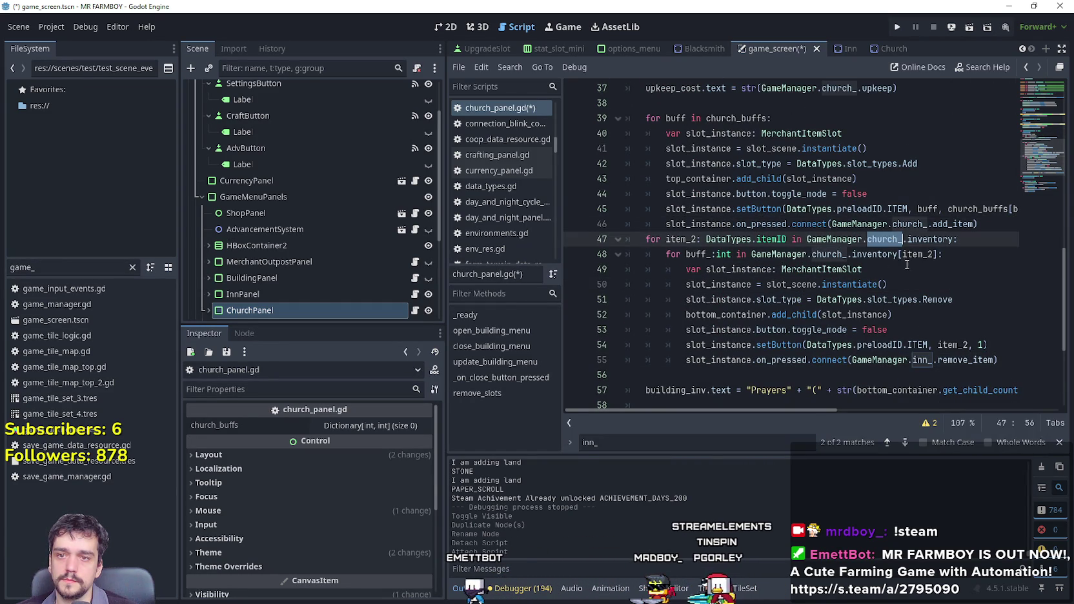
pyautogui.doubleClick(925, 360)
pyautogui.hotkey('ctrl', 'v')
pyautogui.scroll(-4, 904, 349)
pyautogui.press('Down')
pyautogui.press('Down')
pyautogui.press('Down')
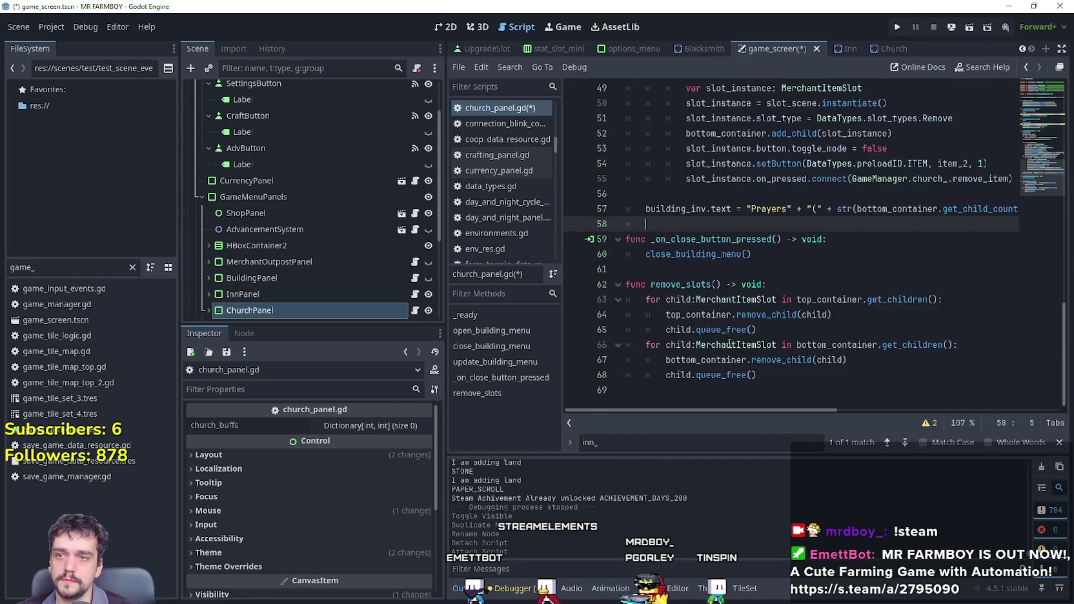
pyautogui.scroll(9, 751, 261)
# Replace inn_ with church_ on line 30, save, and expand ChurchPanel in the Scene dock.
pyautogui.click(752, 284)
pyautogui.scroll(1, 751, 271)
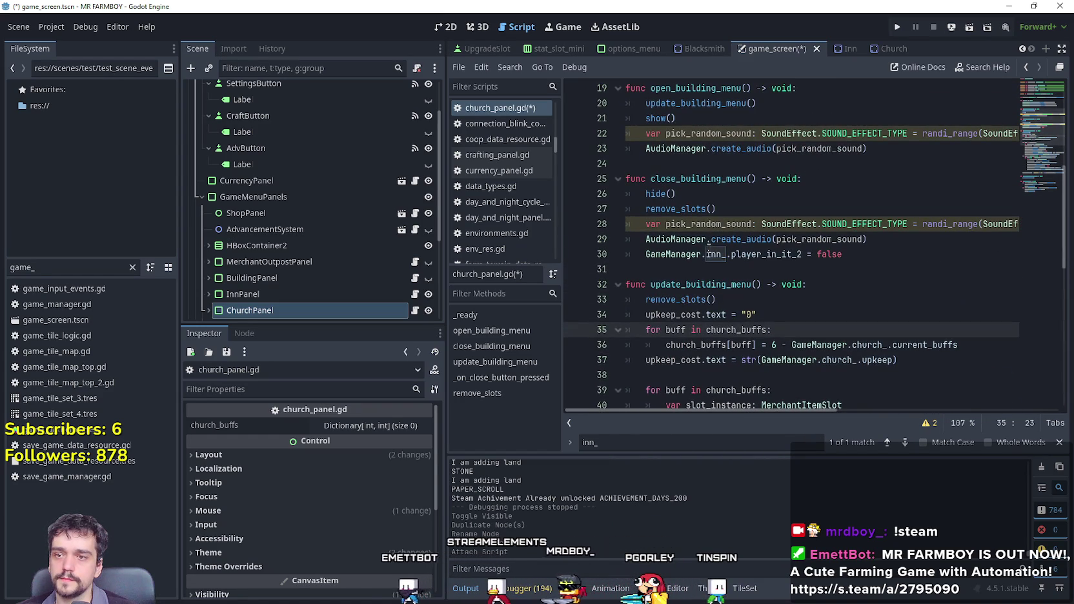
pyautogui.doubleClick(715, 255)
pyautogui.hotkey('ctrl', 'v')
pyautogui.click(767, 267)
pyautogui.scroll(3, 774, 284)
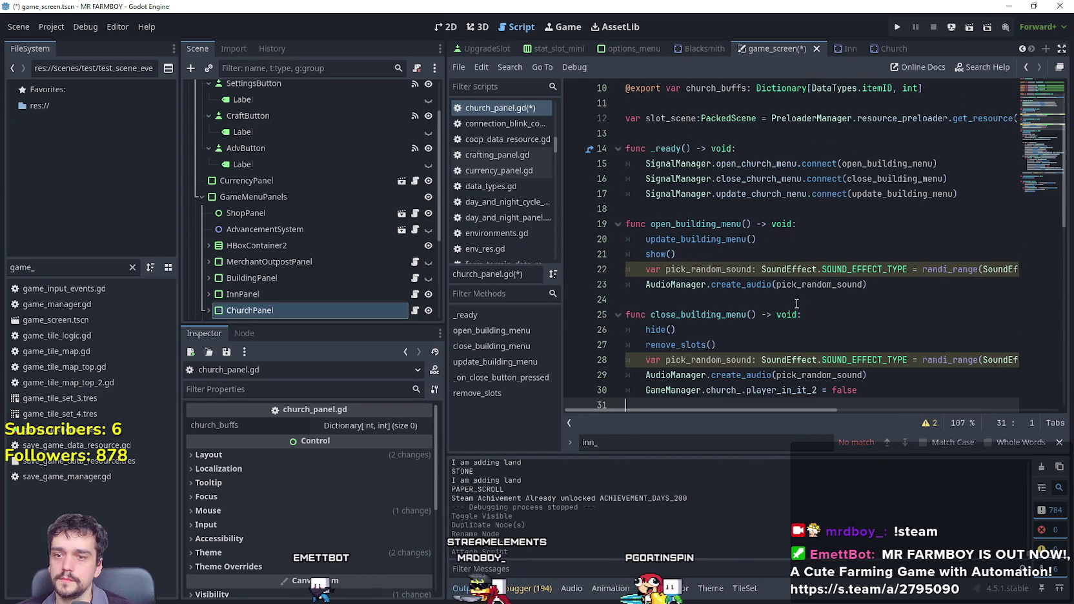
pyautogui.scroll(3, 798, 258)
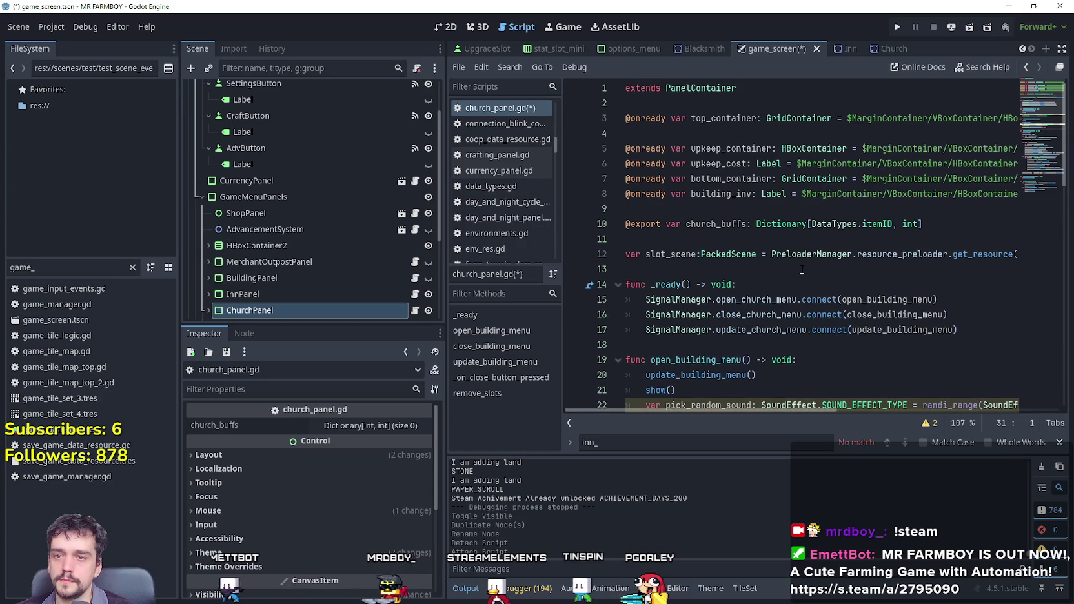
pyautogui.scroll(-2, 798, 258)
pyautogui.scroll(2, 798, 257)
pyautogui.click(798, 239)
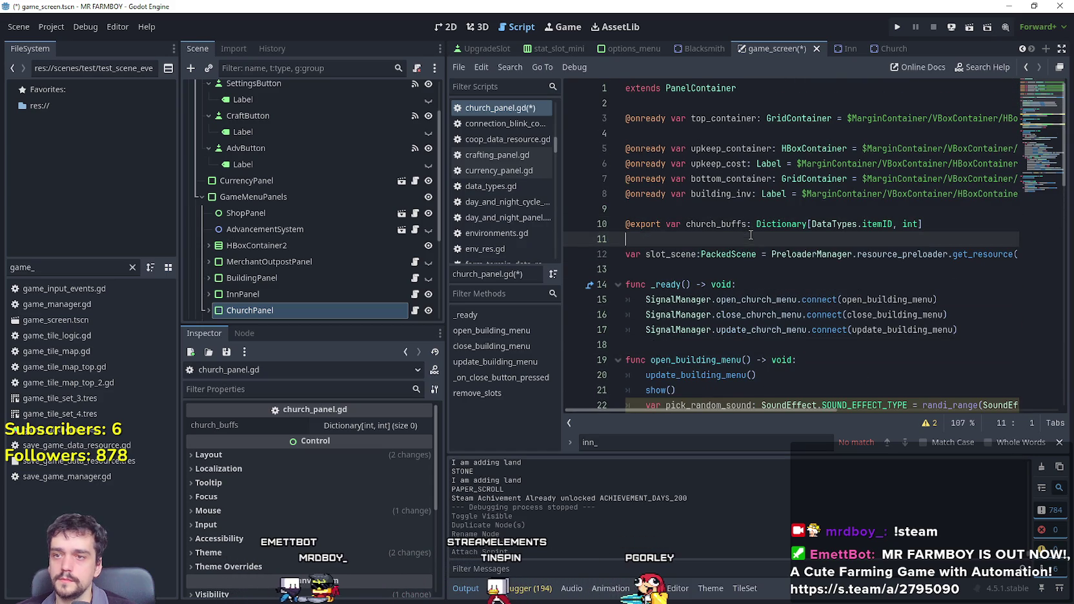
pyautogui.hotkey('ctrl', 's')
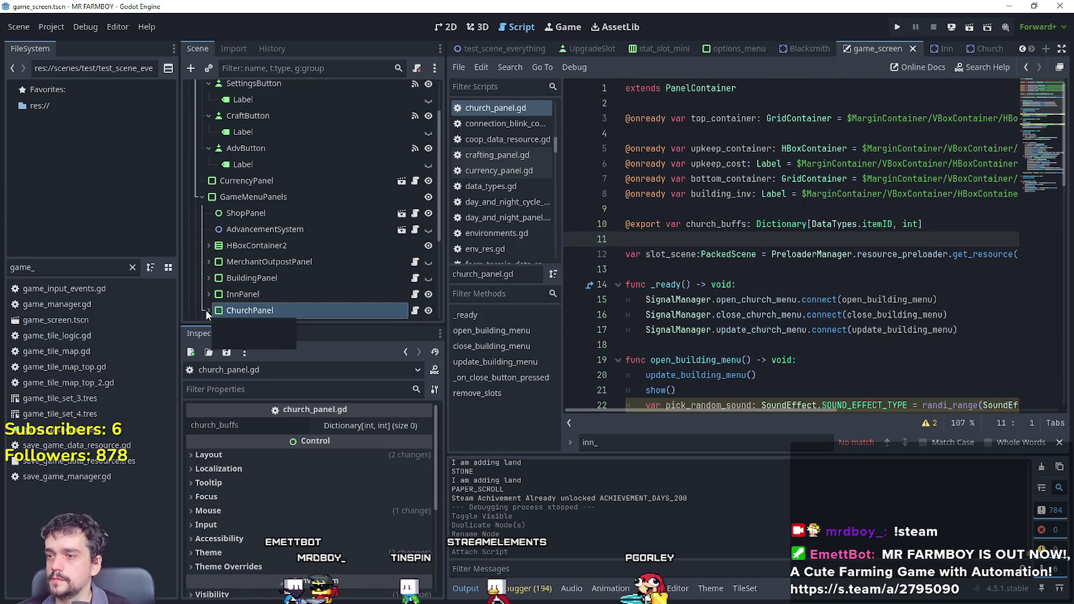
pyautogui.click(208, 311)
pyautogui.scroll(-5, 284, 259)
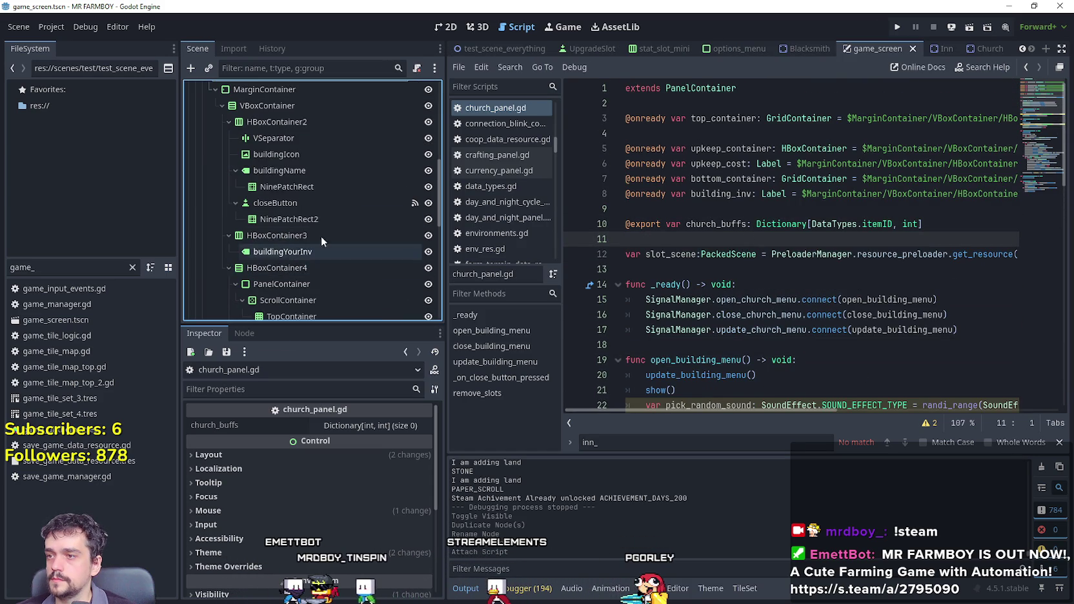
# Disconnect closeButton's pressed() signal and reconnect it to ChurchPanel's _on_close_button_pressed.
pyautogui.click(314, 202)
pyautogui.click(244, 333)
pyautogui.rightClick(298, 458)
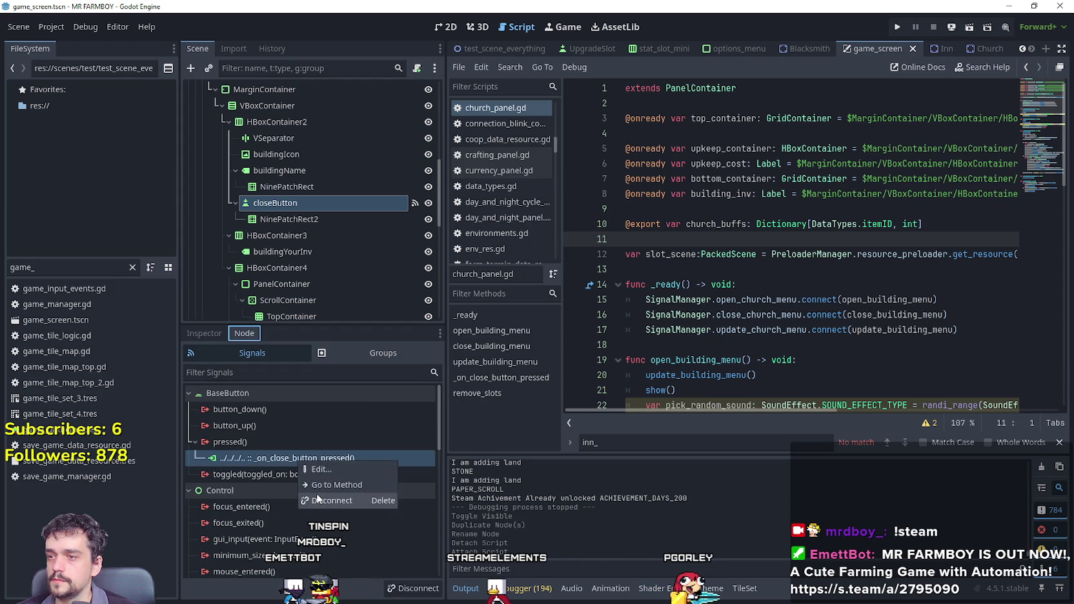
pyautogui.click(317, 493)
pyautogui.doubleClick(241, 443)
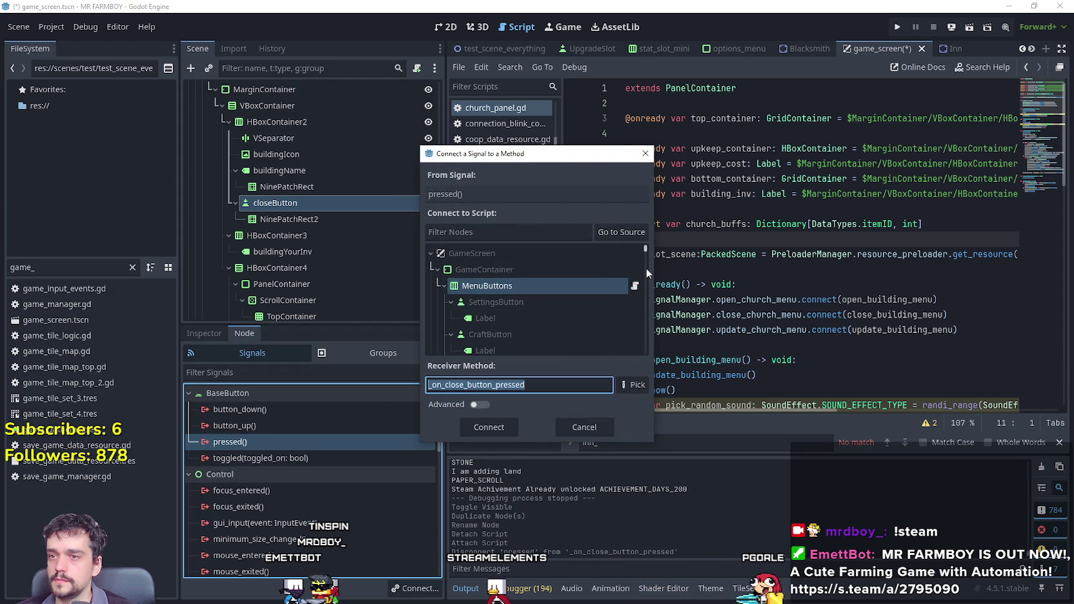
pyautogui.moveTo(646, 250)
pyautogui.mouseDown()
pyautogui.moveTo(642, 292)
pyautogui.moveTo(640, 281)
pyautogui.mouseUp()
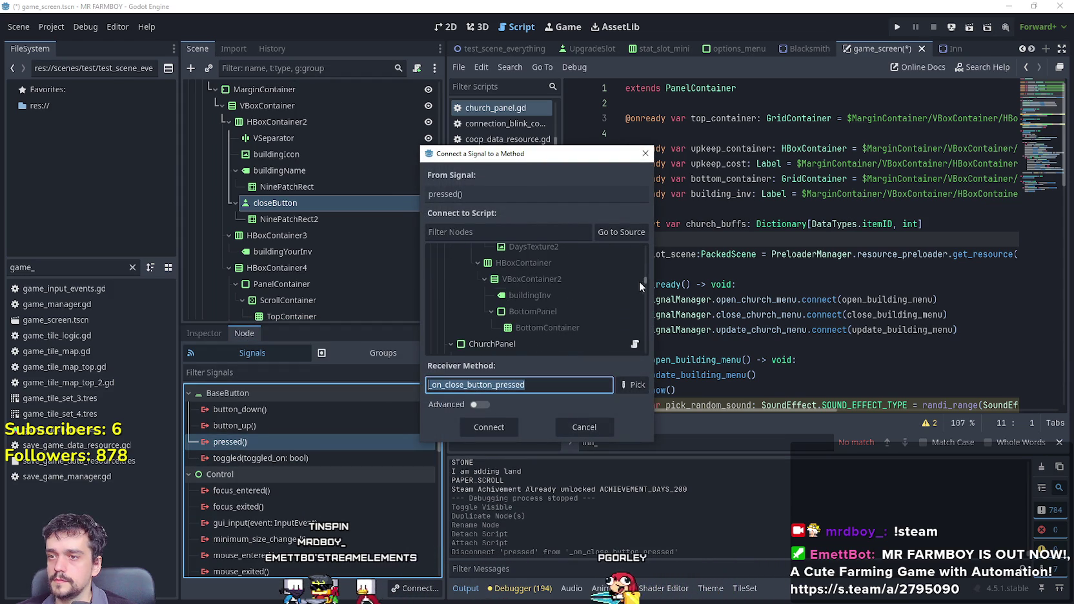
pyautogui.click(526, 343)
pyautogui.click(489, 427)
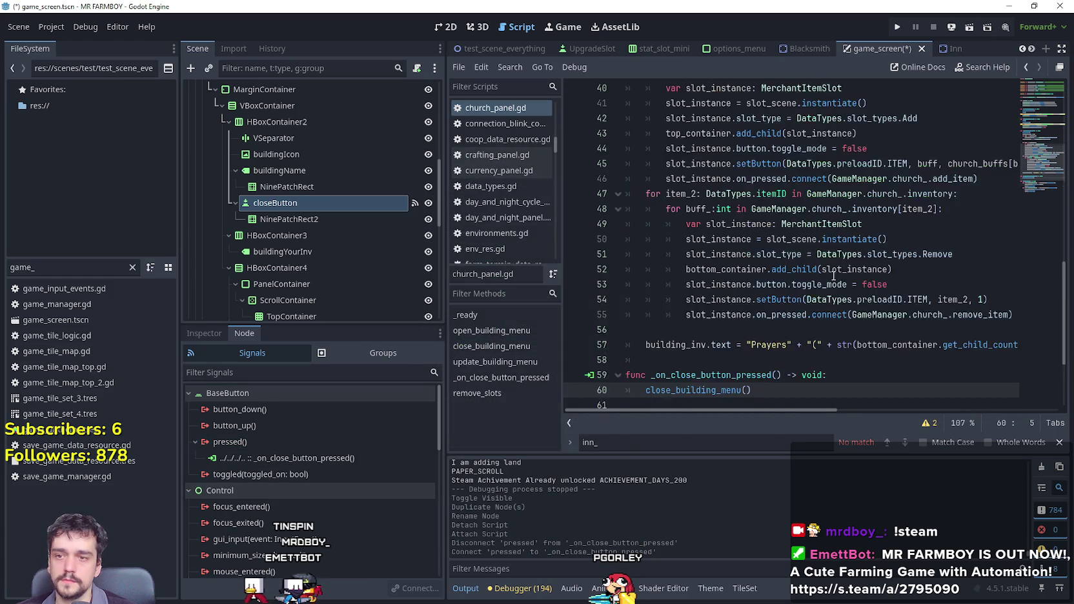
# Save the scene and launch the game for a test run.
pyautogui.scroll(-3, 834, 277)
pyautogui.press('Down')
pyautogui.hotkey('ctrl', 's')
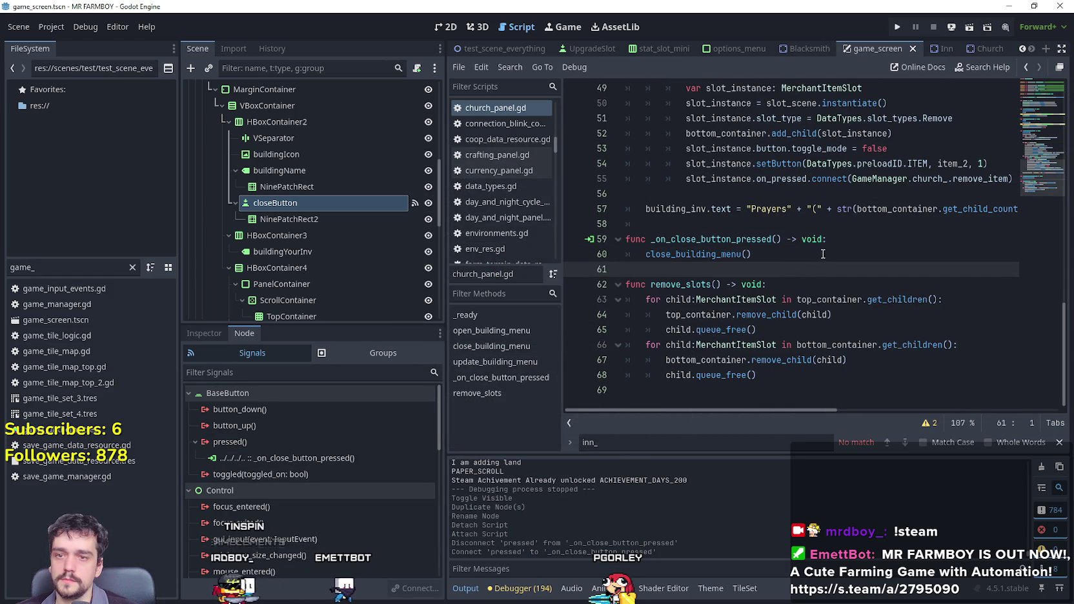
pyautogui.click(899, 29)
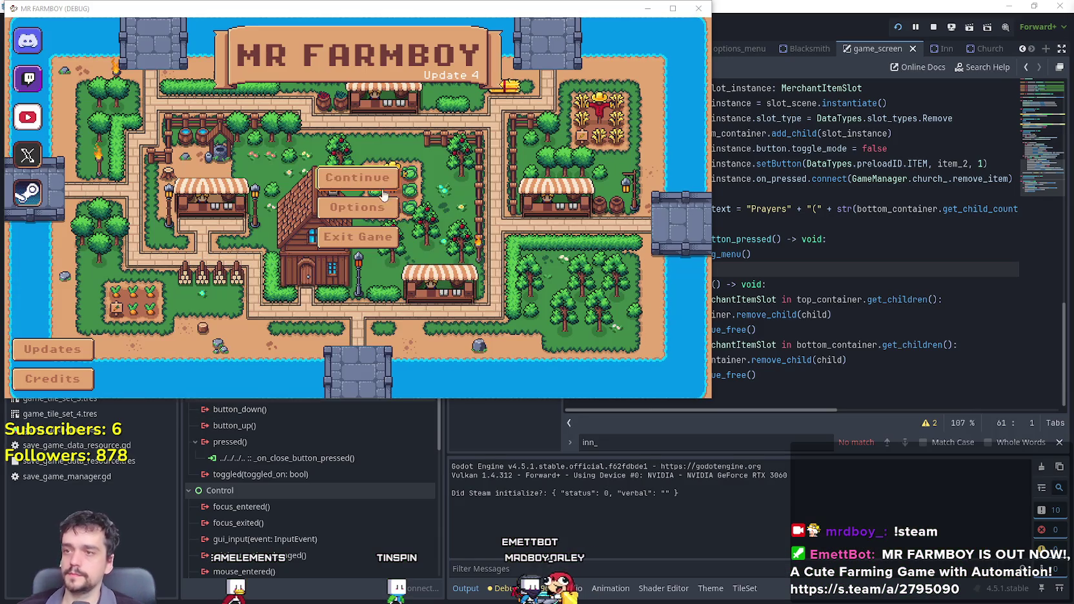
# Start a new save, hide ChurchPanel in the scene tree, and relaunch the game with F5.
pyautogui.click(355, 178)
pyautogui.click(354, 239)
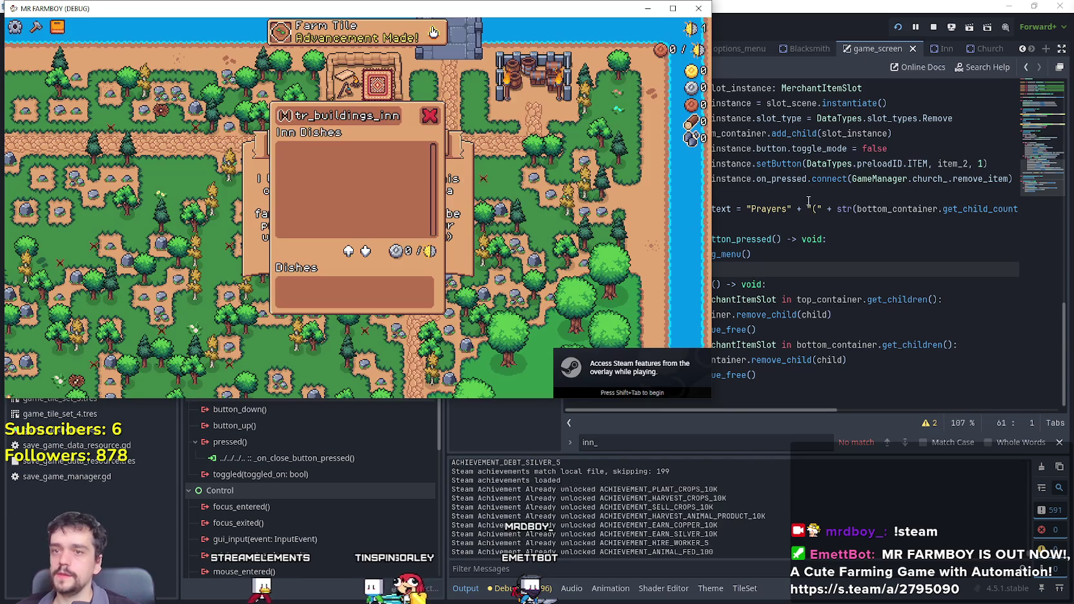
pyautogui.scroll(5, 414, 225)
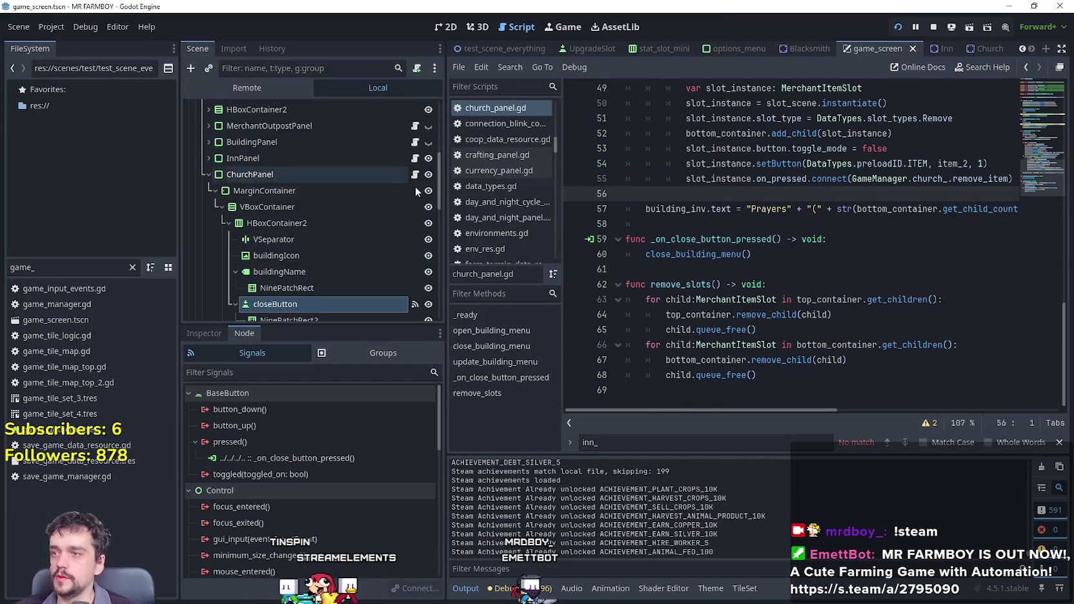
pyautogui.scroll(4, 423, 174)
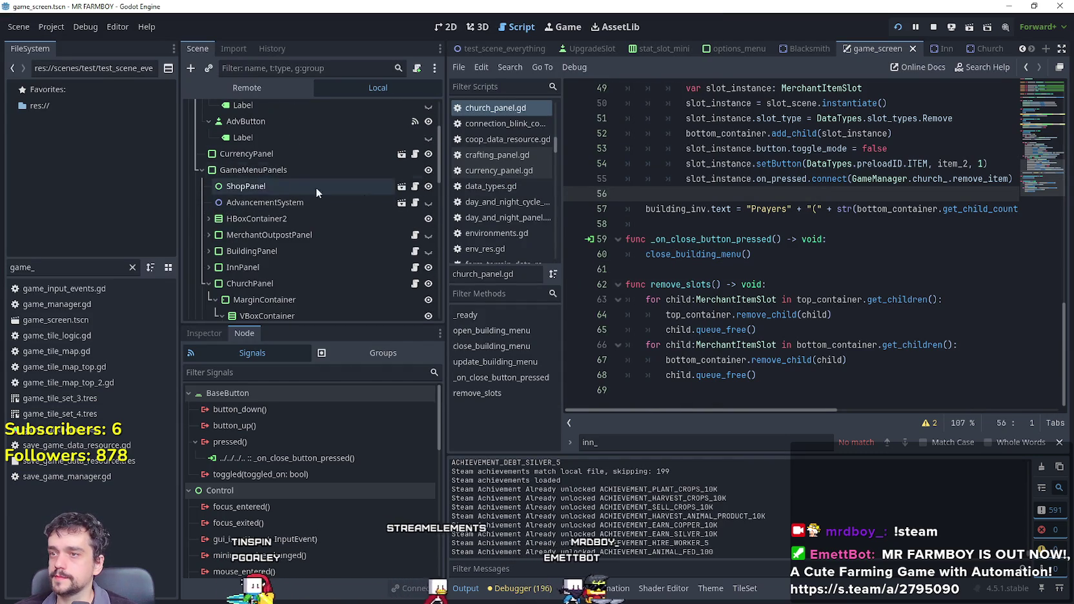
pyautogui.click(210, 284)
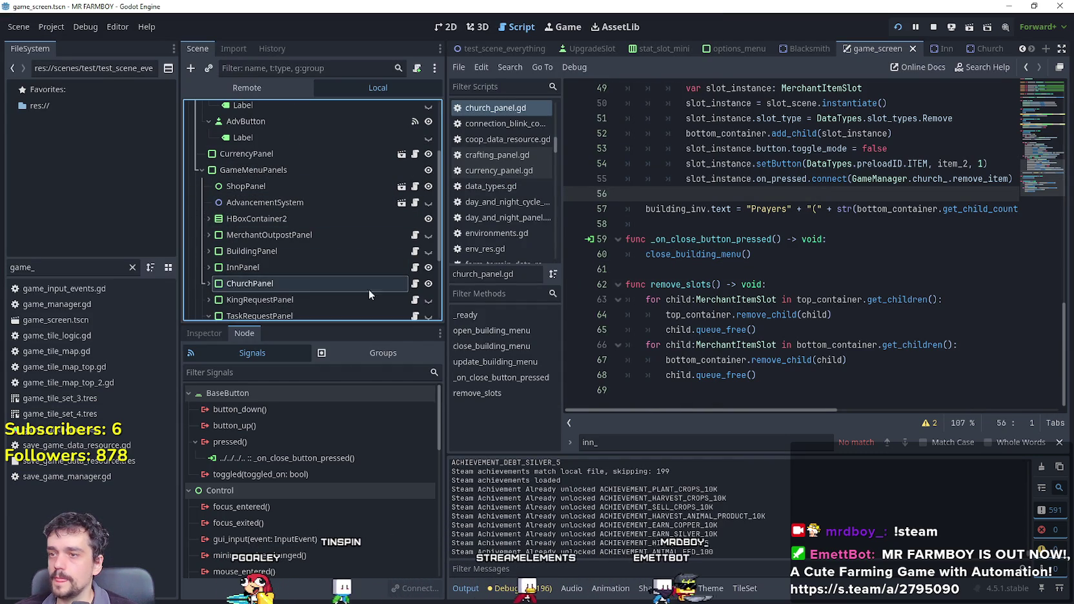
pyautogui.click(429, 284)
pyautogui.press('F5')
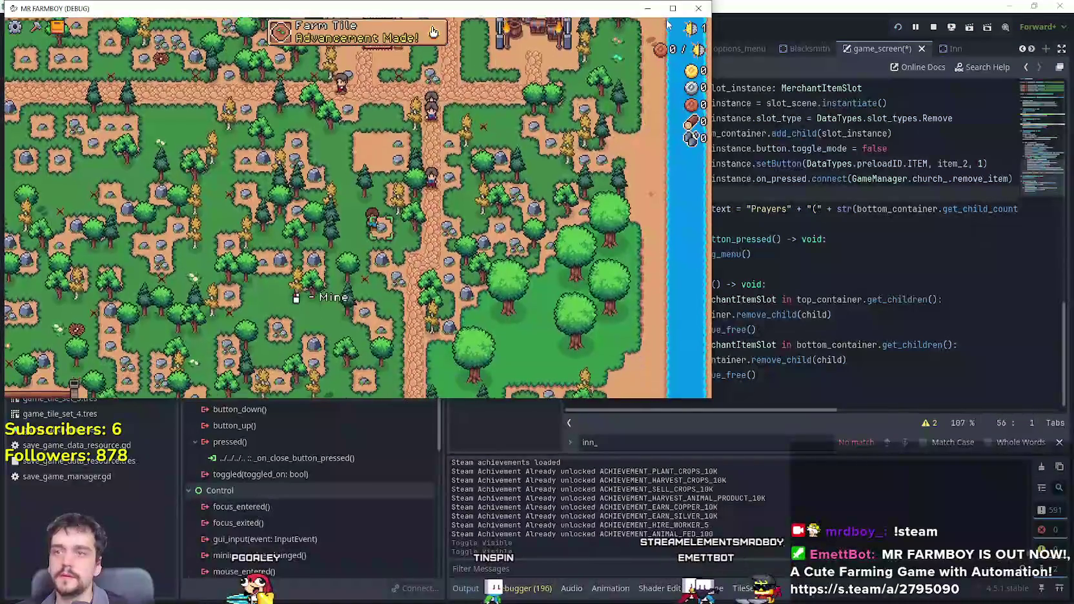
# Walk the farmer to the church, open and close its panel twice, then quit with F8.
pyautogui.click(672, 8)
pyautogui.press('s')
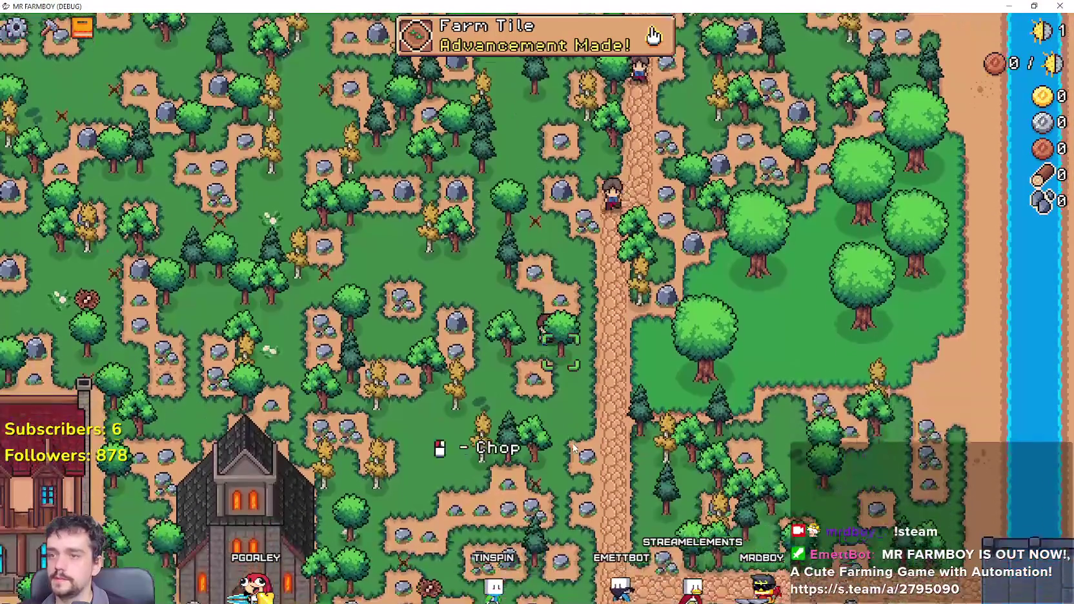
pyautogui.press('a')
pyautogui.press('s')
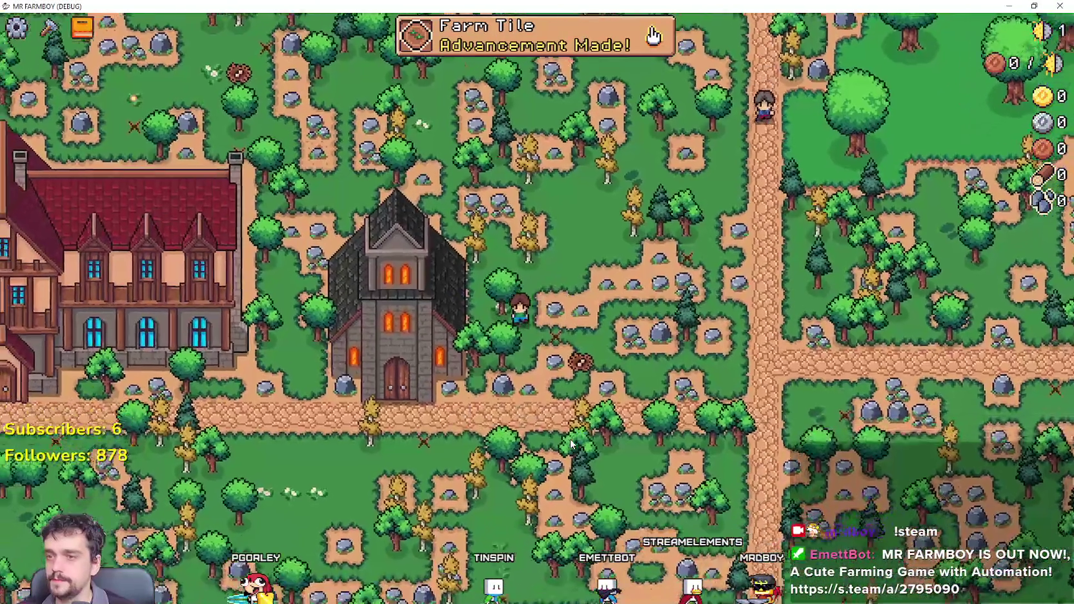
pyautogui.press('a')
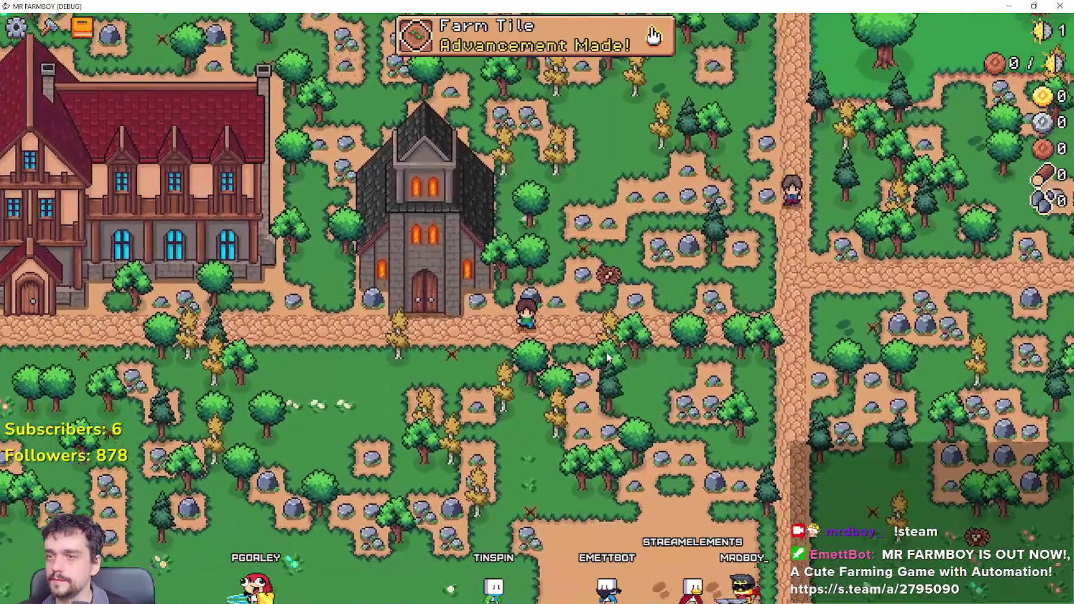
pyautogui.scroll(3, 607, 352)
pyautogui.click(715, 373)
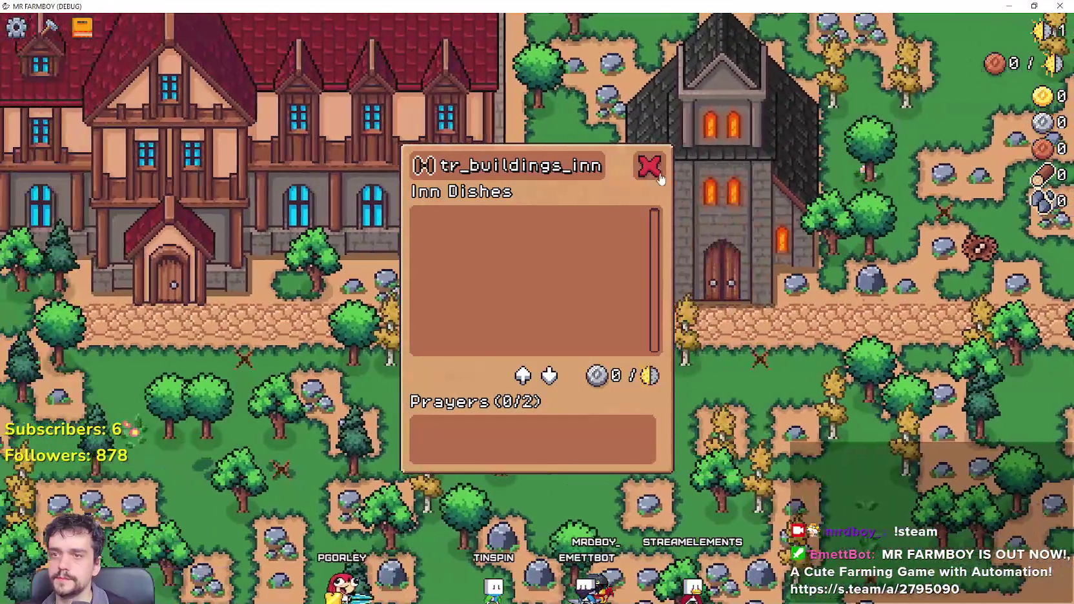
pyautogui.press('Escape')
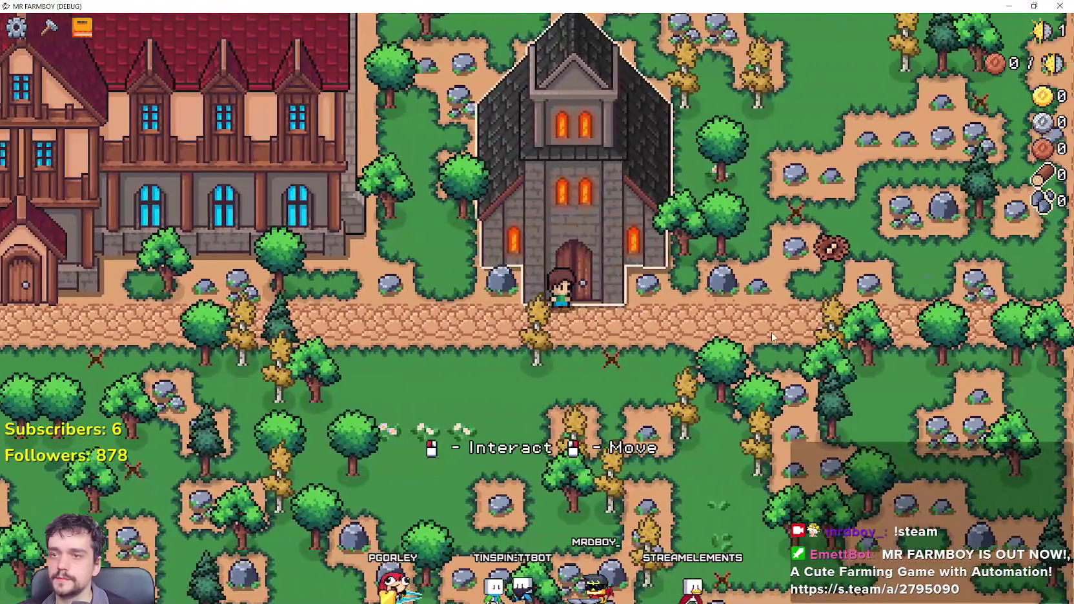
pyautogui.click(773, 337)
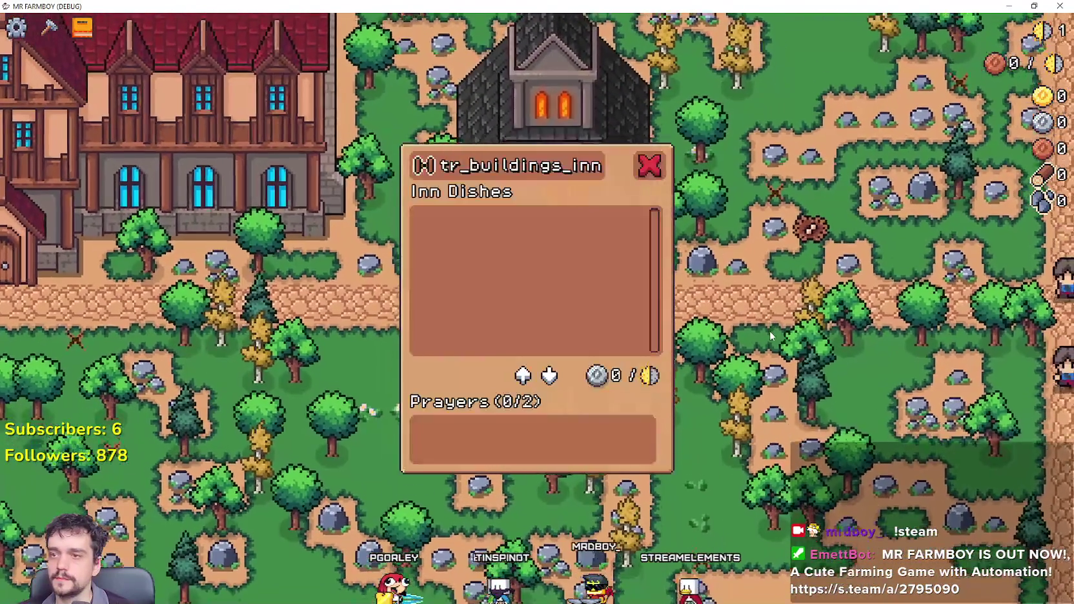
pyautogui.press('Escape')
pyautogui.press('F8')
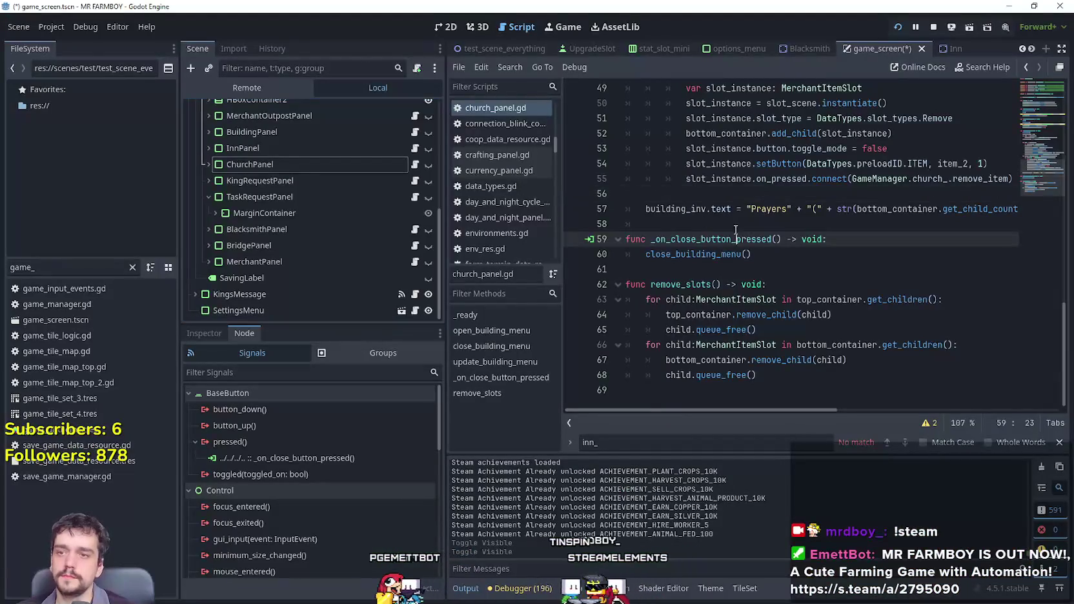
# Open the Church scene and its church.gd script.
pyautogui.click(736, 239)
pyautogui.scroll(2, 736, 239)
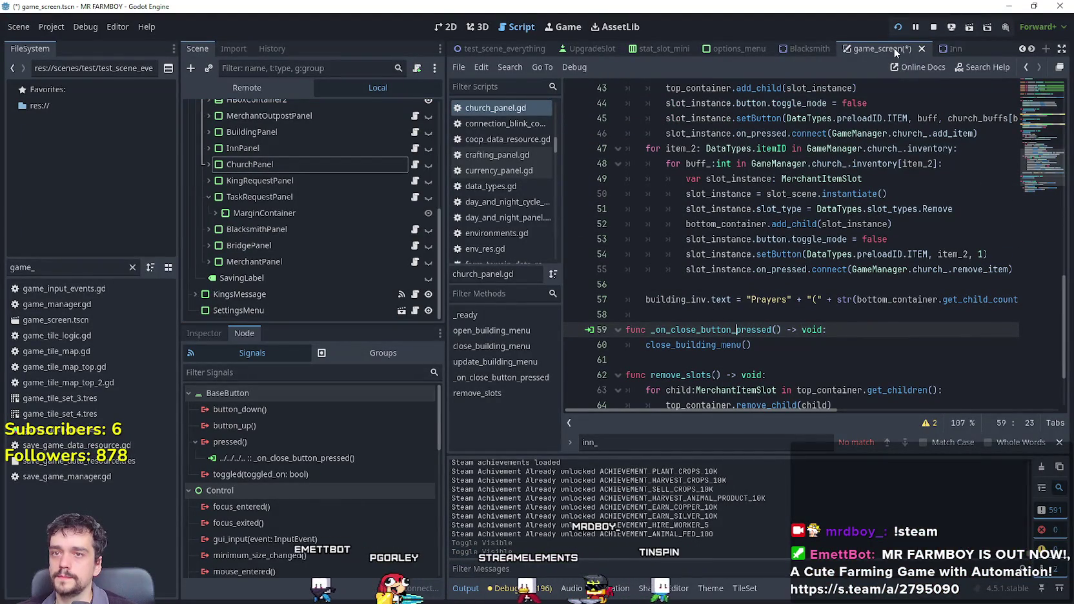
pyautogui.moveTo(1013, 46); pyautogui.dragTo(1030, 50)
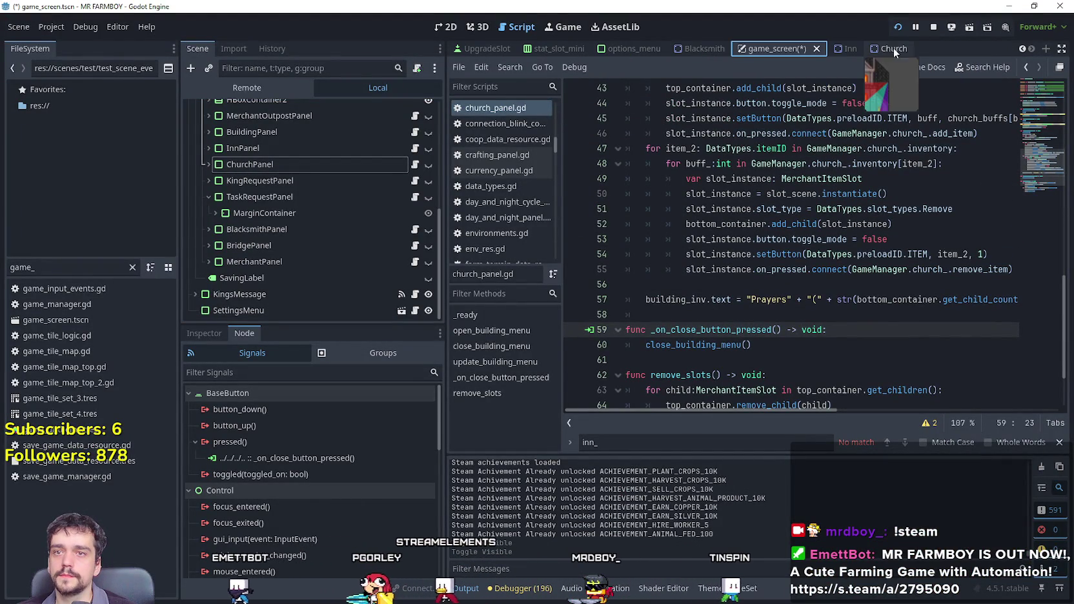
pyautogui.click(419, 109)
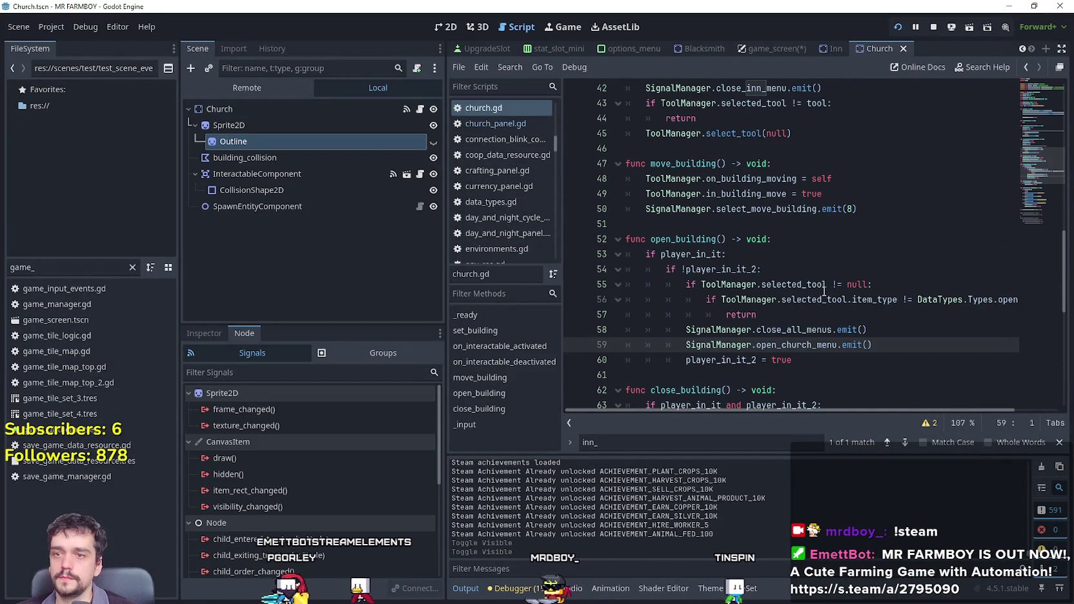
pyautogui.scroll(-3, 773, 284)
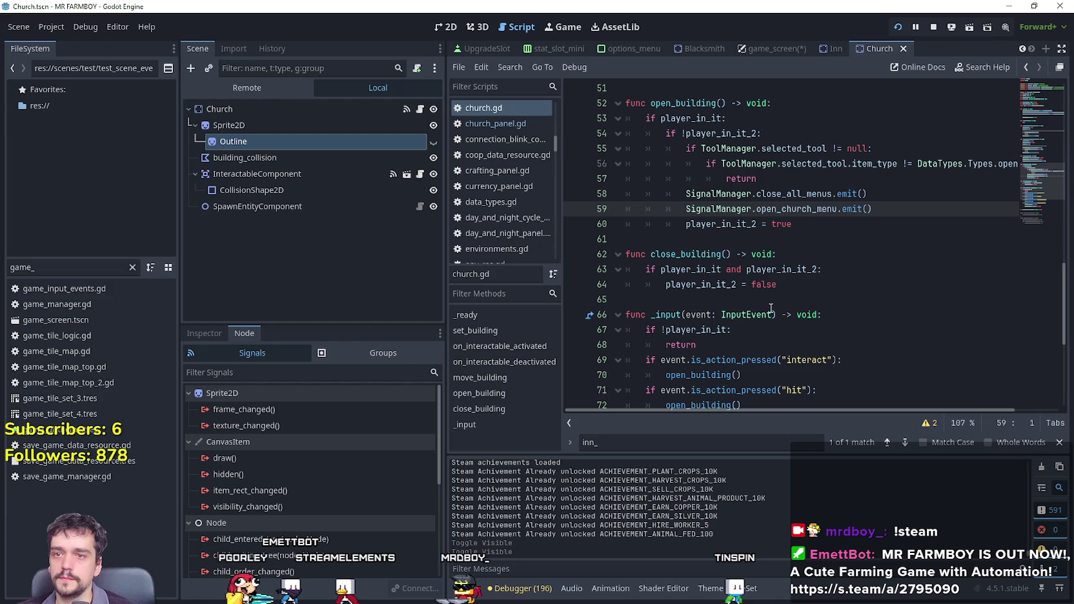
pyautogui.scroll(6, 770, 306)
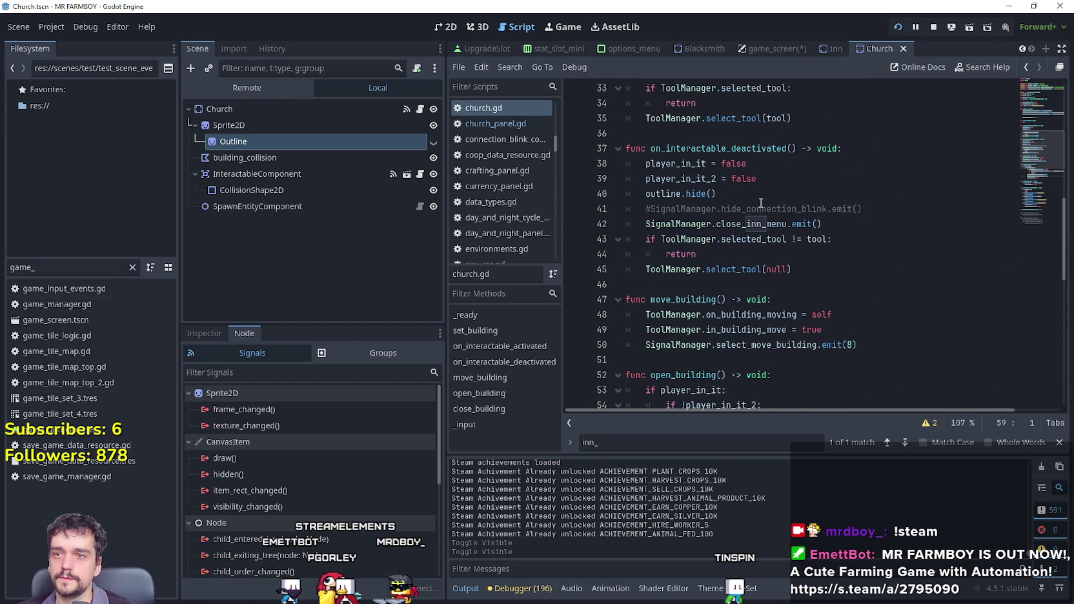
# Change line 42 to emit close_church_menu, save, and run the game with F5.
pyautogui.click(762, 224)
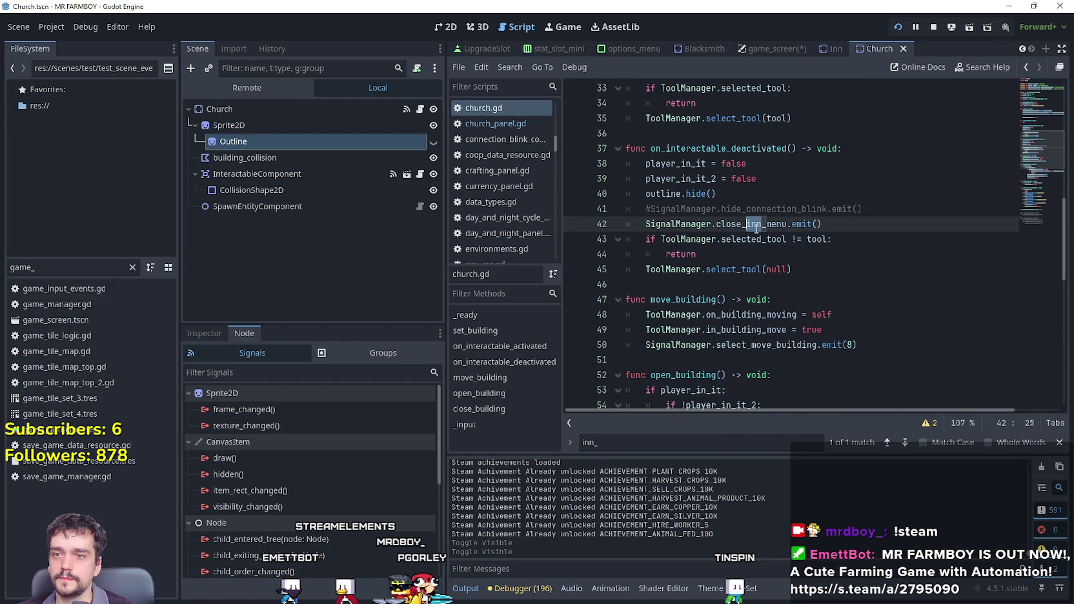
pyautogui.write('church')
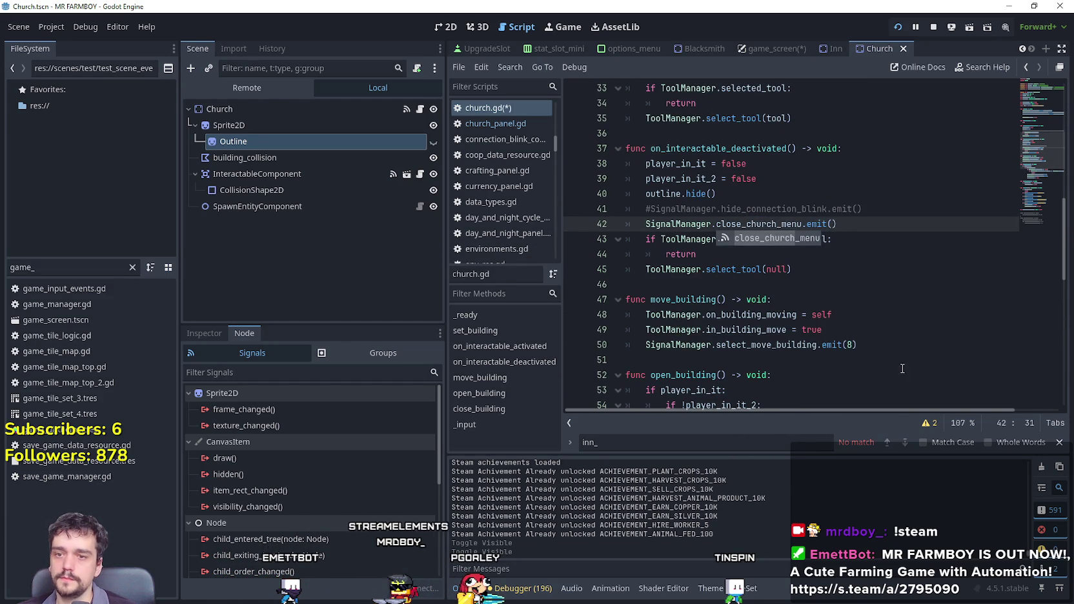
pyautogui.click(885, 314)
pyautogui.click(845, 253)
pyautogui.hotkey('ctrl', 's')
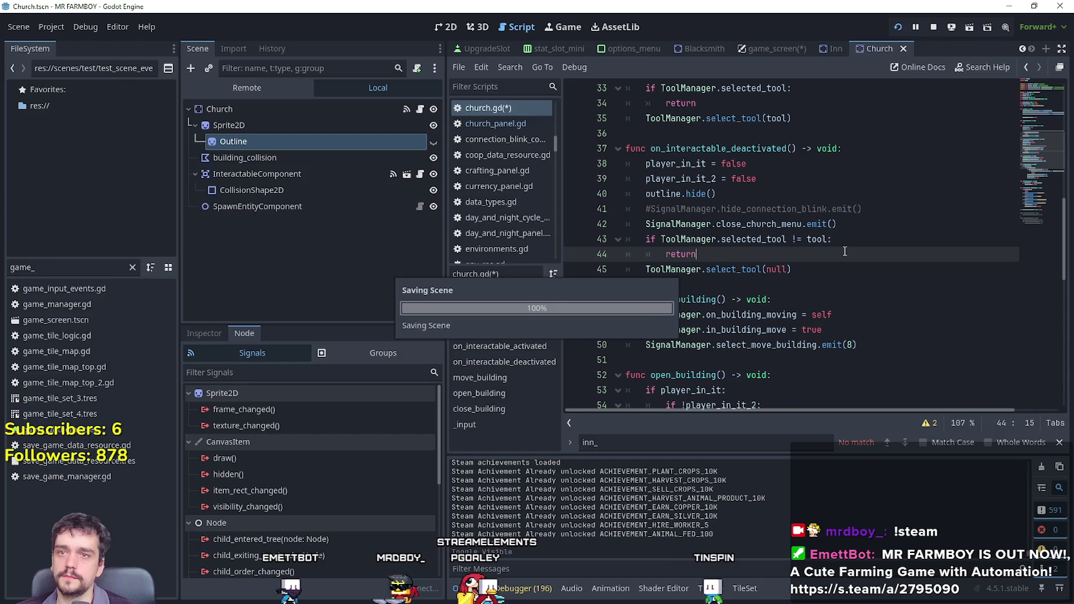
pyautogui.press('F5')
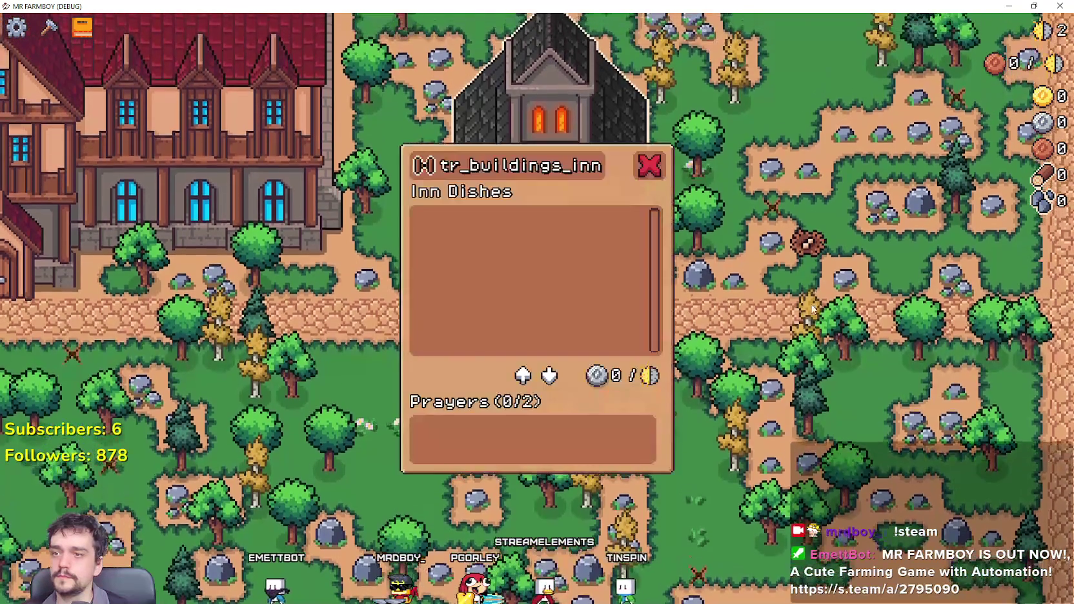
# Walk left to the inn, open its panel, walk back to the church, then close the game with Alt+F4.
pyautogui.press('a')
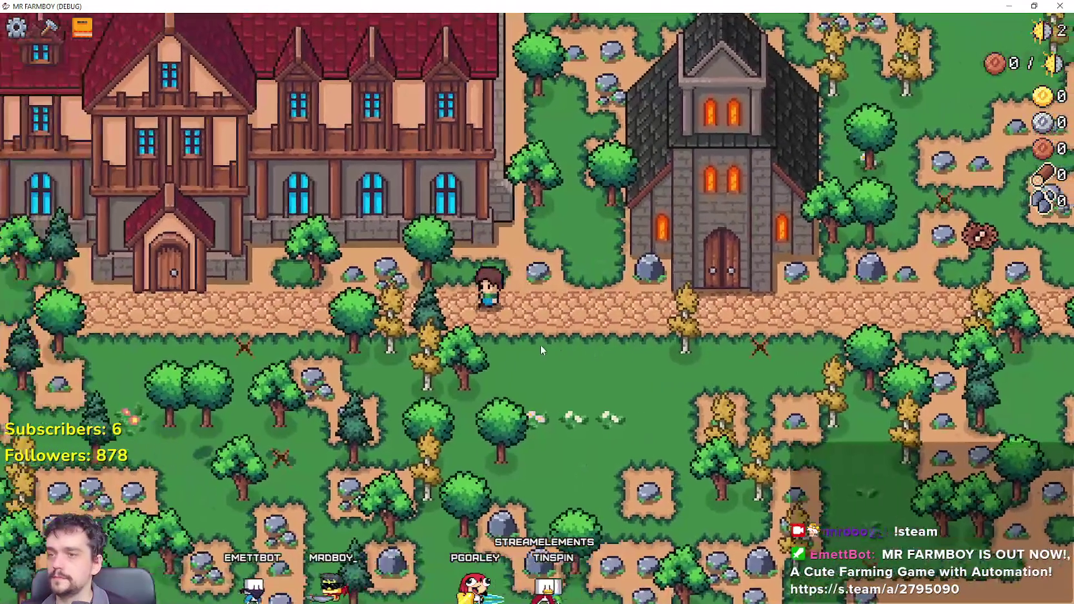
pyautogui.press('e')
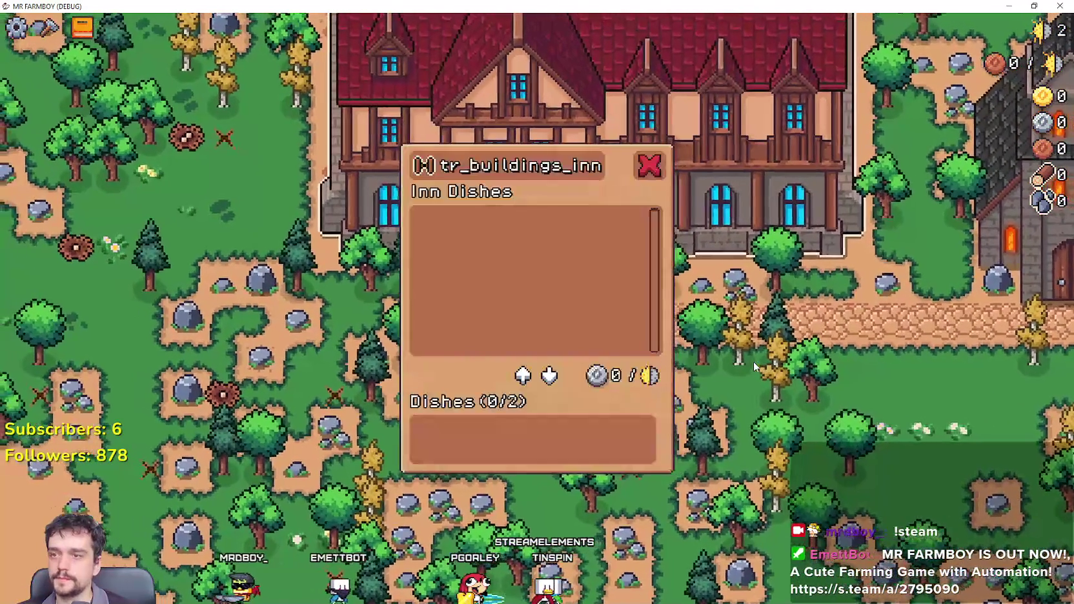
pyautogui.press('d')
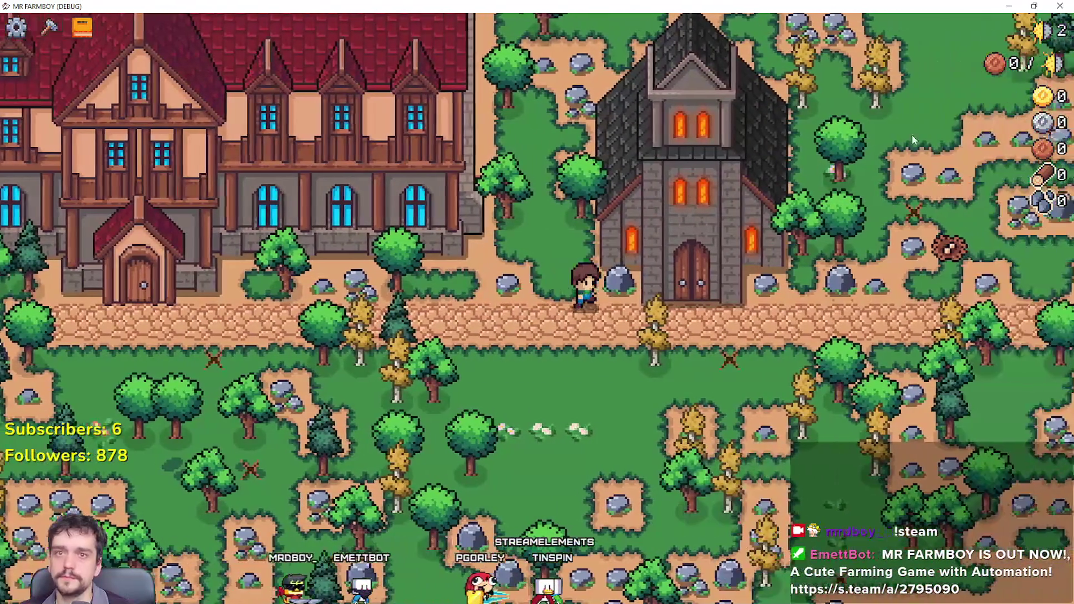
pyautogui.hotkey('alt', 'F4')
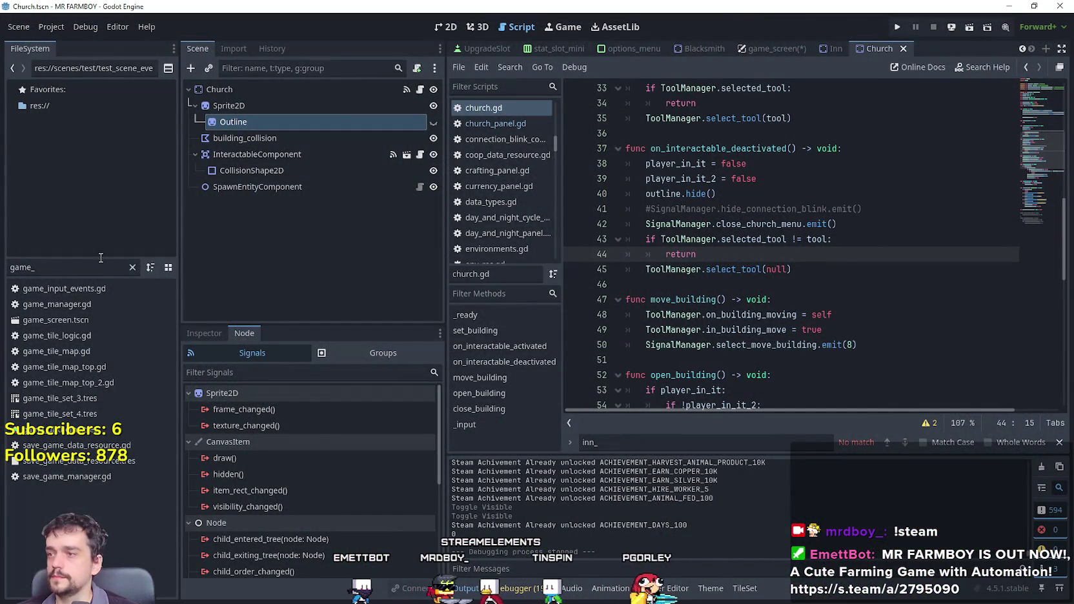
# Open game_screen in the 2D view and make ChurchPanel visible on the canvas.
pyautogui.click(776, 49)
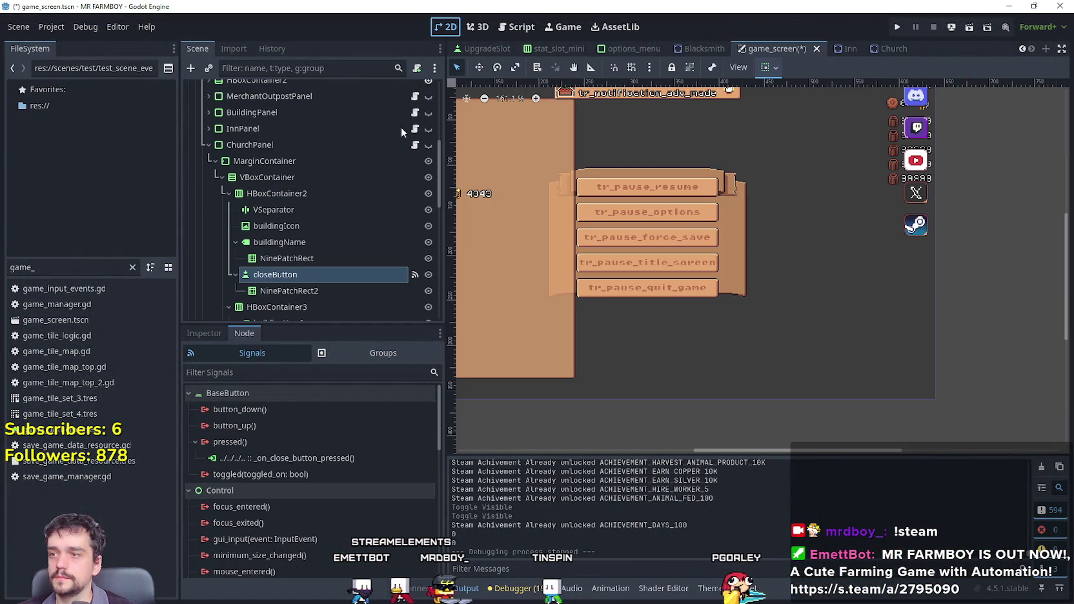
pyautogui.scroll(3, 394, 261)
pyautogui.click(206, 204)
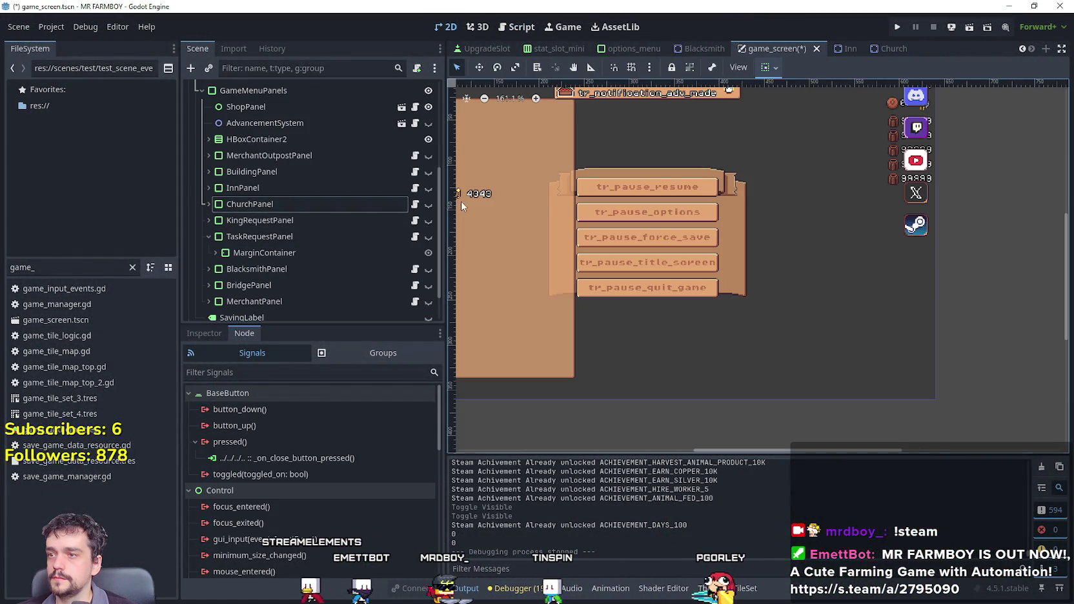
pyautogui.click(425, 206)
pyautogui.scroll(5, 708, 278)
pyautogui.click(708, 278)
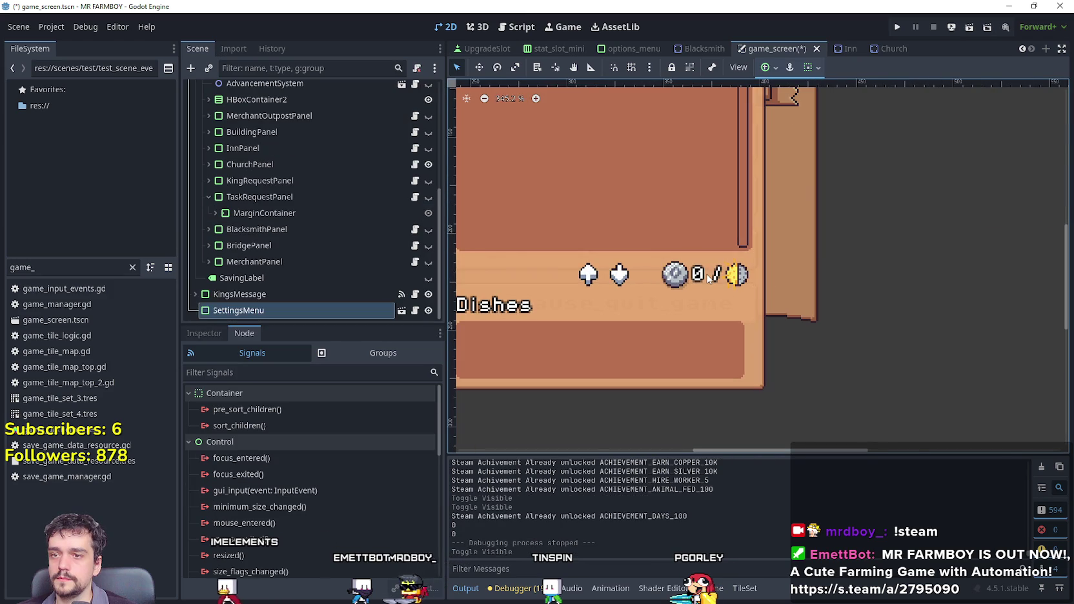
pyautogui.scroll(2, 346, 260)
pyautogui.scroll(-2, 269, 262)
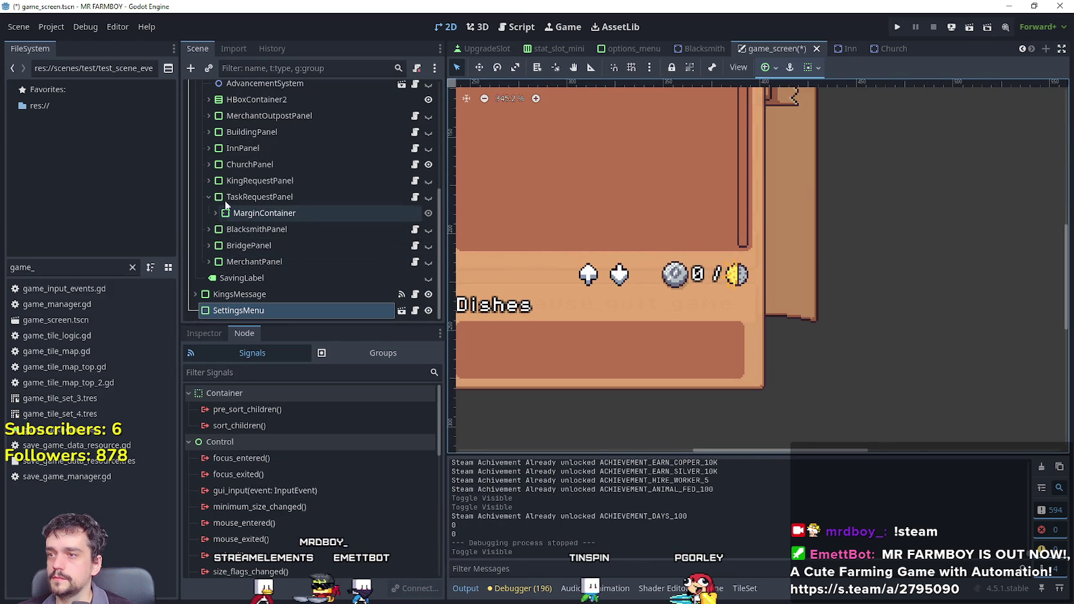
# Change the buildingName label's Text from tr_buildings_inn to tr_buildings_church.
pyautogui.click(321, 164)
pyautogui.click(209, 164)
pyautogui.scroll(-5, 293, 243)
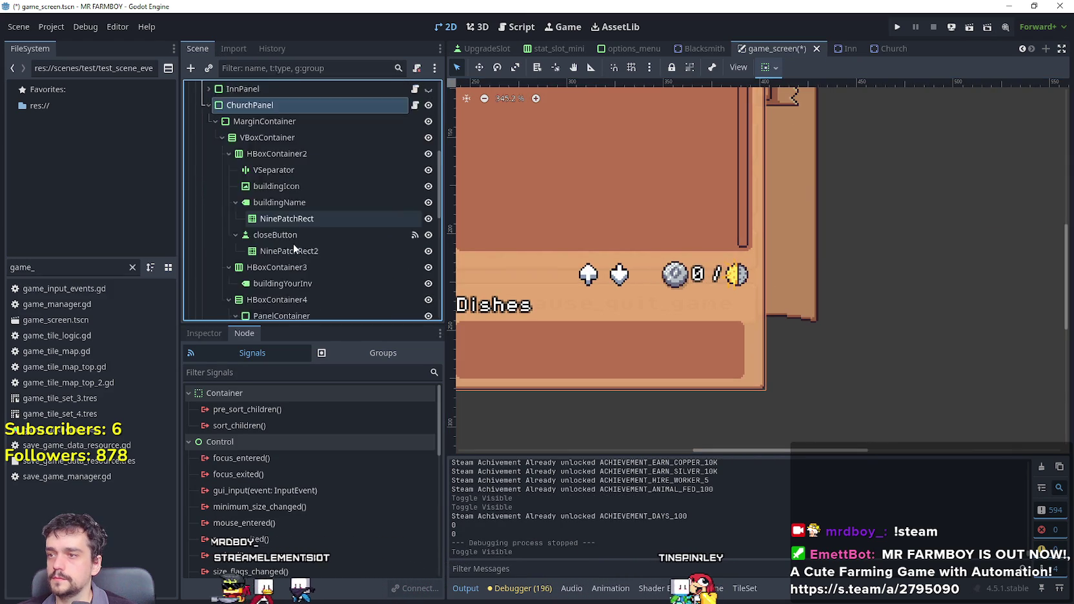
pyautogui.click(334, 222)
pyautogui.scroll(-3, 676, 203)
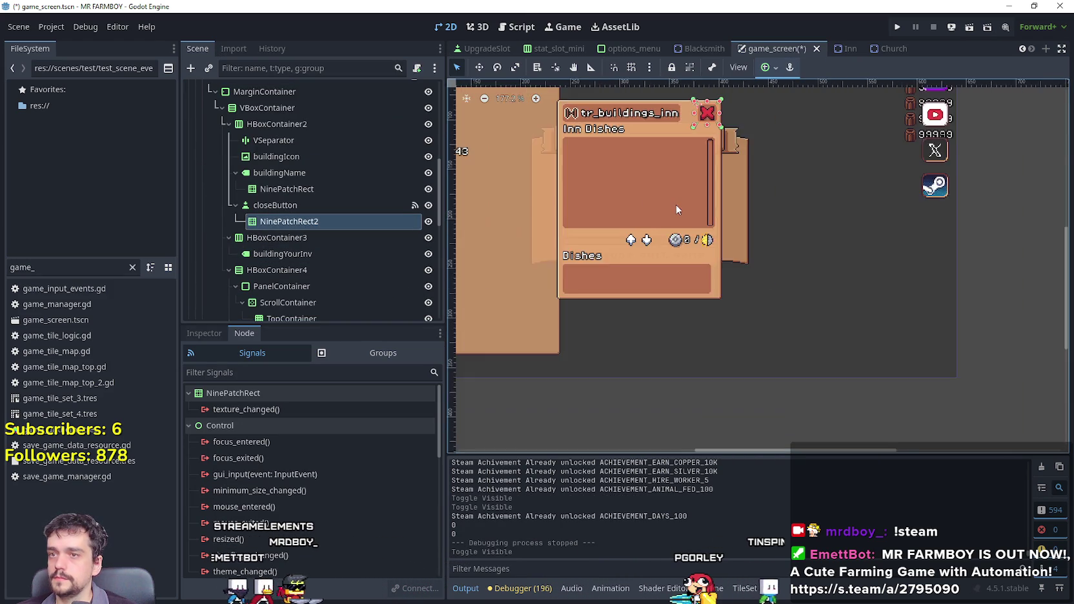
pyautogui.scroll(3, 674, 213)
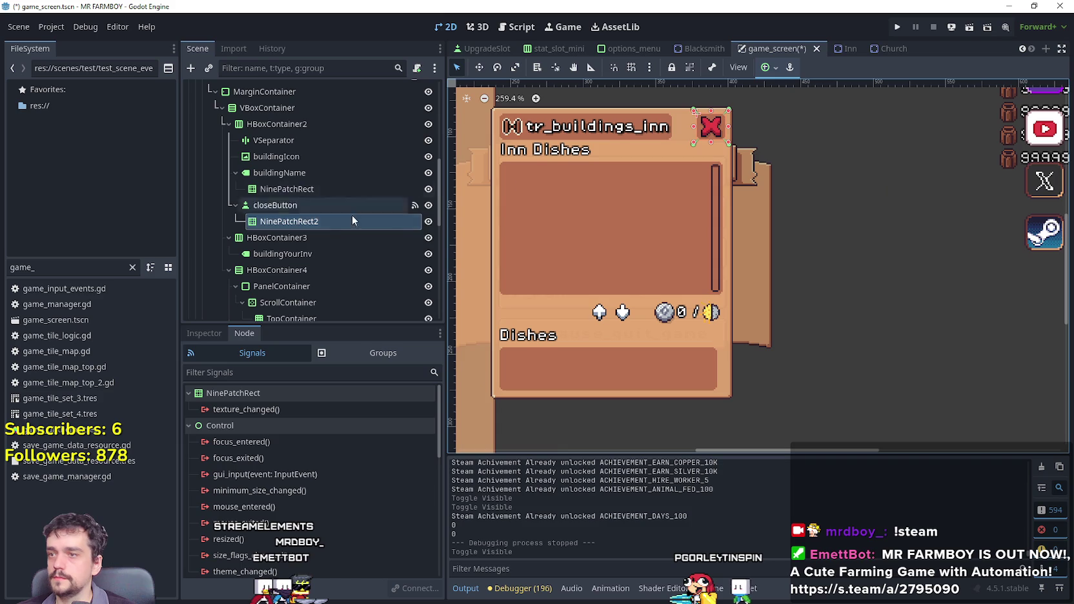
pyautogui.click(324, 173)
pyautogui.click(216, 334)
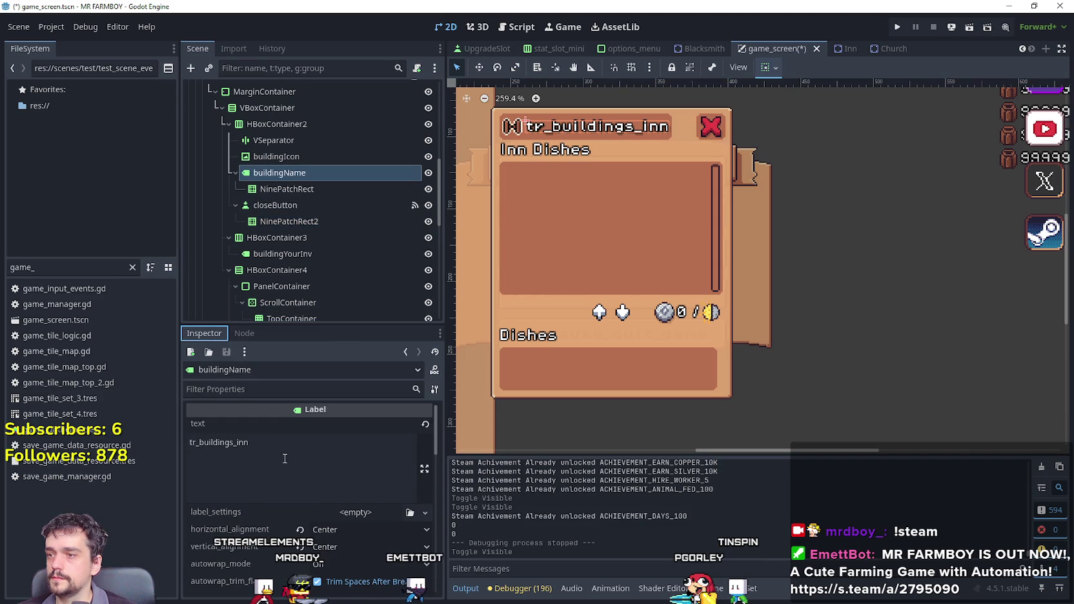
pyautogui.click(285, 458)
pyautogui.write('c')
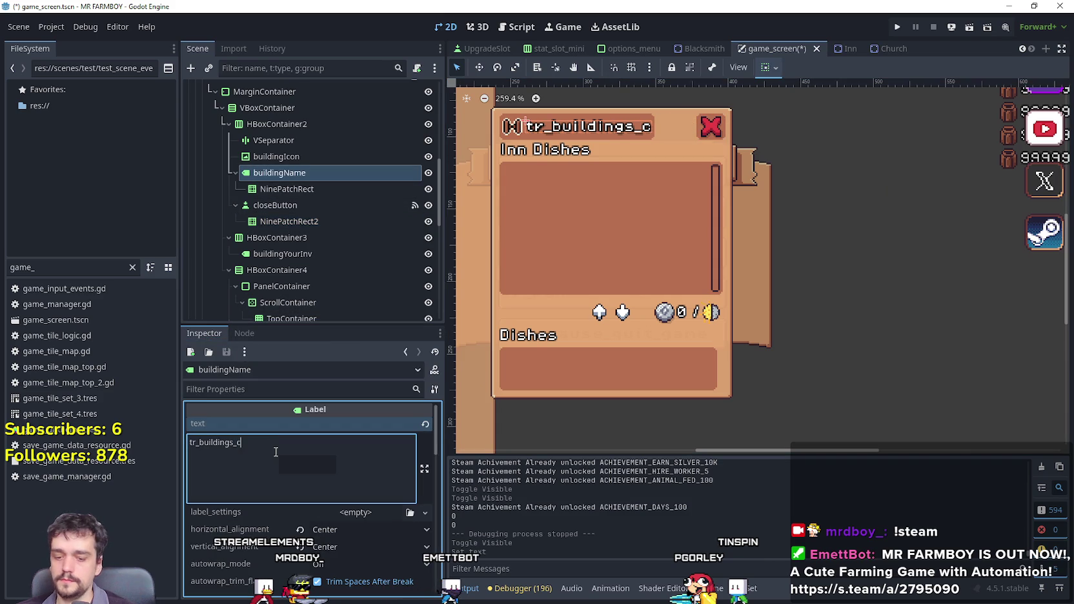
pyautogui.write('hurch')
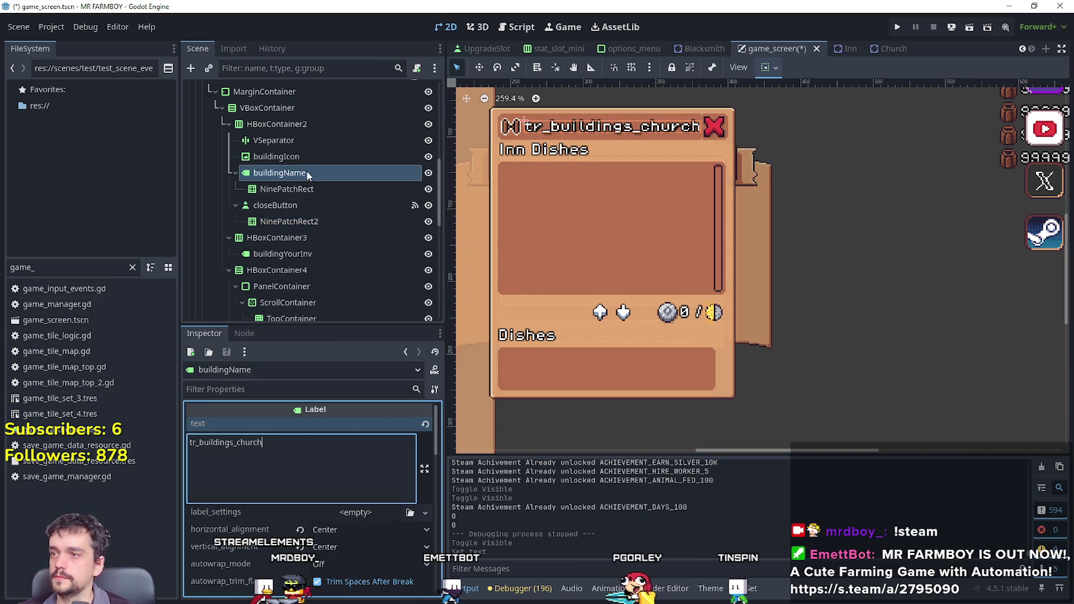
pyautogui.click(284, 156)
pyautogui.click(370, 435)
# Make buildingIcon's texture unique and set its atlas region to the church tile at x 144, y 1696.
pyautogui.click(425, 435)
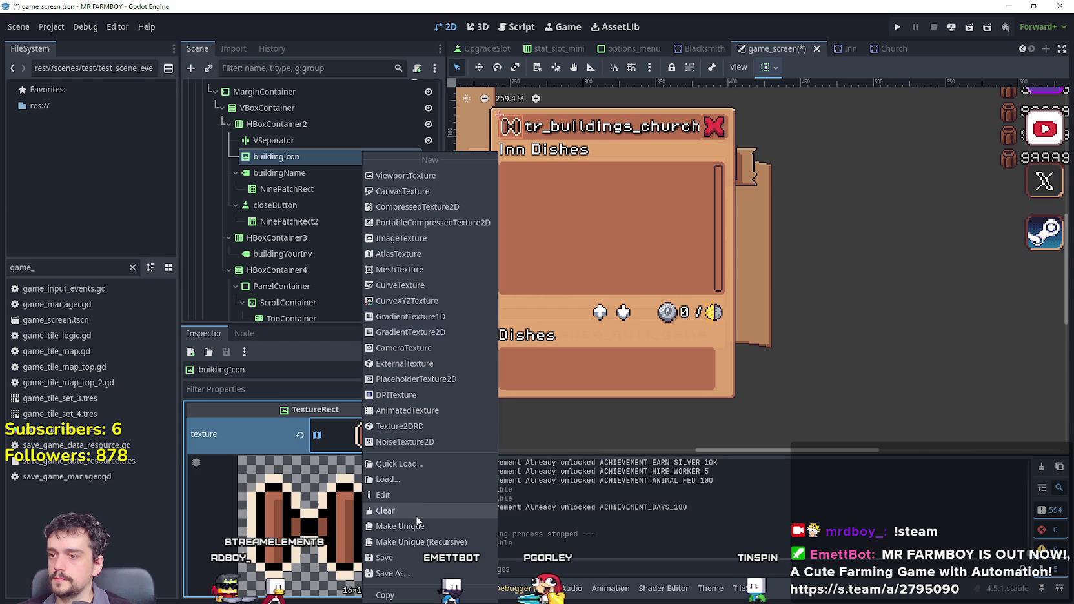
pyautogui.click(413, 528)
pyautogui.click(345, 506)
pyautogui.click(325, 511)
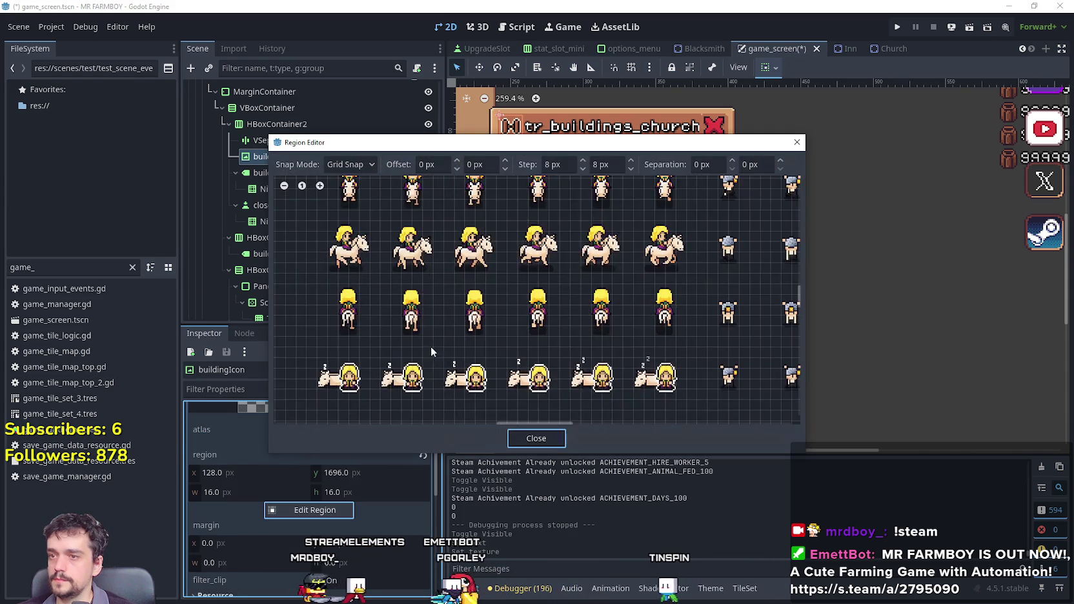
pyautogui.scroll(-6, 425, 349)
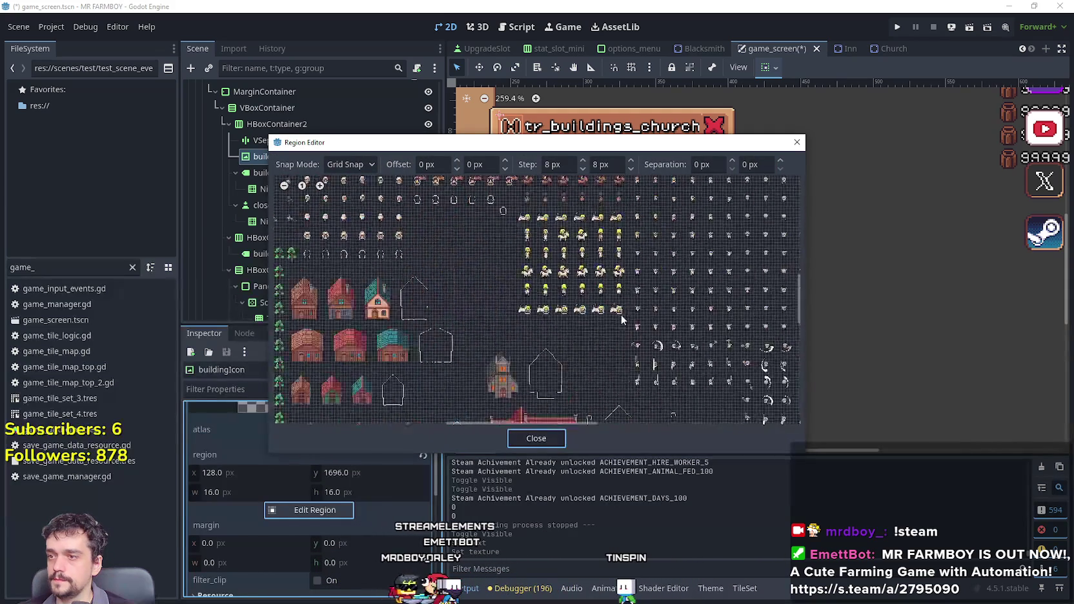
pyautogui.scroll(3, 528, 254)
pyautogui.scroll(4, 501, 356)
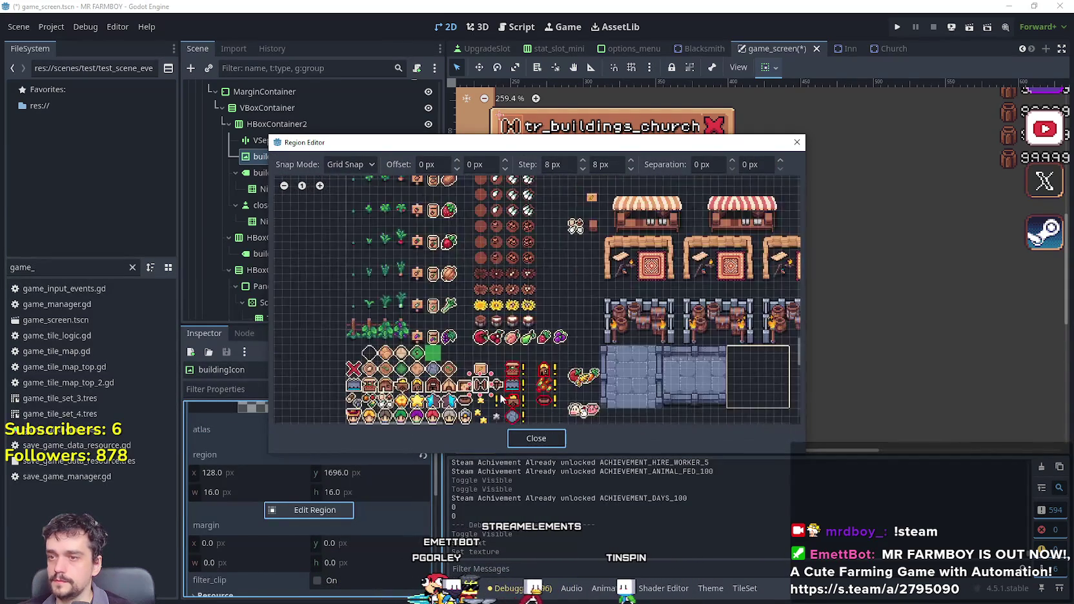
pyautogui.click(500, 390)
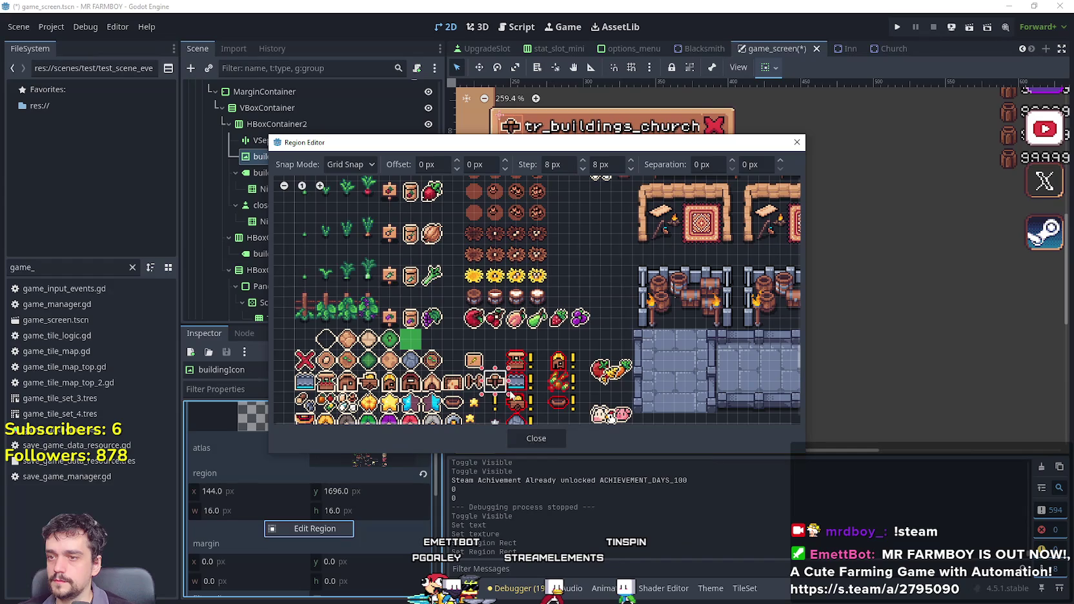
pyautogui.click(535, 438)
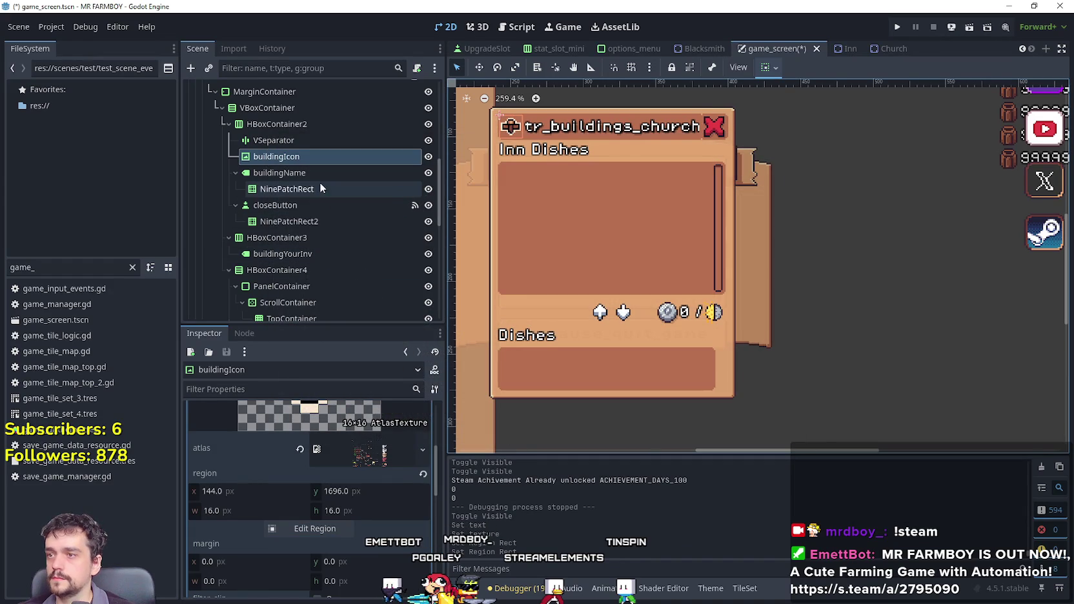
pyautogui.click(280, 219)
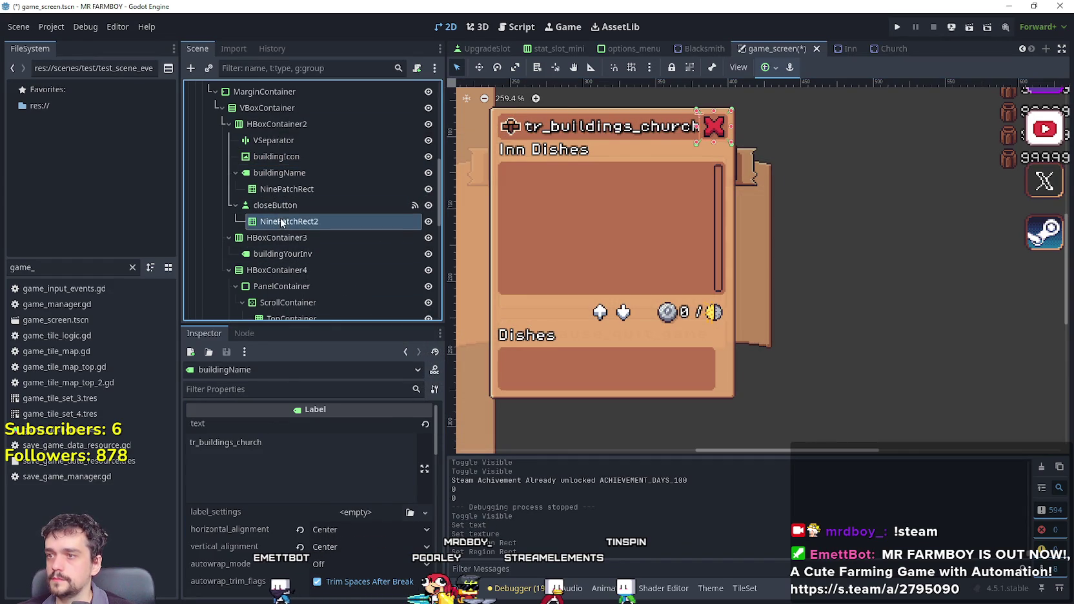
# Change the buildingYourInv label text from 'Inn Dishes' to 'Prayers' and save the scene.
pyautogui.click(282, 252)
pyautogui.tripleClick(242, 447)
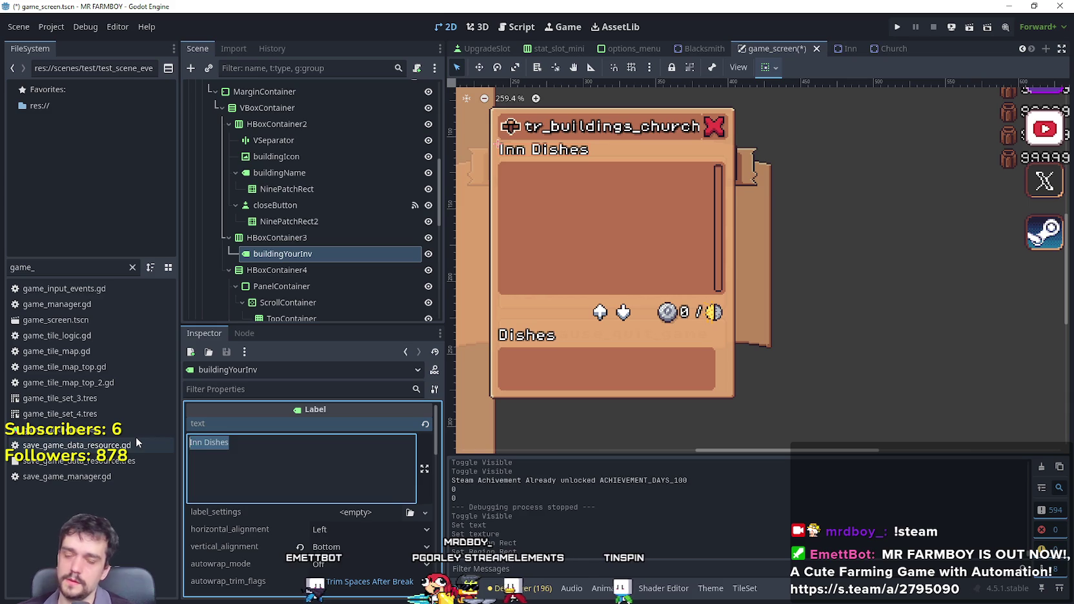
pyautogui.write('Praye')
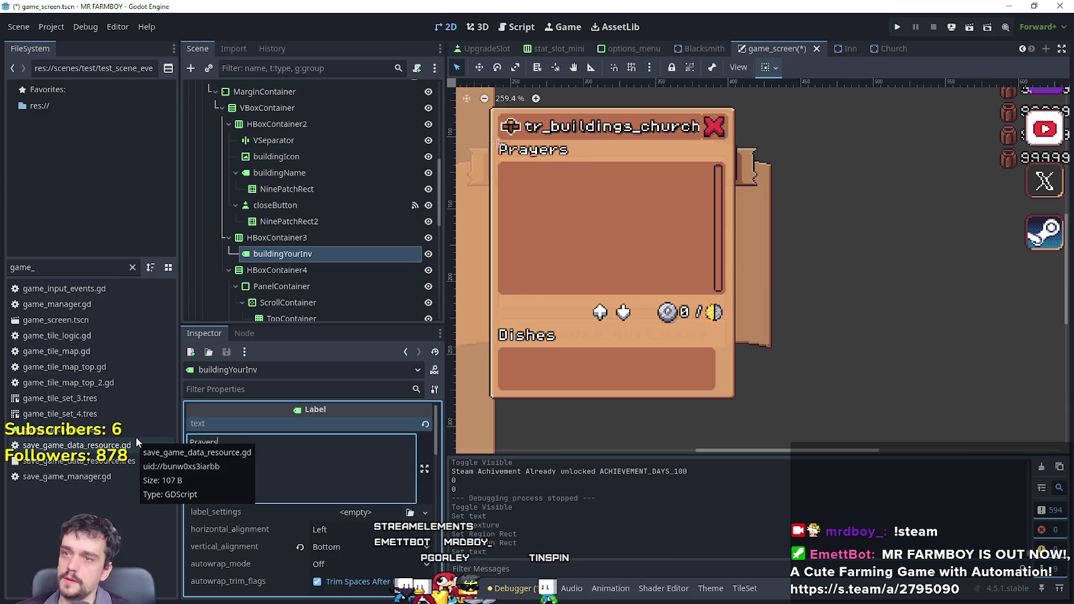
pyautogui.write('rs')
pyautogui.hotkey('ctrl', 's')
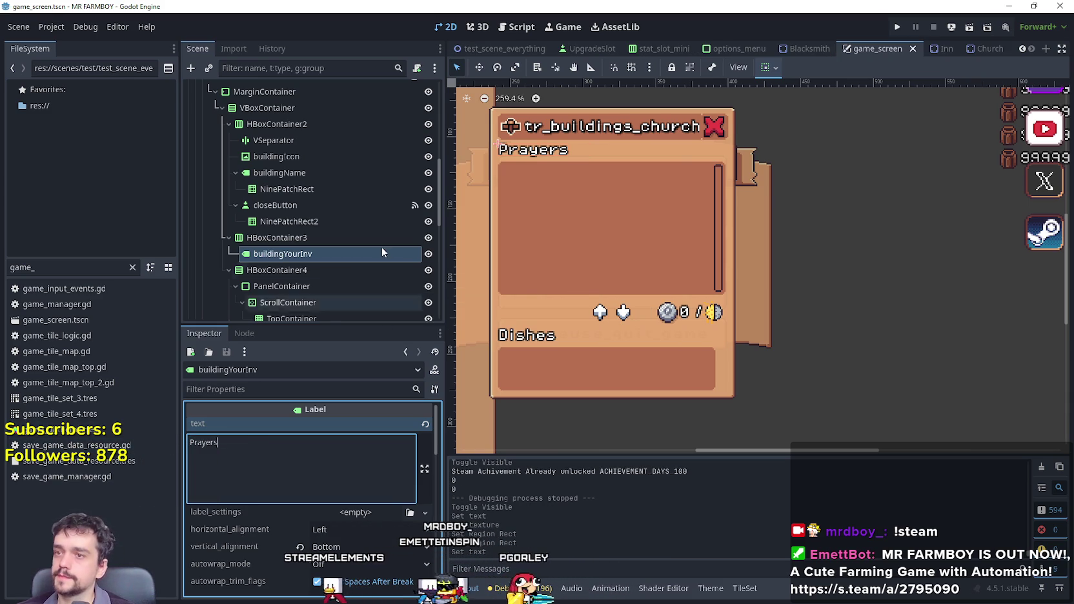
pyautogui.scroll(-3, 350, 258)
# Inspect the TopContainer, Between label and TextureRect nodes of the church panel.
pyautogui.click(323, 231)
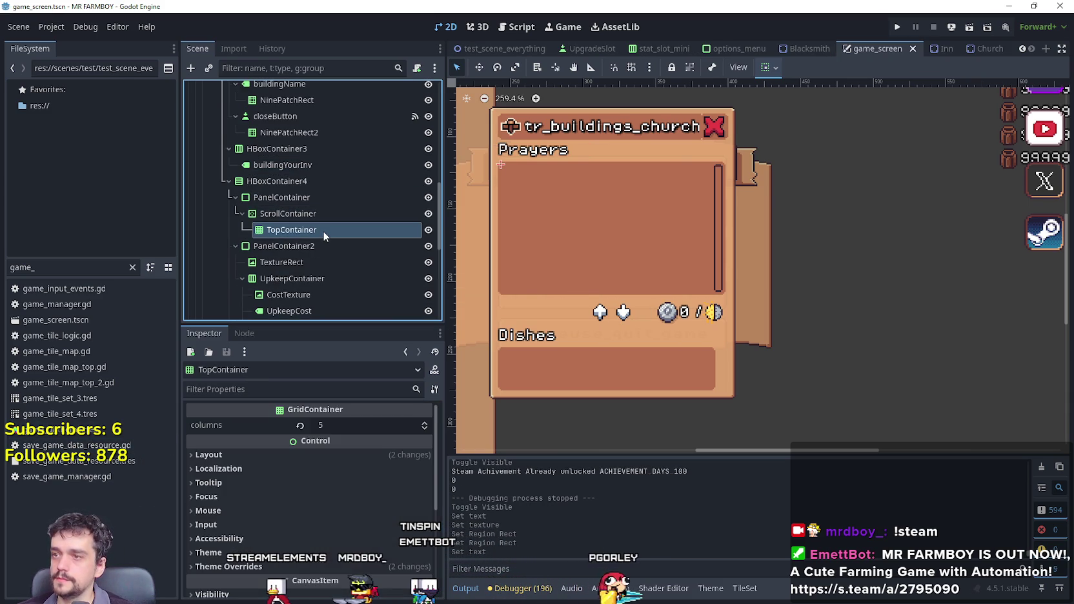
pyautogui.scroll(-3, 335, 289)
pyautogui.scroll(-2, 320, 257)
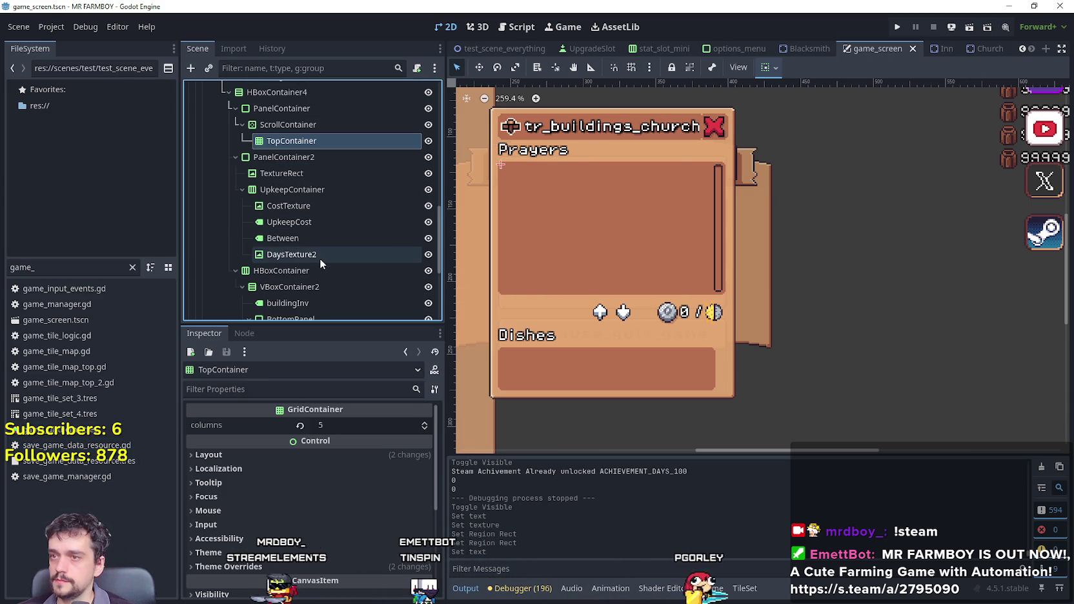
pyautogui.scroll(-2, 321, 258)
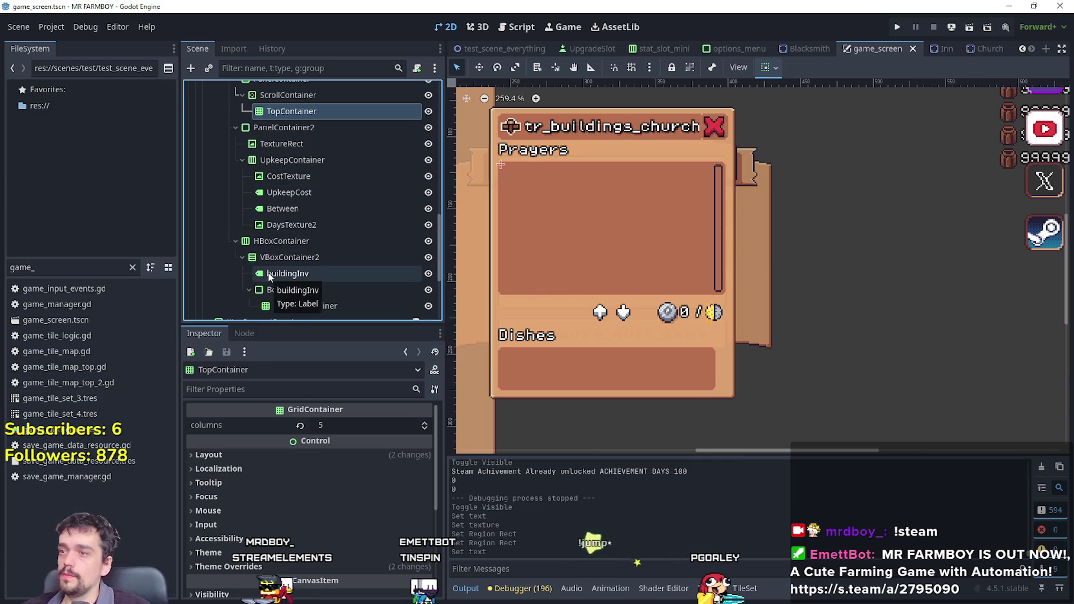
pyautogui.scroll(-2, 313, 281)
pyautogui.scroll(2, 317, 282)
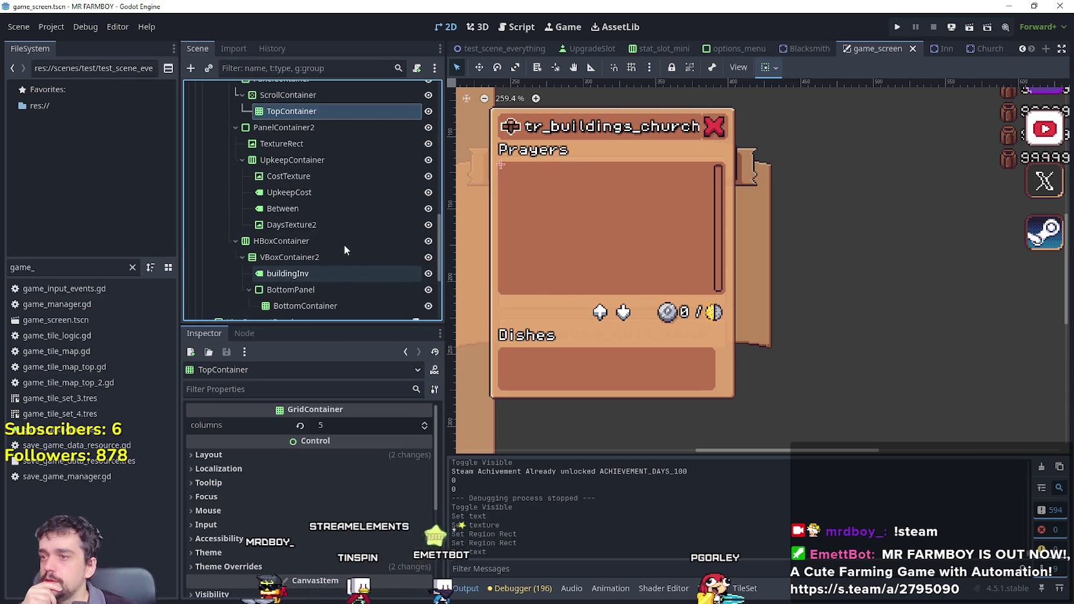
pyautogui.click(373, 207)
pyautogui.click(339, 145)
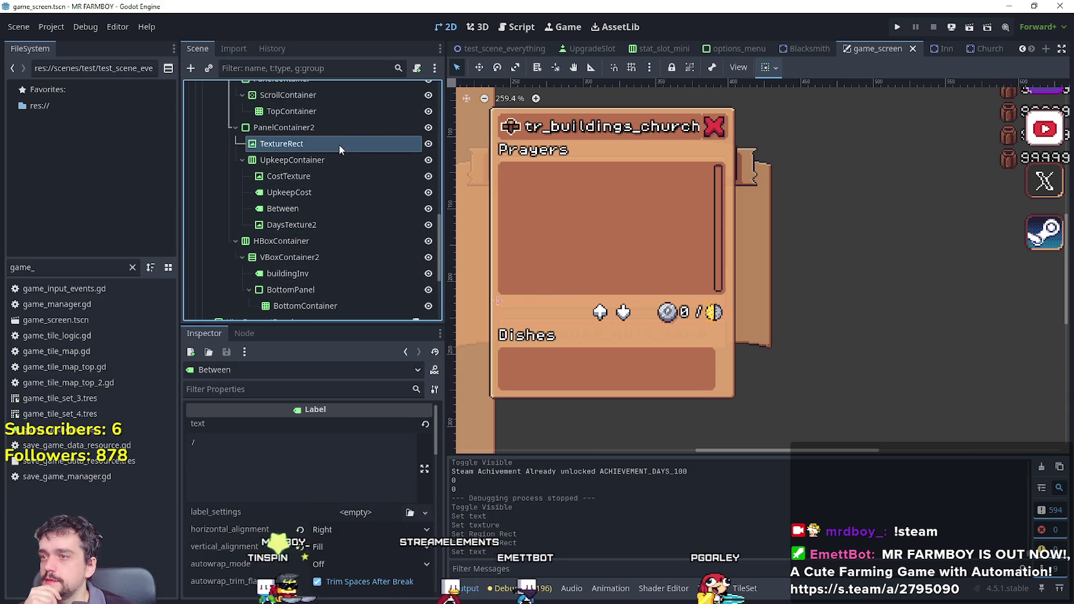
# Replace the lower heading's 'Dishes' text with 'Prayers' and save the scene.
pyautogui.click(315, 271)
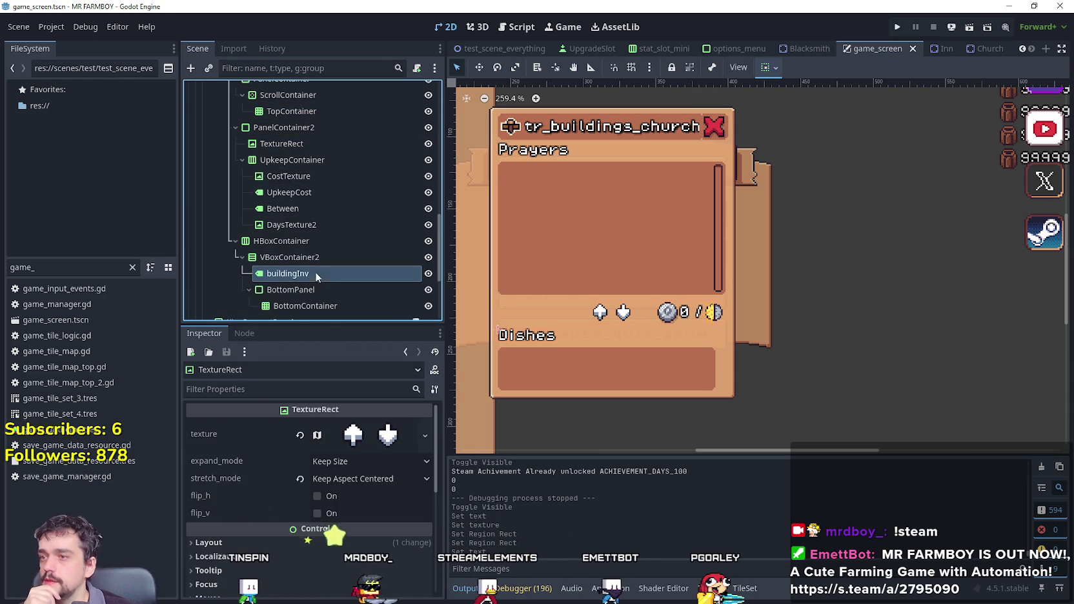
pyautogui.click(259, 452)
pyautogui.hotkey('ctrl', 'a')
pyautogui.write('Pra')
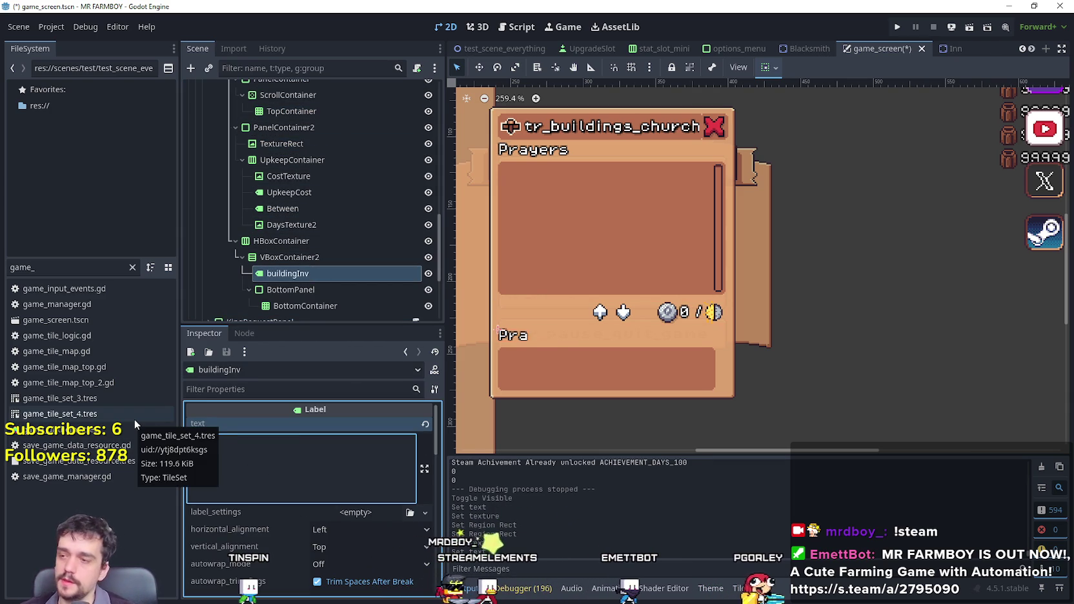
pyautogui.write('yers')
pyautogui.hotkey('ctrl', 's')
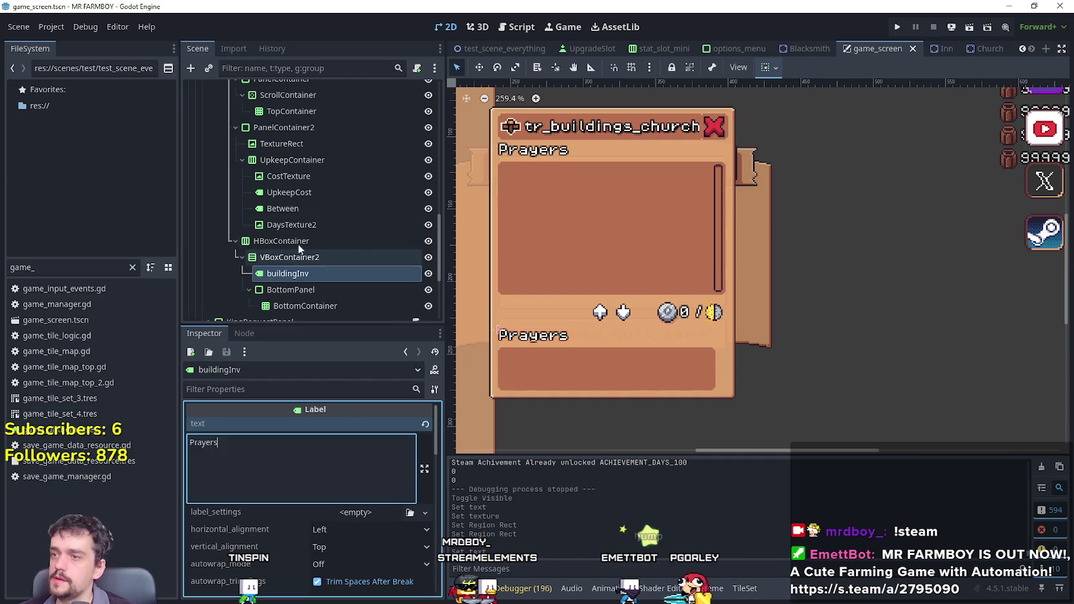
# Scroll through the panel to review both Prayers headings.
pyautogui.scroll(3, 383, 235)
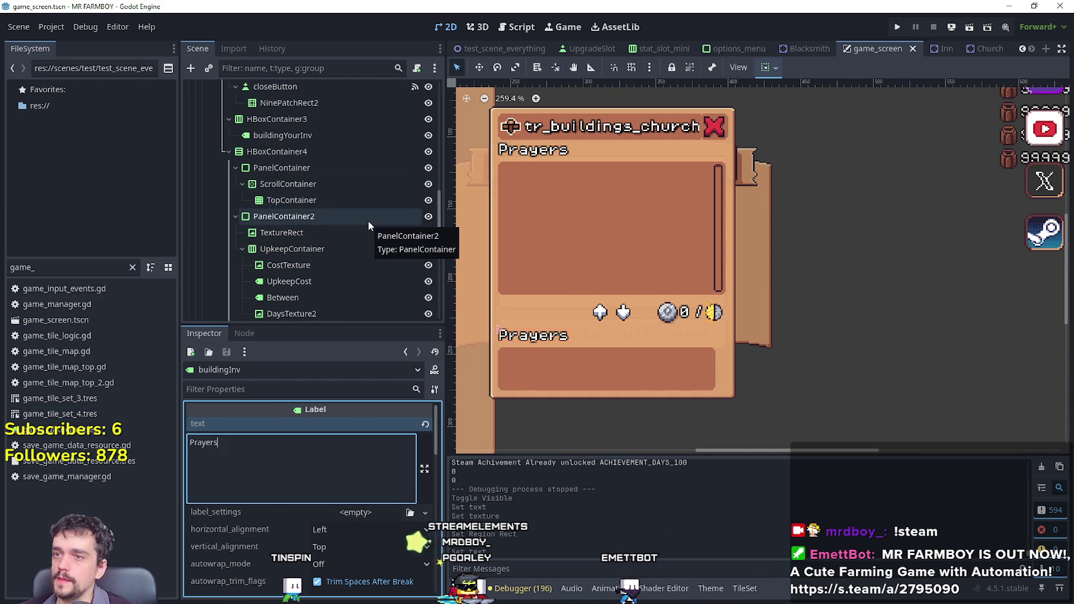
pyautogui.scroll(-3, 364, 221)
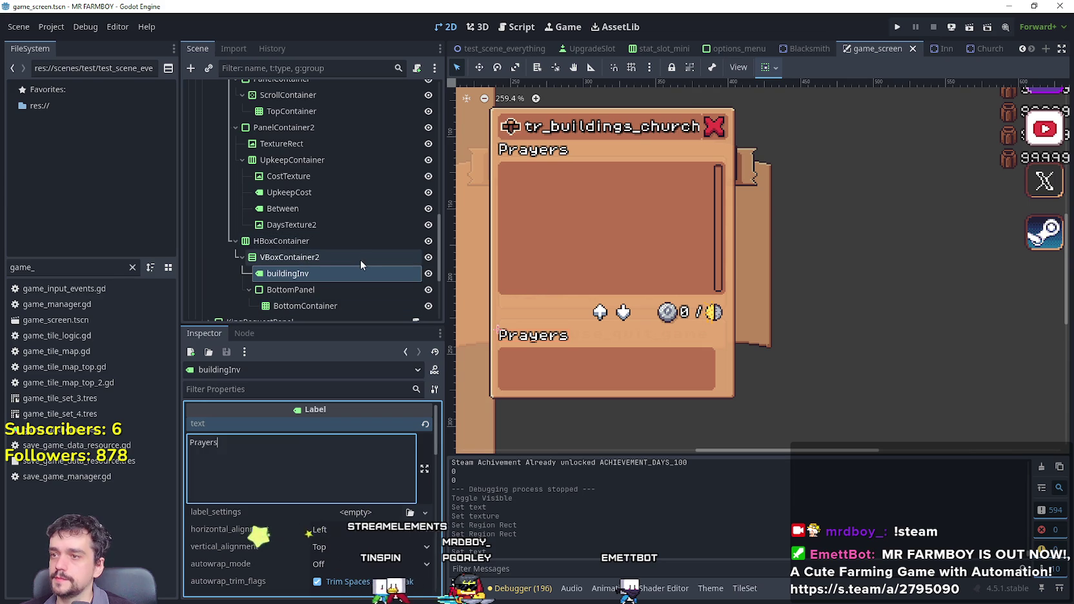
pyautogui.scroll(5, 323, 205)
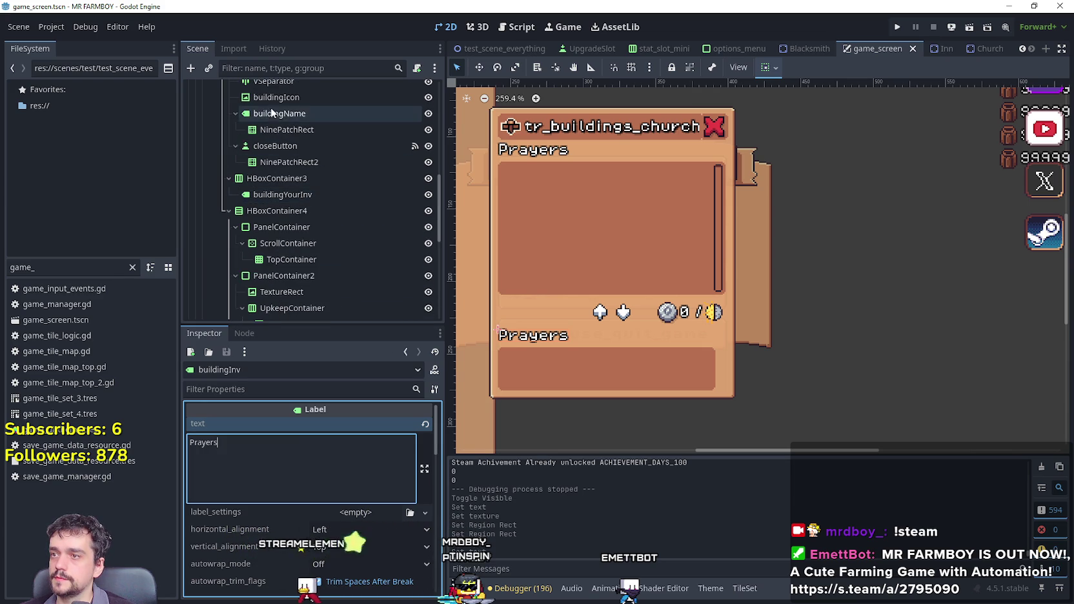
pyautogui.scroll(1, 331, 246)
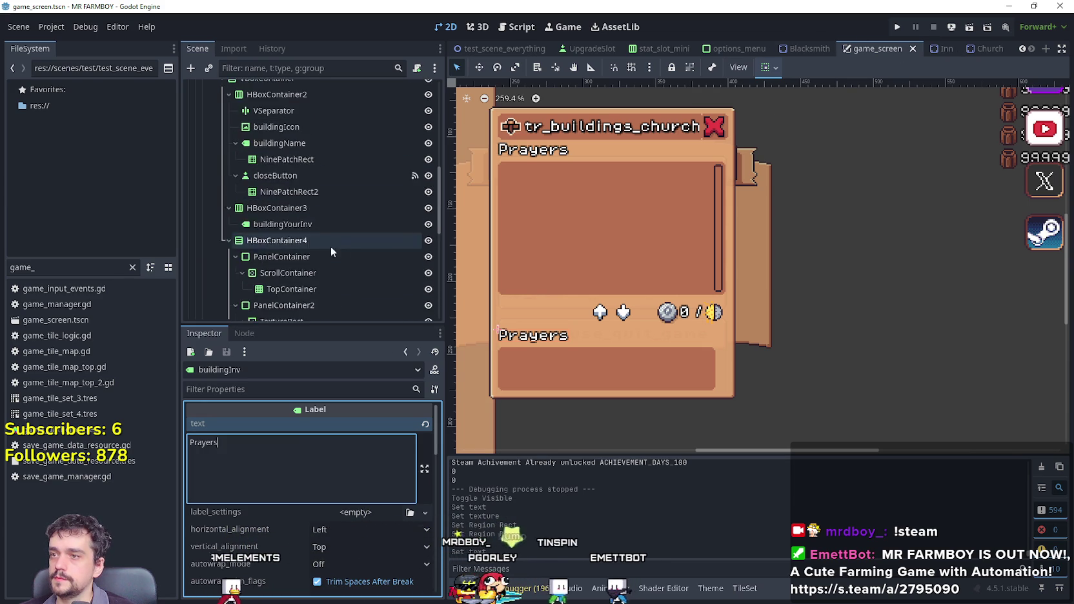
pyautogui.scroll(2, 335, 248)
pyautogui.scroll(-3, 344, 223)
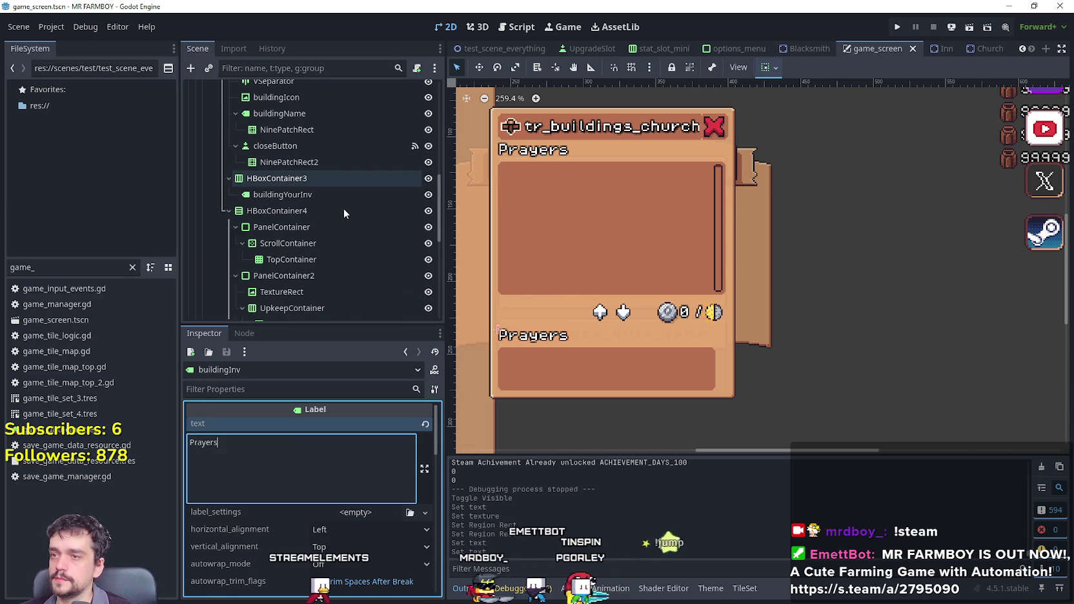
pyautogui.scroll(-2, 343, 208)
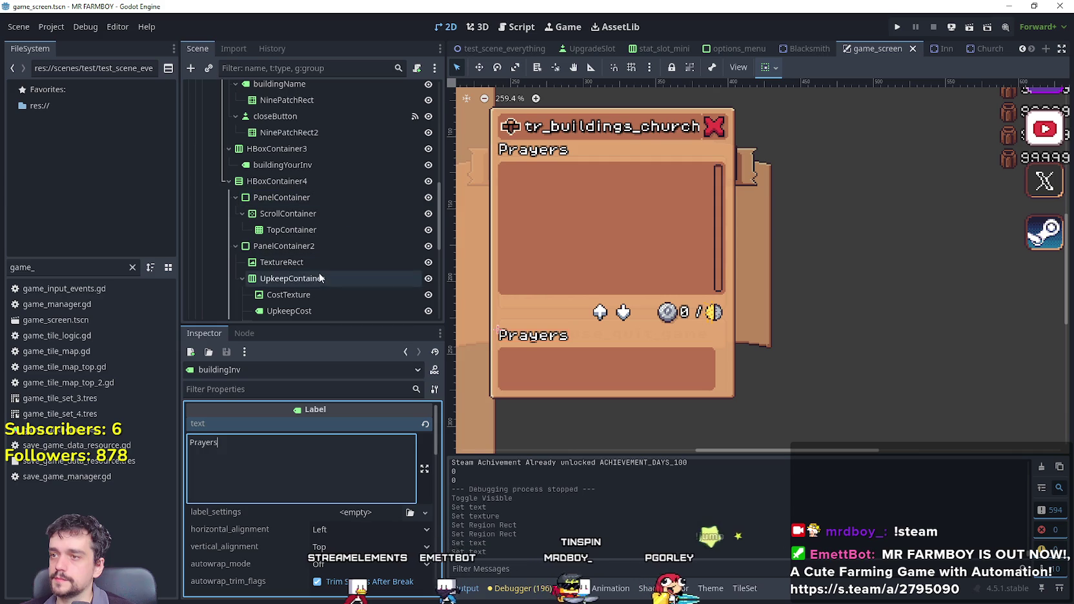
pyautogui.scroll(-2, 362, 246)
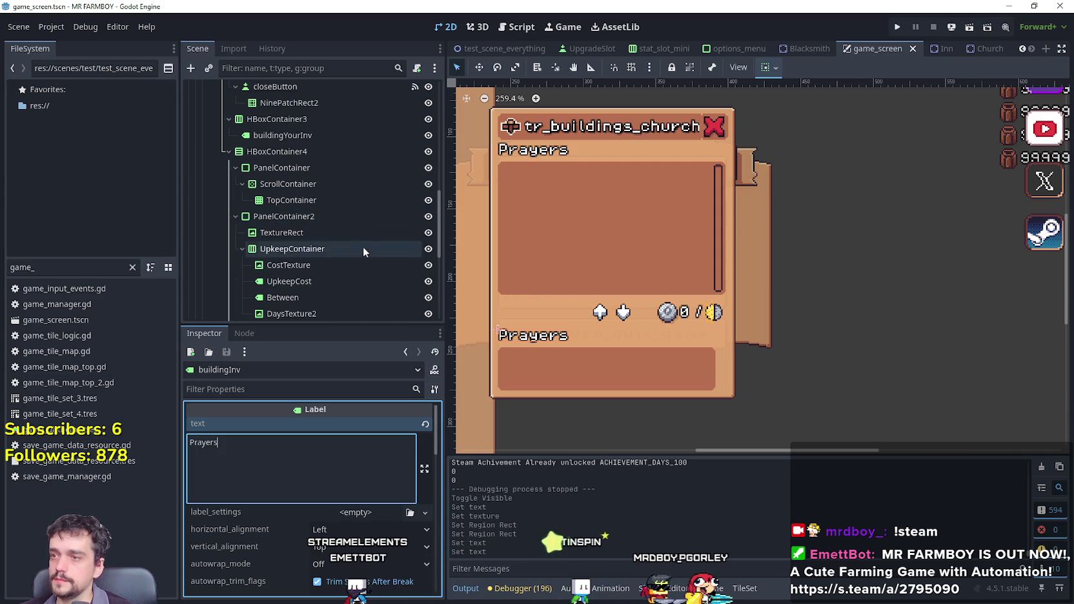
pyautogui.scroll(-4, 331, 296)
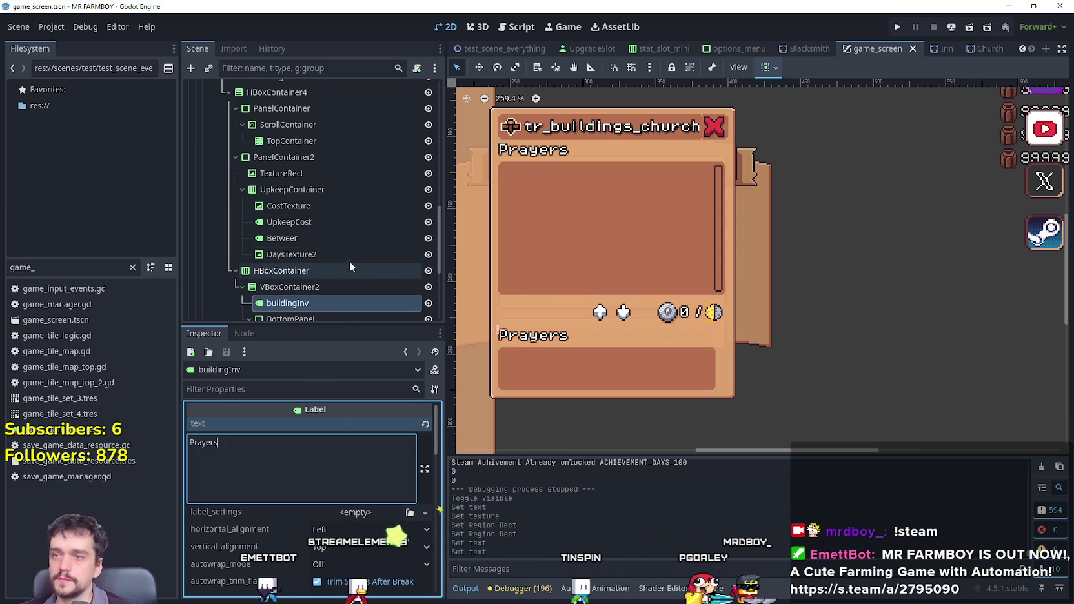
pyautogui.scroll(2, 366, 251)
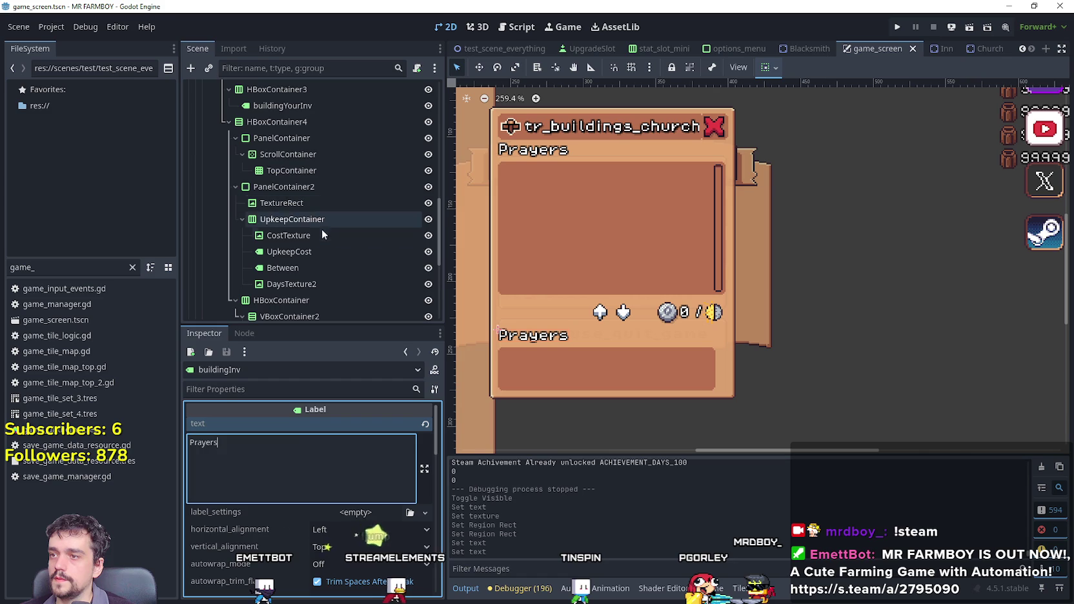
# Select the CostTexture icon node and make its texture unique.
pyautogui.click(300, 251)
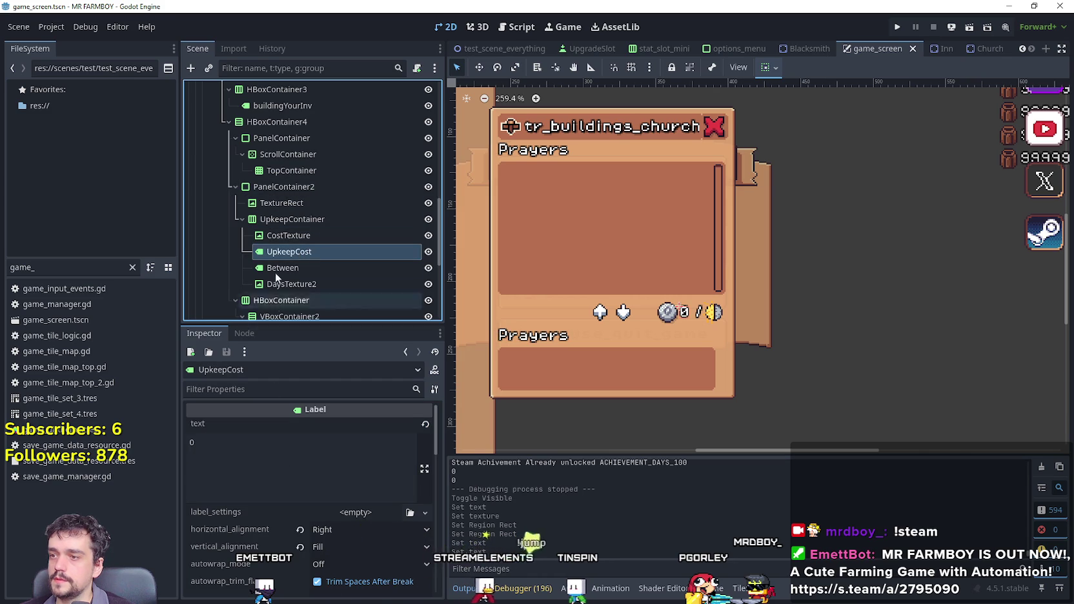
pyautogui.click(278, 268)
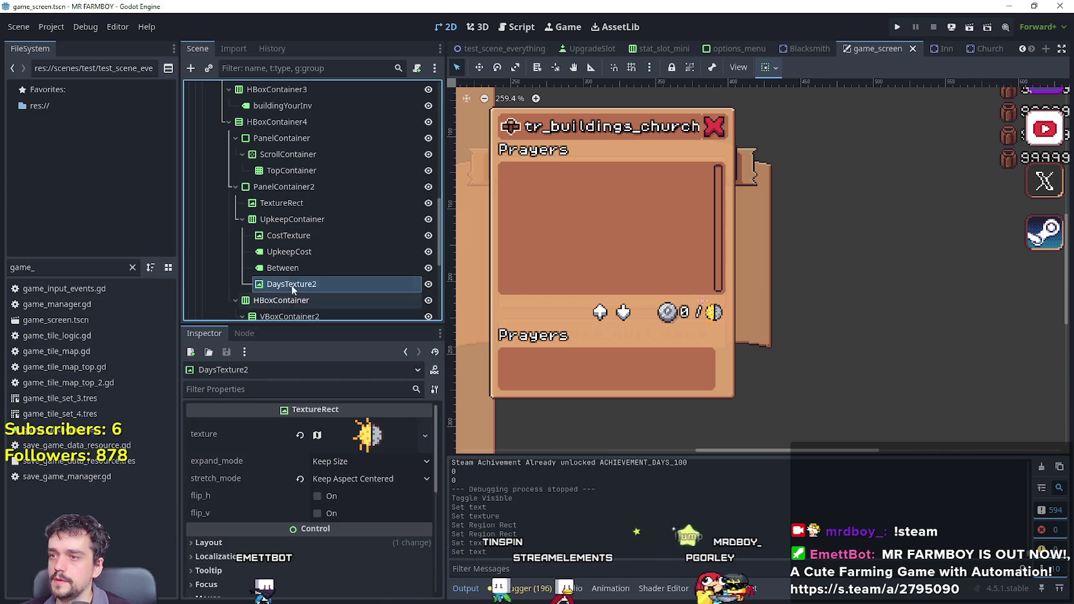
pyautogui.click(289, 235)
pyautogui.click(371, 452)
pyautogui.rightClick(368, 459)
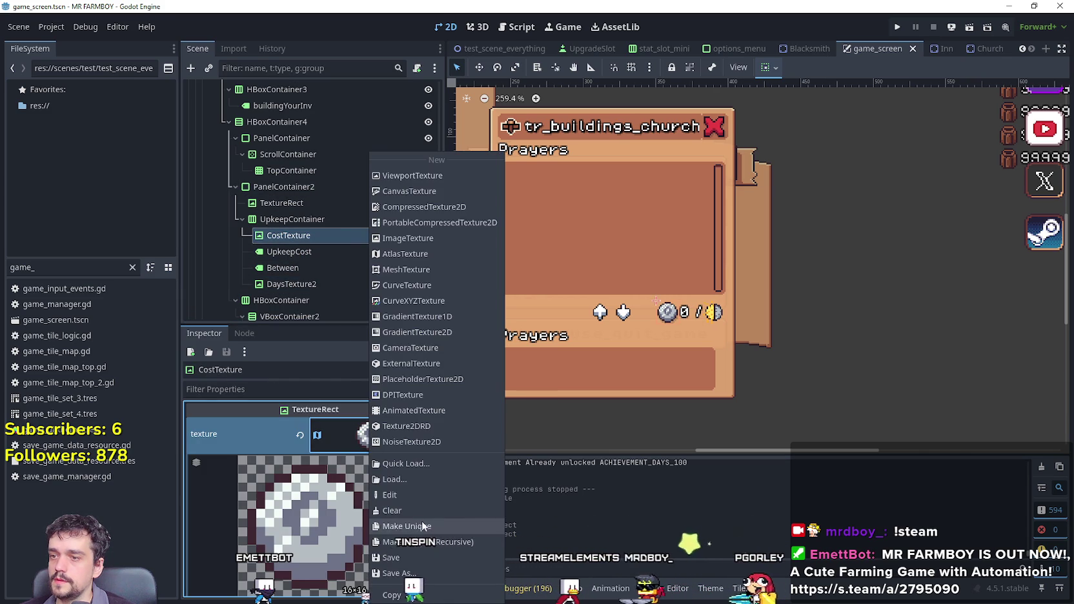
pyautogui.click(413, 527)
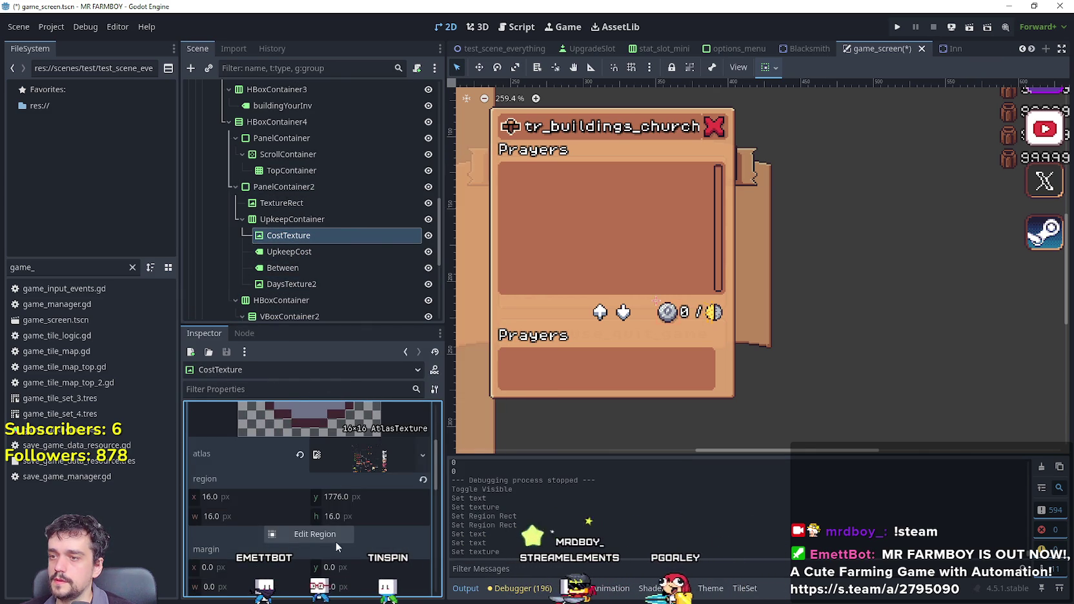
# Set the cost icon's atlas region to the gold coin at x 32 px and save.
pyautogui.click(336, 540)
pyautogui.scroll(-5, 507, 321)
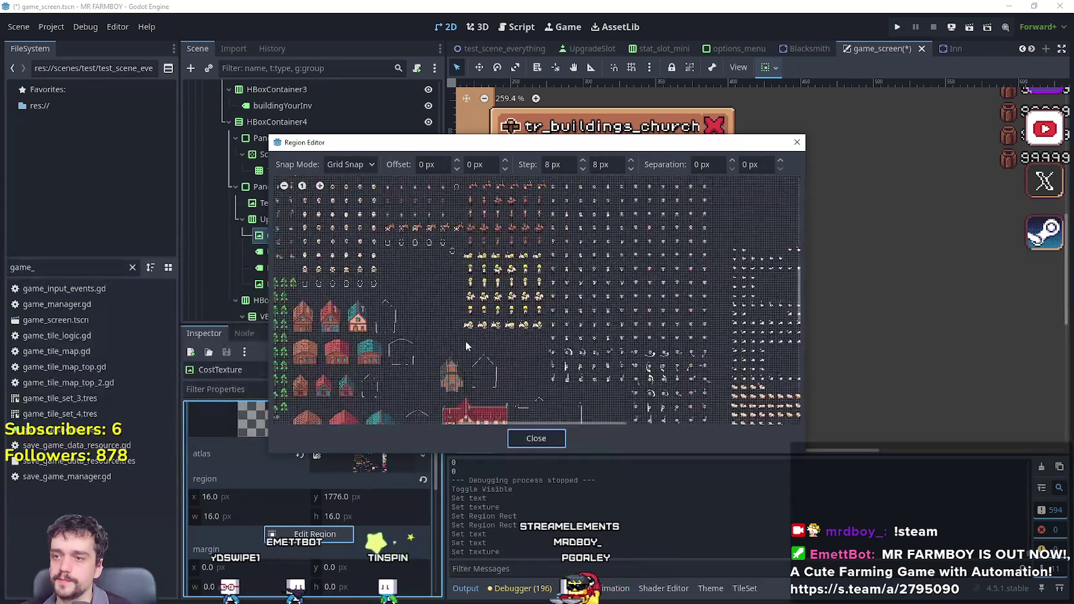
pyautogui.scroll(5, 544, 221)
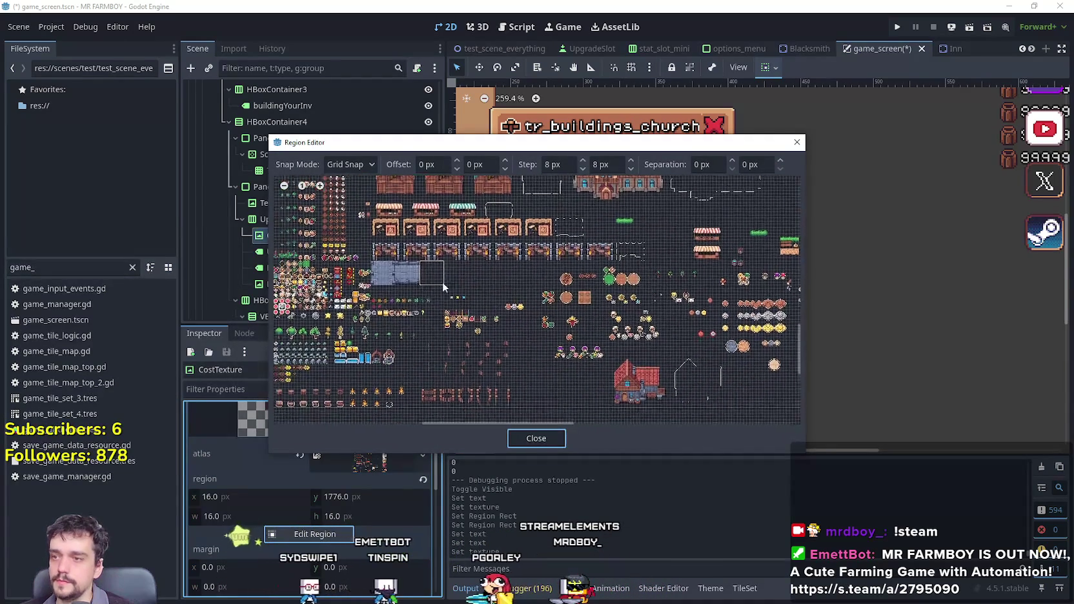
pyautogui.scroll(6, 443, 287)
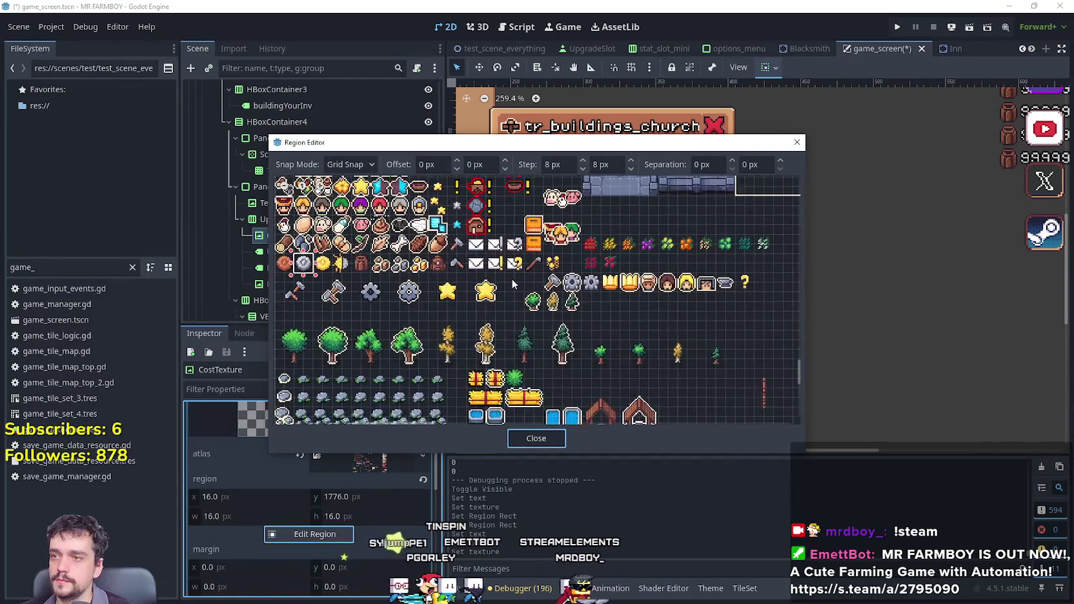
pyautogui.scroll(4, 654, 321)
pyautogui.click(654, 321)
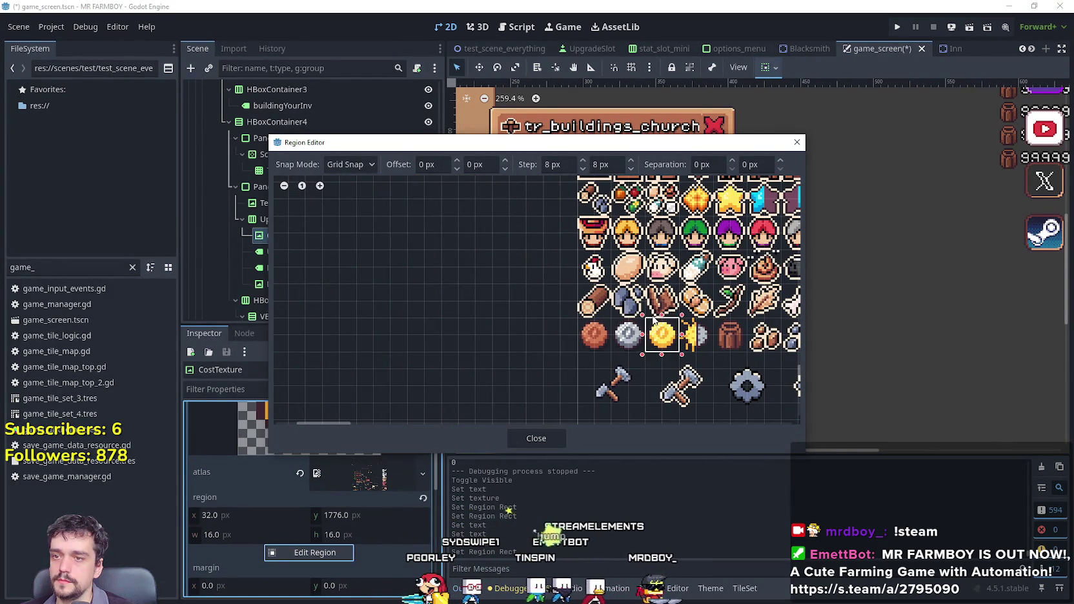
pyautogui.click(526, 437)
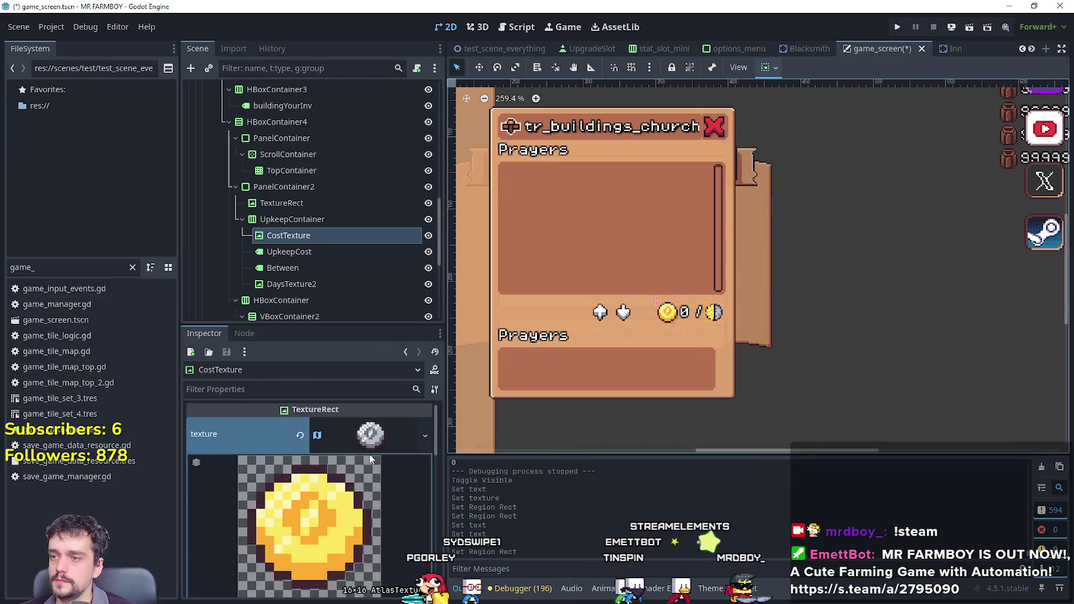
pyautogui.hotkey('ctrl', 's')
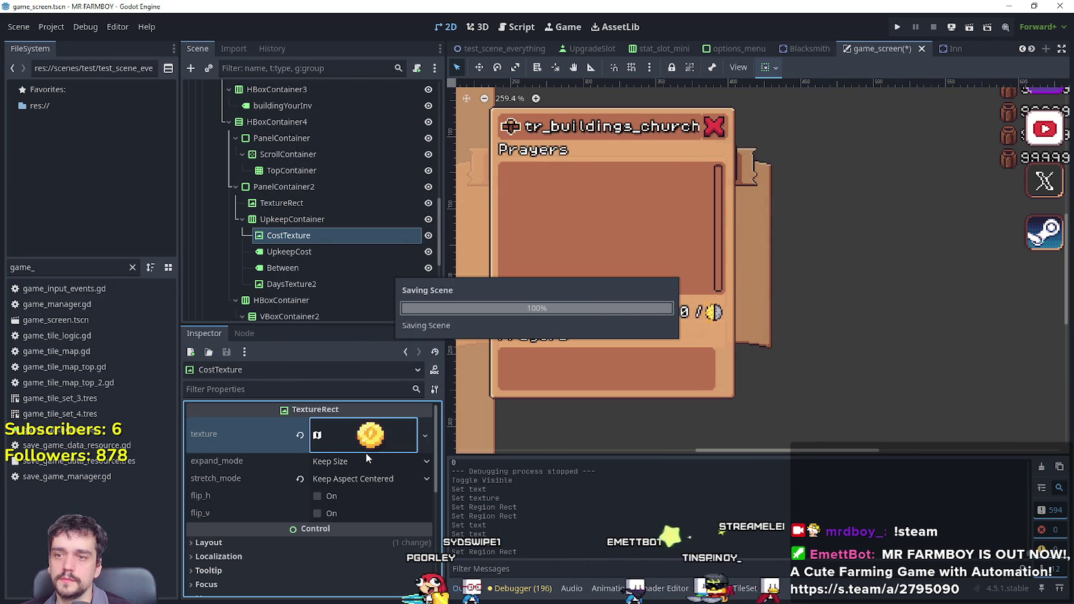
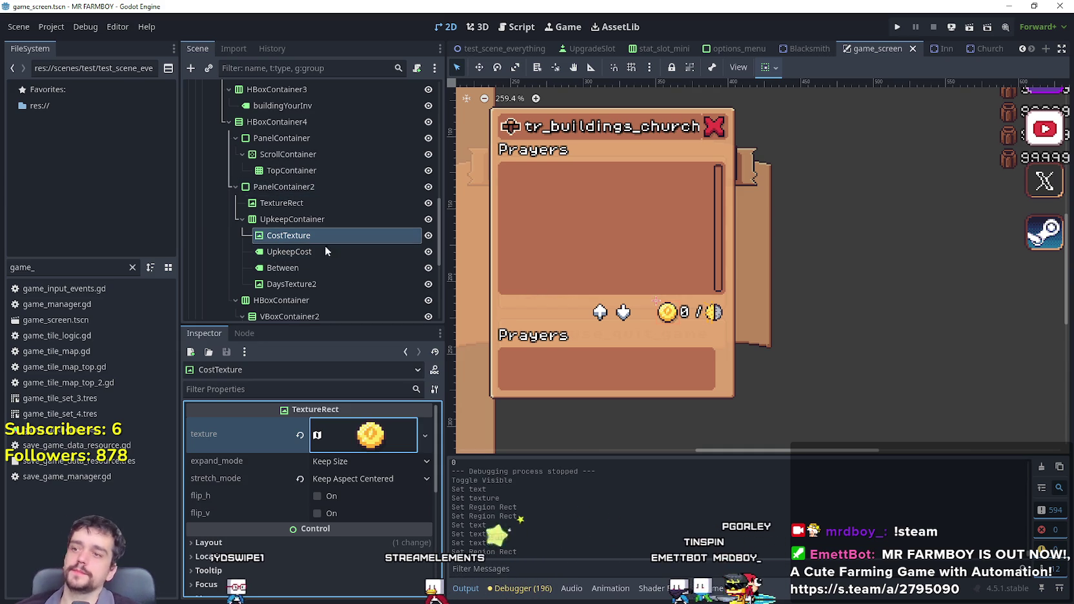
# Collapse ChurchPanel's children, hide the Church panel on the canvas, and save the scene.
pyautogui.scroll(2, 305, 282)
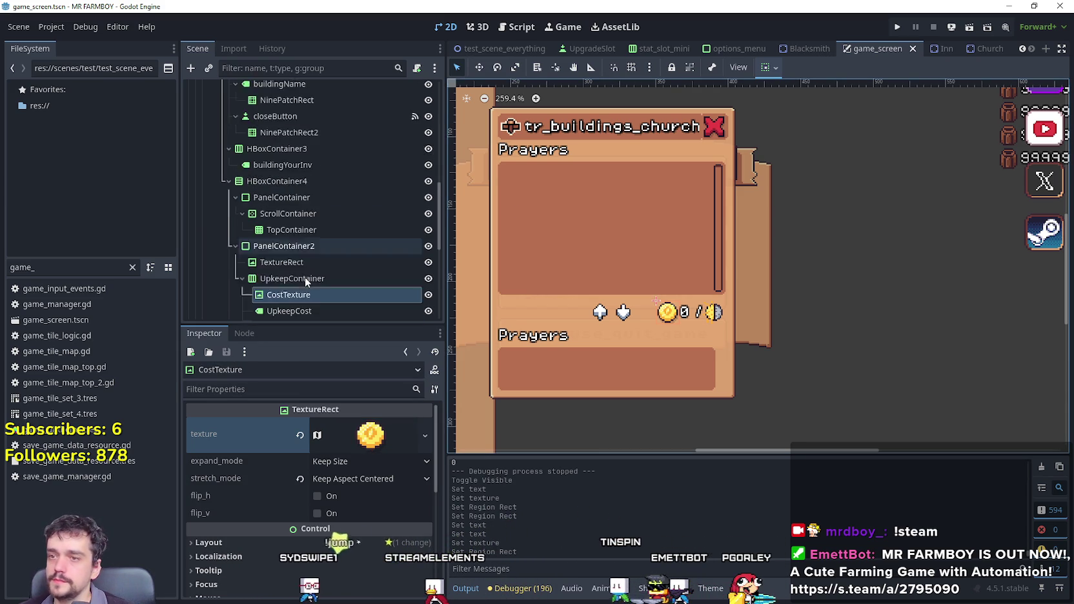
pyautogui.scroll(3, 411, 252)
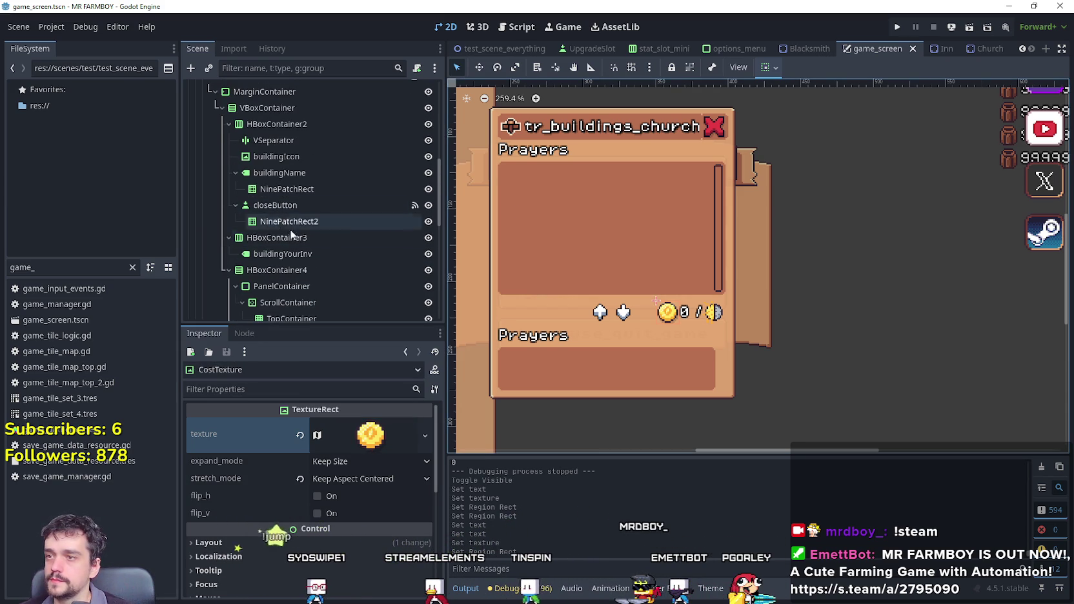
pyautogui.click(208, 99)
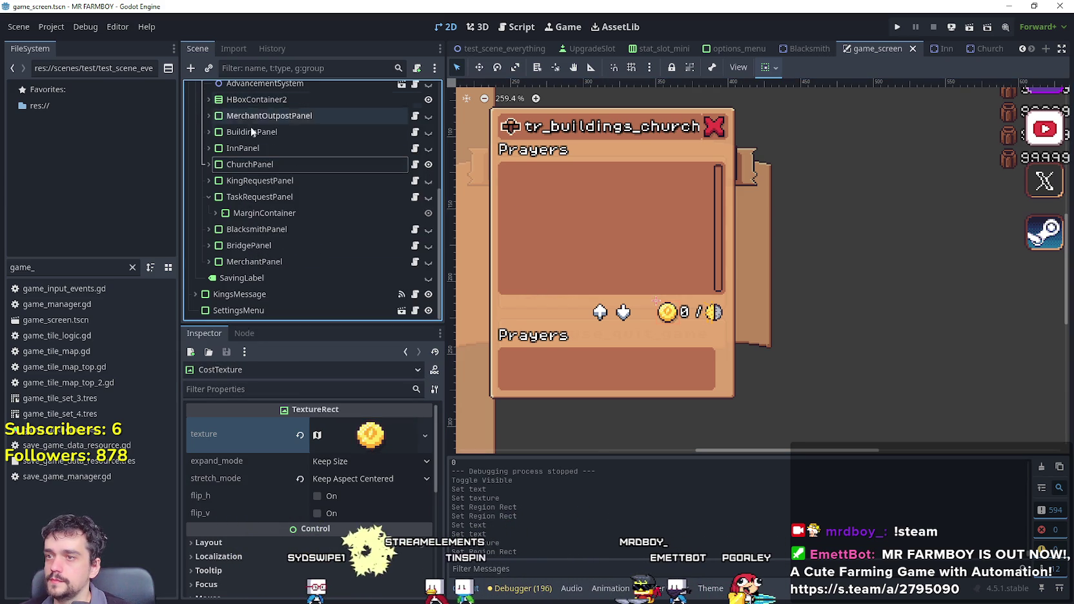
pyautogui.click(428, 165)
pyautogui.hotkey('ctrl', 's')
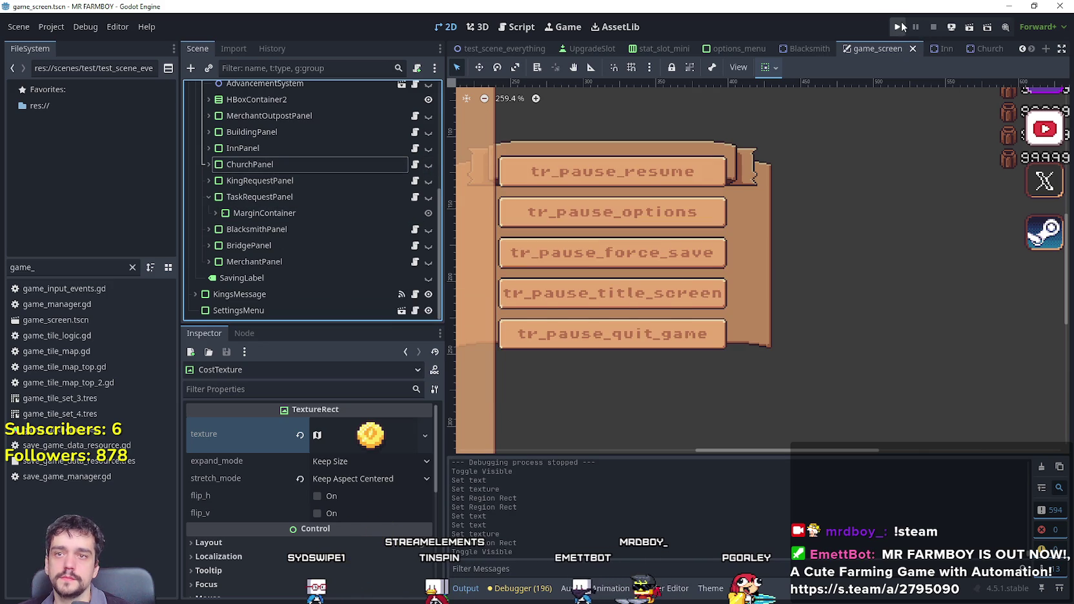
# Briefly show and hide the Inn panel, then show the Church panel again and expand its node.
pyautogui.click(899, 27)
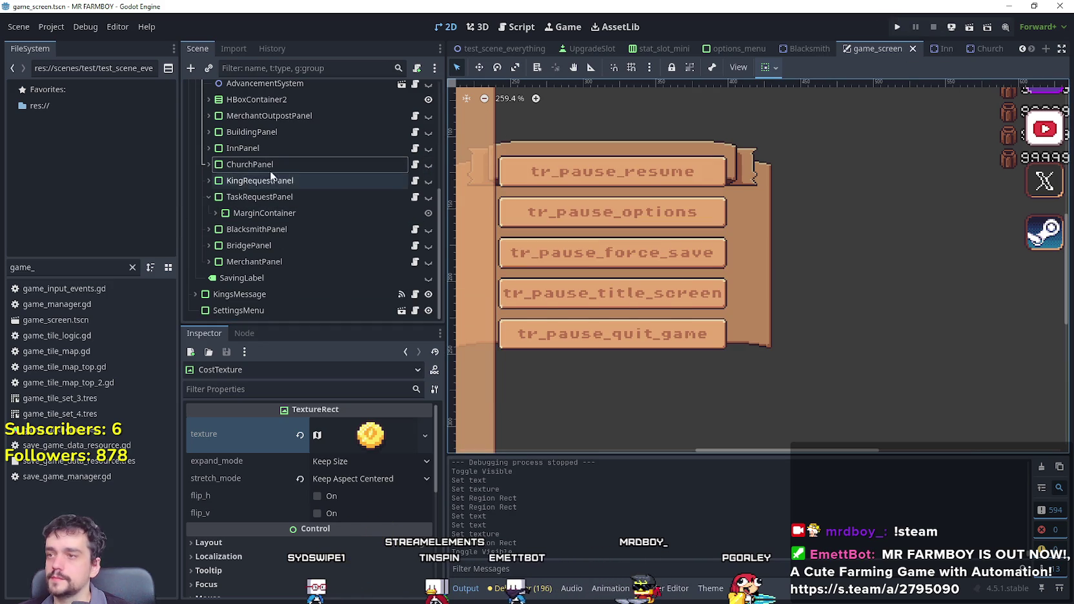
pyautogui.click(429, 149)
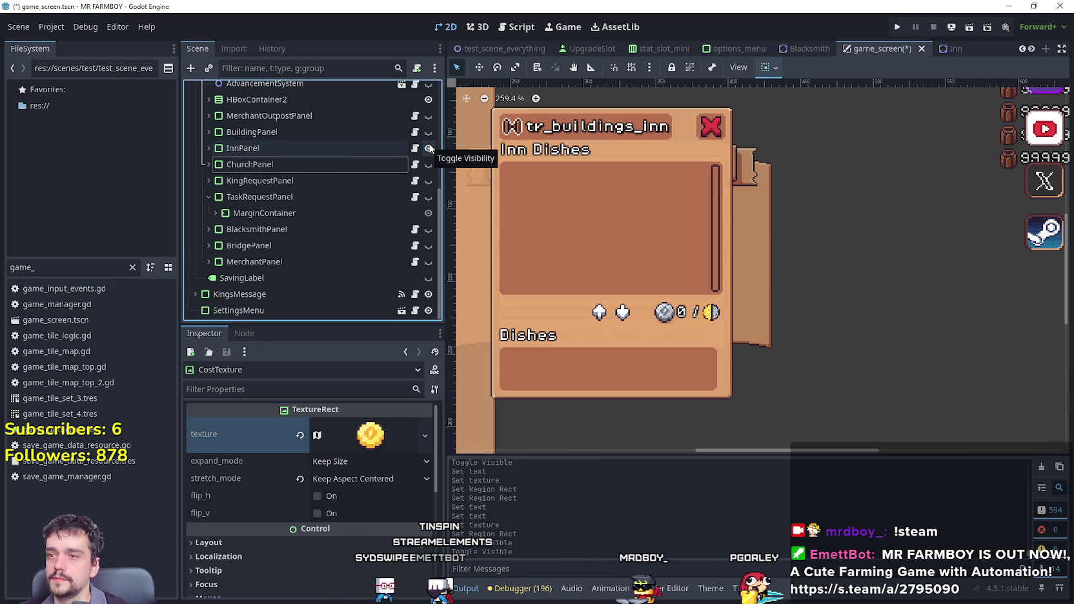
pyautogui.click(428, 149)
pyautogui.click(427, 166)
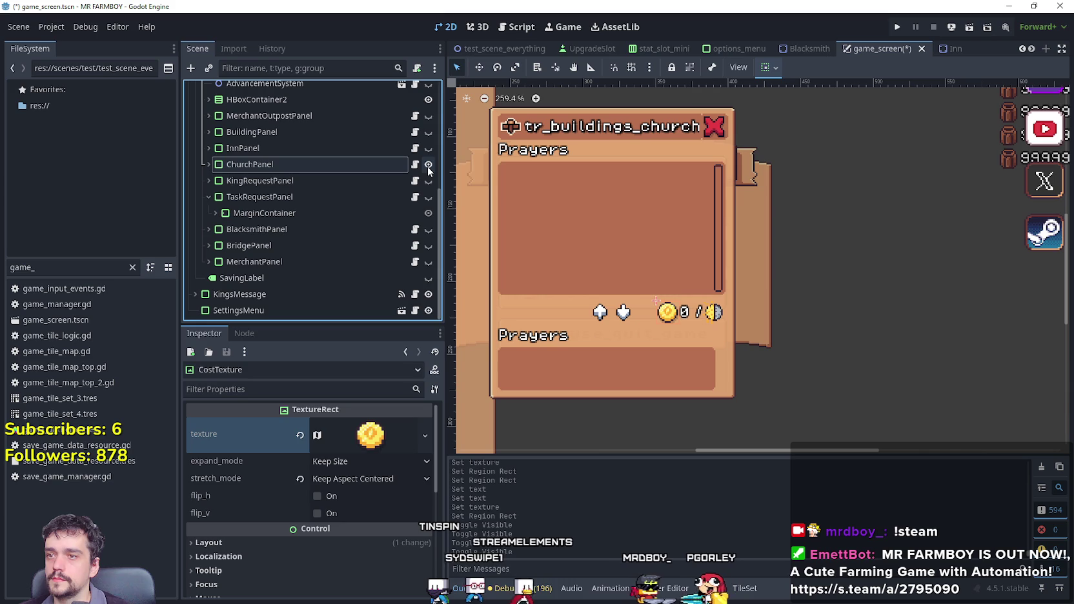
pyautogui.click(206, 166)
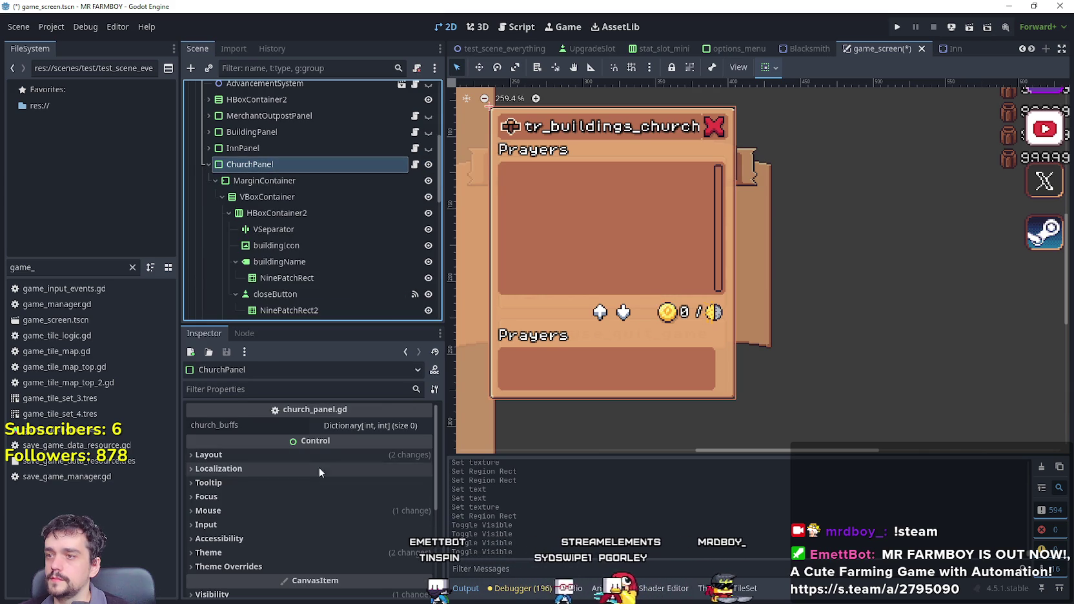
# Change the Church panel's buildingInv label from 'Prayers' to 'Active Prayers' and save the scene.
pyautogui.scroll(-3, 356, 243)
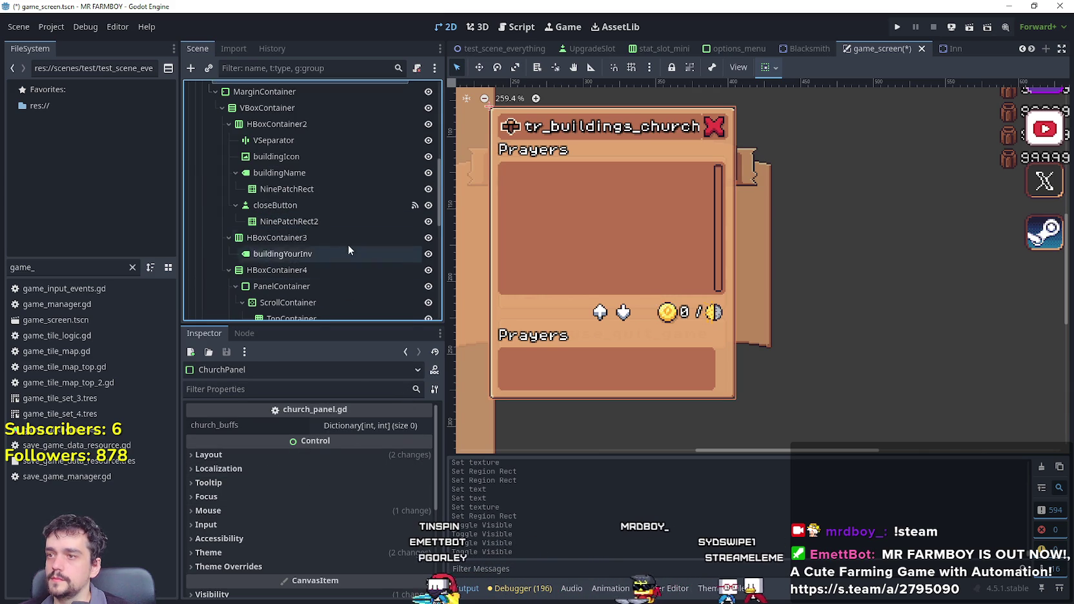
pyautogui.scroll(-3, 317, 245)
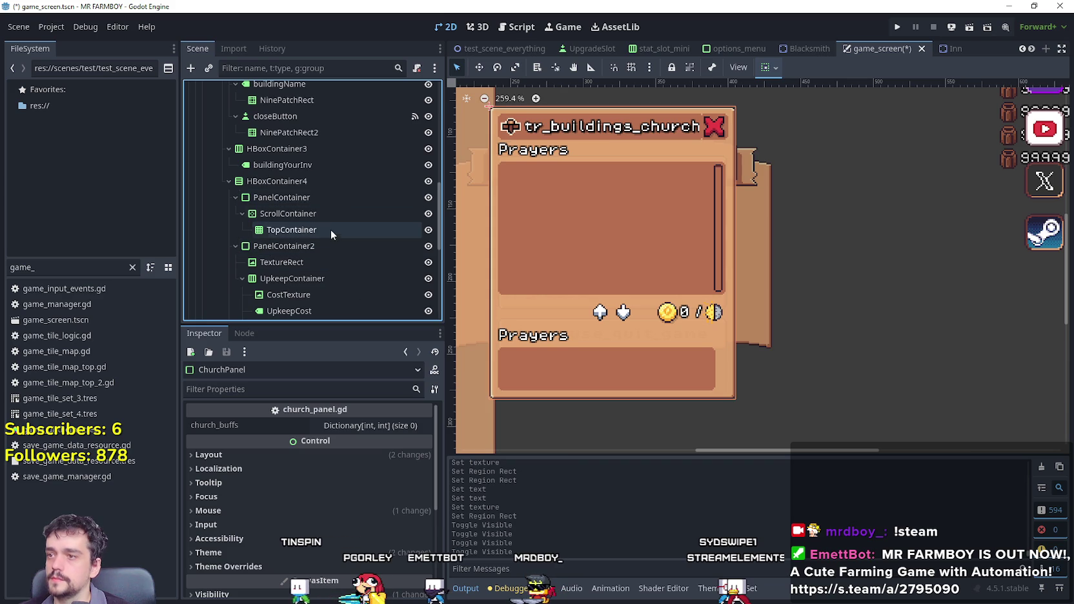
pyautogui.scroll(-1, 328, 284)
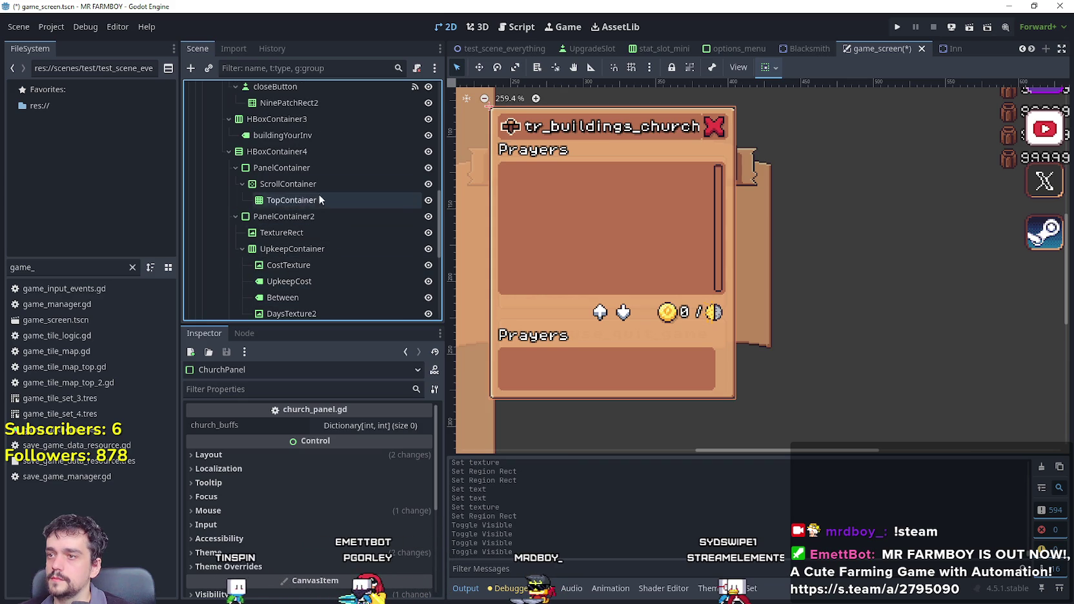
pyautogui.scroll(-4, 316, 181)
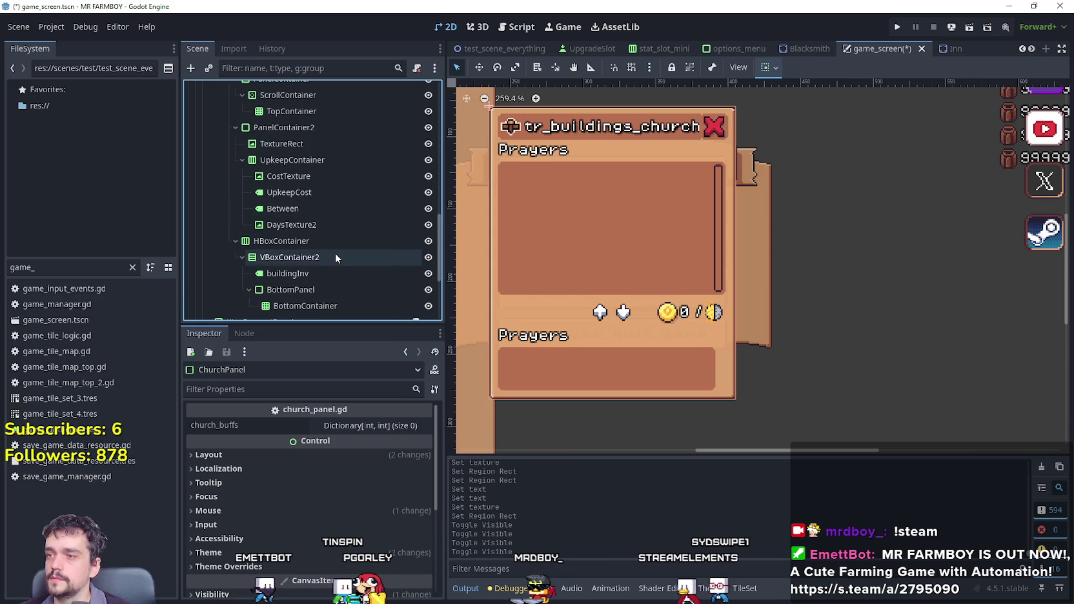
pyautogui.scroll(-1, 322, 271)
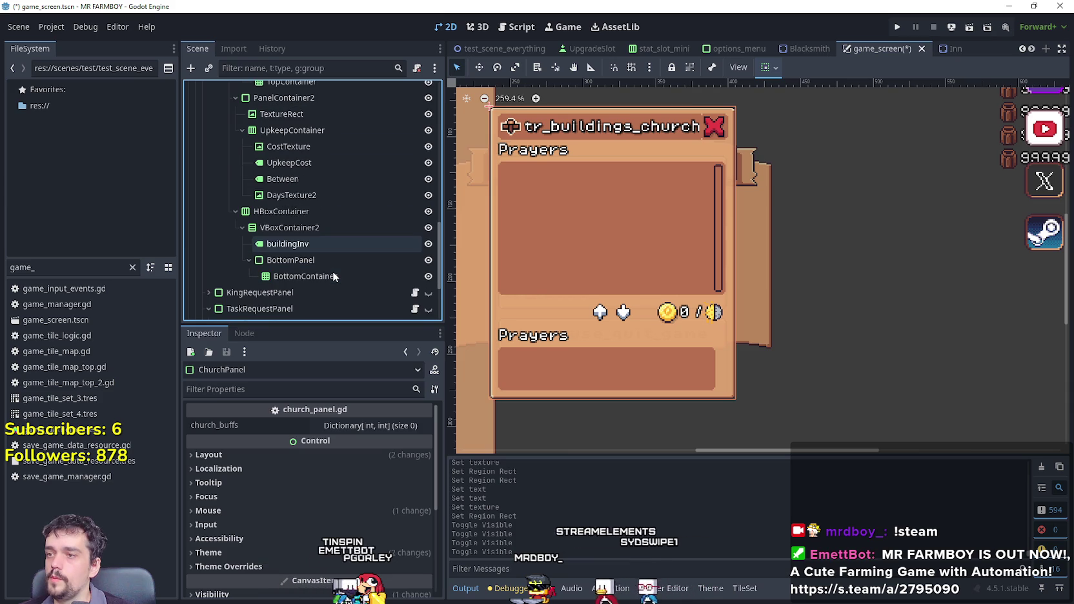
pyautogui.click(327, 247)
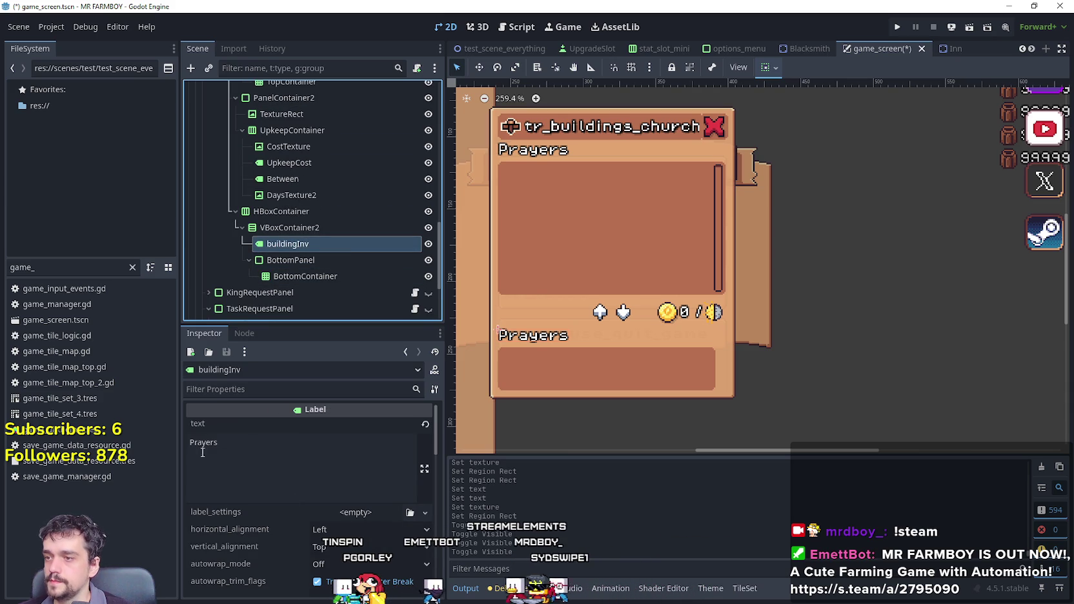
pyautogui.click(192, 446)
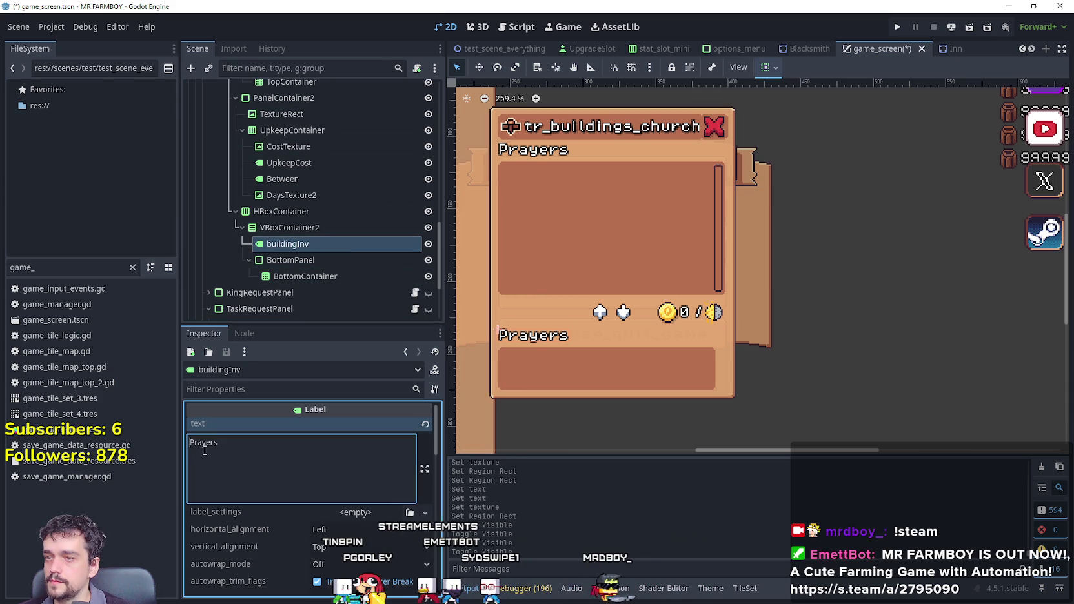
pyautogui.write('Achi')
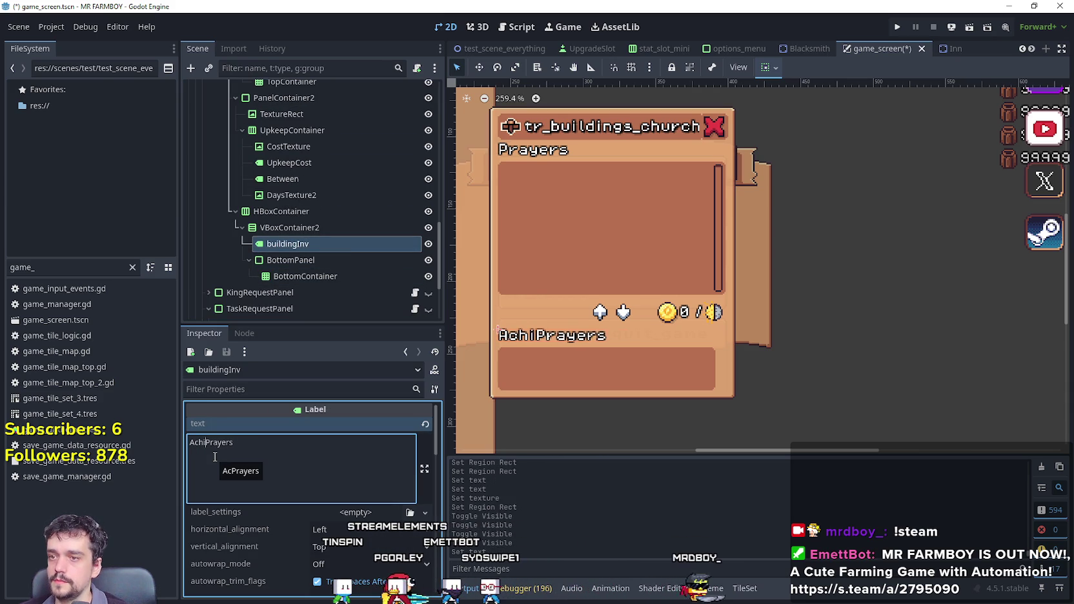
pyautogui.write('ive')
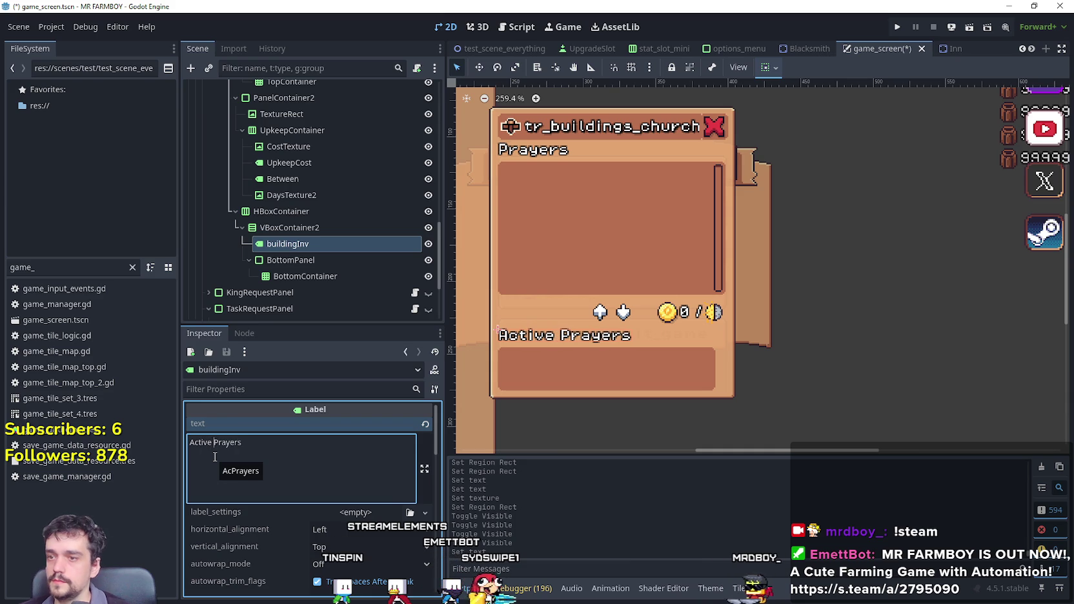
pyautogui.hotkey('ctrl', 's')
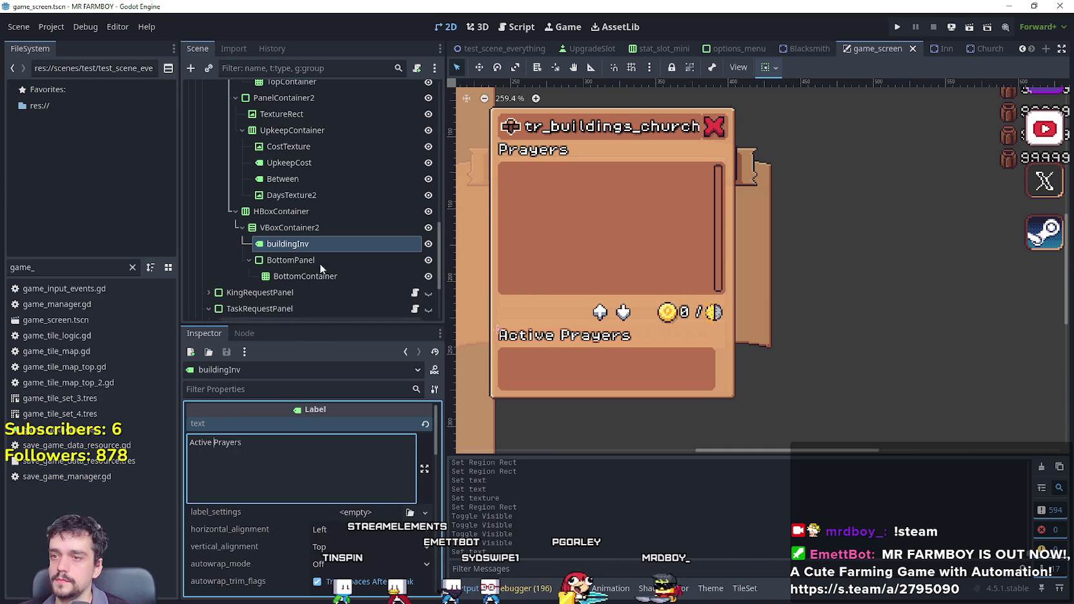
pyautogui.scroll(5, 317, 240)
pyautogui.scroll(5, 317, 240)
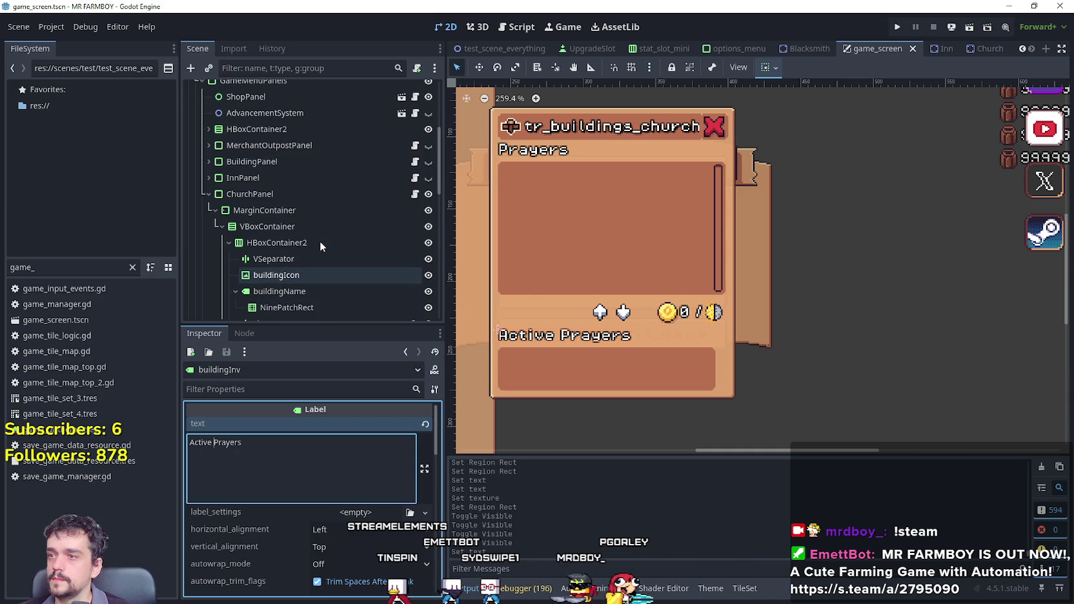
# Hide the Church panel, show the Inn panel, and expand InnPanel's nodes in the Scene tree.
pyautogui.click(429, 193)
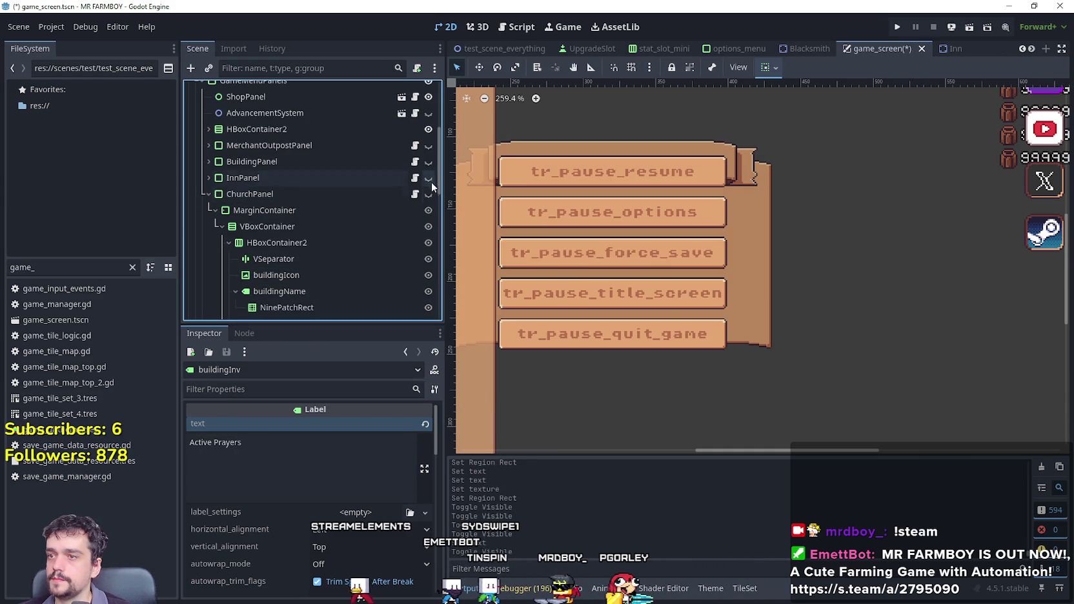
pyautogui.click(429, 179)
pyautogui.click(264, 189)
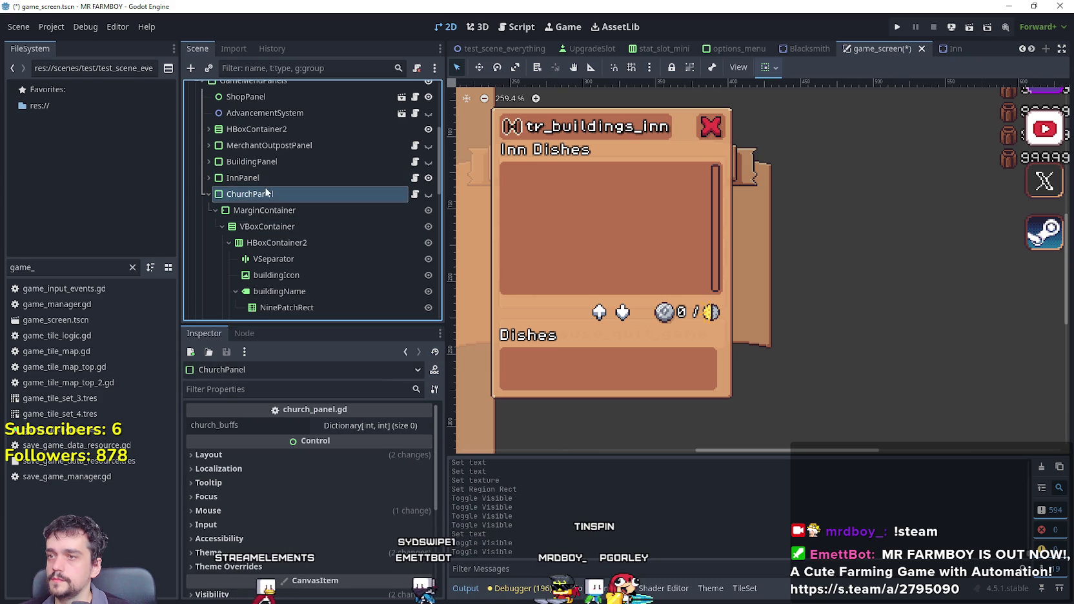
pyautogui.click(201, 191)
pyautogui.click(202, 178)
pyautogui.scroll(-5, 289, 258)
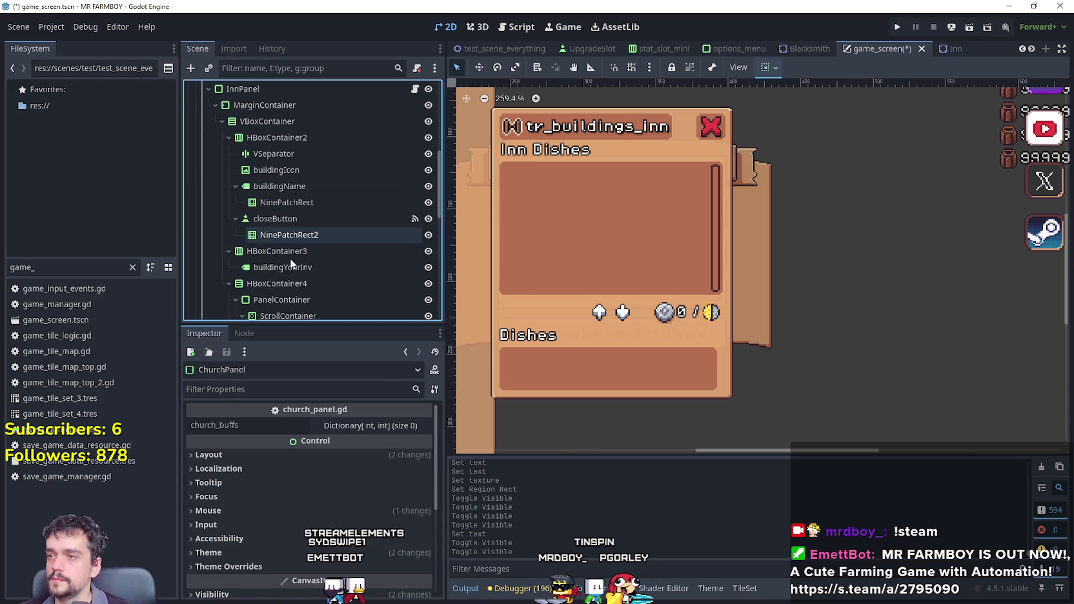
pyautogui.scroll(-2, 312, 266)
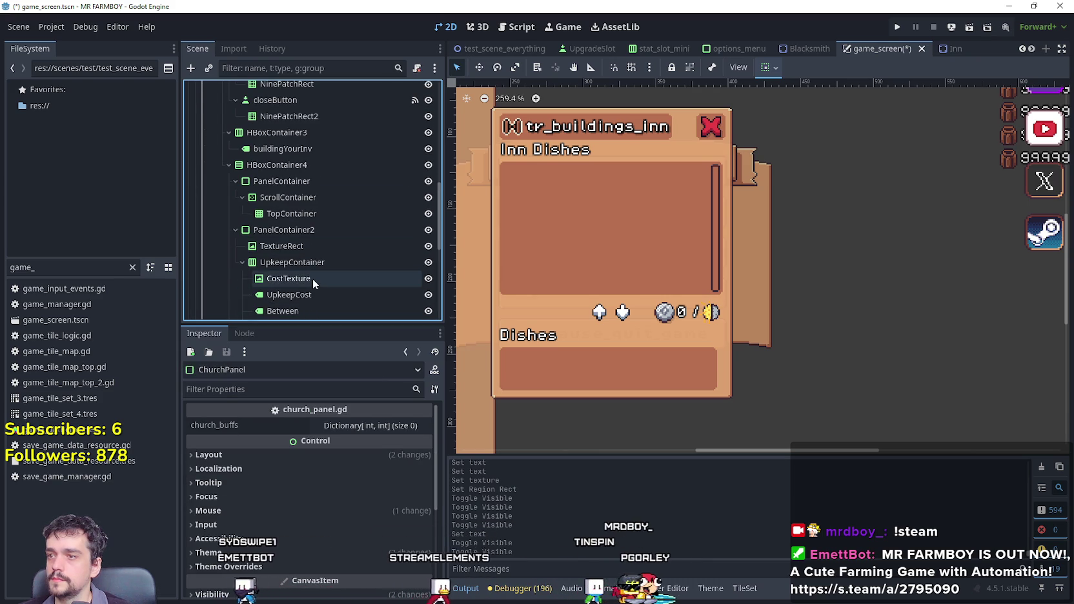
pyautogui.scroll(-2, 330, 288)
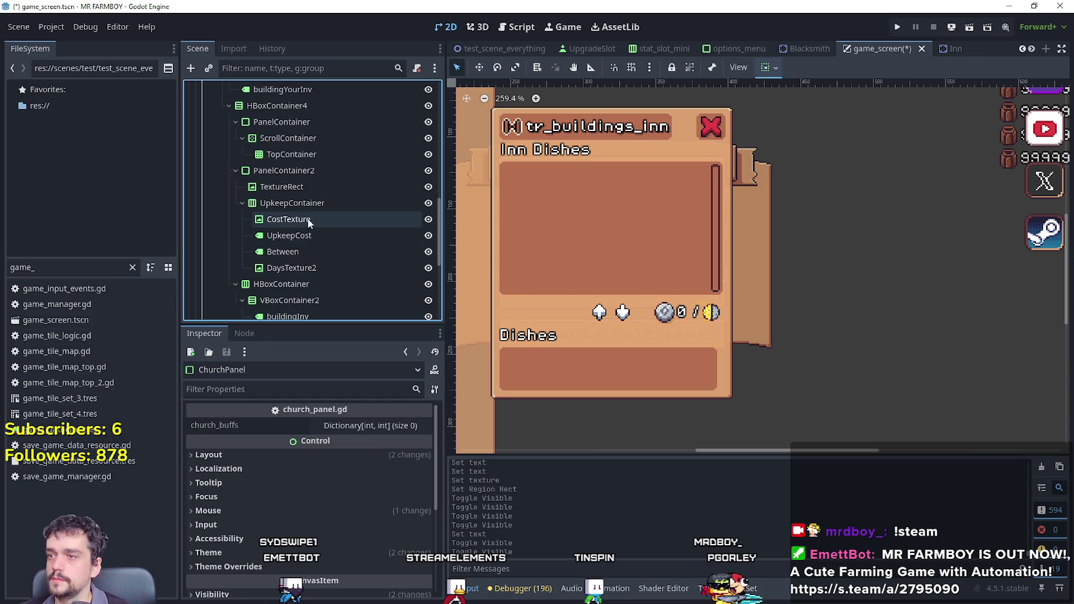
pyautogui.scroll(1, 305, 128)
# Change the Inn panel headings to 'Dishes' and 'Active Dishes', then save the scene.
pyautogui.click(336, 121)
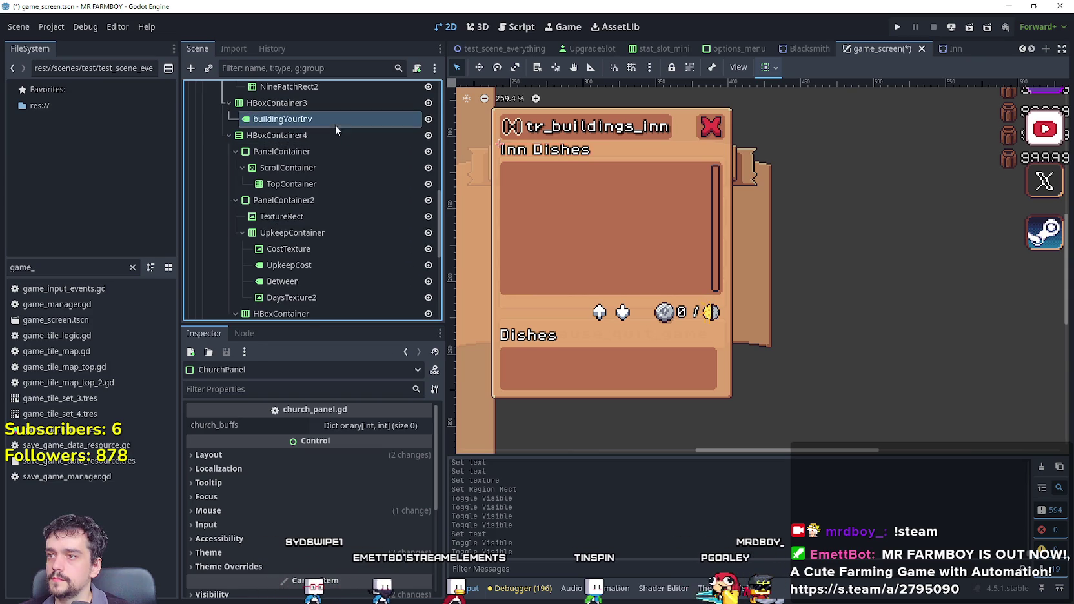
pyautogui.moveTo(203, 444); pyautogui.dragTo(179, 447)
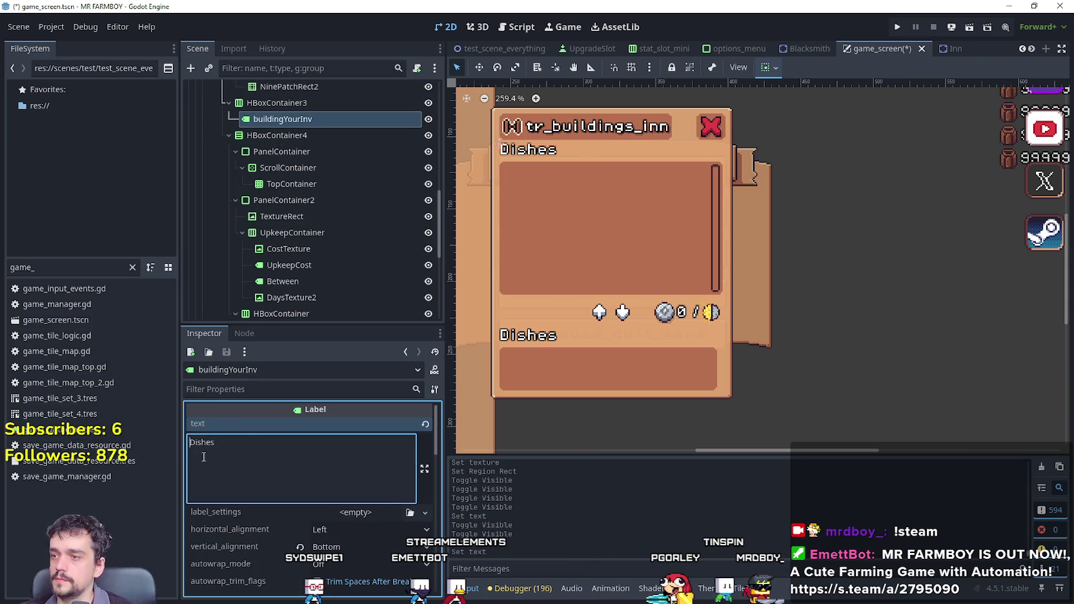
pyautogui.scroll(-5, 315, 216)
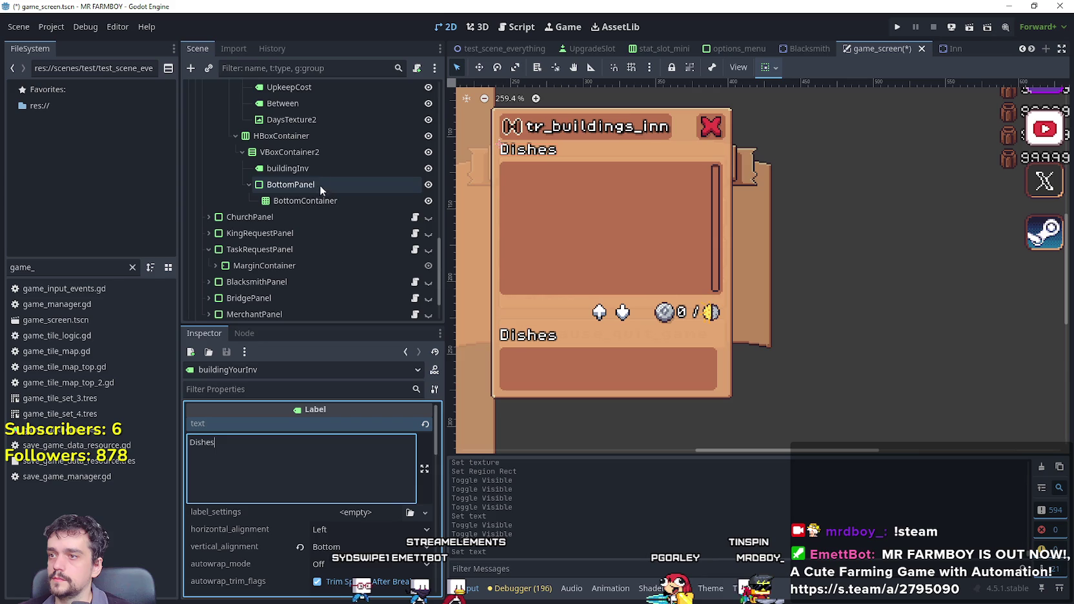
pyautogui.click(310, 169)
pyautogui.click(192, 443)
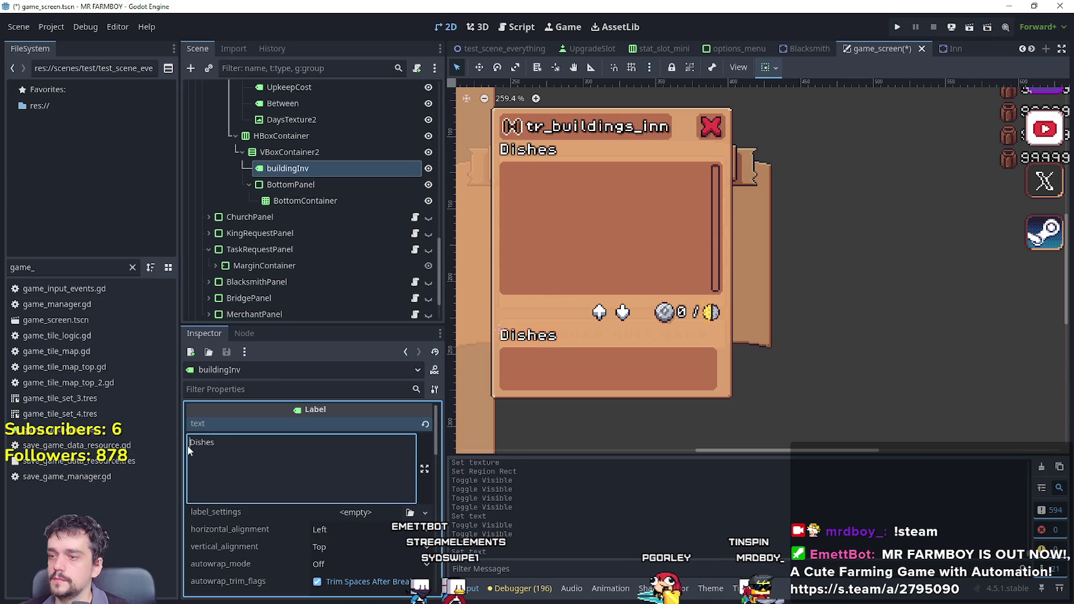
pyautogui.write('Active')
pyautogui.hotkey('ctrl', 's')
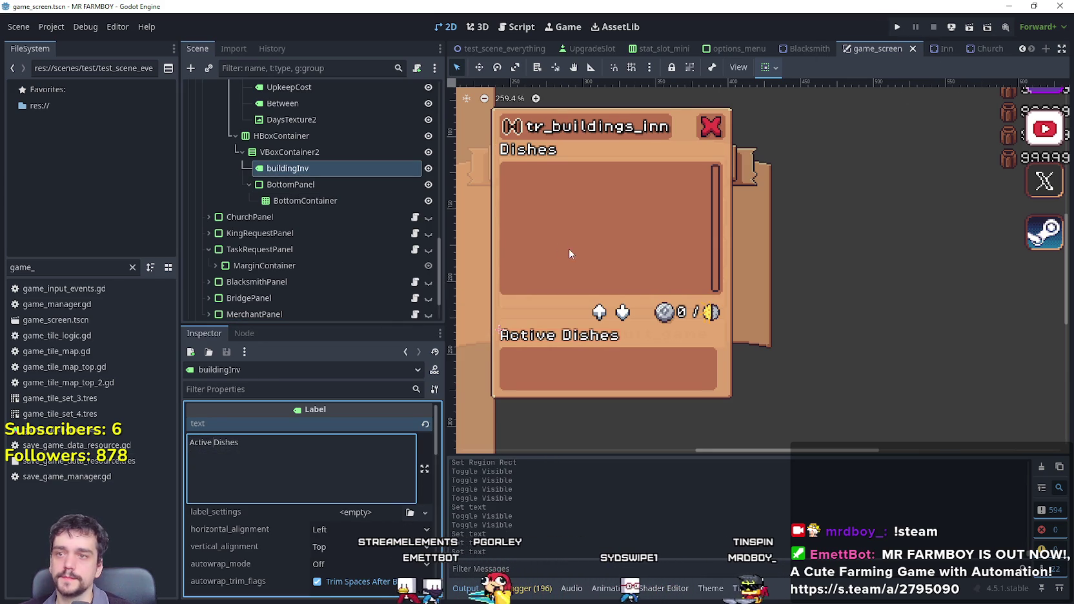
pyautogui.scroll(1, 671, 145)
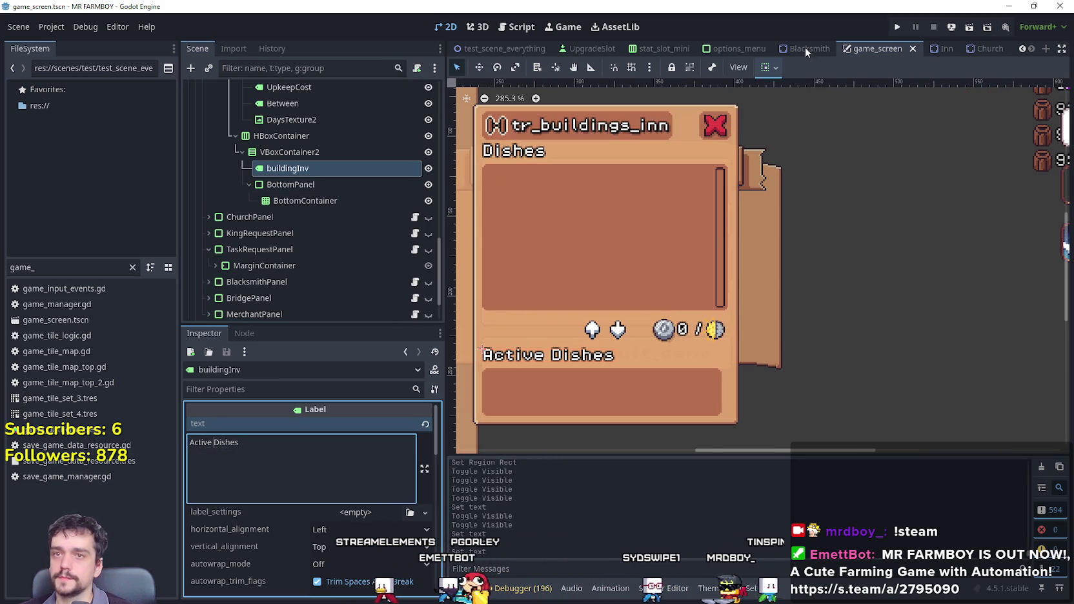
# Run the game, then delete Save 3 and start a fresh game in it.
pyautogui.click(898, 28)
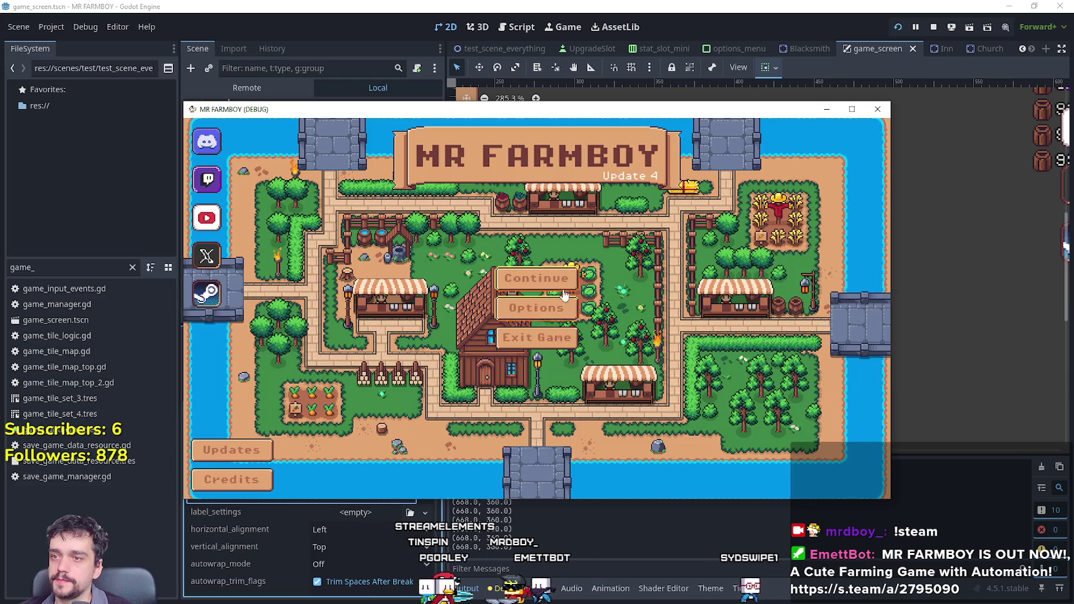
pyautogui.click(566, 339)
pyautogui.click(580, 347)
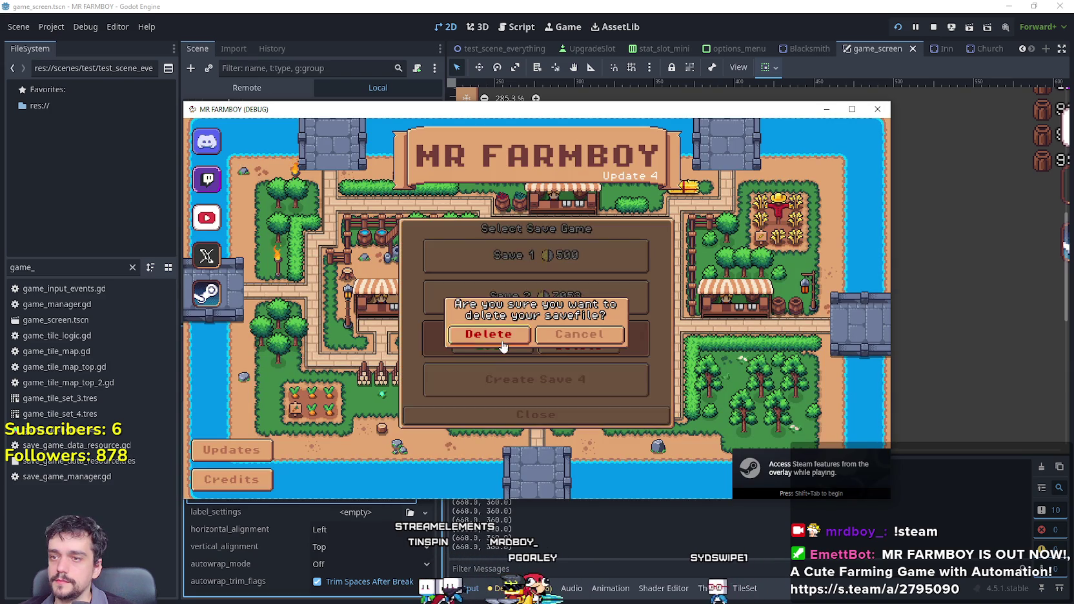
pyautogui.click(510, 342)
pyautogui.click(514, 352)
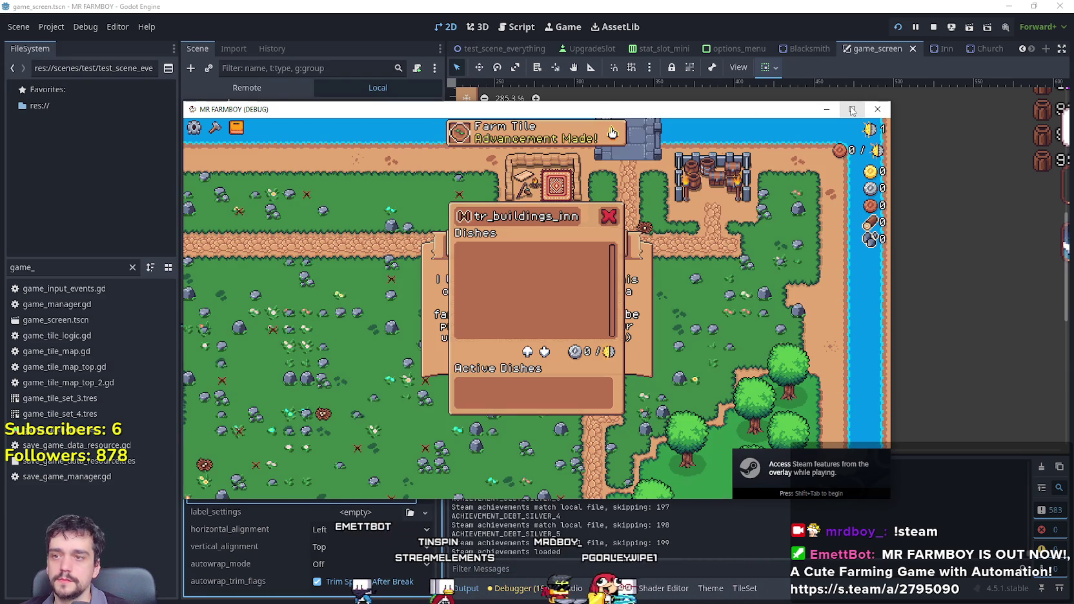
# Collapse InnPanel's children in the editor and hide InnPanel in the scene.
pyautogui.click(606, 39)
pyautogui.scroll(5, 361, 233)
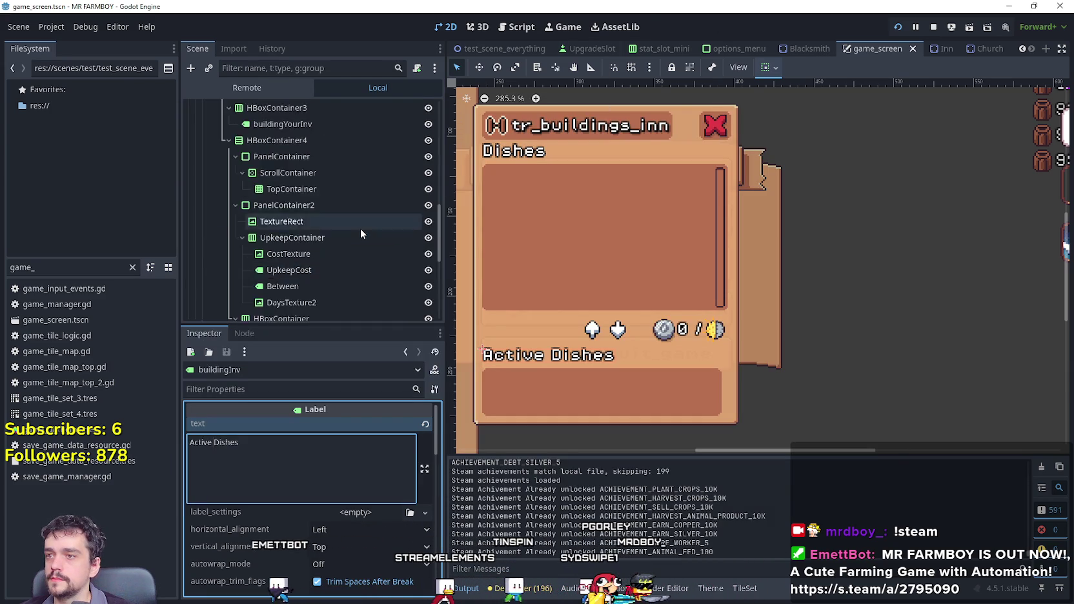
pyautogui.click(428, 136)
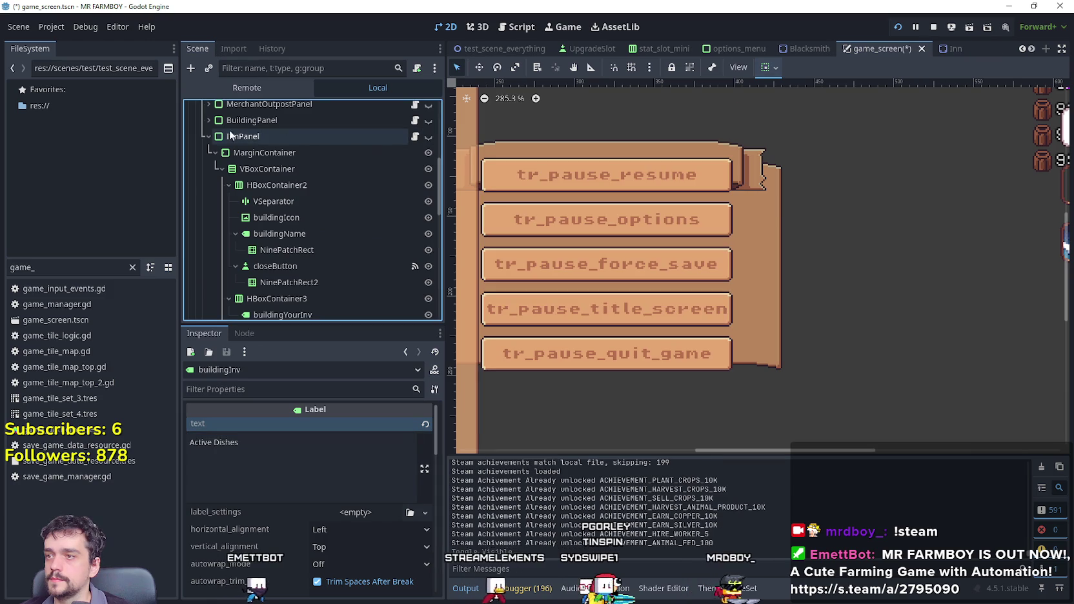
pyautogui.click(208, 137)
# In the game, dismiss the intro dialog and maximize the window to view the map, then return to the editor.
pyautogui.hotkey('alt', 'Tab')
pyautogui.click(643, 293)
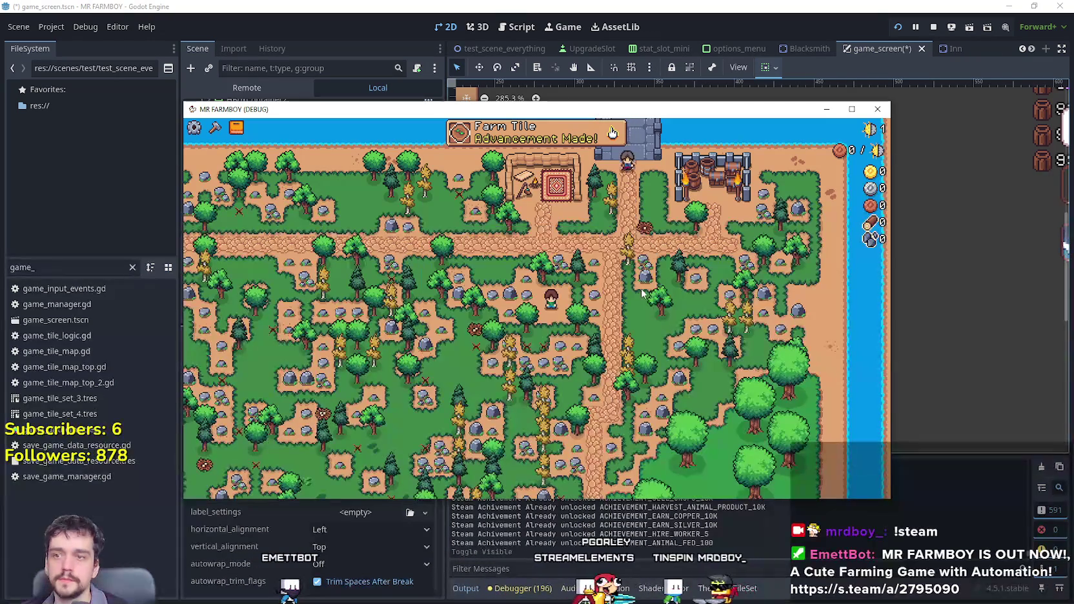
pyautogui.click(852, 109)
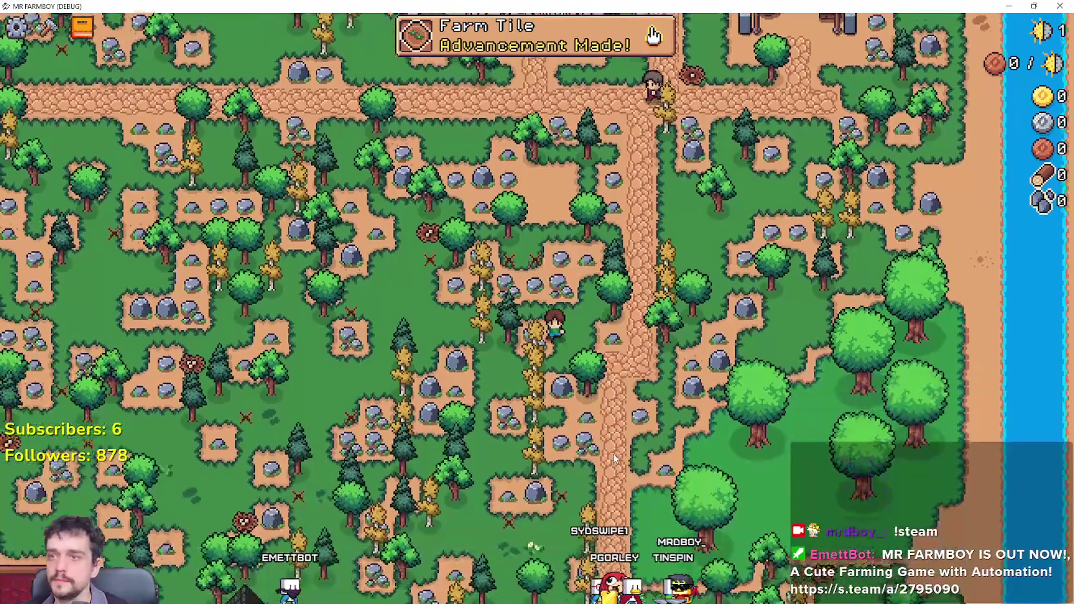
pyautogui.scroll(3, 614, 459)
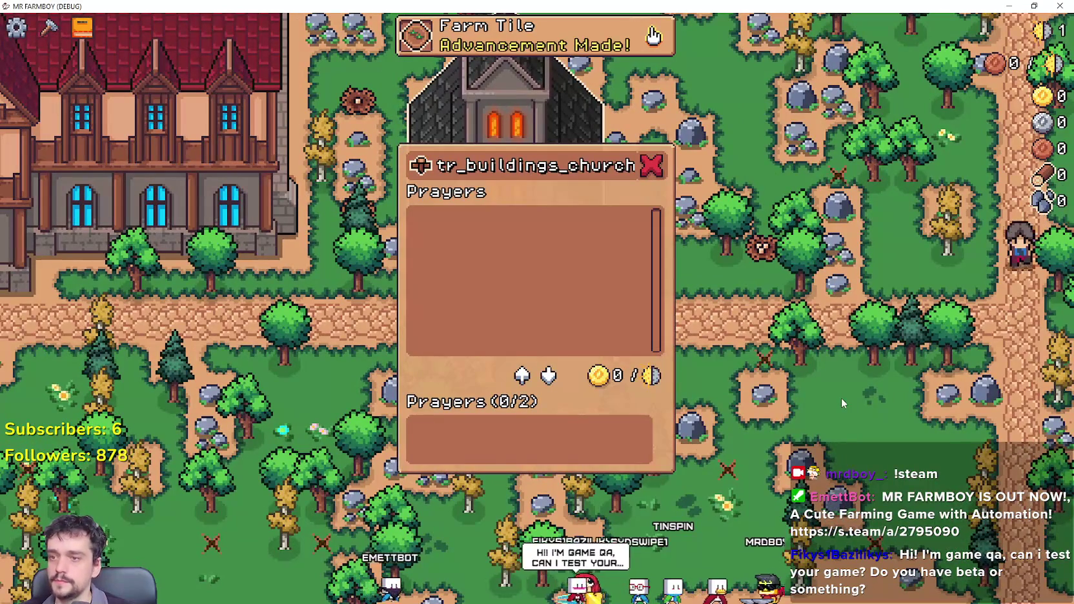
pyautogui.hotkey('alt', 'Tab')
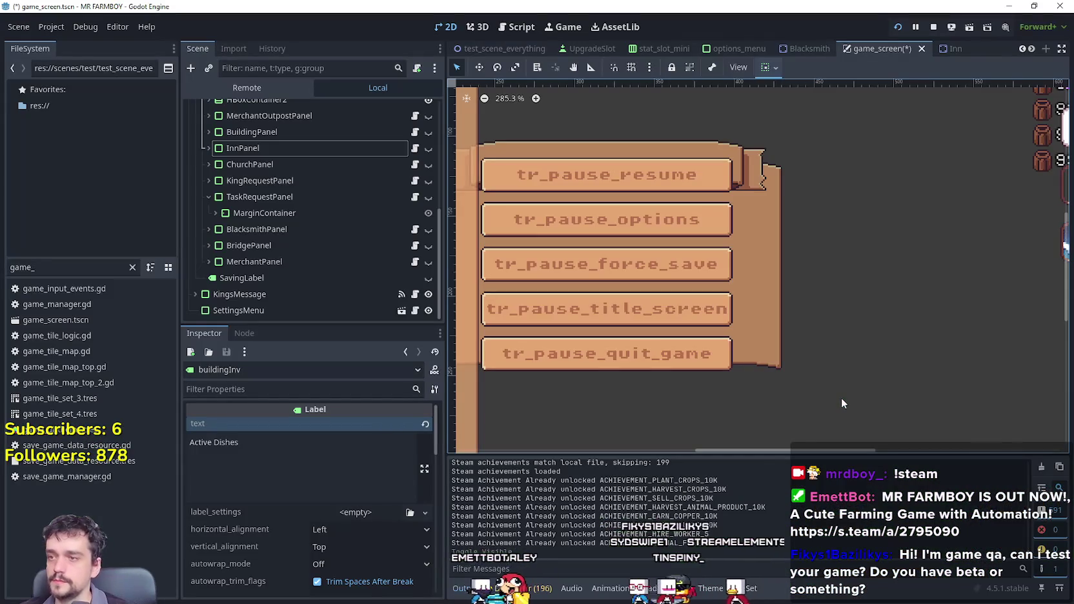
# Change the headings in inn_panel.gd and church_panel.gd to 'Active Dishes' and 'Active Prayers', saving both scripts.
pyautogui.click(415, 148)
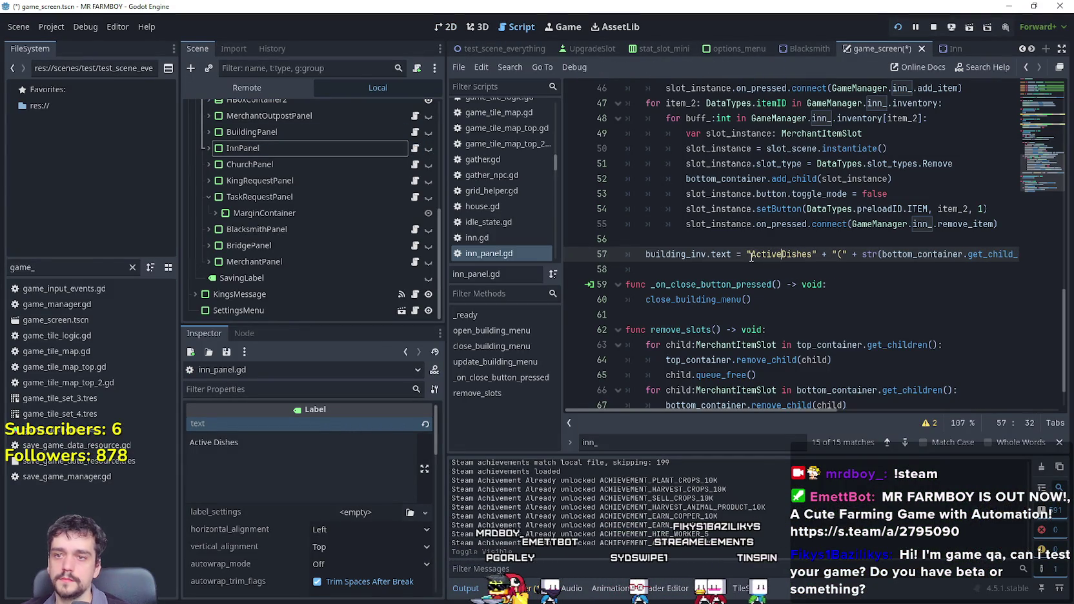
pyautogui.hotkey('ctrl', 's')
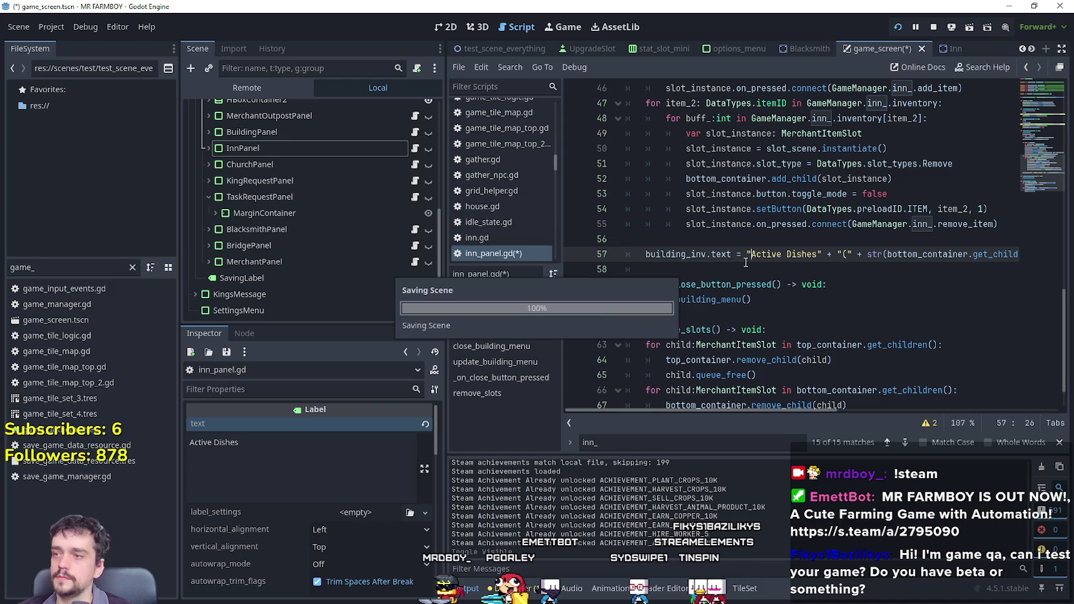
pyautogui.click(415, 164)
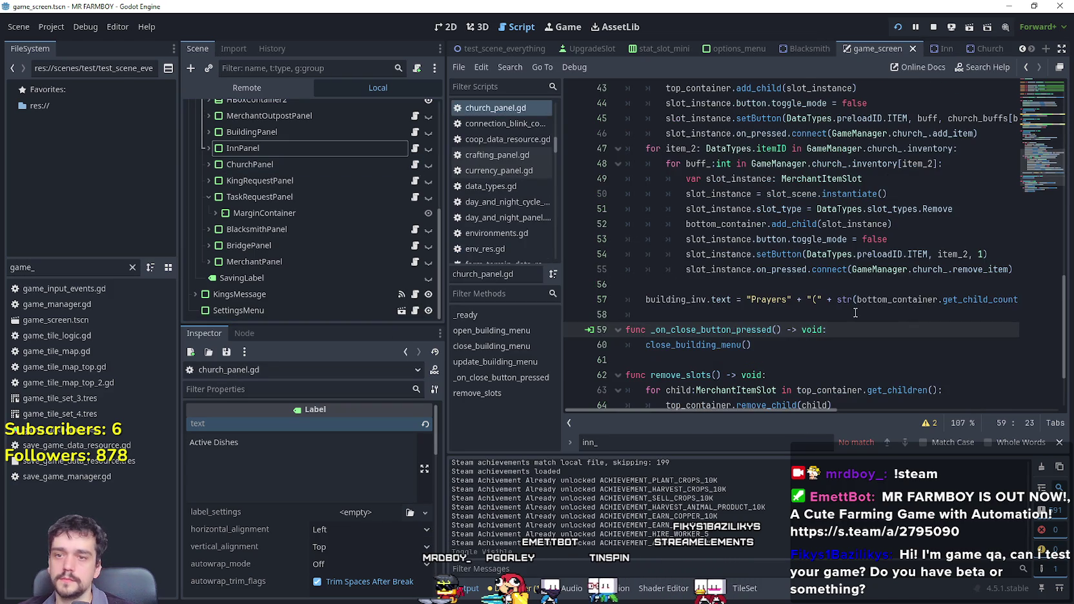
pyautogui.click(749, 300)
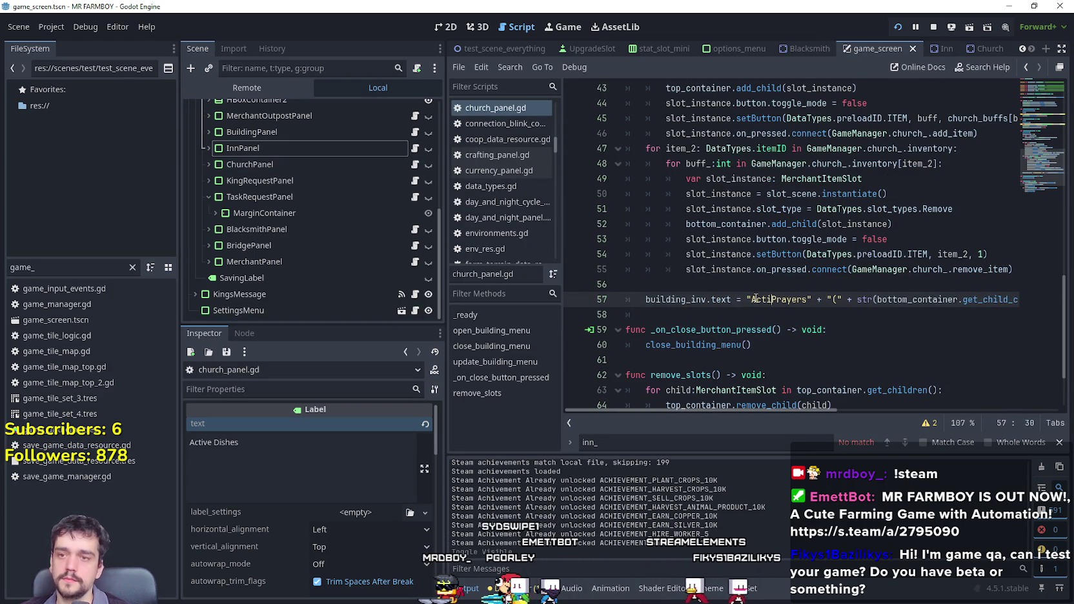
pyautogui.hotkey('ctrl', 's')
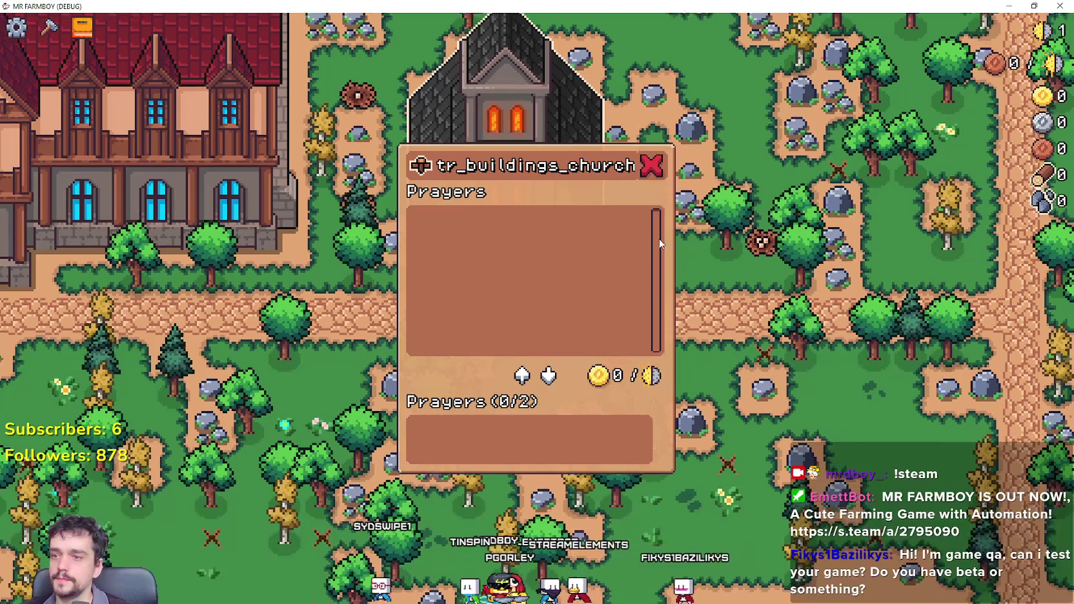
pyautogui.press('Escape')
# Open and close the church and inn panels to check their Active Prayers and Active Dishes headings.
pyautogui.click(780, 289)
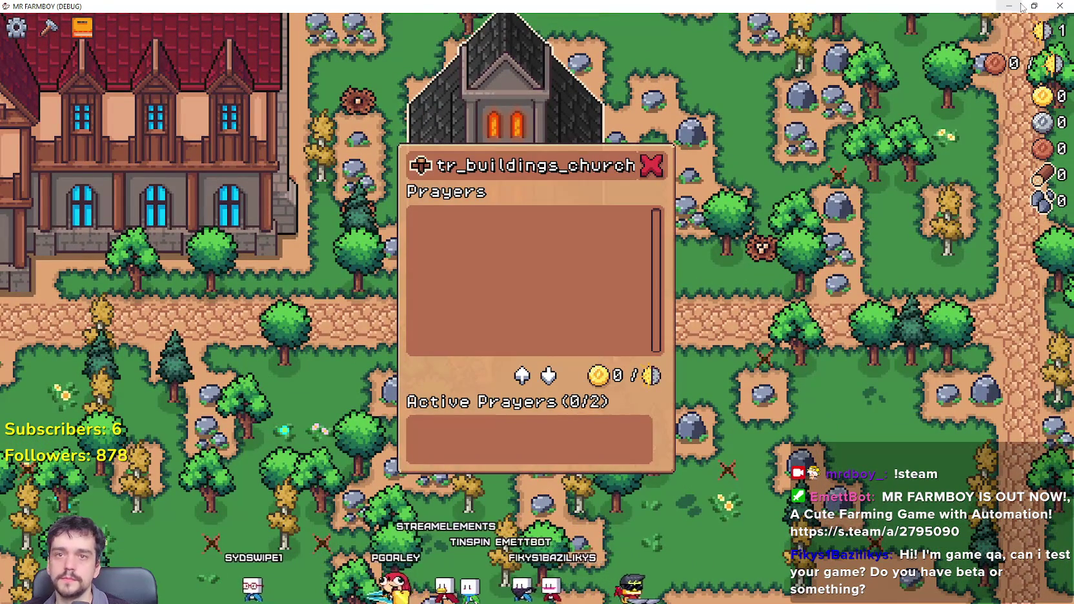
pyautogui.press('Escape')
pyautogui.press('a')
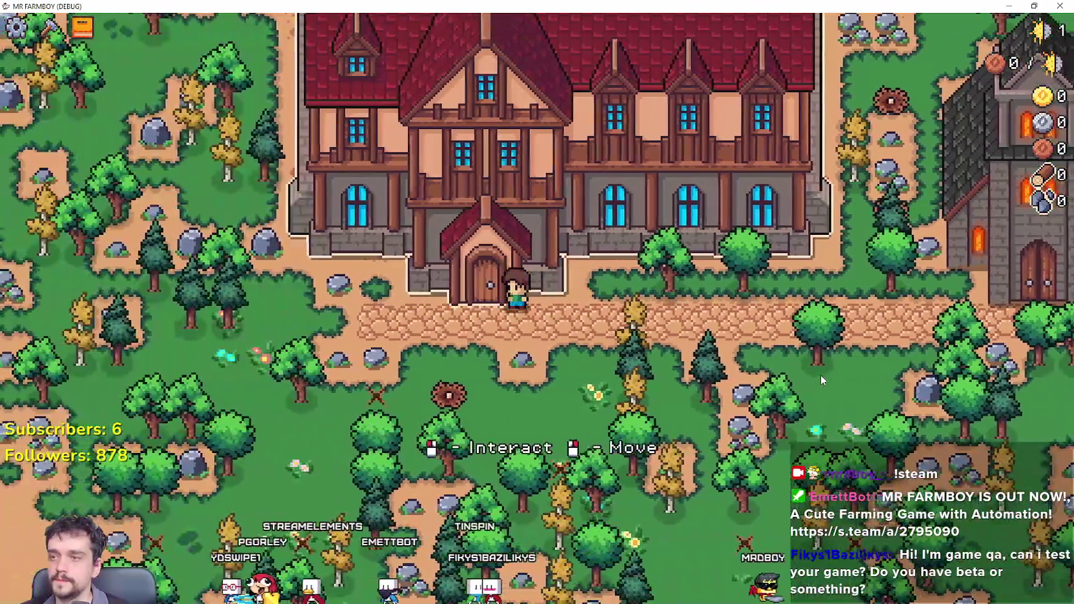
pyautogui.press('e')
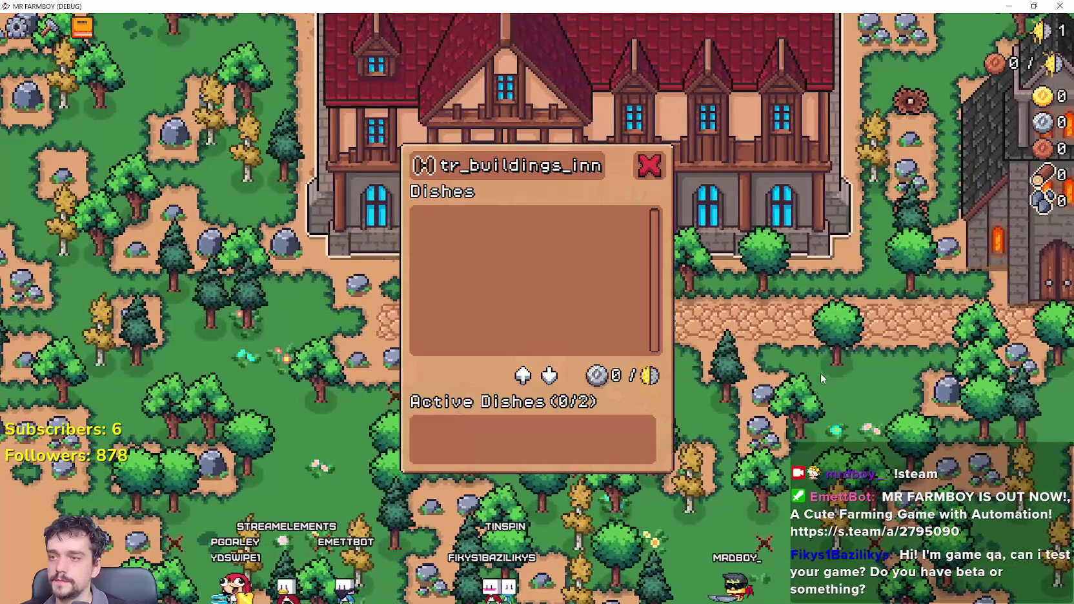
pyautogui.click(650, 165)
# Walk the farmer around the map chopping trees and collecting resources.
pyautogui.press('d')
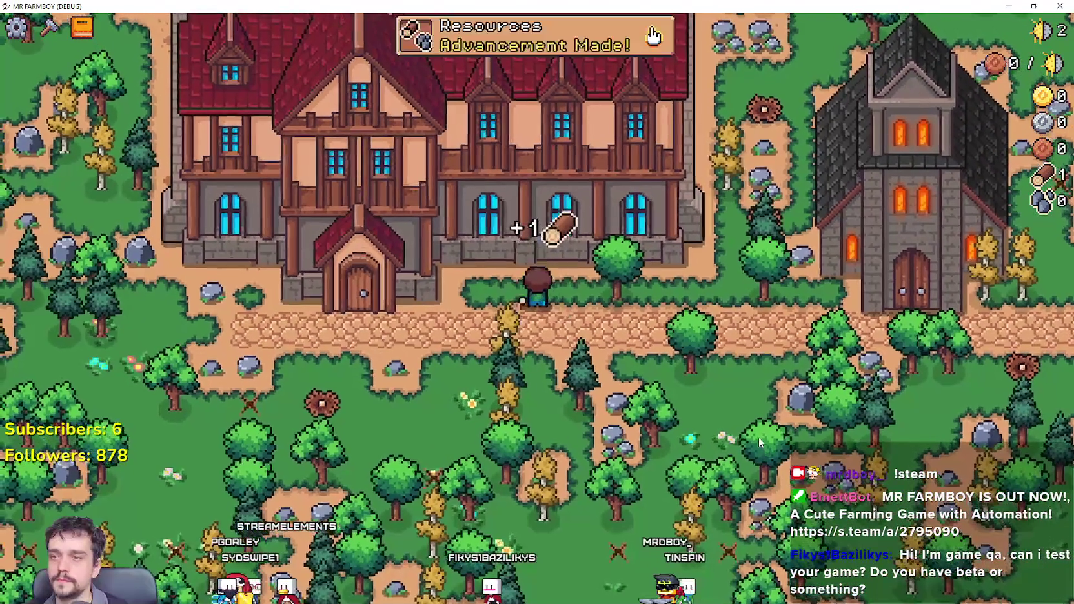
pyautogui.press('d')
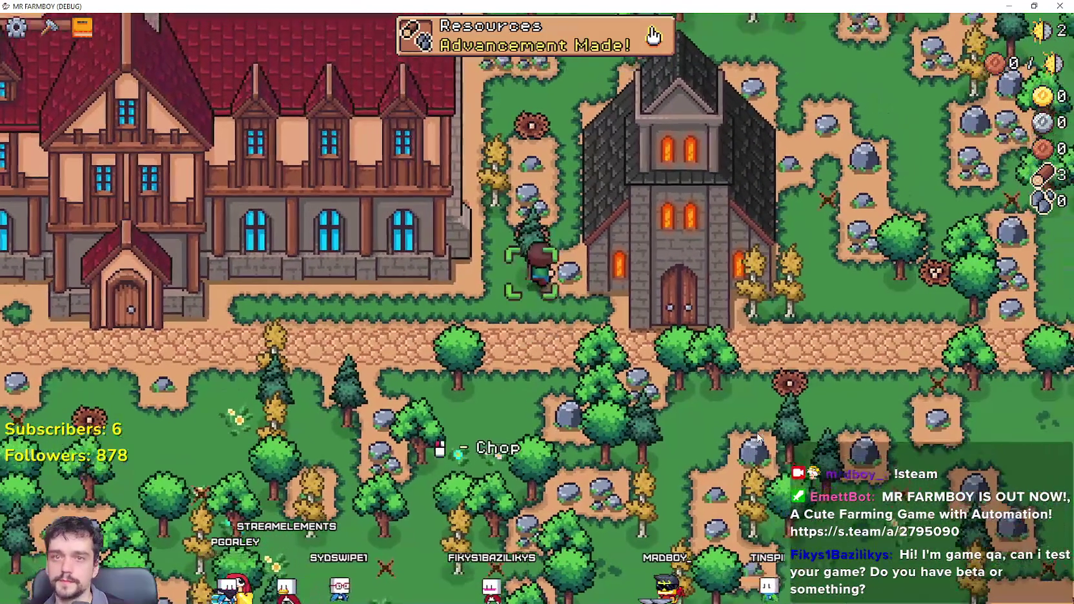
pyautogui.press('w')
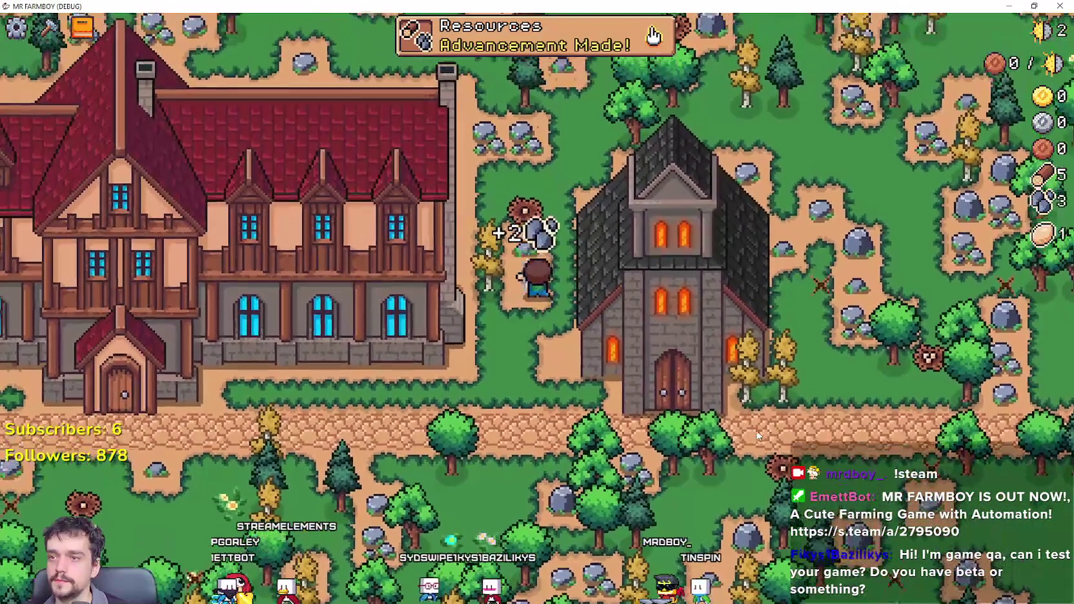
pyautogui.press('w')
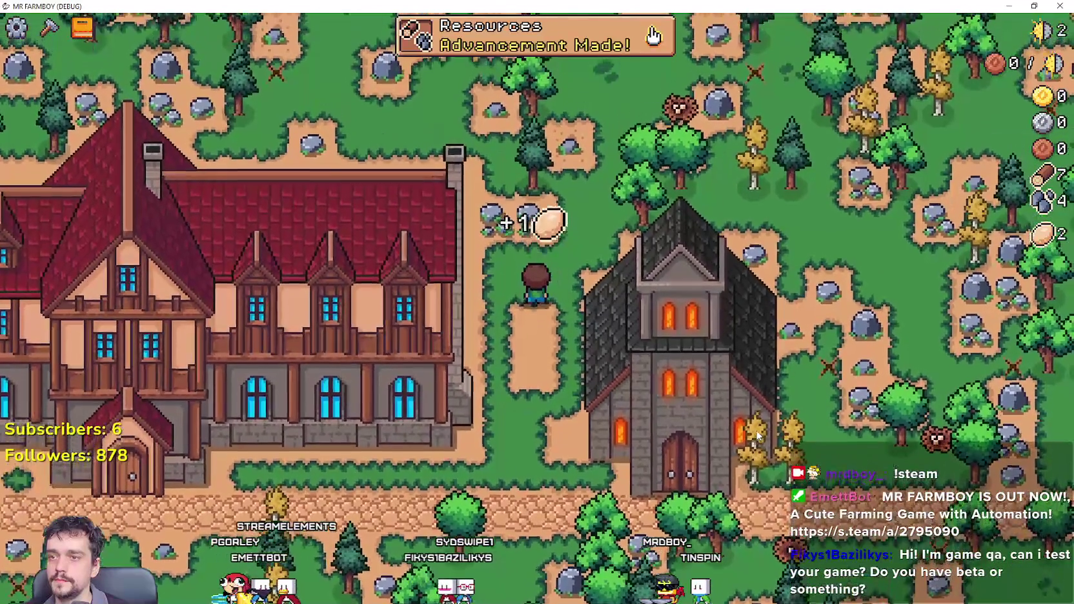
pyautogui.press('s')
pyautogui.press('a')
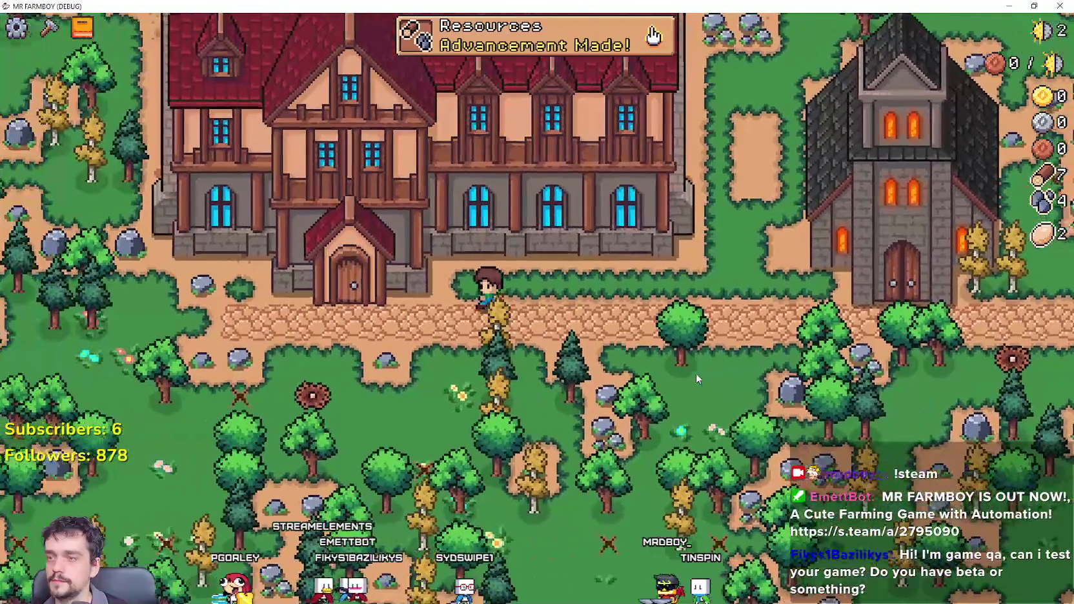
pyautogui.press('e')
pyautogui.press('Escape')
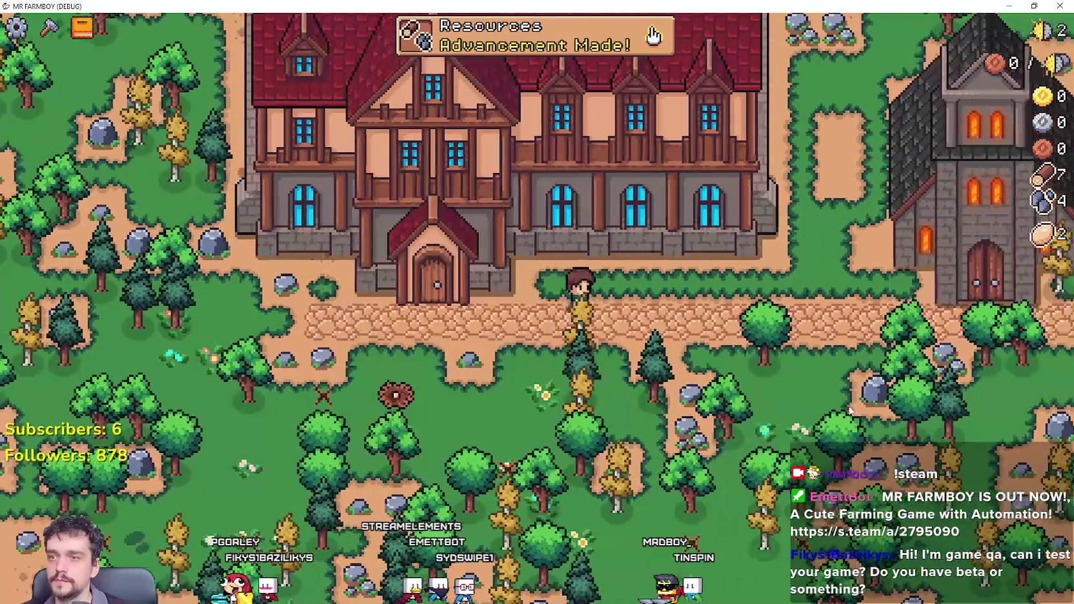
# Walk back to the church, open its Prayers panel, then close it.
pyautogui.press('d')
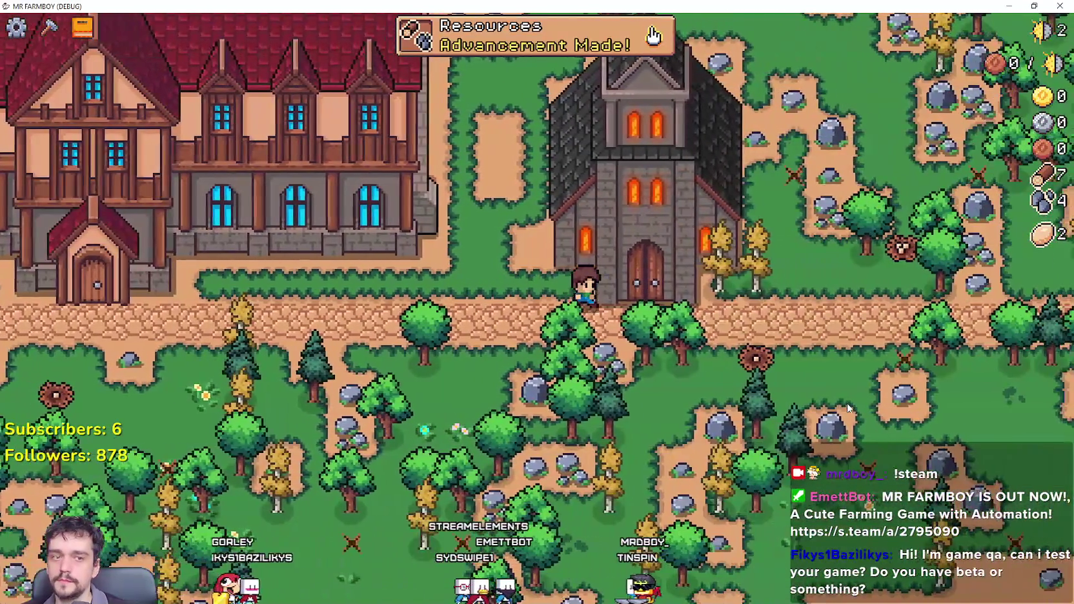
pyautogui.press('e')
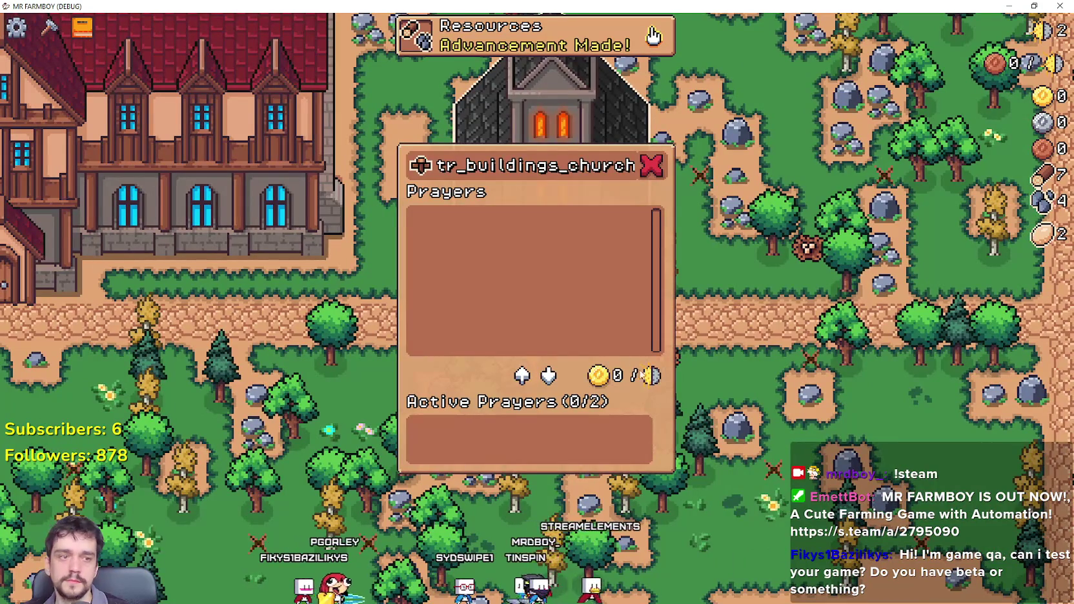
pyautogui.press('Escape')
pyautogui.press('a')
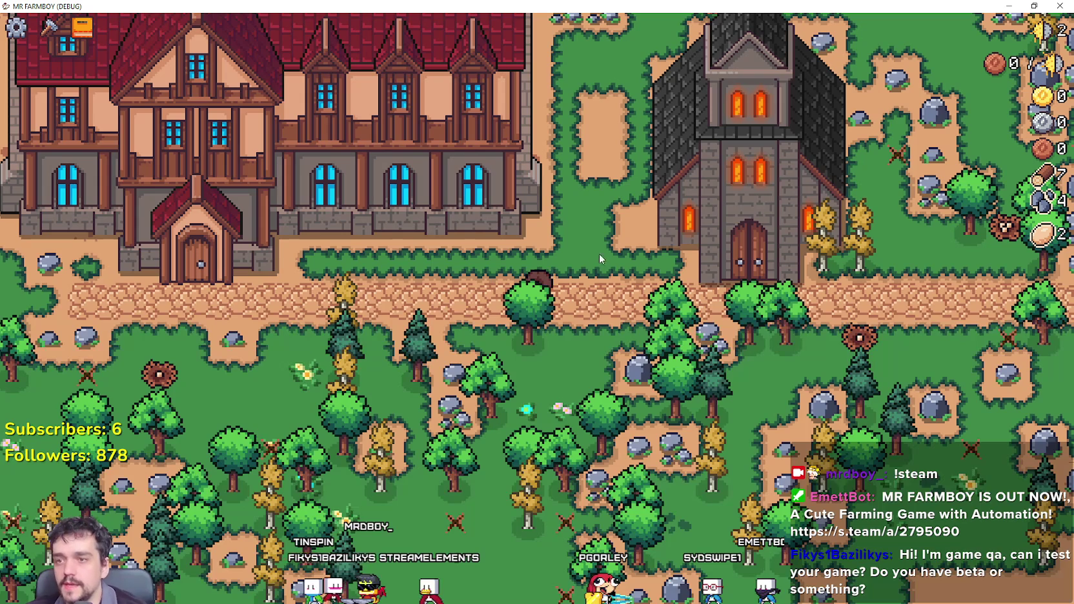
# Walk around the church gathering logs, stone and an egg from the nest.
pyautogui.press('d')
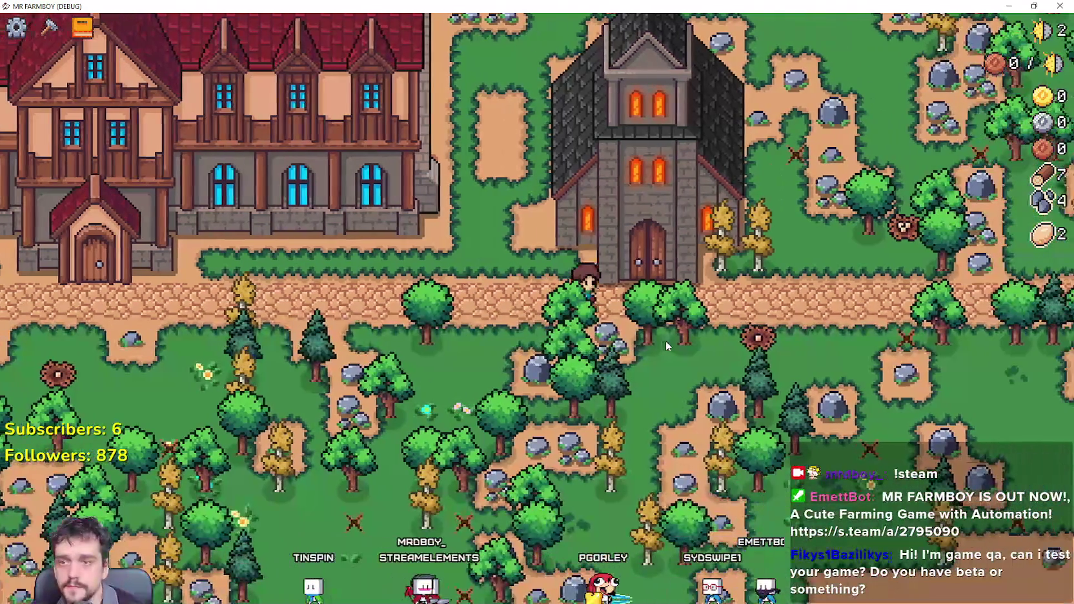
pyautogui.press('a')
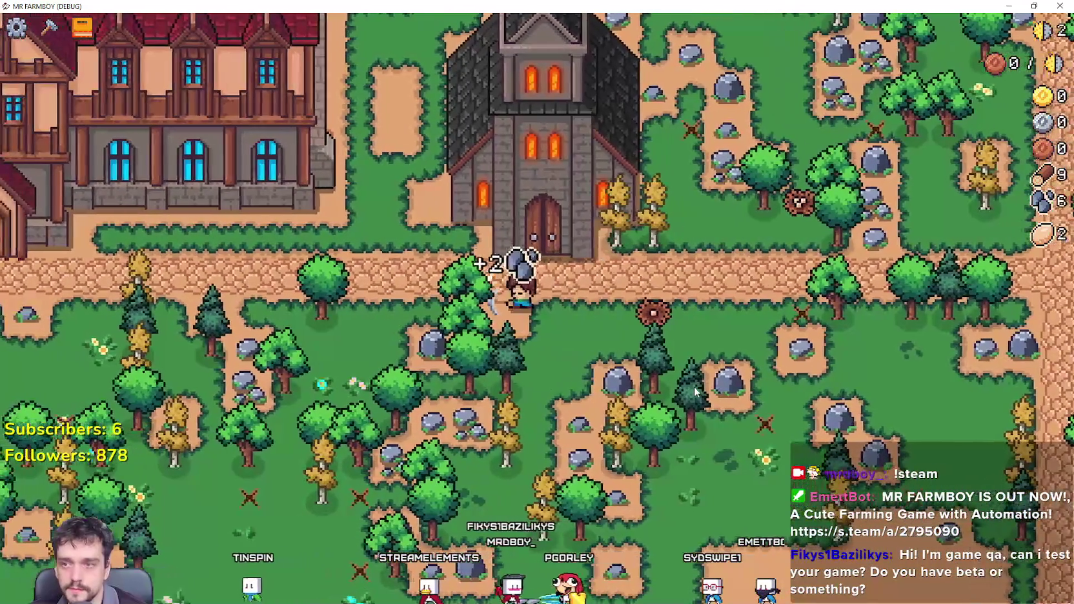
pyautogui.press('d')
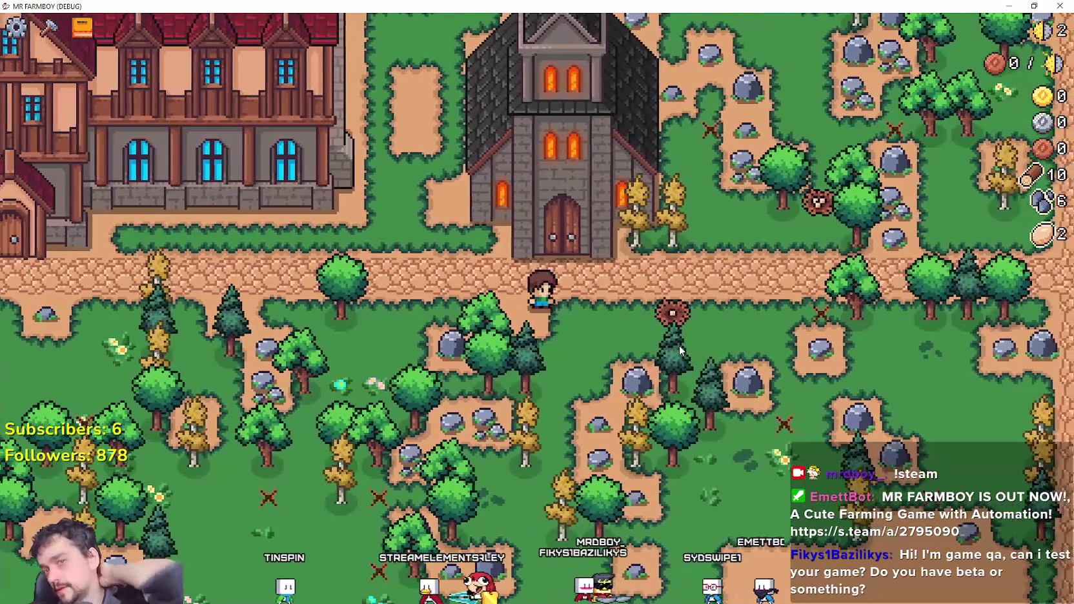
pyautogui.press('w')
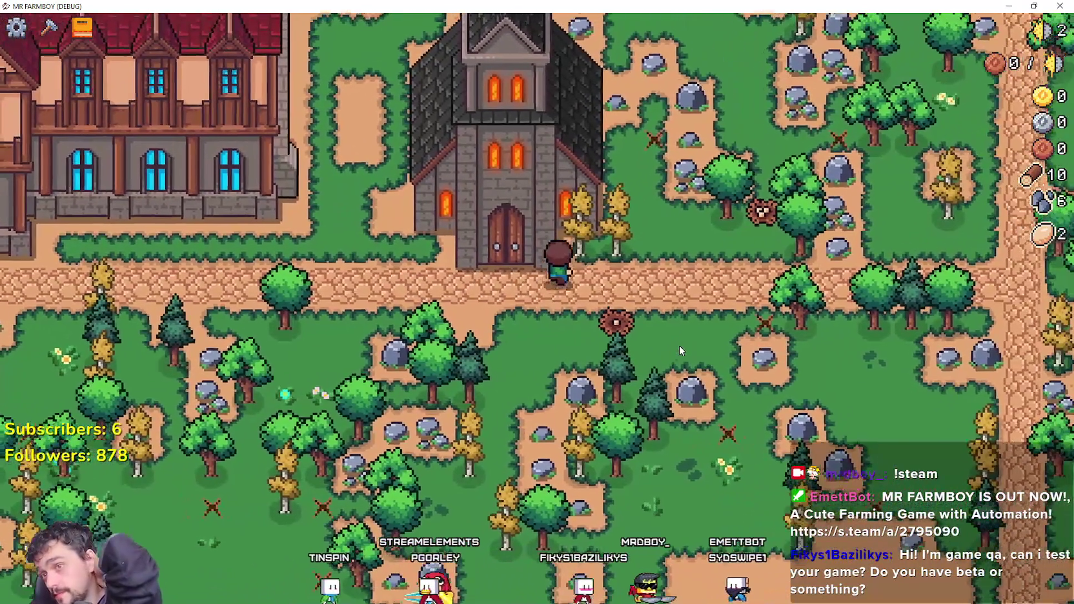
pyautogui.press('d')
pyautogui.press('w')
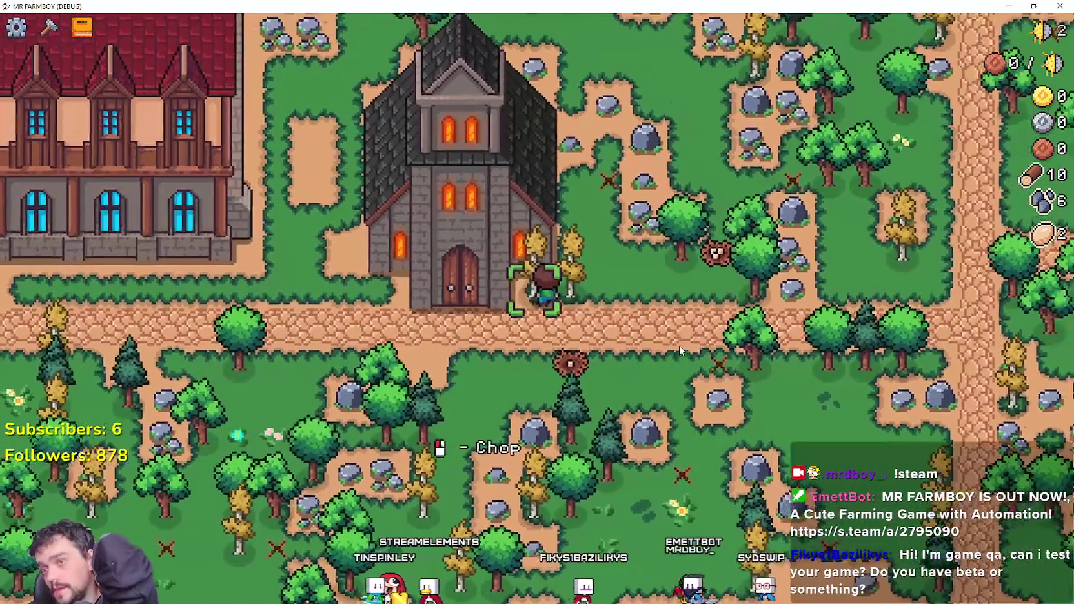
pyautogui.press('d')
pyautogui.press('w')
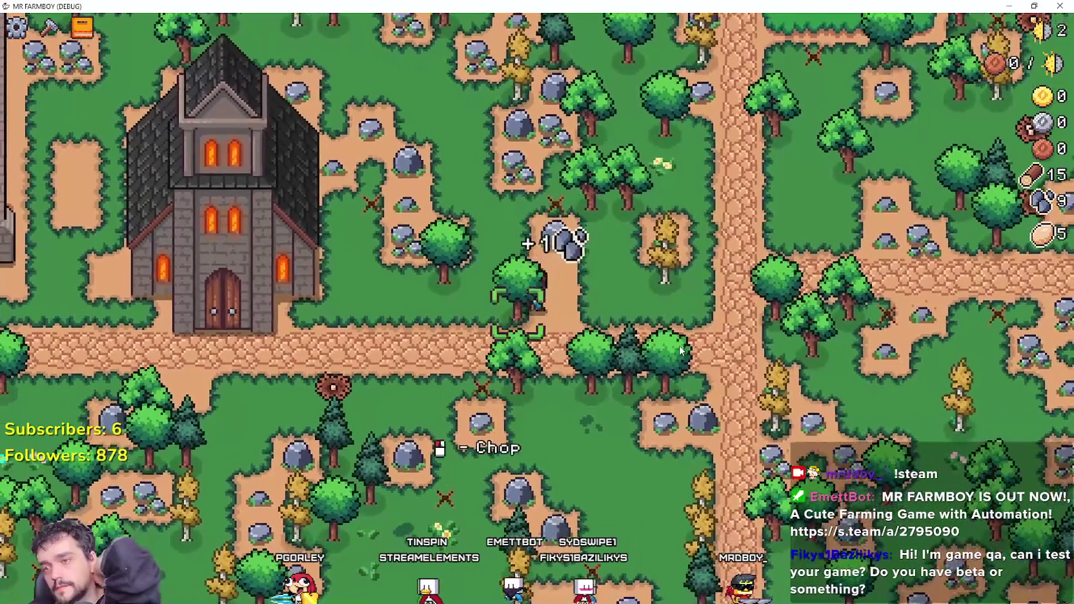
pyautogui.press('a')
pyautogui.press('w')
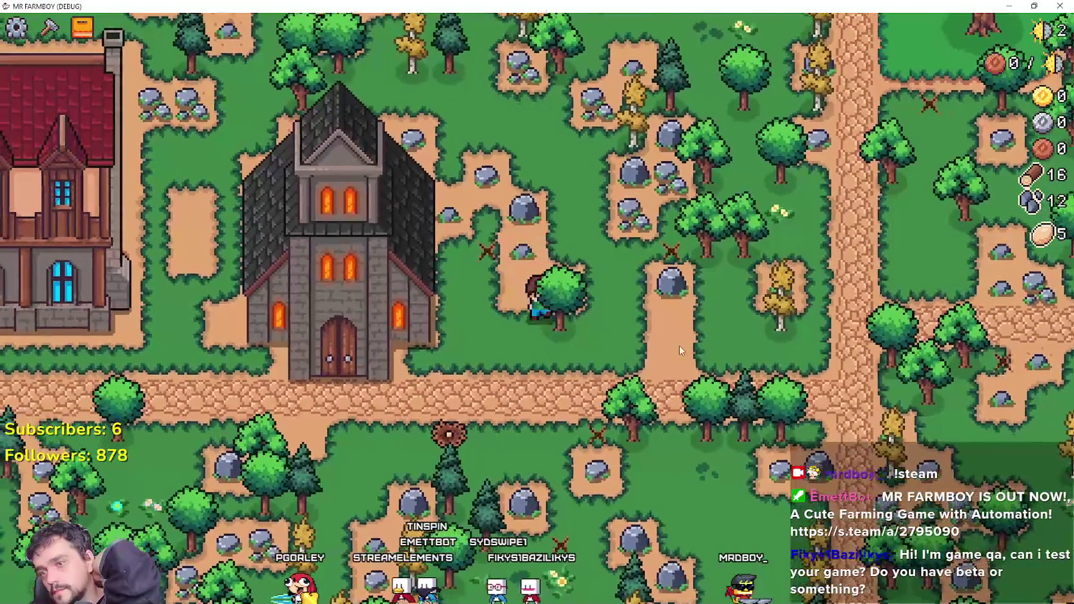
pyautogui.press('s')
pyautogui.press('a')
pyautogui.press('d')
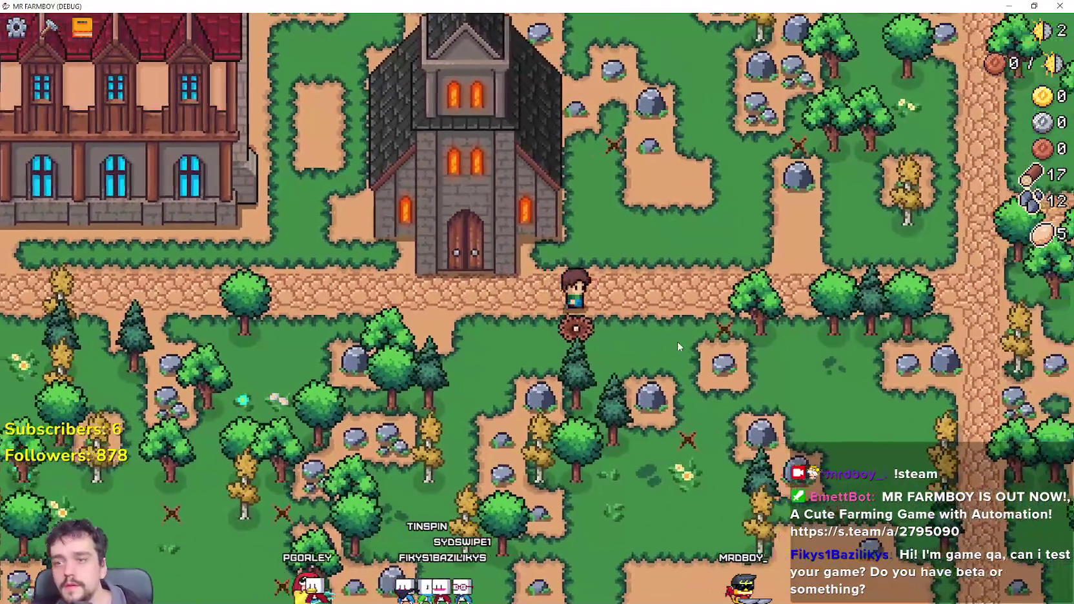
pyautogui.press('a')
pyautogui.press('a')
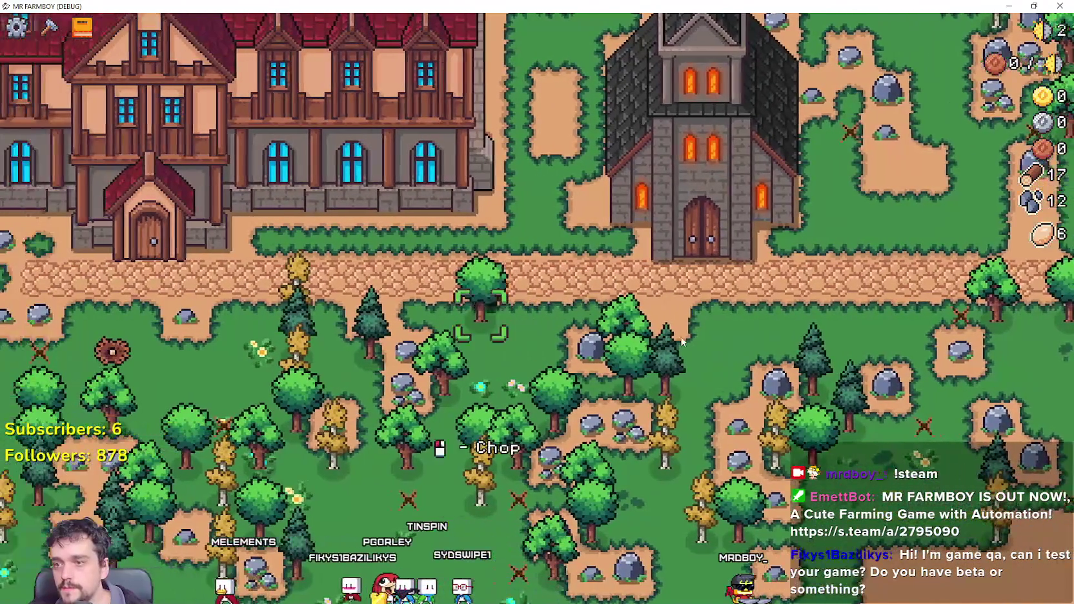
pyautogui.press('a')
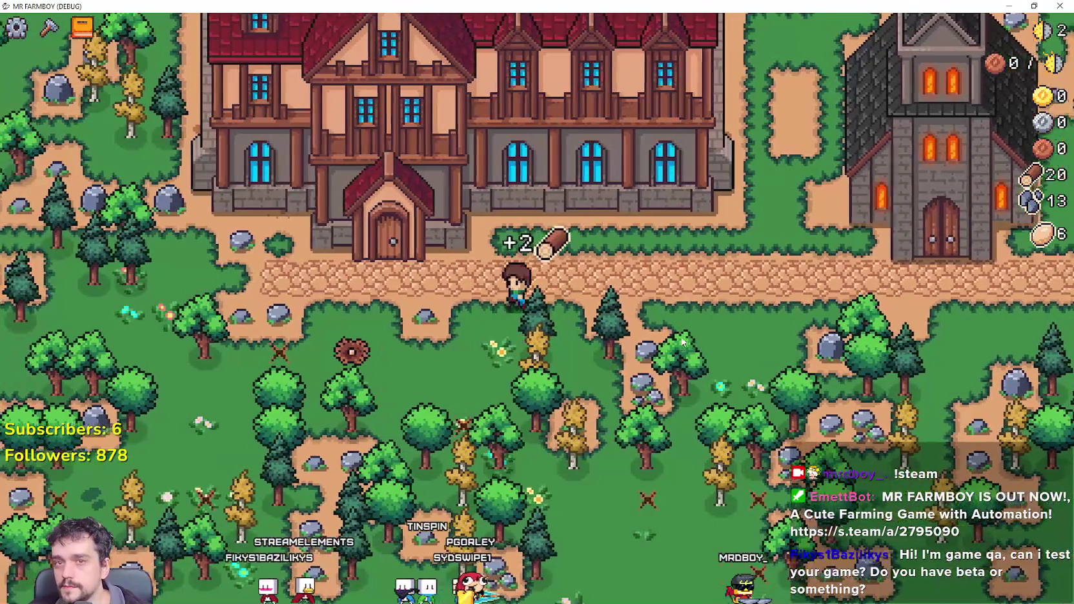
pyautogui.press('a')
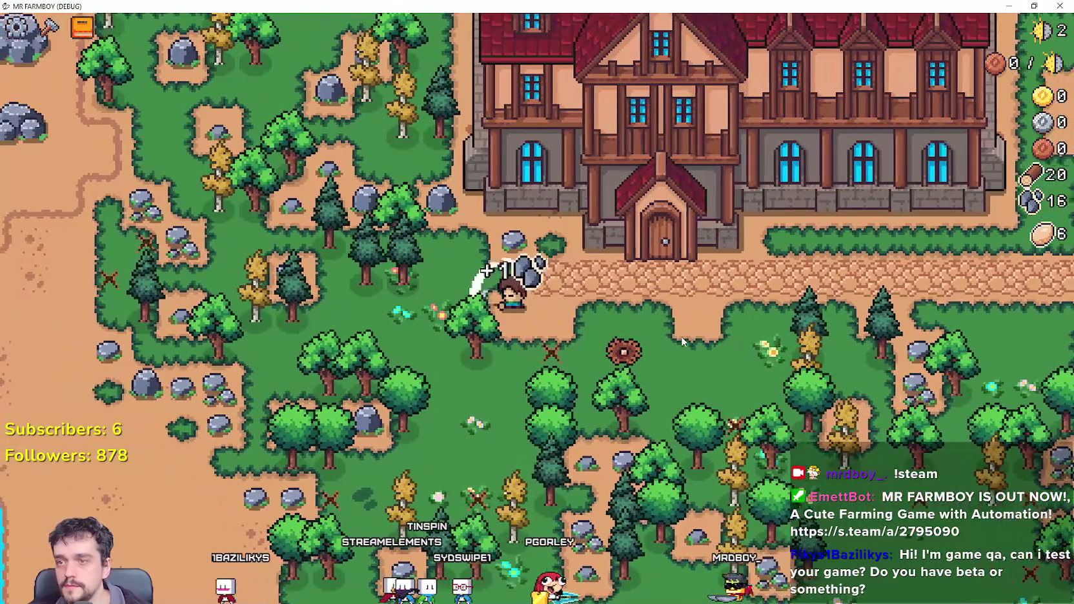
# Visit the inn's Dishes panel, then open the church's Prayers panel and return to the editor.
pyautogui.press('c')
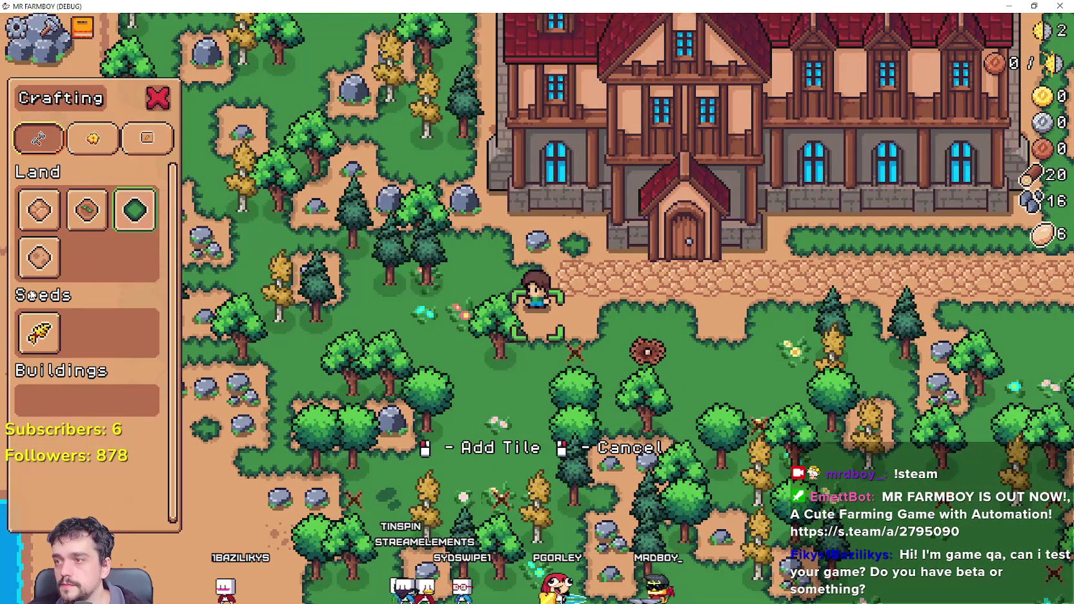
pyautogui.press('w')
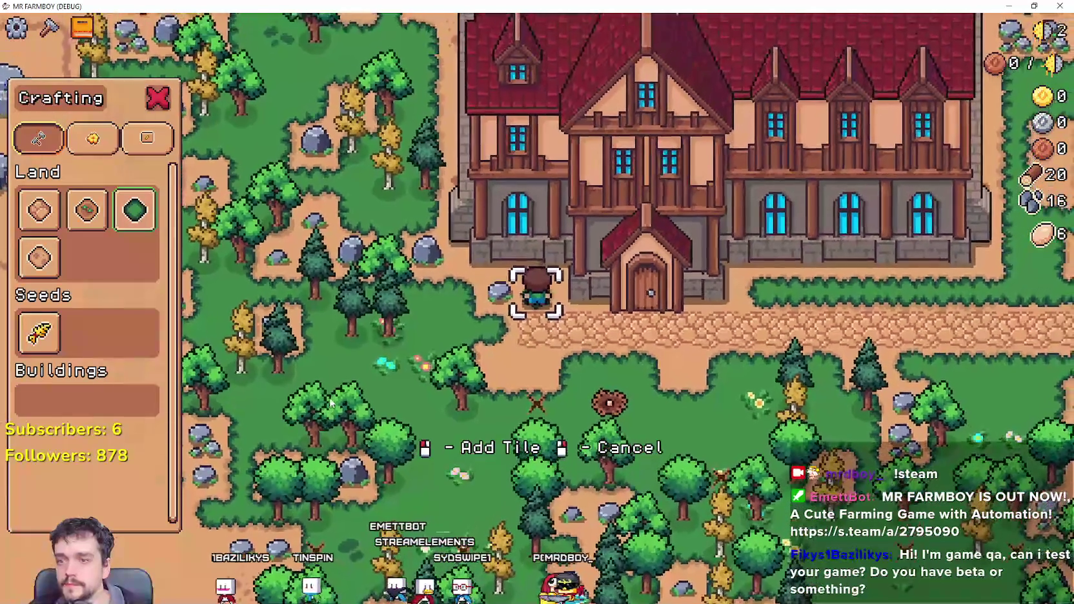
pyautogui.press('c')
pyautogui.click(681, 418)
pyautogui.press('d')
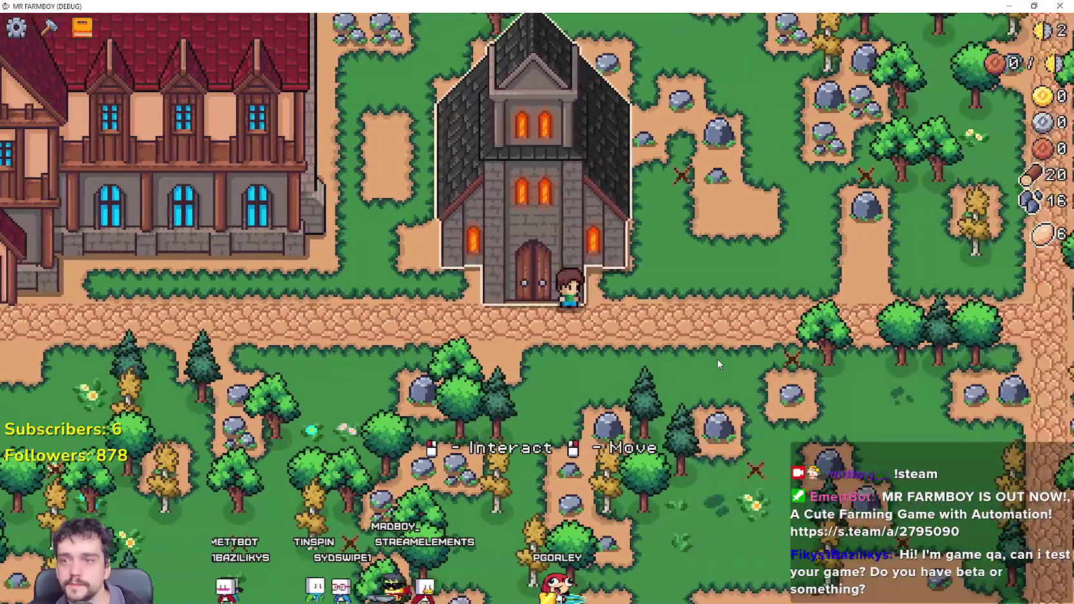
pyautogui.press('e')
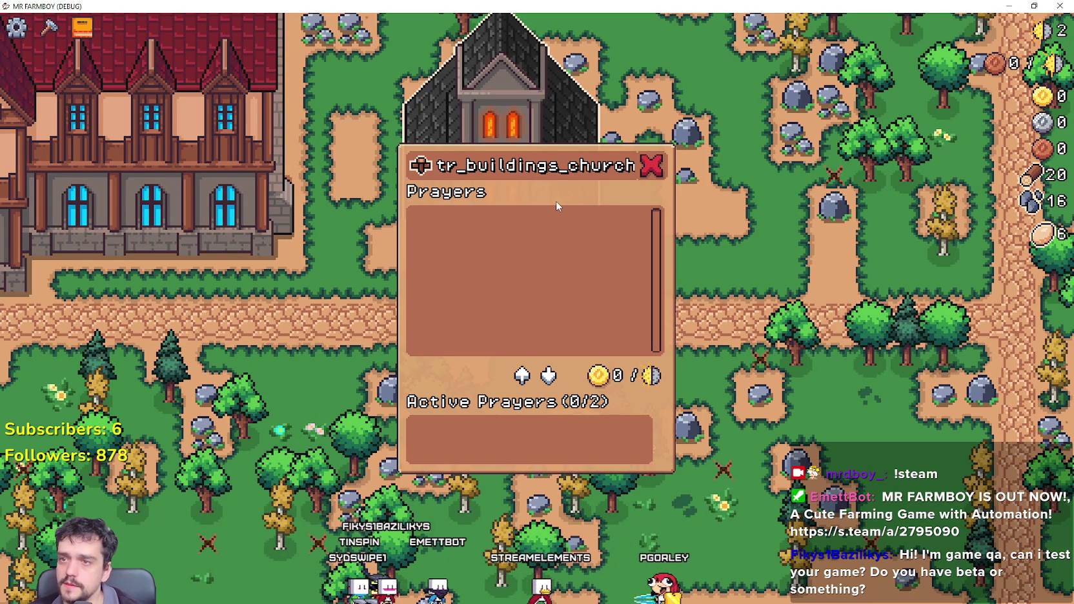
pyautogui.hotkey('alt', 'Tab')
pyautogui.click(447, 26)
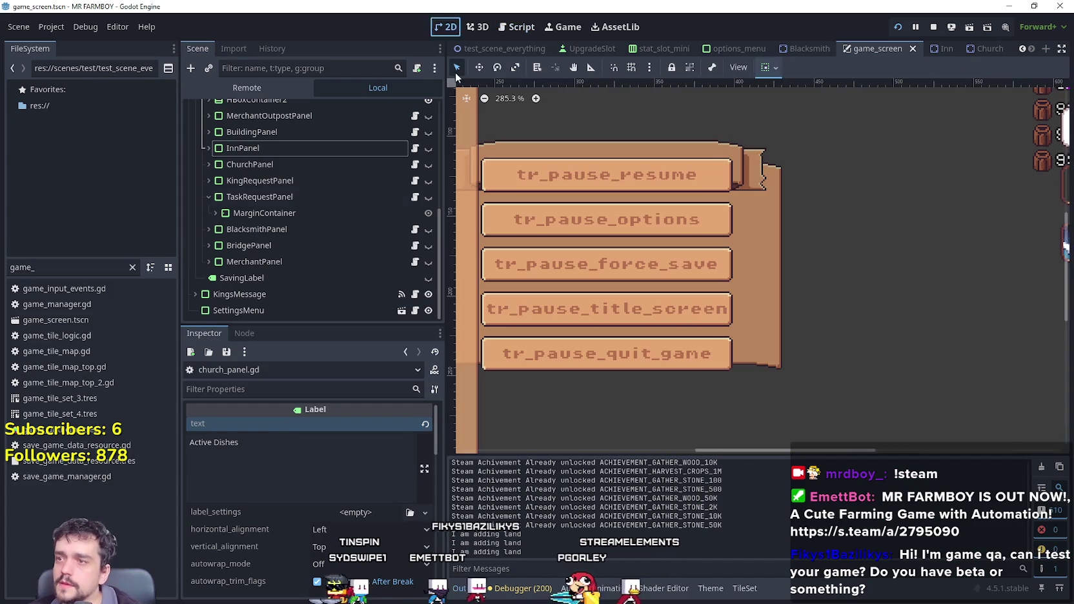
pyautogui.click(428, 164)
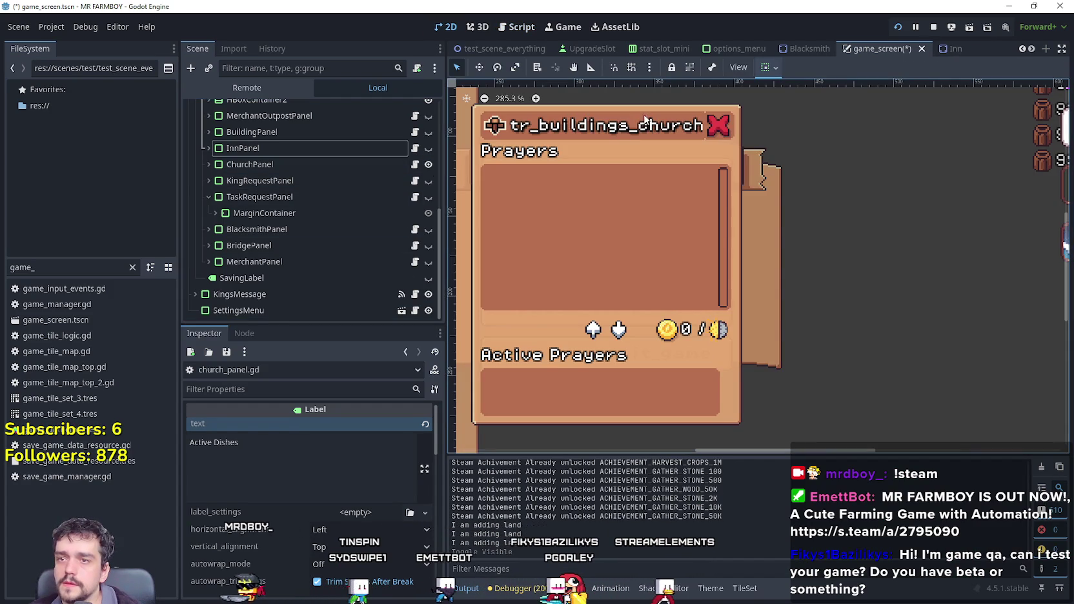
pyautogui.click(221, 166)
pyautogui.click(208, 164)
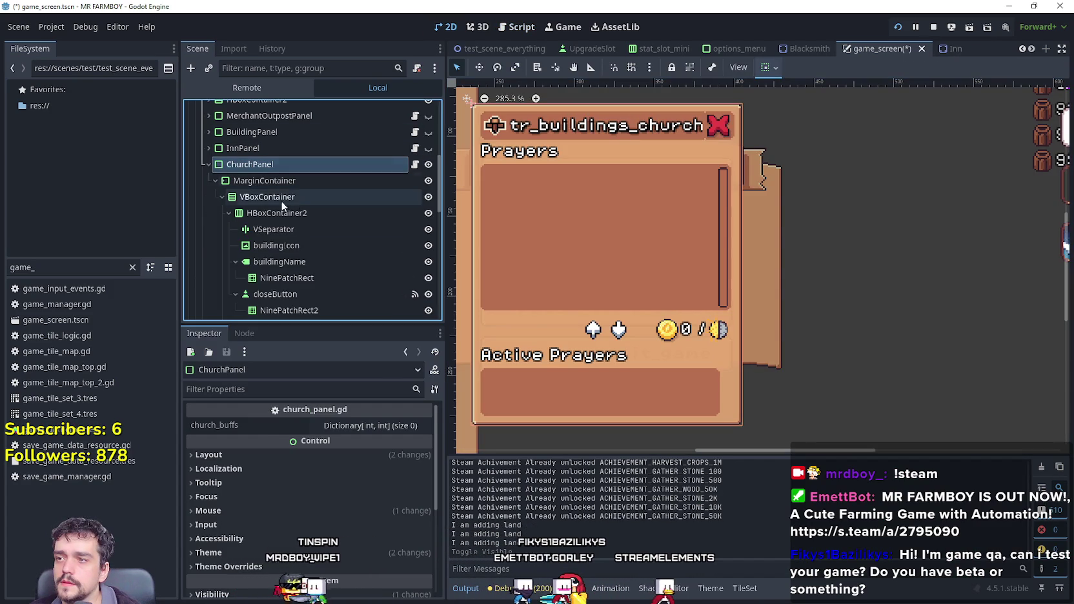
pyautogui.click(306, 262)
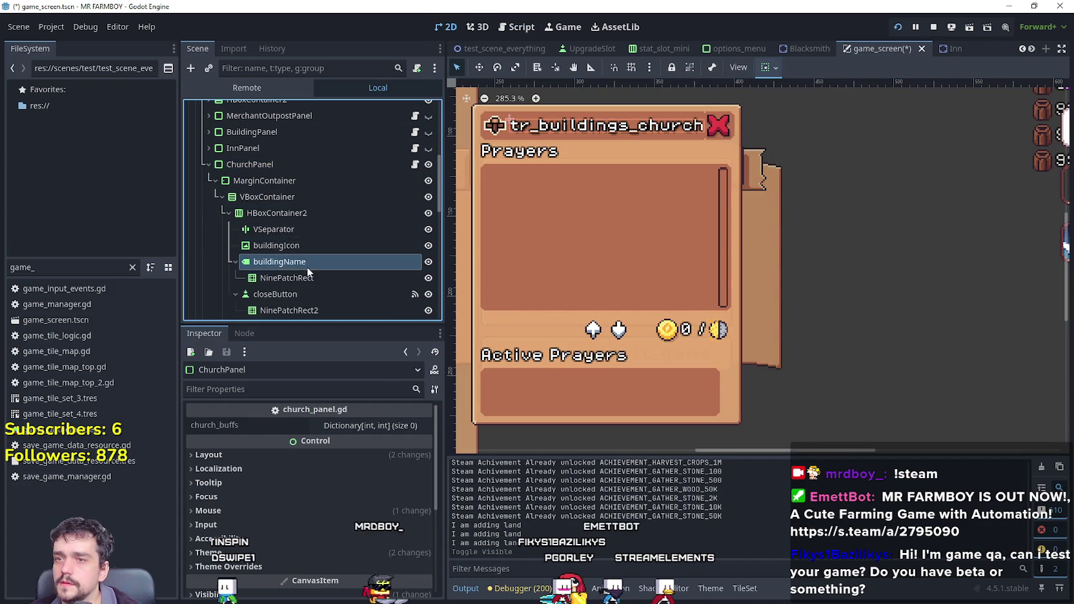
pyautogui.click(315, 279)
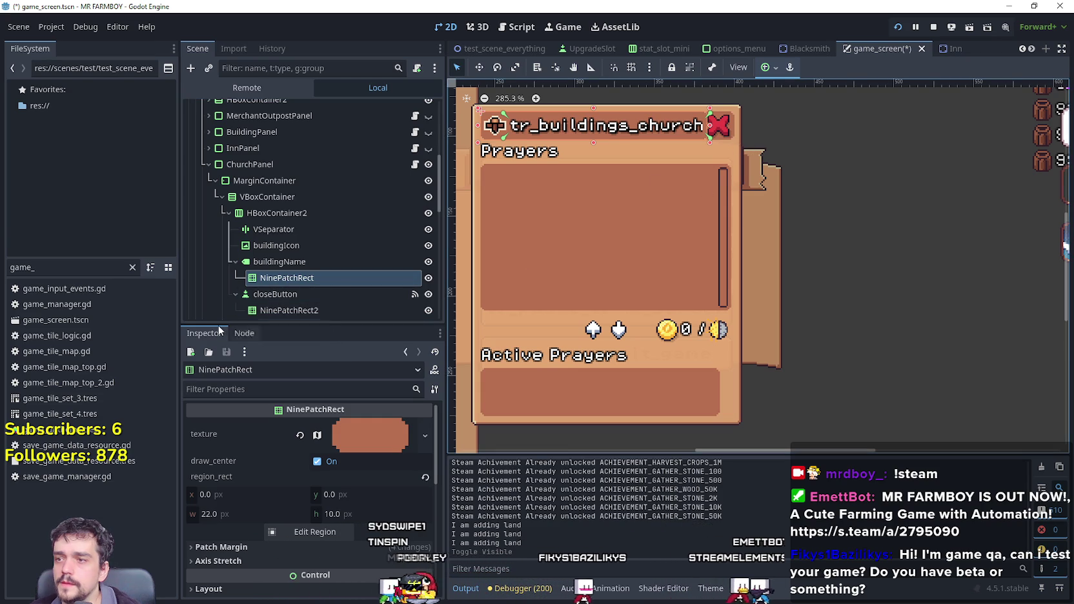
pyautogui.click(740, 113)
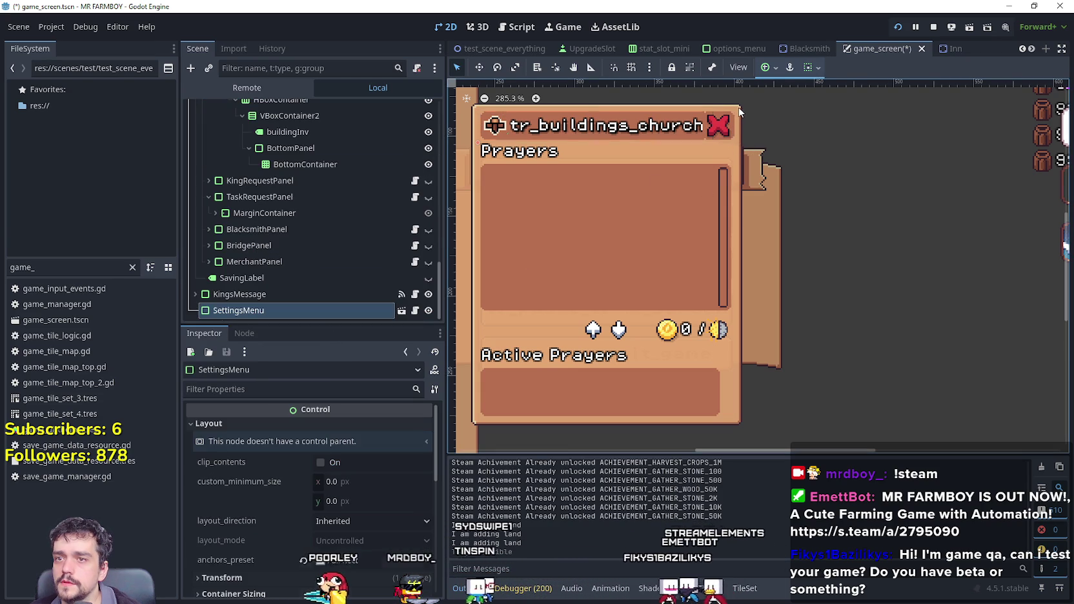
pyautogui.scroll(10, 294, 192)
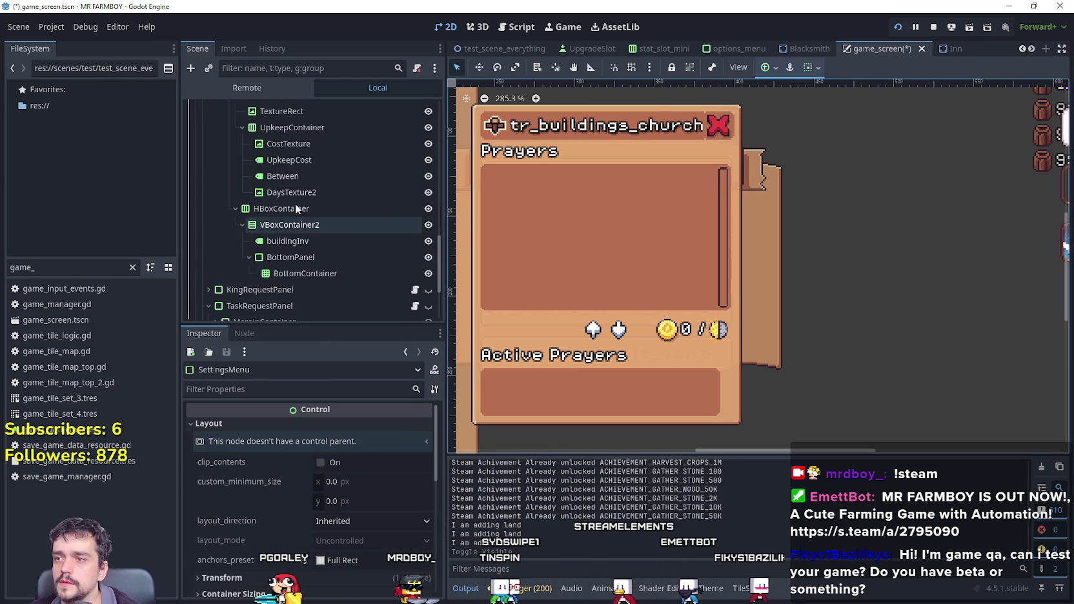
pyautogui.scroll(1, 337, 151)
pyautogui.click(342, 132)
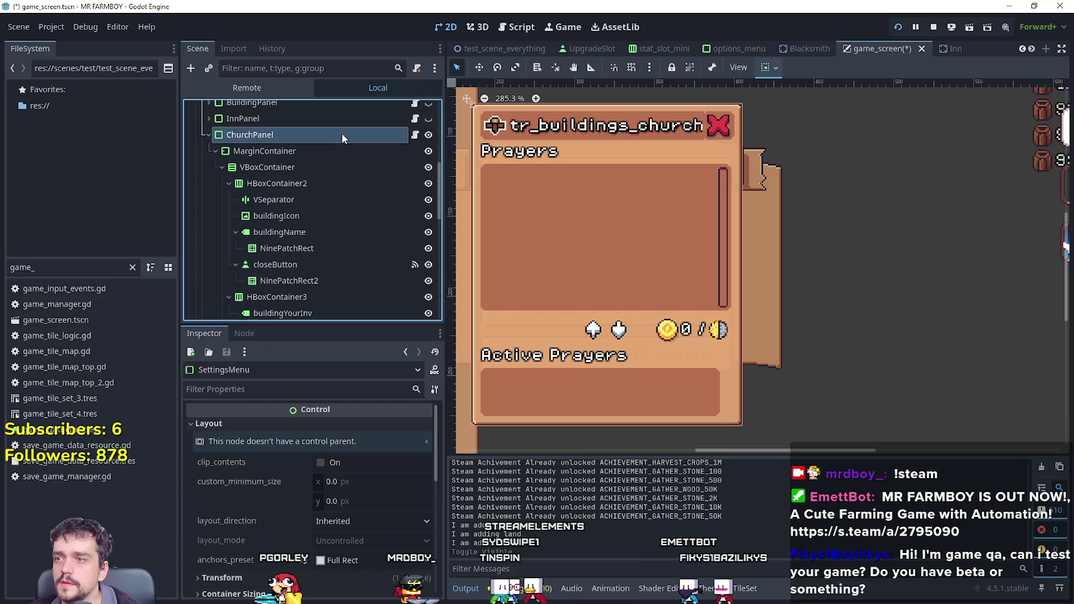
pyautogui.click(339, 165)
pyautogui.click(334, 181)
pyautogui.click(332, 200)
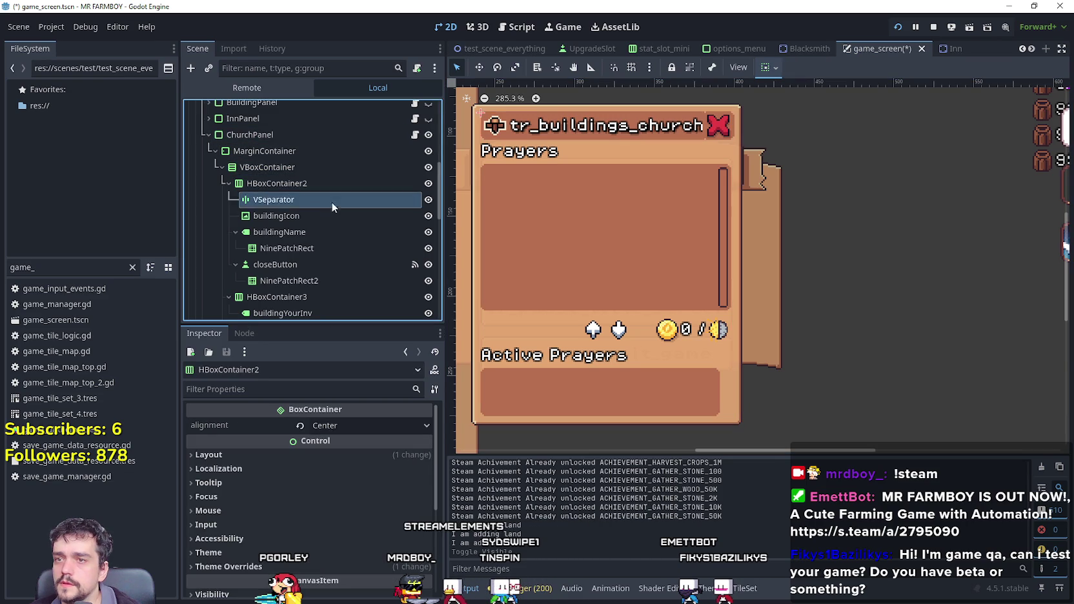
pyautogui.click(339, 232)
pyautogui.click(329, 248)
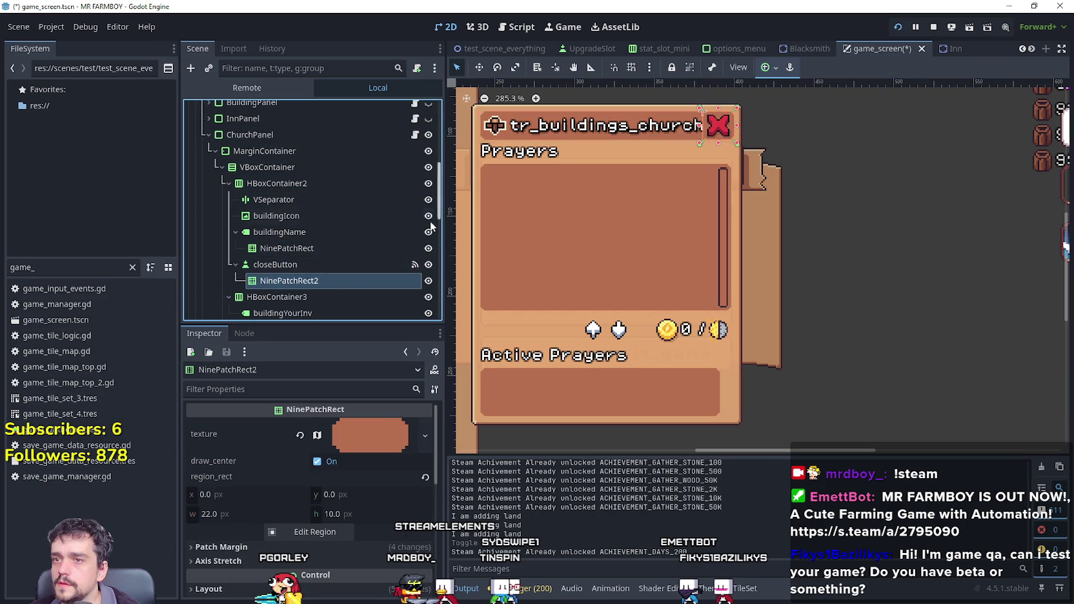
pyautogui.click(327, 280)
pyautogui.click(316, 297)
pyautogui.click(308, 313)
pyautogui.scroll(-2, 311, 277)
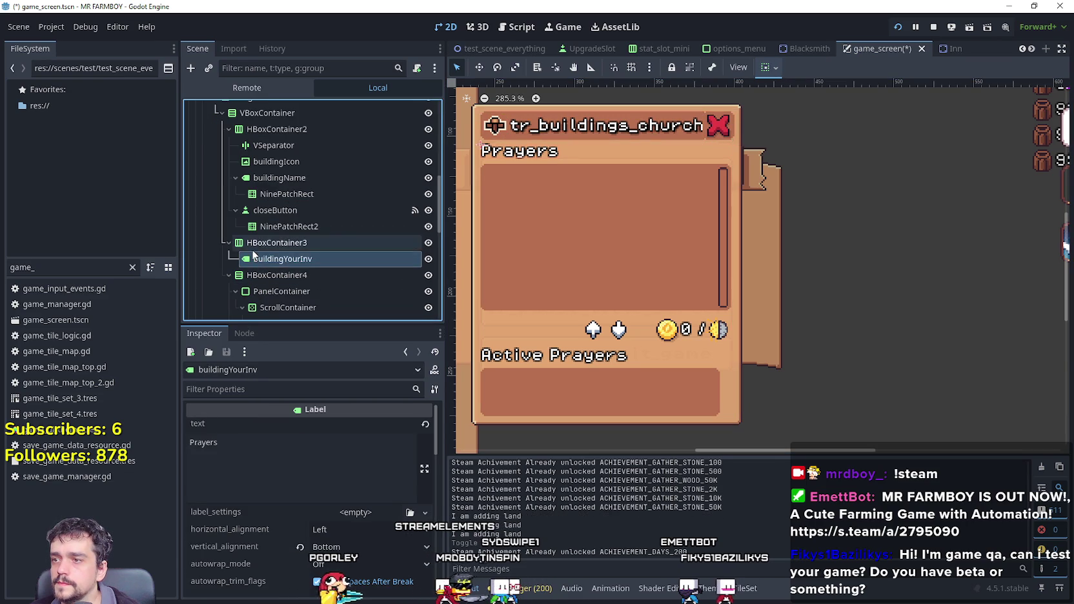
pyautogui.click(284, 242)
pyautogui.scroll(1, 263, 256)
pyautogui.scroll(3, 271, 246)
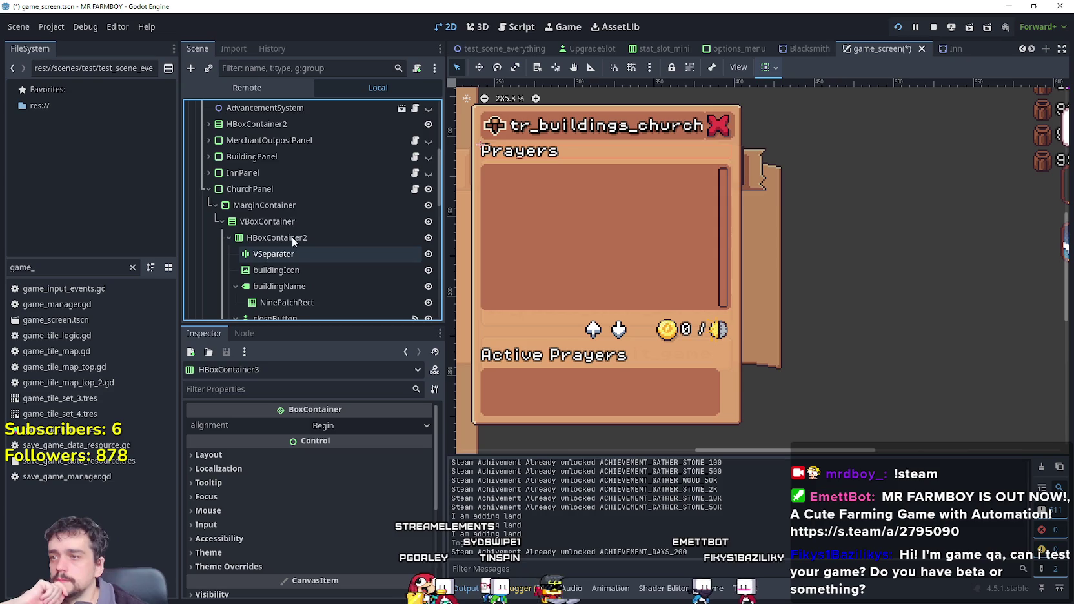
pyautogui.scroll(-2, 303, 264)
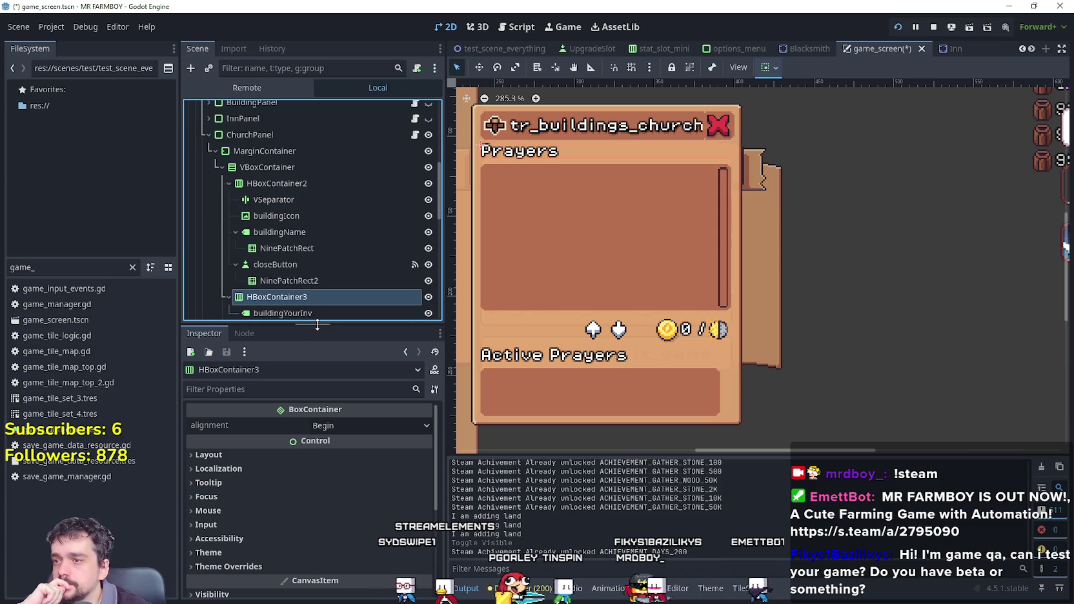
pyautogui.moveTo(318, 323); pyautogui.dragTo(319, 400)
pyautogui.scroll(2, 258, 277)
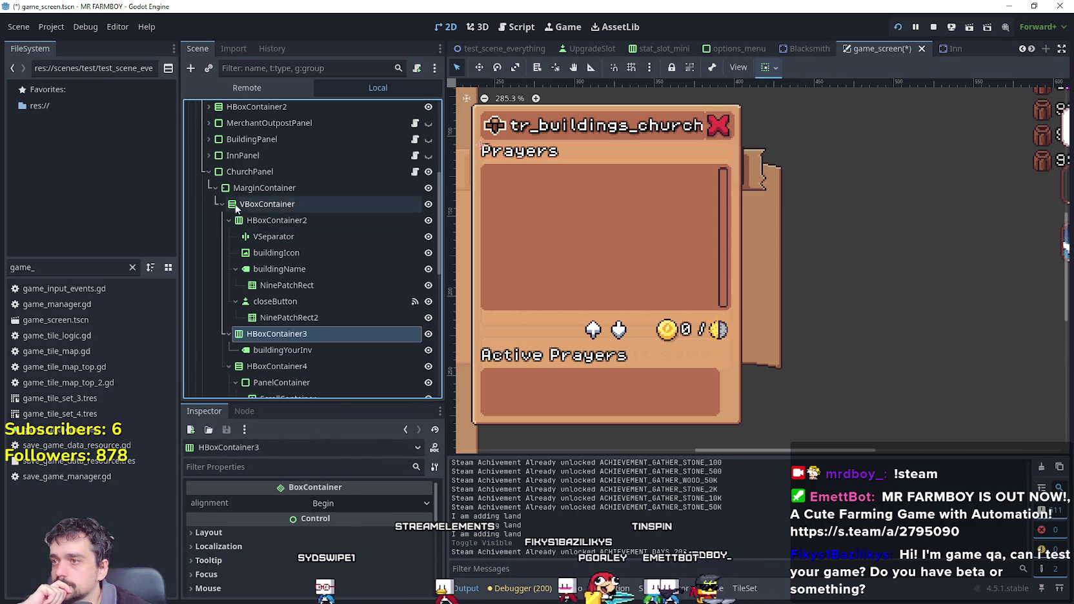
pyautogui.scroll(-5, 342, 258)
pyautogui.click(288, 251)
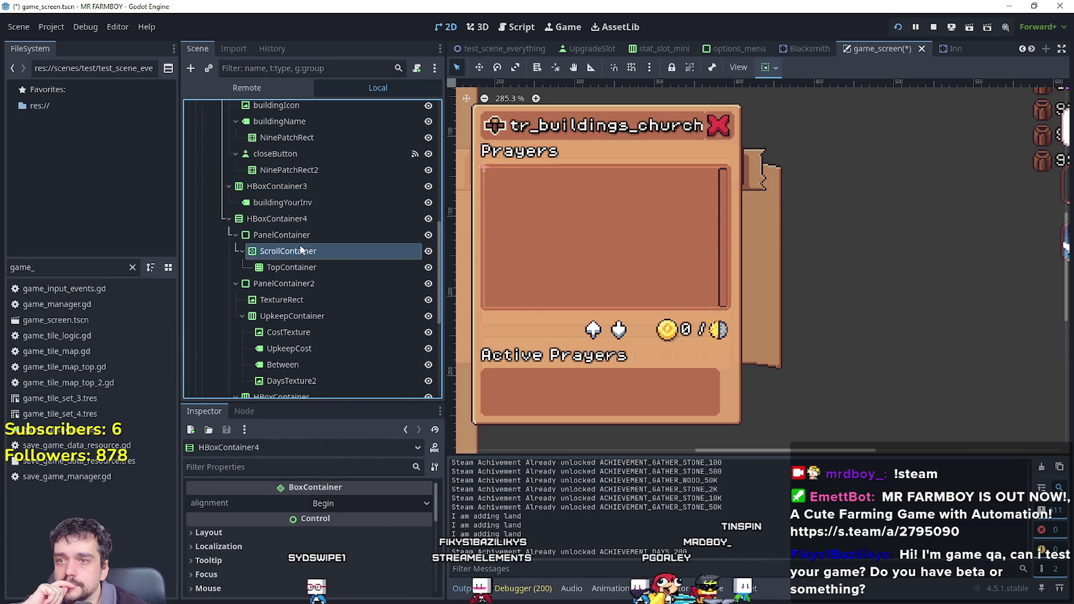
pyautogui.click(284, 284)
pyautogui.click(702, 109)
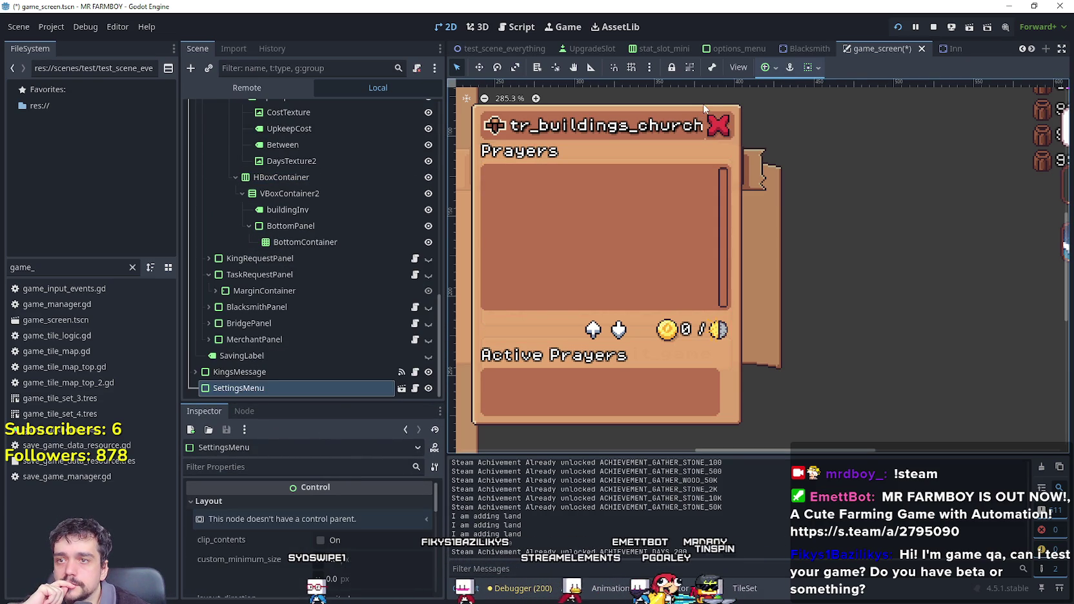
pyautogui.scroll(5, 303, 213)
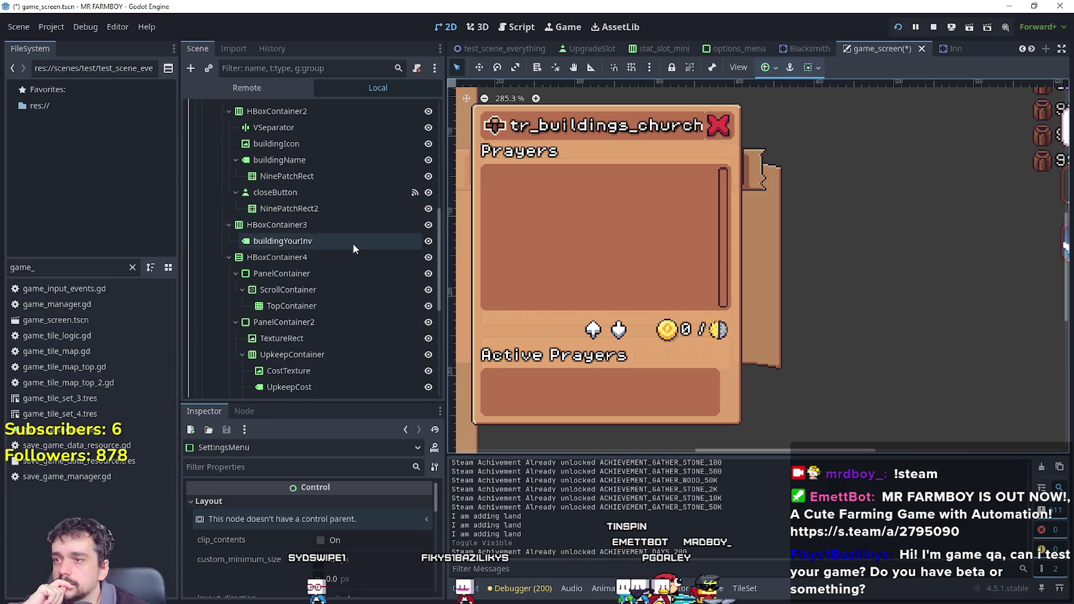
pyautogui.scroll(2, 355, 236)
pyautogui.click(365, 137)
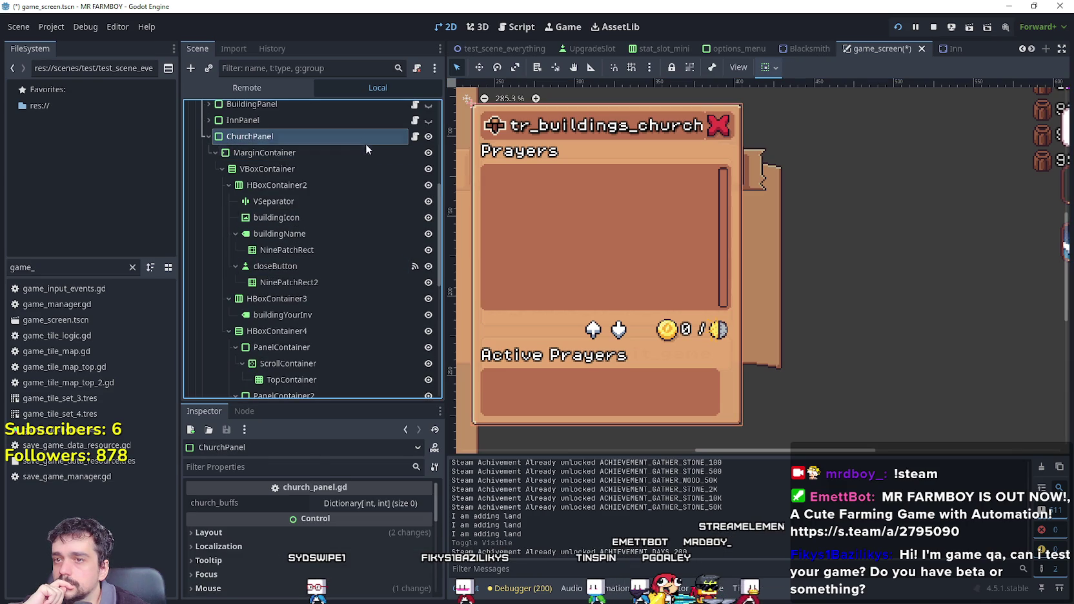
pyautogui.click(272, 152)
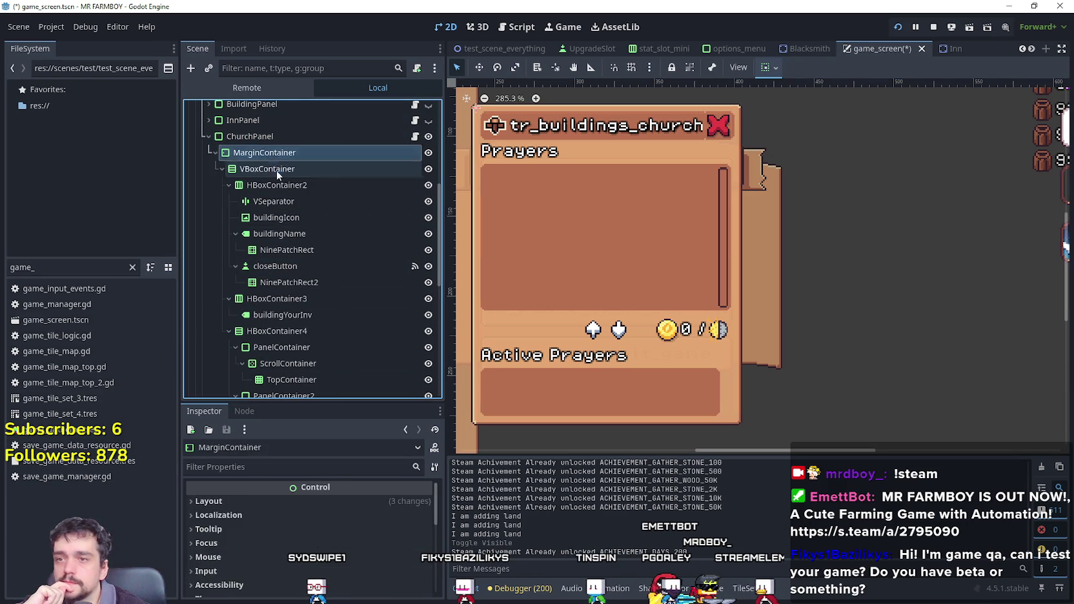
pyautogui.click(271, 169)
pyautogui.click(278, 201)
pyautogui.click(282, 185)
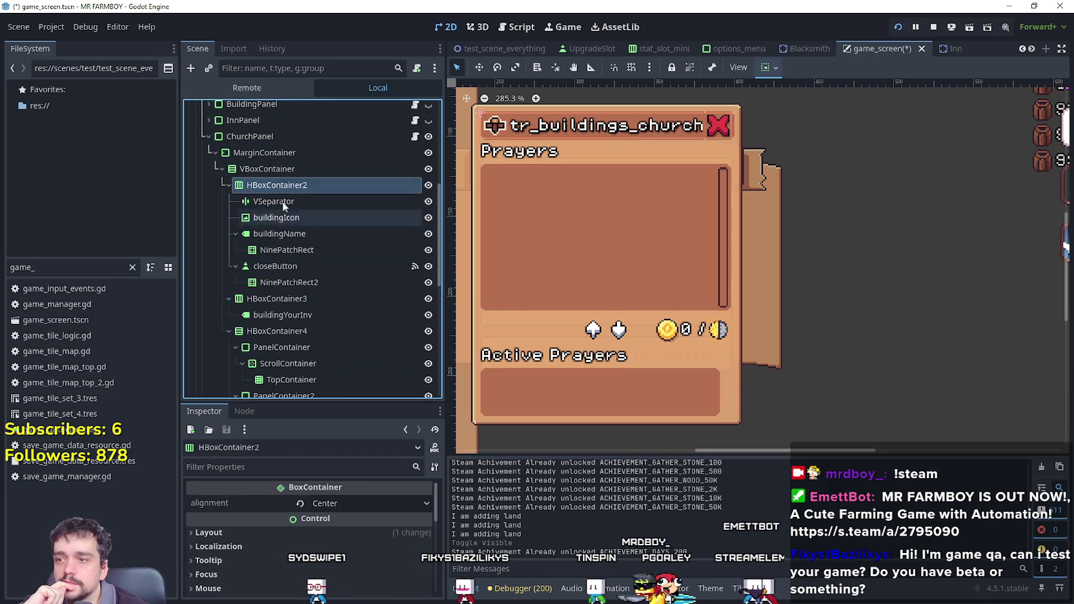
pyautogui.click(289, 168)
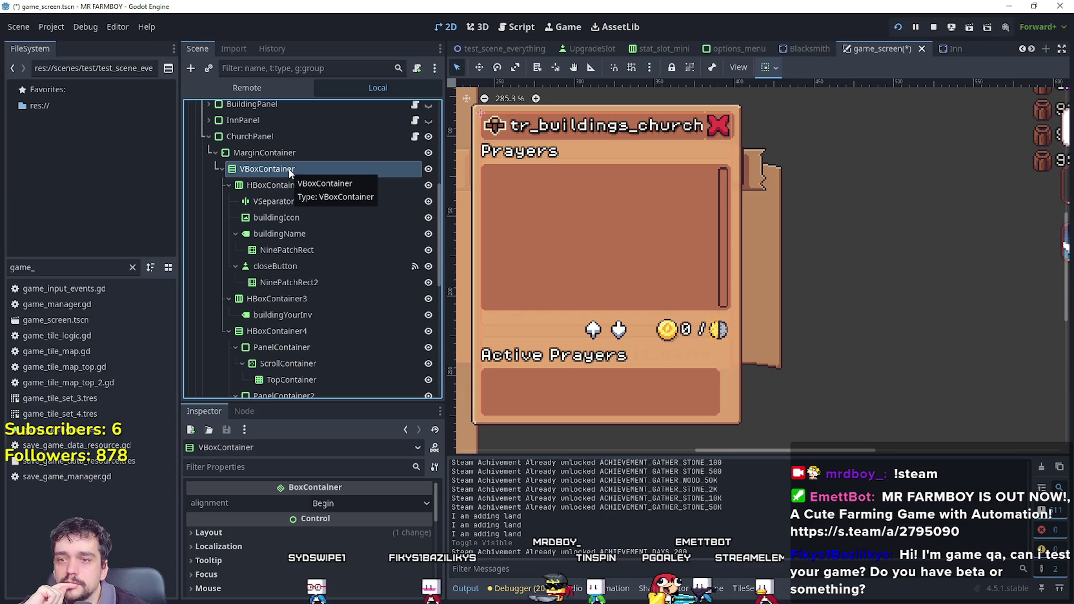
pyautogui.click(272, 532)
pyautogui.scroll(-5, 273, 532)
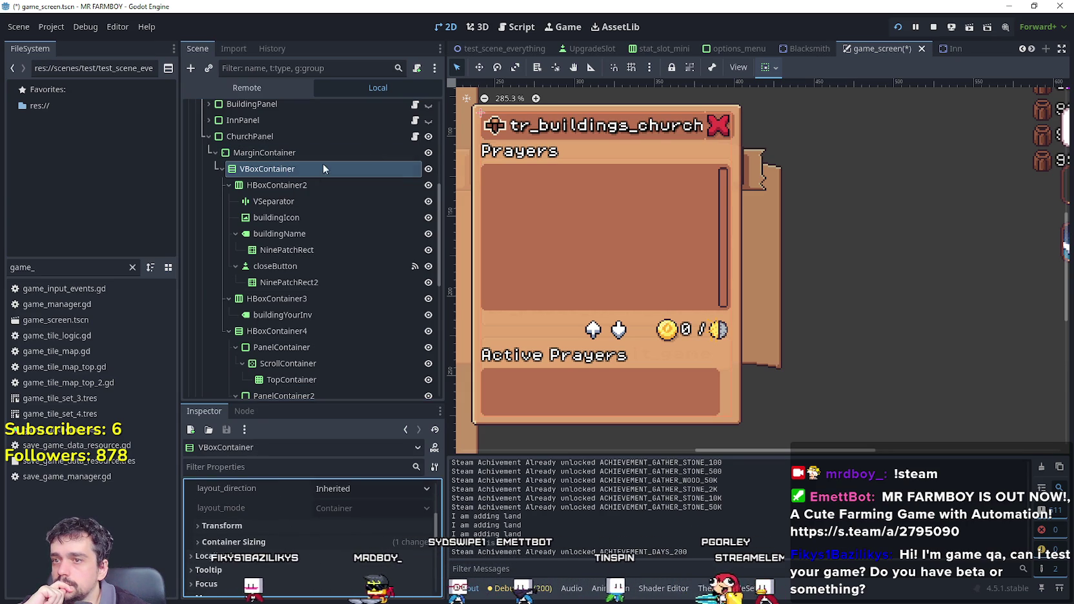
pyautogui.scroll(5, 665, 90)
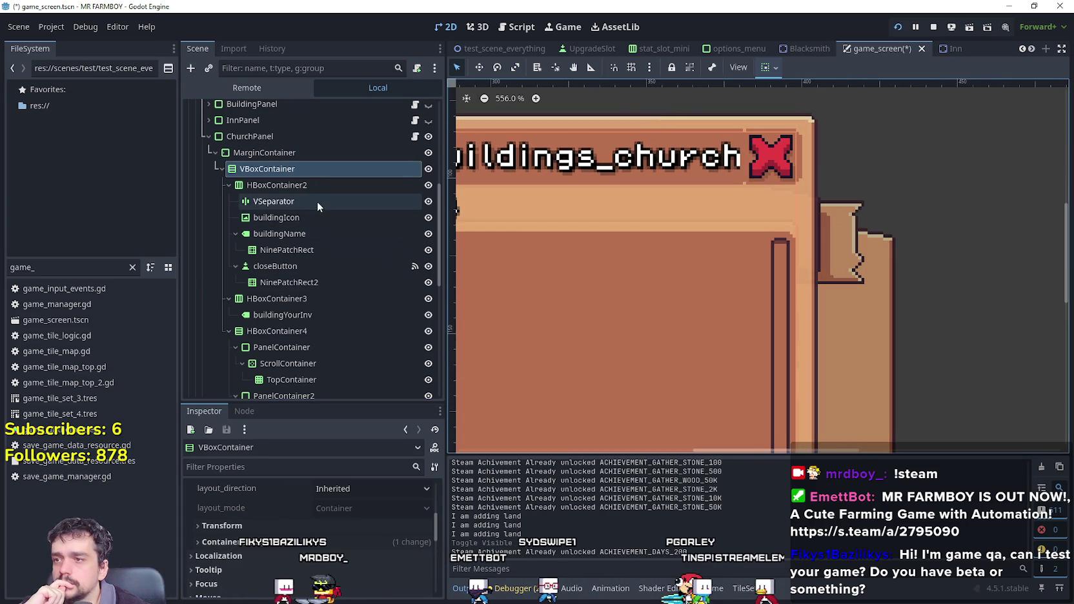
pyautogui.click(319, 187)
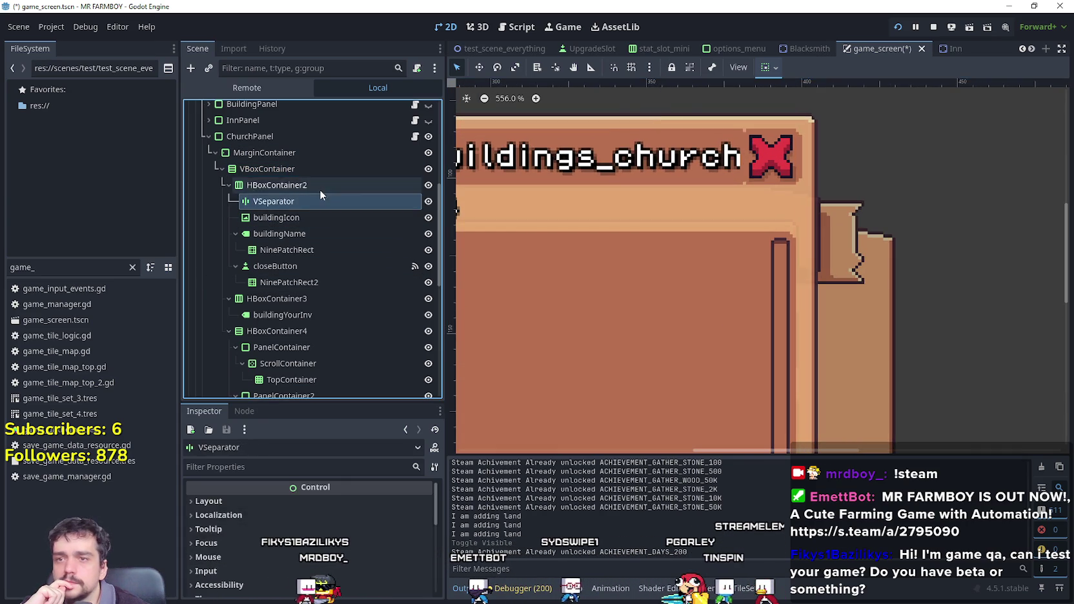
pyautogui.click(314, 234)
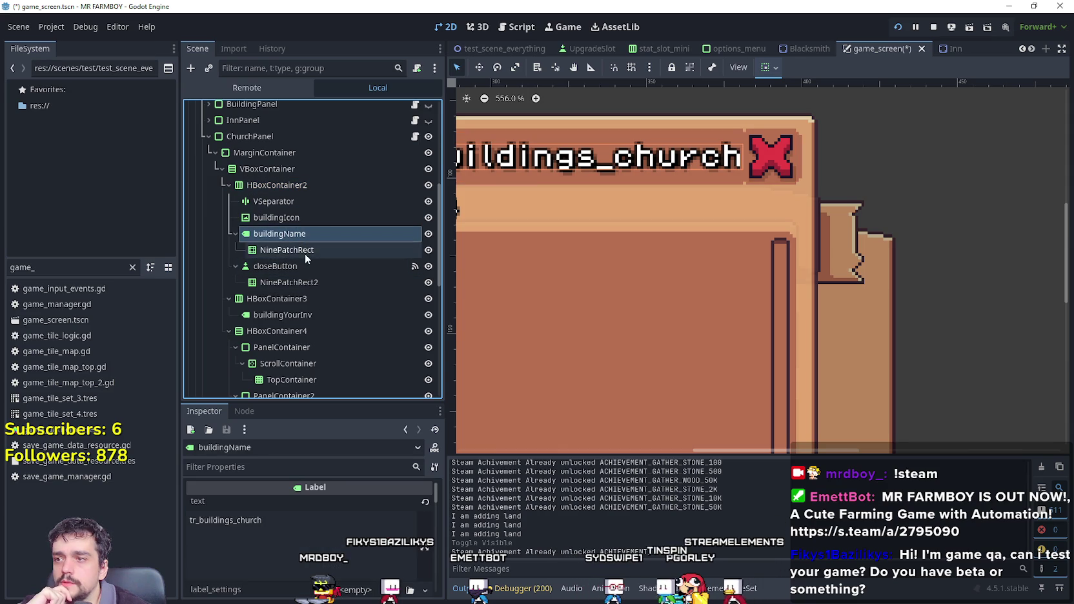
pyautogui.click(313, 136)
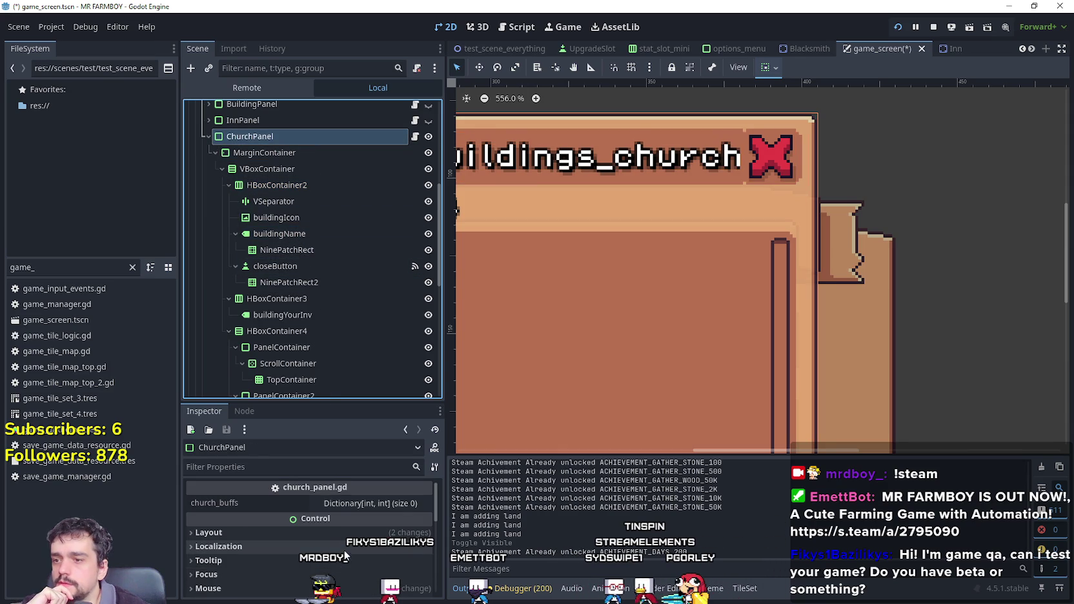
pyautogui.click(325, 536)
pyautogui.scroll(-2, 328, 535)
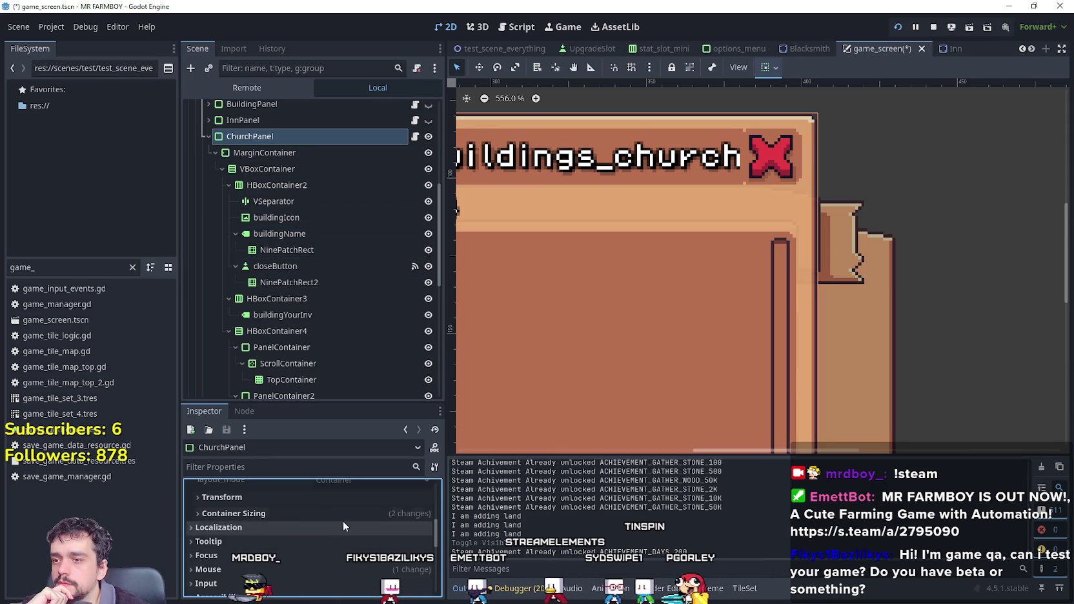
pyautogui.click(346, 499)
pyautogui.click(347, 499)
pyautogui.click(356, 498)
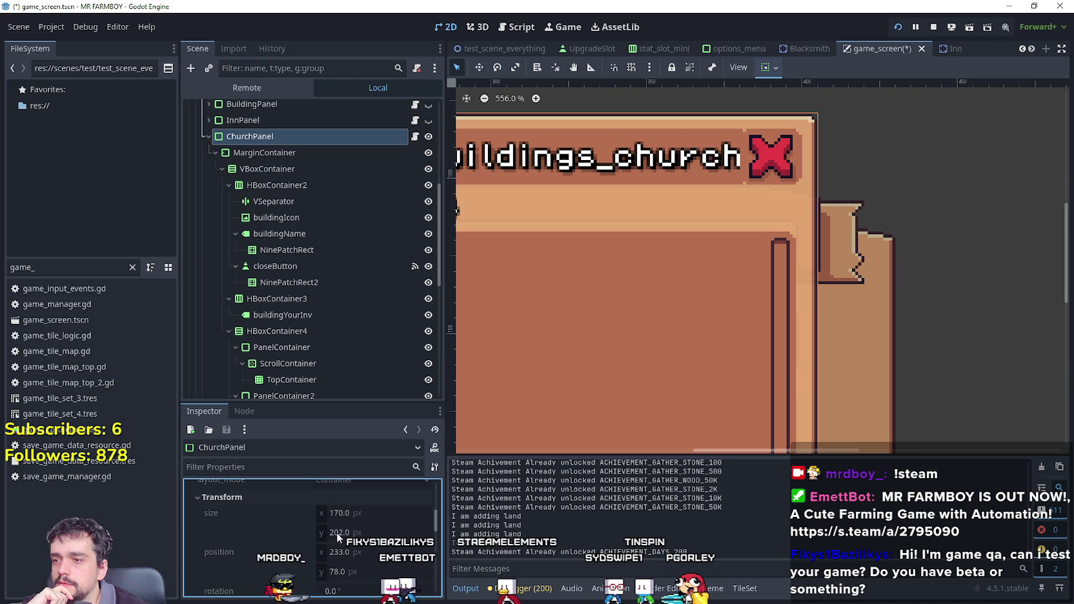
pyautogui.click(327, 268)
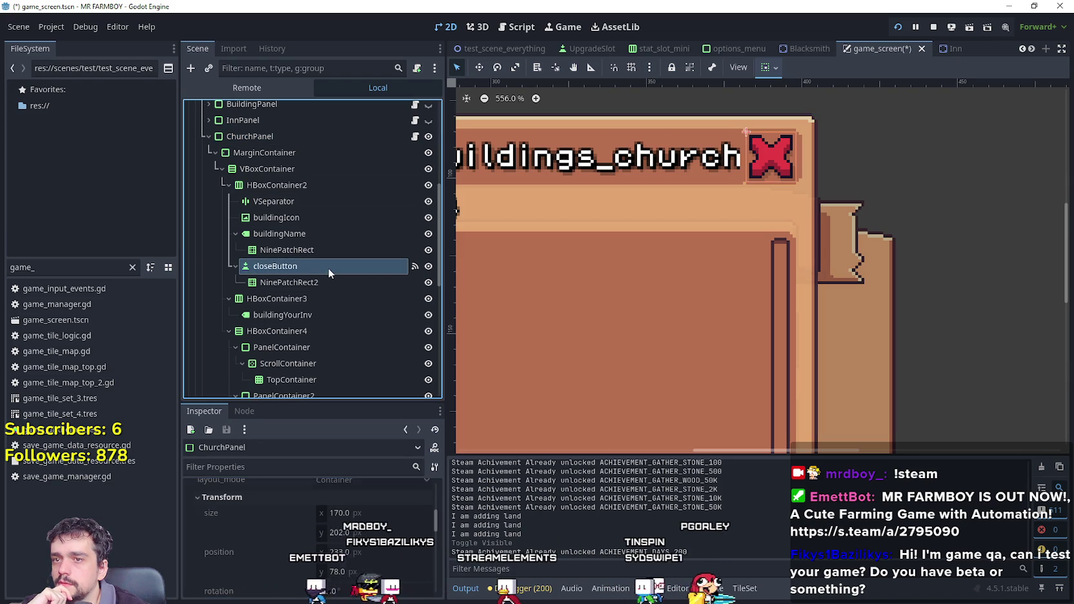
pyautogui.click(308, 332)
pyautogui.scroll(-3, 310, 349)
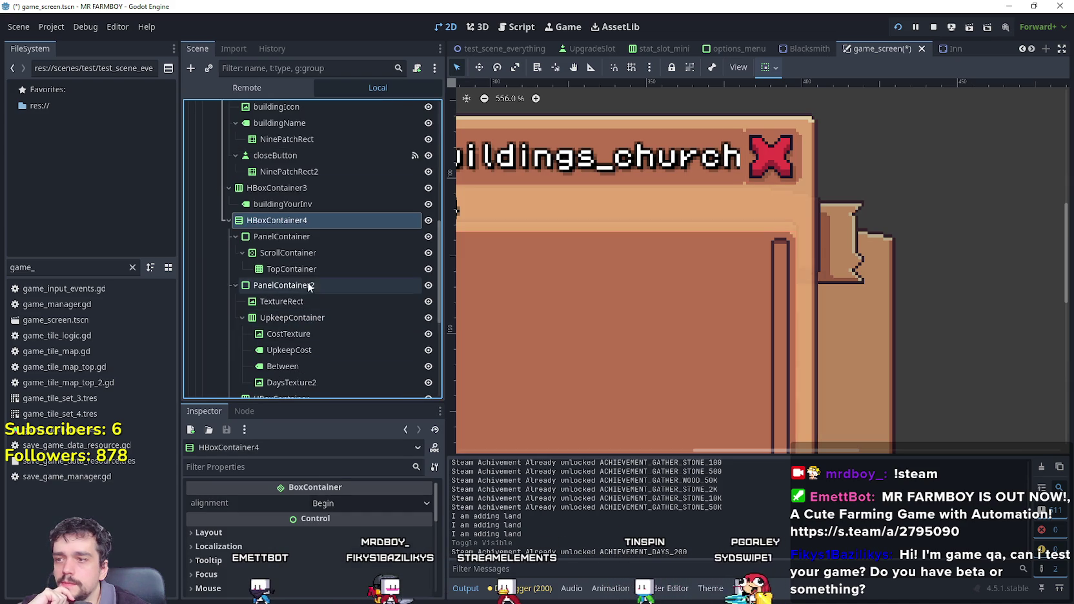
pyautogui.click(308, 271)
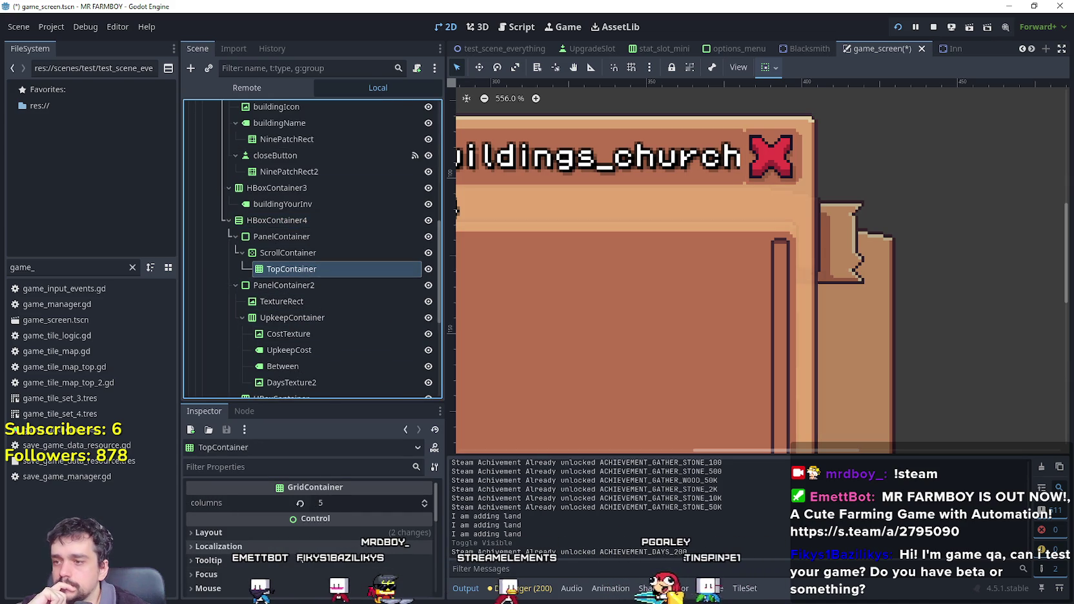
pyautogui.click(306, 531)
pyautogui.scroll(-2, 303, 536)
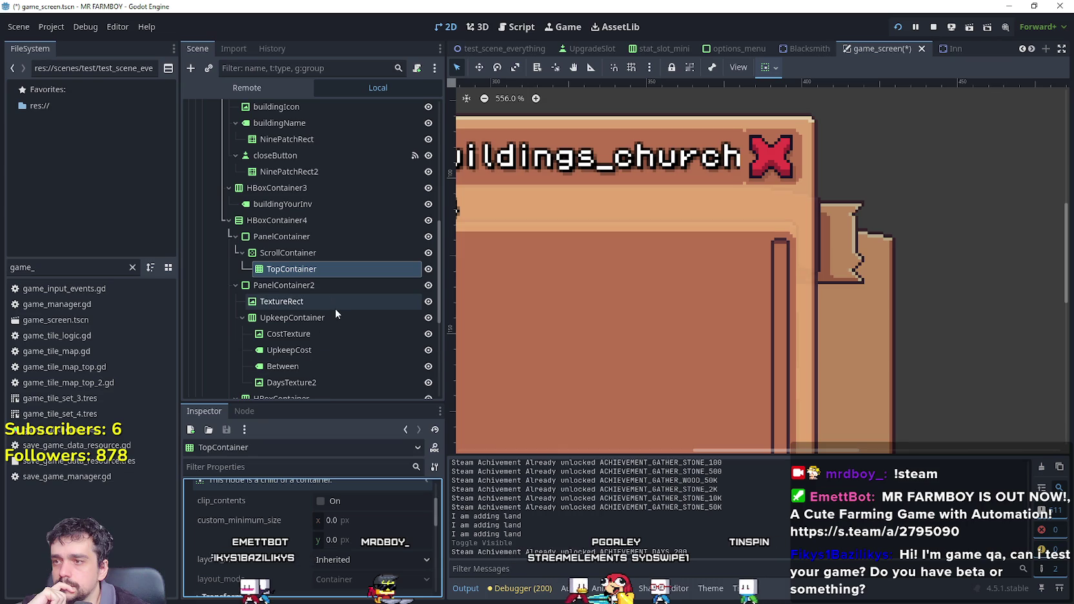
pyautogui.click(303, 204)
pyautogui.scroll(-3, 617, 279)
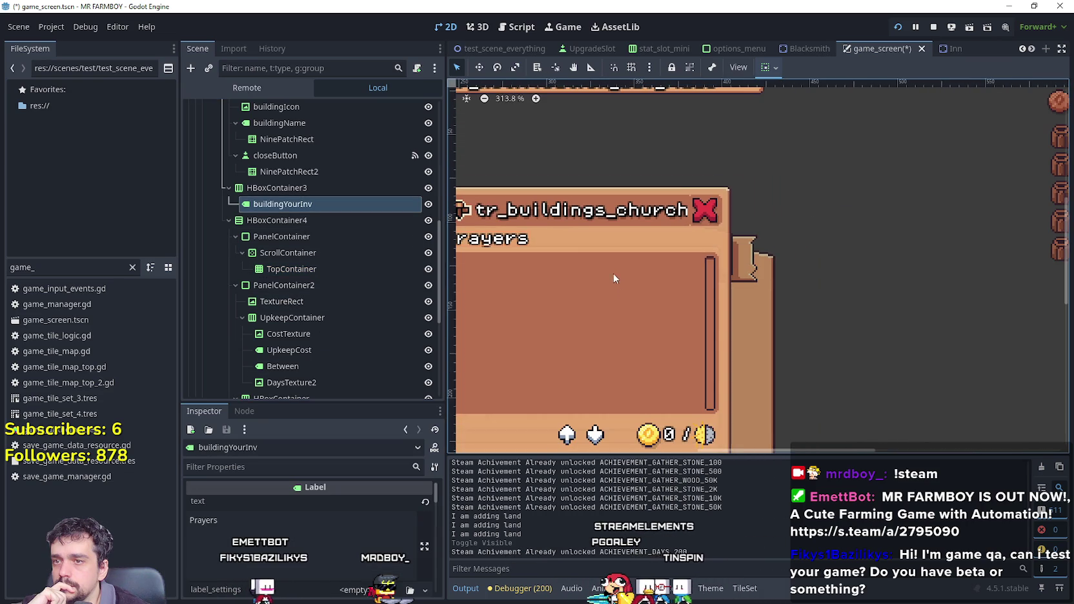
pyautogui.click(325, 222)
pyautogui.click(295, 289)
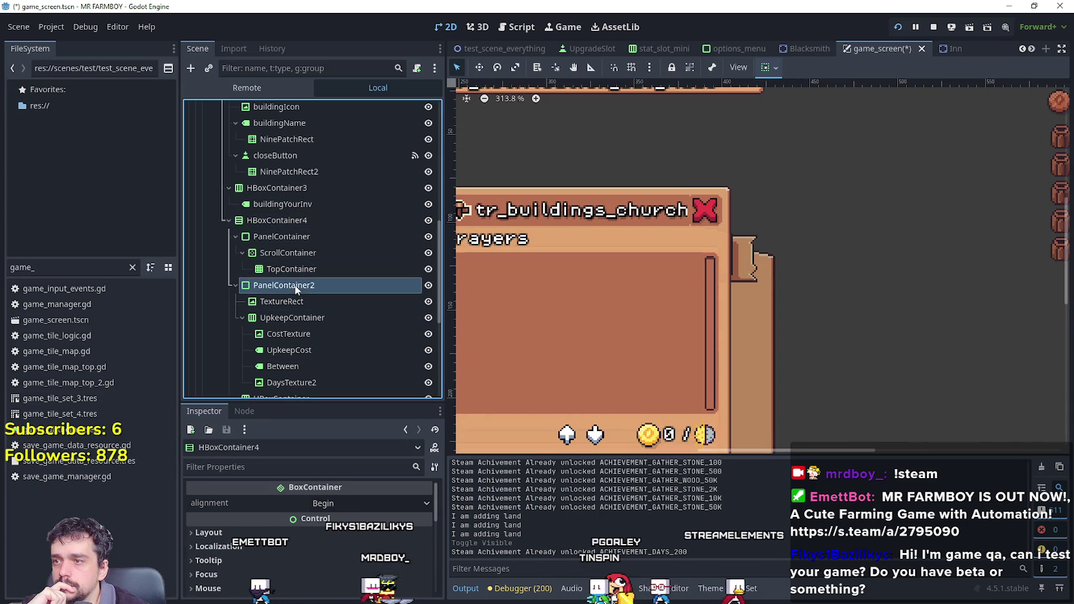
pyautogui.click(284, 301)
pyautogui.click(283, 319)
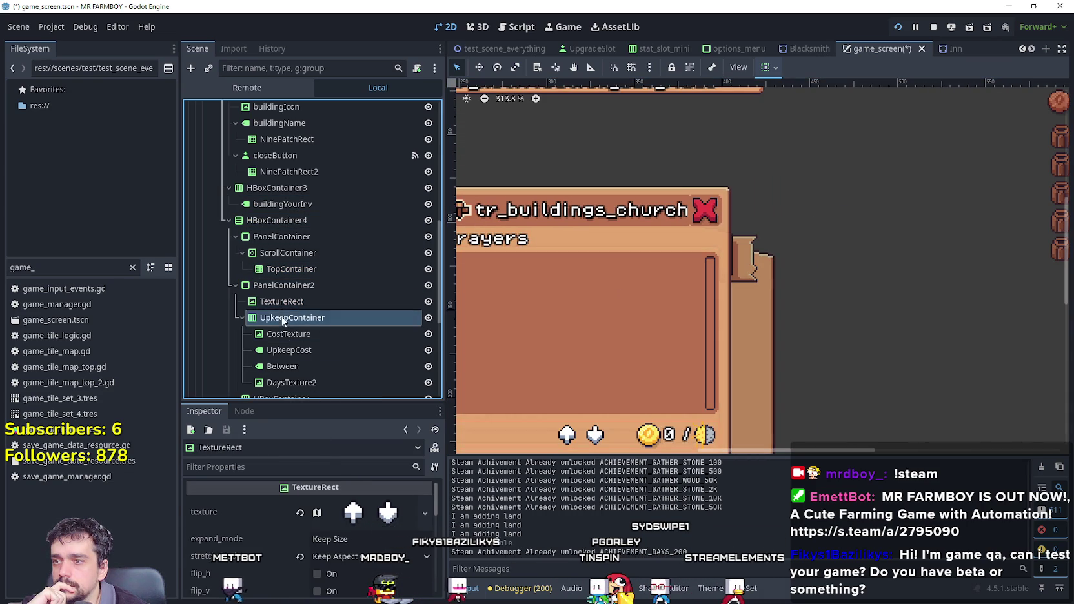
pyautogui.click(289, 350)
pyautogui.scroll(-5, 290, 355)
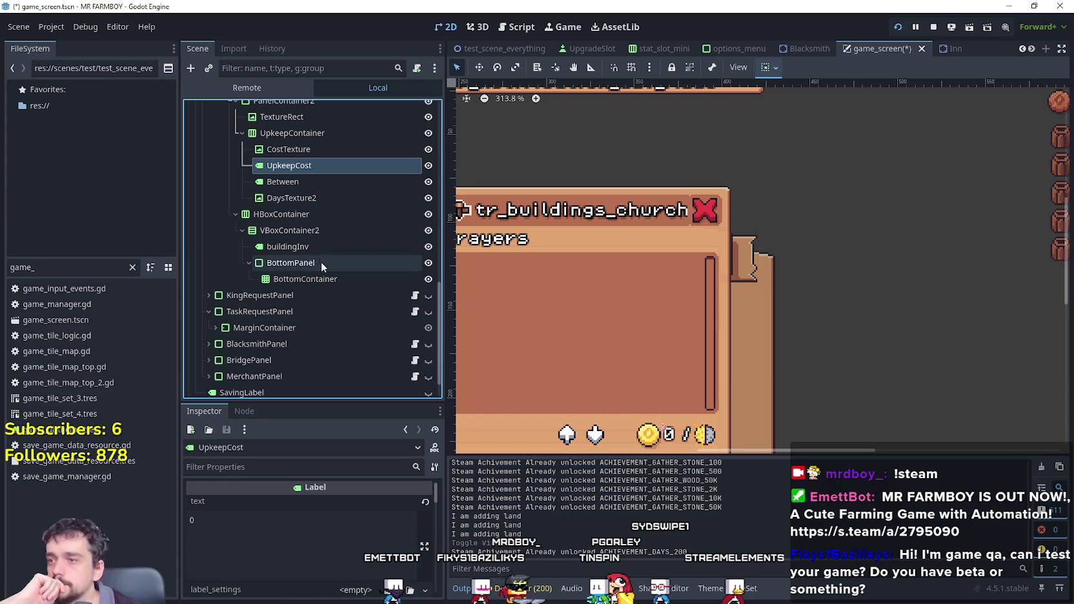
pyautogui.click(342, 230)
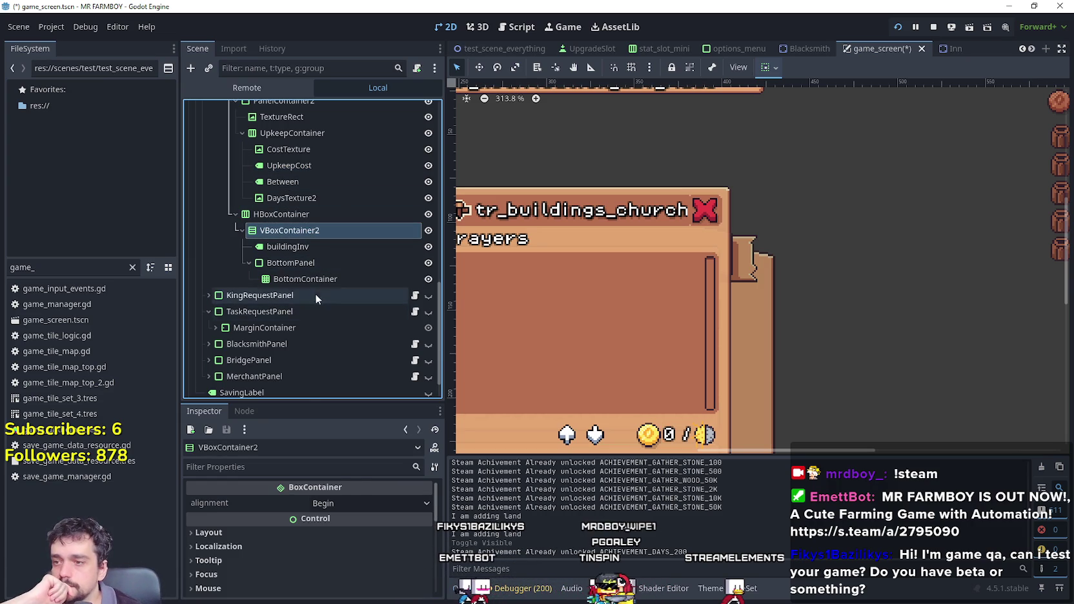
pyautogui.scroll(5, 314, 284)
pyautogui.click(327, 222)
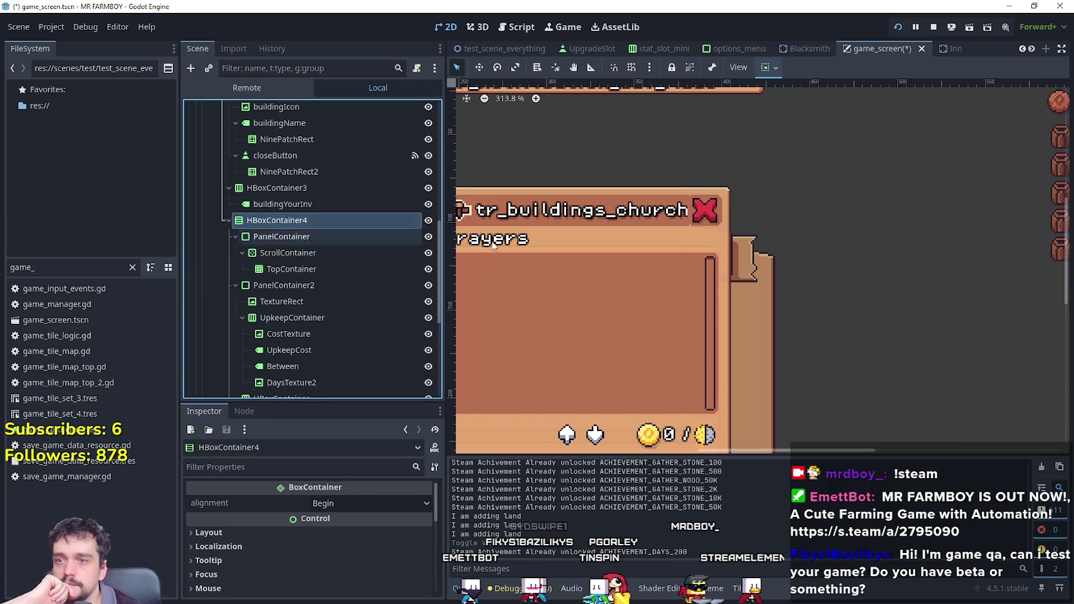
pyautogui.scroll(3, 621, 234)
pyautogui.click(624, 179)
pyautogui.scroll(4, 330, 232)
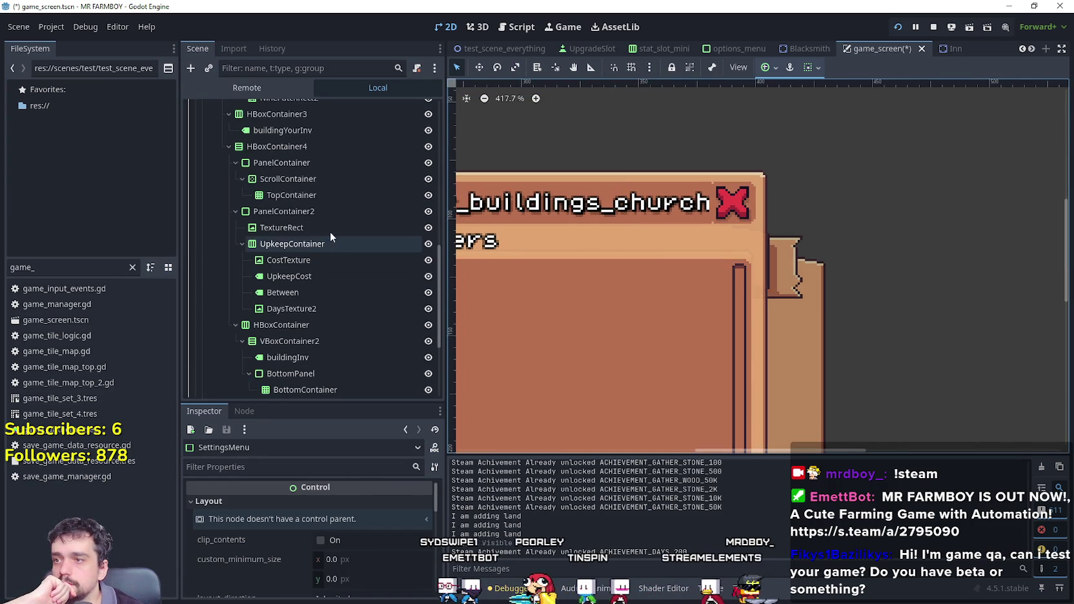
pyautogui.click(321, 182)
pyautogui.click(315, 199)
pyautogui.scroll(2, 317, 201)
pyautogui.click(318, 220)
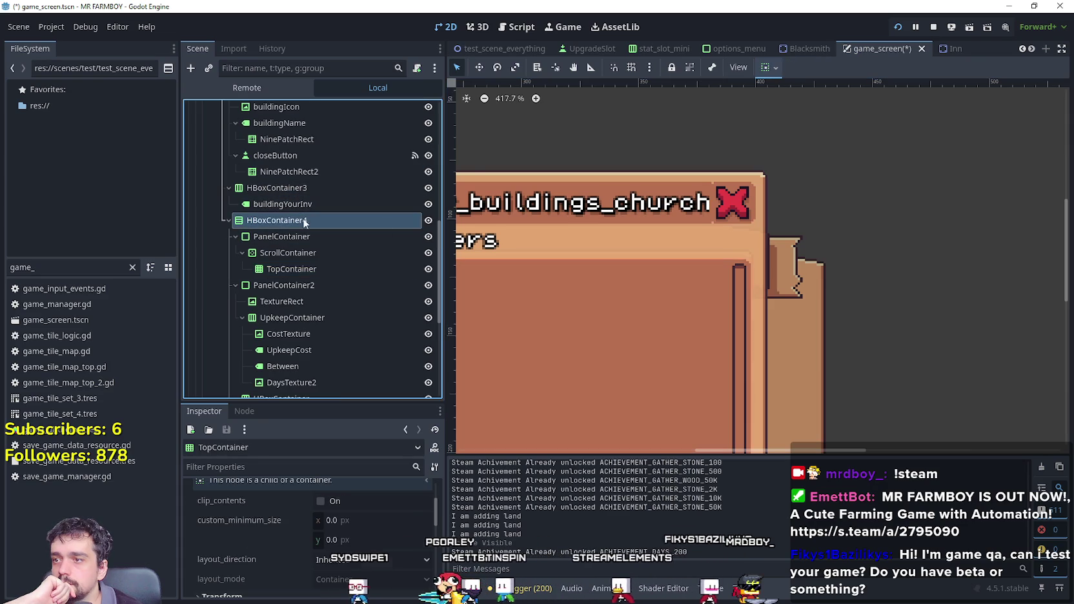
pyautogui.scroll(-9, 608, 223)
pyautogui.scroll(2, 318, 215)
# Inspect the header's VSeparator and buildingIcon, then expand HBoxContainer2's layout settings.
pyautogui.scroll(1, 318, 209)
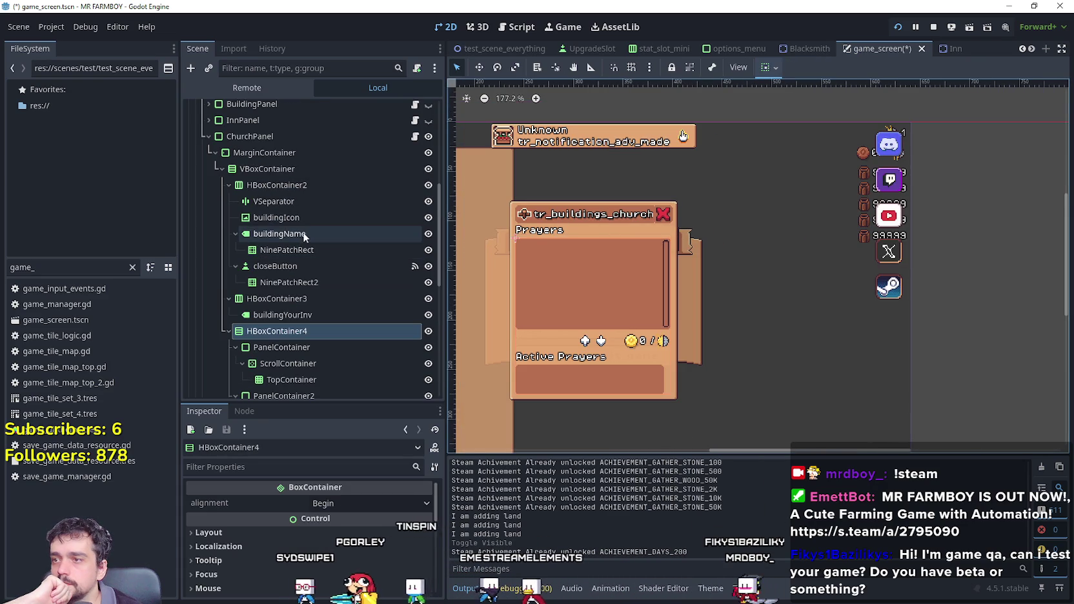
pyautogui.click(305, 201)
pyautogui.click(323, 217)
pyautogui.scroll(2, 581, 213)
pyautogui.click(332, 204)
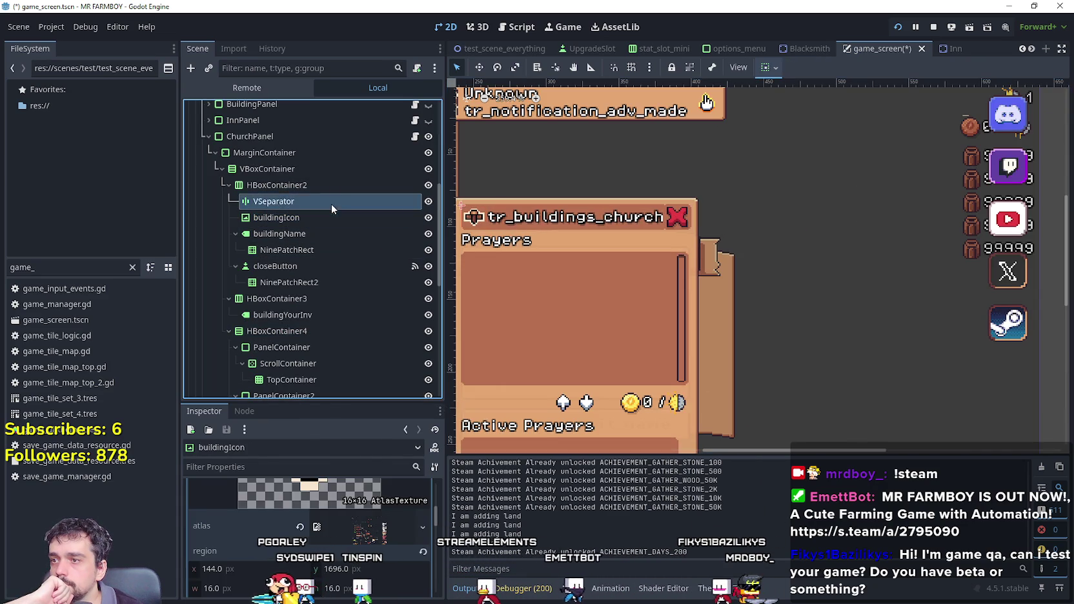
pyautogui.click(332, 183)
pyautogui.scroll(2, 535, 203)
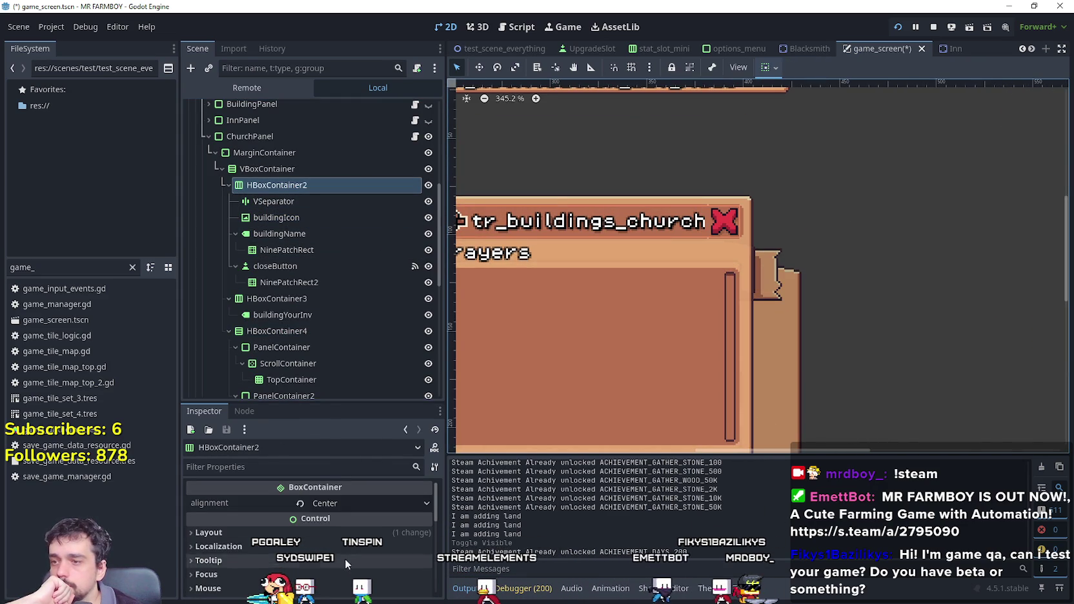
pyautogui.click(336, 530)
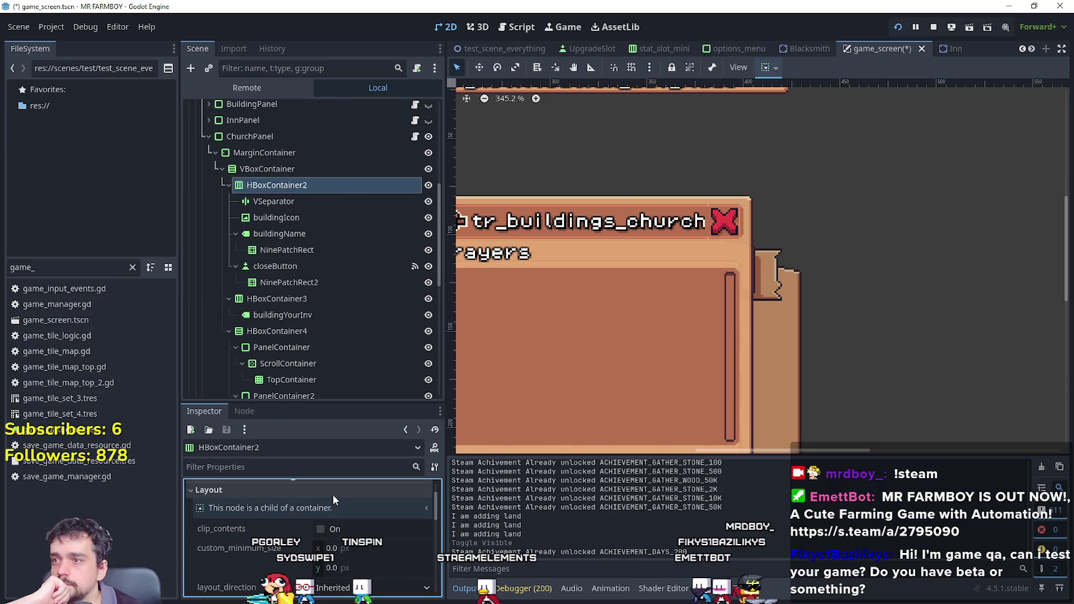
# Inspect the buildingName label and the NinePatchRect behind the church panel's title.
pyautogui.click(255, 201)
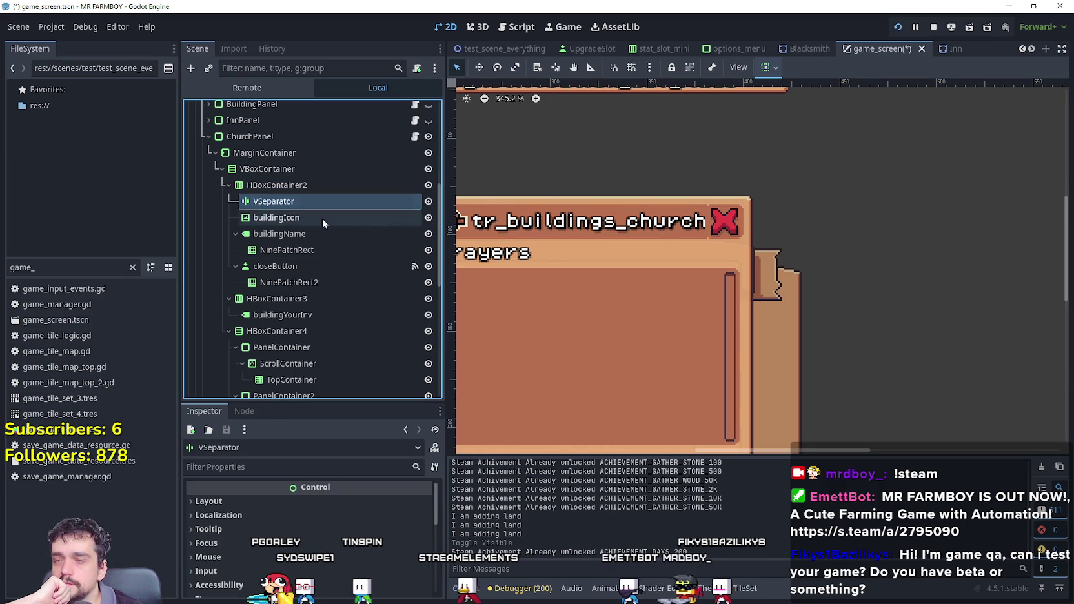
pyautogui.scroll(-2, 662, 227)
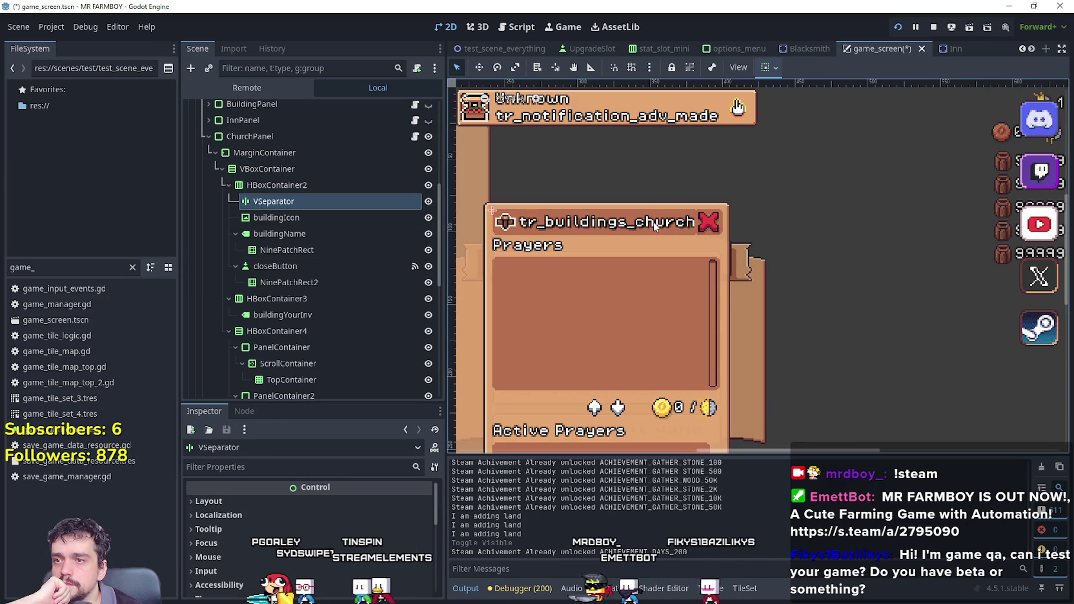
pyautogui.click(278, 218)
pyautogui.click(288, 236)
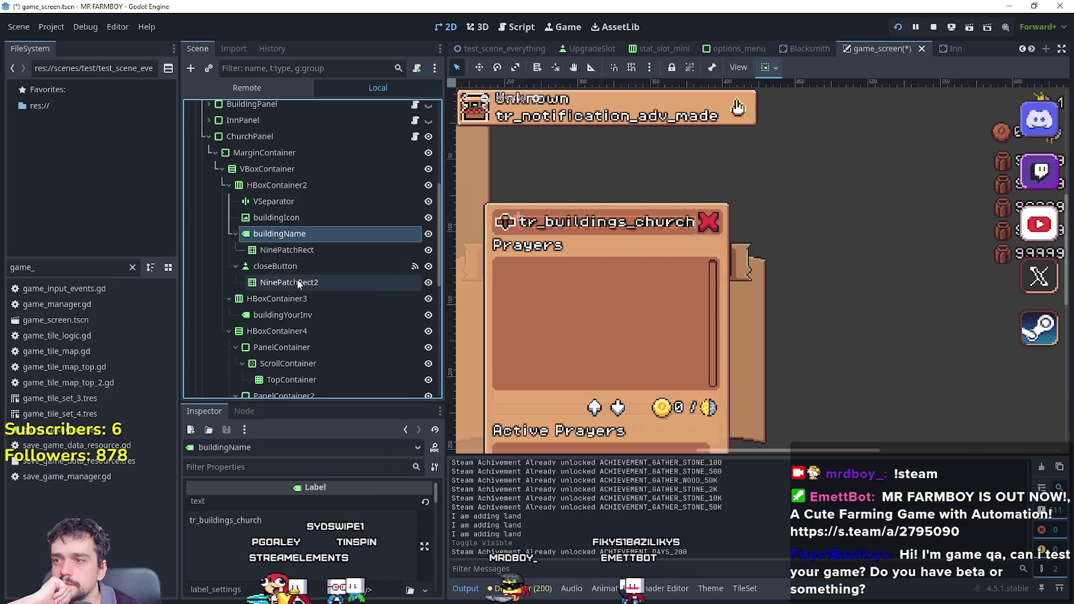
pyautogui.click(293, 250)
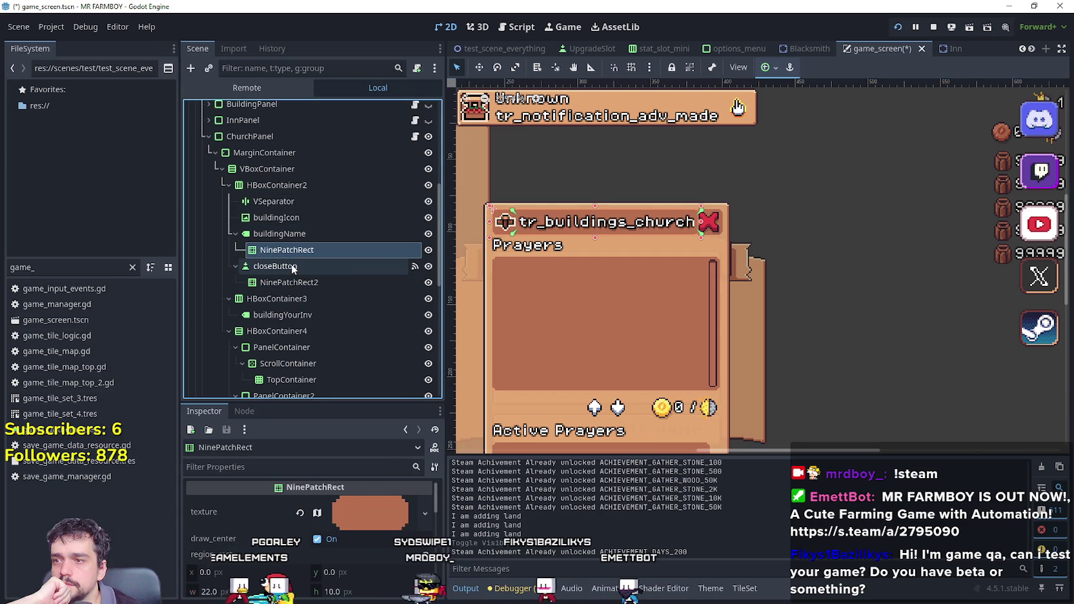
pyautogui.scroll(6, 696, 199)
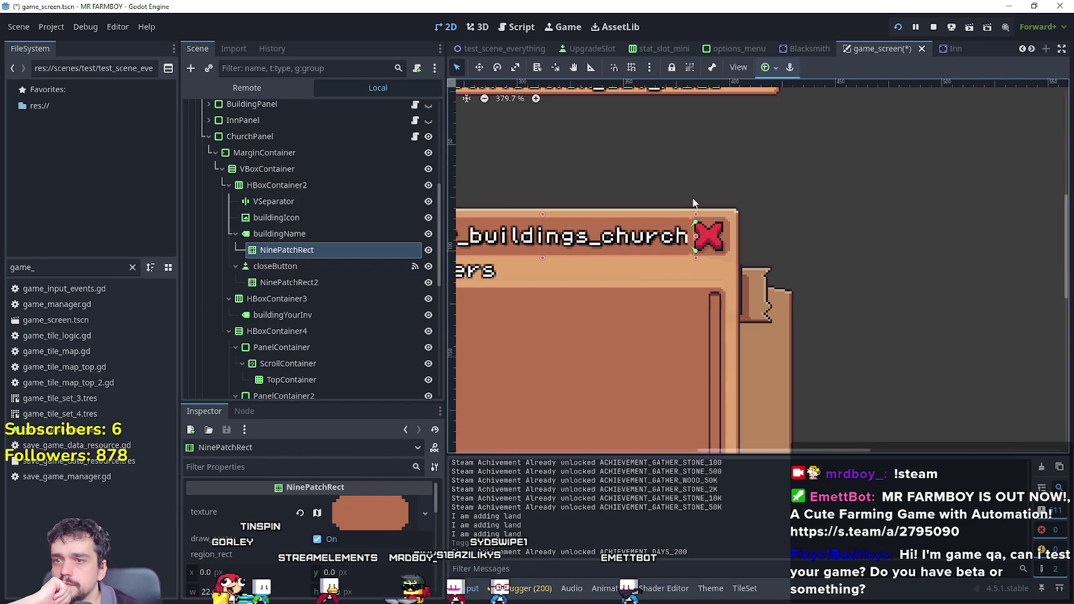
pyautogui.scroll(3, 681, 241)
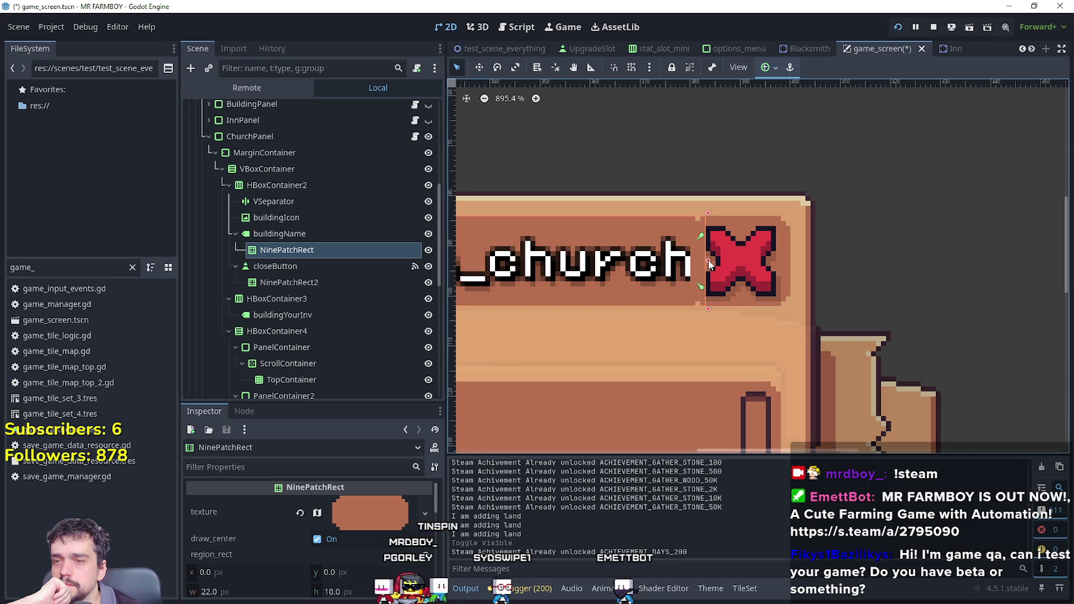
# Inspect the closeButton and its NinePatchRect2, then return to HBoxContainer2's layout properties.
pyautogui.click(278, 266)
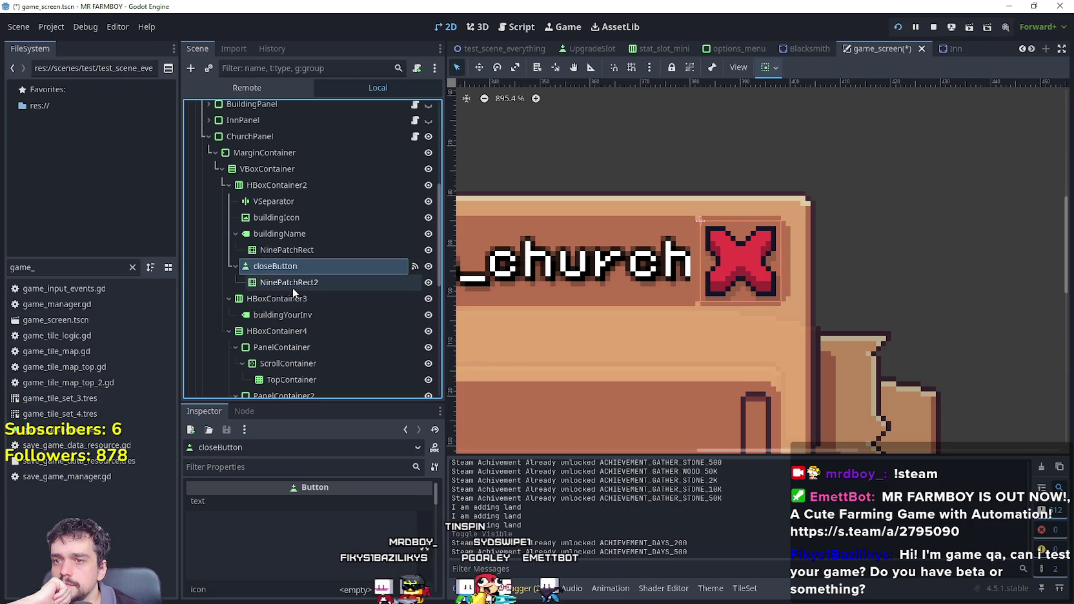
pyautogui.click(294, 285)
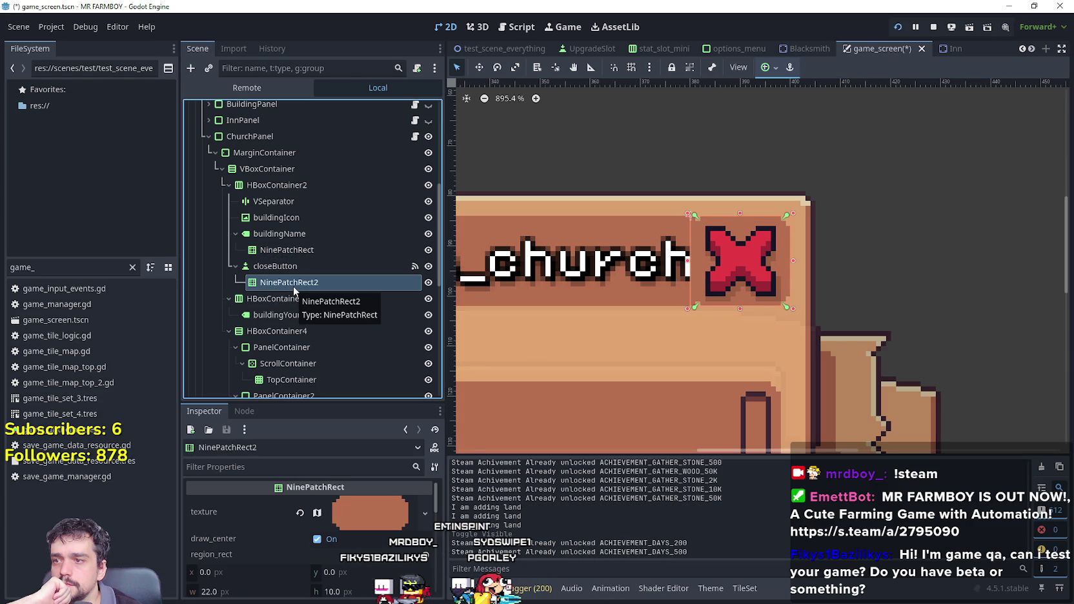
pyautogui.click(291, 298)
pyautogui.click(293, 266)
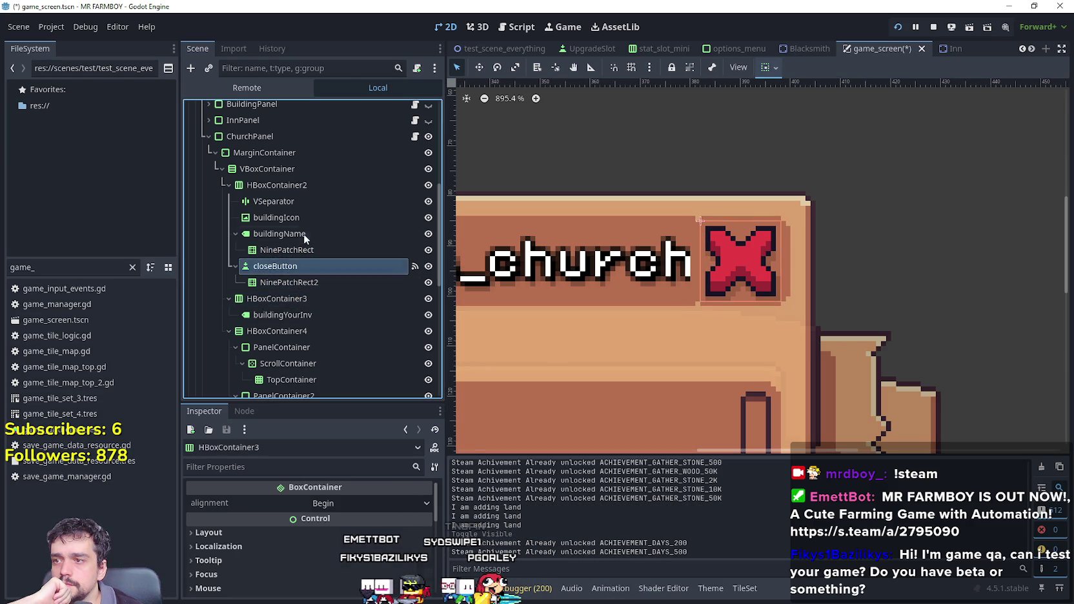
pyautogui.click(304, 201)
pyautogui.click(301, 186)
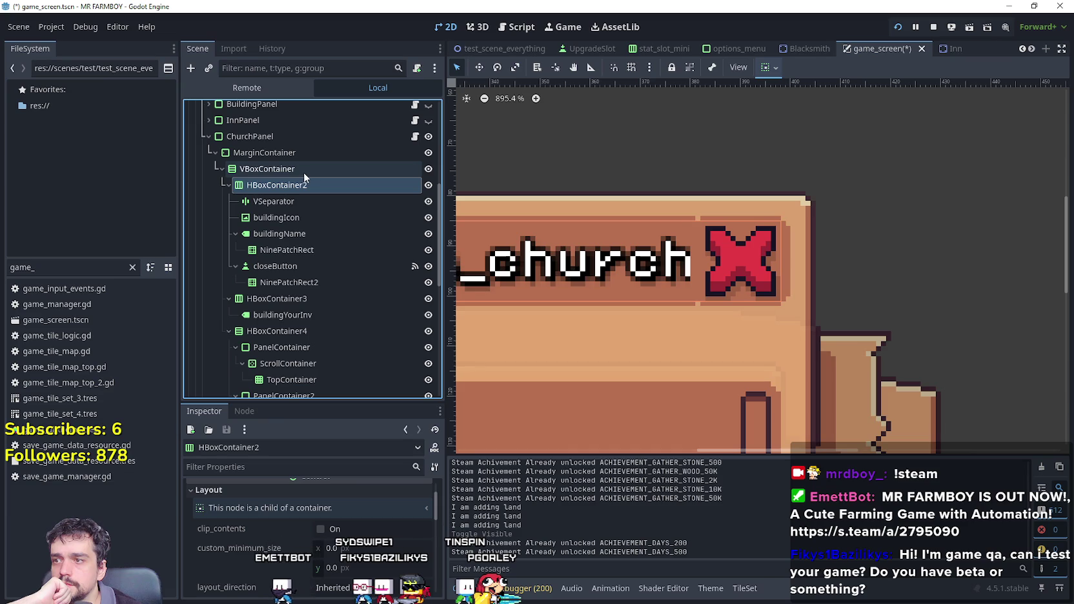
pyautogui.scroll(-4, 492, 319)
pyautogui.scroll(-2, 324, 536)
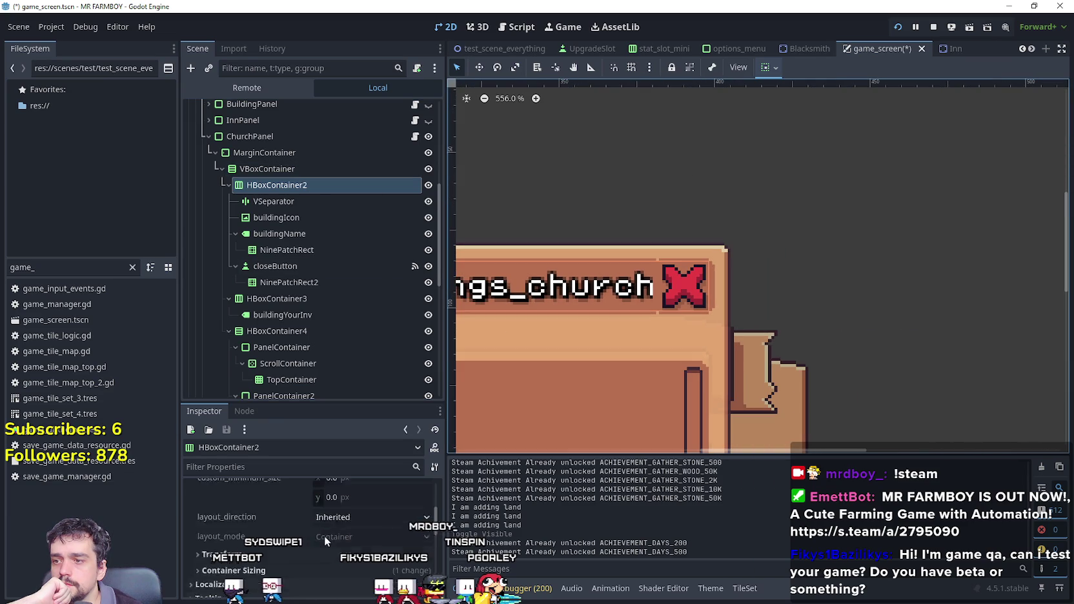
pyautogui.scroll(-4, 558, 328)
# Set HBoxContainer2's custom minimum width to 162 px and save the scene.
pyautogui.scroll(2, 558, 328)
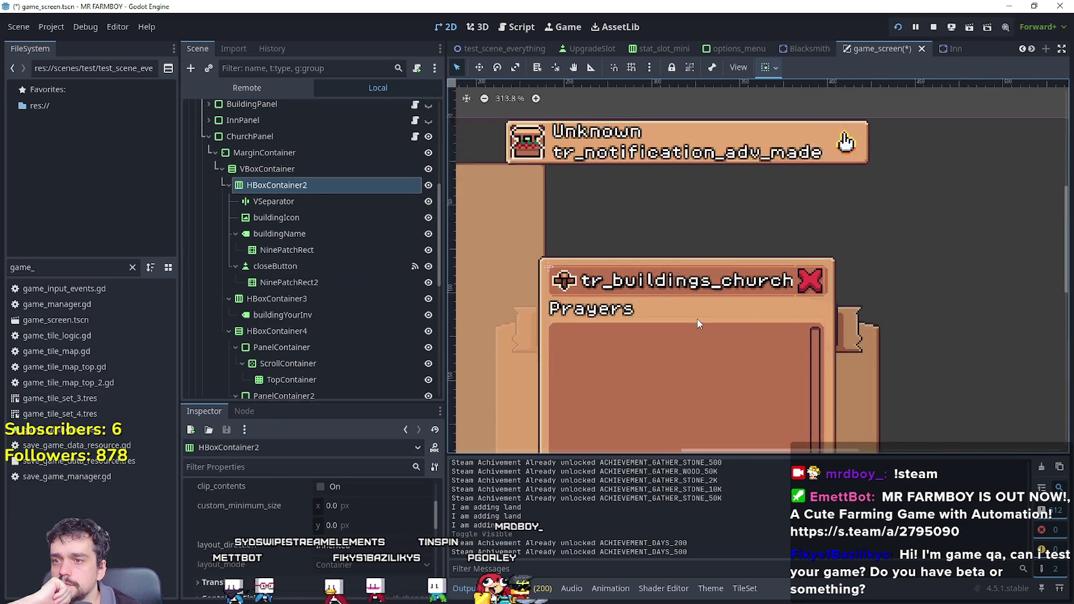
pyautogui.moveTo(336, 506); pyautogui.dragTo(362, 505)
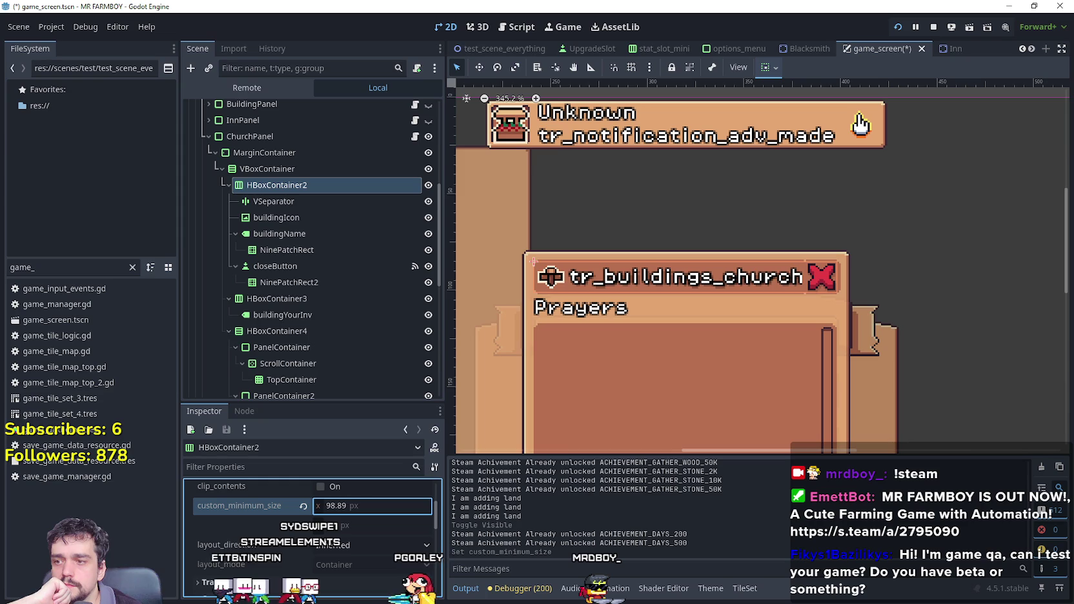
pyautogui.moveTo(361, 506); pyautogui.dragTo(372, 505)
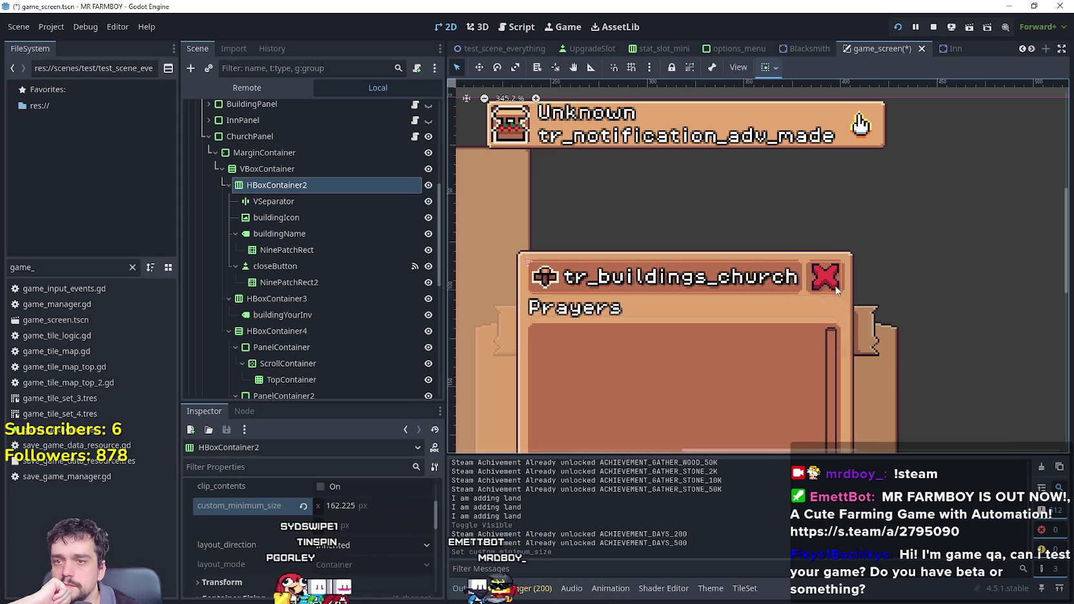
pyautogui.scroll(2, 833, 302)
pyautogui.click(364, 512)
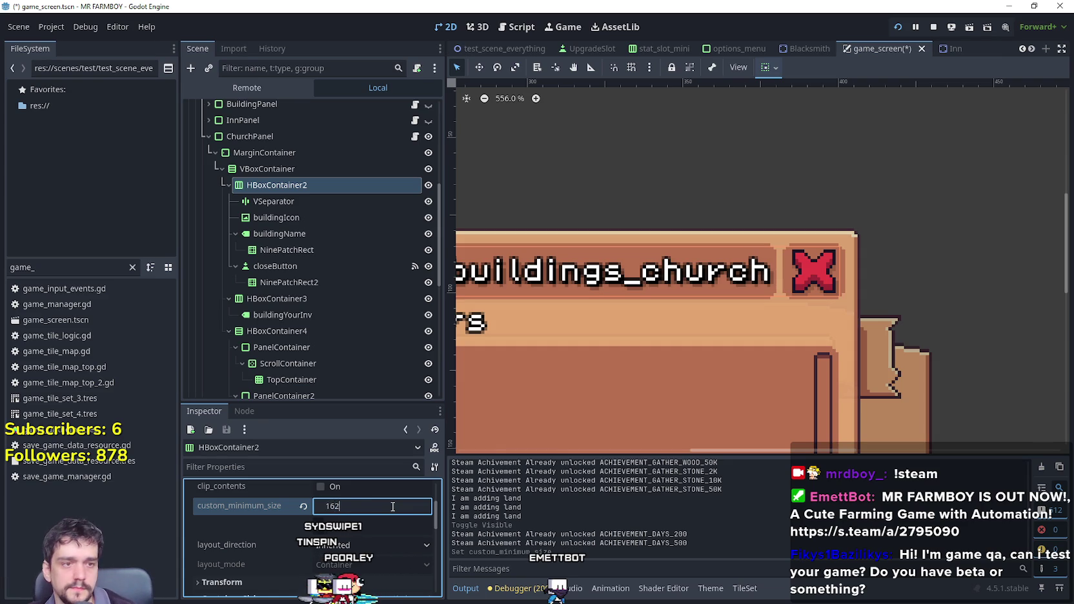
pyautogui.hotkey('ctrl', 's')
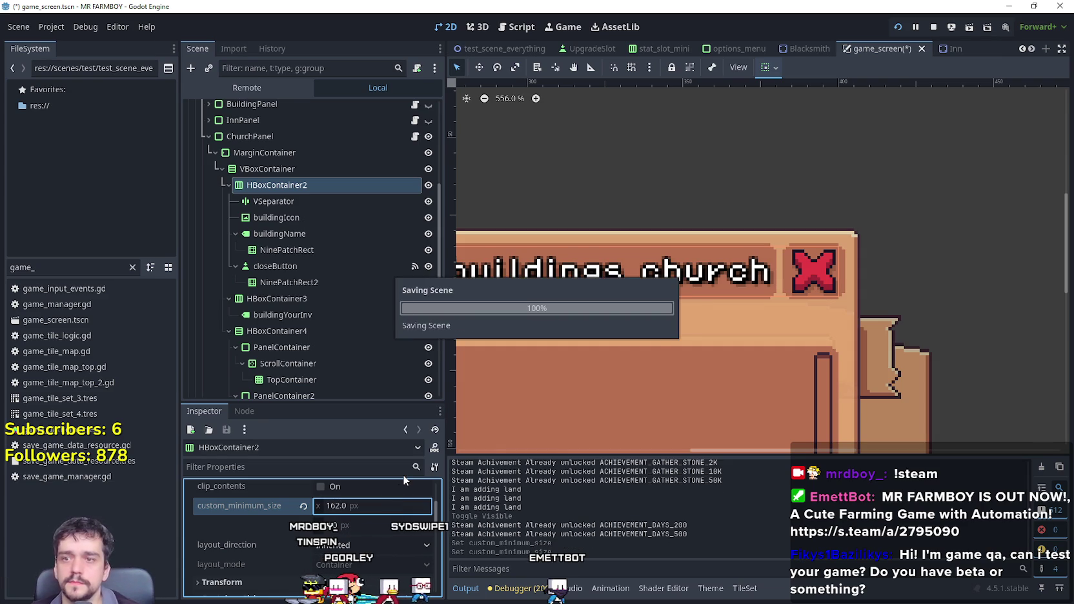
pyautogui.scroll(-1, 713, 334)
# Test-run the game, revert the header row's minimum width to 0, save, and test-run again.
pyautogui.scroll(-2, 714, 329)
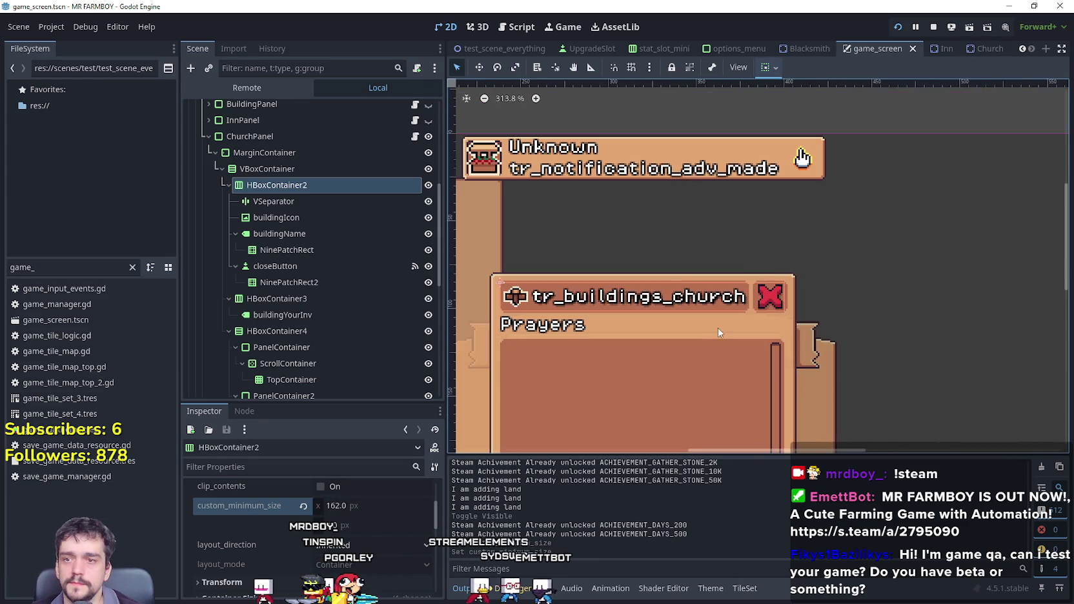
pyautogui.press('F5')
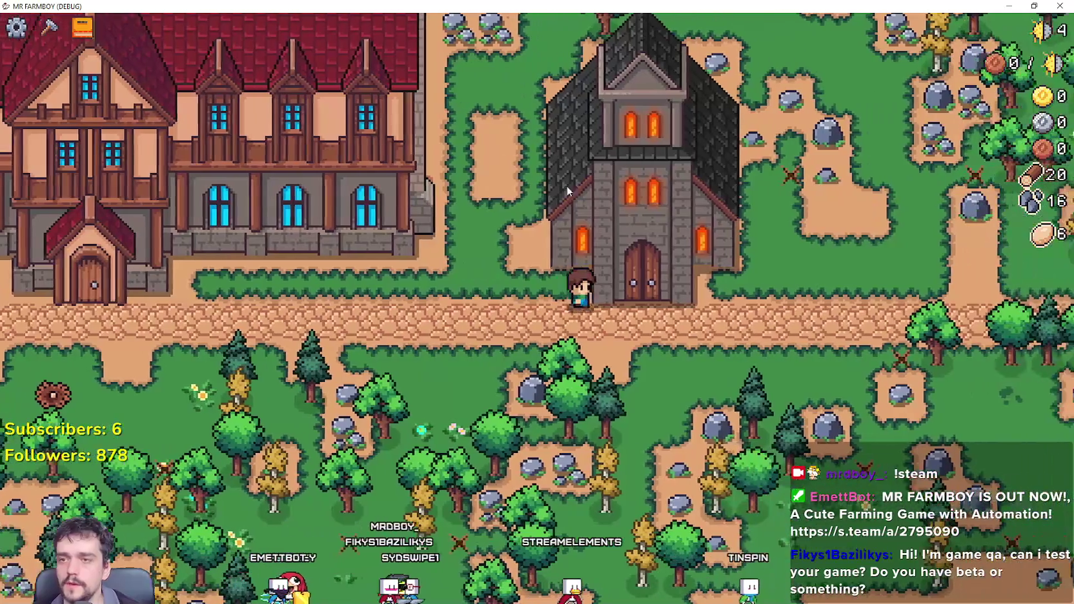
pyautogui.hotkey('alt', 'F4')
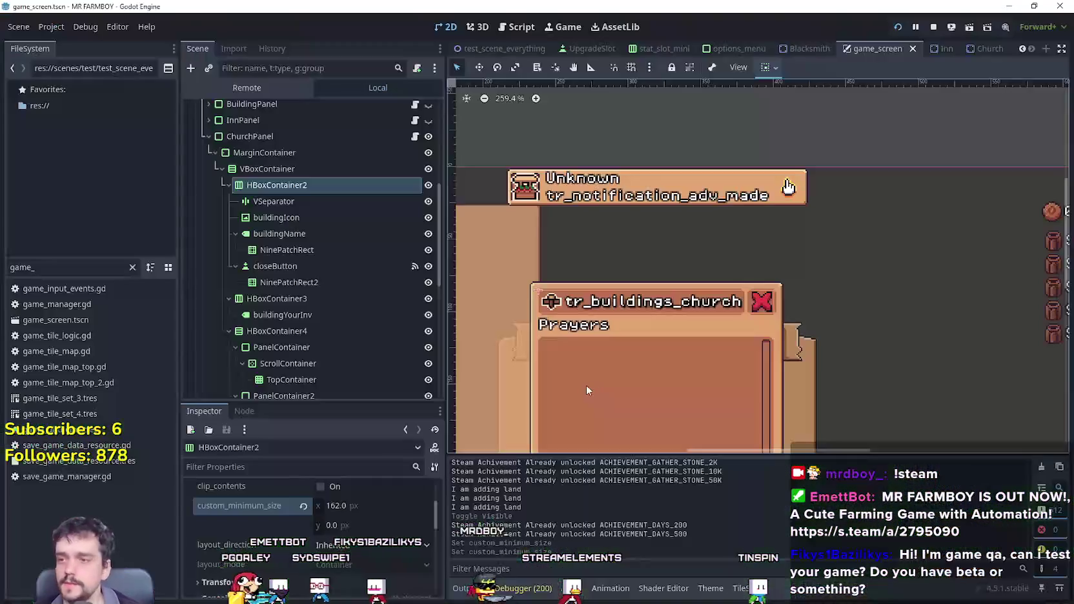
pyautogui.click(303, 506)
pyautogui.hotkey('ctrl', 's')
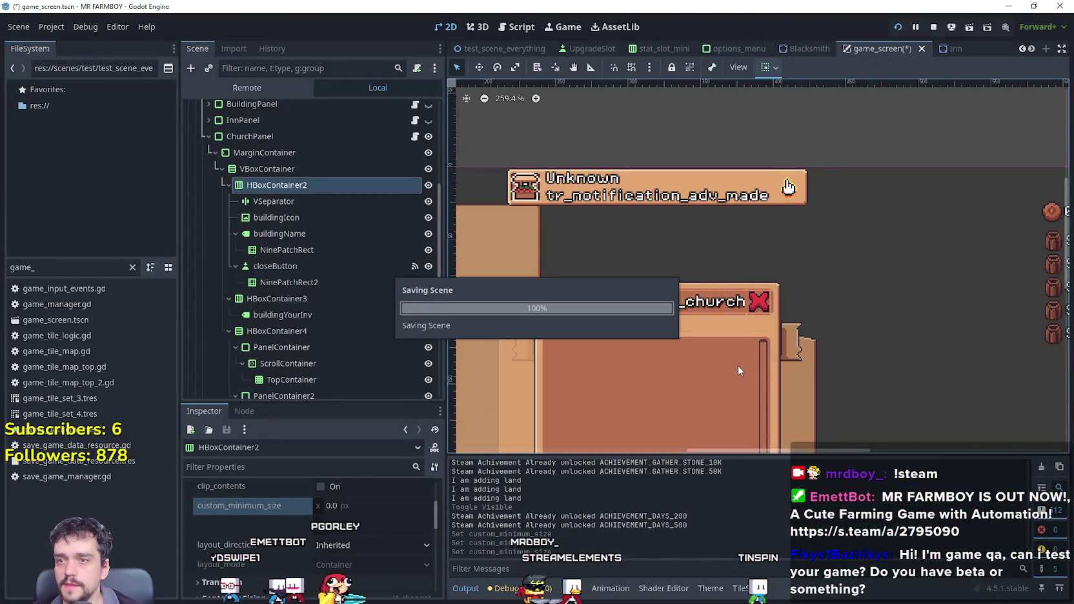
pyautogui.press('F5')
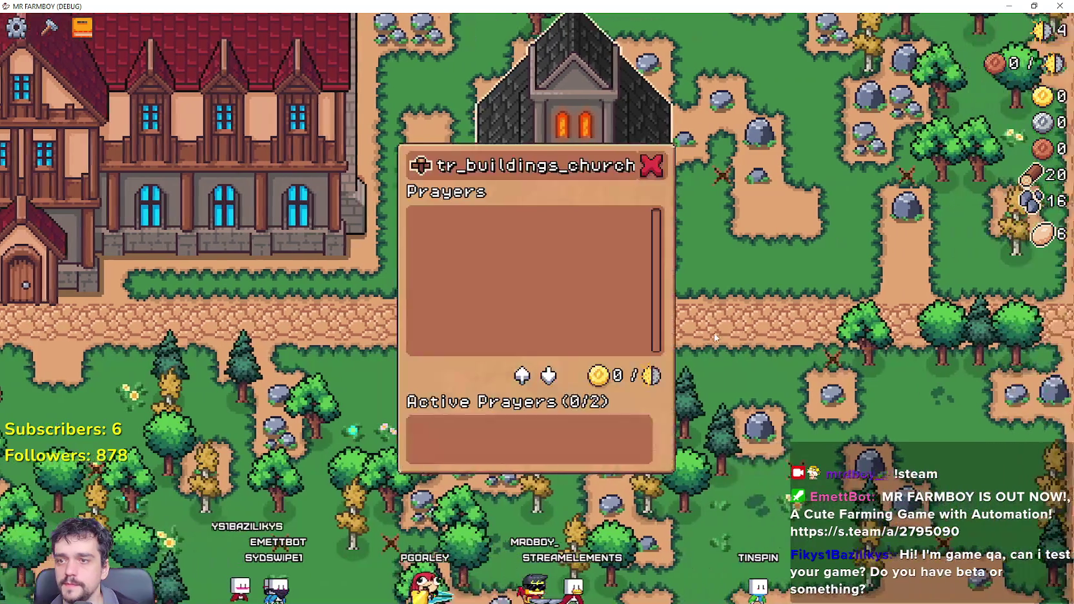
pyautogui.hotkey('alt', 'F4')
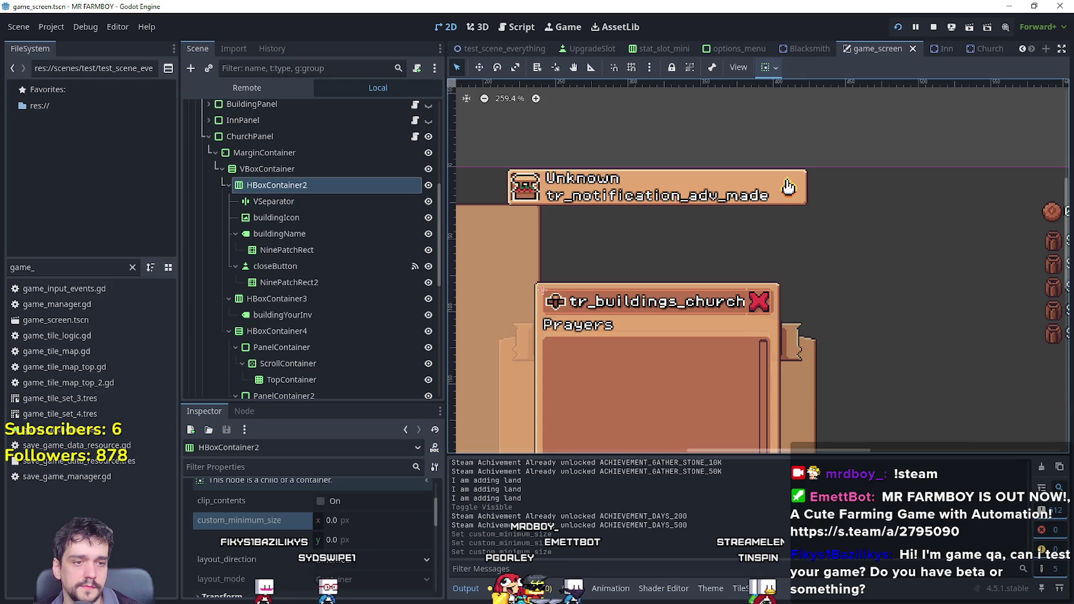
# Return to the MR FARMBOY Localization sheet, close the GitHub tab and go to row 731.
pyautogui.hotkey('alt', 'Tab')
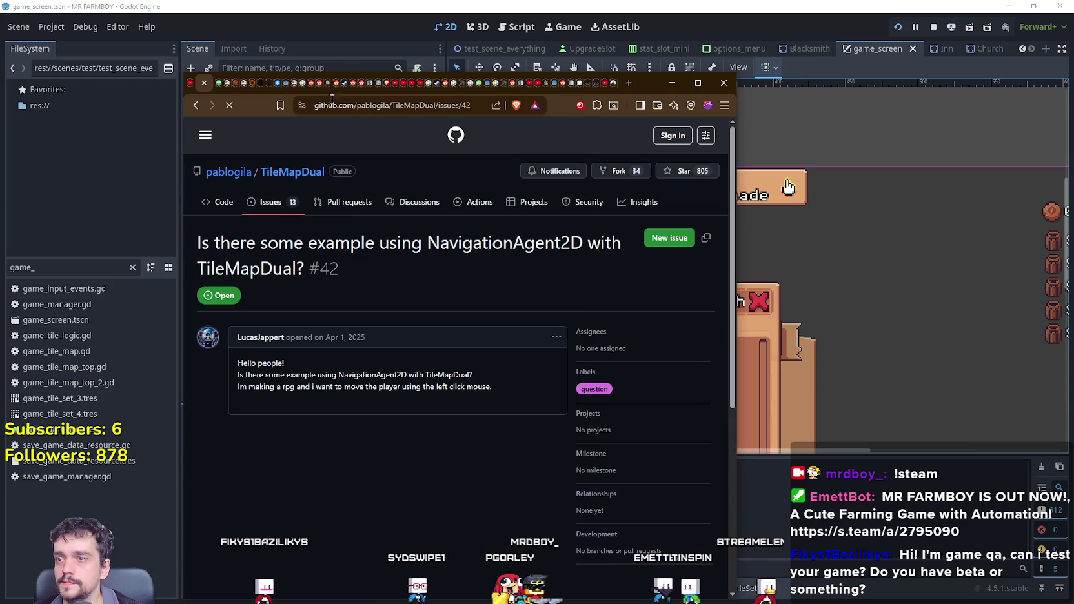
pyautogui.click(204, 82)
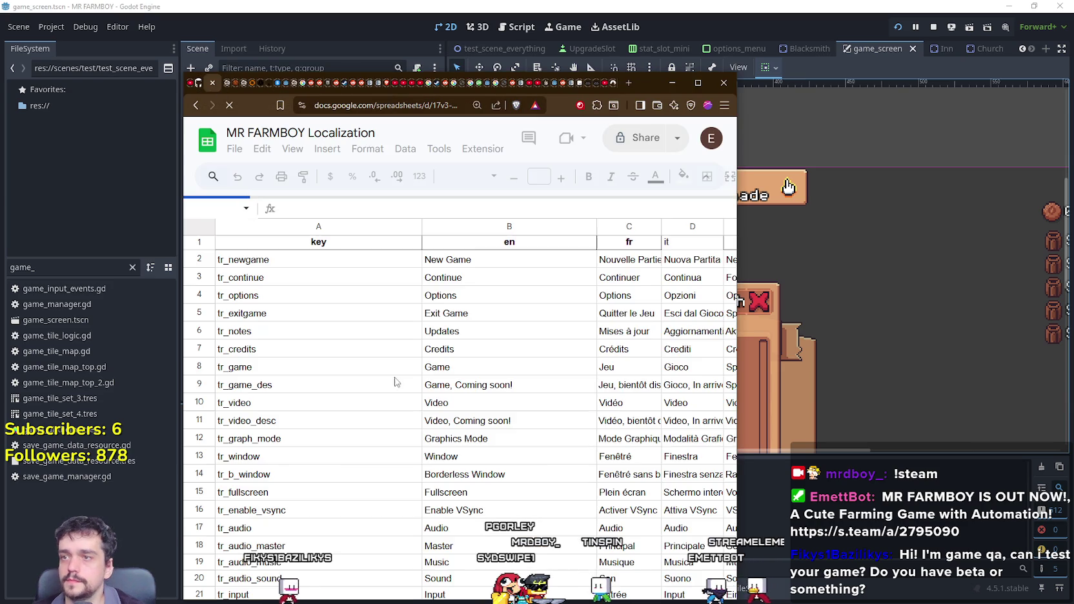
pyautogui.scroll(-5, 716, 258)
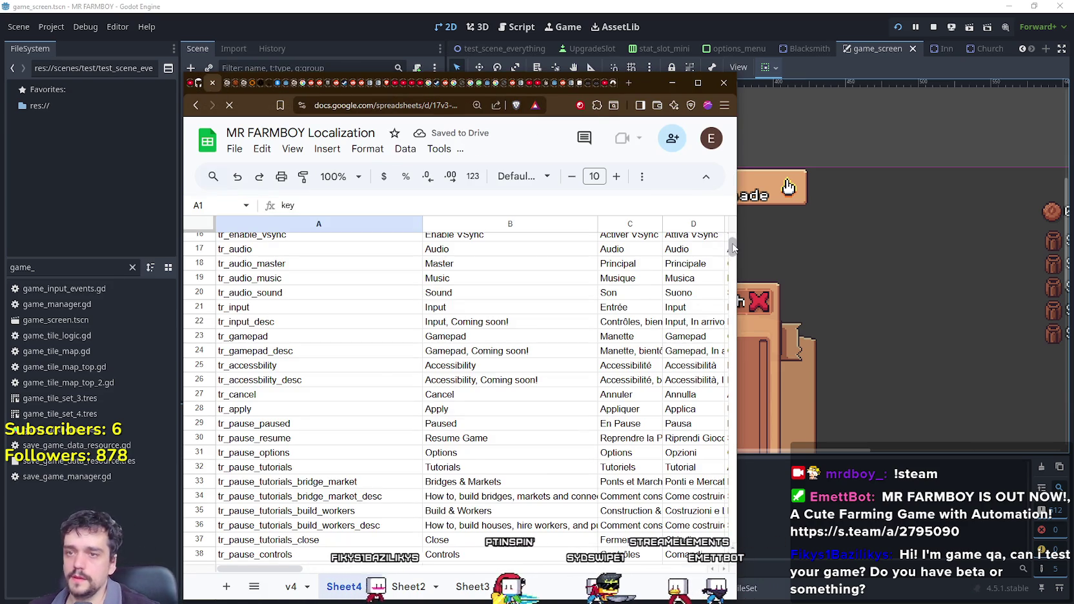
pyautogui.moveTo(734, 248); pyautogui.dragTo(715, 460)
pyautogui.write('tr_buildings_inn')
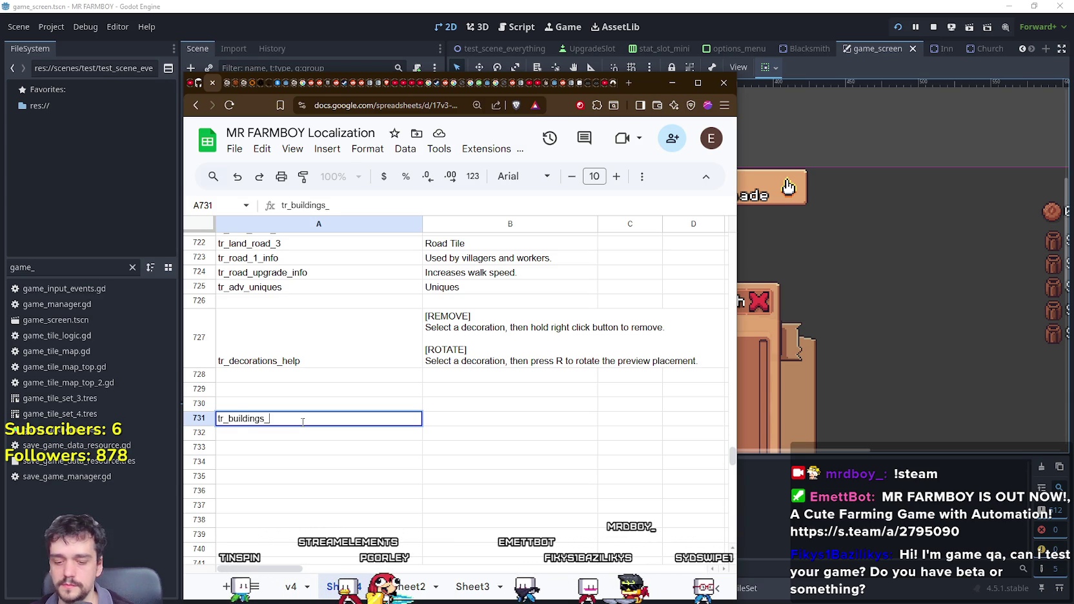
# Add keys tr_buildings_inn and tr_buildings_church in rows 731–732 with English text Inn and Church.
pyautogui.press('Return')
pyautogui.write('tr_buildings_chu')
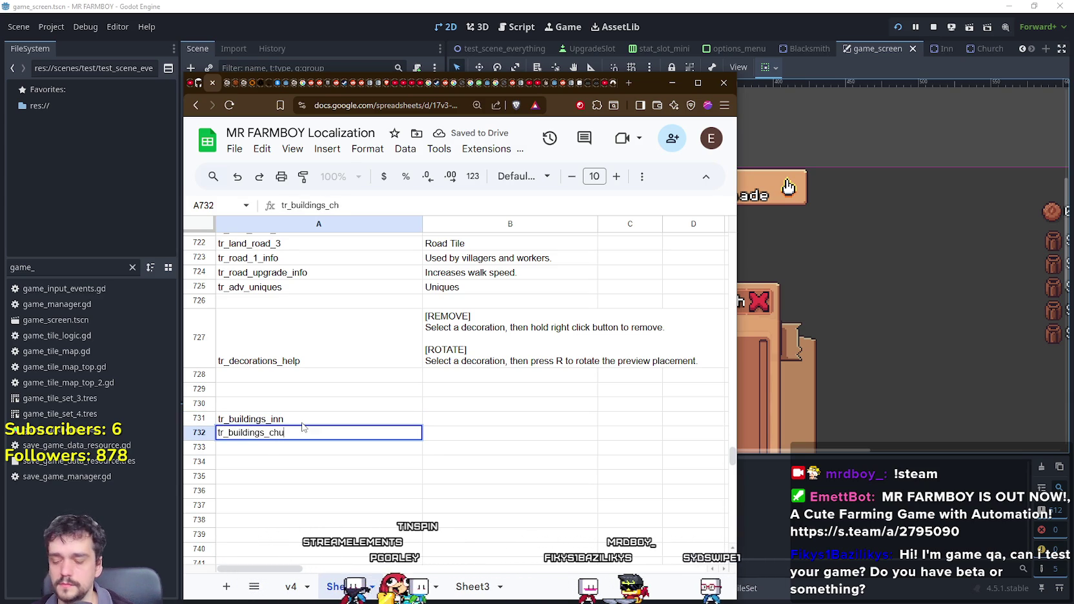
pyautogui.write('rch')
pyautogui.click(490, 418)
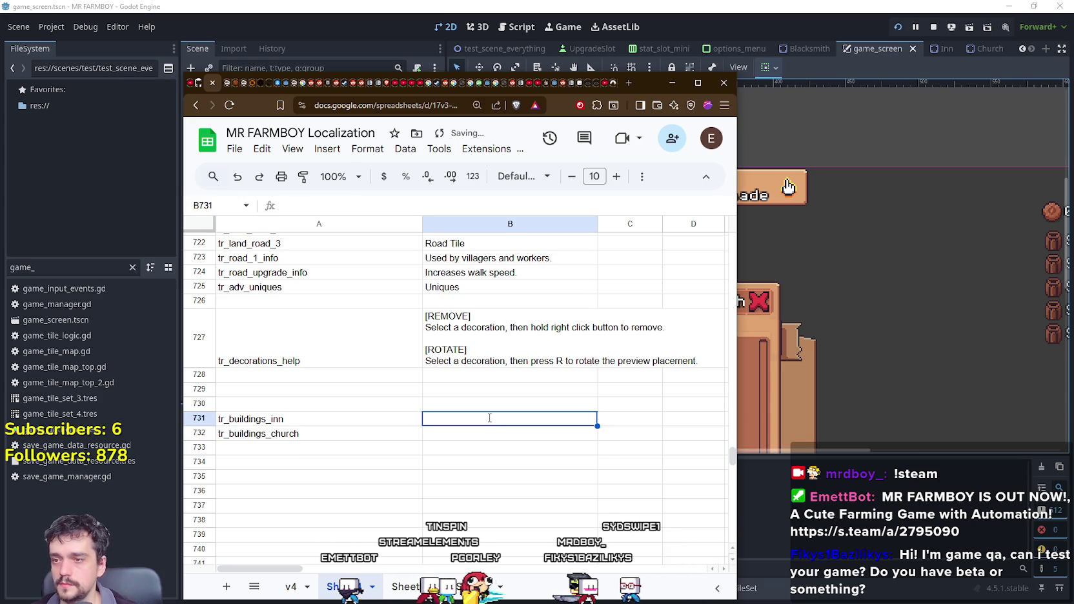
pyautogui.write('Inn')
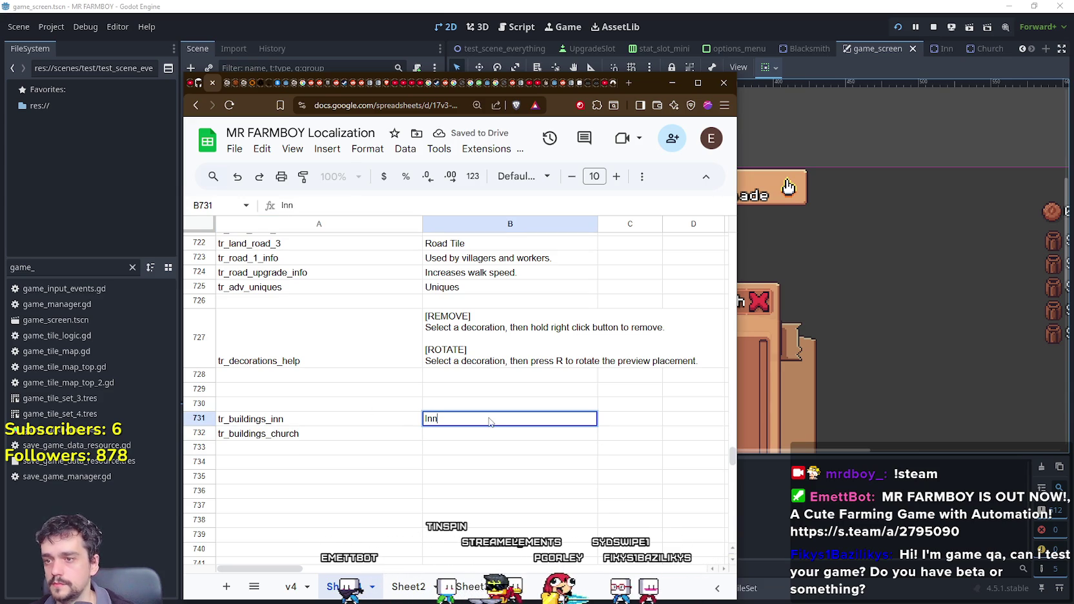
pyautogui.press('Return')
pyautogui.write('Church')
pyautogui.press('Return')
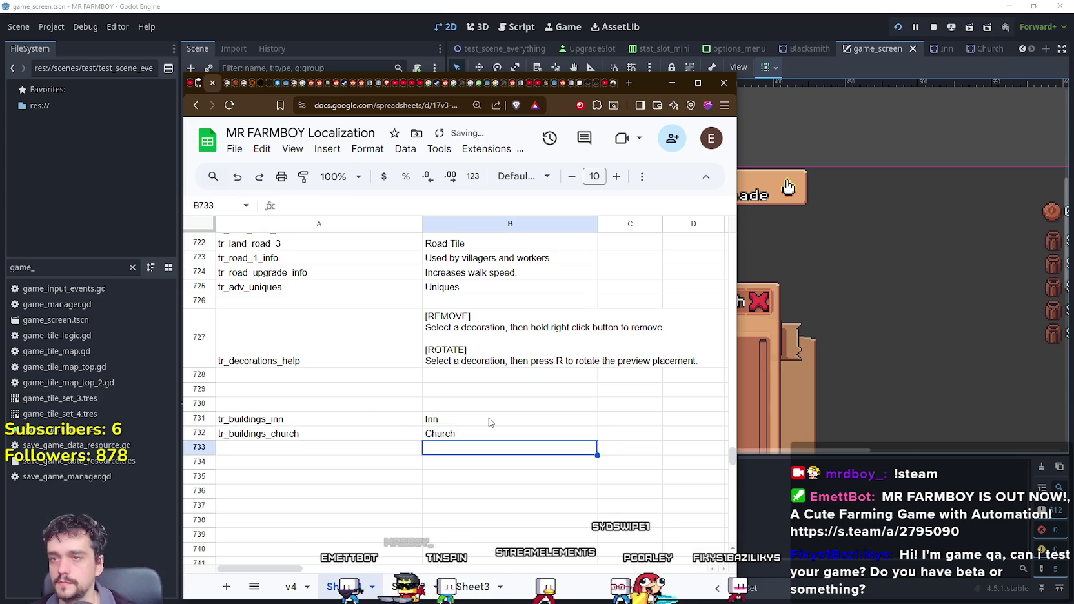
pyautogui.click(345, 450)
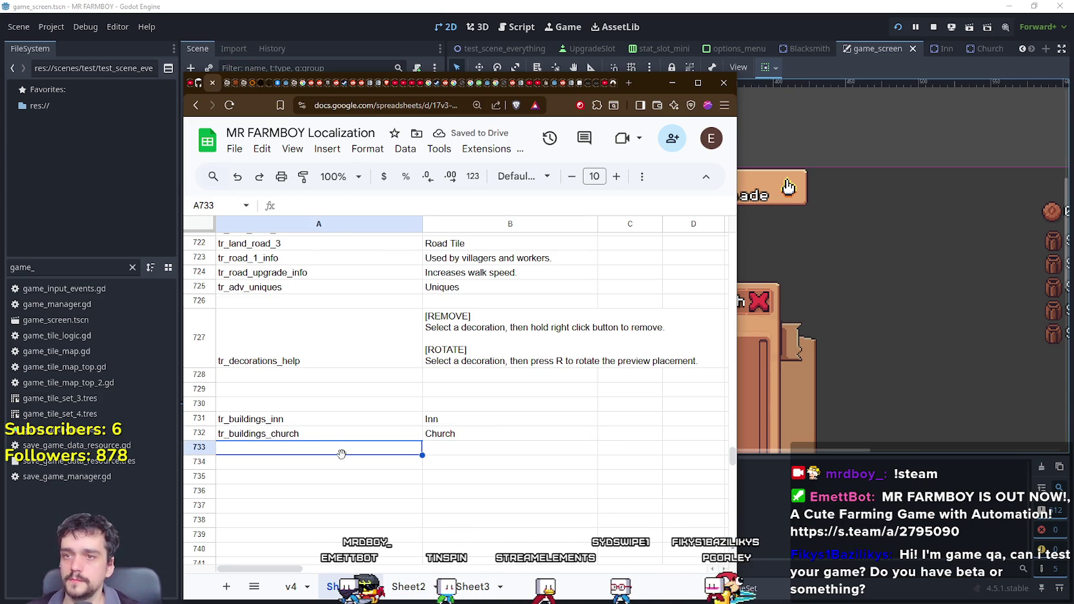
pyautogui.click(833, 9)
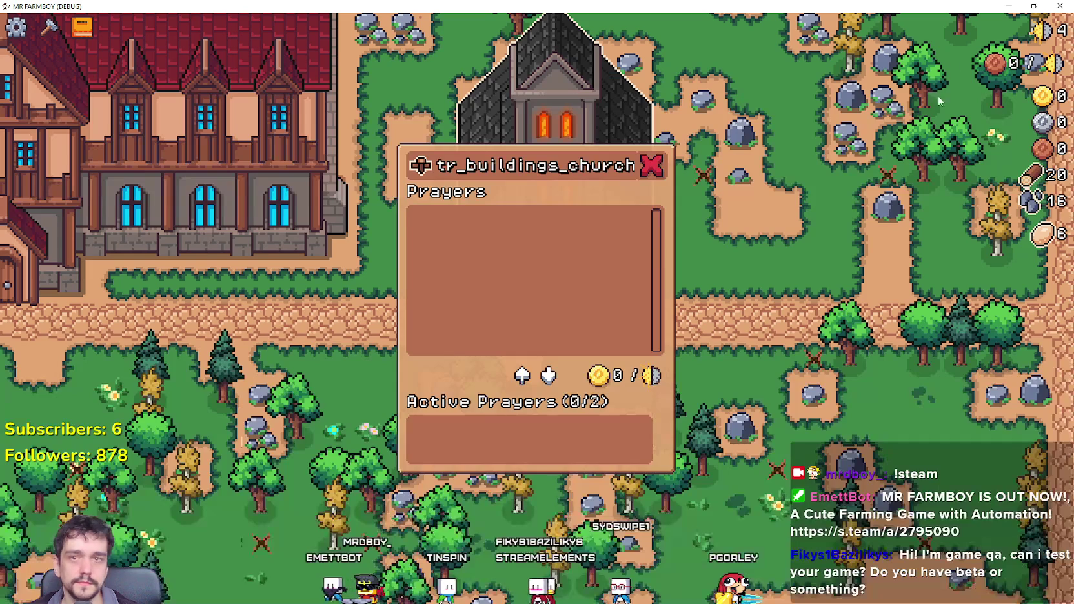
# Close the church's Prayers dialog and stop the running debug game.
pyautogui.click(652, 166)
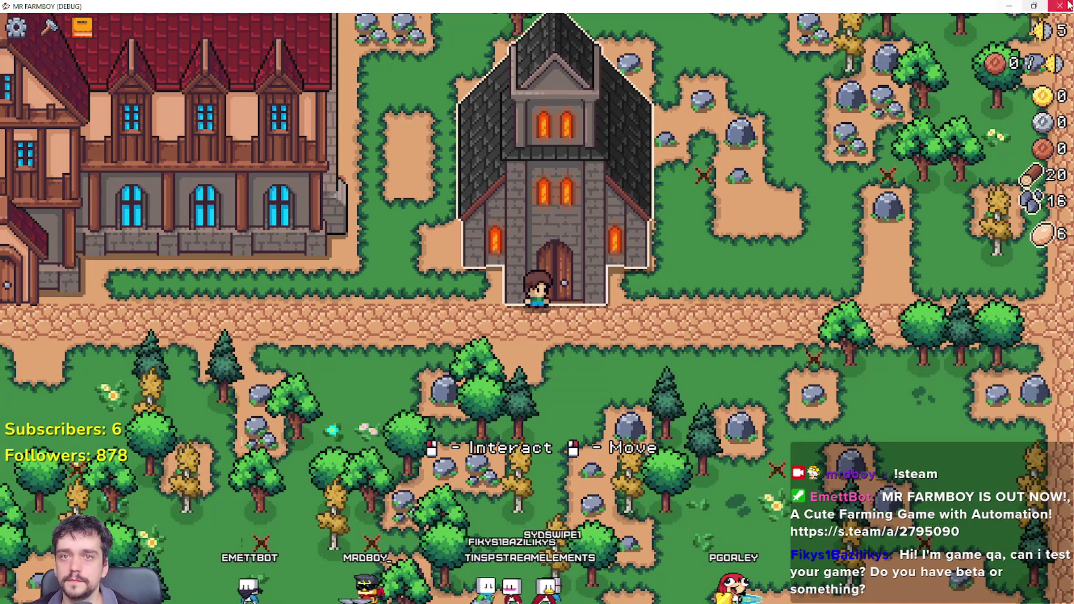
pyautogui.hotkey('alt', 'F4')
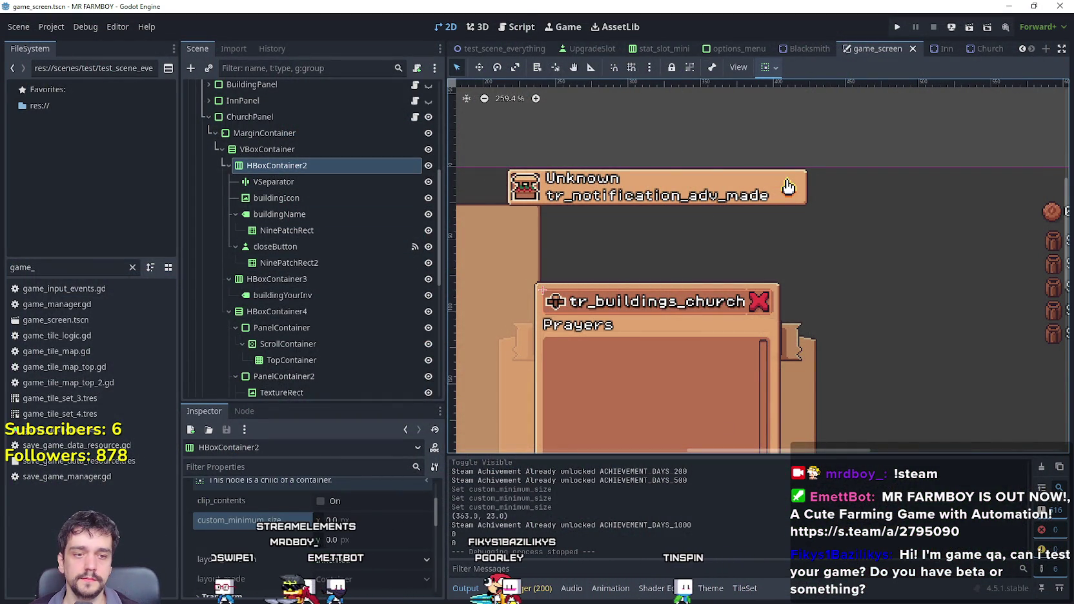
# Download the localization sheet as a CSV file.
pyautogui.hotkey('alt', 'Tab')
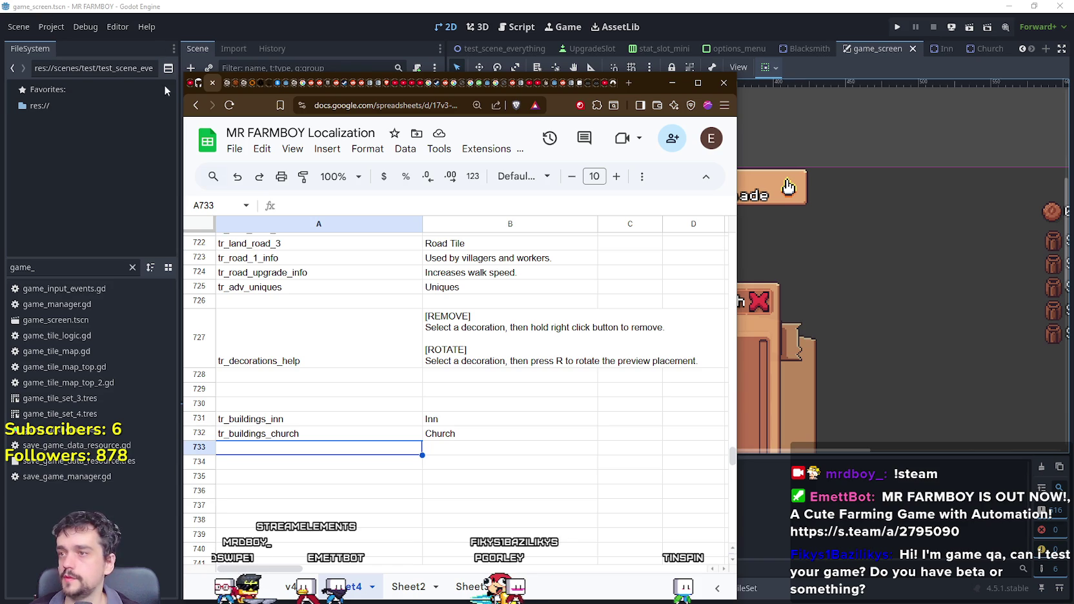
pyautogui.click(235, 149)
pyautogui.moveTo(365, 321)
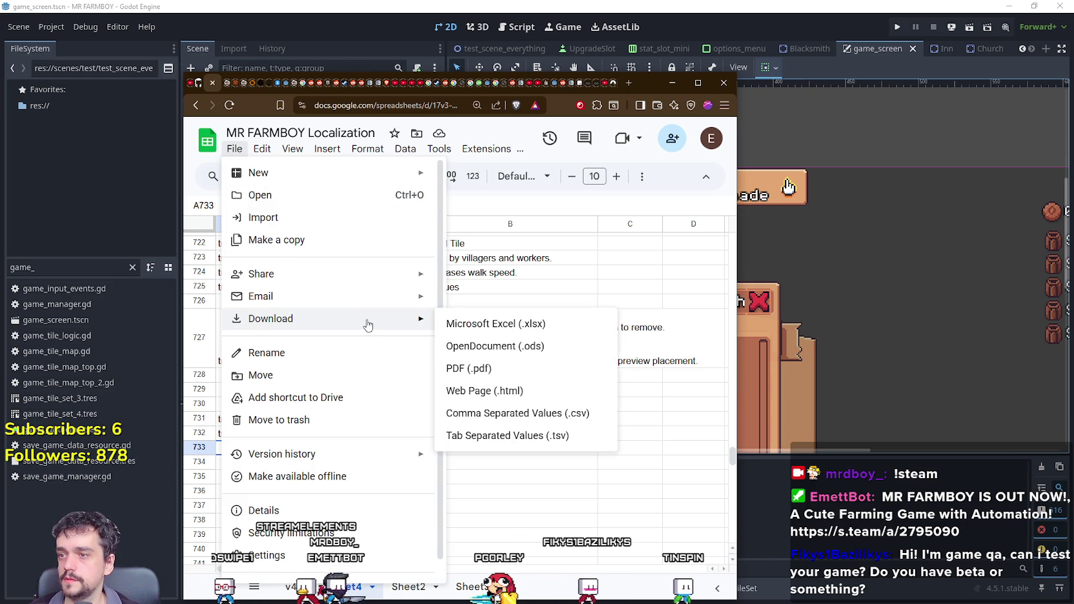
pyautogui.click(526, 419)
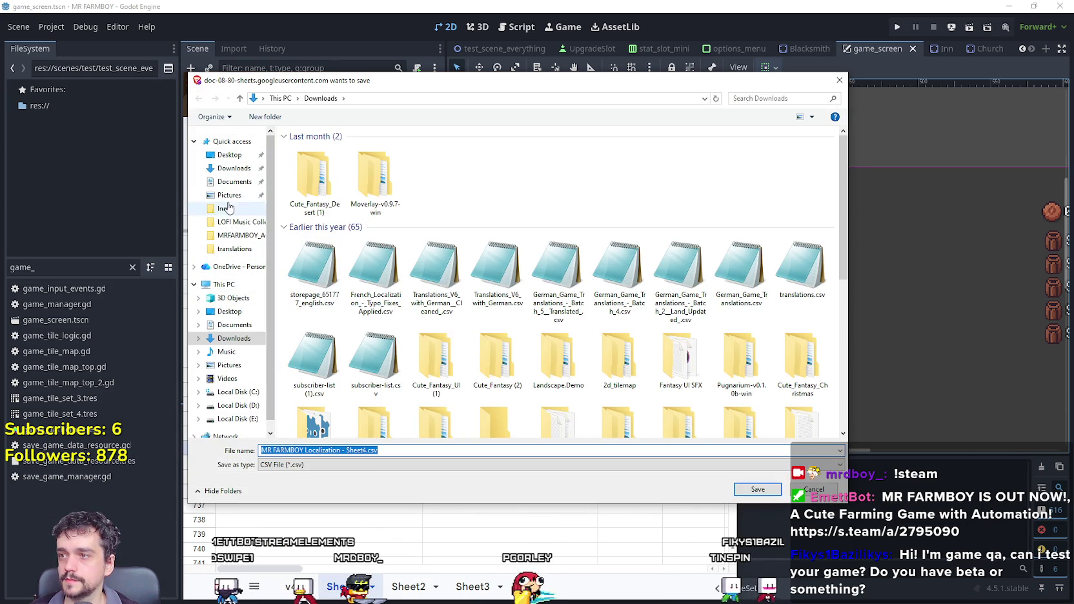
# Save the CSV over translations.csv in mr-farmboy-early-access/data/translations, confirming the replace.
pyautogui.click(234, 181)
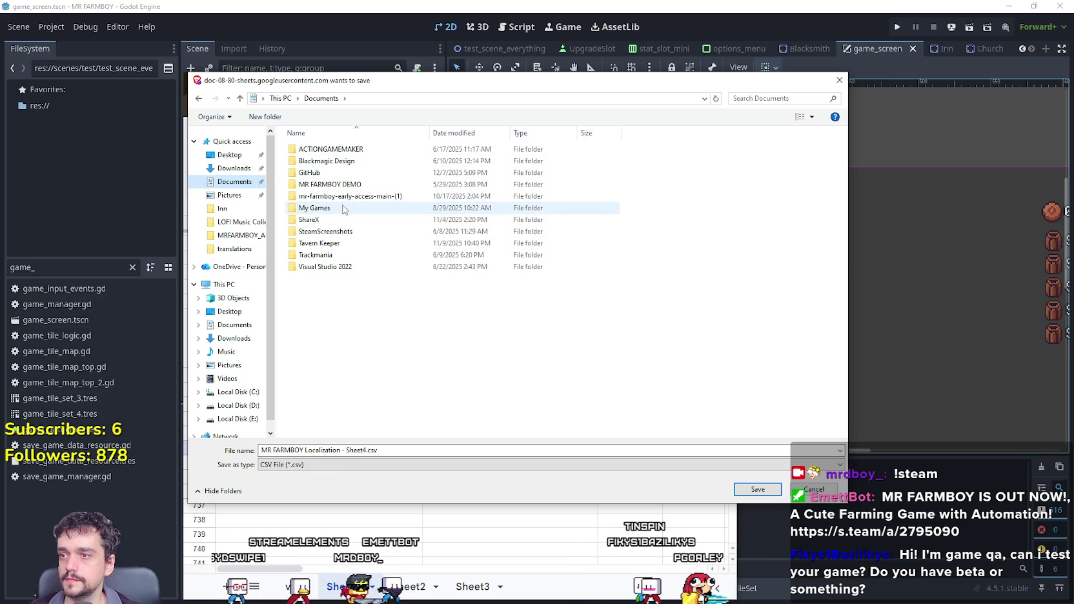
pyautogui.doubleClick(322, 173)
pyautogui.doubleClick(321, 267)
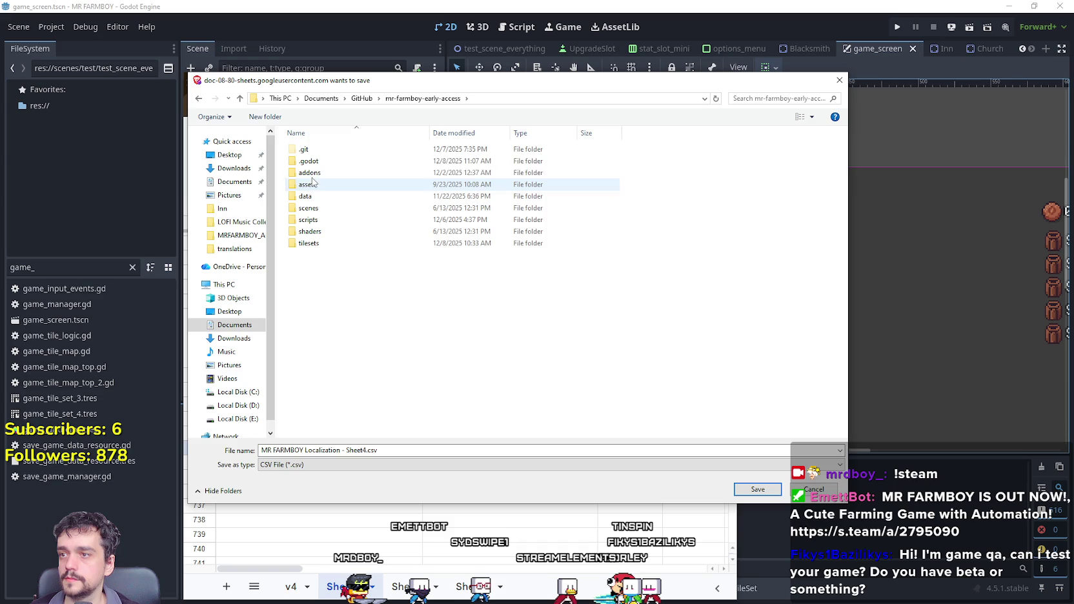
pyautogui.click(313, 197)
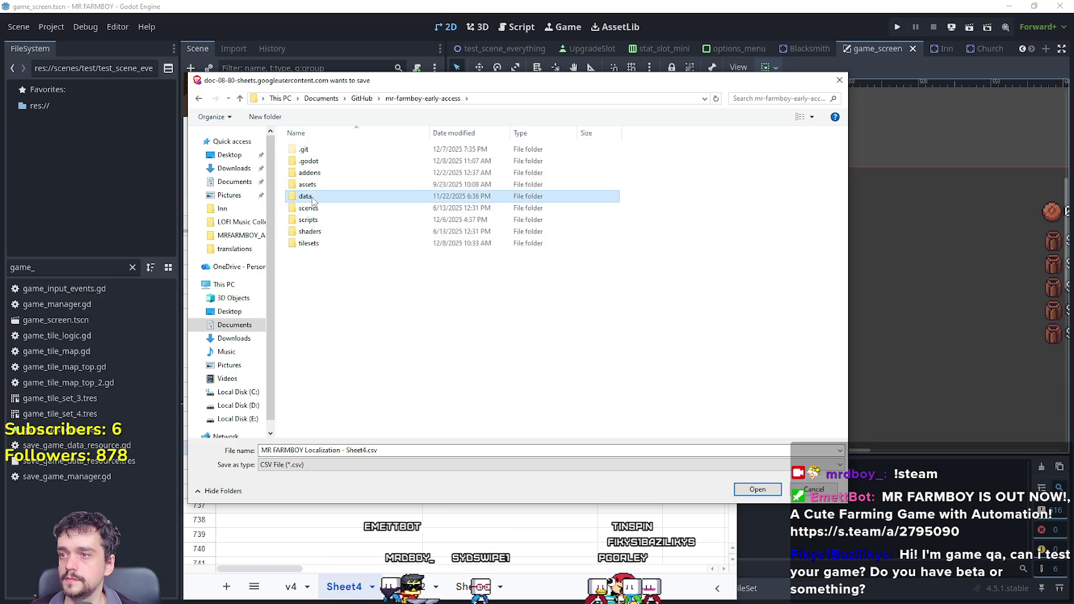
pyautogui.doubleClick(313, 197)
pyautogui.doubleClick(317, 221)
pyautogui.click(332, 150)
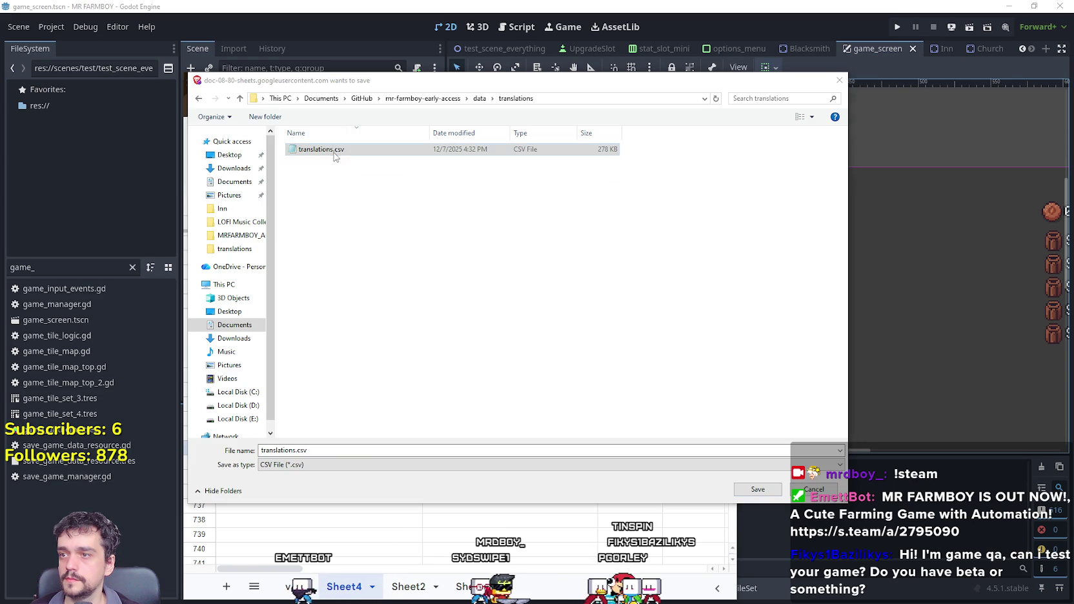
pyautogui.doubleClick(335, 157)
pyautogui.click(562, 308)
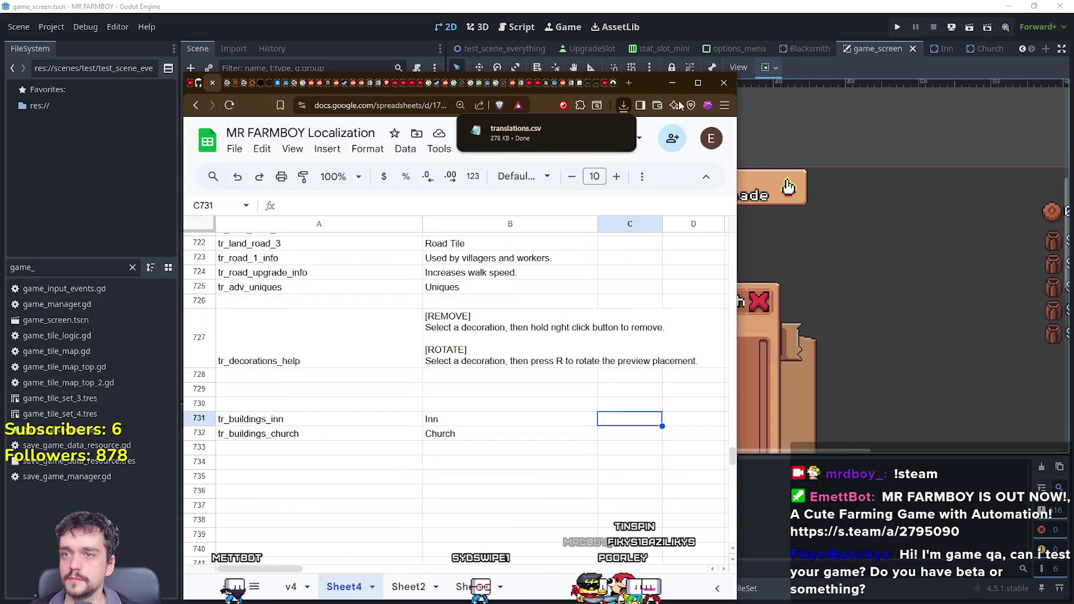
pyautogui.click(678, 6)
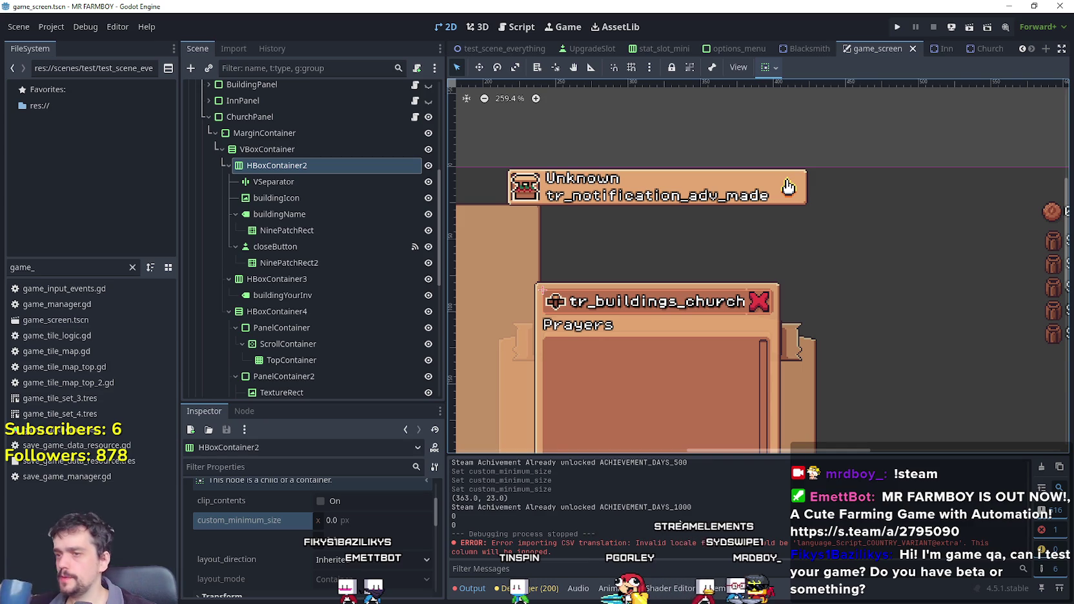
# Hide ChurchPanel in the game_screen scene, then save and run the project.
pyautogui.scroll(-3, 303, 171)
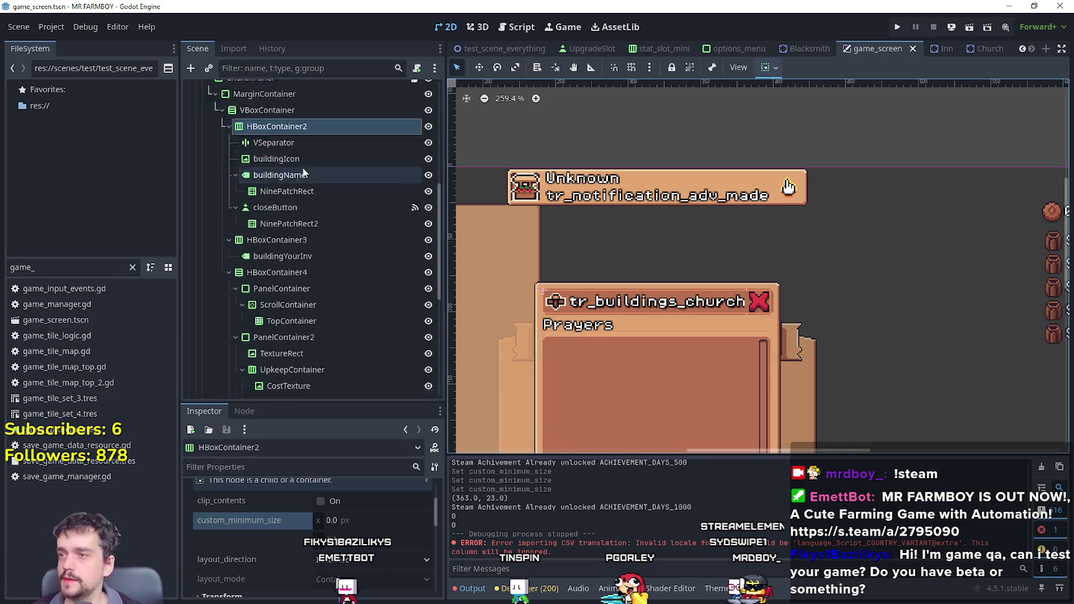
pyautogui.scroll(-3, 617, 284)
pyautogui.scroll(3, 681, 271)
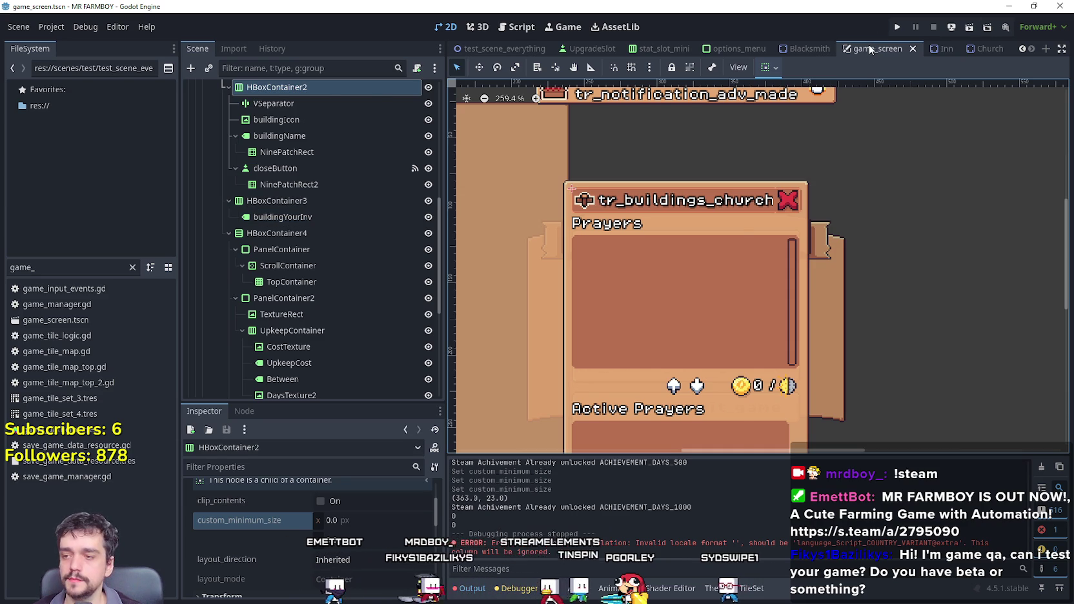
pyautogui.hotkey('alt', 'Tab')
pyautogui.hotkey('alt', 'Tab')
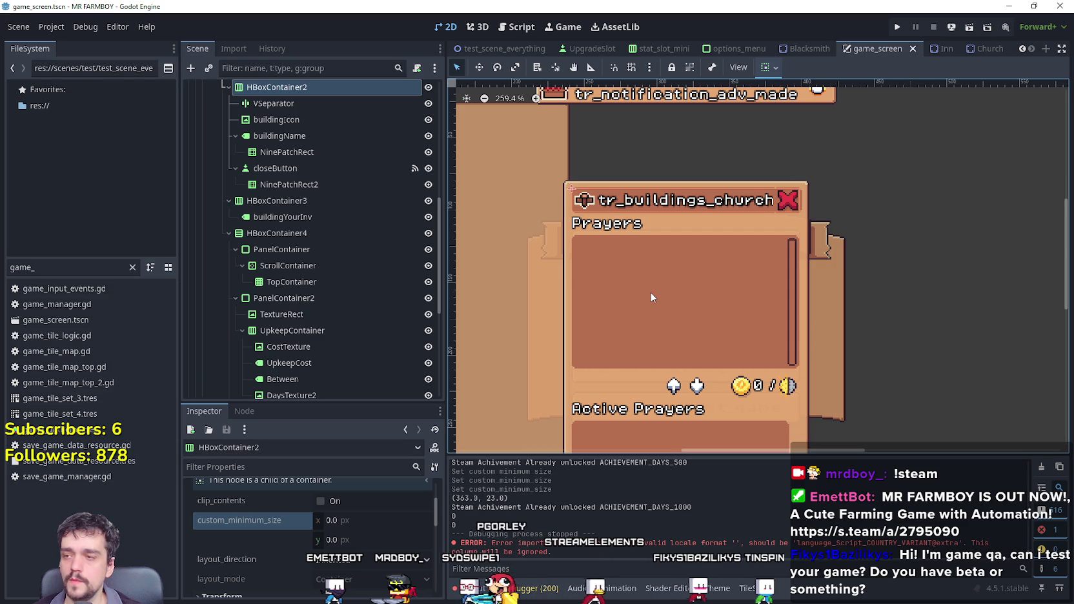
pyautogui.scroll(3, 336, 194)
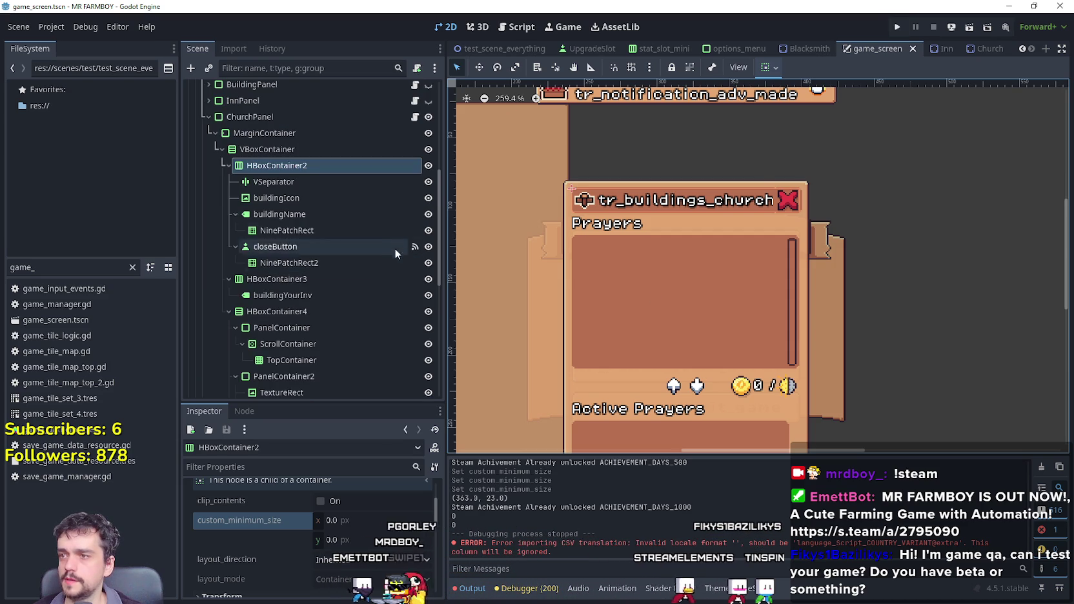
pyautogui.scroll(-2, 662, 335)
pyautogui.scroll(2, 738, 430)
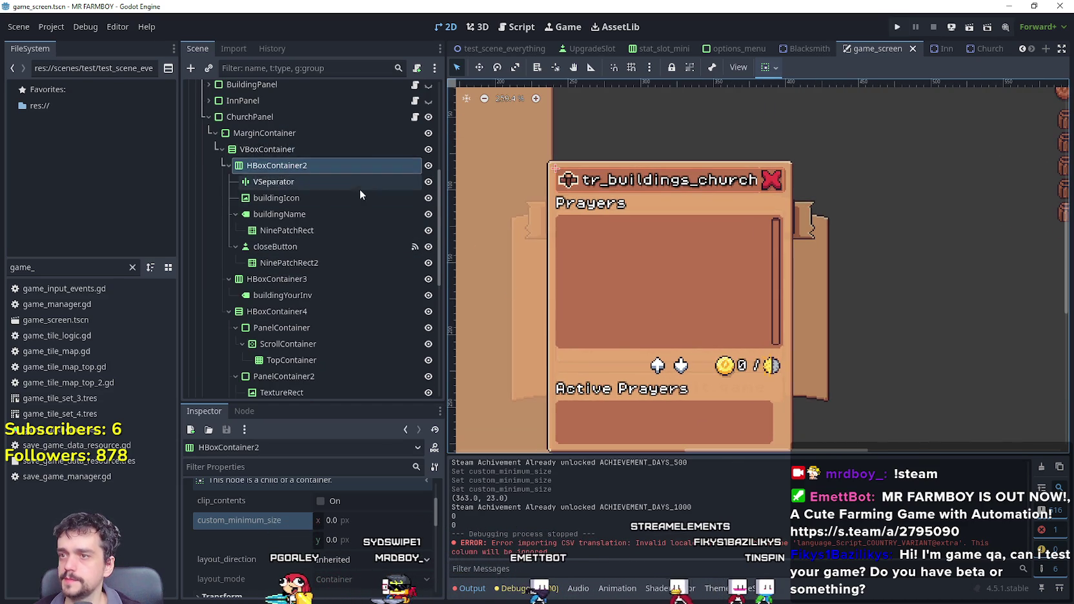
pyautogui.scroll(2, 388, 177)
pyautogui.click(428, 157)
pyautogui.click(895, 28)
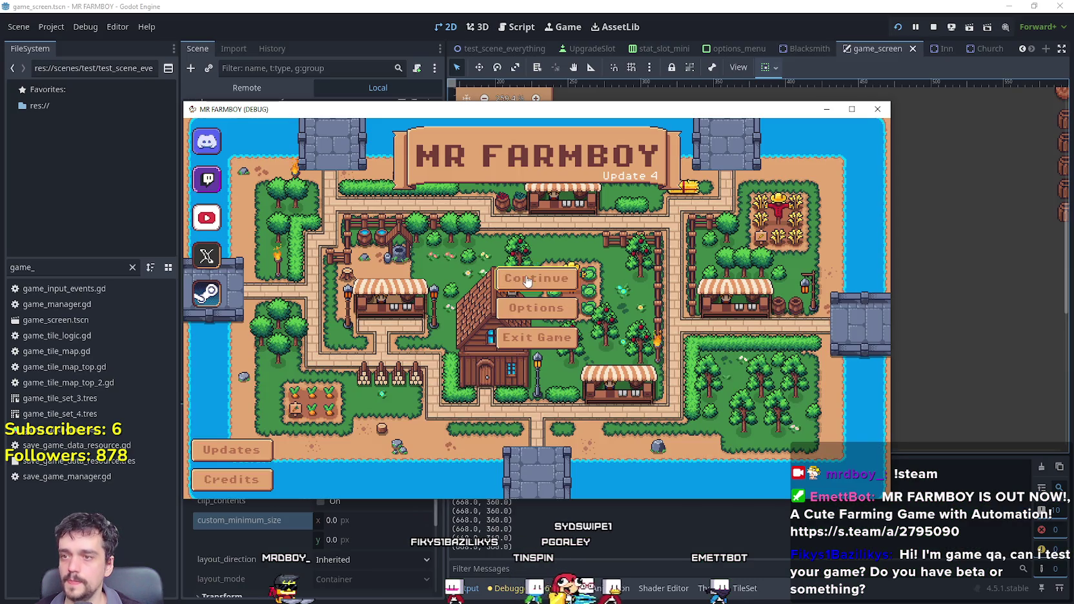
# Delete Save 3, start the game in a maximized window and dismiss the intro message.
pyautogui.click(546, 279)
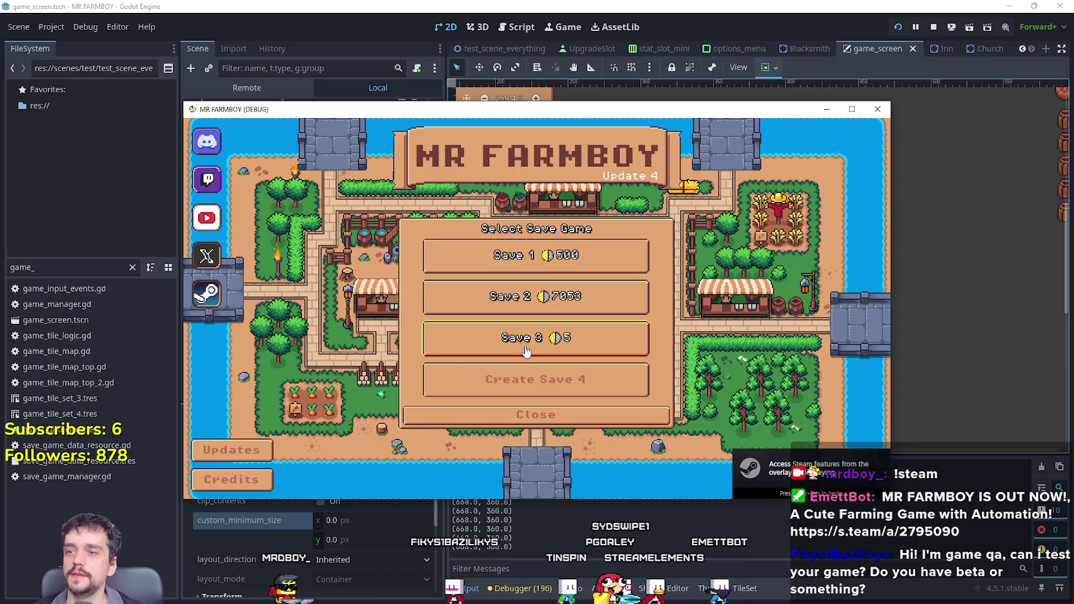
pyautogui.click(584, 341)
pyautogui.click(587, 356)
pyautogui.click(572, 339)
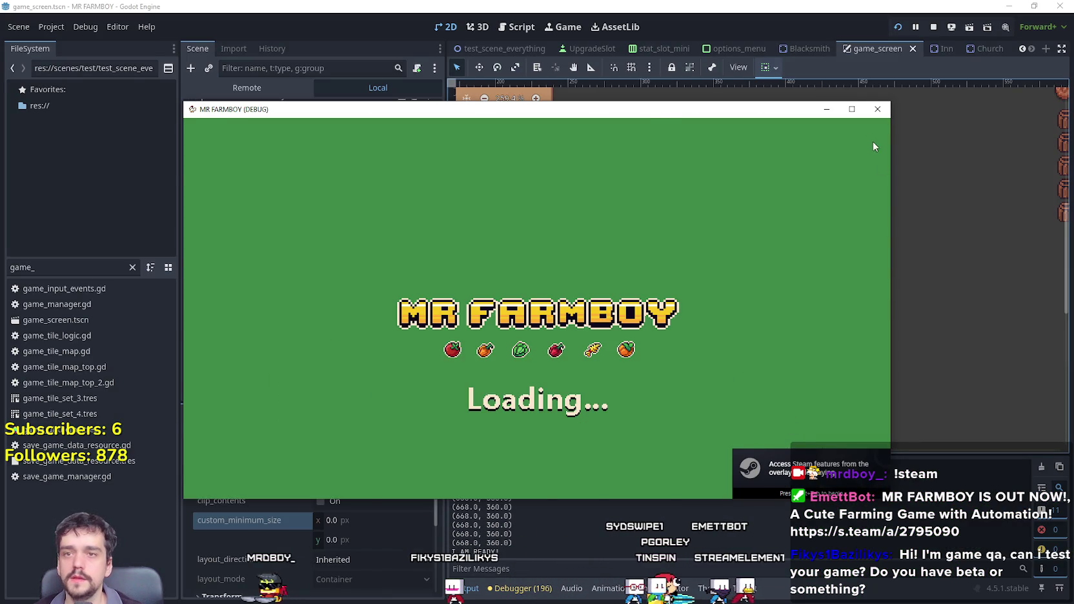
pyautogui.click(853, 109)
pyautogui.click(616, 373)
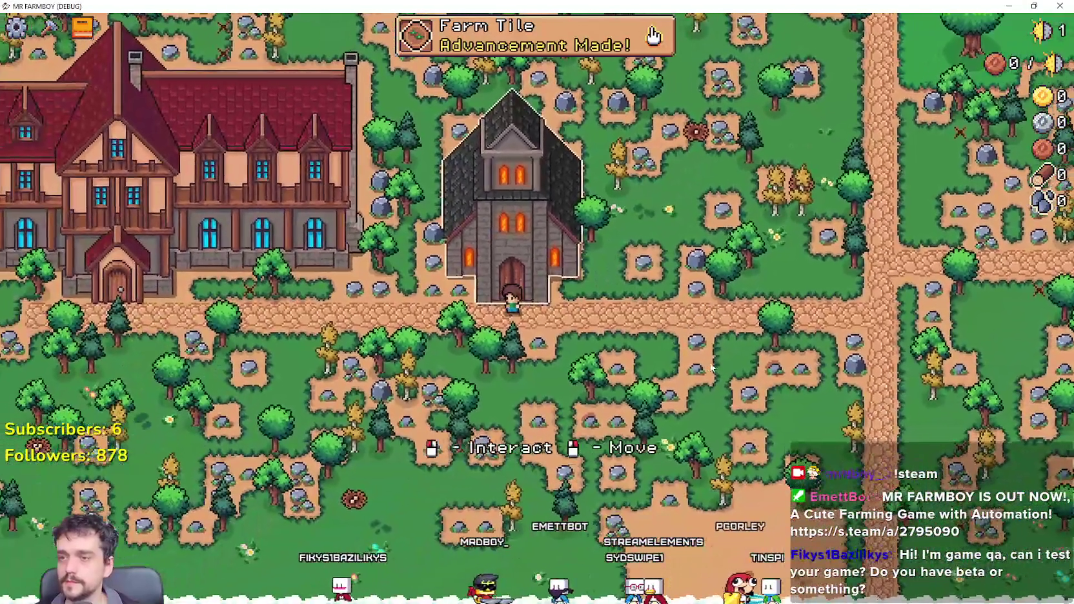
# Open and close the Church and Inn panels to check their translated titles, then stop the game.
pyautogui.click(712, 368)
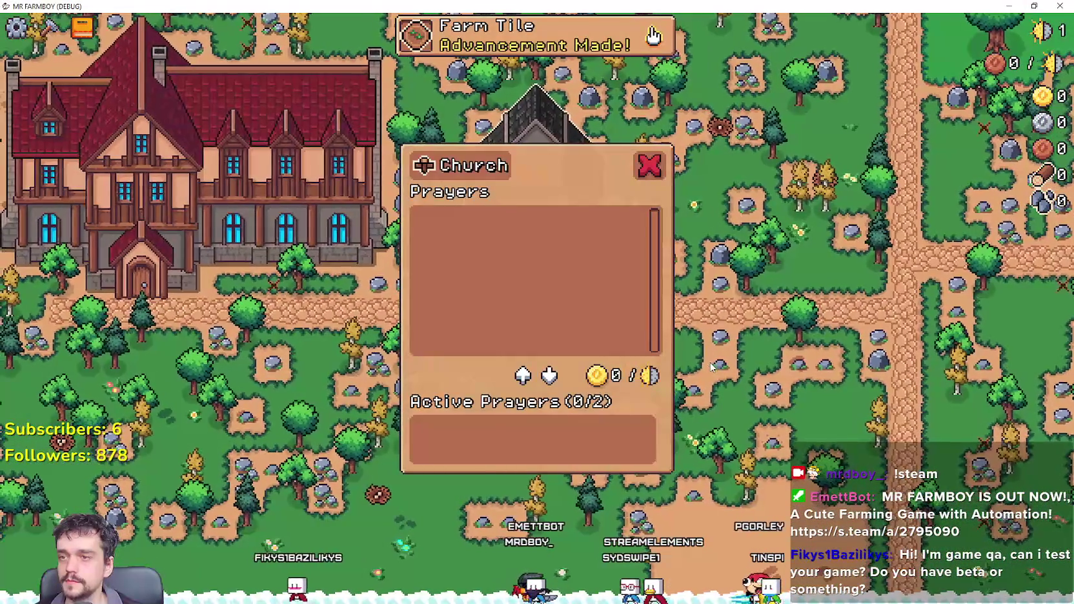
pyautogui.press('Escape')
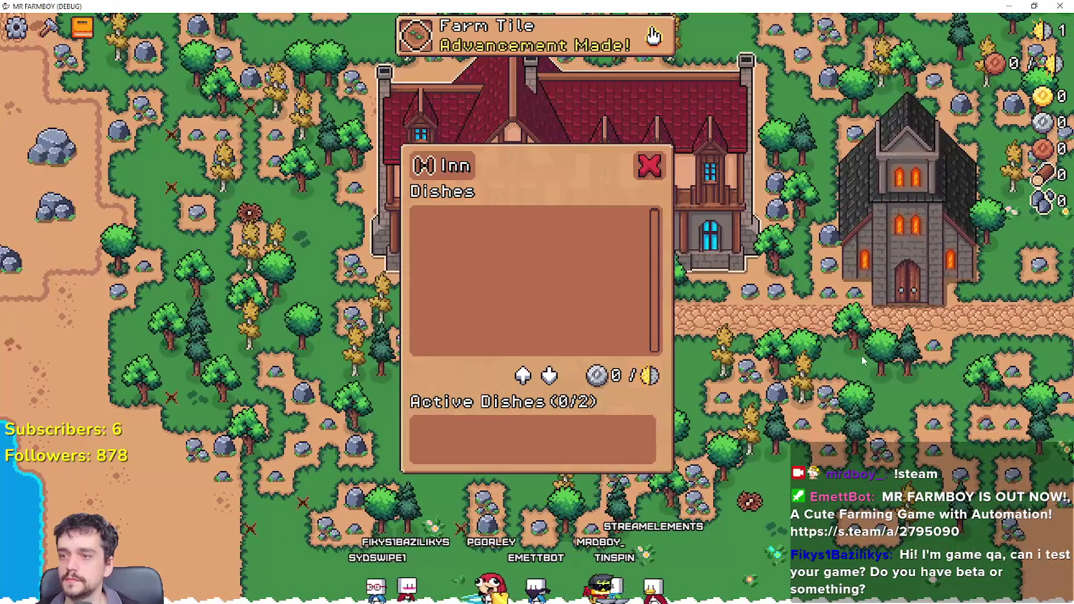
pyautogui.click(861, 357)
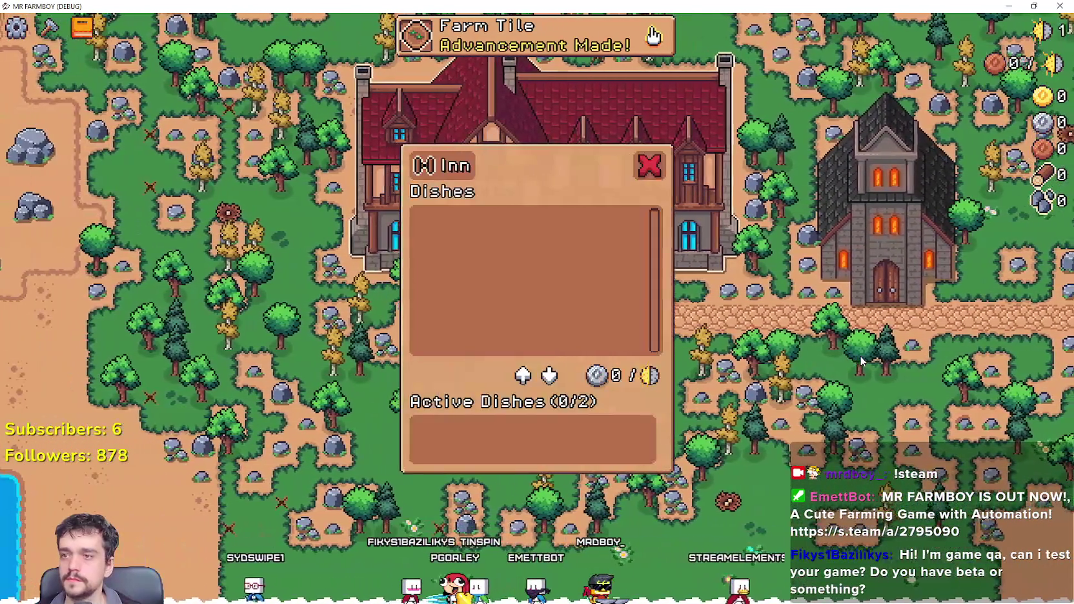
pyautogui.click(861, 359)
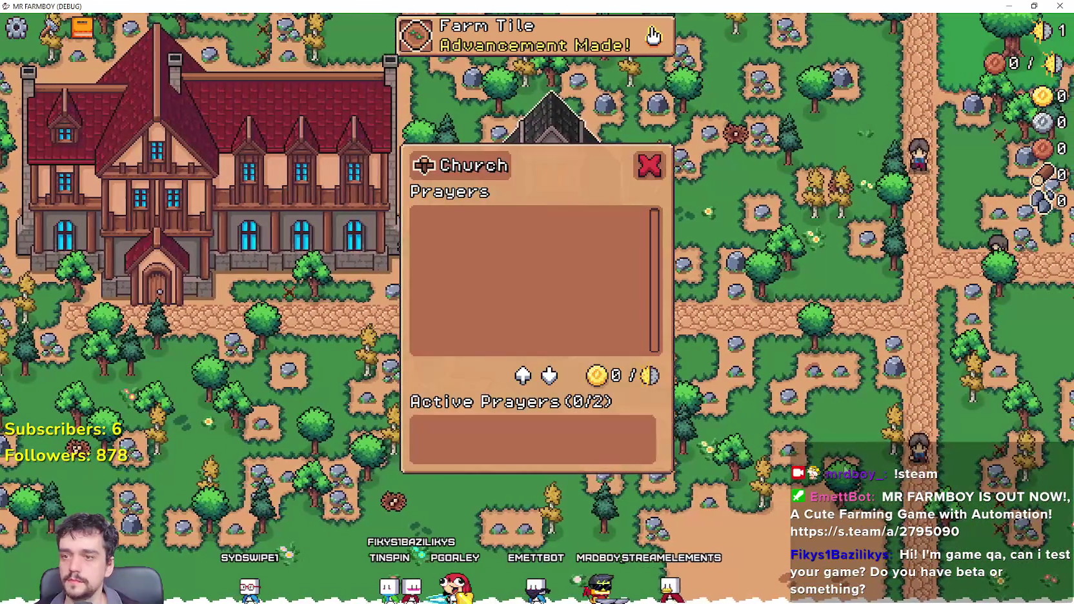
pyautogui.click(854, 422)
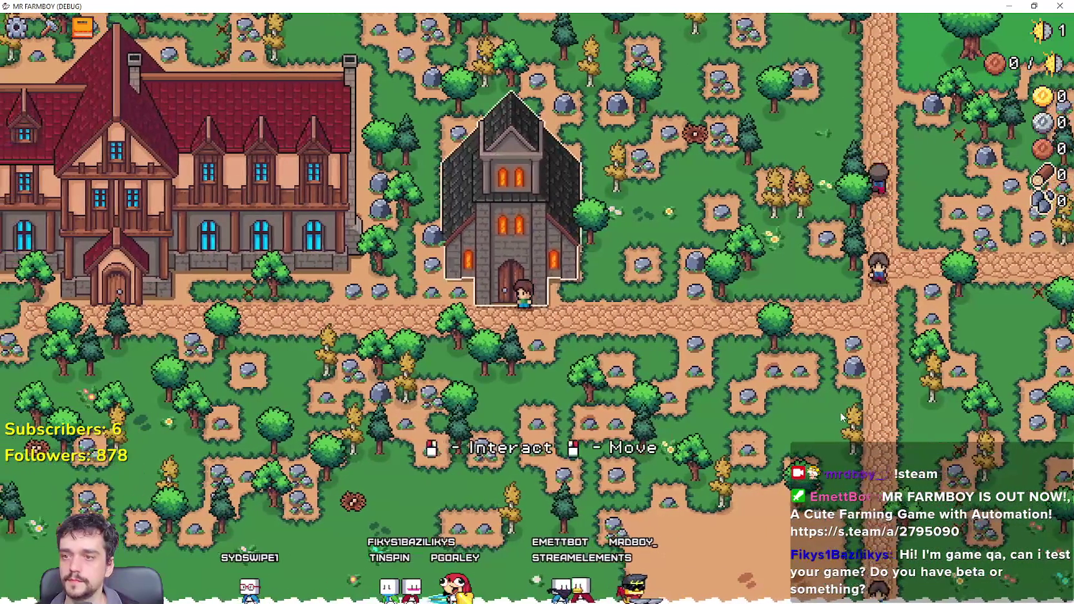
pyautogui.press('Escape')
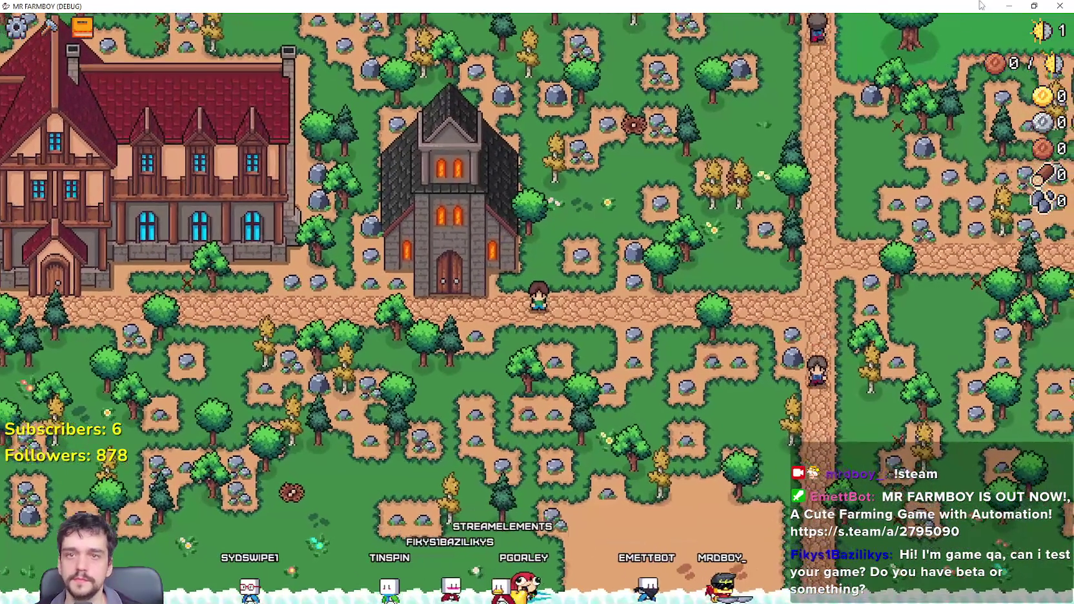
pyautogui.press('super+Down')
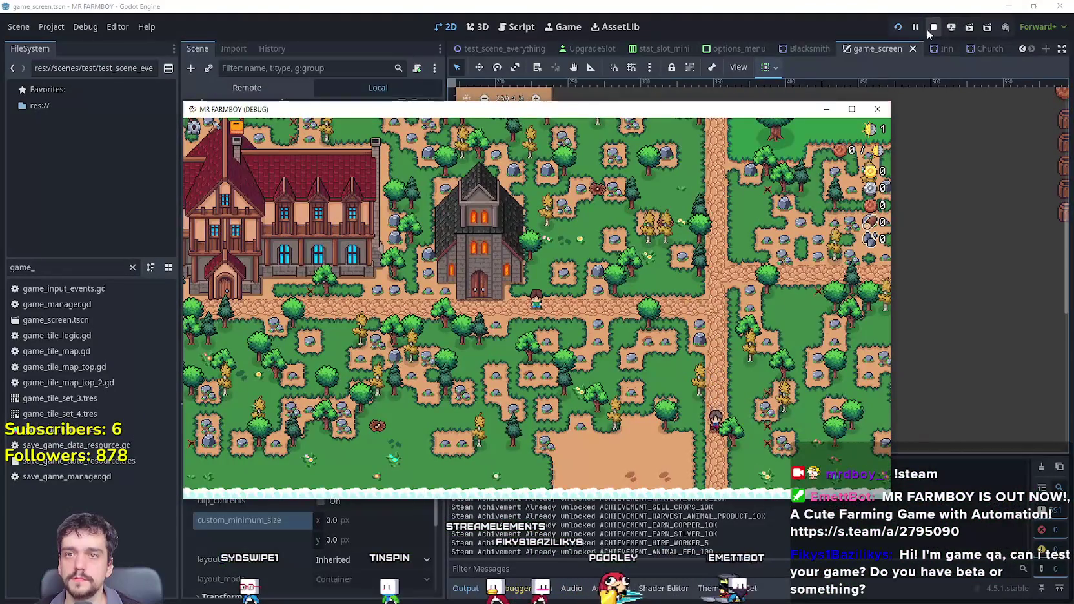
pyautogui.click(929, 30)
# Copy BuildingPanel's Control node holding Upgrade1 and Upgrade2.
pyautogui.click(205, 125)
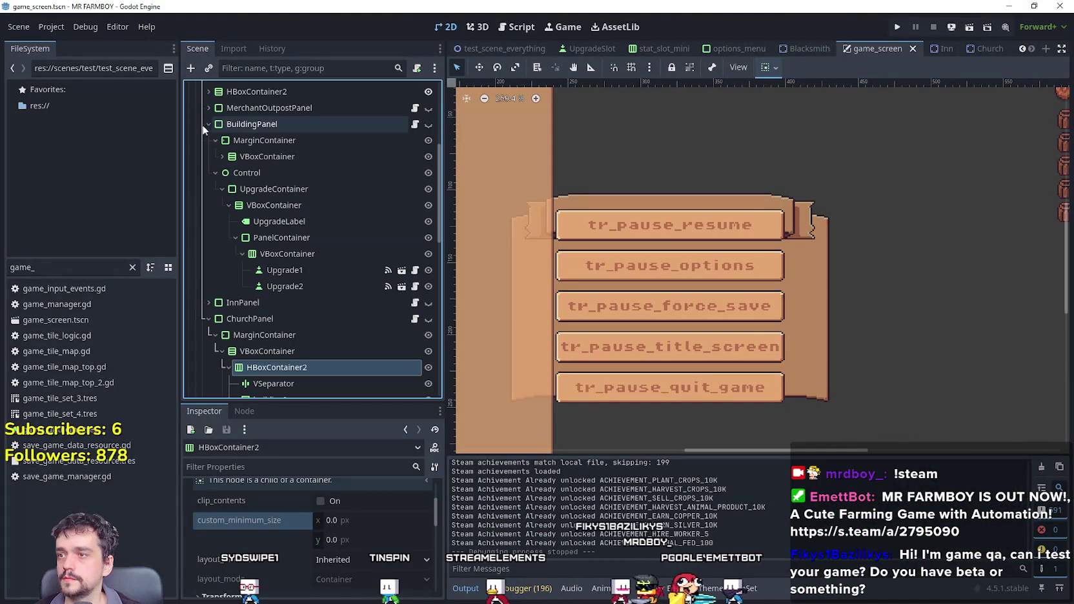
pyautogui.click(277, 255)
pyautogui.click(270, 236)
pyautogui.click(267, 206)
pyautogui.click(272, 190)
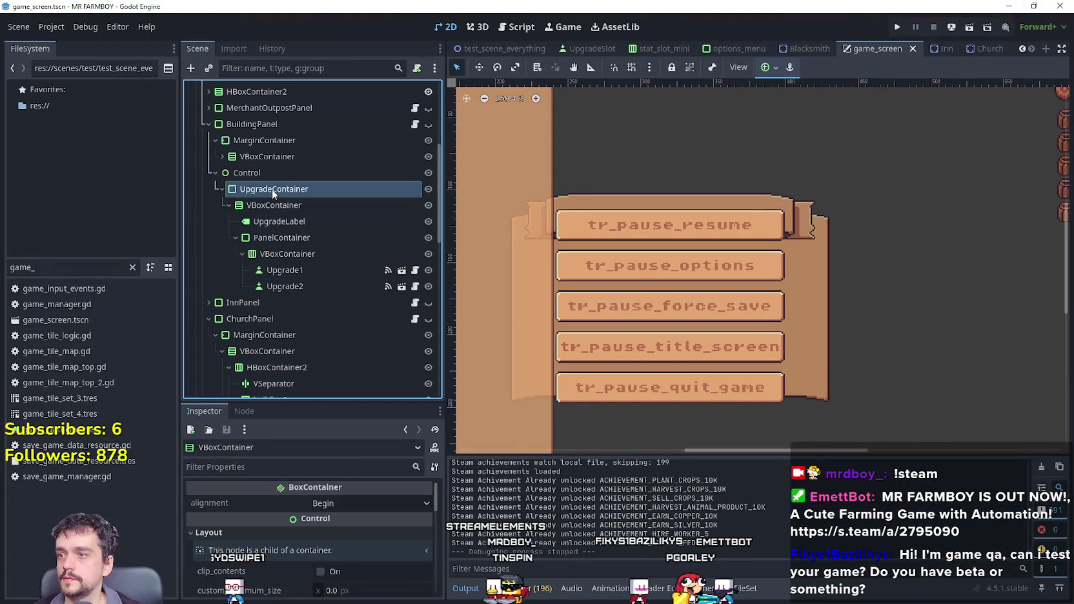
pyautogui.click(234, 173)
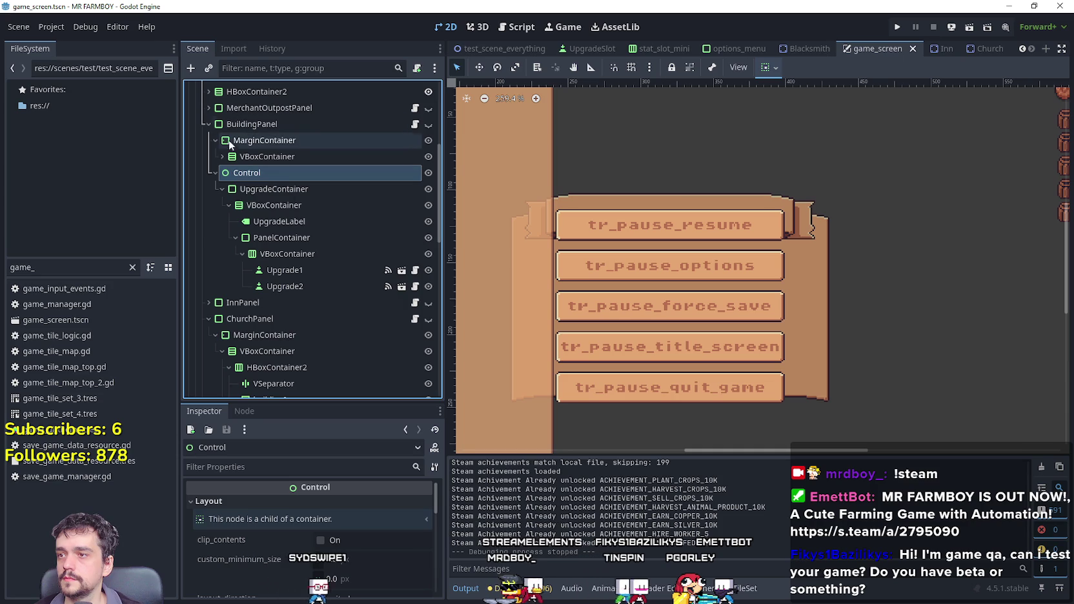
pyautogui.click(215, 141)
pyautogui.rightClick(239, 157)
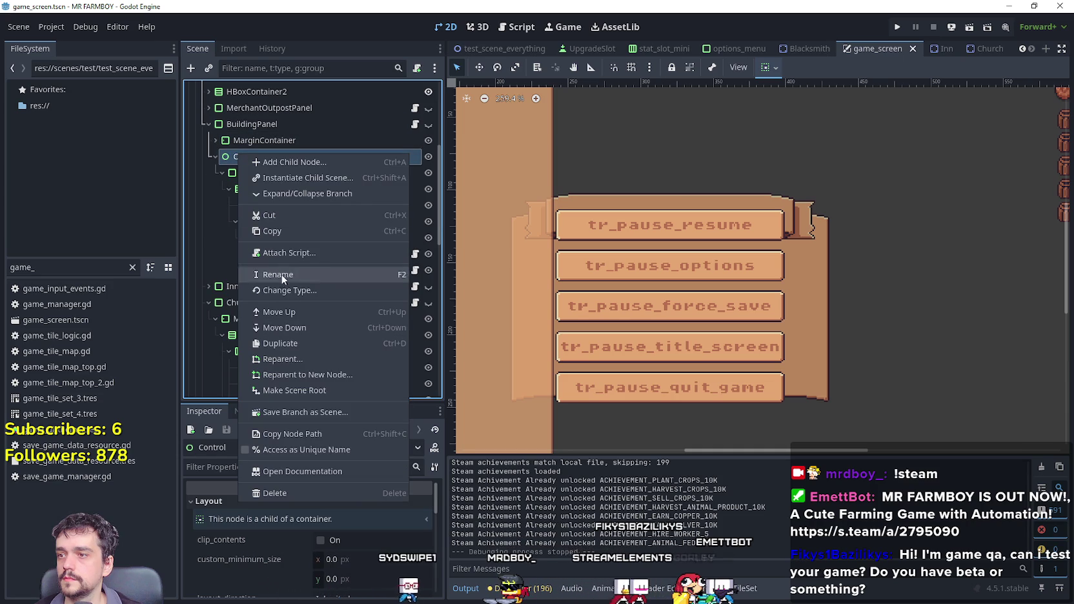
pyautogui.click(284, 231)
# Expand InnPanel and bring up its node actions menu for pasting.
pyautogui.click(215, 156)
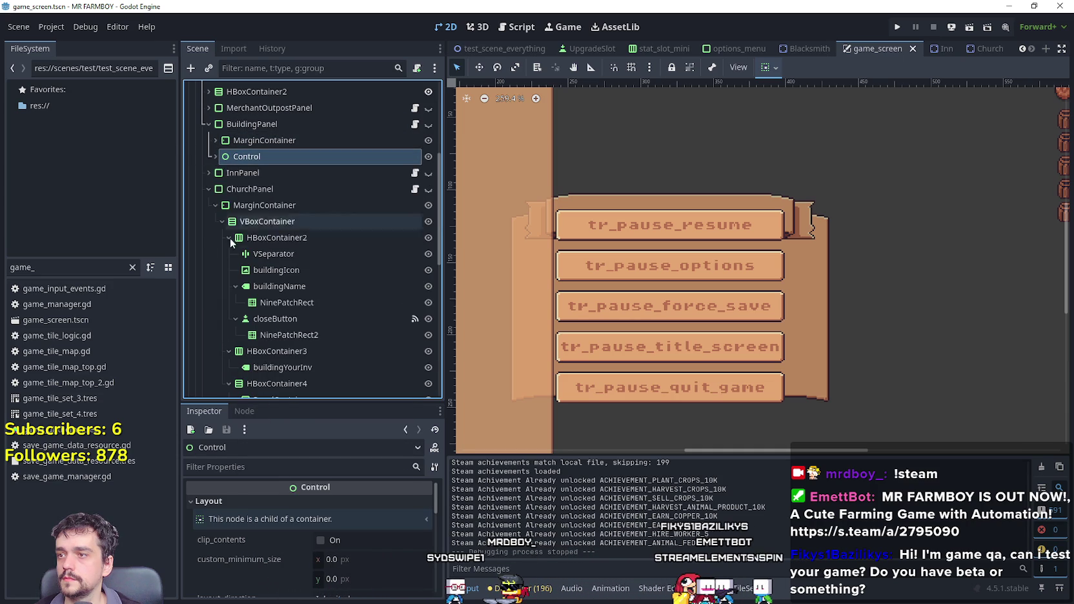
pyautogui.click(209, 172)
pyautogui.click(219, 189)
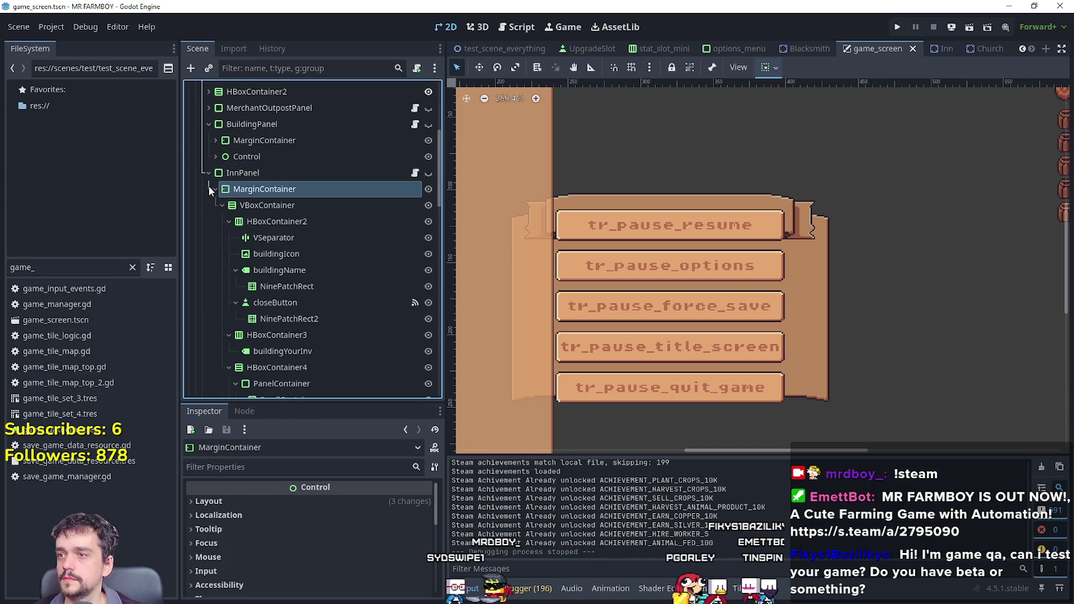
pyautogui.click(215, 188)
pyautogui.scroll(2, 208, 206)
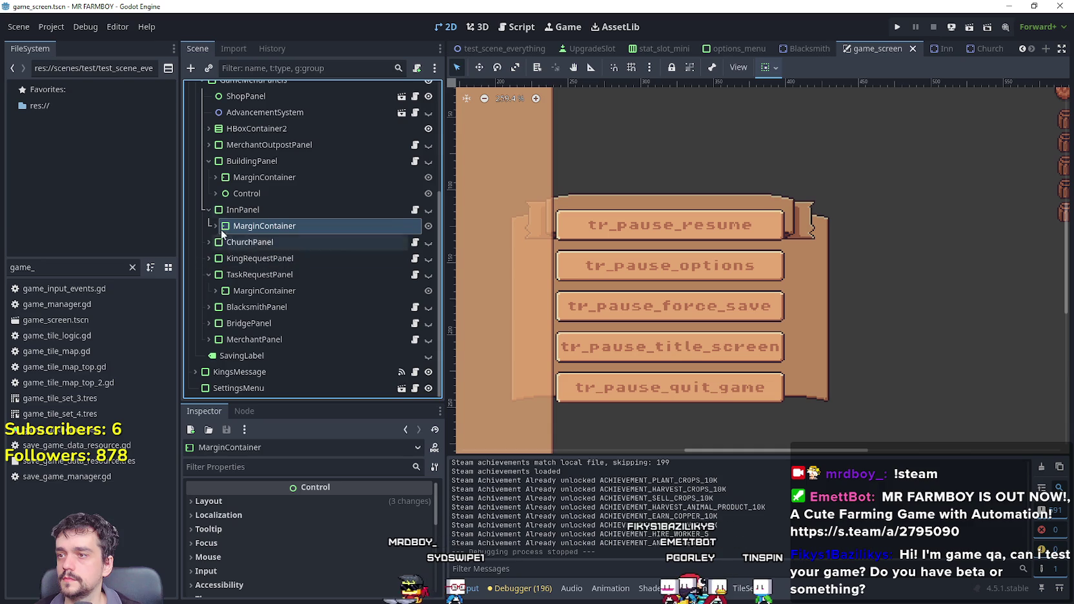
pyautogui.click(242, 209)
pyautogui.rightClick(243, 209)
# Paste the copied upgrade Control node under both InnPanel and ChurchPanel.
pyautogui.click(295, 286)
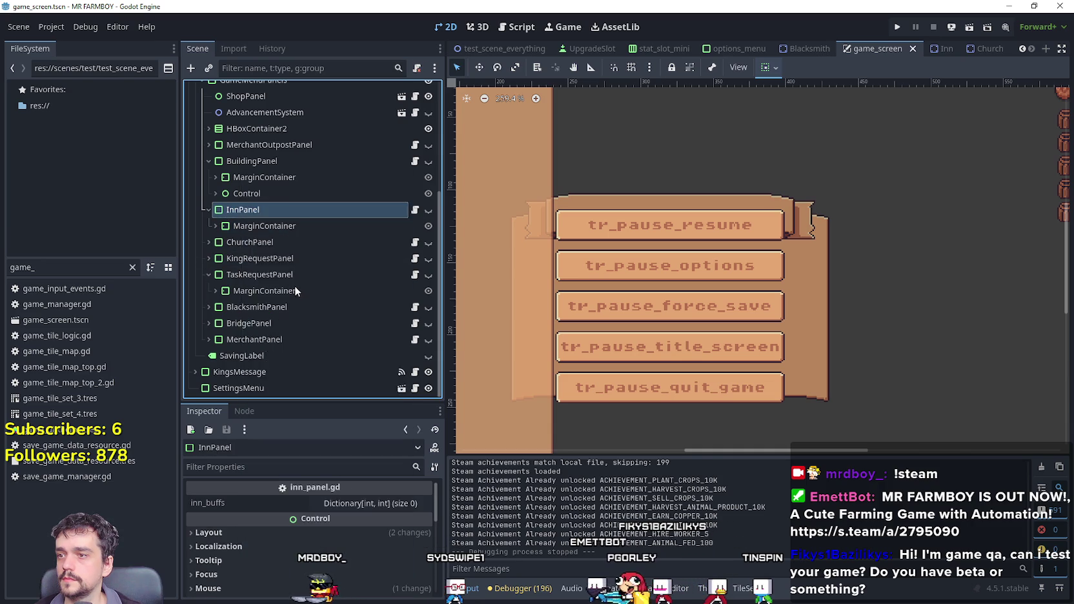
pyautogui.click(213, 241)
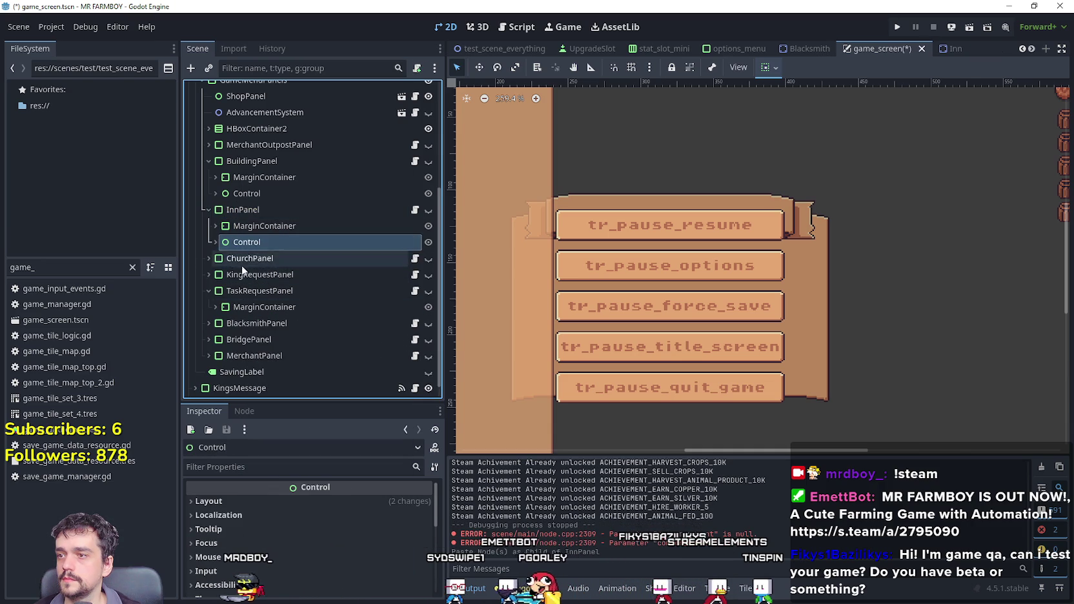
pyautogui.click(242, 262)
pyautogui.click(208, 258)
pyautogui.click(216, 274)
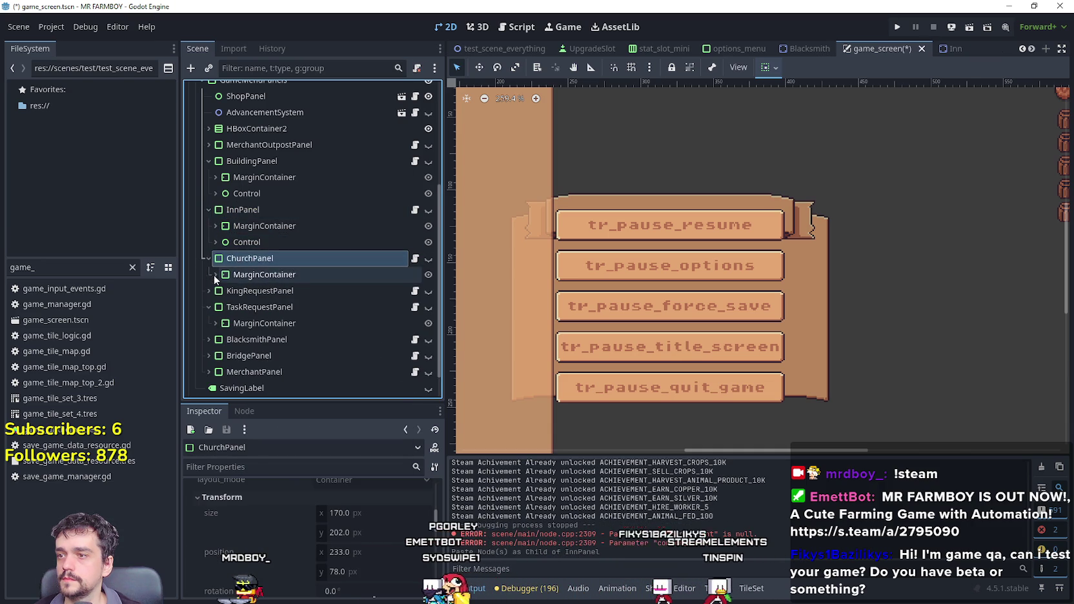
pyautogui.rightClick(239, 272)
pyautogui.click(286, 287)
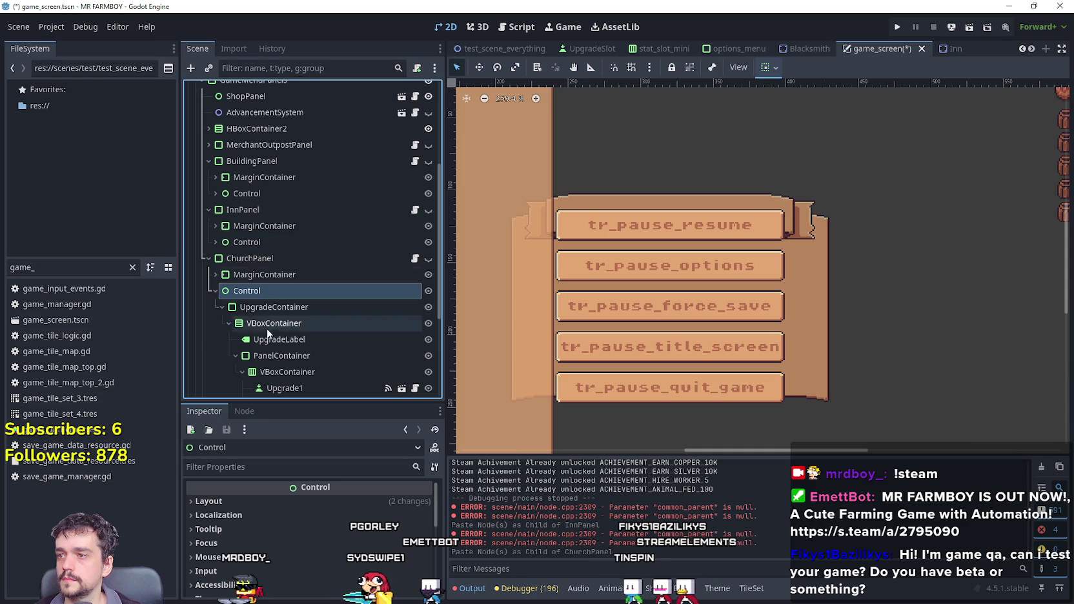
pyautogui.click(220, 304)
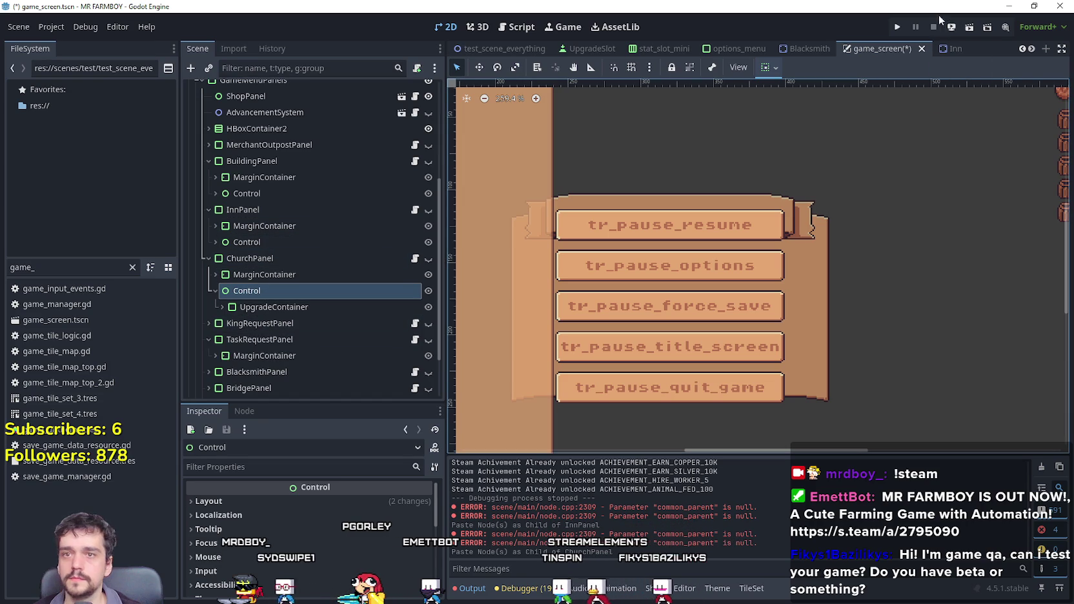
# Save the scene and make InnPanel visible on the canvas.
pyautogui.hotkey('ctrl', 's')
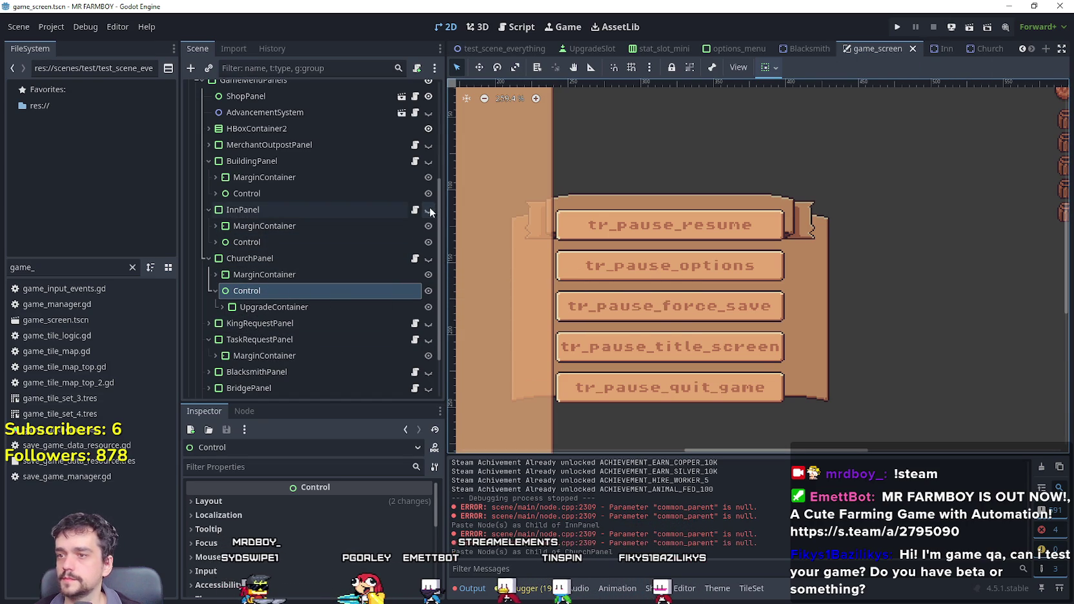
pyautogui.click(428, 210)
pyautogui.scroll(-1, 711, 302)
pyautogui.scroll(3, 896, 185)
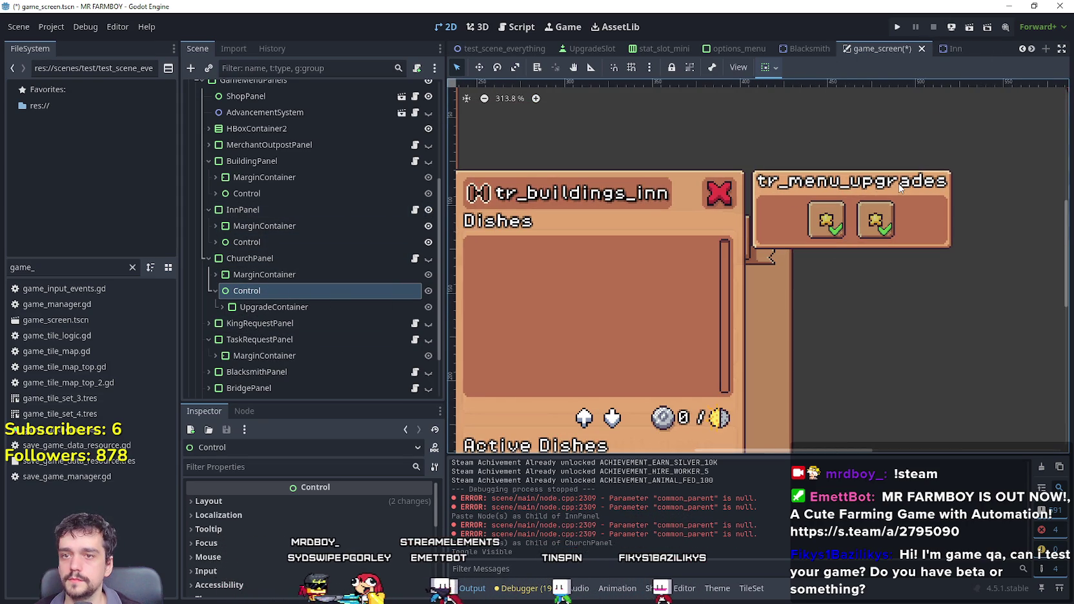
# Expand the church's pasted UpgradeContainer and inspect its Upgrade1 slot and UpgradeLabel text.
pyautogui.scroll(-2, 309, 332)
pyautogui.click(274, 242)
pyautogui.click(223, 242)
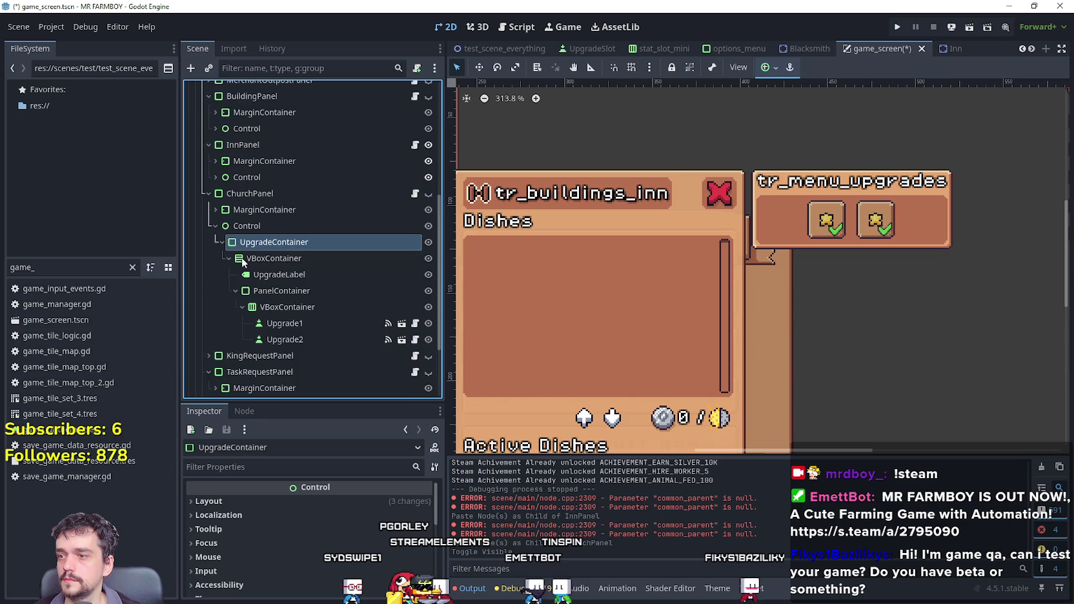
pyautogui.scroll(-2, 328, 284)
pyautogui.click(318, 261)
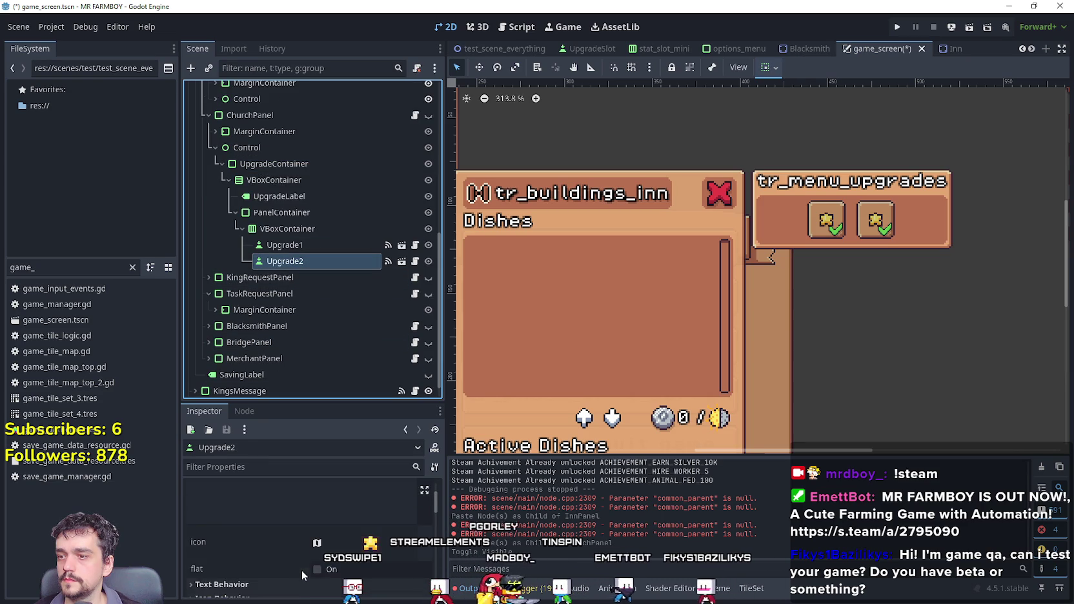
pyautogui.click(297, 244)
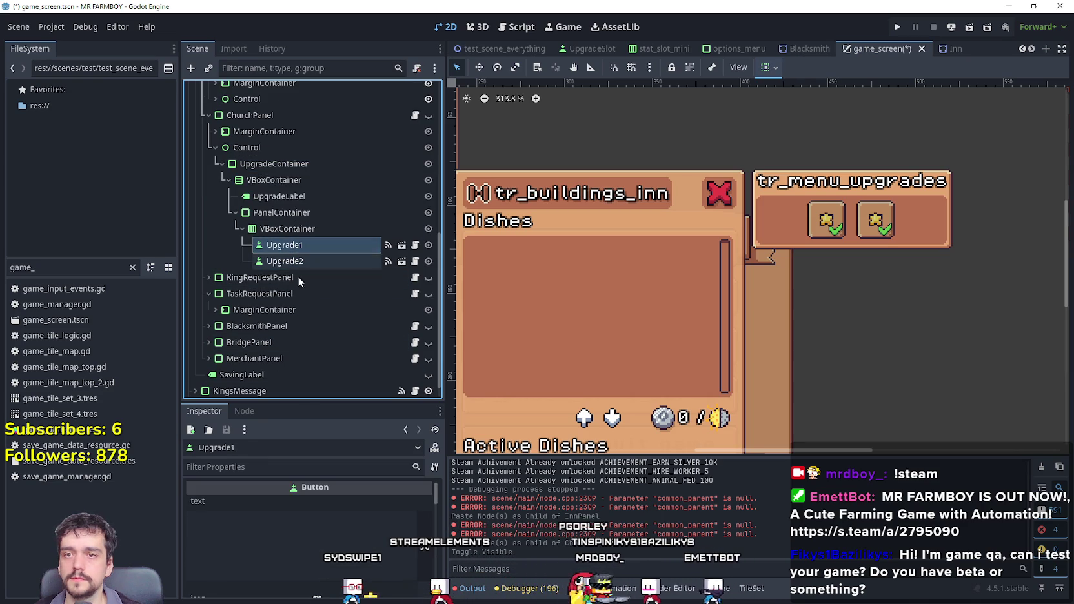
pyautogui.click(242, 228)
pyautogui.click(244, 226)
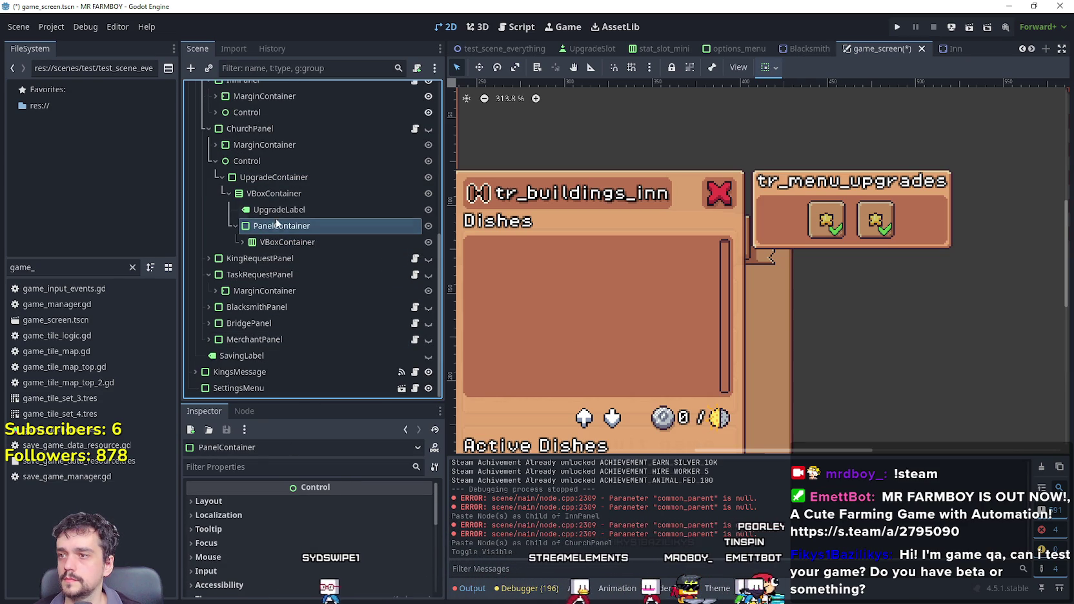
pyautogui.click(275, 209)
pyautogui.scroll(-1, 294, 526)
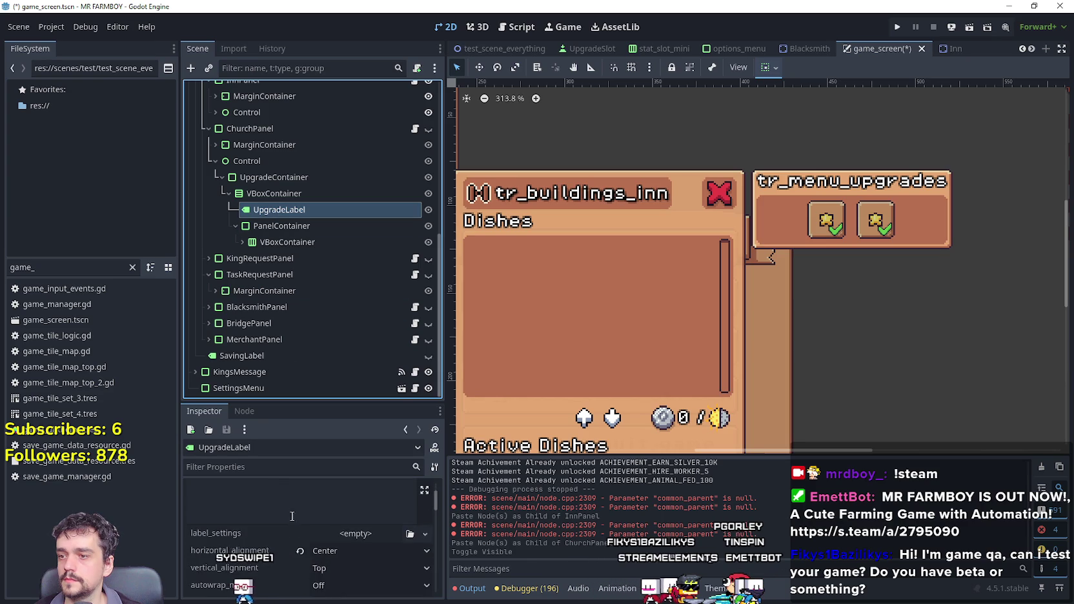
pyautogui.scroll(1, 291, 516)
pyautogui.click(282, 178)
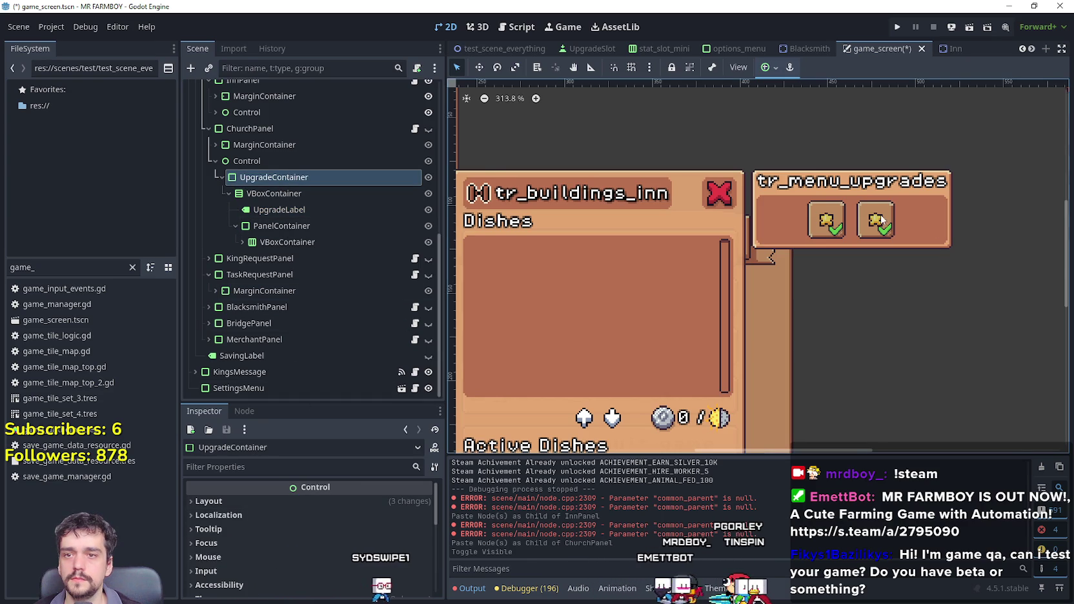
pyautogui.scroll(-1, 882, 220)
pyautogui.scroll(1, 285, 218)
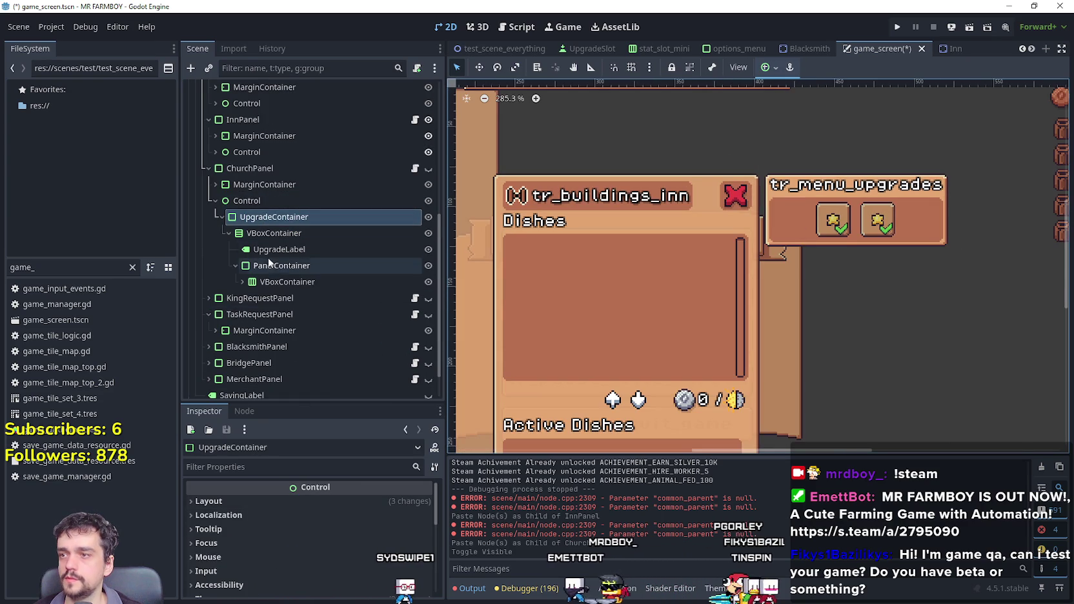
pyautogui.click(265, 233)
pyautogui.click(230, 233)
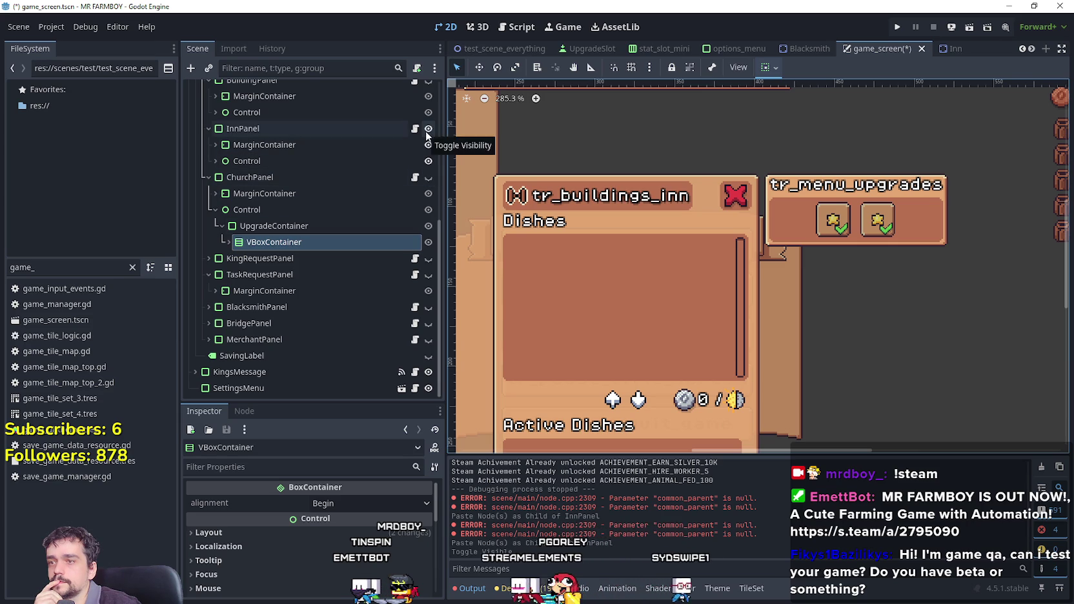
# Expand the Inn's pasted upgrade nodes and check Upgrade1, the VBoxContainer and UpgradeLabel.
pyautogui.click(215, 160)
pyautogui.click(290, 274)
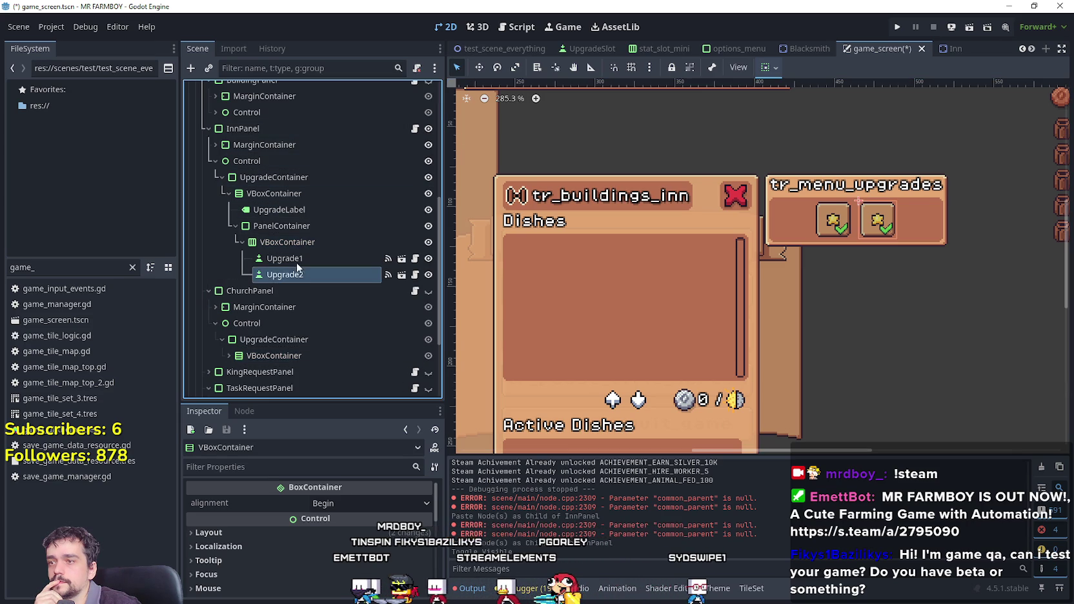
pyautogui.click(299, 264)
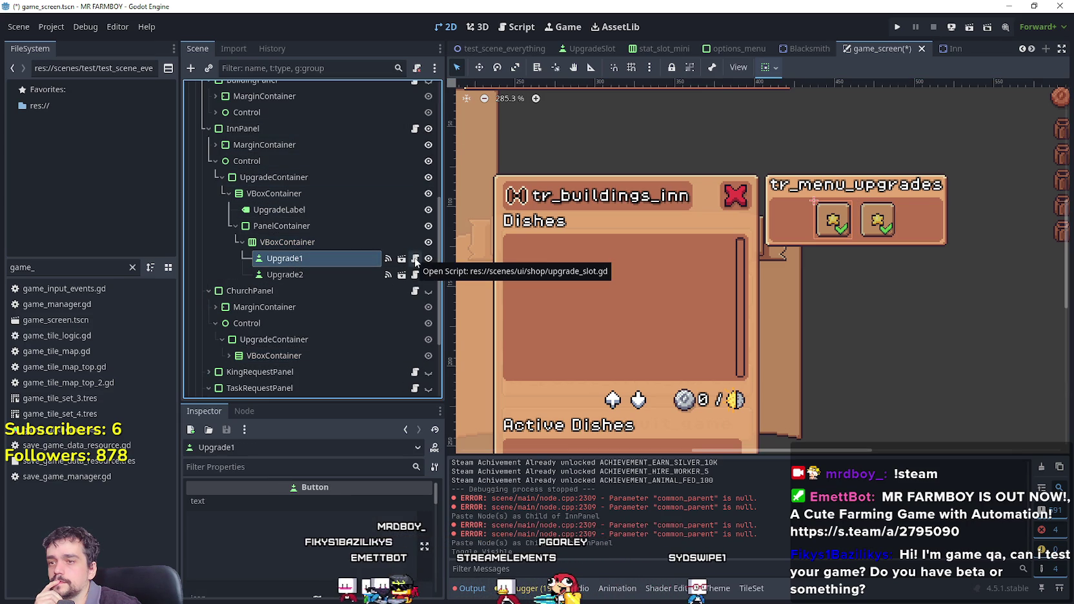
pyautogui.click(325, 243)
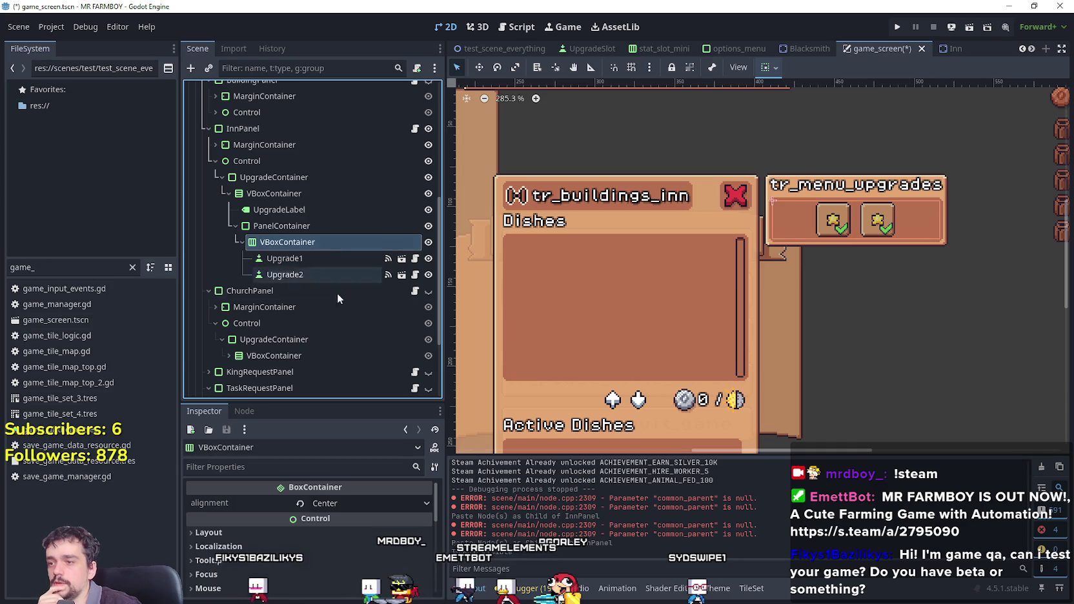
pyautogui.click(305, 209)
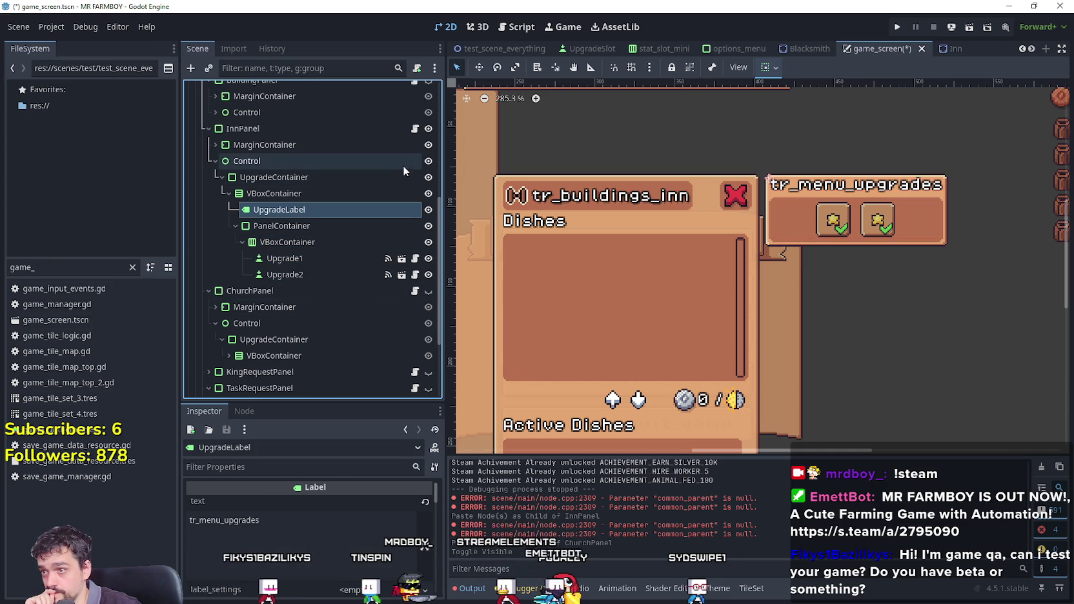
# Hide InnPanel, briefly show ChurchPanel, then hide it again.
pyautogui.click(428, 129)
pyautogui.click(206, 134)
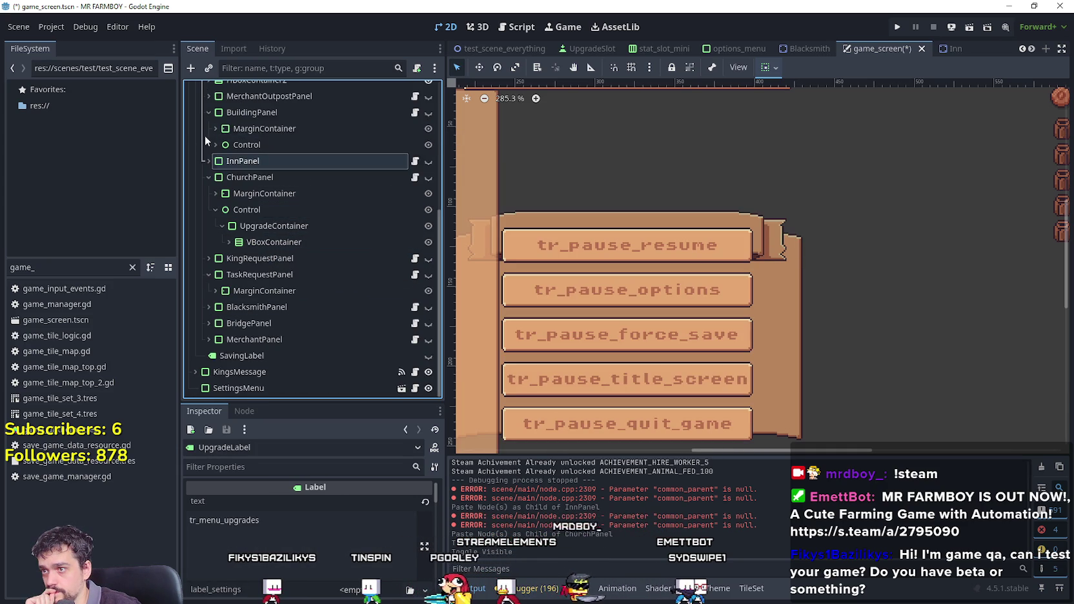
pyautogui.click(428, 177)
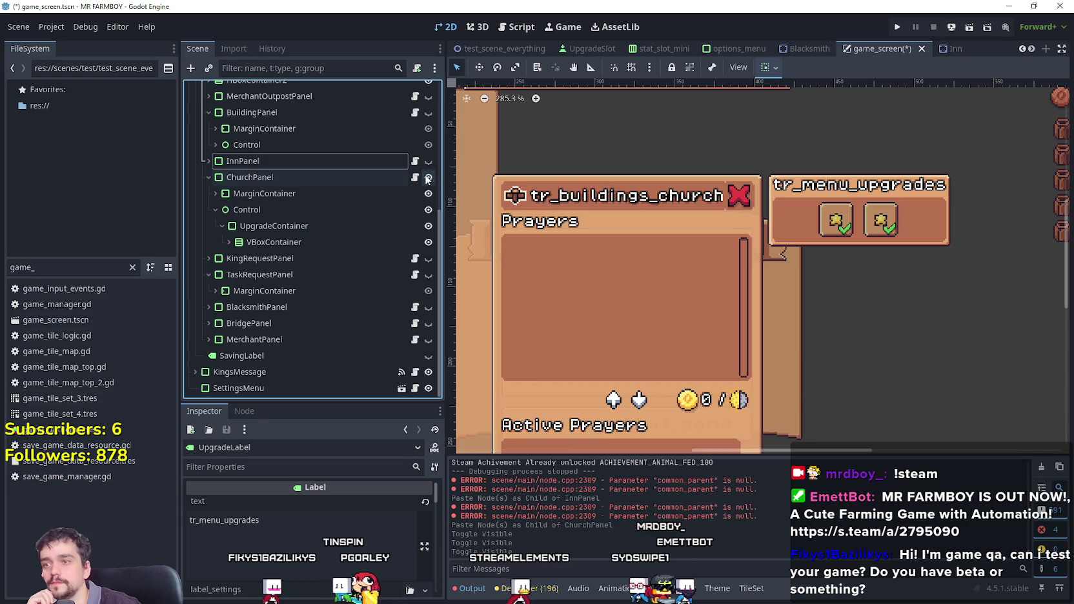
pyautogui.click(209, 177)
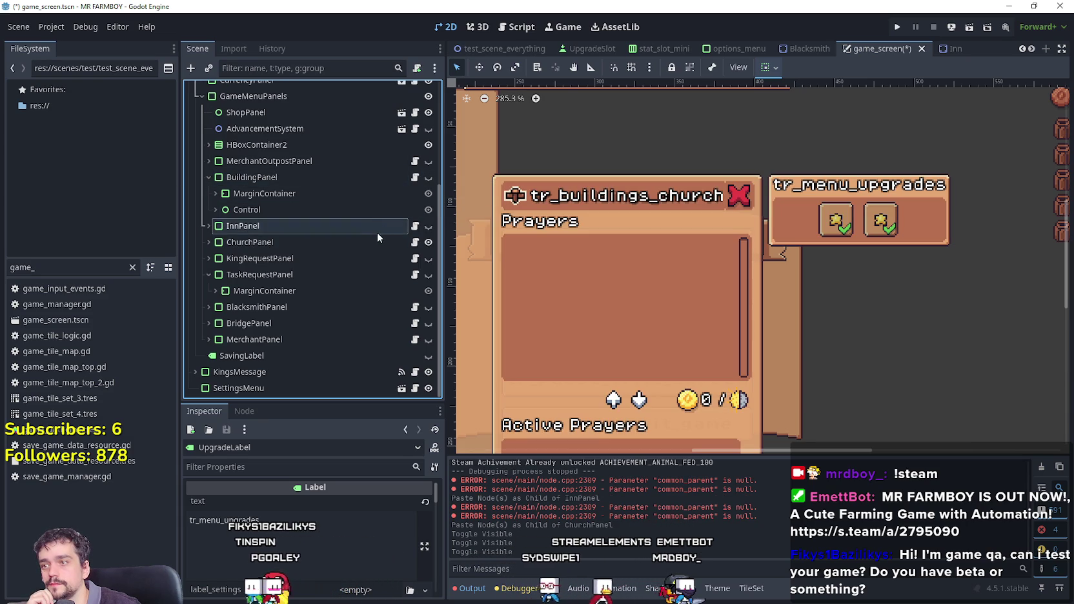
pyautogui.click(428, 245)
pyautogui.scroll(3, 384, 220)
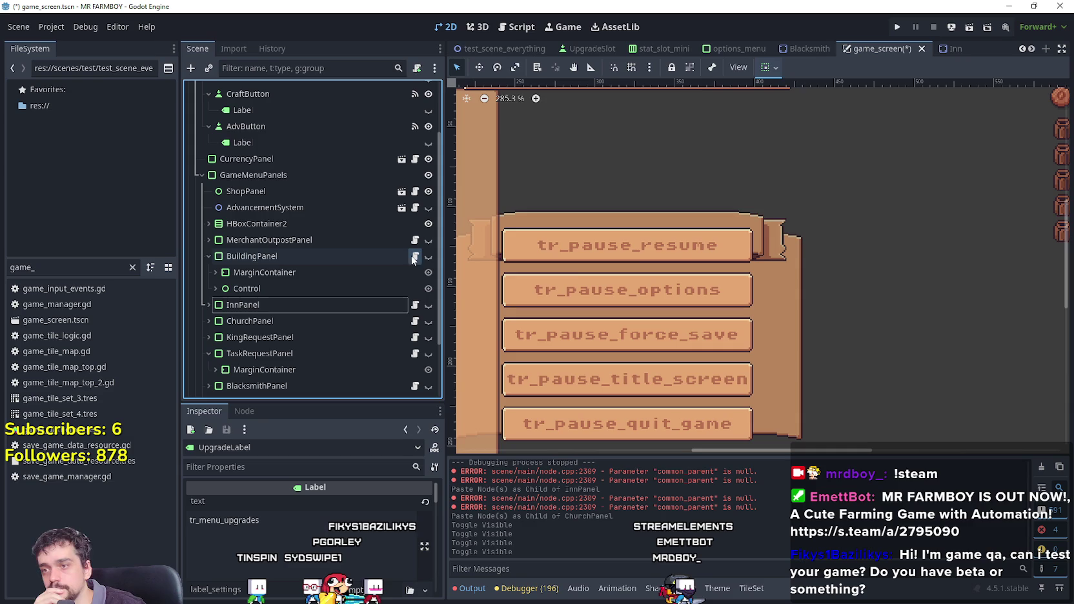
# Select the upgrade_1, upgrade_2, u_1 and u_2 declarations (lines 6–9) in building_panel.gd.
pyautogui.hotkey('ctrl', 'F3')
pyautogui.scroll(-1, 759, 244)
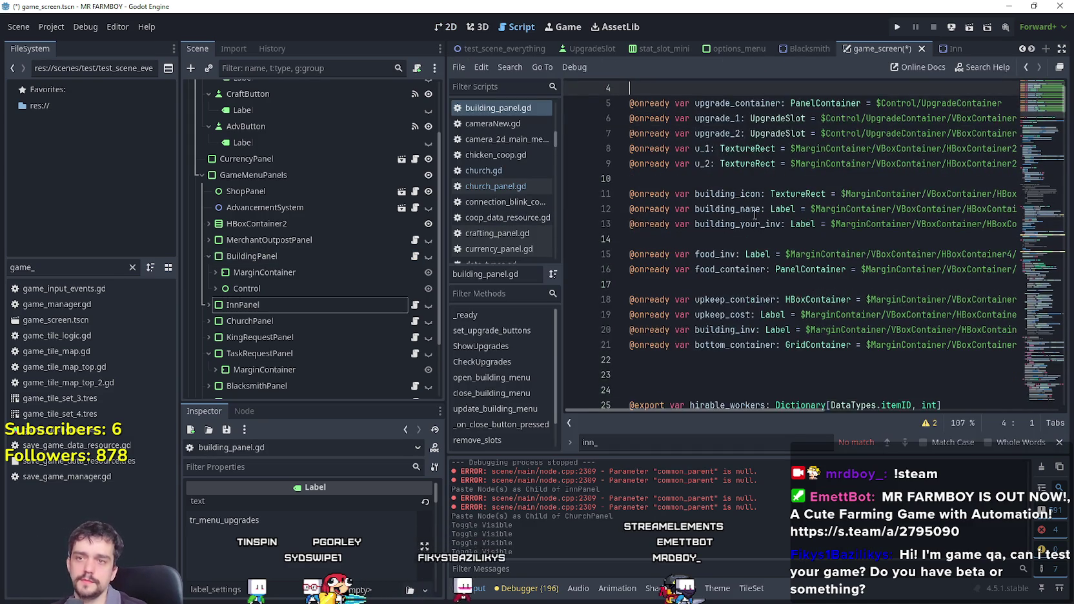
pyautogui.scroll(1, 755, 215)
pyautogui.click(755, 180)
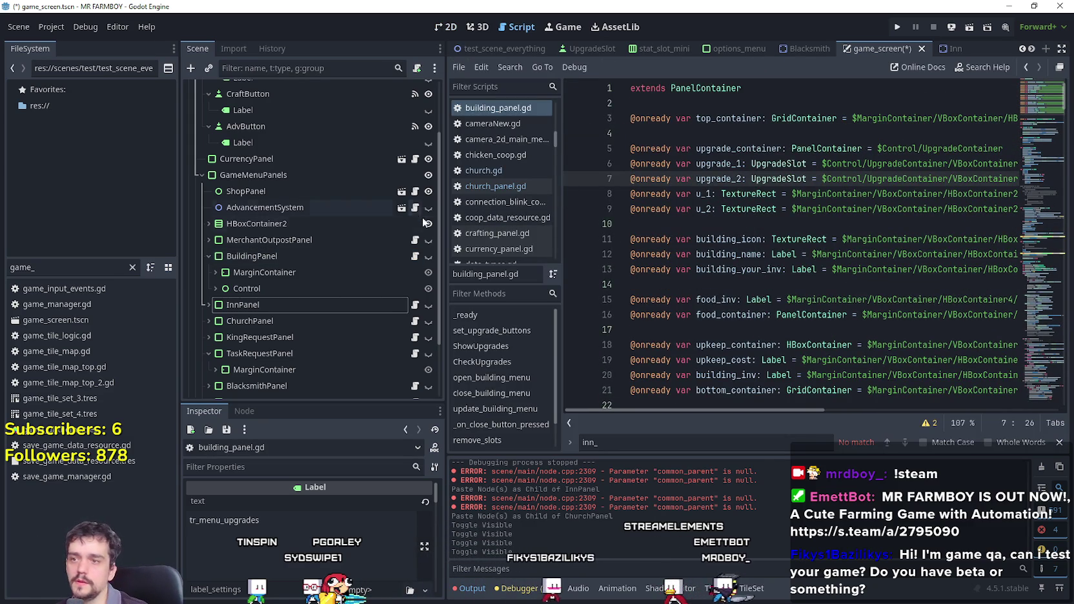
pyautogui.moveTo(447, 229); pyautogui.dragTo(366, 228)
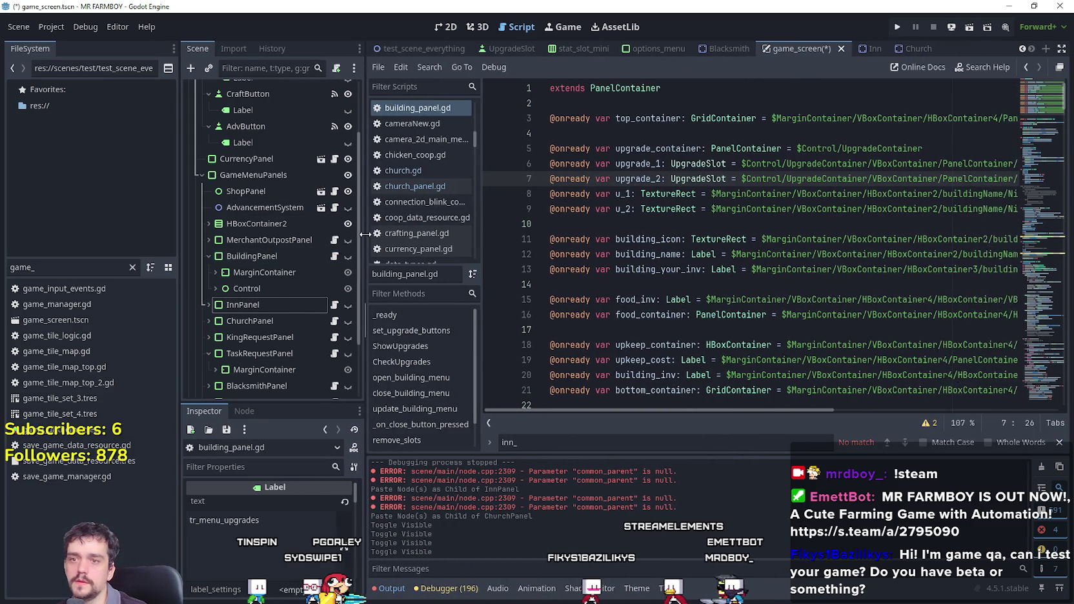
pyautogui.click(653, 204)
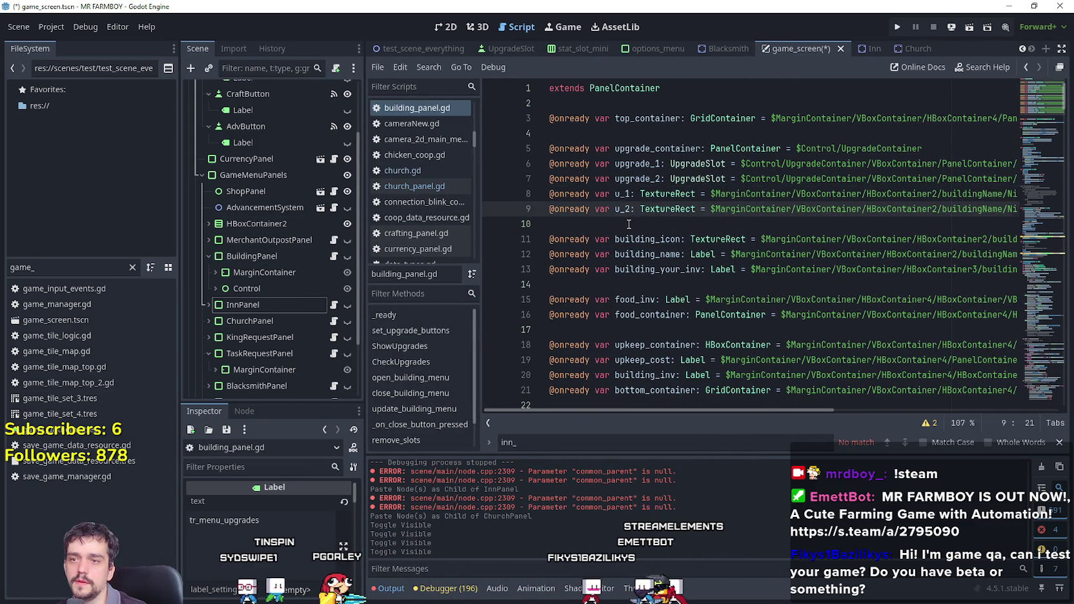
pyautogui.moveTo(628, 224); pyautogui.dragTo(534, 171)
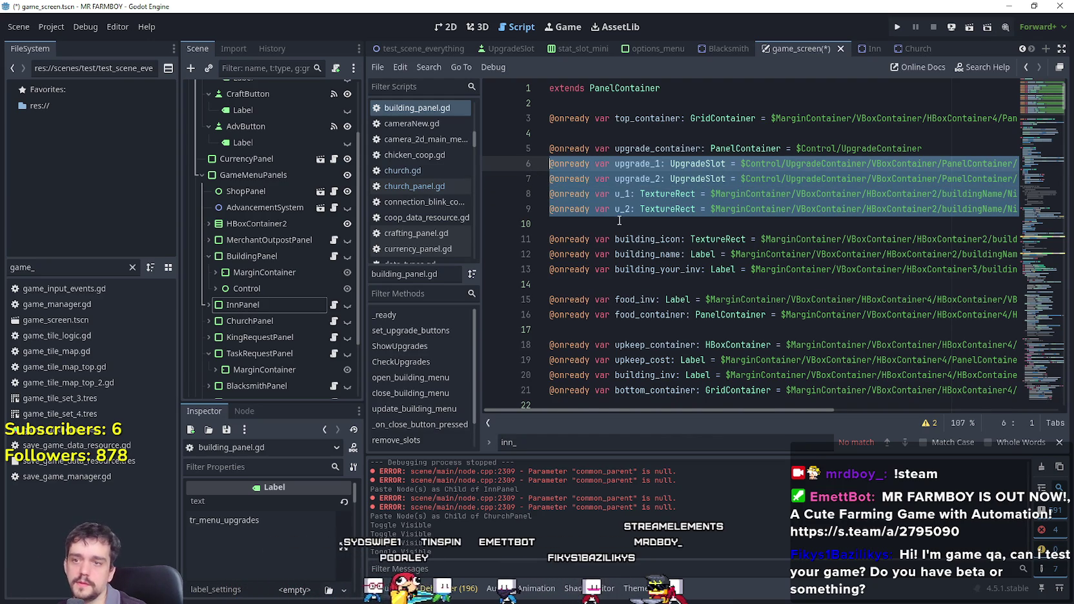
pyautogui.scroll(-1, 619, 220)
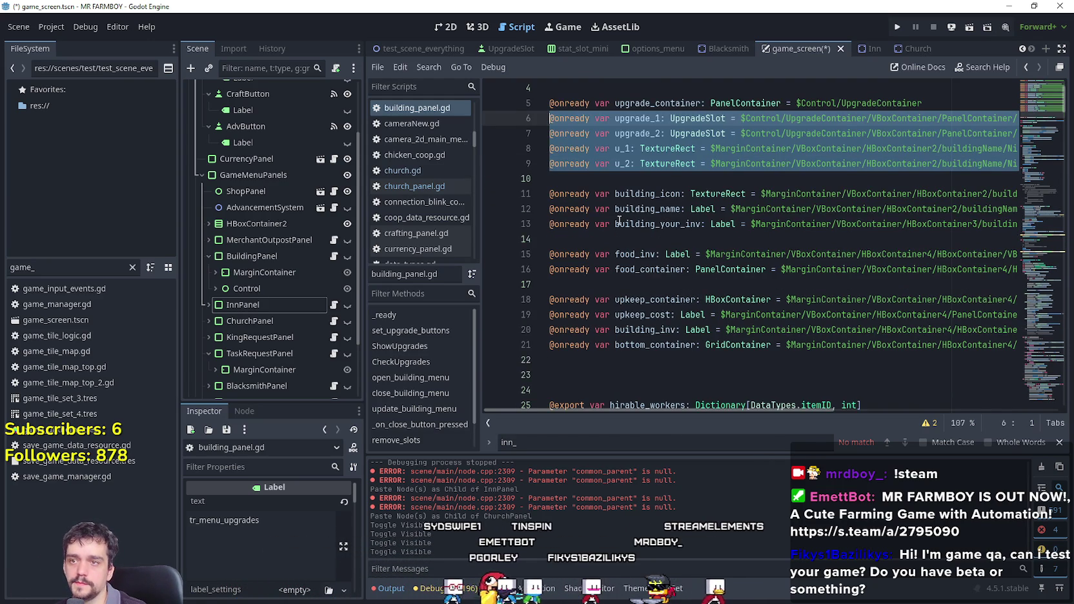
pyautogui.scroll(1, 619, 221)
# Paste the four upgrade variable declarations into inn_panel.gd and save it.
pyautogui.click(336, 309)
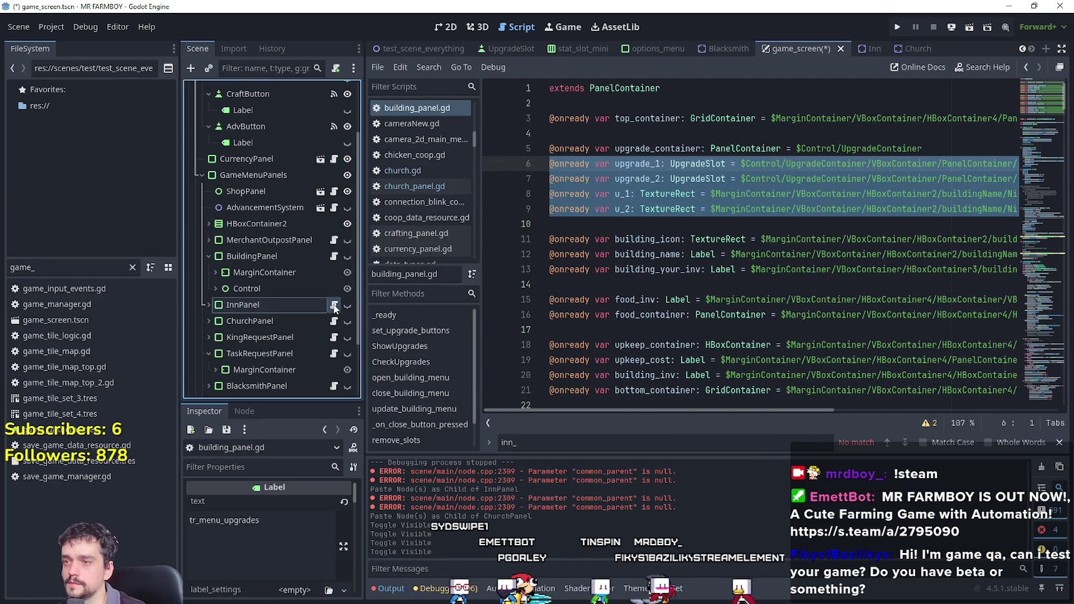
pyautogui.click(1054, 105)
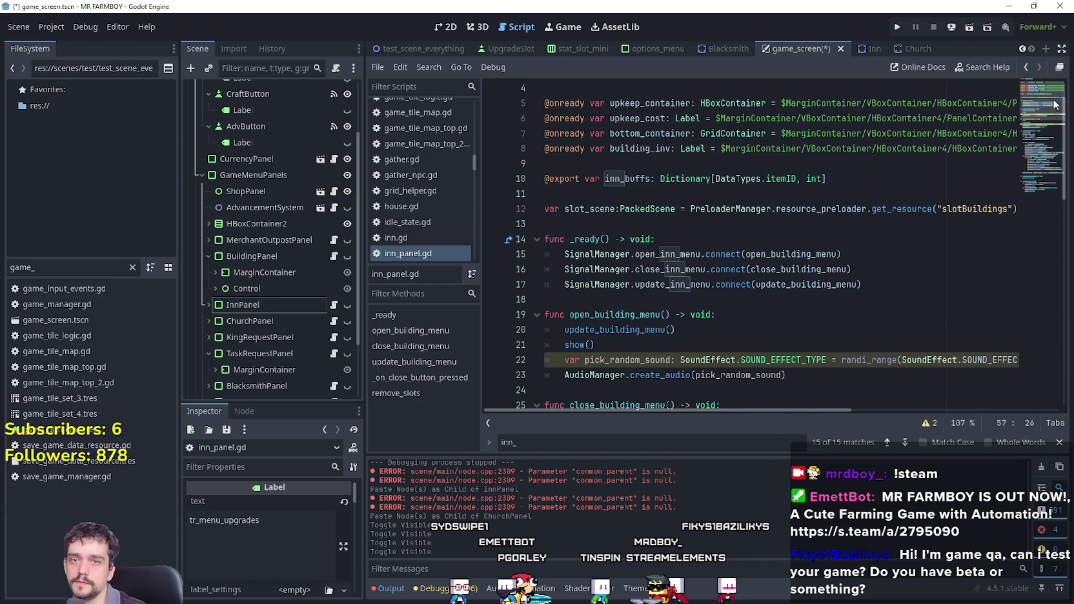
pyautogui.click(674, 164)
pyautogui.press('Return')
pyautogui.hotkey('ctrl', 'v')
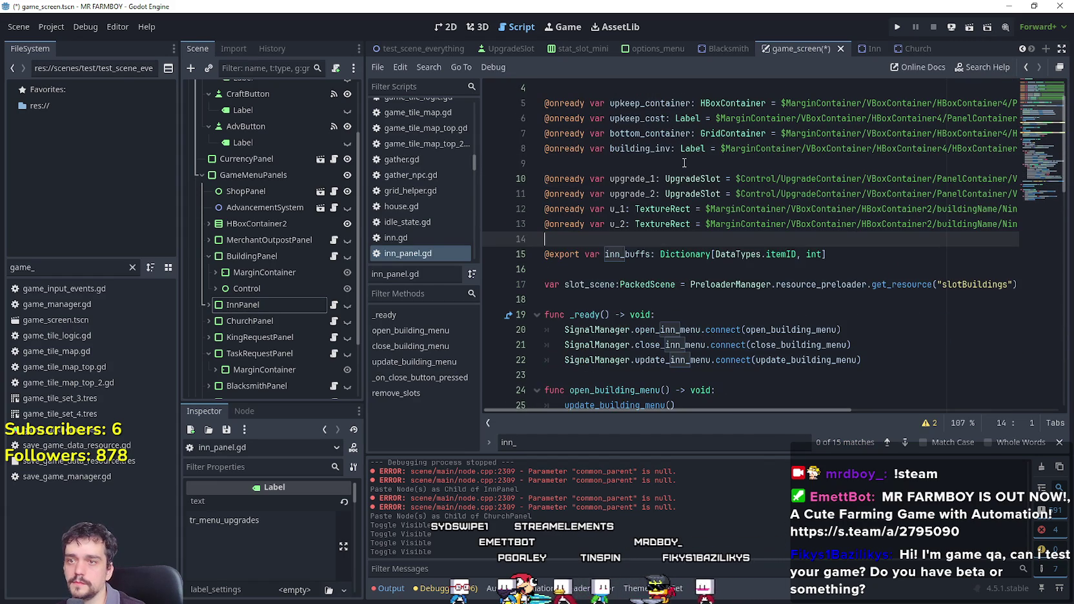
pyautogui.press('Return')
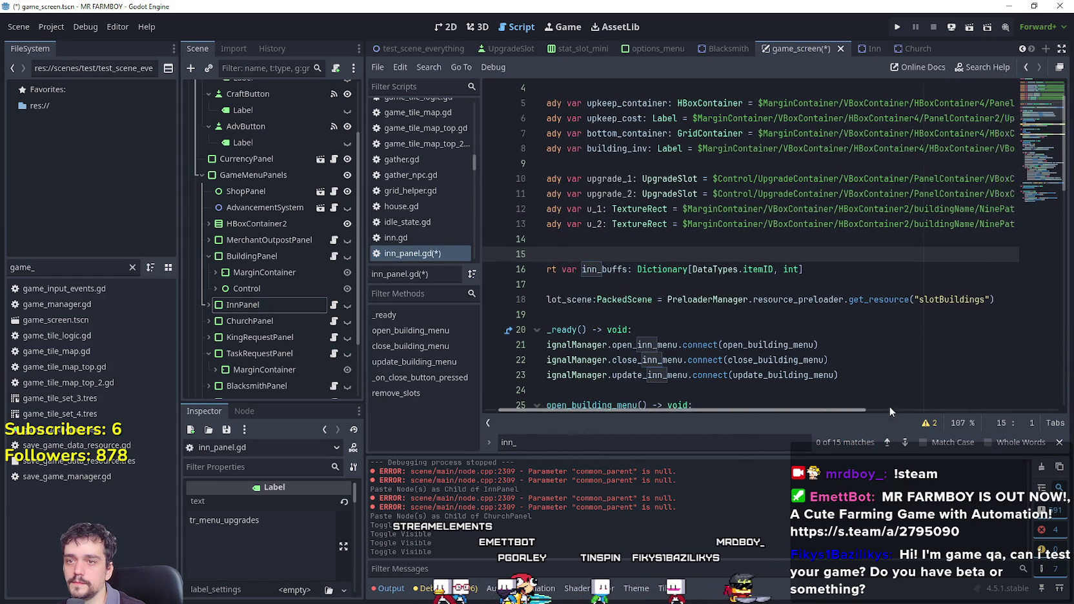
pyautogui.moveTo(890, 409)
pyautogui.mouseDown()
pyautogui.moveTo(969, 410)
pyautogui.moveTo(709, 376)
pyautogui.mouseUp()
pyautogui.click(628, 235)
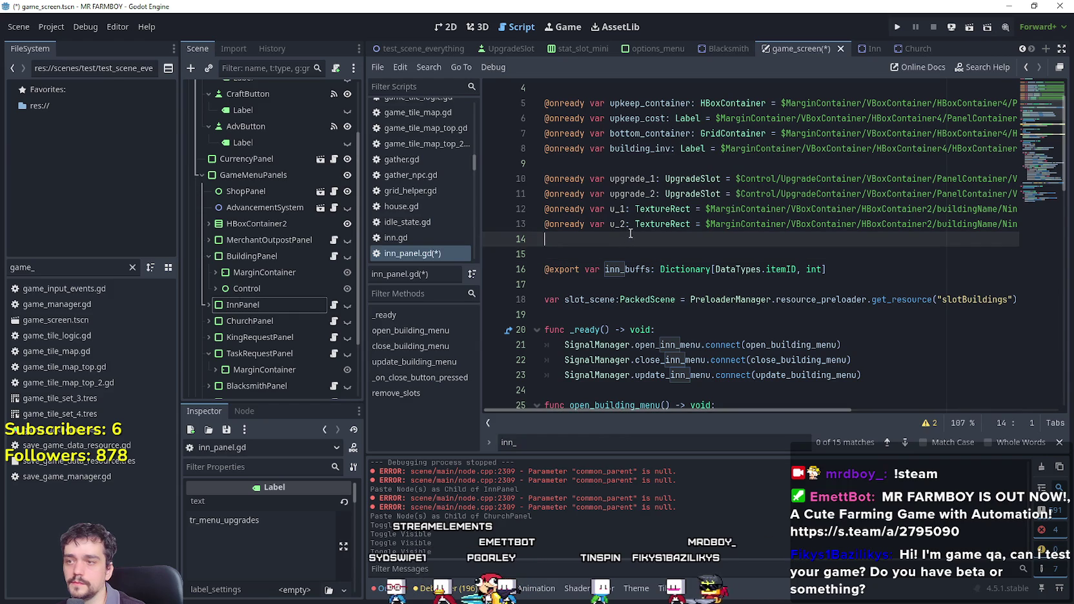
pyautogui.hotkey('ctrl', 's')
# Paste the same four declarations at line 9 of church_panel.gd and save it.
pyautogui.click(334, 321)
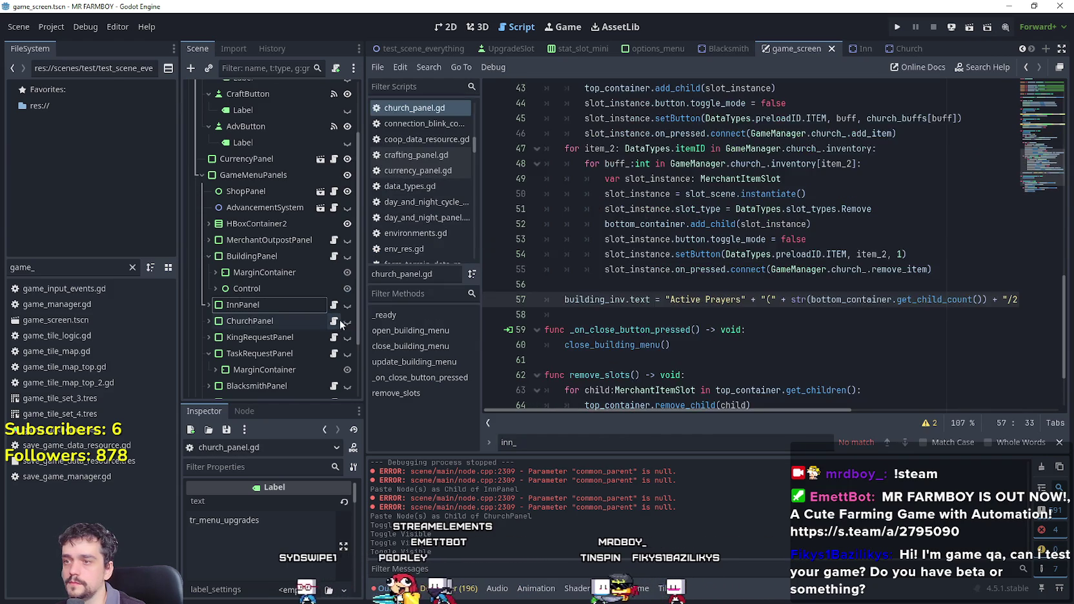
pyautogui.scroll(10, 878, 137)
pyautogui.click(609, 208)
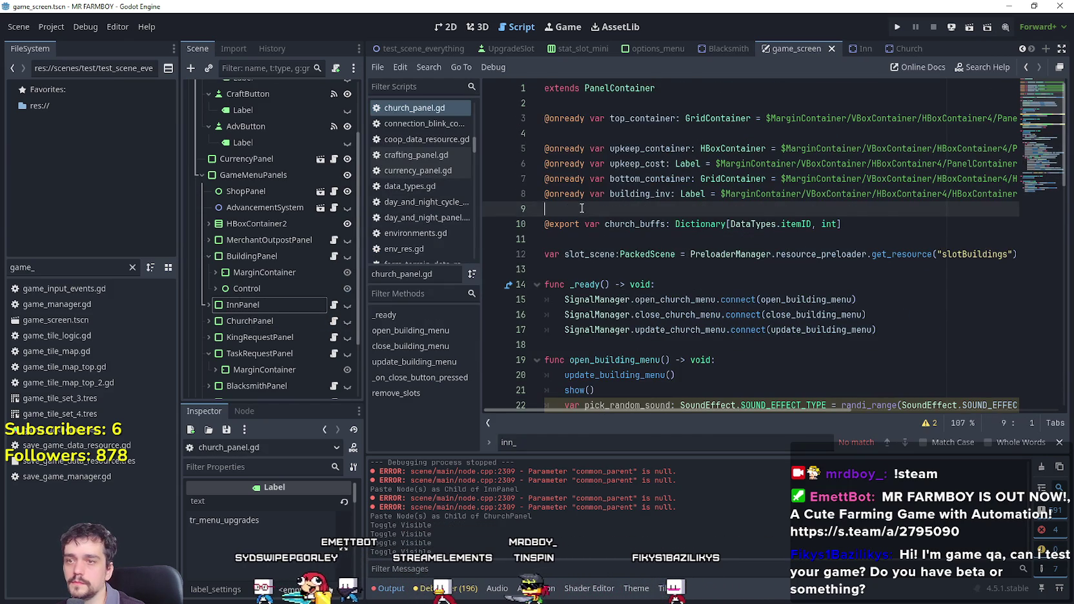
pyautogui.hotkey('ctrl', 'v')
pyautogui.hotkey('ctrl', 's')
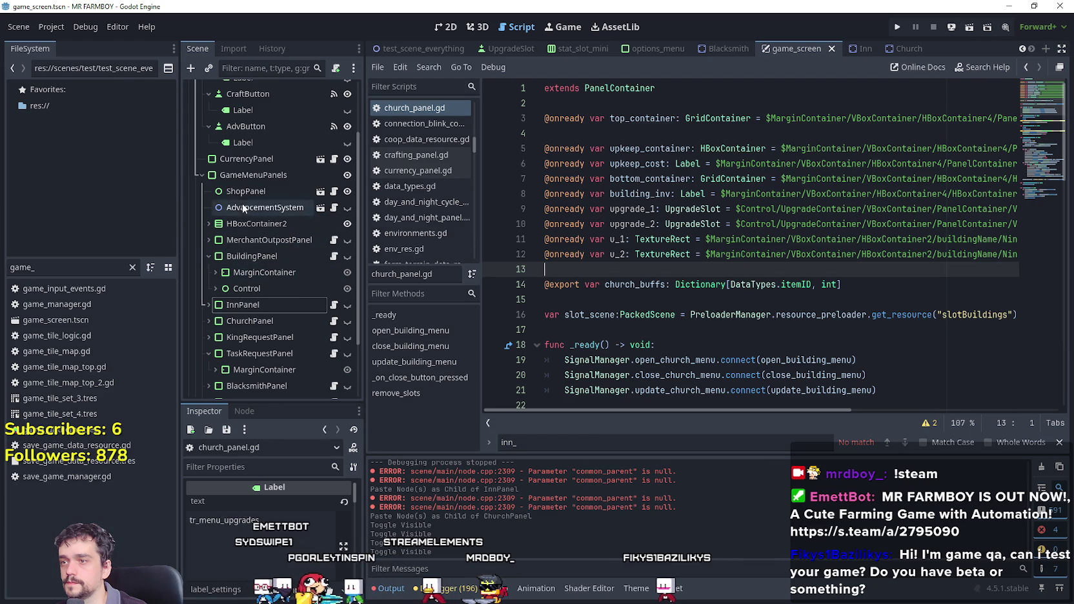
# Copy the U_1 and U_2 nodes from BuildingPanel's NinePatchRect.
pyautogui.click(215, 272)
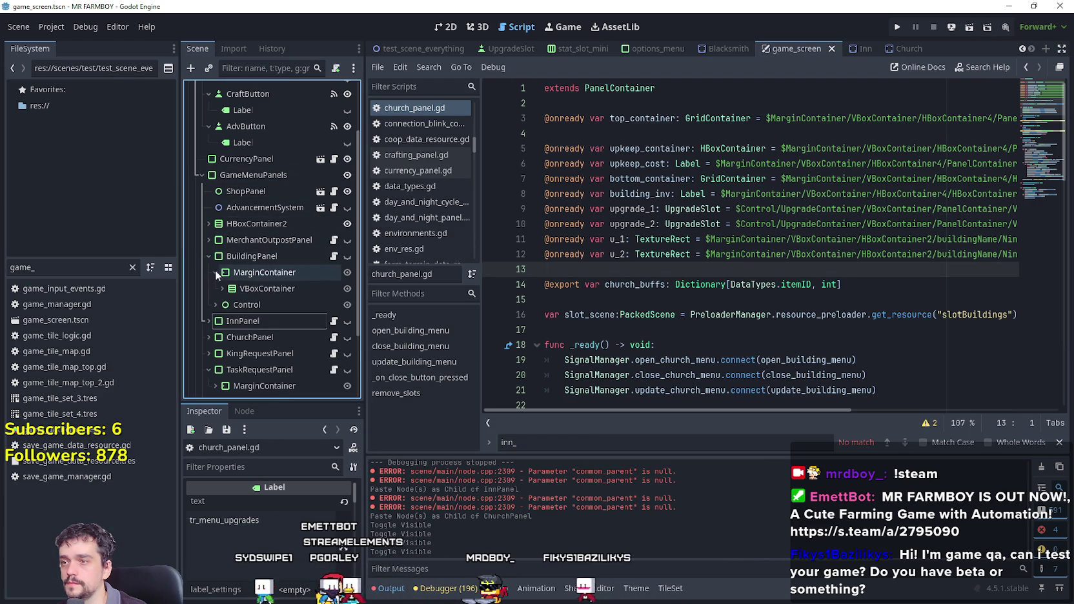
pyautogui.scroll(-2, 238, 239)
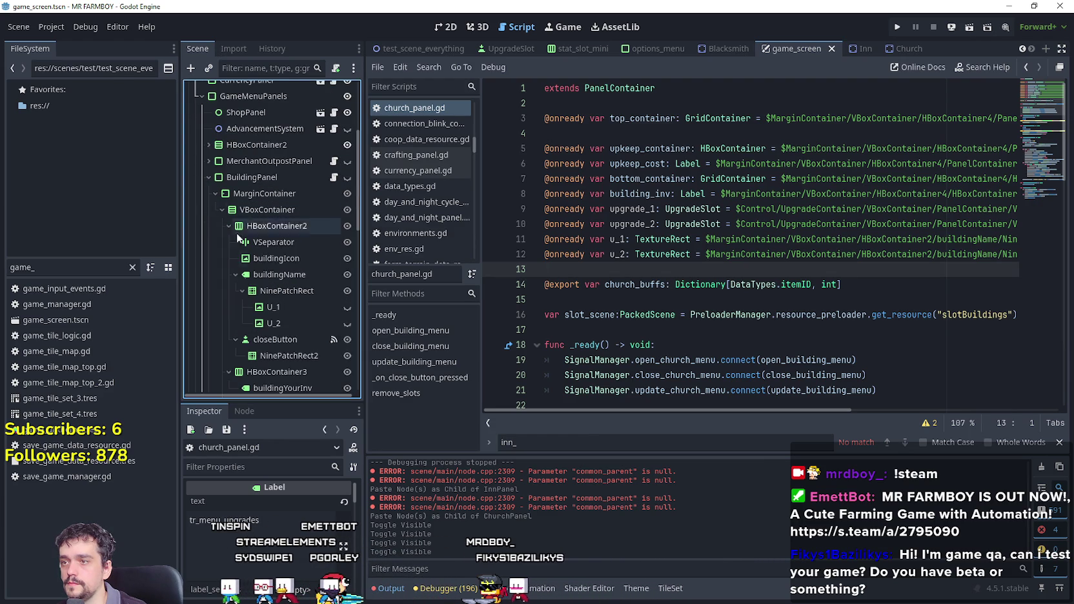
pyautogui.keyDown('shift'); pyautogui.click(274, 323); pyautogui.keyUp('shift')
pyautogui.rightClick(288, 310)
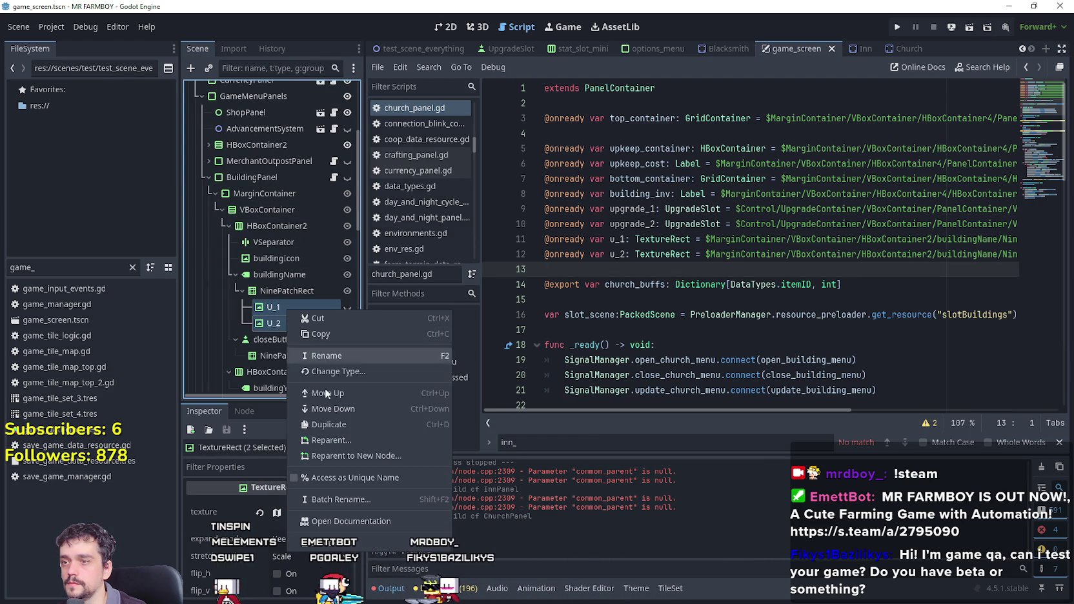
pyautogui.click(334, 336)
pyautogui.scroll(2, 264, 284)
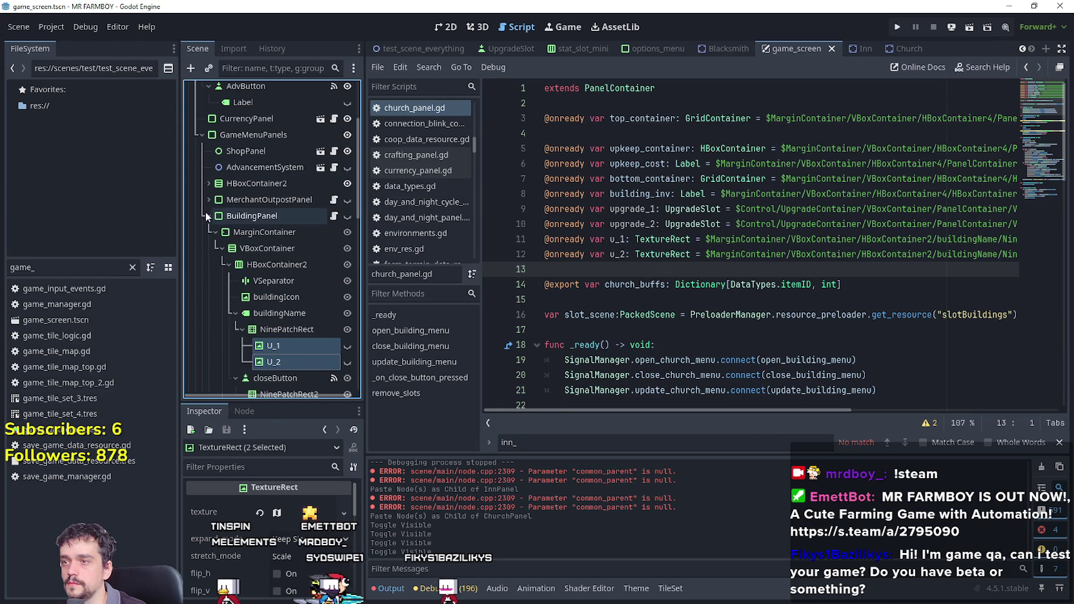
# Paste U_1 and U_2 under InnPanel's NinePatchRect.
pyautogui.click(207, 214)
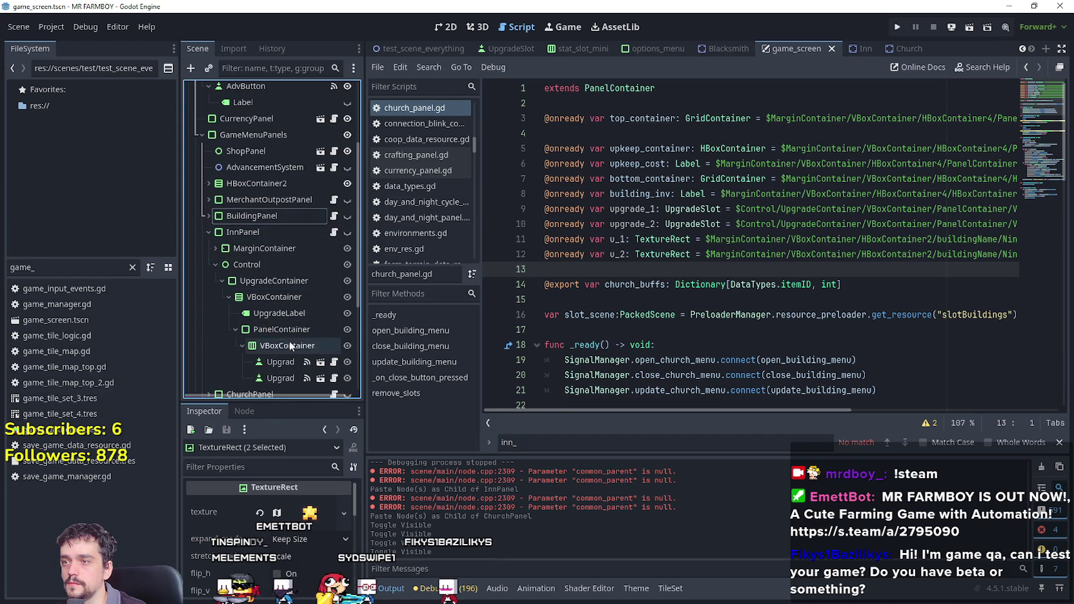
pyautogui.scroll(-3, 289, 349)
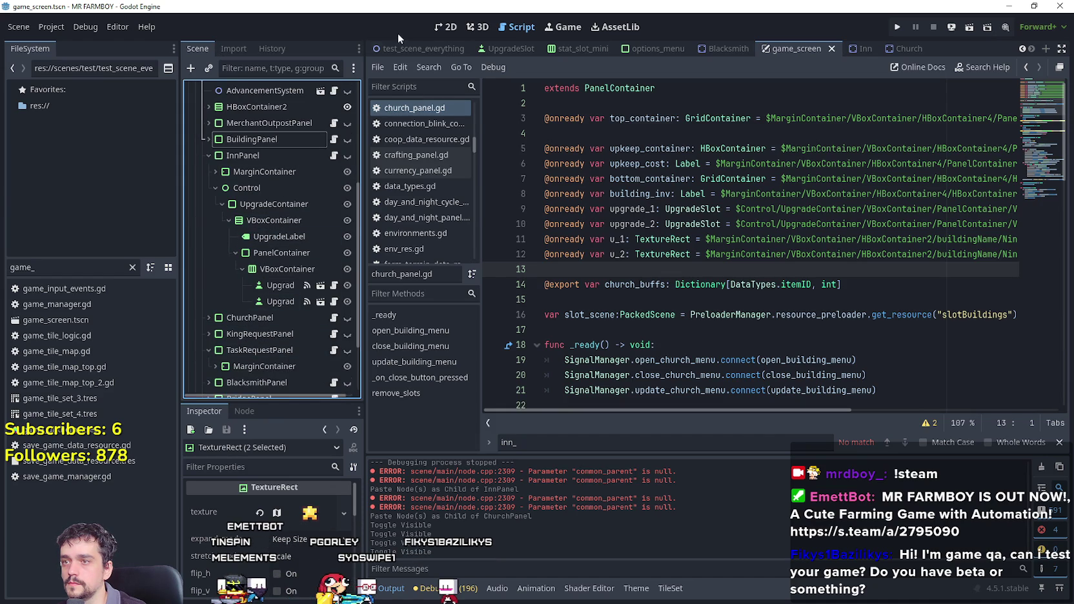
pyautogui.click(217, 188)
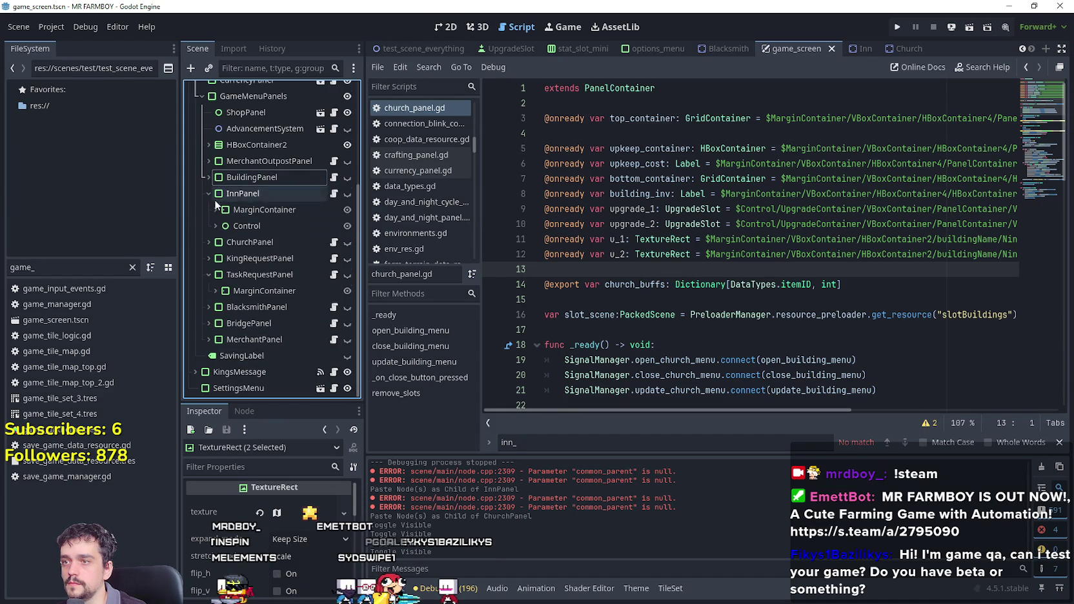
pyautogui.click(215, 210)
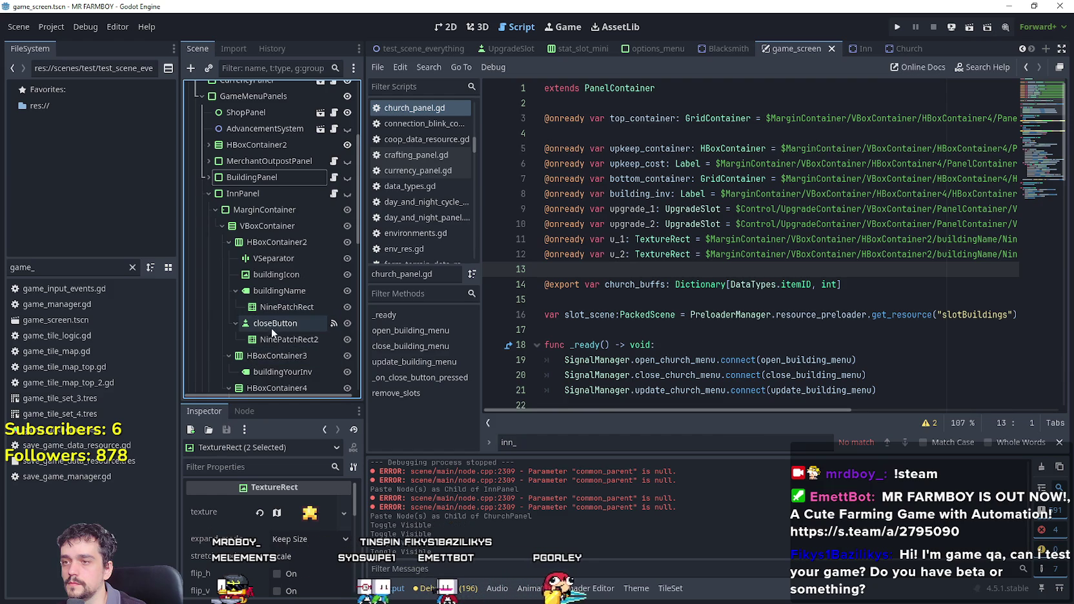
pyautogui.rightClick(280, 306)
pyautogui.click(312, 317)
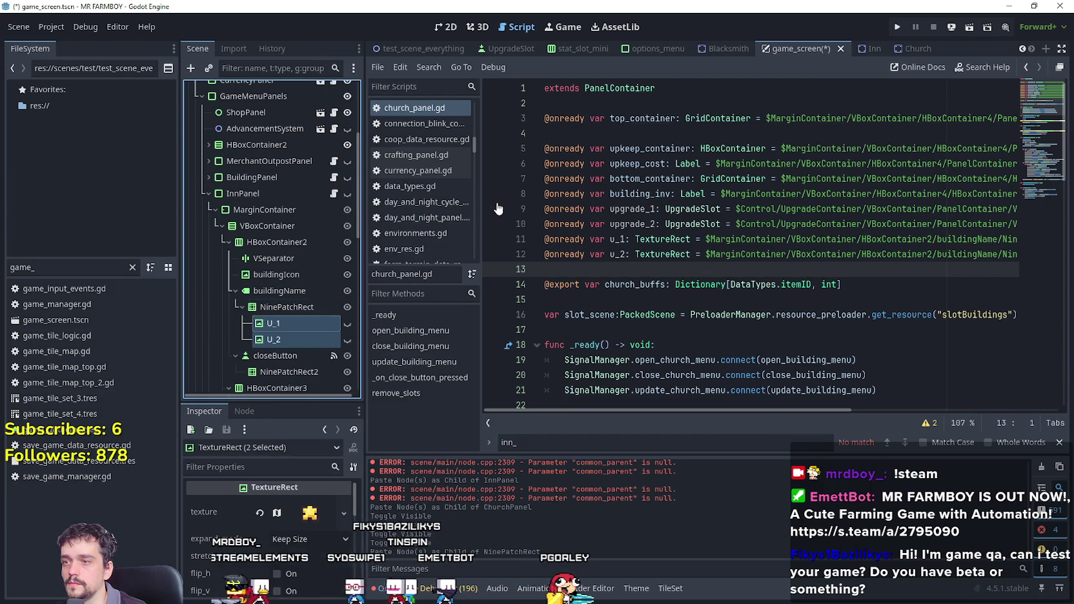
# On the 2D canvas, show InnPanel and toggle U_1/U_2 visibility to check the icons.
pyautogui.click(445, 27)
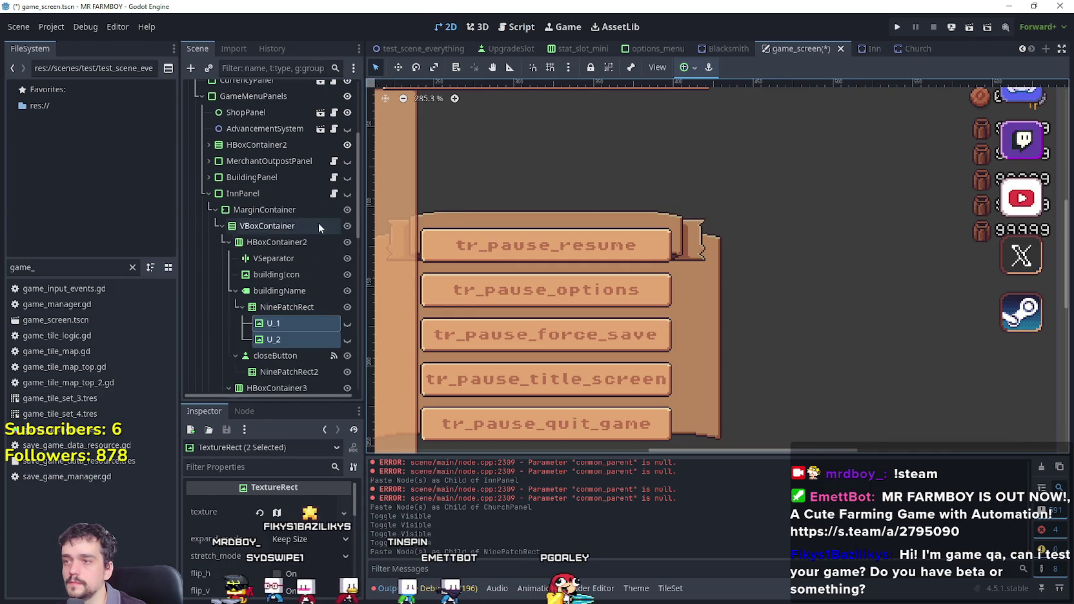
pyautogui.click(346, 194)
pyautogui.scroll(-2, 327, 234)
pyautogui.click(348, 285)
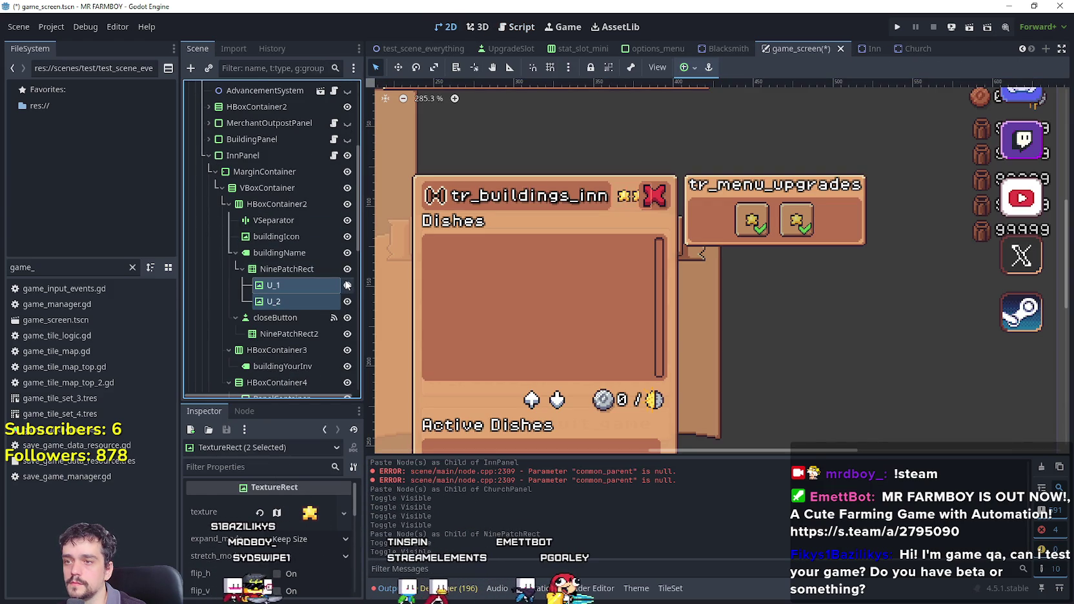
pyautogui.click(348, 285)
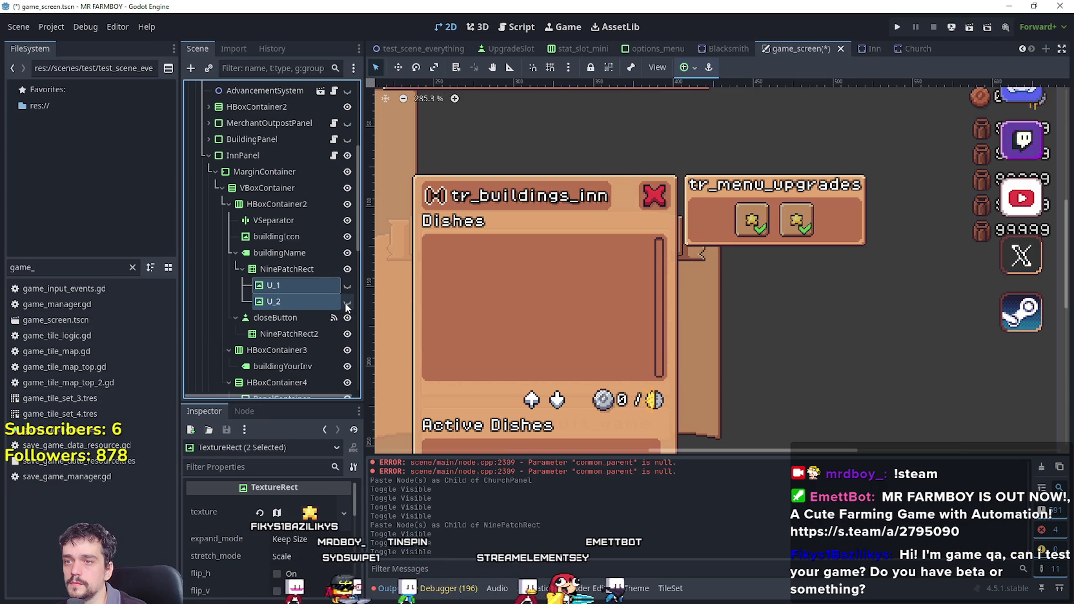
pyautogui.click(347, 302)
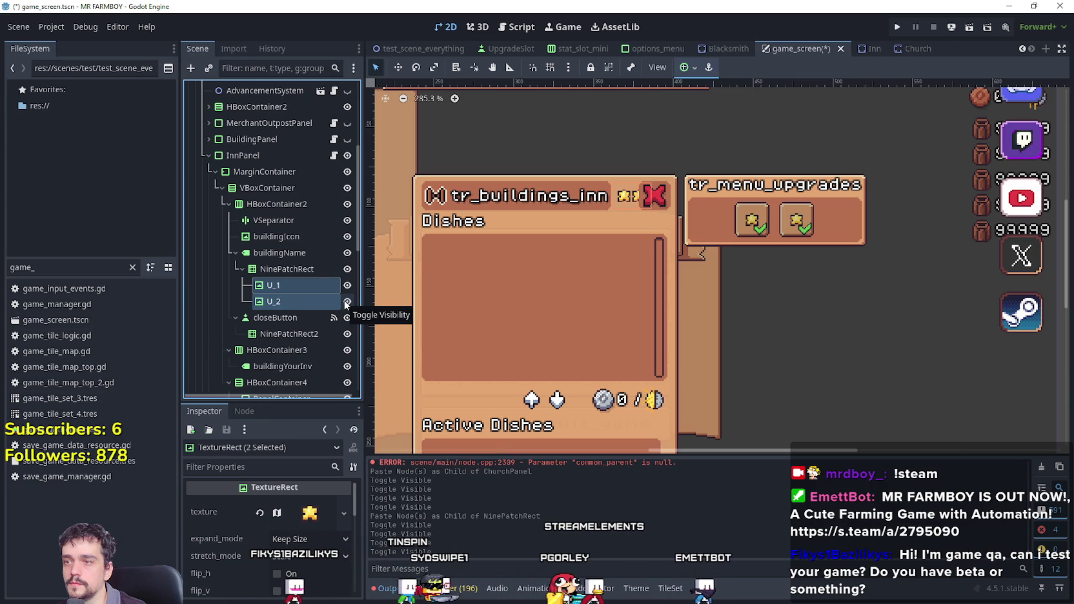
pyautogui.click(347, 302)
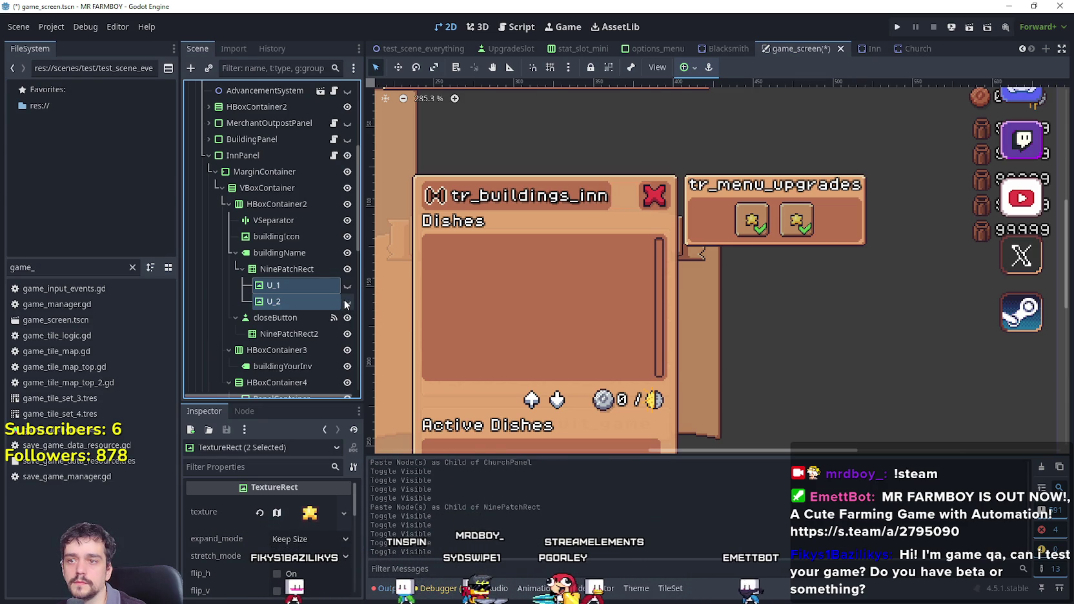
pyautogui.scroll(-3, 291, 271)
pyautogui.scroll(4, 199, 204)
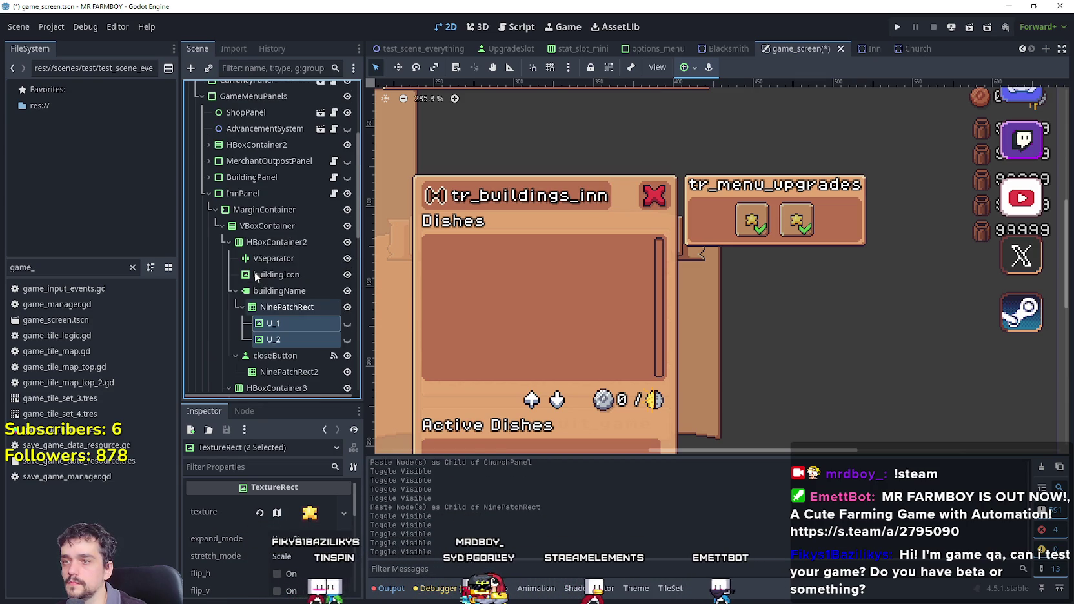
# Hide InnPanel, make ChurchPanel visible and expand its MarginContainer.
pyautogui.click(207, 192)
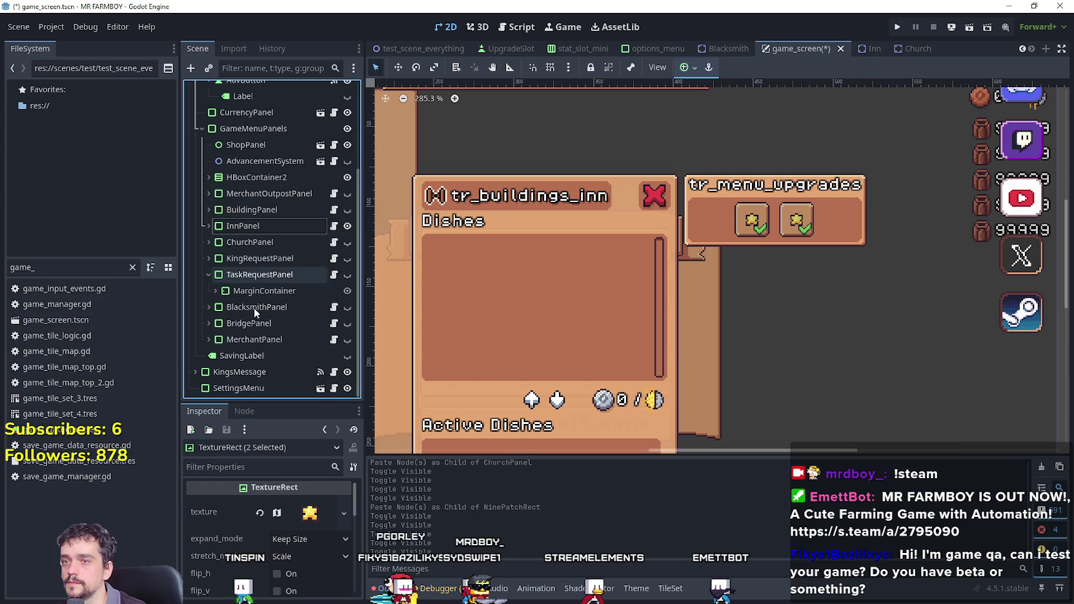
pyautogui.click(209, 242)
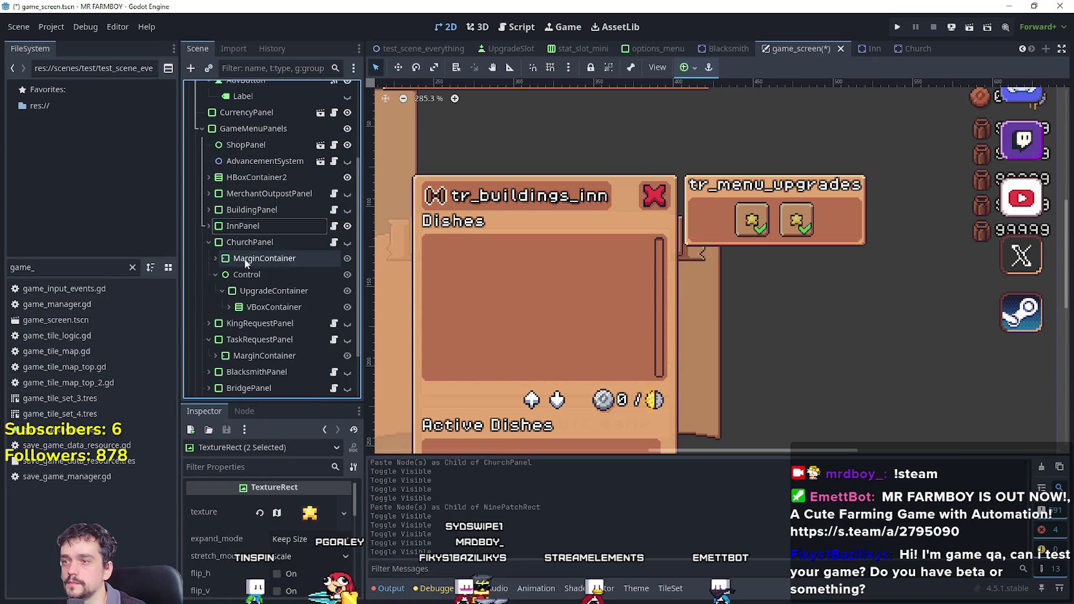
pyautogui.click(348, 227)
pyautogui.click(349, 243)
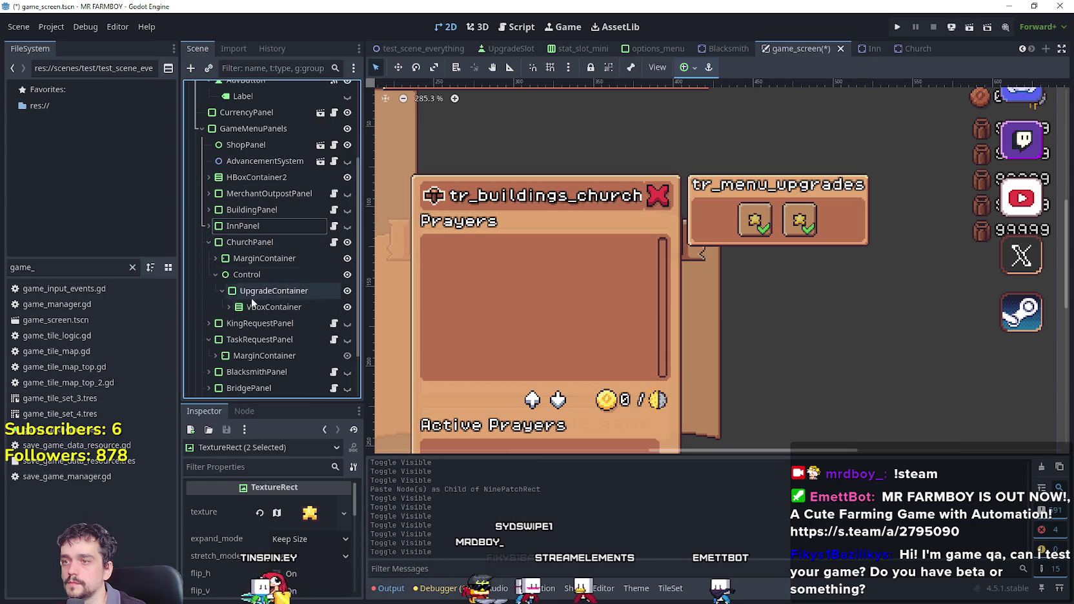
pyautogui.click(215, 258)
pyautogui.scroll(-2, 276, 332)
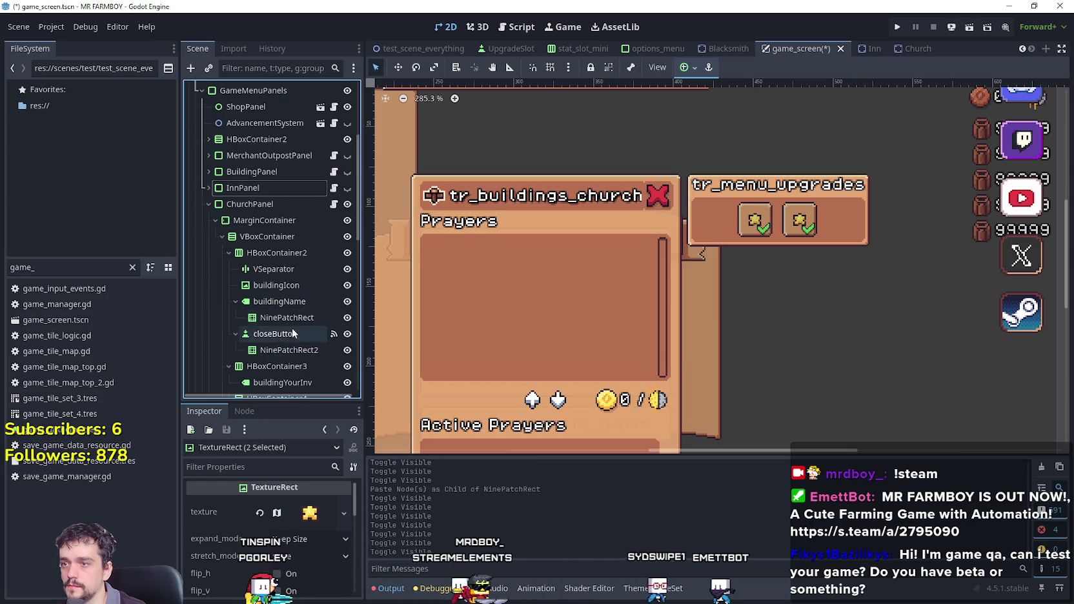
# Paste U_1 and U_2 under ChurchPanel's NinePatchRect, save the scene, and hide ChurchPanel.
pyautogui.rightClick(307, 318)
pyautogui.click(328, 322)
pyautogui.hotkey('ctrl', 'v')
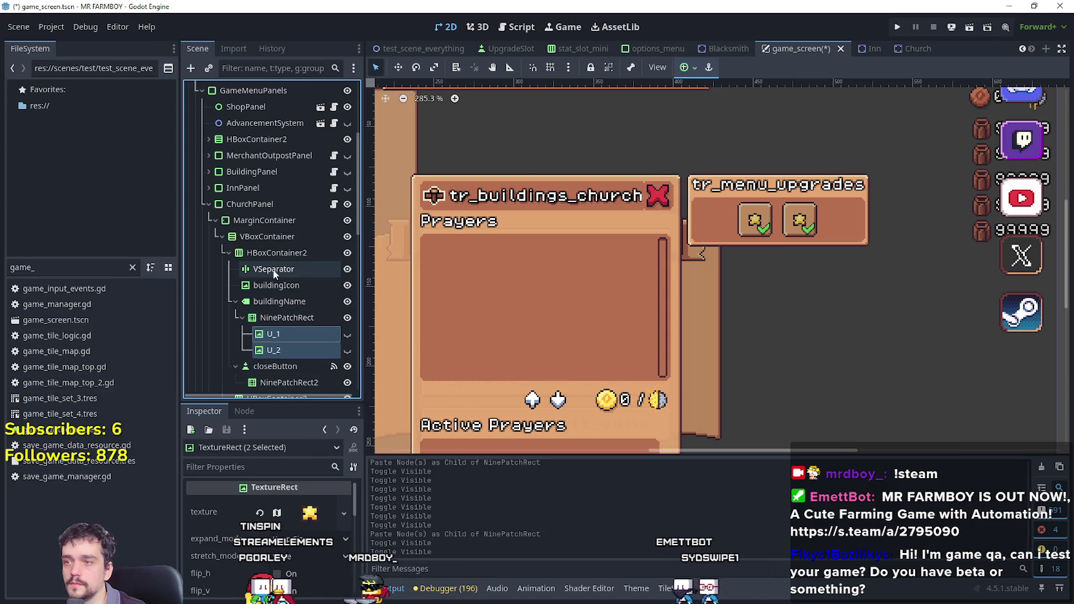
pyautogui.hotkey('ctrl', 's')
pyautogui.click(347, 204)
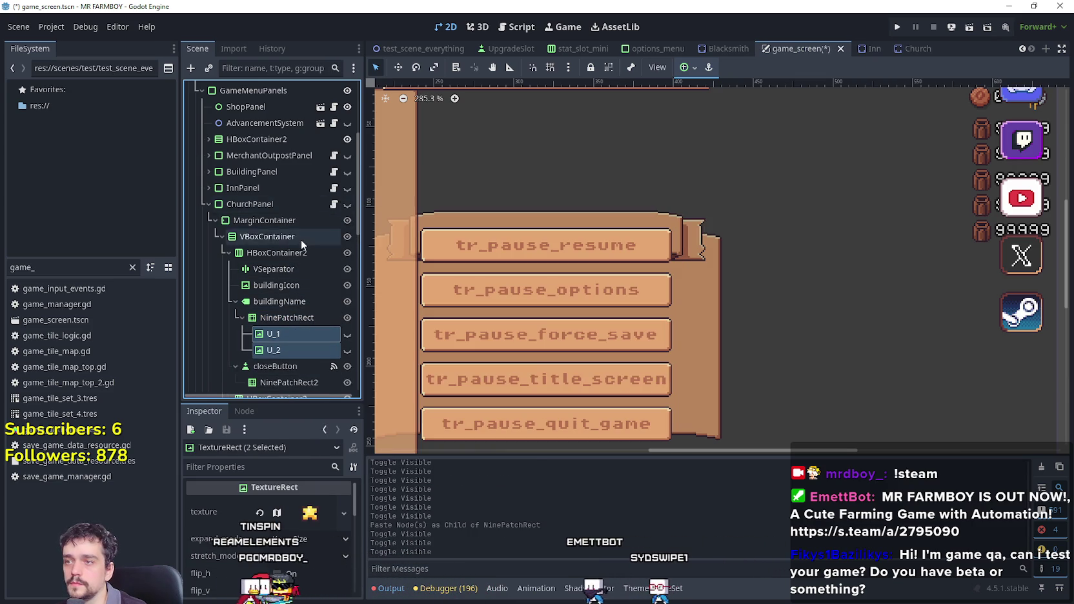
pyautogui.scroll(3, 302, 241)
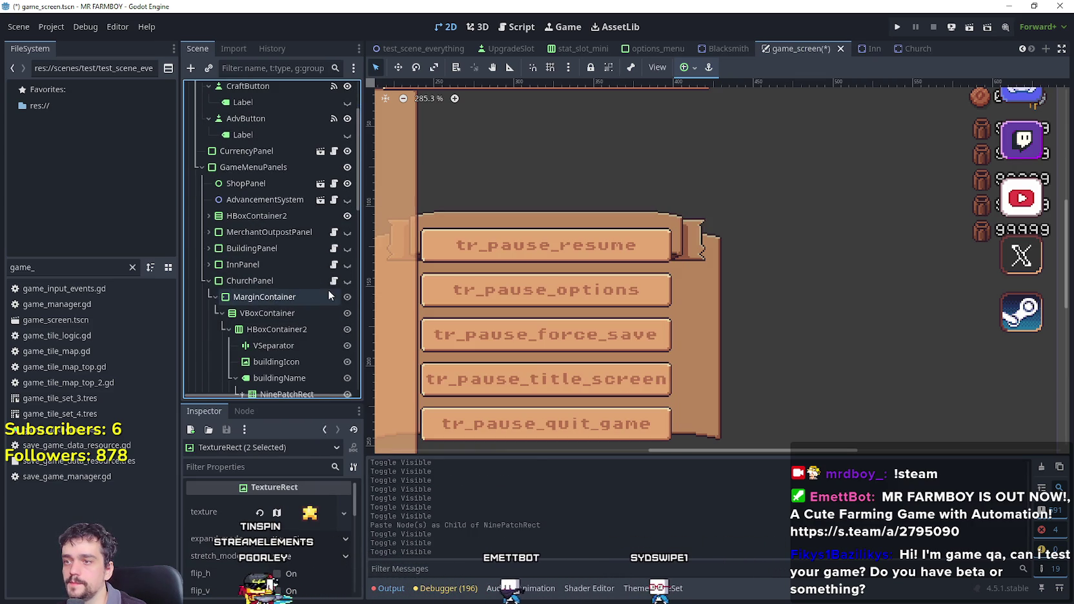
# Open building_panel.gd and scroll down to its upgrade functions.
pyautogui.click(334, 249)
pyautogui.click(722, 270)
pyautogui.scroll(-4, 722, 270)
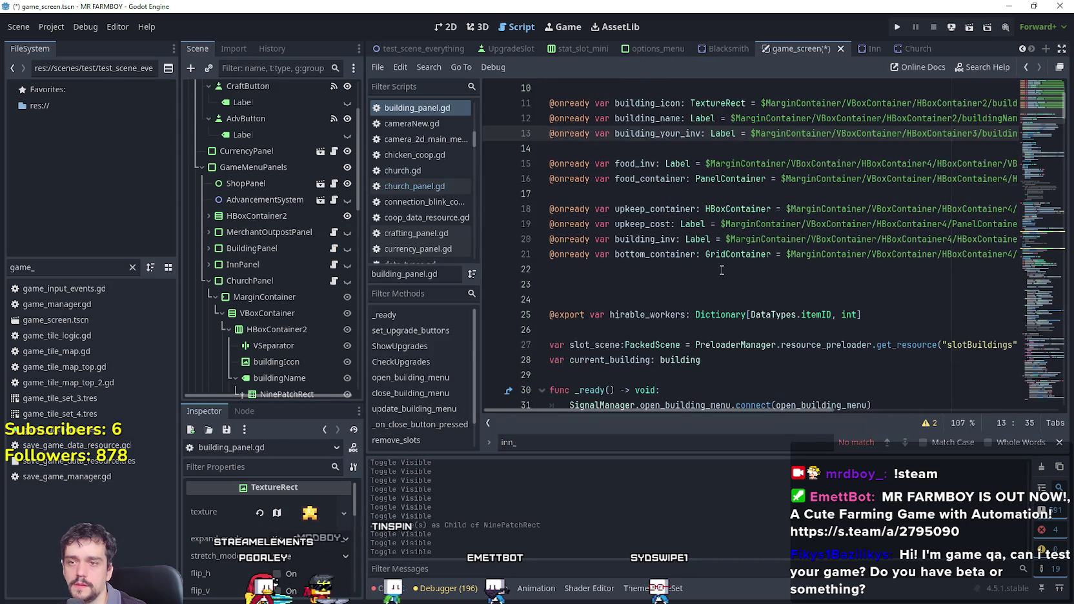
pyautogui.scroll(-5, 722, 270)
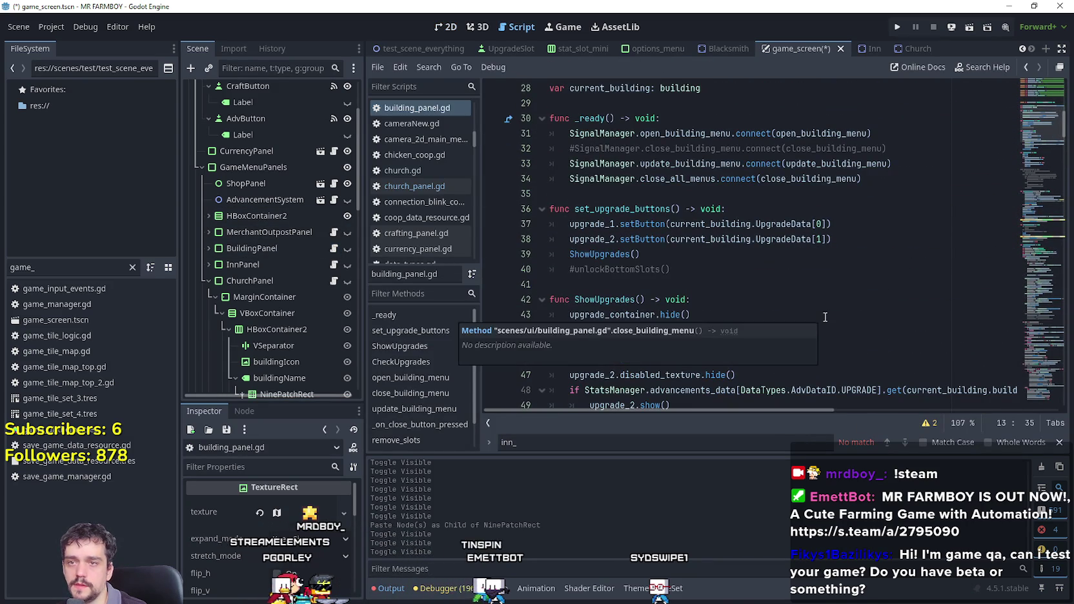
pyautogui.scroll(-12, 719, 274)
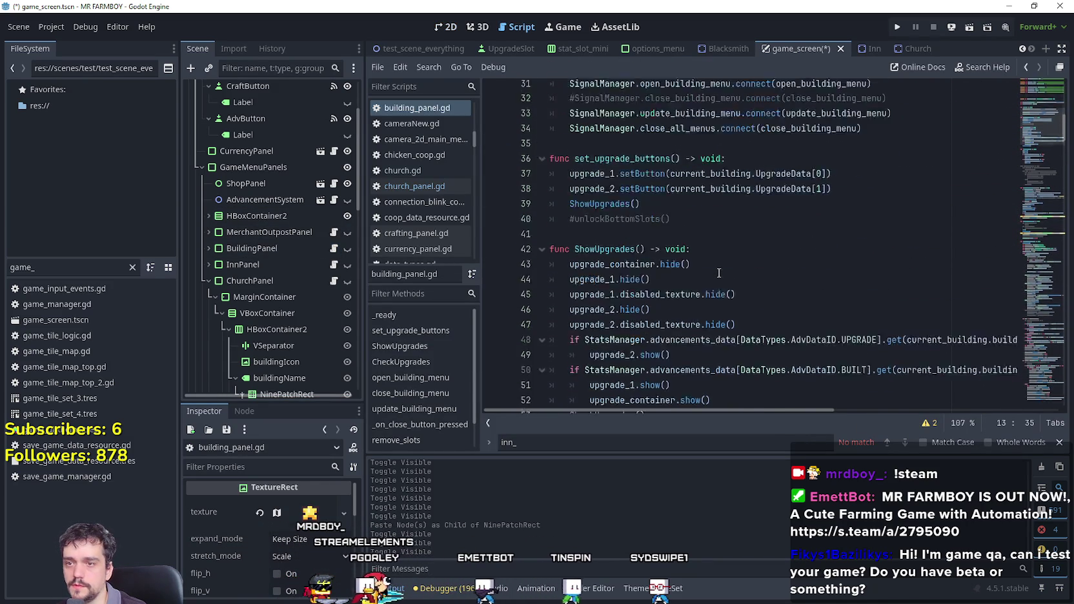
pyautogui.scroll(-7, 691, 267)
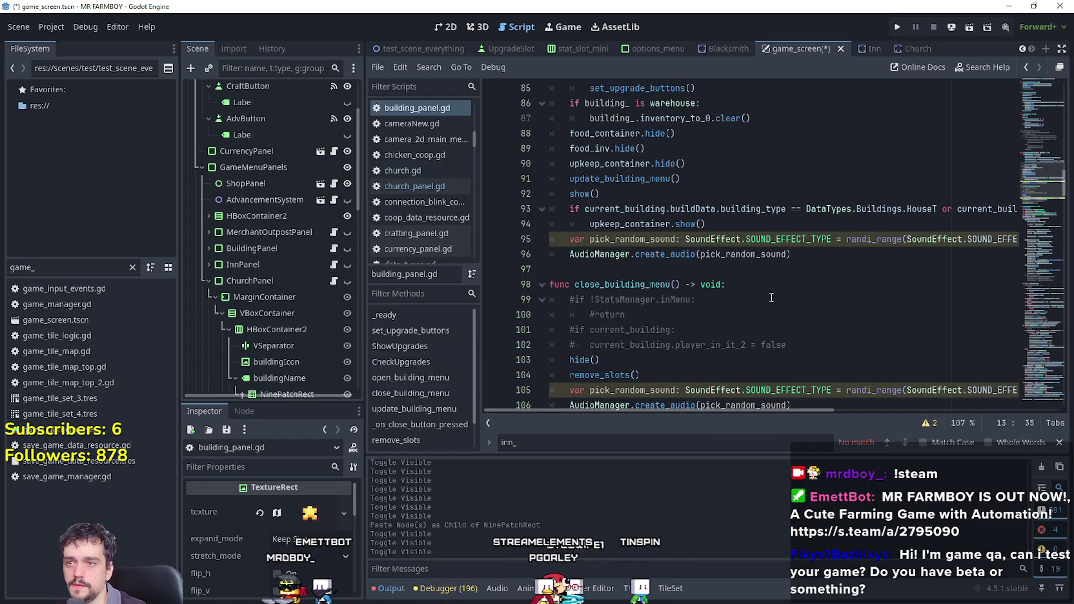
pyautogui.scroll(-4, 771, 297)
pyautogui.scroll(-2, 772, 297)
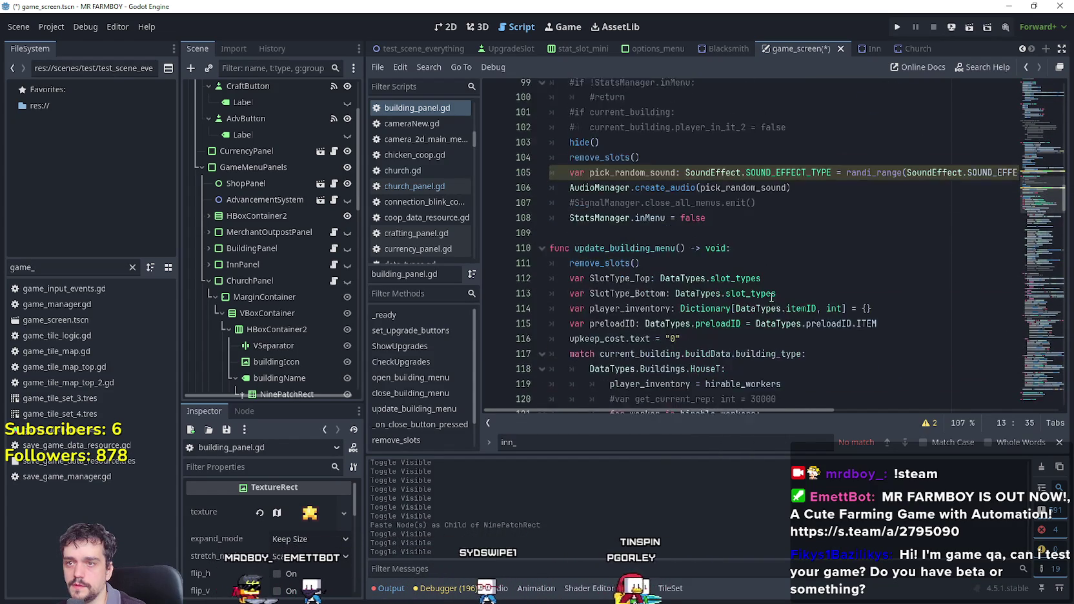
pyautogui.scroll(3, 772, 297)
pyautogui.scroll(-4, 771, 297)
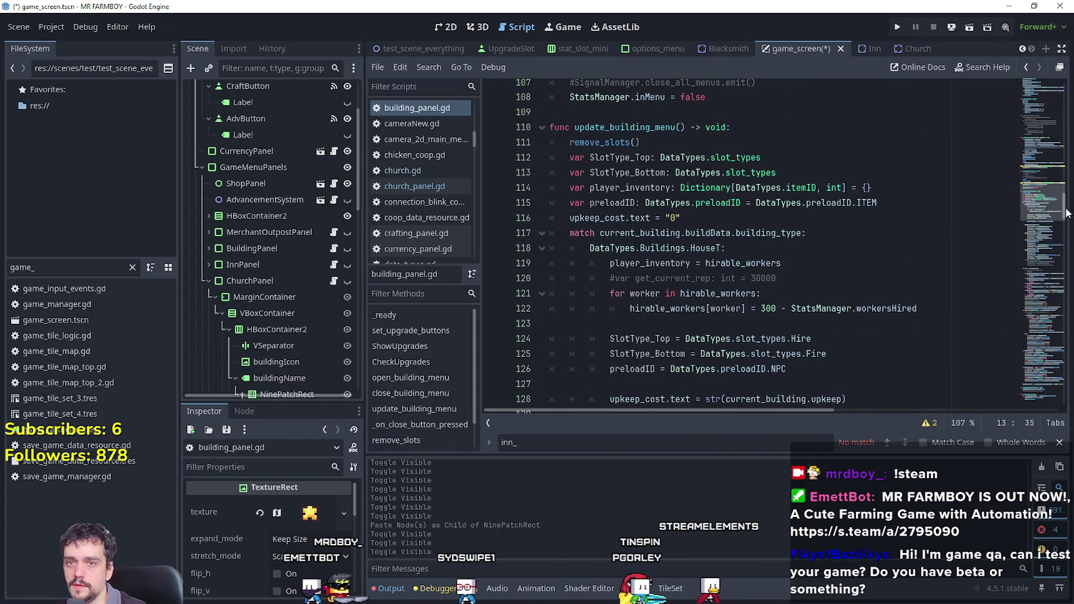
# Select set_upgrade_buttons through CheckUpgrades and bring up the copy menu.
pyautogui.moveTo(1067, 213)
pyautogui.mouseDown()
pyautogui.moveTo(1063, 227)
pyautogui.moveTo(1056, 213)
pyautogui.moveTo(1043, 401)
pyautogui.moveTo(1029, 105)
pyautogui.mouseUp()
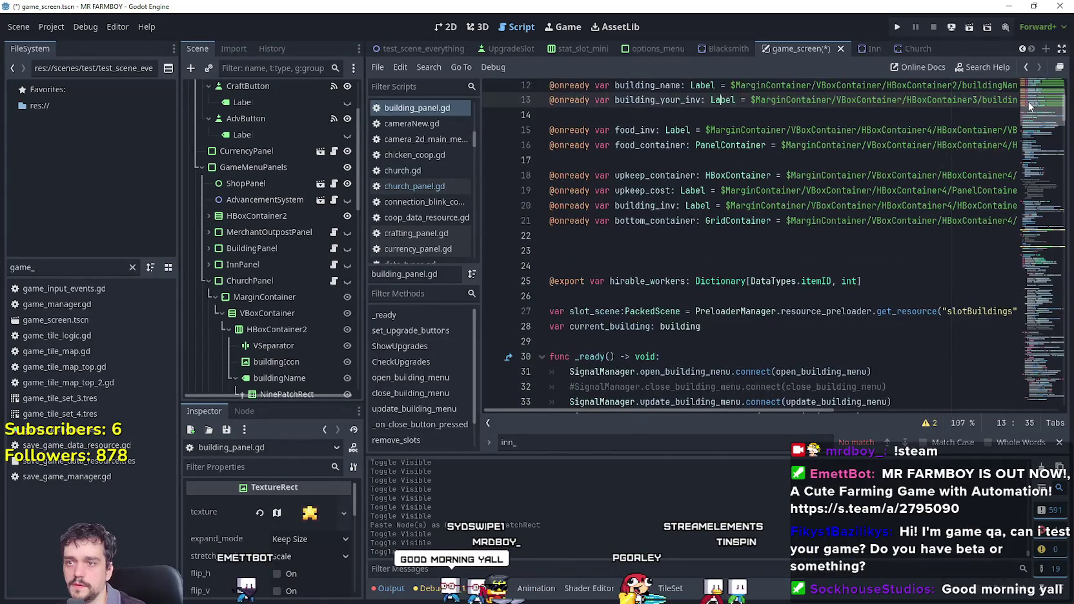
pyautogui.scroll(-10, 675, 247)
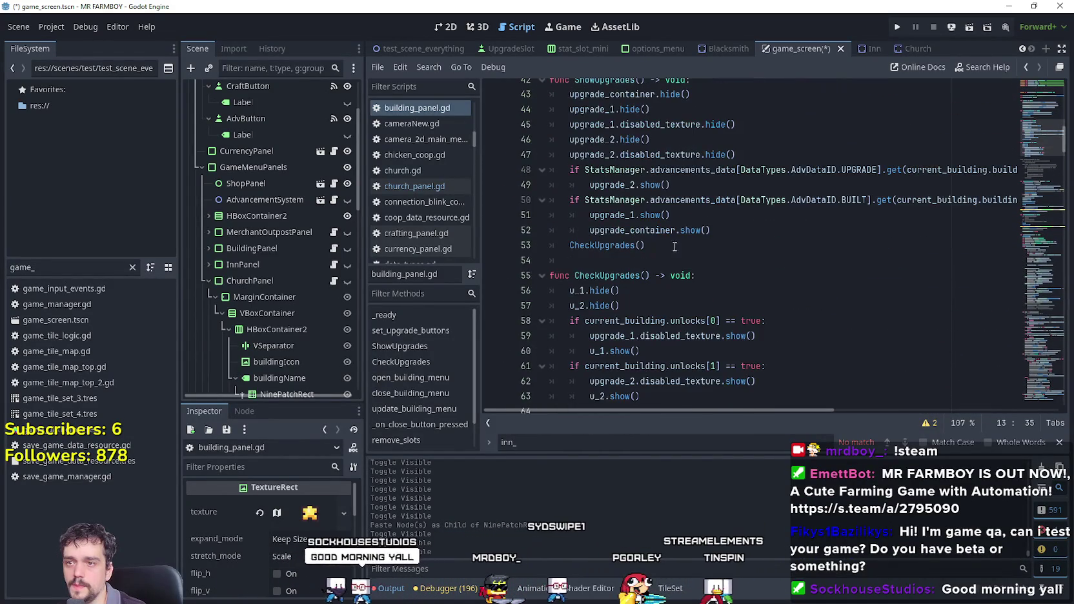
pyautogui.scroll(-3, 674, 246)
pyautogui.moveTo(641, 276); pyautogui.dragTo(610, 201)
pyautogui.scroll(1, 610, 201)
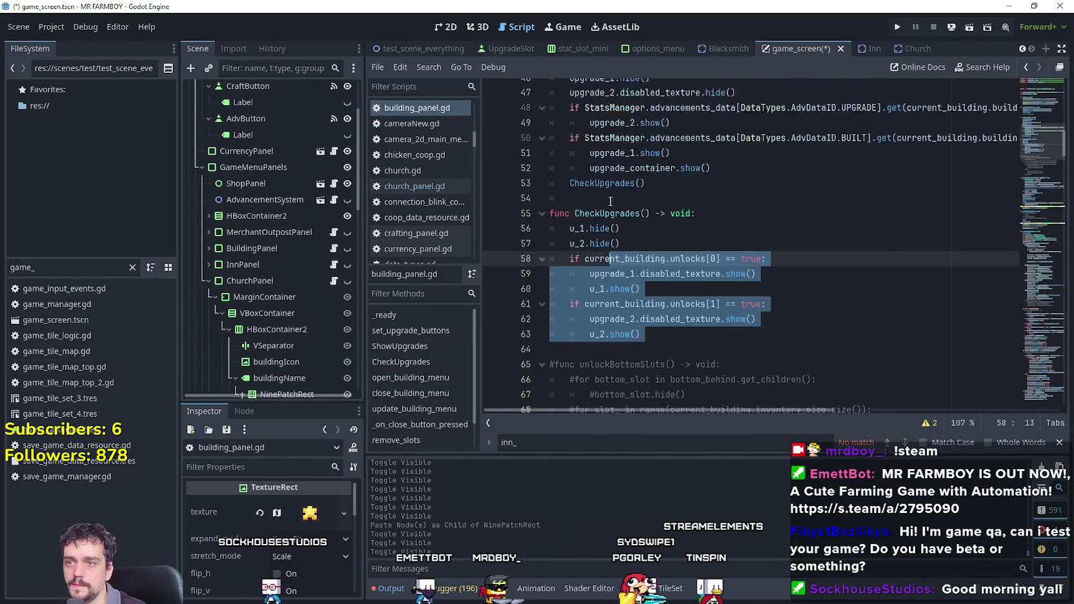
pyautogui.scroll(4, 610, 202)
pyautogui.scroll(4, 610, 202)
pyautogui.moveTo(581, 381)
pyautogui.mouseDown()
pyautogui.moveTo(541, 309)
pyautogui.moveTo(567, 312)
pyautogui.mouseUp()
pyautogui.hotkey('ctrl', 'c')
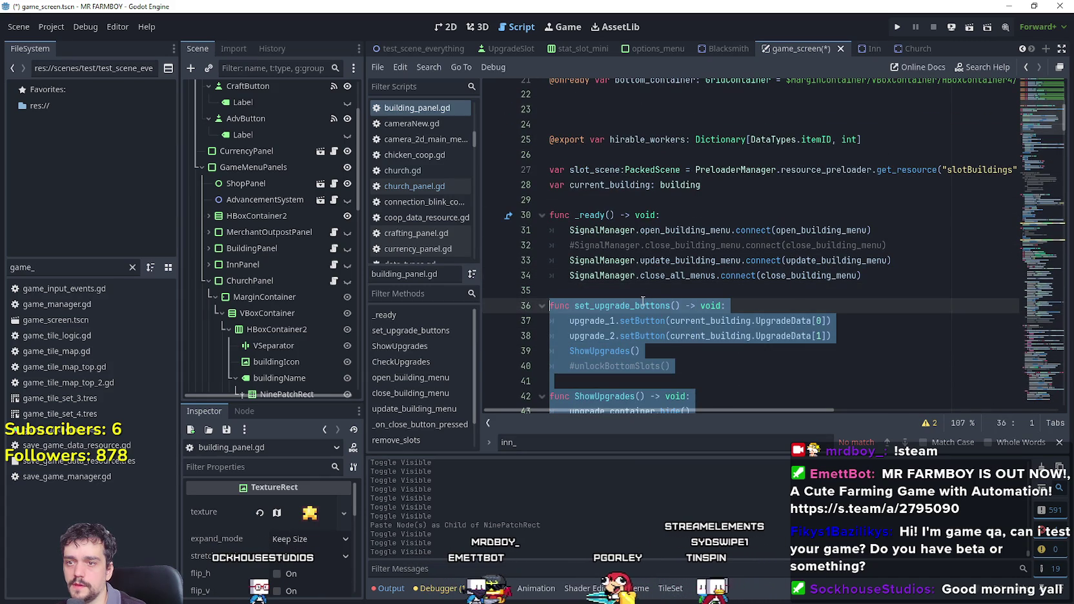
pyautogui.rightClick(644, 305)
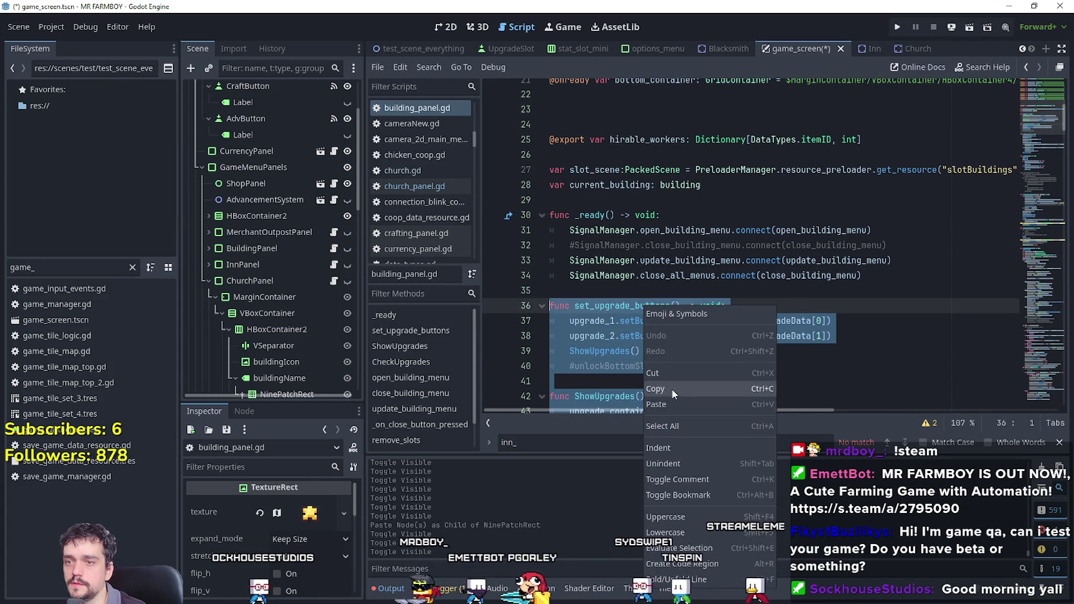
# Collapse ChurchPanel and paste the upgrade functions at the end of inn_panel.gd.
pyautogui.click(335, 282)
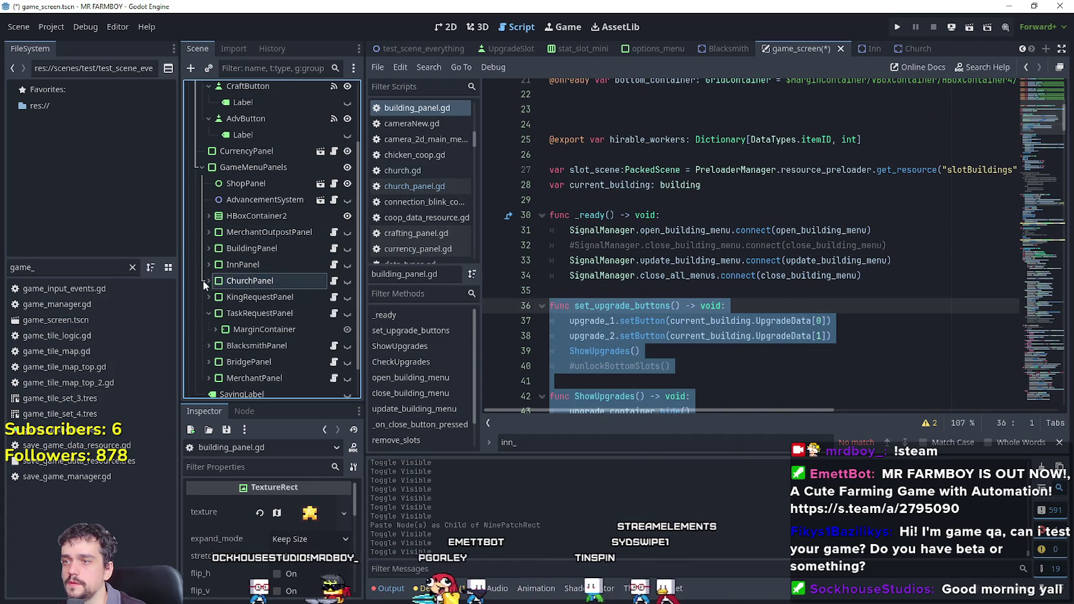
pyautogui.click(333, 265)
pyautogui.scroll(-2, 652, 264)
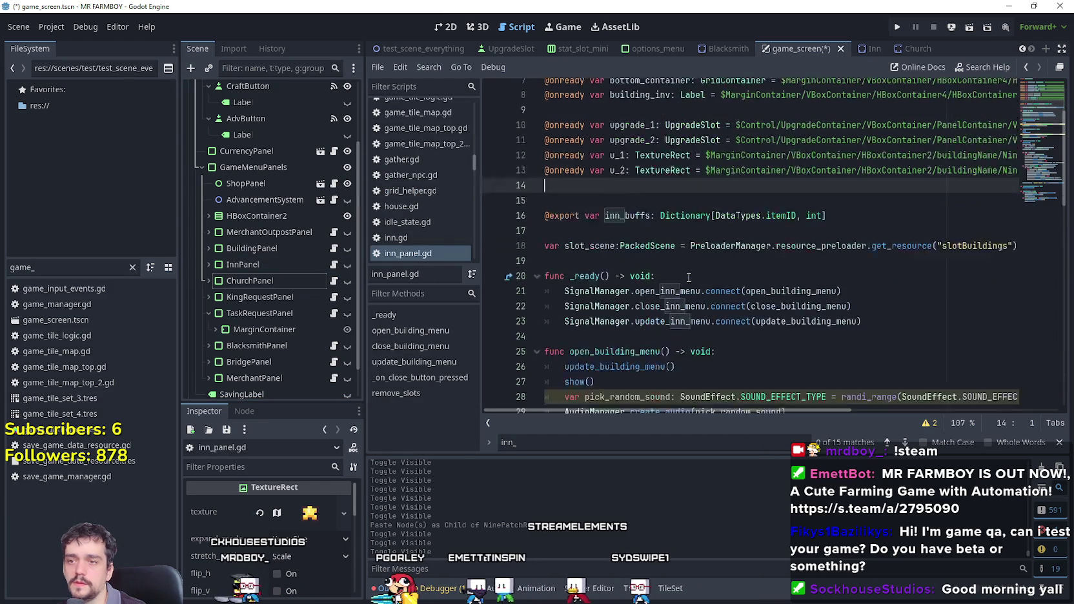
pyautogui.scroll(-14, 653, 263)
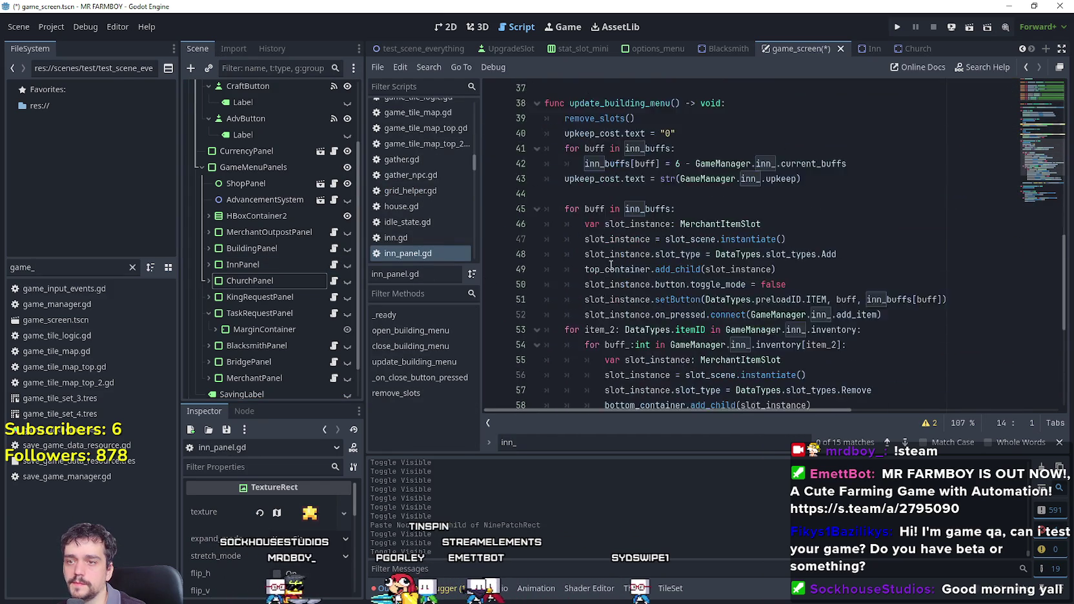
pyautogui.scroll(-2, 611, 261)
pyautogui.click(713, 391)
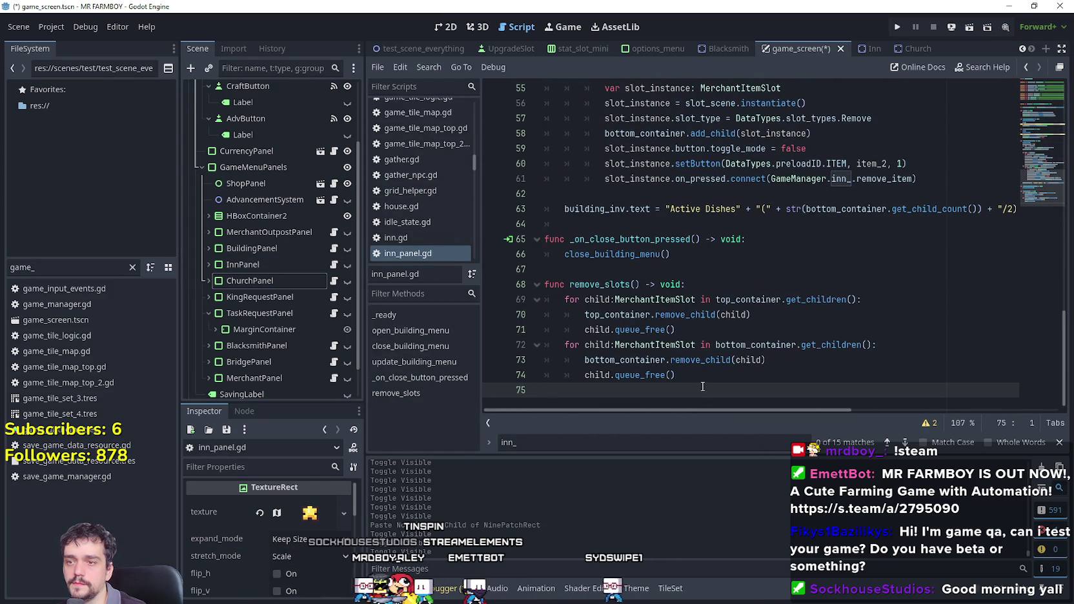
pyautogui.hotkey('ctrl', 'v')
pyautogui.hotkey('ctrl', 'z')
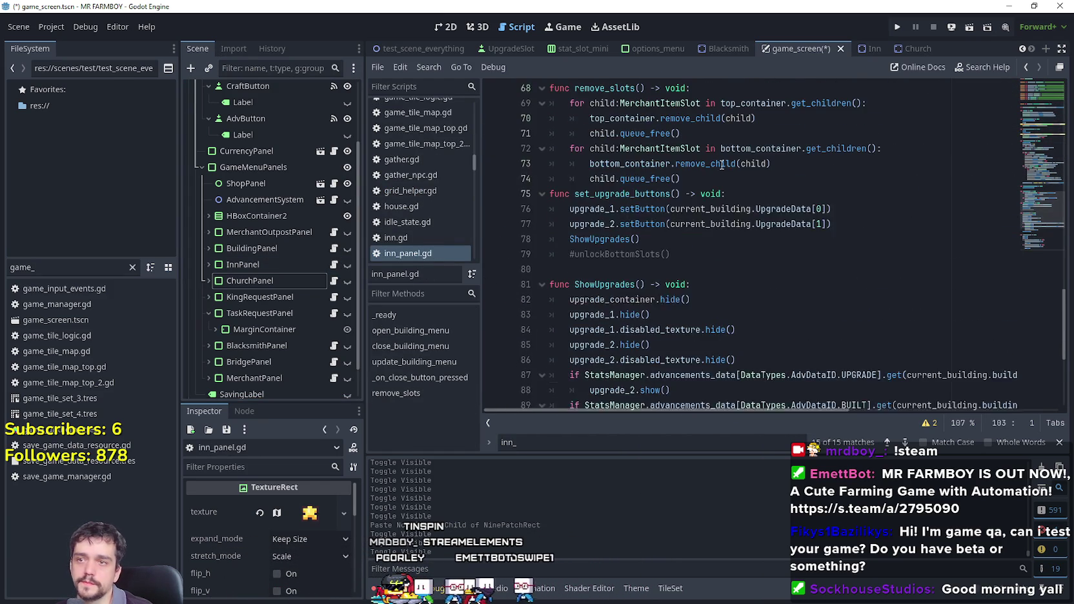
# Replace current_building with GameManager.inn_ in set_upgrade_buttons.
pyautogui.doubleClick(714, 224)
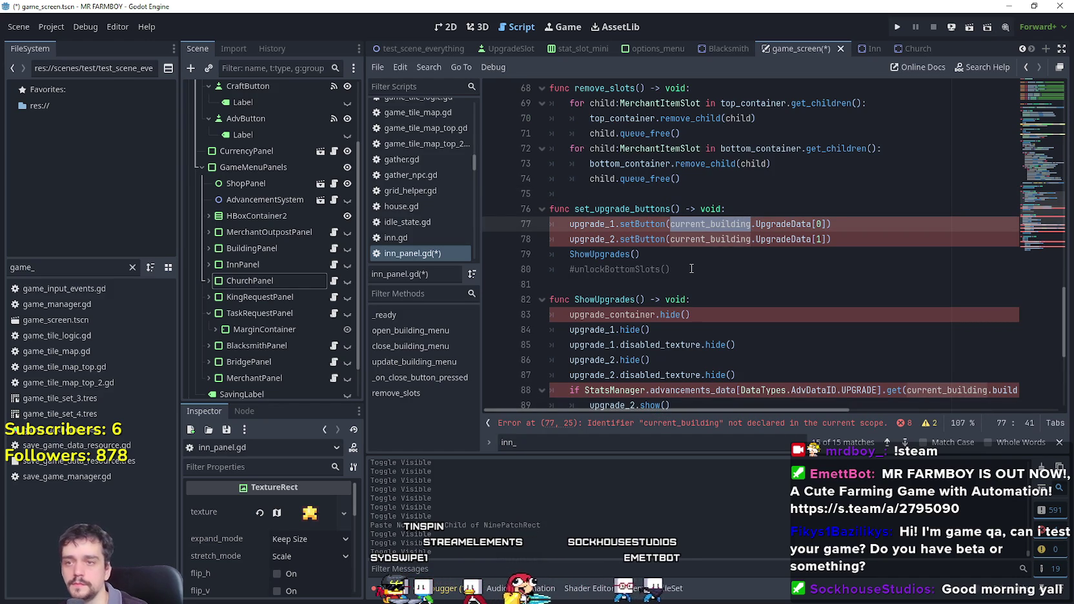
pyautogui.write('GameM')
pyautogui.press('Return')
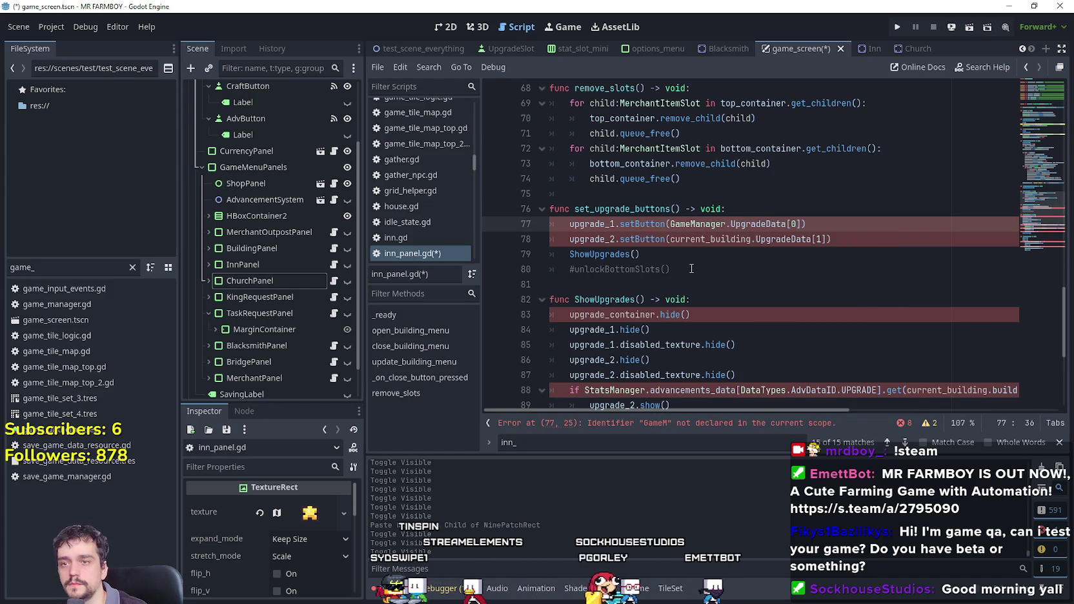
pyautogui.write('inn.')
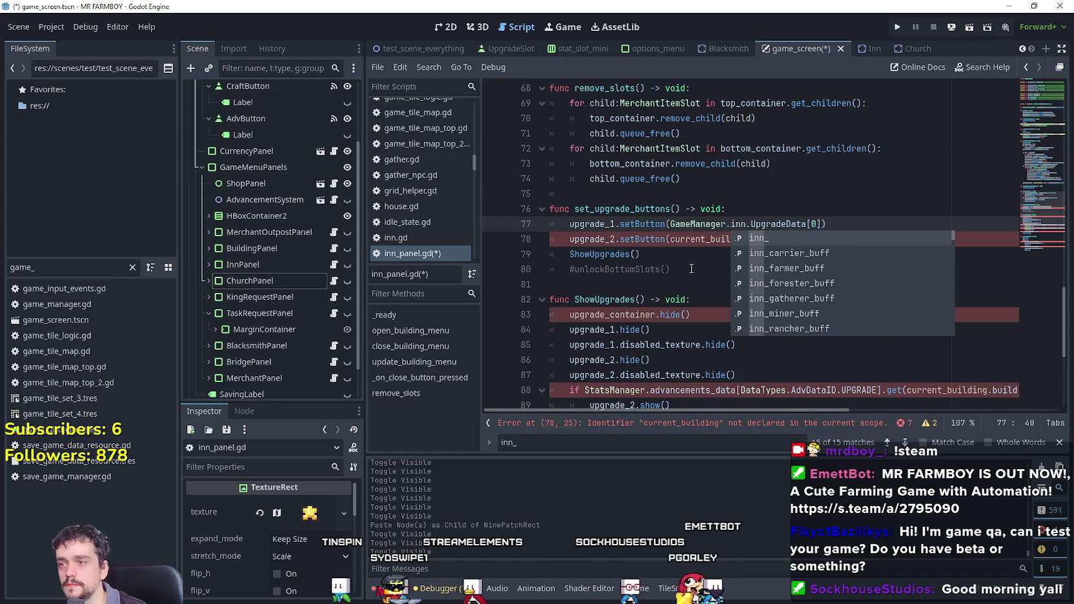
pyautogui.press('Return')
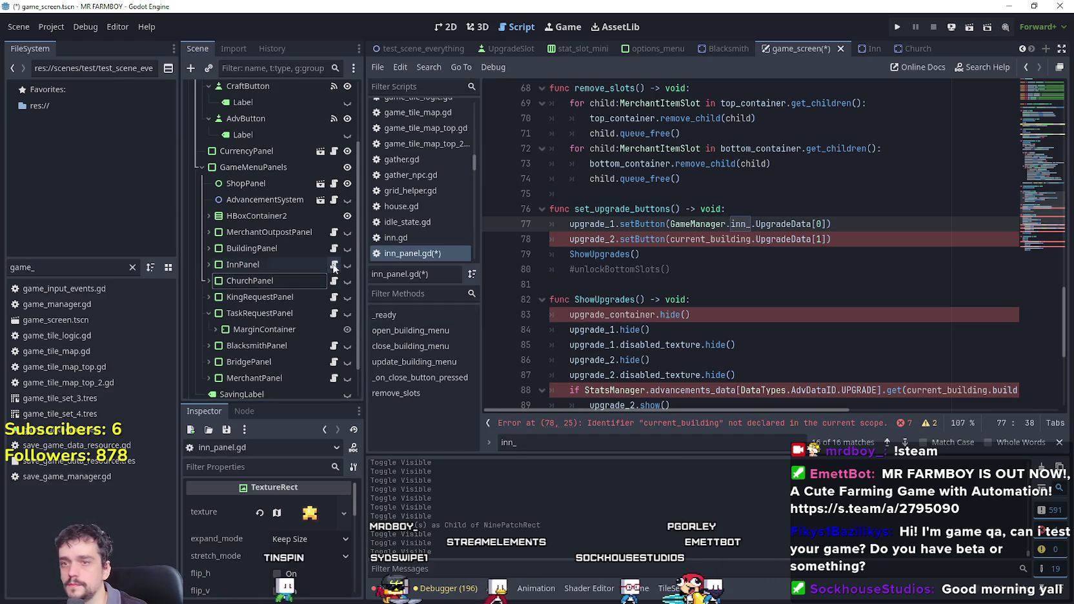
pyautogui.click(731, 239)
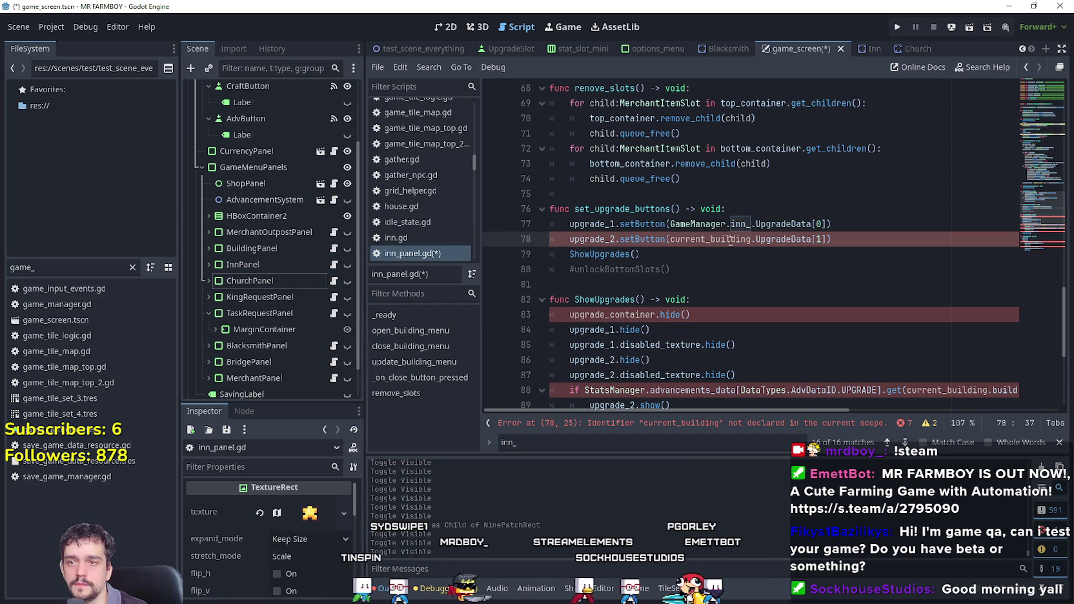
pyautogui.write('GameManager.inn_')
# Delete the commented-out #unlockBottomSlots() line.
pyautogui.click(684, 275)
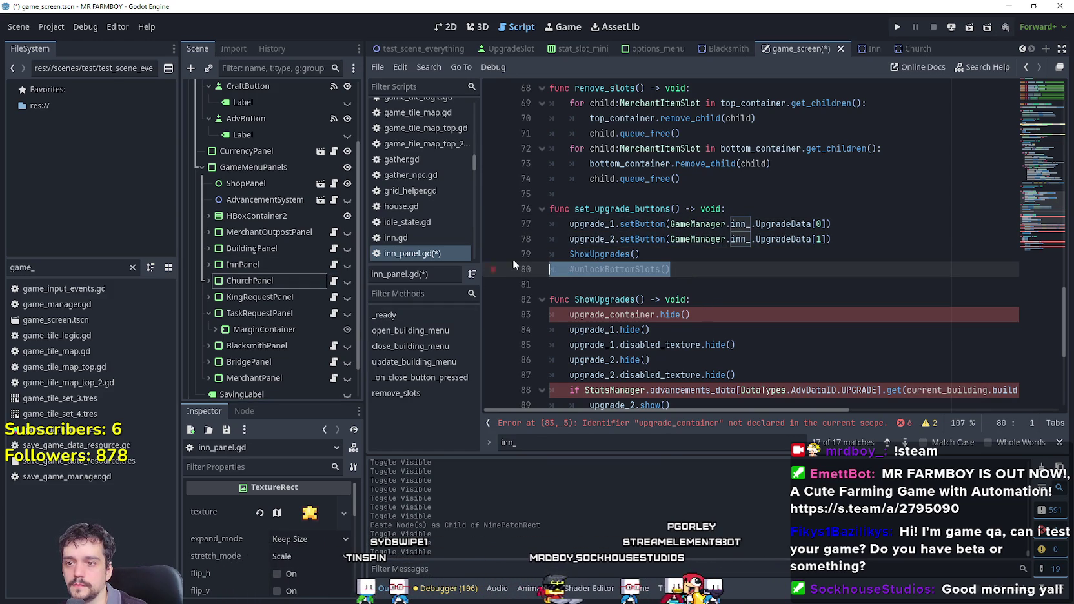
pyautogui.hotkey('shift', 'Up')
pyautogui.press('BackSpace')
pyautogui.scroll(-1, 658, 262)
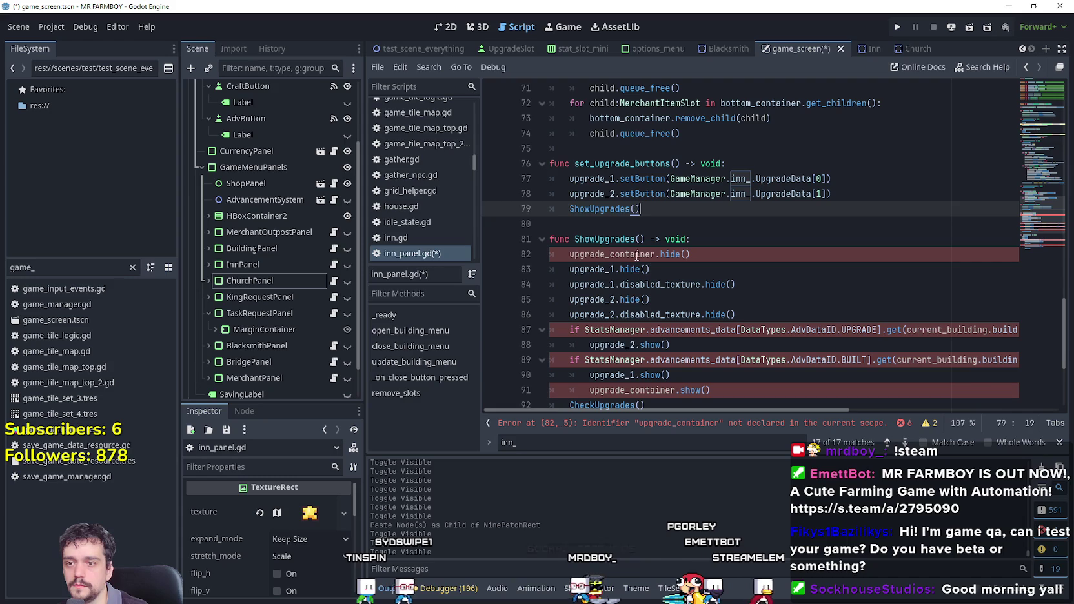
# Inspect the undeclared upgrade_container references in the pasted code.
pyautogui.doubleClick(637, 254)
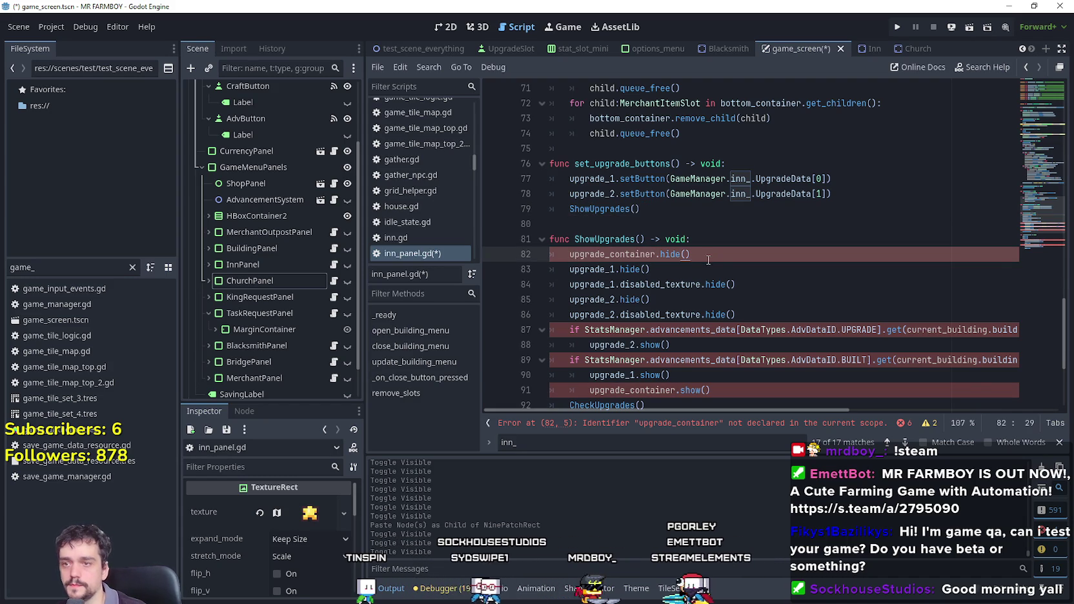
pyautogui.scroll(-2, 703, 248)
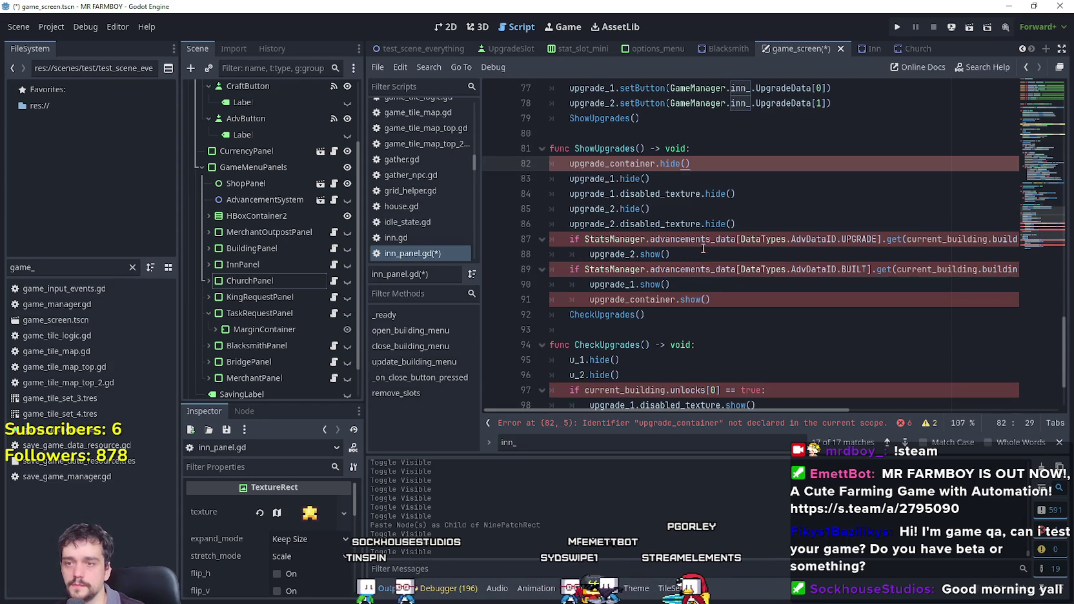
pyautogui.moveTo(1053, 212); pyautogui.dragTo(1030, 97)
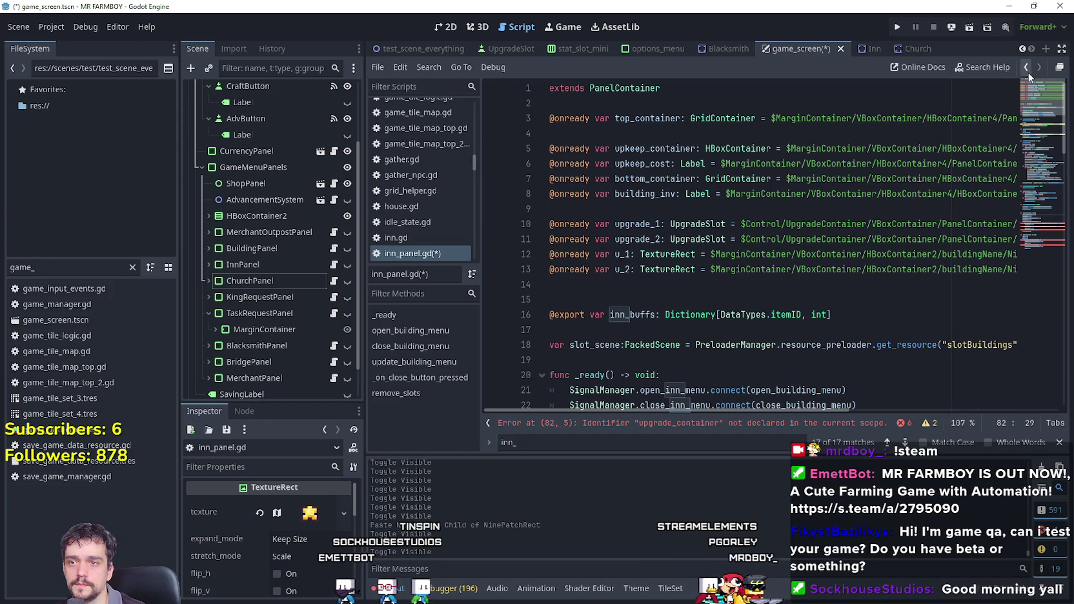
pyautogui.moveTo(1042, 91); pyautogui.dragTo(1046, 226)
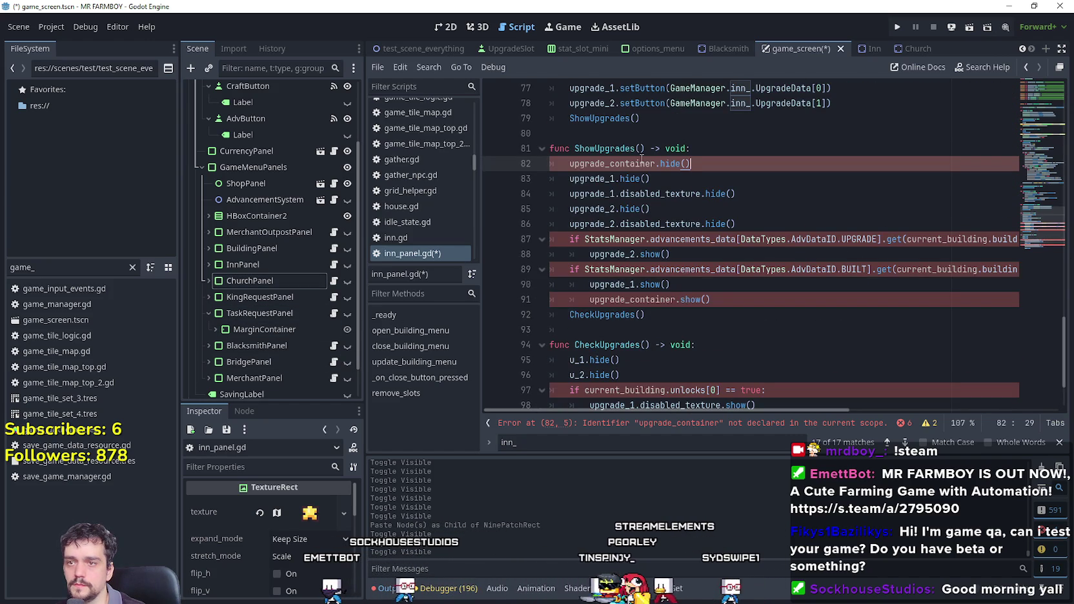
pyautogui.doubleClick(610, 164)
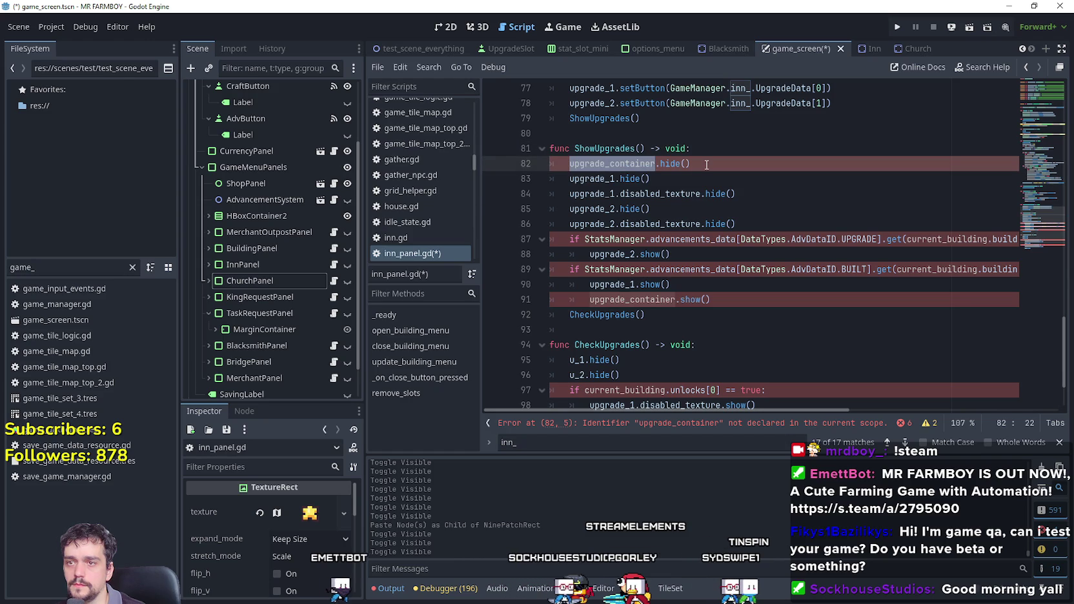
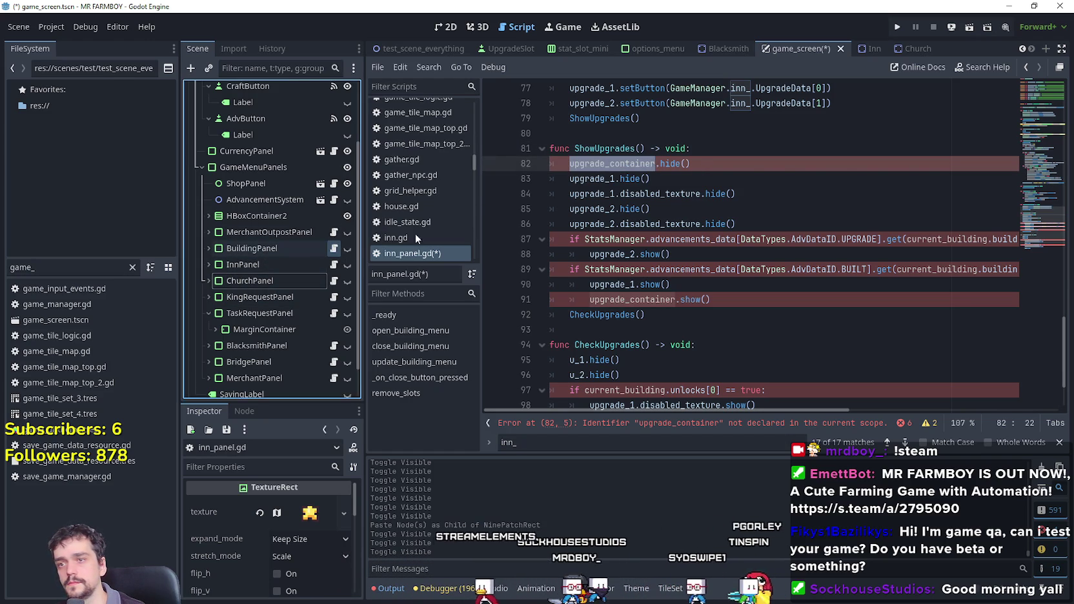
# Copy the upgrade_container declaration from line 5 of building_panel.gd into inn_panel.gd.
pyautogui.click(334, 249)
pyautogui.scroll(6, 1035, 97)
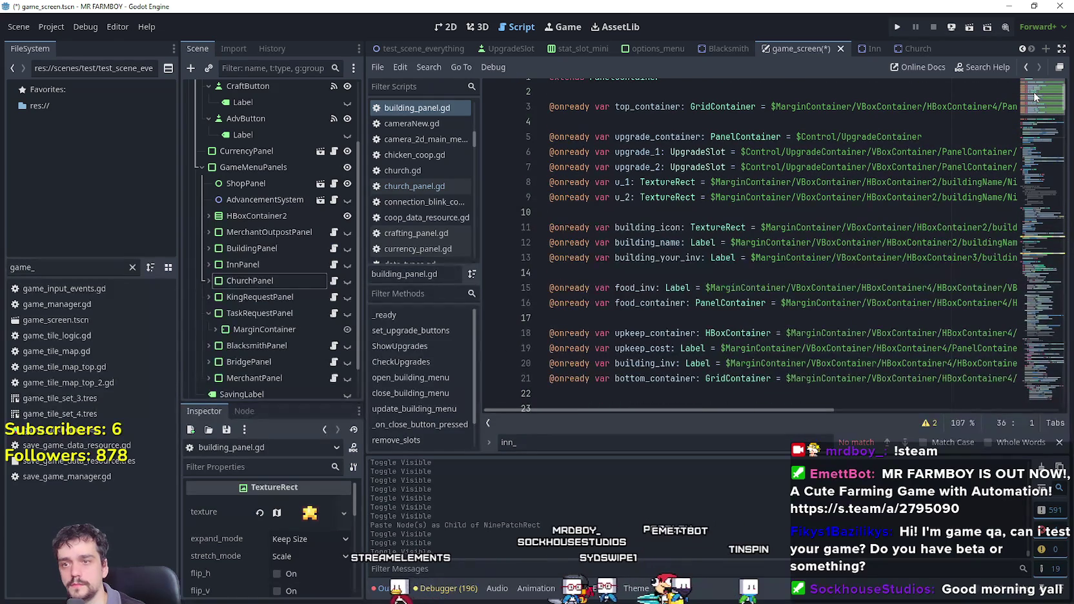
pyautogui.moveTo(947, 136); pyautogui.dragTo(550, 136)
pyautogui.hotkey('ctrl', 'c')
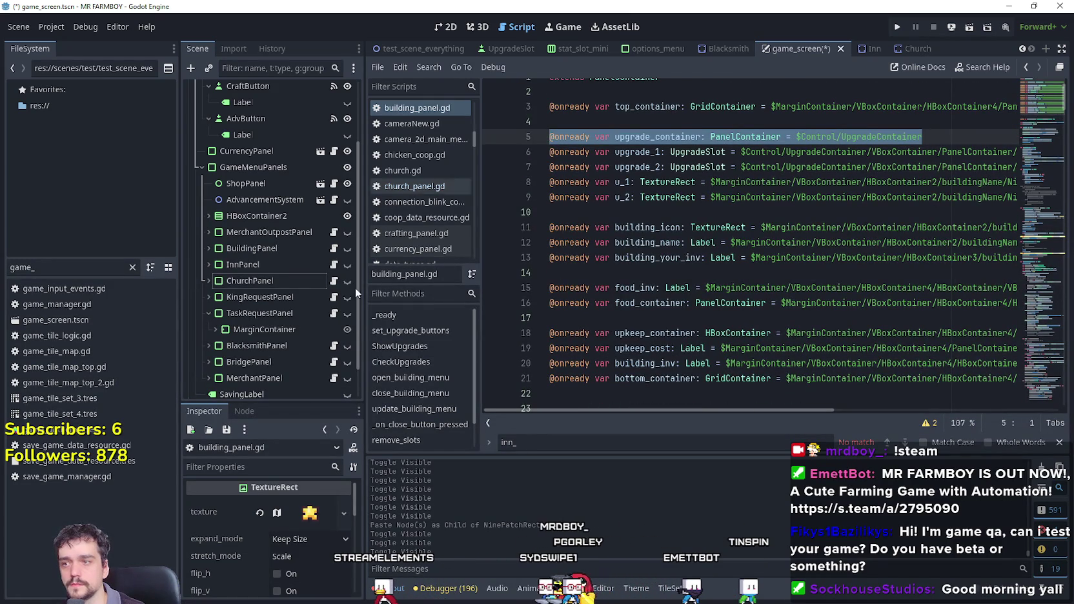
pyautogui.hotkey('alt', 'Left')
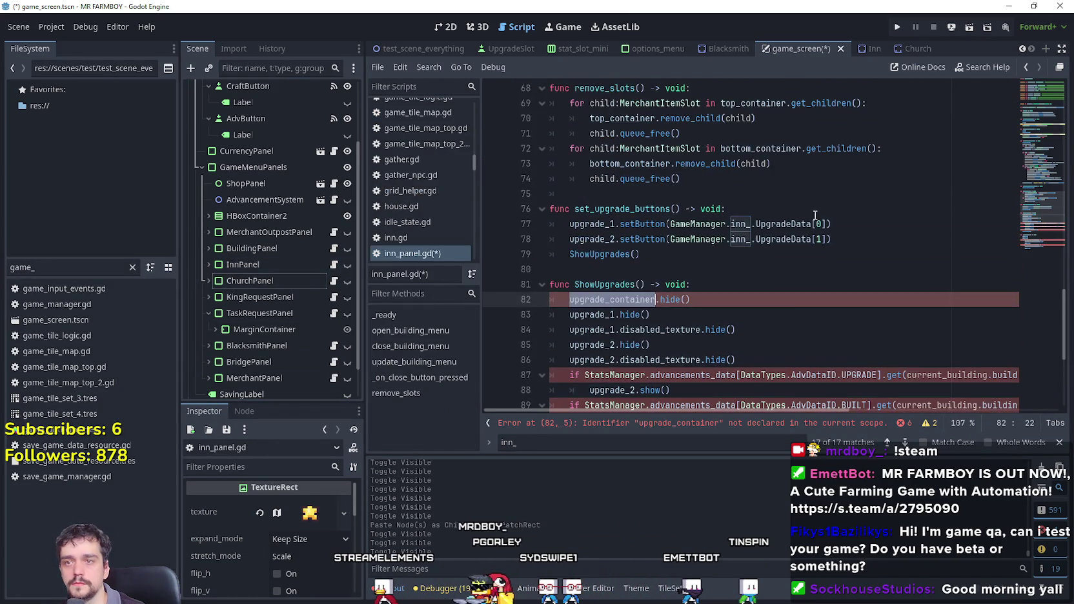
pyautogui.click(1050, 101)
pyautogui.click(670, 202)
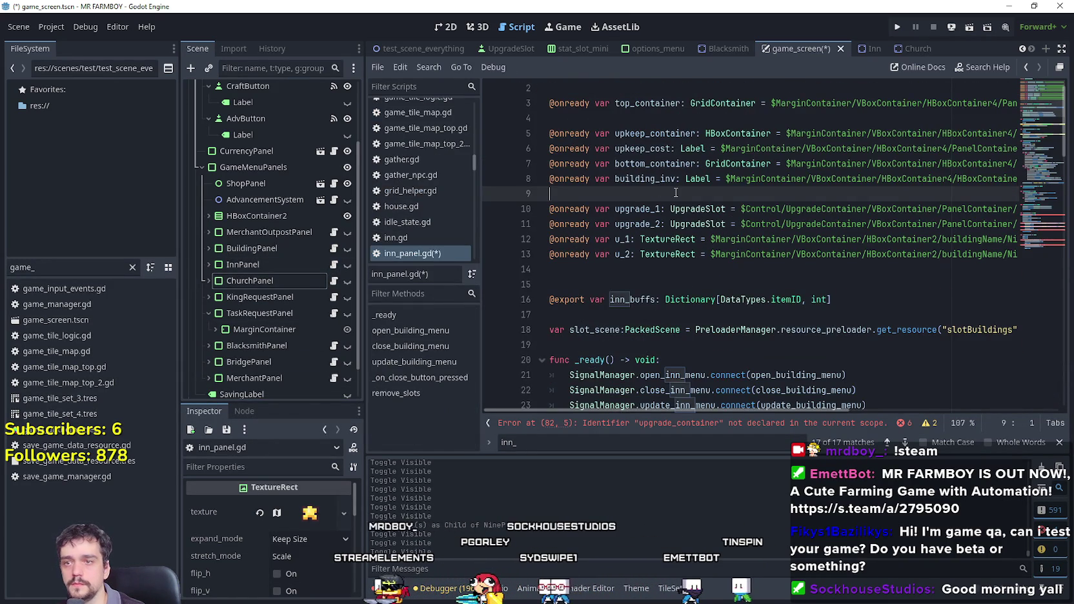
pyautogui.hotkey('ctrl', 'v')
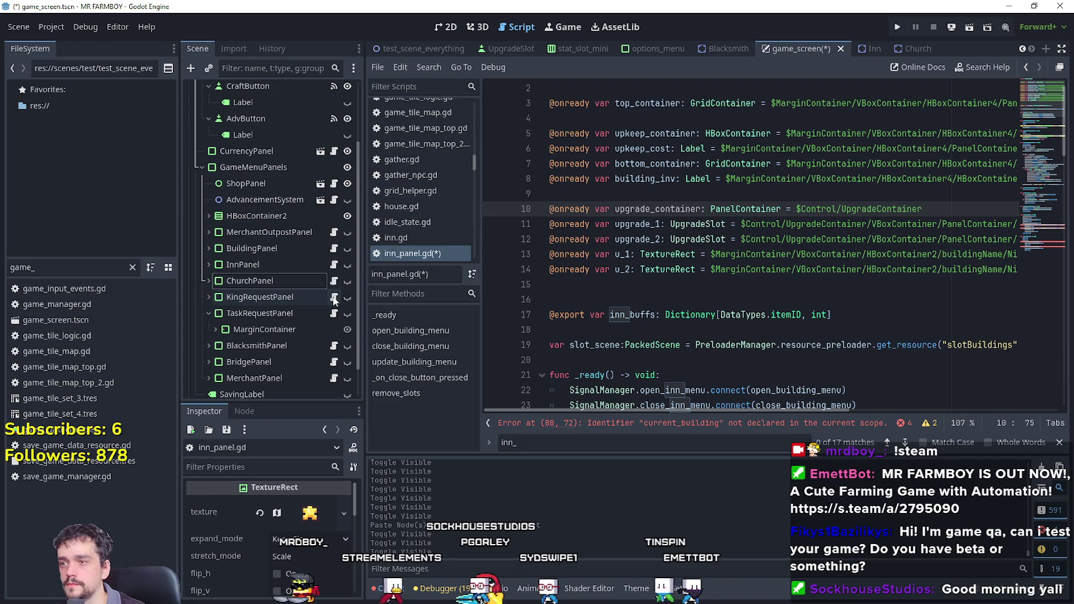
# Paste the same upgrade_container declaration into church_panel.gd after line 8, with a blank line above.
pyautogui.click(334, 280)
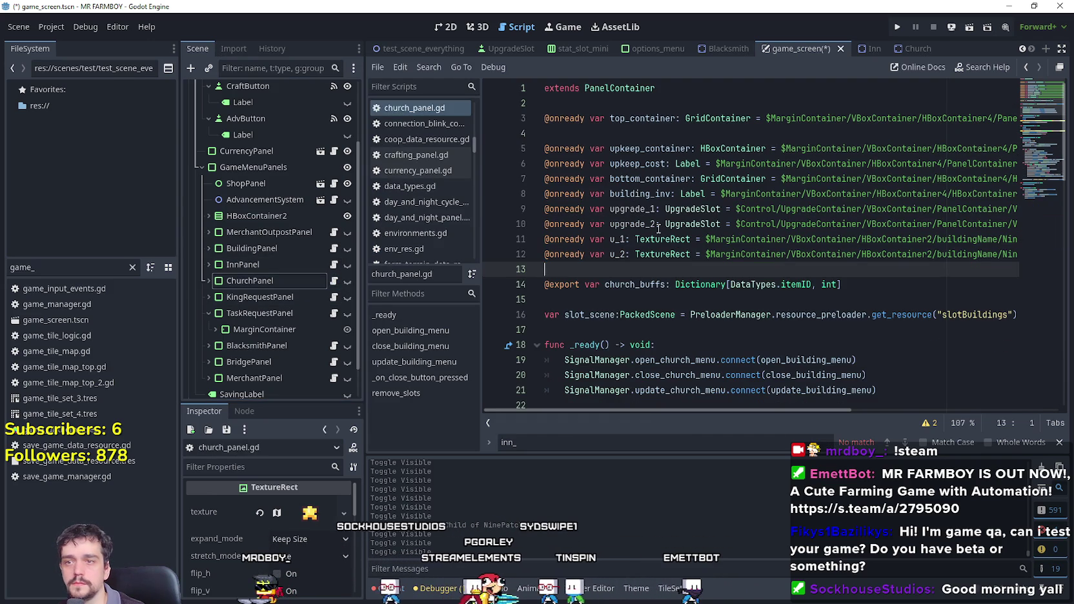
pyautogui.moveTo(706, 194); pyautogui.dragTo(1002, 194)
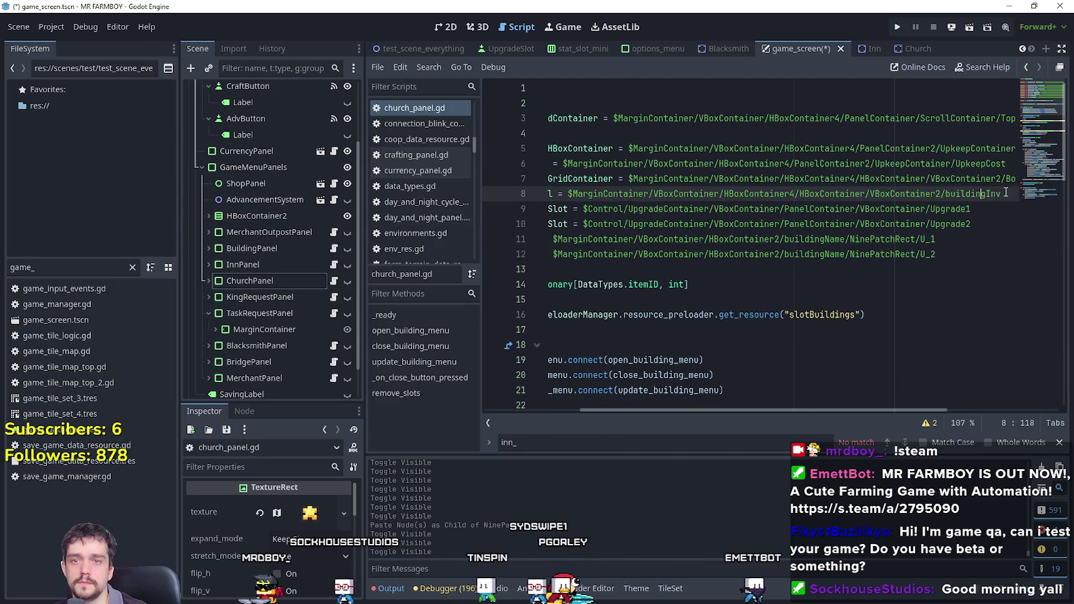
pyautogui.press('End')
pyautogui.press('Return')
pyautogui.hotkey('ctrl', 'v')
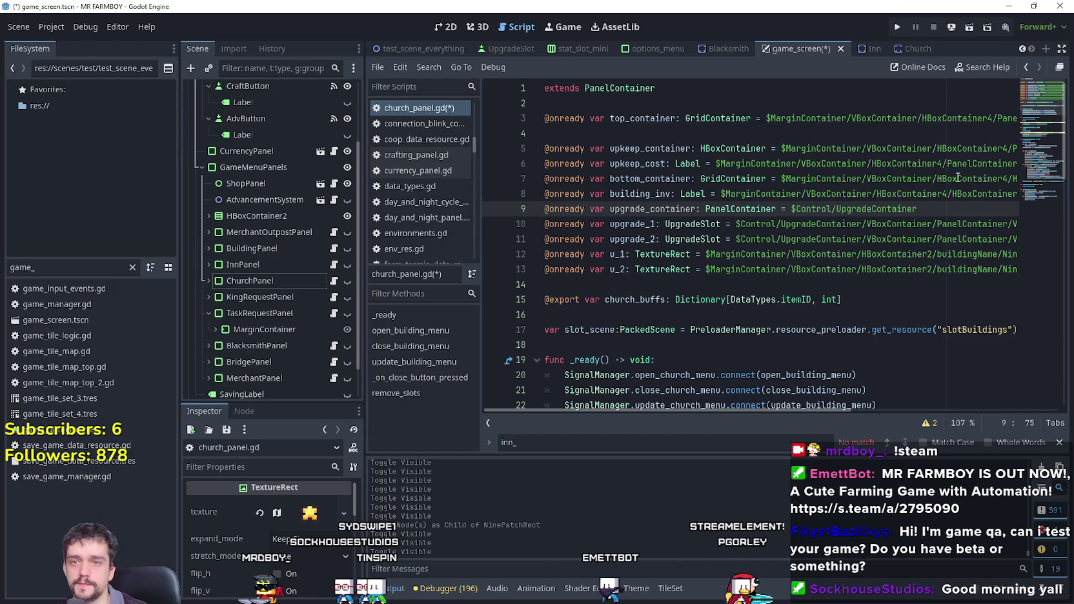
pyautogui.press('Up')
pyautogui.press('End')
pyautogui.press('Return')
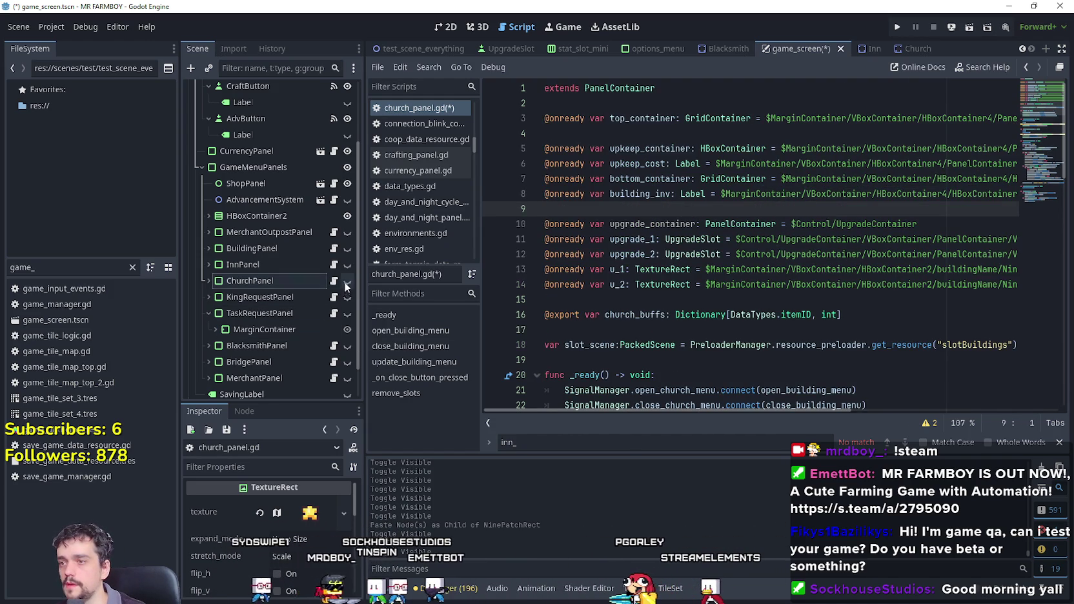
# Locate the failing advancement checks around line 88 of inn_panel.gd.
pyautogui.click(334, 265)
pyautogui.scroll(-3, 1034, 235)
pyautogui.click(1034, 235)
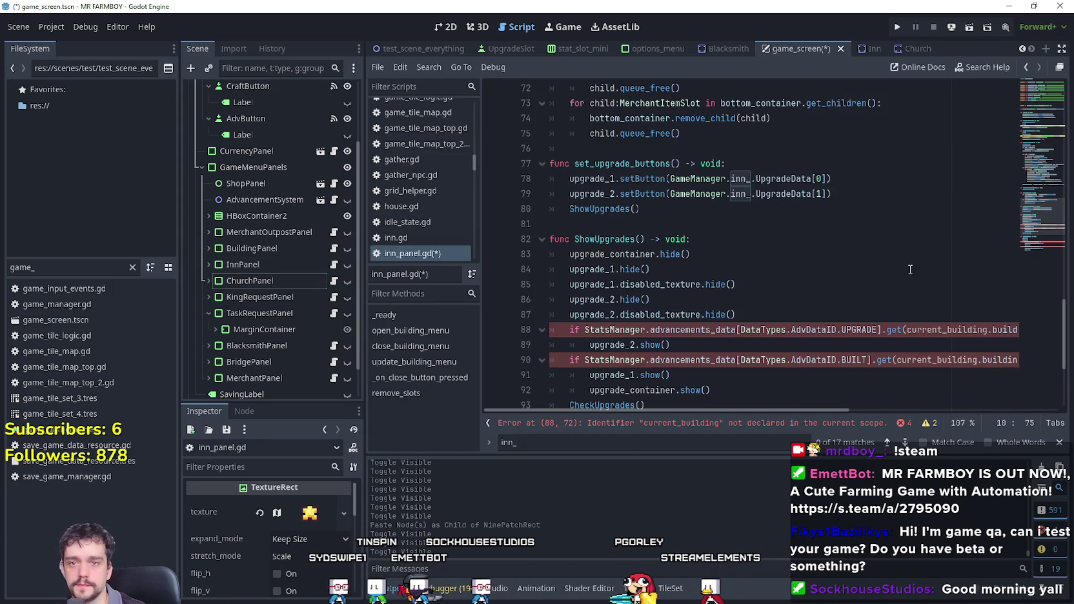
pyautogui.click(706, 284)
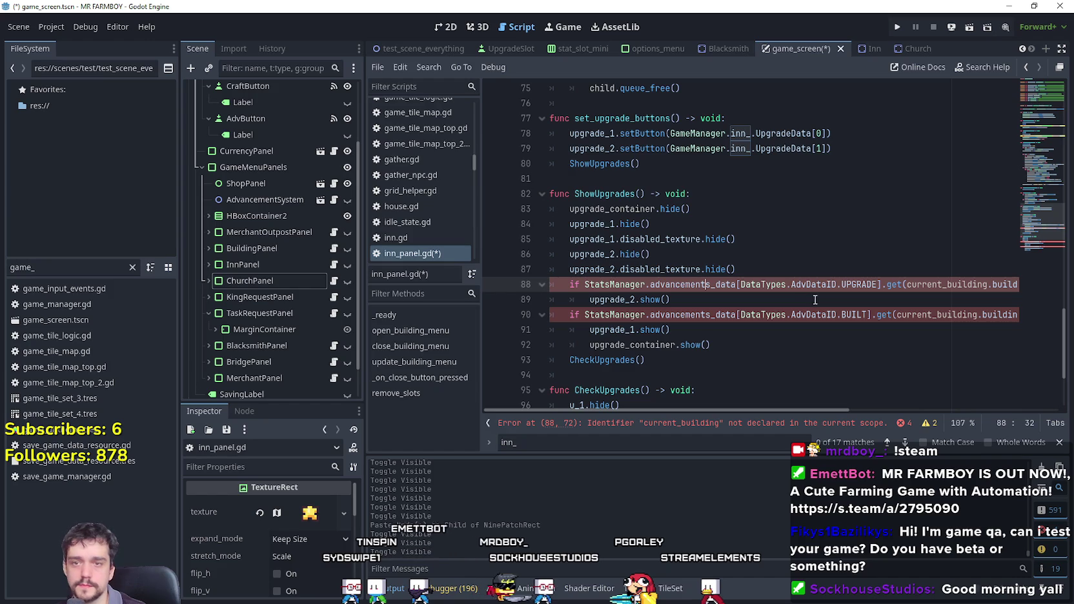
pyautogui.moveTo(936, 286)
pyautogui.mouseDown()
pyautogui.moveTo(1015, 287)
pyautogui.moveTo(1004, 287)
pyautogui.mouseUp()
pyautogui.click(639, 269)
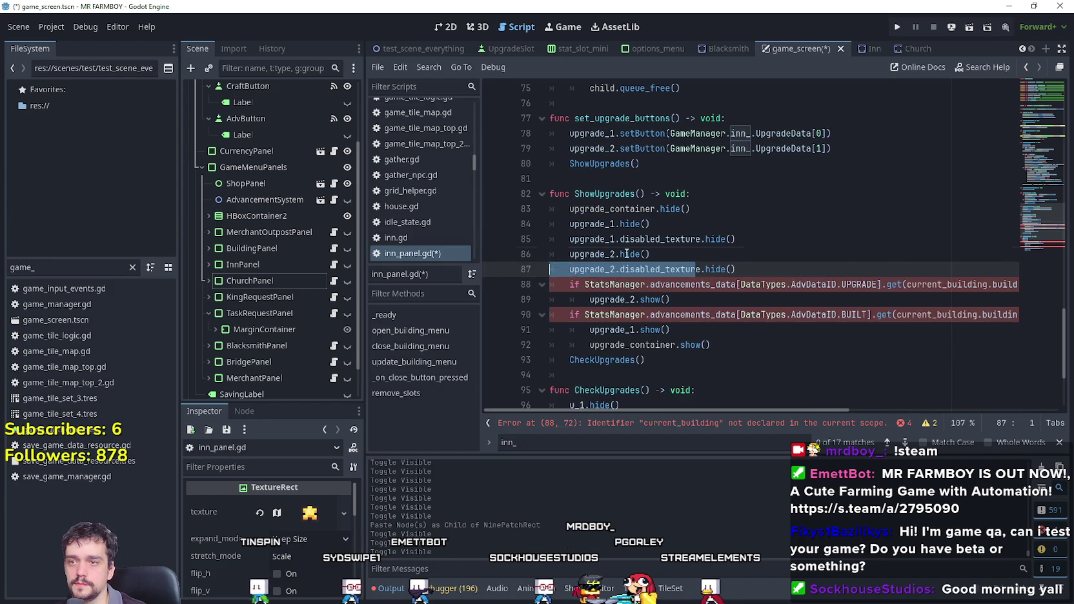
pyautogui.click(614, 254)
pyautogui.click(621, 239)
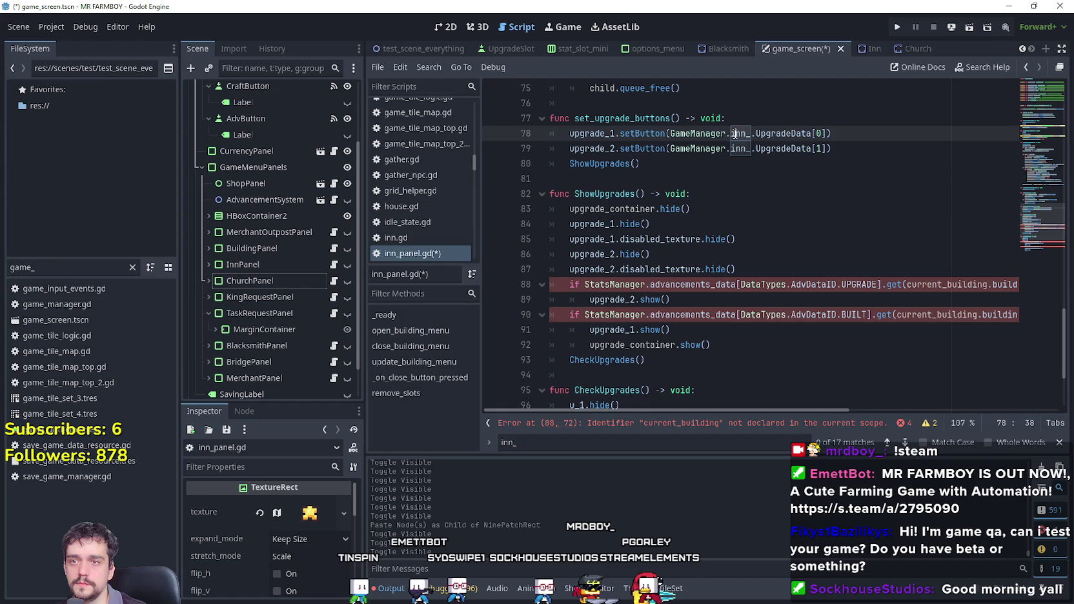
# Replace current_building with GameManager.inn_ on lines 88 and 90.
pyautogui.moveTo(750, 134); pyautogui.dragTo(717, 137)
pyautogui.hotkey('ctrl', 'c')
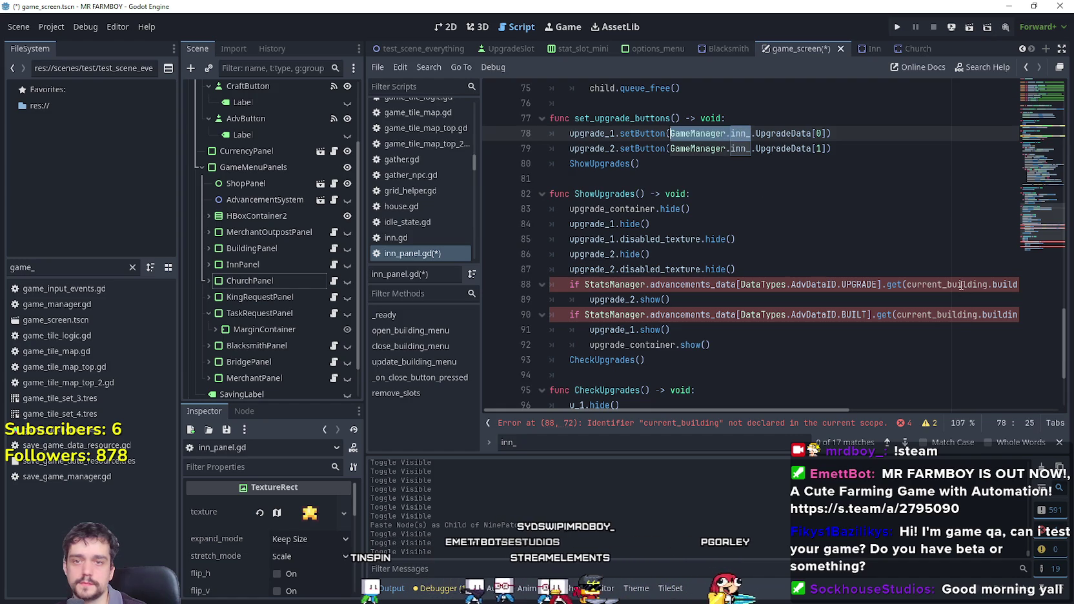
pyautogui.click(859, 284)
pyautogui.doubleClick(859, 285)
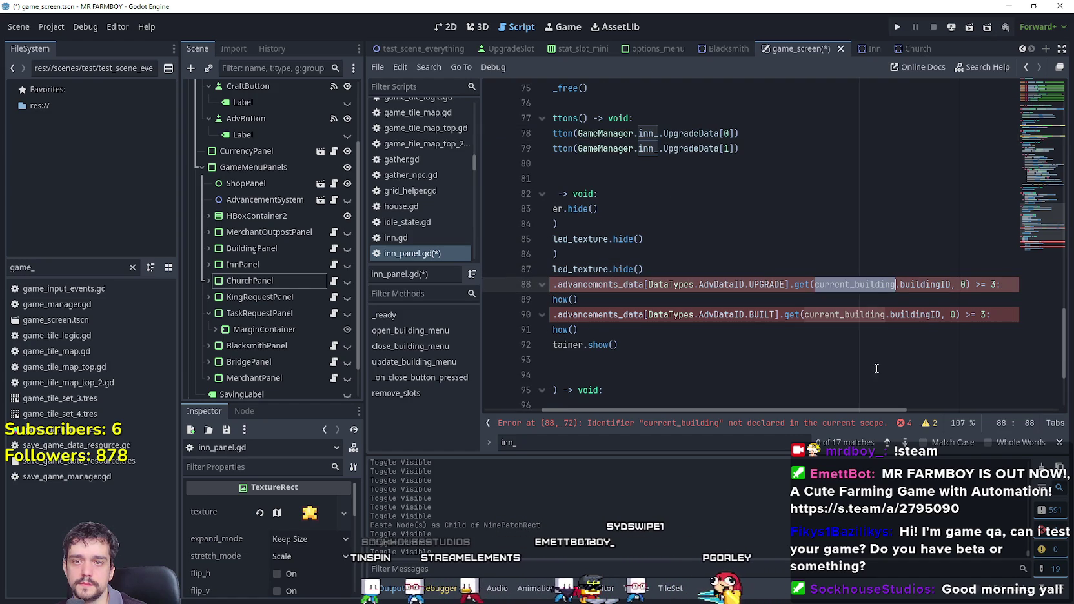
pyautogui.hotkey('ctrl', 'v')
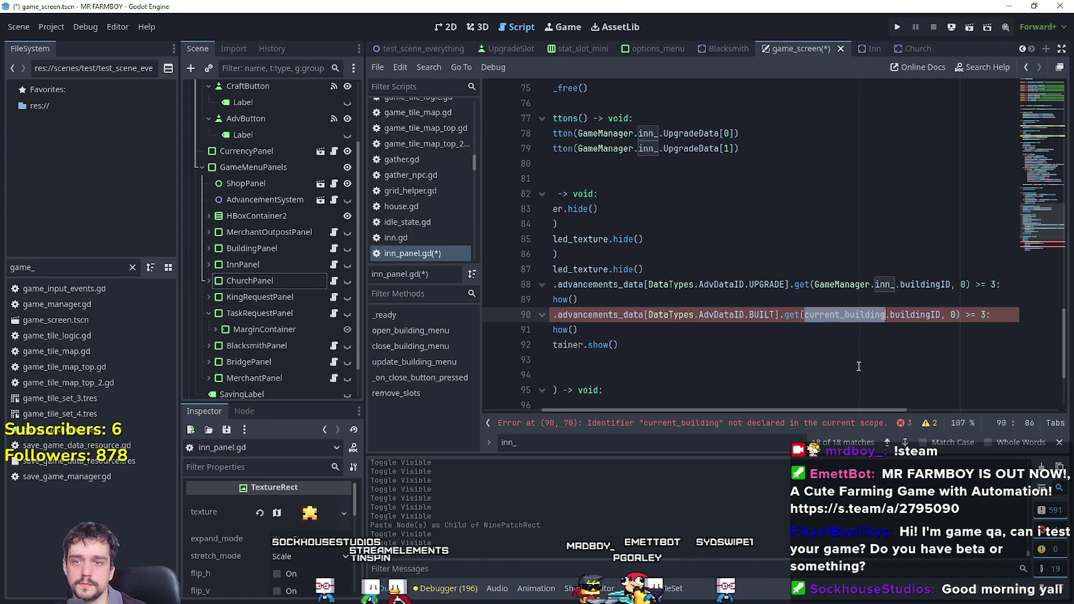
pyautogui.doubleClick(841, 314)
pyautogui.hotkey('ctrl', 'v')
# Review the two advancement checks on lines 88–92.
pyautogui.click(894, 325)
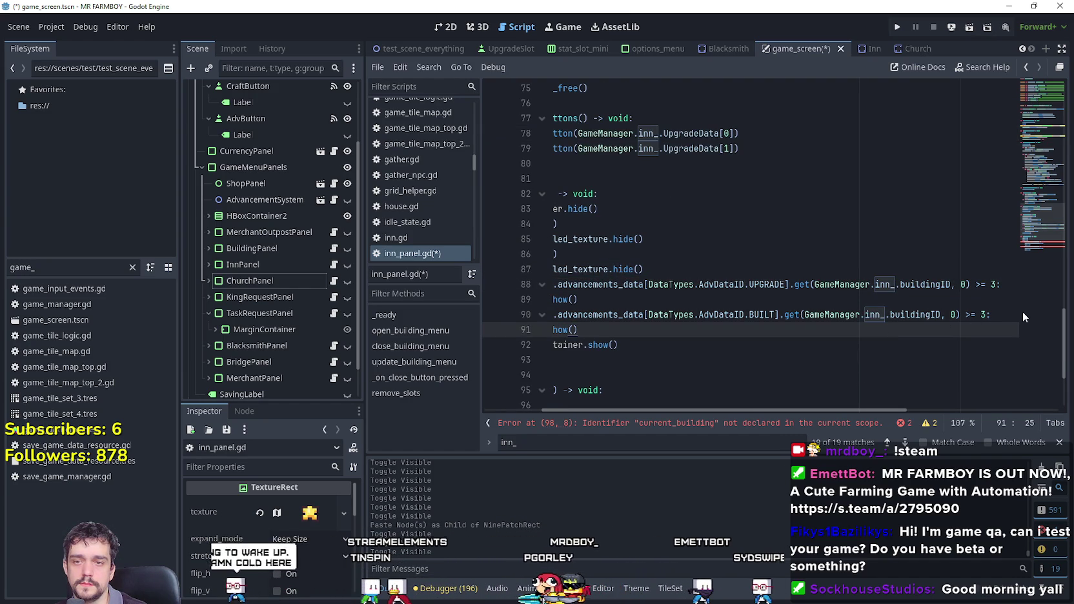
pyautogui.moveTo(1023, 317); pyautogui.dragTo(523, 312)
pyautogui.click(723, 351)
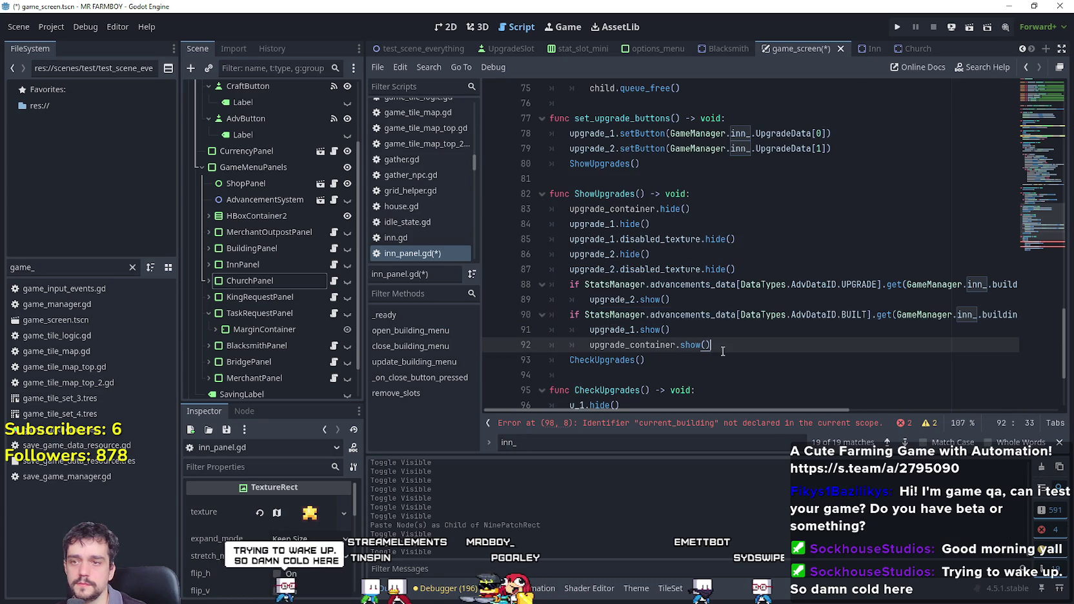
pyautogui.scroll(-2, 723, 351)
pyautogui.click(699, 282)
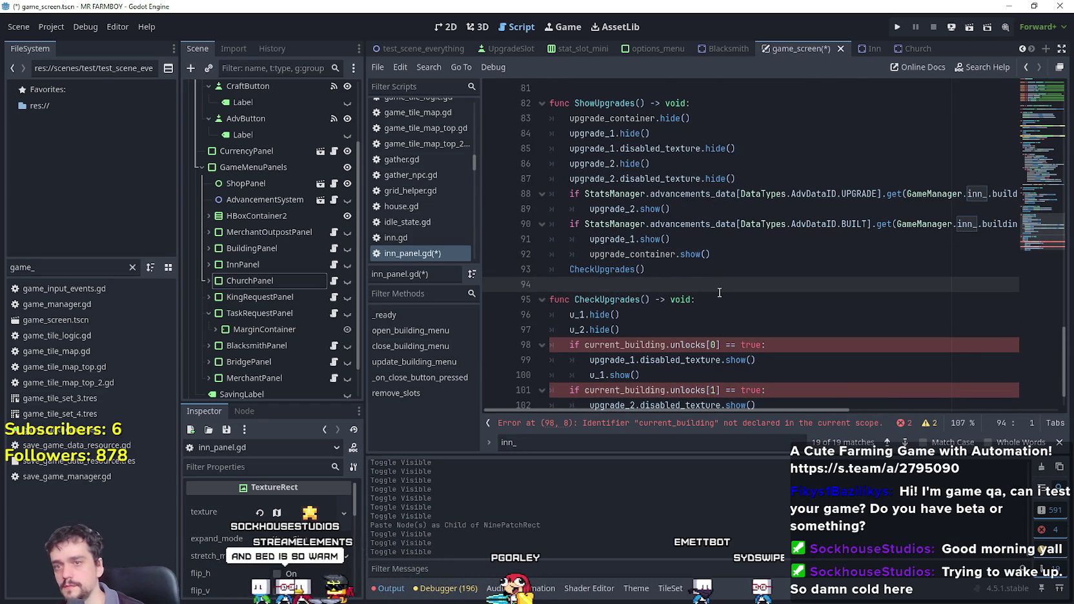
pyautogui.moveTo(858, 224); pyautogui.dragTo(921, 221)
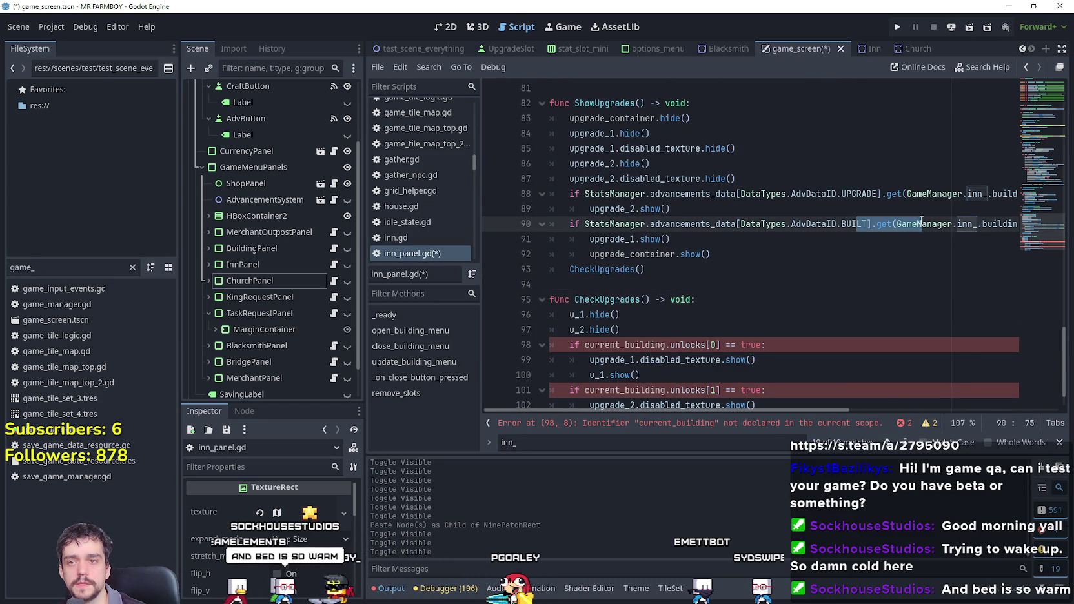
pyautogui.moveTo(724, 254); pyautogui.dragTo(528, 190)
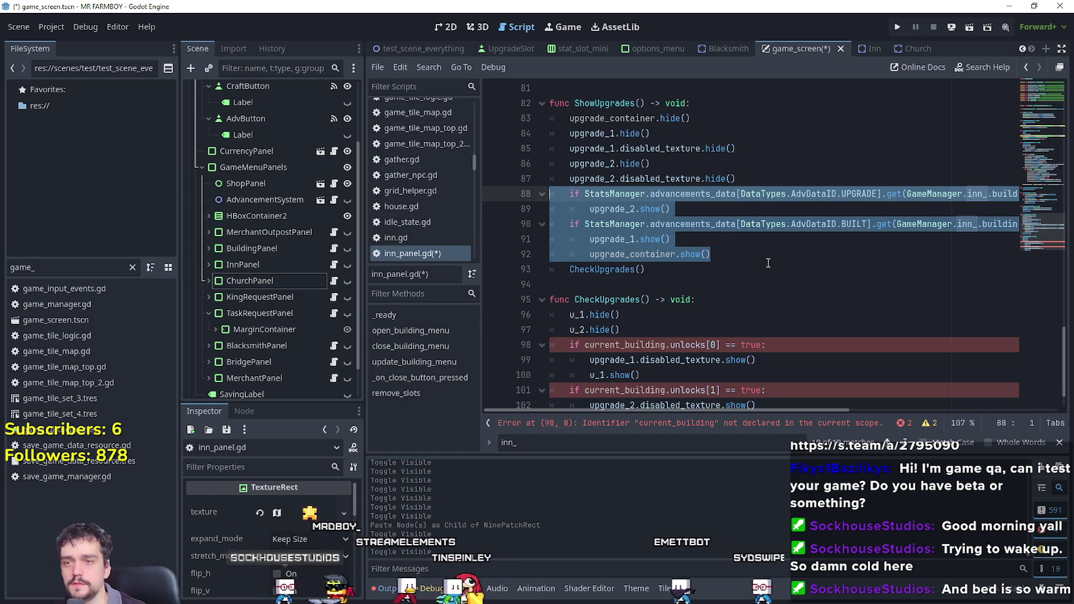
pyautogui.moveTo(831, 408)
pyautogui.mouseDown()
pyautogui.moveTo(868, 401)
pyautogui.moveTo(709, 404)
pyautogui.mouseUp()
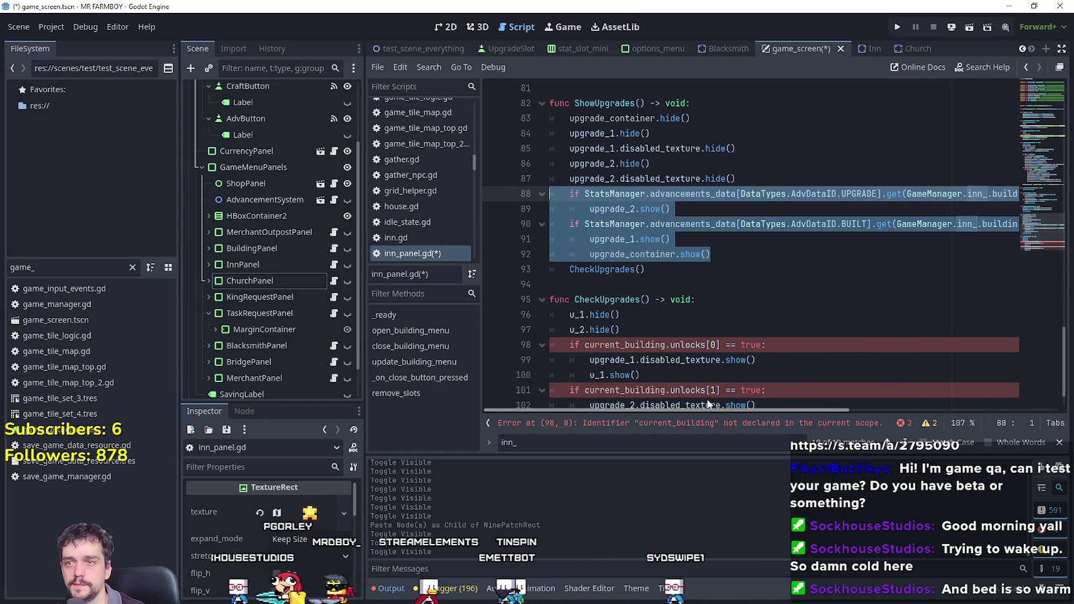
# Select the whole ShowUpgrades function.
pyautogui.doubleClick(616, 106)
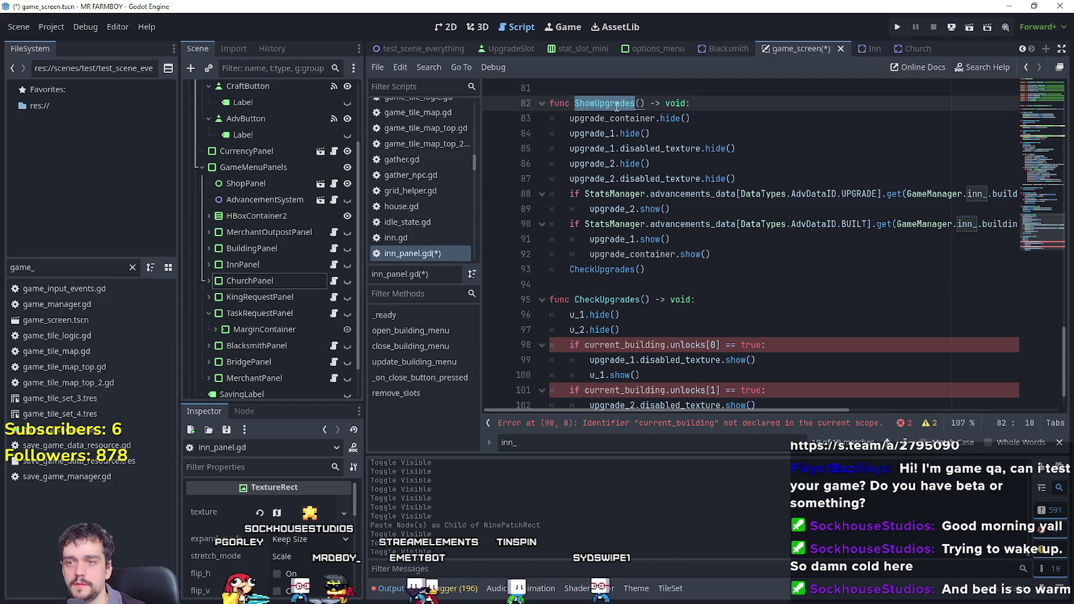
pyautogui.moveTo(674, 291); pyautogui.dragTo(542, 96)
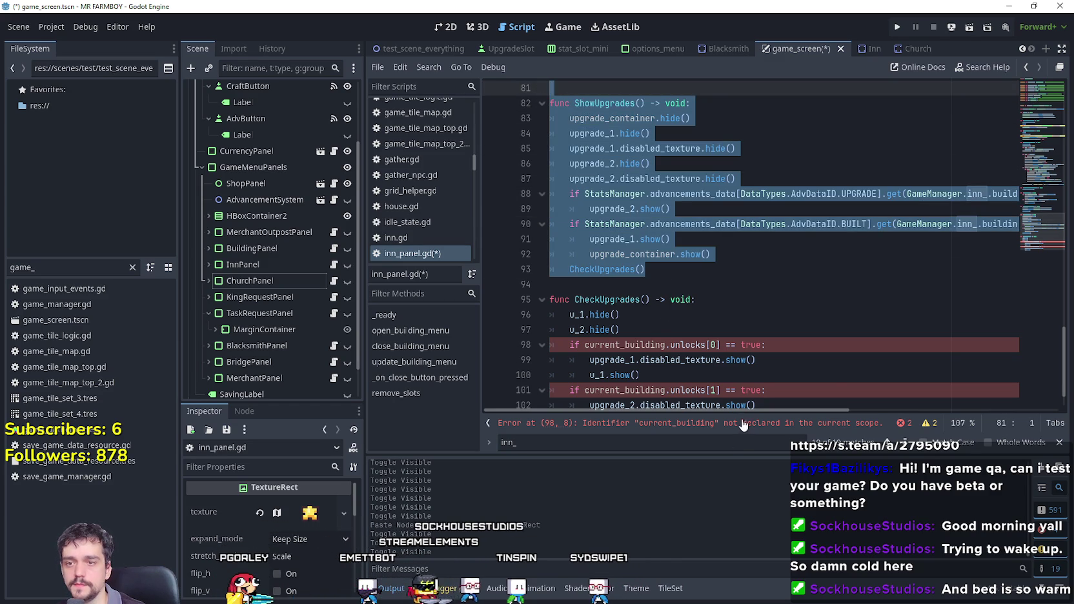
pyautogui.scroll(2, 581, 176)
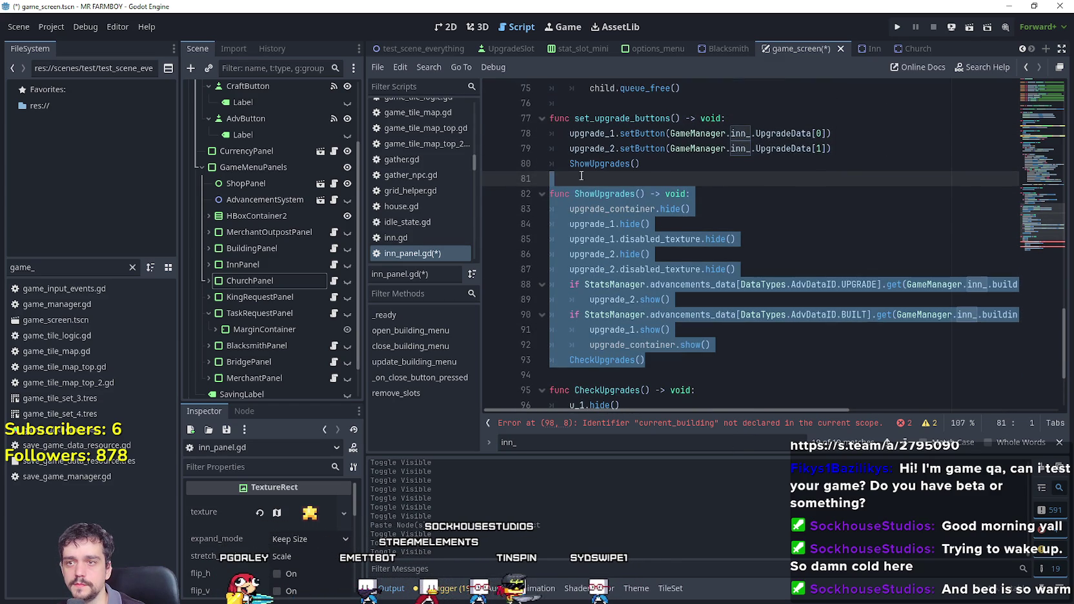
pyautogui.doubleClick(603, 192)
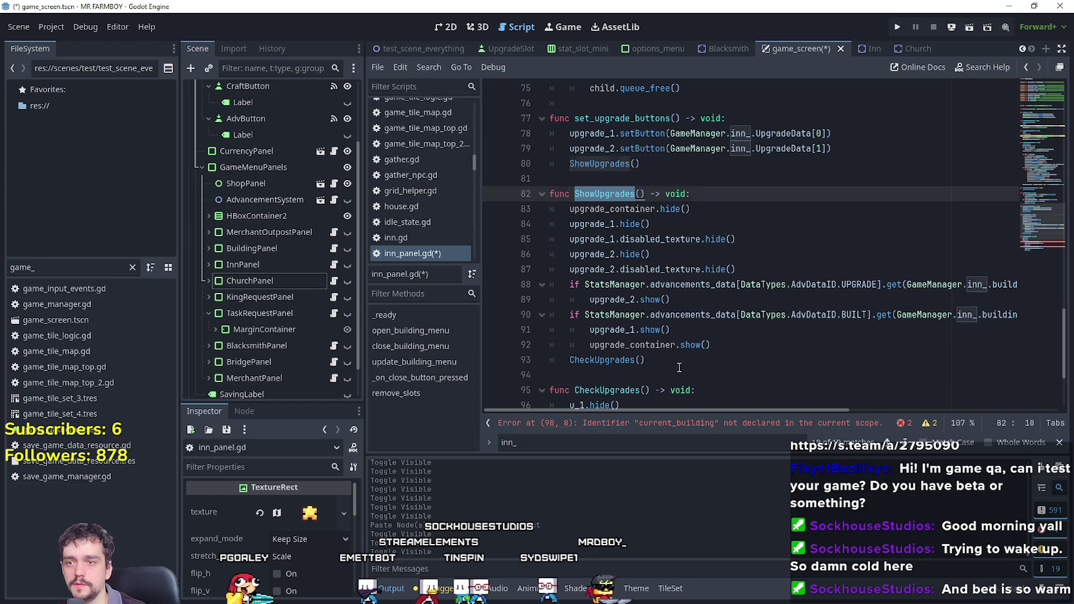
pyautogui.moveTo(680, 368); pyautogui.dragTo(549, 194)
# Comment out the ShowUpgrades function and its call on line 80 with Ctrl+K.
pyautogui.hotkey('ctrl', 'k')
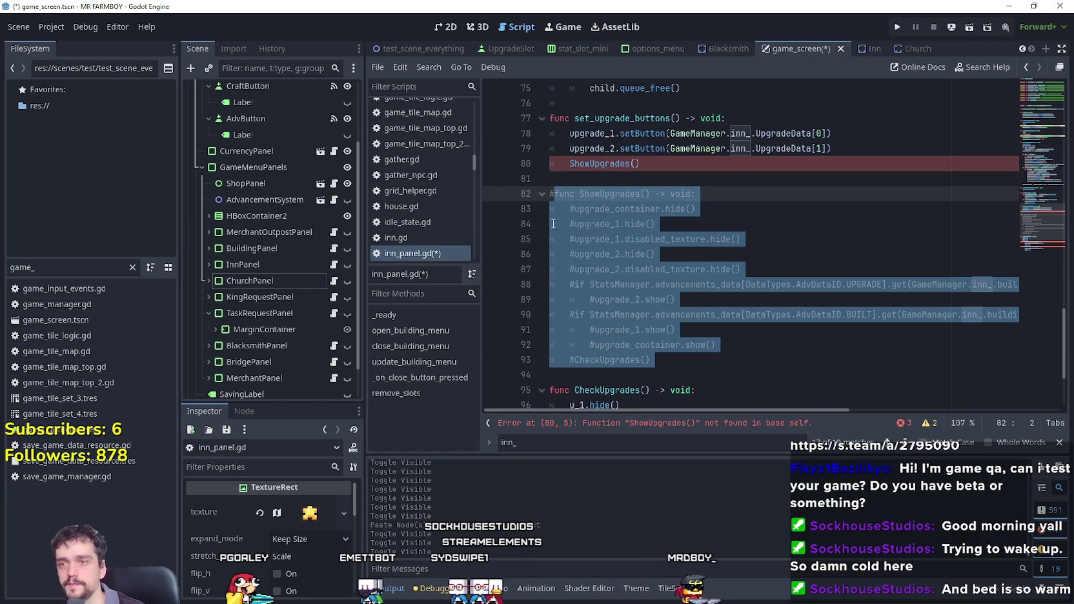
pyautogui.click(710, 164)
pyautogui.hotkey('ctrl', 'k')
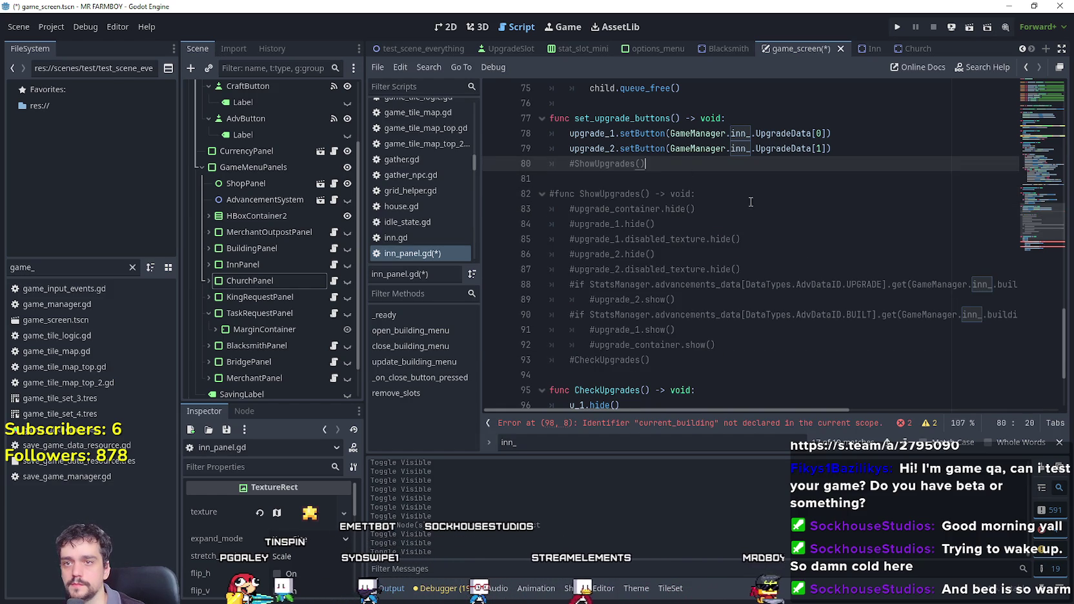
pyautogui.scroll(-3, 751, 202)
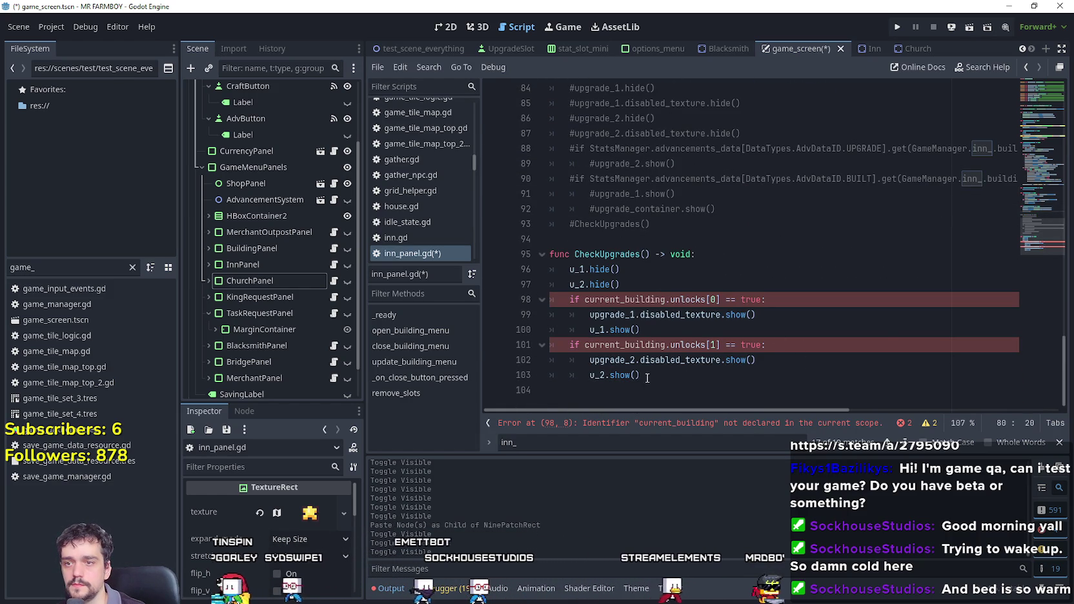
# Delete the old CheckUpgrades function from inn_panel.gd.
pyautogui.doubleClick(619, 253)
pyautogui.moveTo(706, 384); pyautogui.dragTo(522, 250)
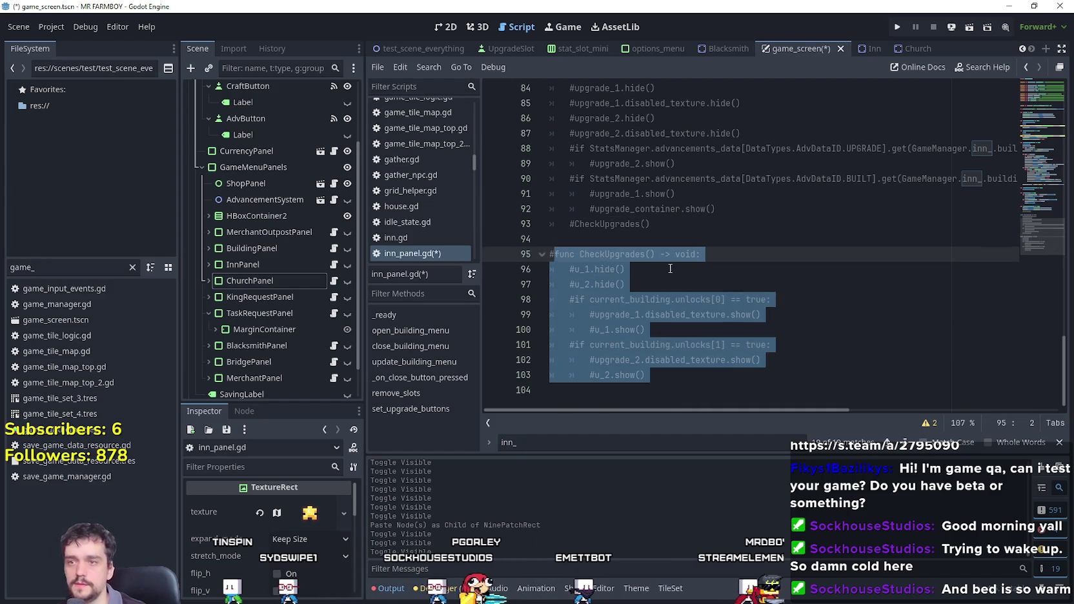
pyautogui.press('BackSpace')
pyautogui.scroll(5, 735, 266)
# Delete the commented-out ShowUpgrades code above set_upgrade_buttons.
pyautogui.moveTo(856, 275); pyautogui.dragTo(856, 244)
pyautogui.click(857, 286)
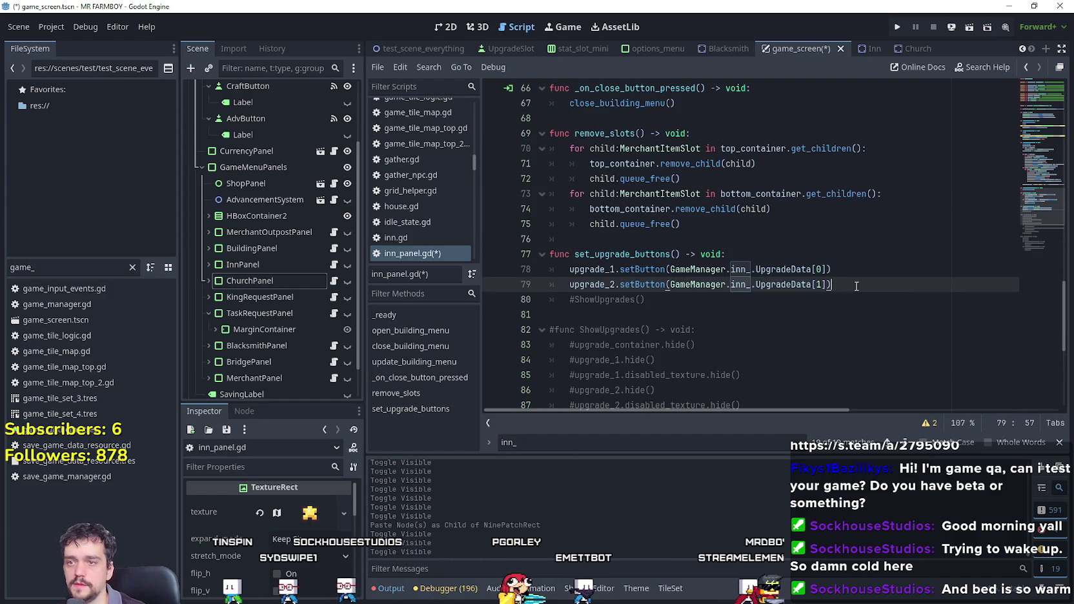
pyautogui.moveTo(857, 285); pyautogui.dragTo(494, 255)
pyautogui.click(781, 270)
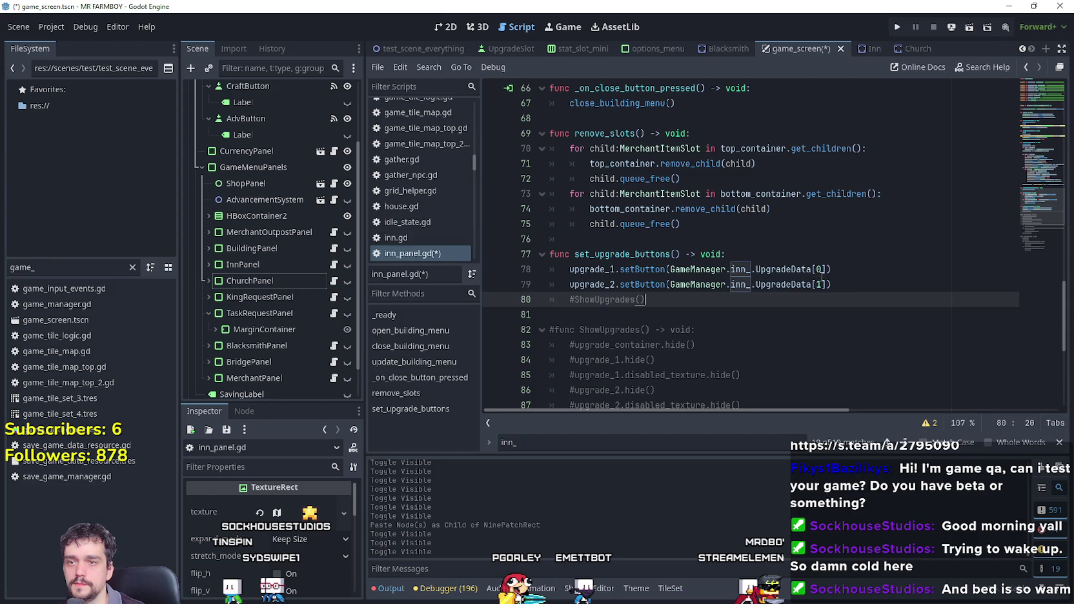
pyautogui.scroll(2, 816, 302)
pyautogui.scroll(-8, 816, 302)
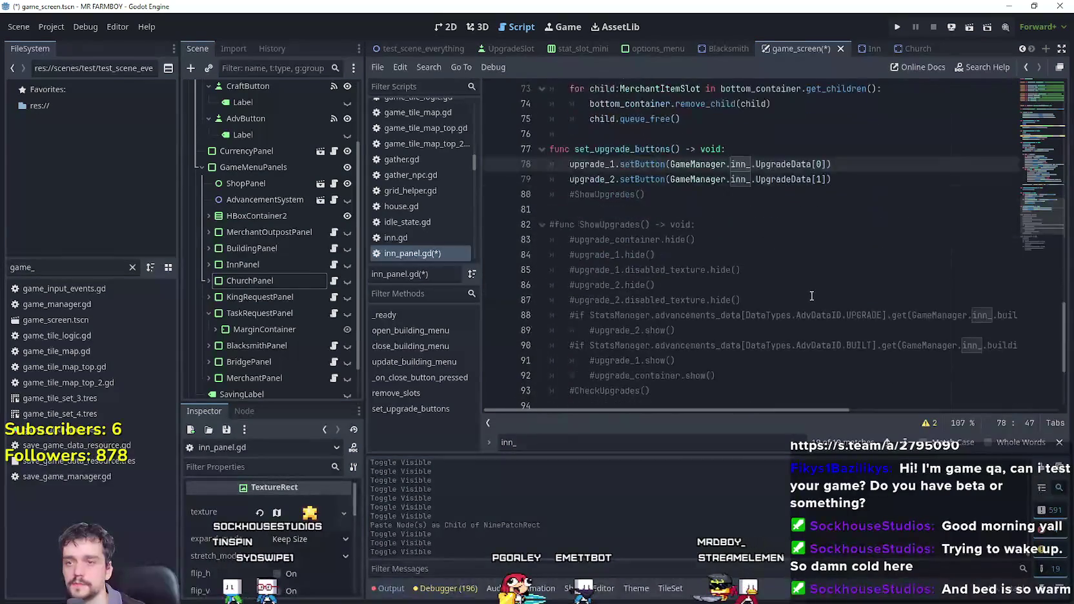
pyautogui.moveTo(652, 387)
pyautogui.mouseDown()
pyautogui.moveTo(581, 310)
pyautogui.moveTo(523, 199)
pyautogui.moveTo(544, 220)
pyautogui.mouseUp()
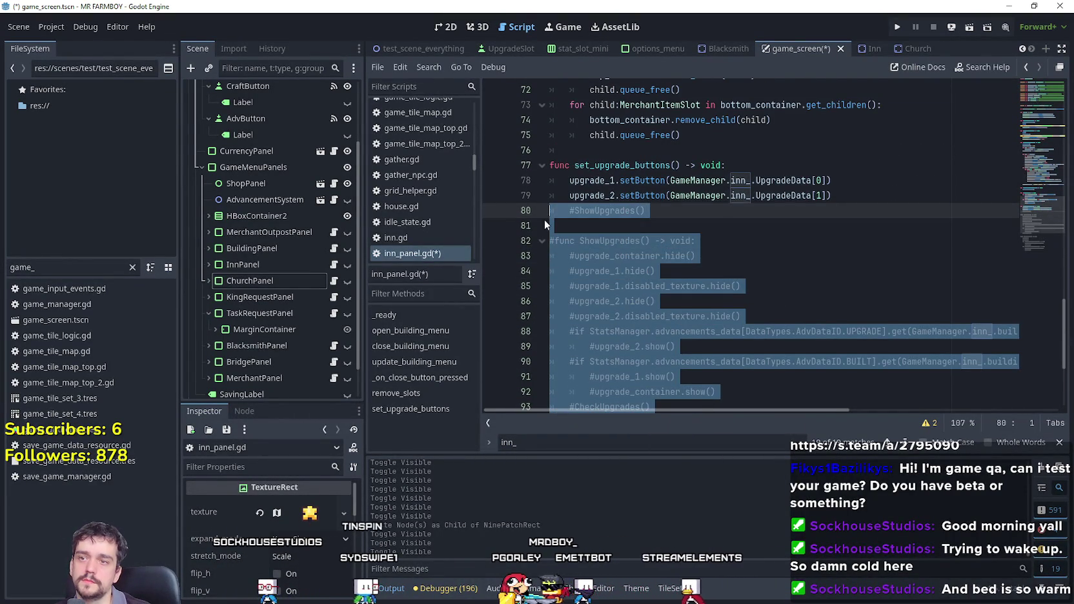
pyautogui.press('BackSpace')
# Check that set_upgrade_buttons now ends the inn_panel.gd script.
pyautogui.scroll(5, 632, 350)
pyautogui.scroll(-1, 632, 350)
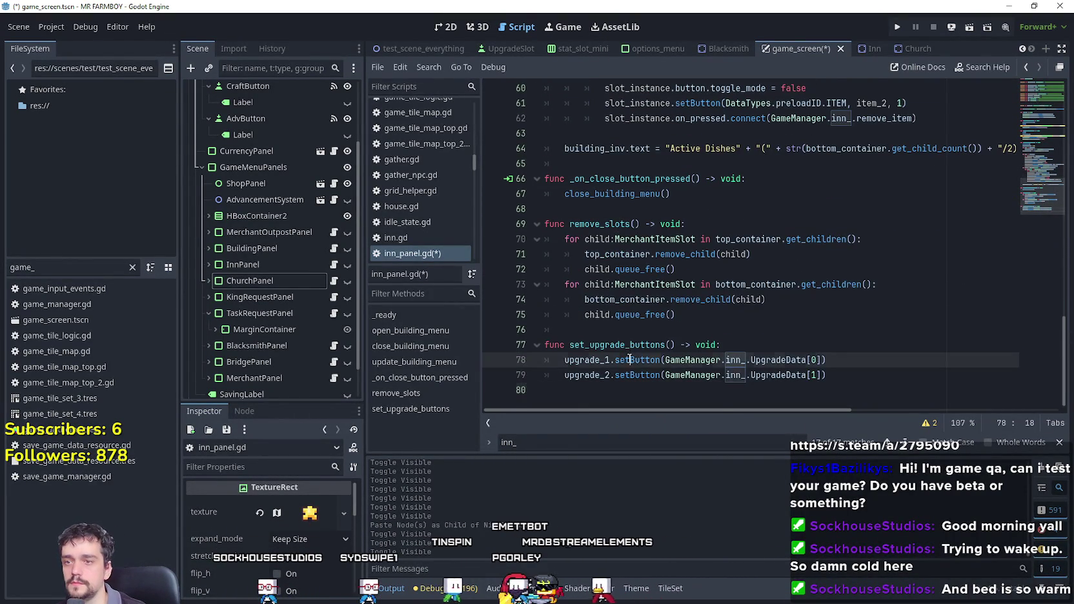
pyautogui.doubleClick(634, 348)
pyautogui.scroll(5, 635, 337)
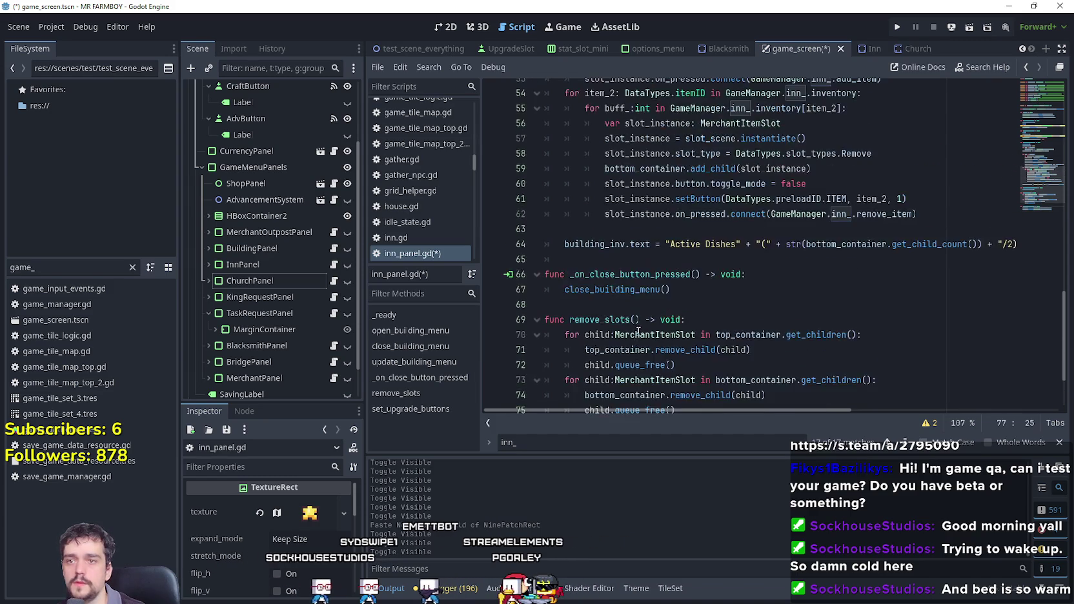
pyautogui.scroll(-4, 644, 306)
pyautogui.scroll(-1, 644, 306)
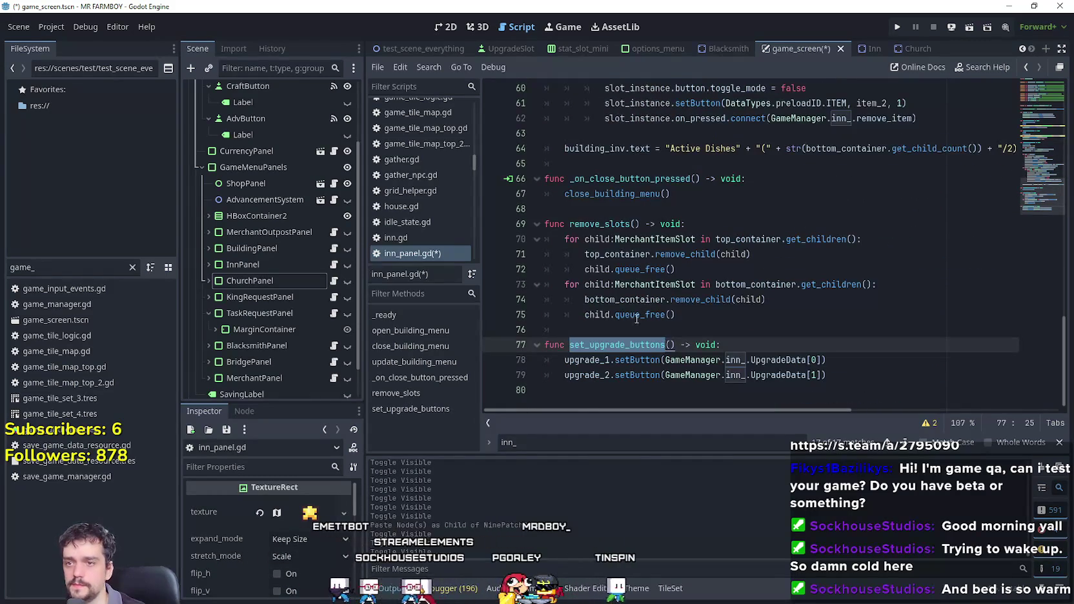
# Find the set_upgrade_buttons call on line 85 of building_panel.gd.
pyautogui.click(335, 254)
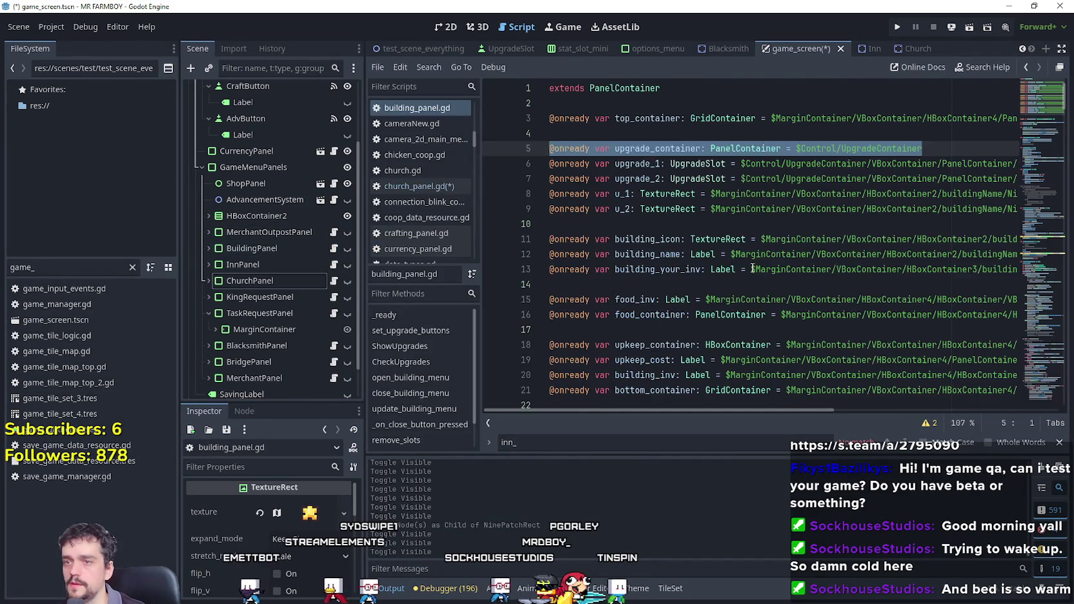
pyautogui.click(747, 262)
pyautogui.hotkey('ctrl', 'f')
pyautogui.write('set_upgrade_buttons')
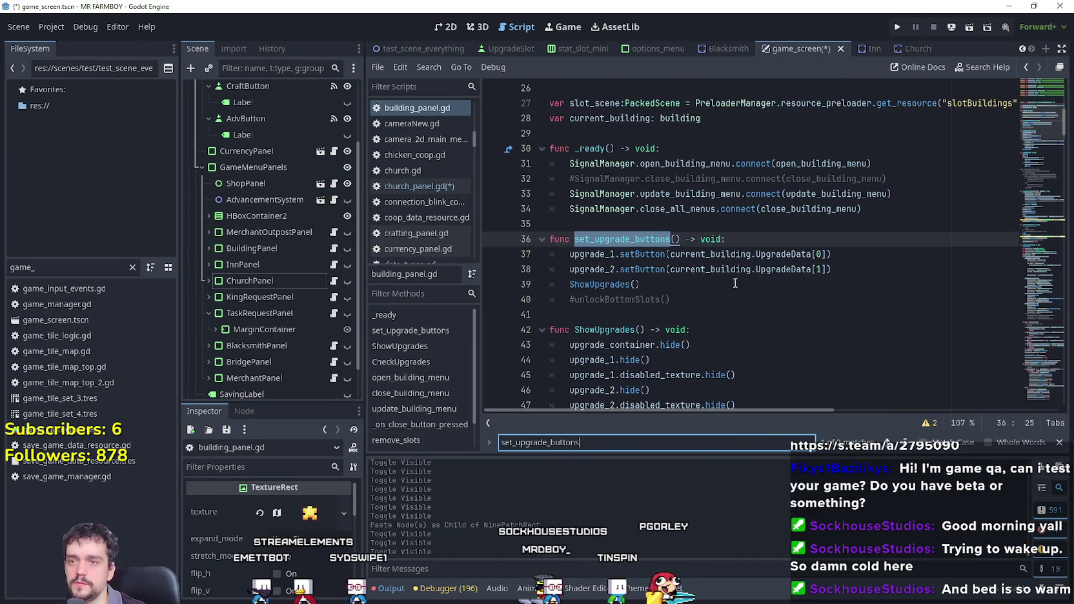
pyautogui.press('Return')
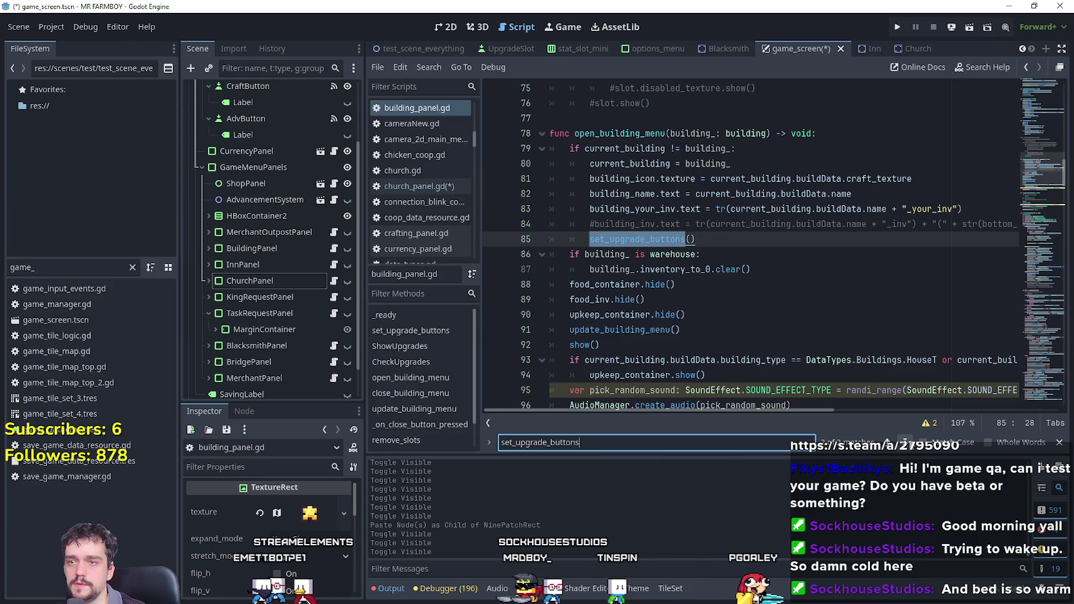
pyautogui.click(711, 234)
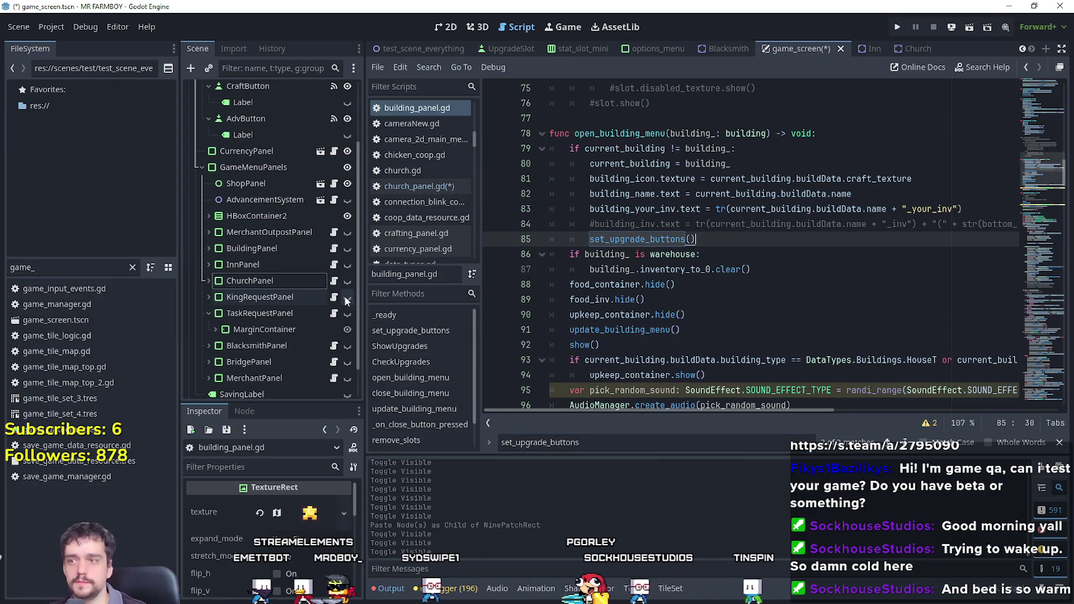
pyautogui.doubleClick(607, 238)
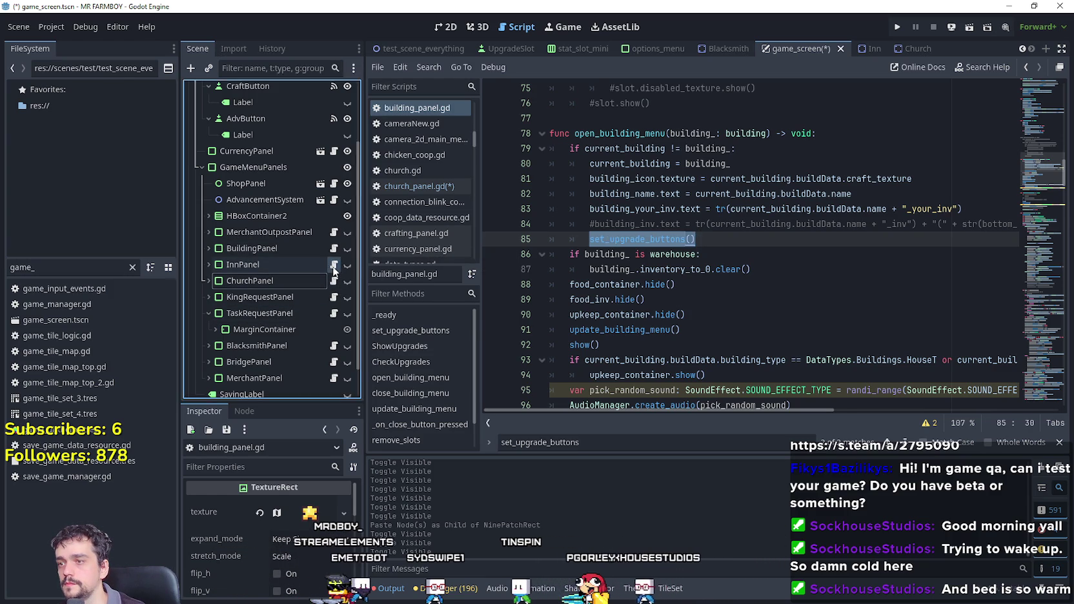
# Add a set_upgrade_buttons() call at the end of inn_panel.gd's _ready and save.
pyautogui.click(334, 266)
pyautogui.scroll(3, 1047, 105)
pyautogui.scroll(10, 1048, 105)
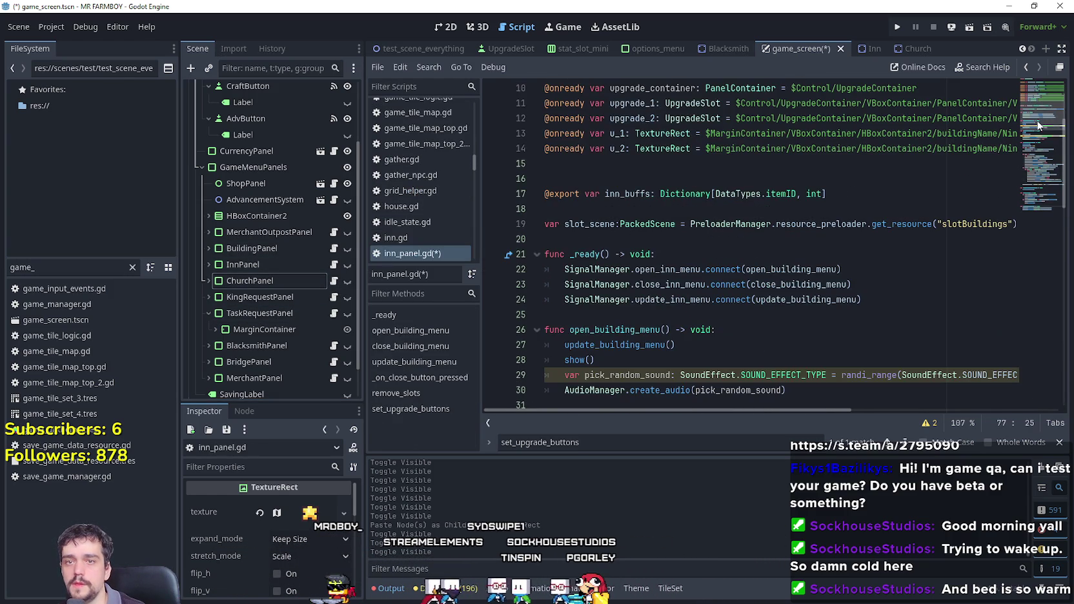
pyautogui.scroll(-3, 727, 205)
pyautogui.click(727, 205)
pyautogui.click(909, 165)
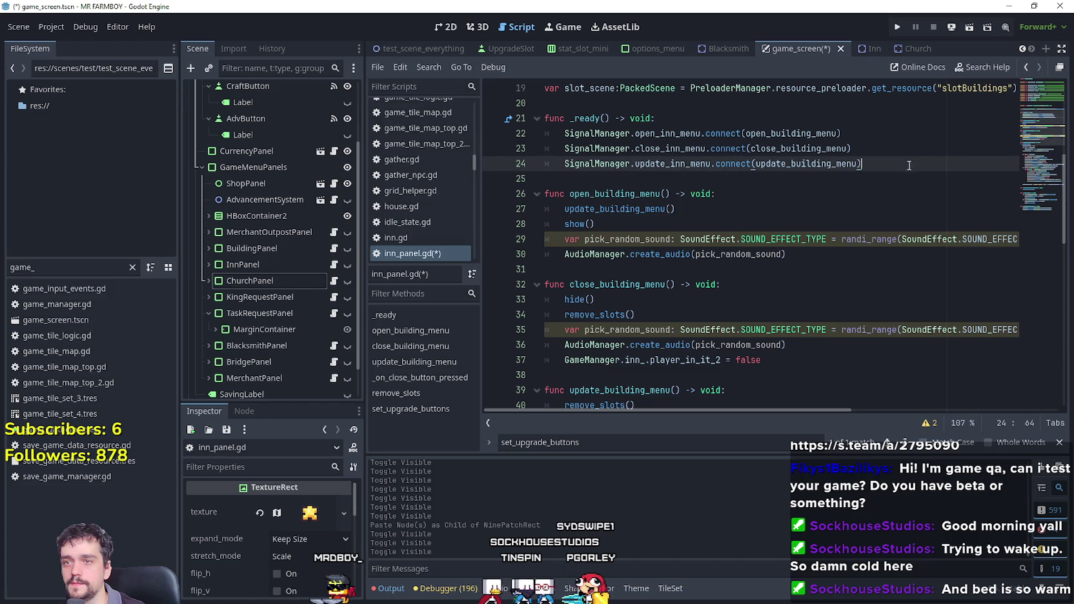
pyautogui.press('Return')
pyautogui.press('Return')
pyautogui.hotkey('ctrl', 's')
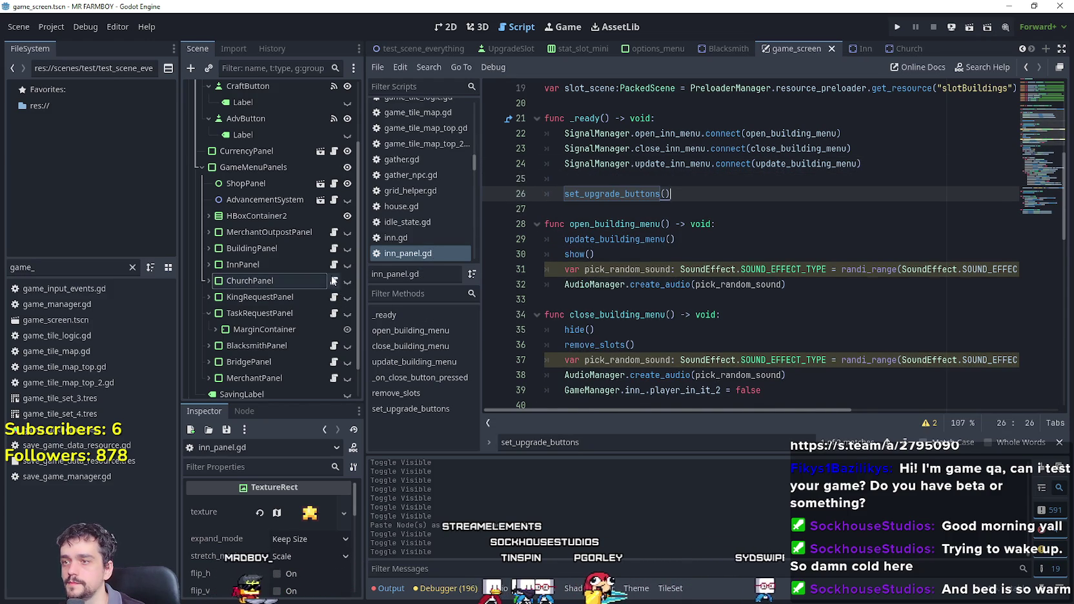
pyautogui.click(334, 281)
pyautogui.scroll(-8, 783, 248)
# Copy the set_upgrade_buttons function from inn_panel.gd to the end of church_panel.gd.
pyautogui.scroll(-9, 783, 249)
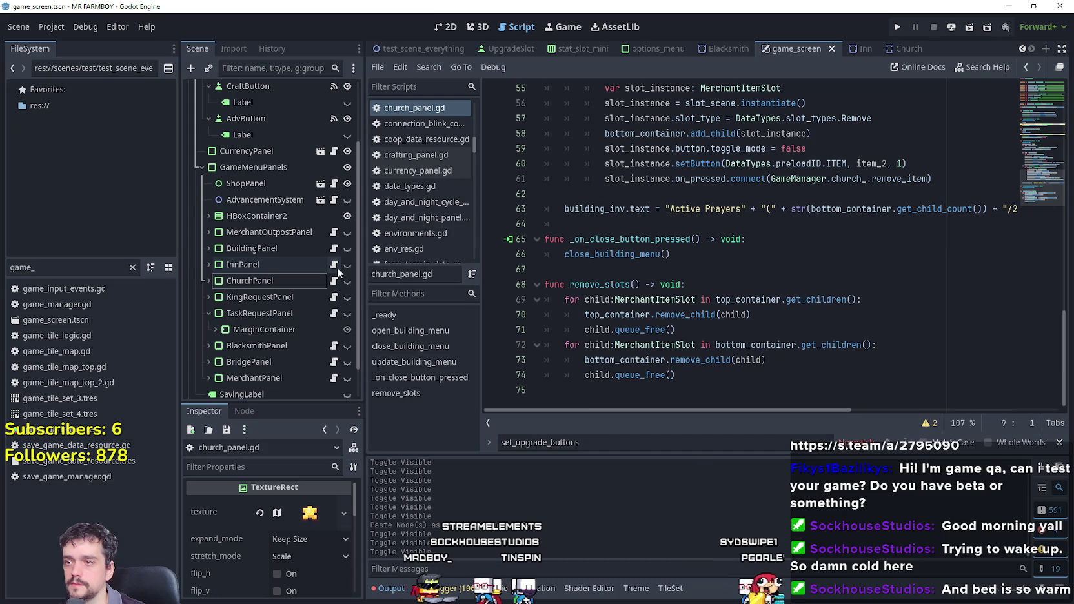
pyautogui.click(334, 265)
pyautogui.scroll(-4, 767, 286)
pyautogui.scroll(-5, 767, 286)
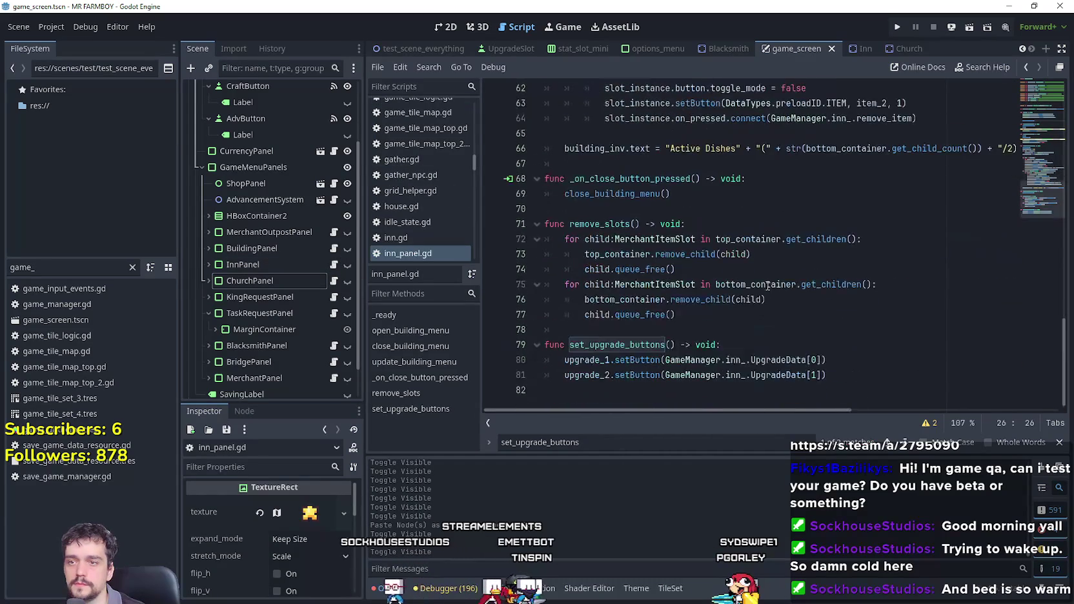
pyautogui.moveTo(855, 376)
pyautogui.mouseDown()
pyautogui.moveTo(529, 284)
pyautogui.moveTo(536, 345)
pyautogui.mouseUp()
pyautogui.hotkey('ctrl', 'c')
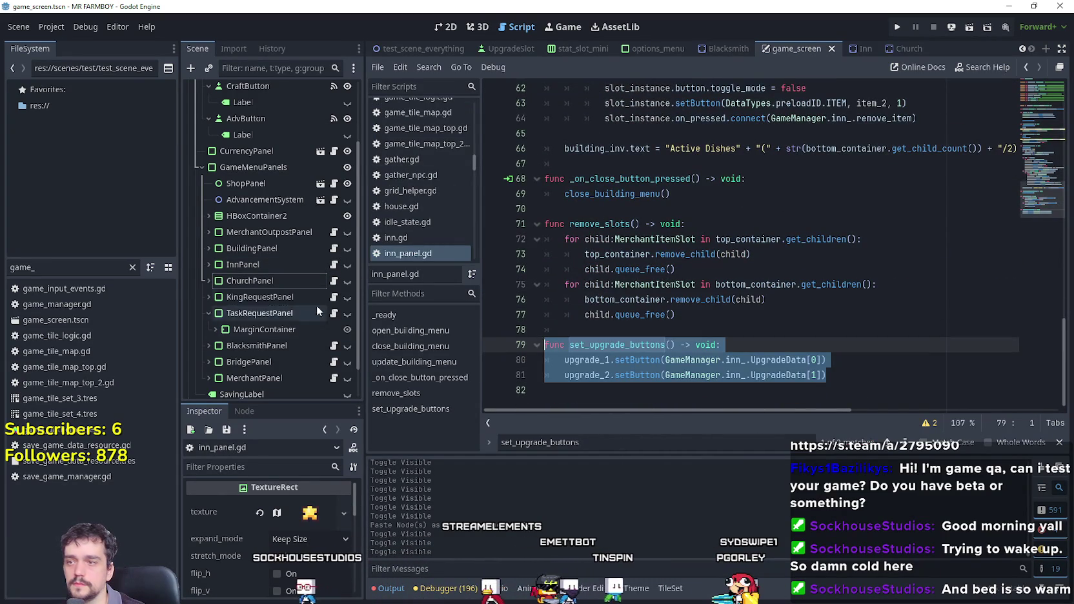
pyautogui.click(333, 282)
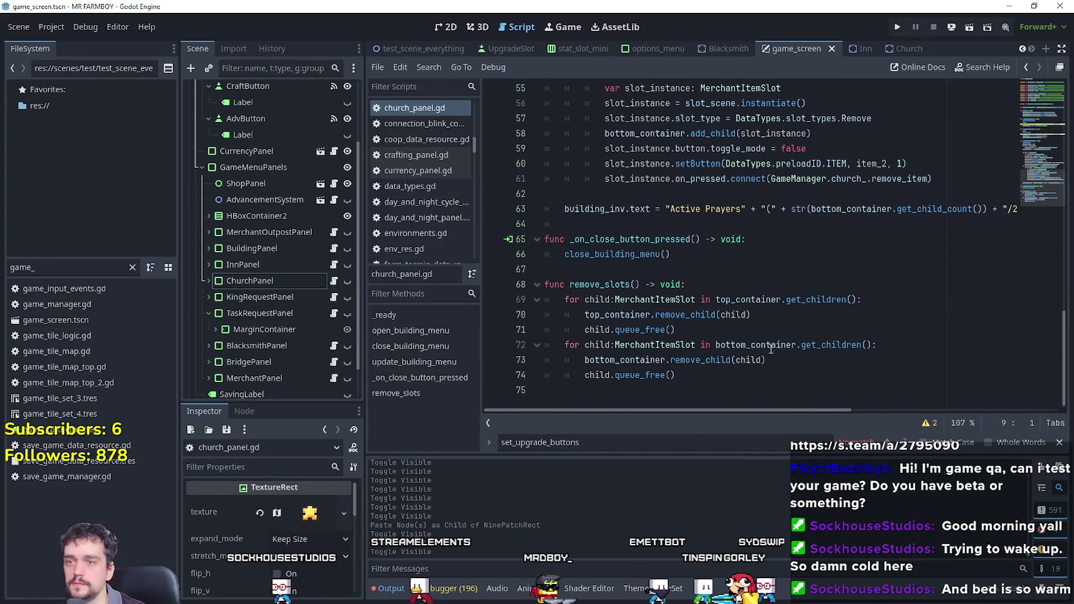
pyautogui.click(736, 387)
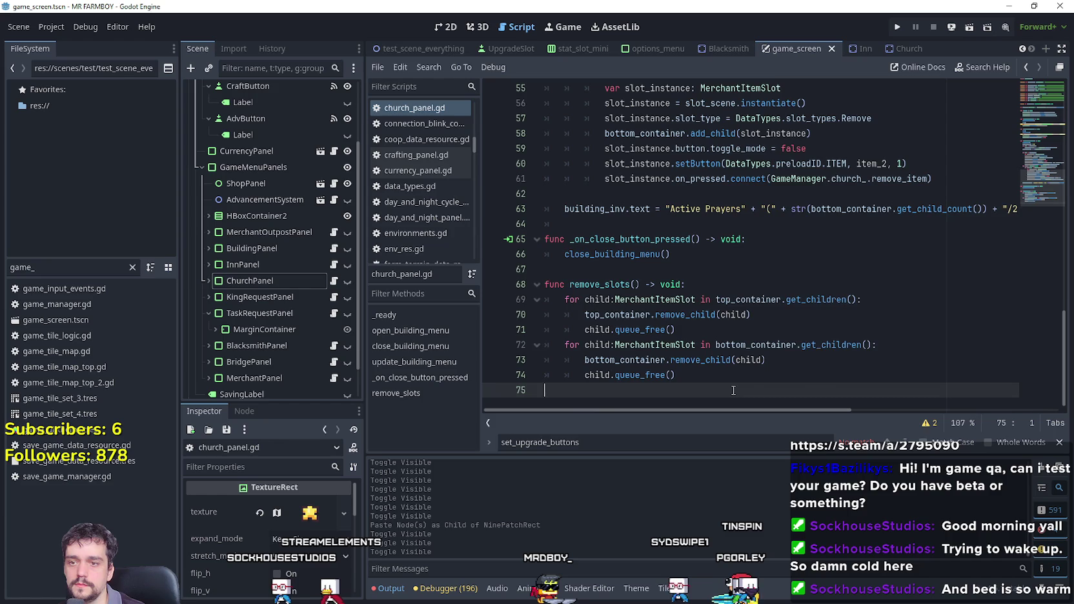
pyautogui.hotkey('ctrl', 'v')
# Change inn_ to church_ on both setButton lines of the pasted function.
pyautogui.moveTo(570, 360); pyautogui.dragTo(675, 360)
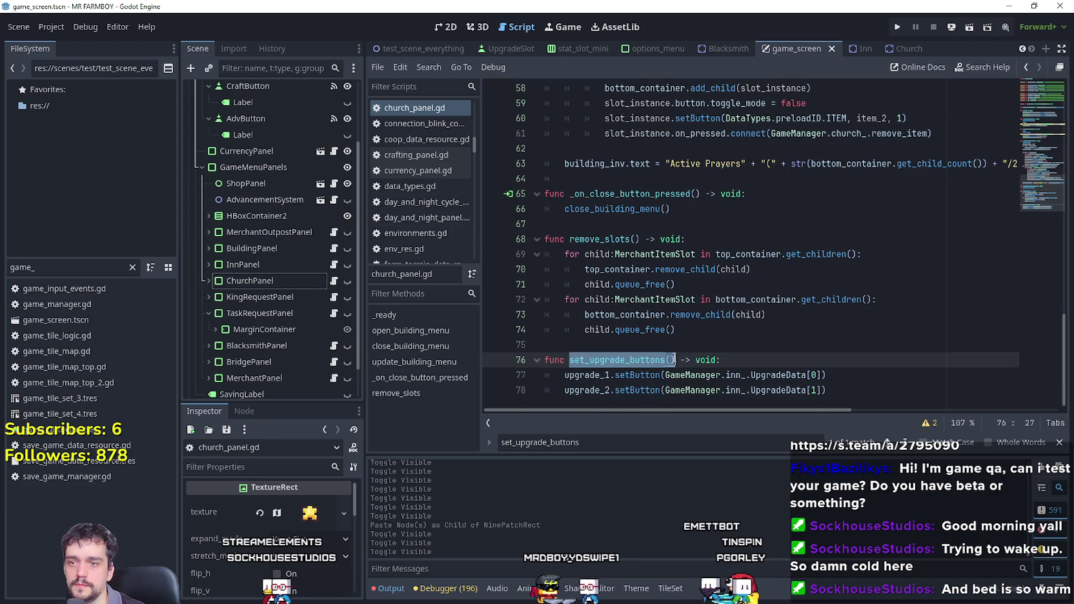
pyautogui.doubleClick(738, 375)
pyautogui.write('Chur')
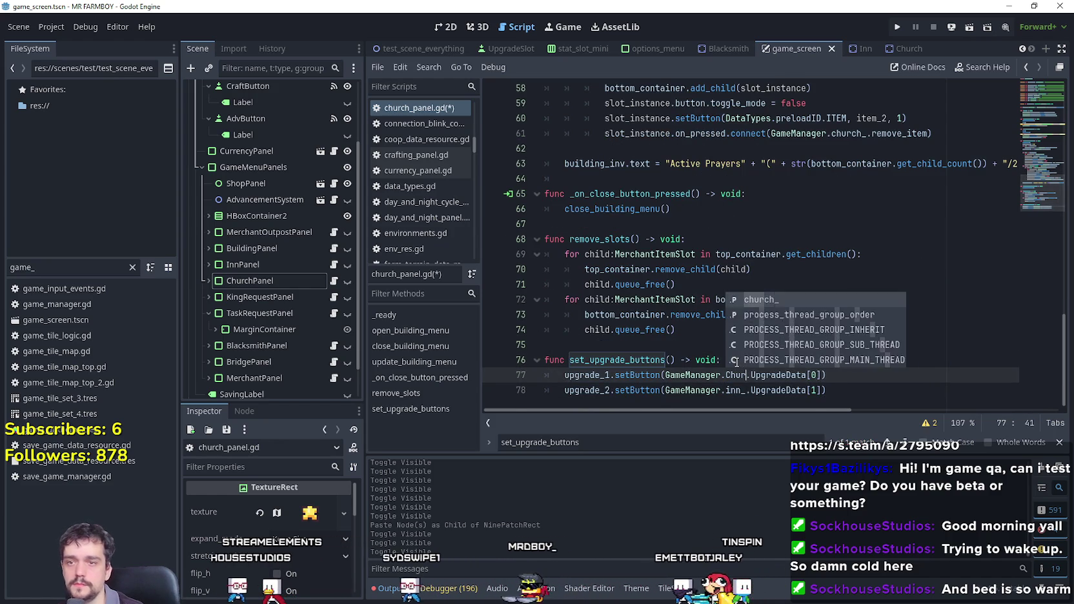
pyautogui.press('Return')
pyautogui.doubleClick(741, 390)
pyautogui.write('ch')
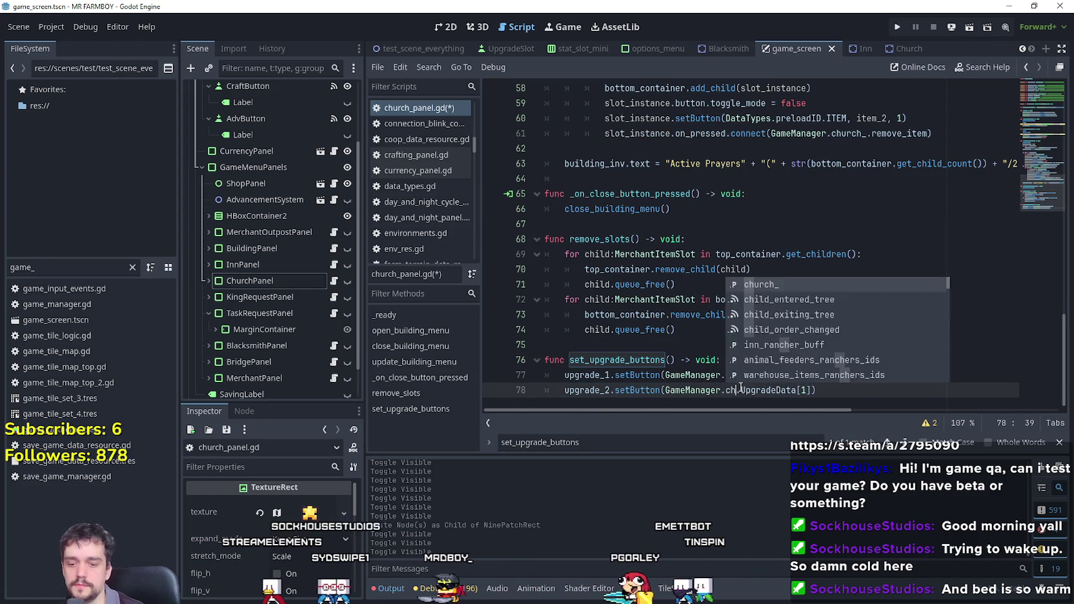
pyautogui.write('ur')
pyautogui.press('Return')
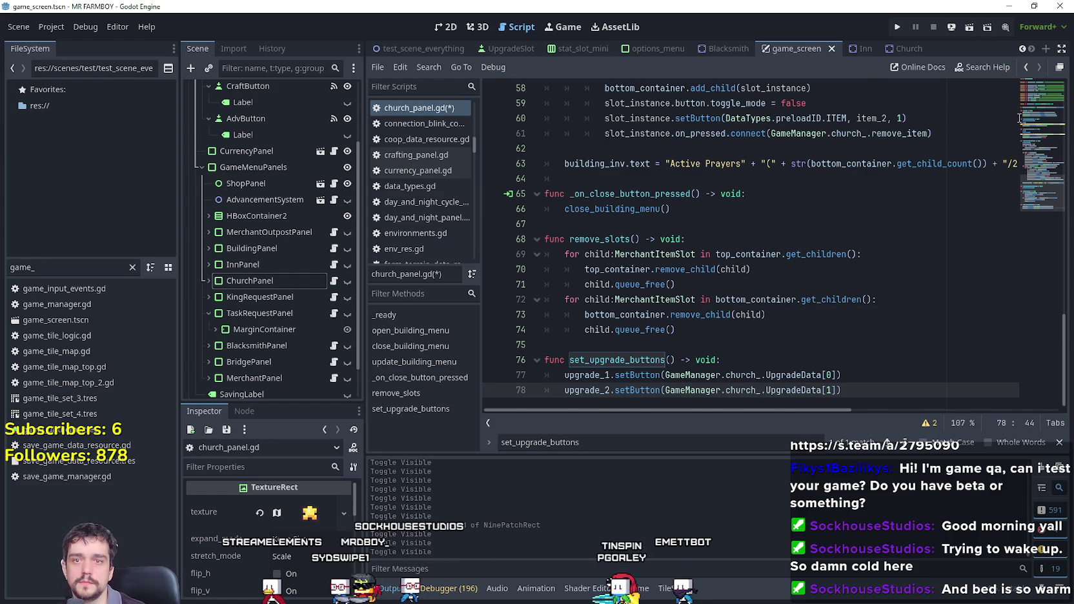
# Call set_upgrade_buttons() in church_panel.gd's _ready after the signal connections.
pyautogui.scroll(15, 711, 220)
pyautogui.click(630, 233)
pyautogui.write('set_upgrade_buttons()')
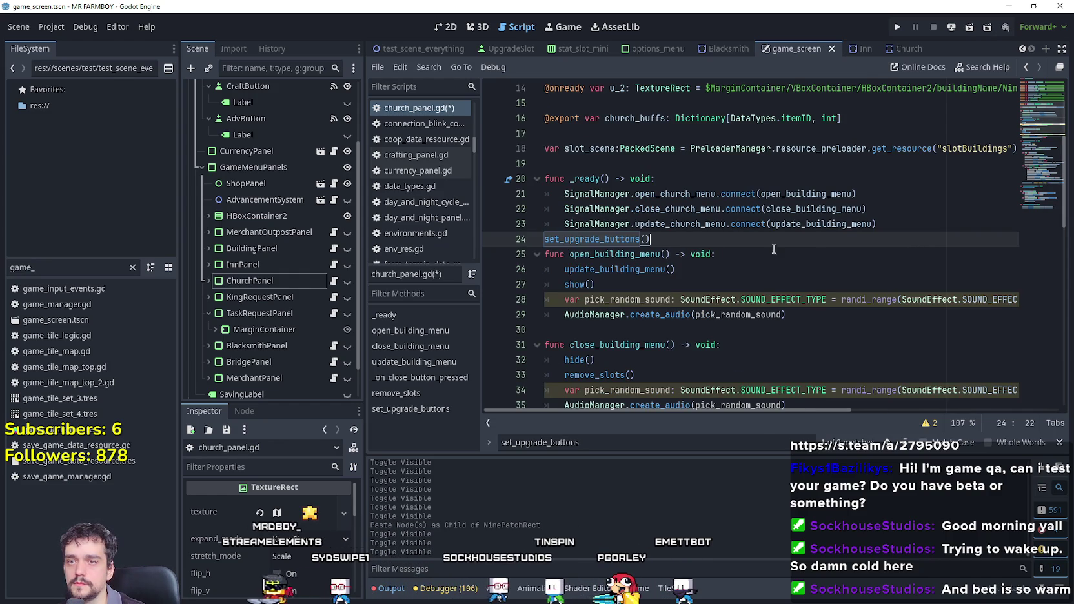
pyautogui.doubleClick(548, 240)
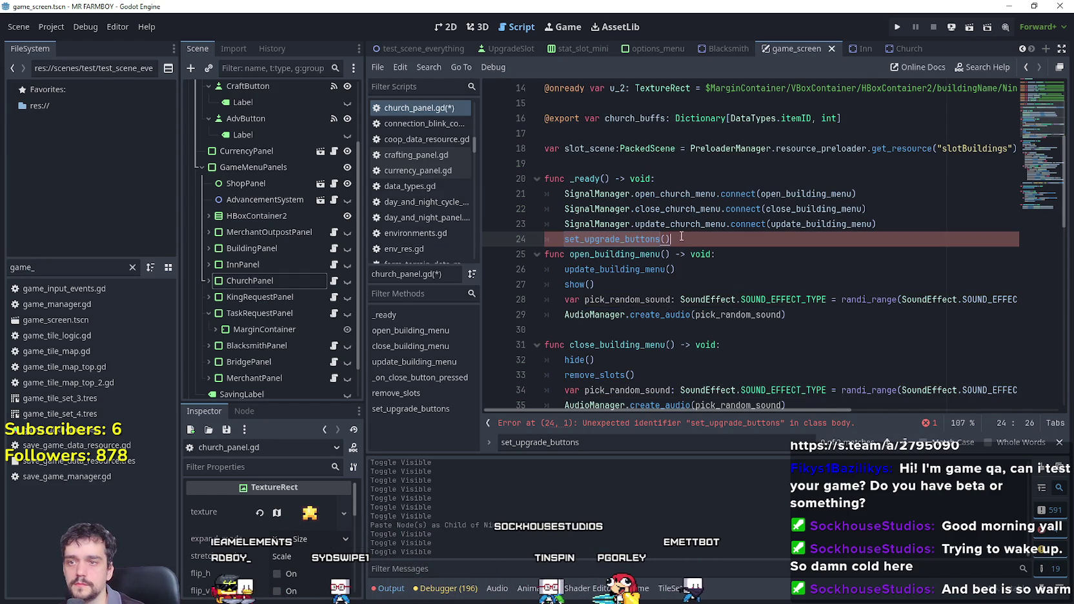
pyautogui.press('Return')
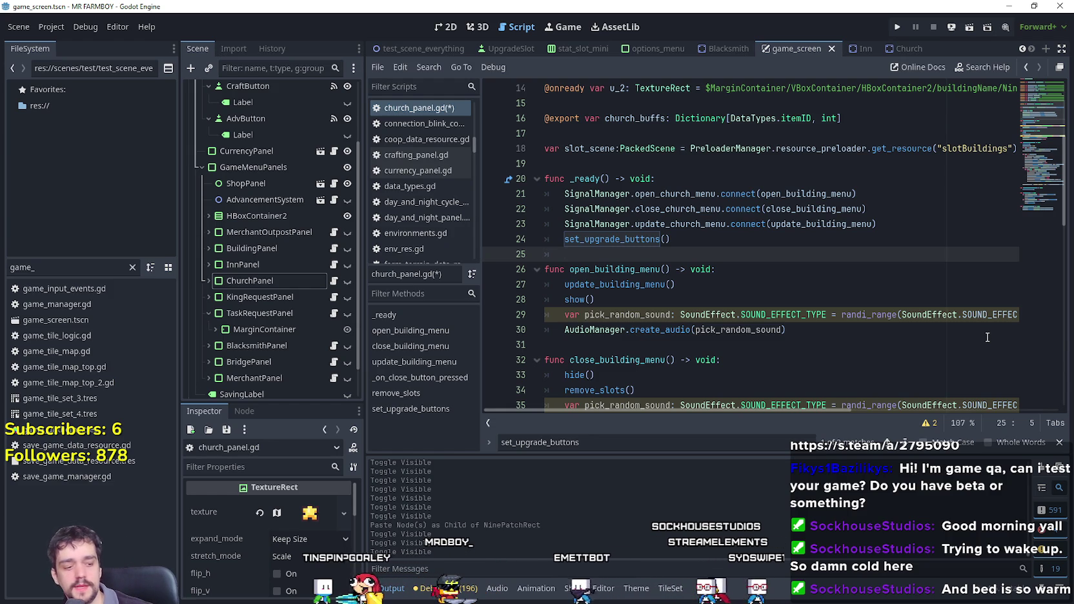
# Remove the indent on blank line 25 of church_panel.gd, save, and switch to the Inn scene.
pyautogui.hotkey('ctrl', 's')
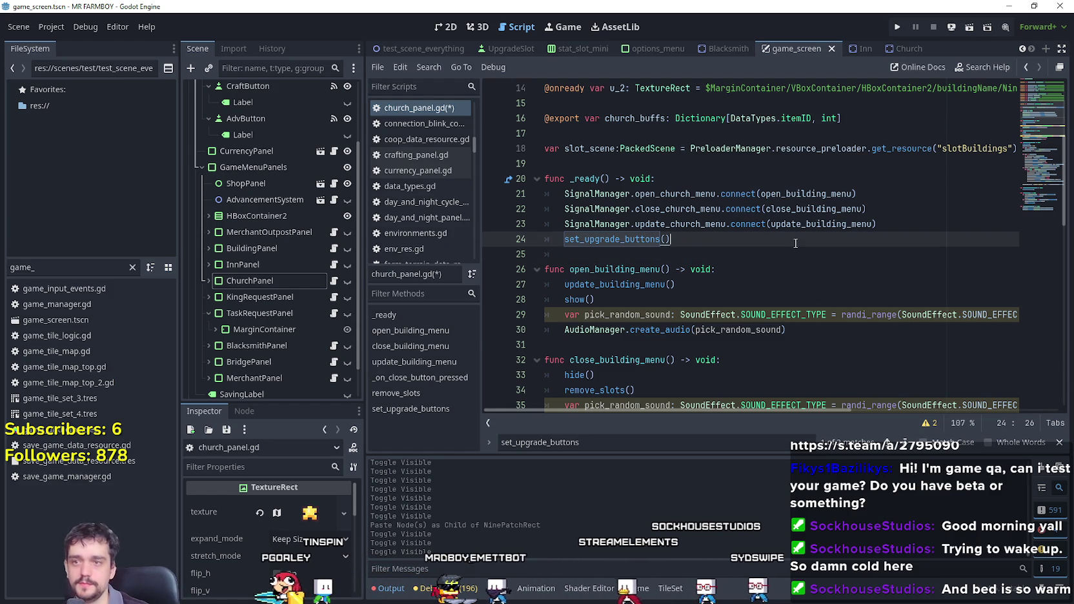
pyautogui.press('Escape')
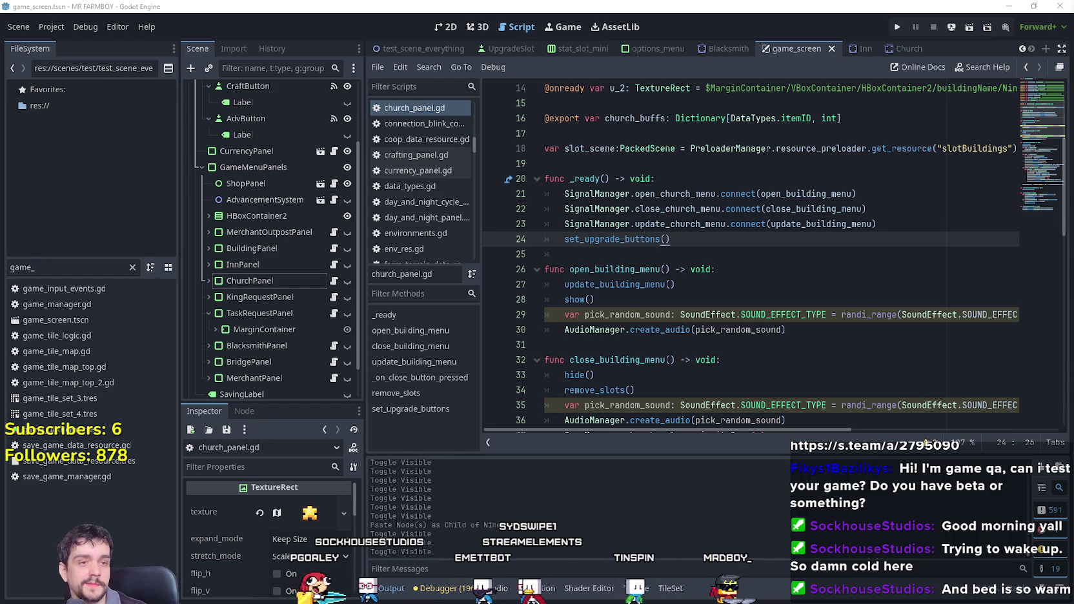
pyautogui.click(651, 247)
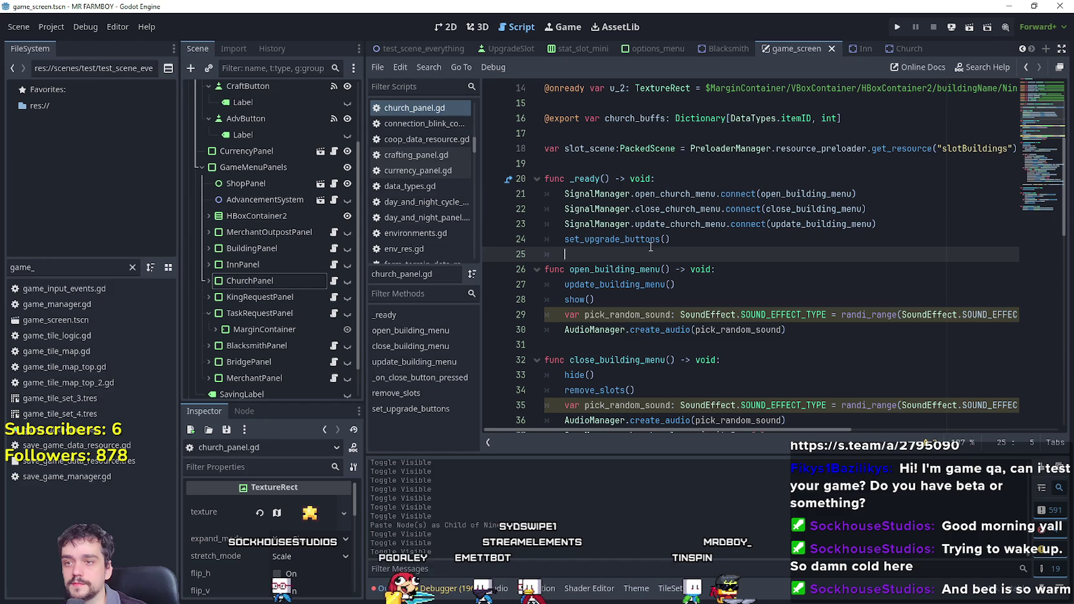
pyautogui.press('BackSpace')
pyautogui.hotkey('ctrl', 's')
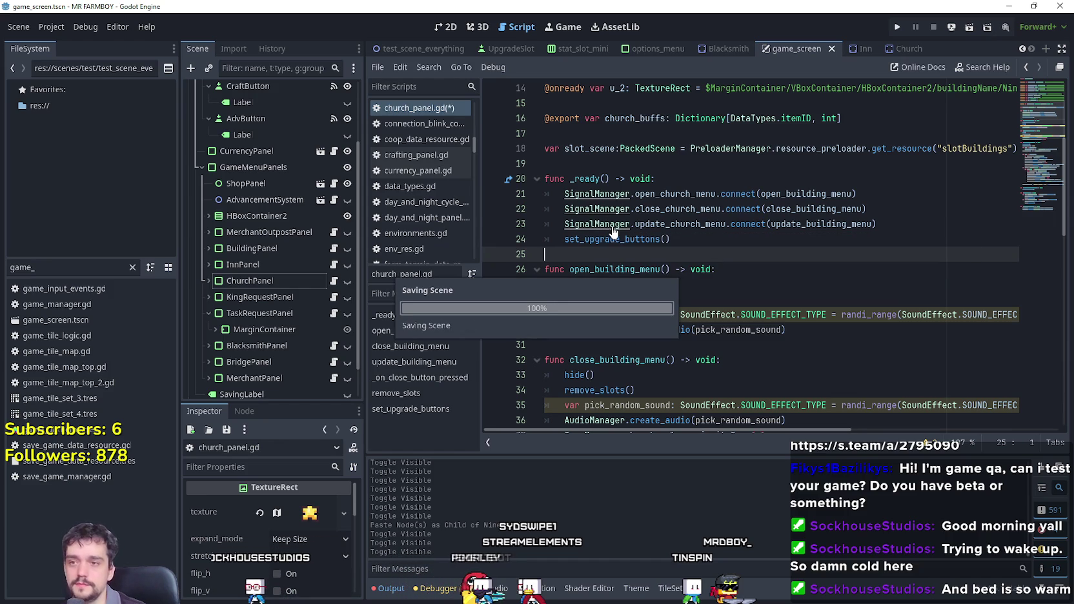
pyautogui.click(696, 239)
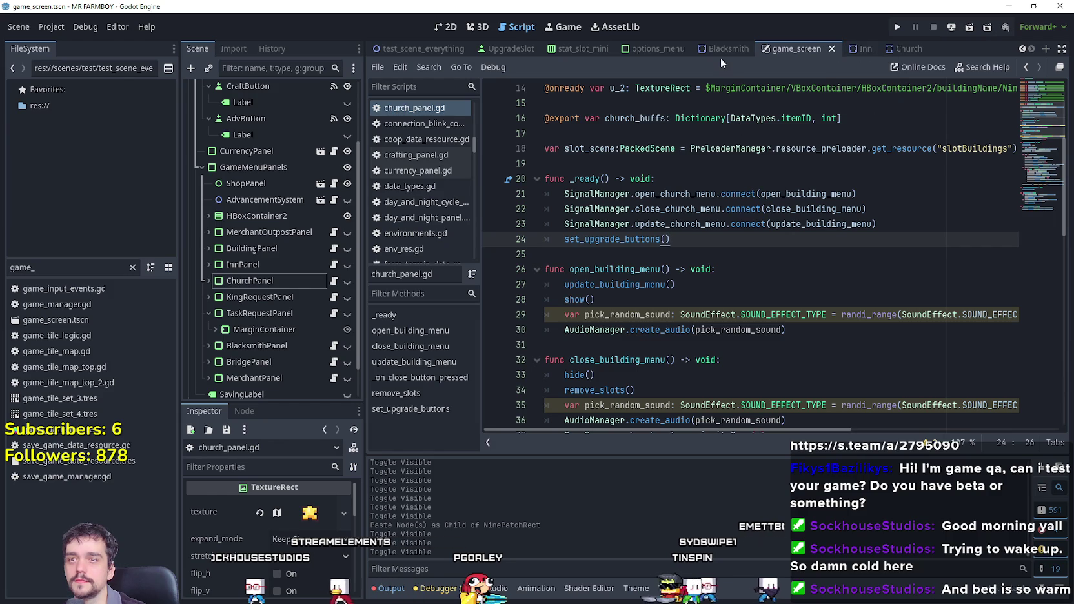
pyautogui.click(867, 47)
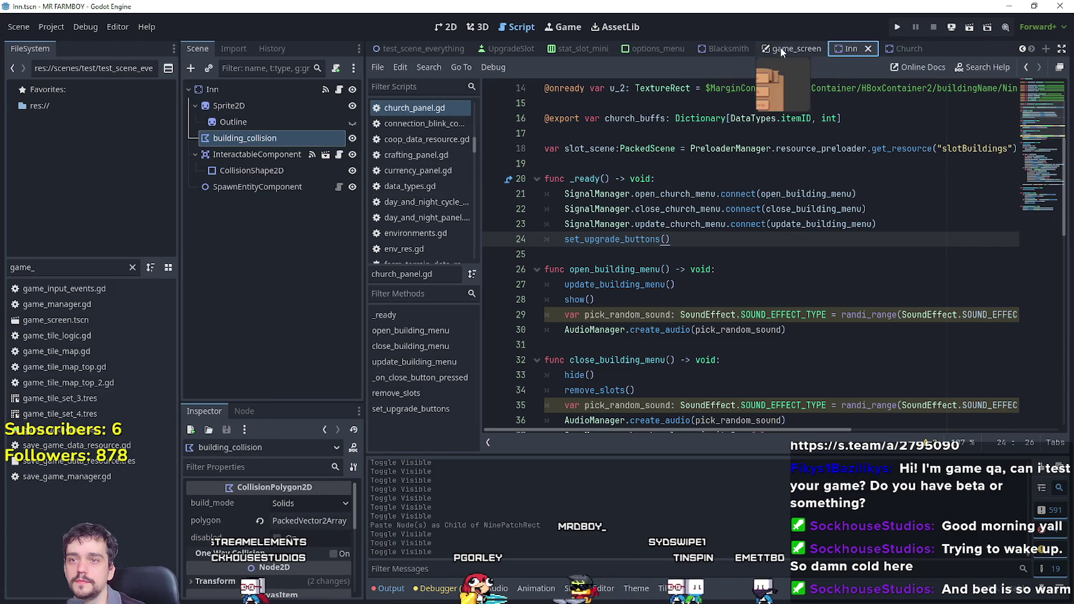
# Filter the FileSystem for 'hous' and open the House scene.
pyautogui.click(340, 90)
pyautogui.scroll(3, 775, 193)
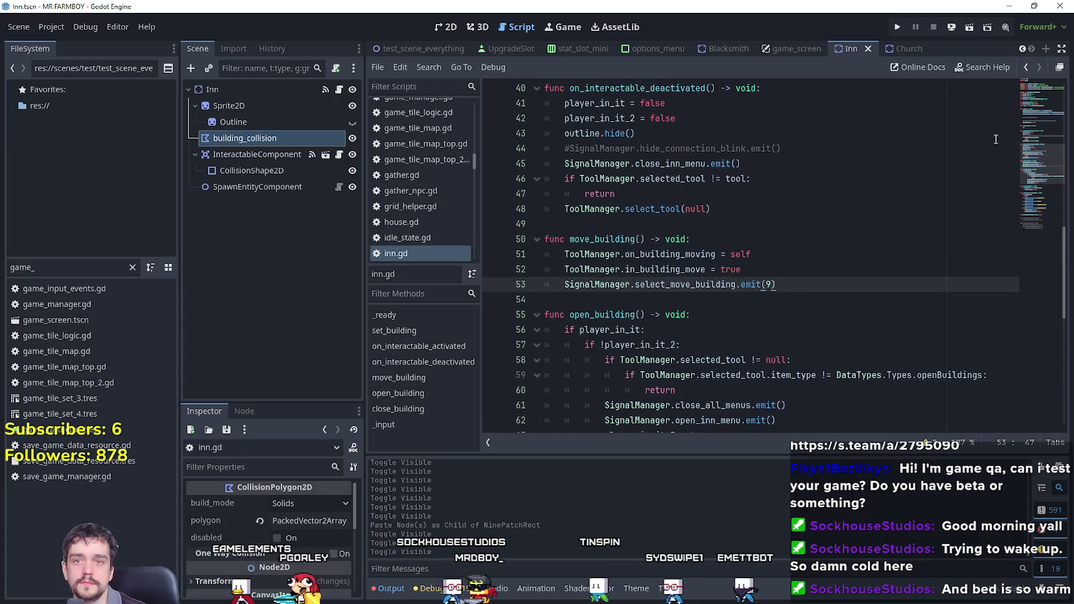
pyautogui.scroll(10, 996, 139)
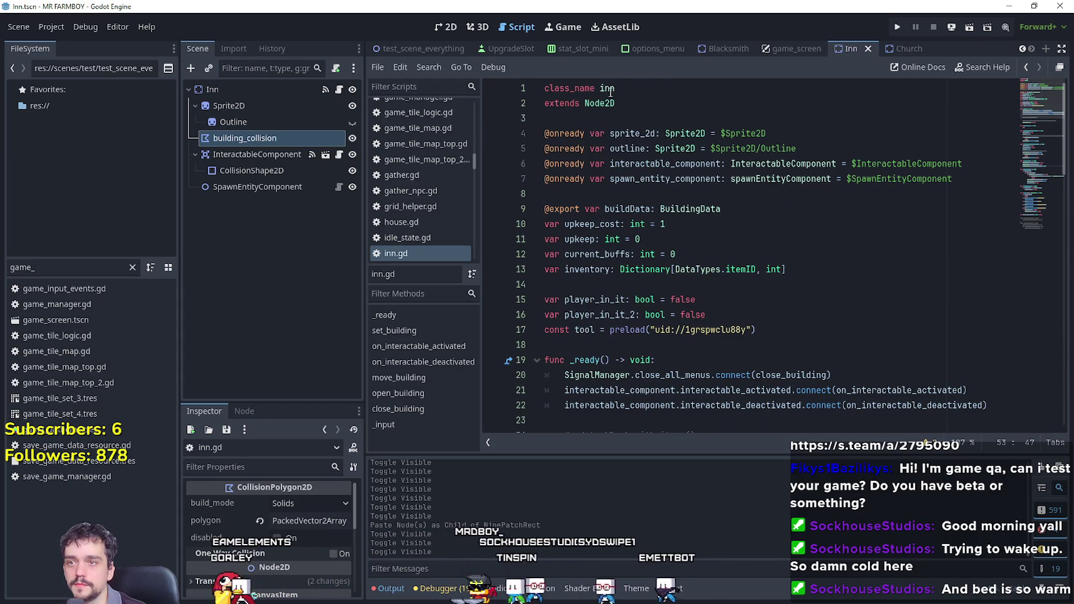
pyautogui.doubleClick(26, 268)
pyautogui.write('h')
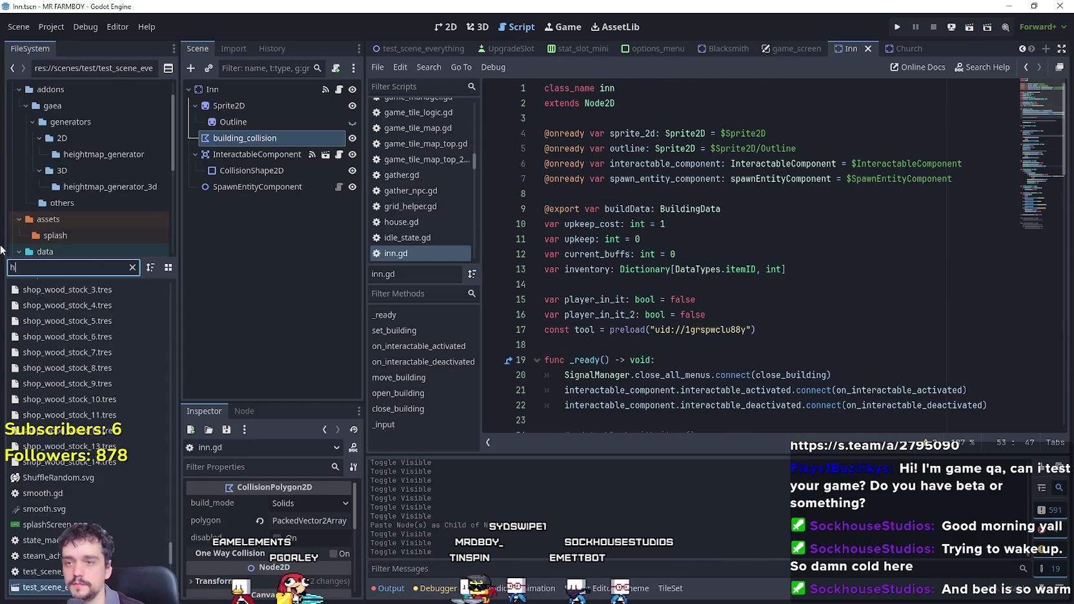
pyautogui.write('ouse')
pyautogui.doubleClick(84, 335)
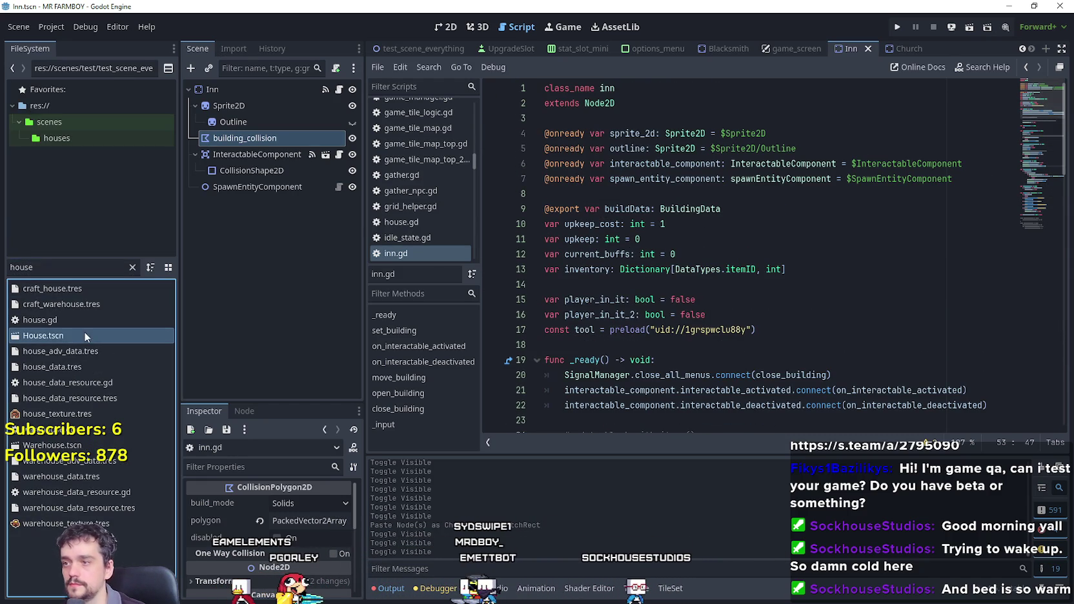
# Copy the inventory_size declaration on line 7 of house.gd.
pyautogui.click(337, 89)
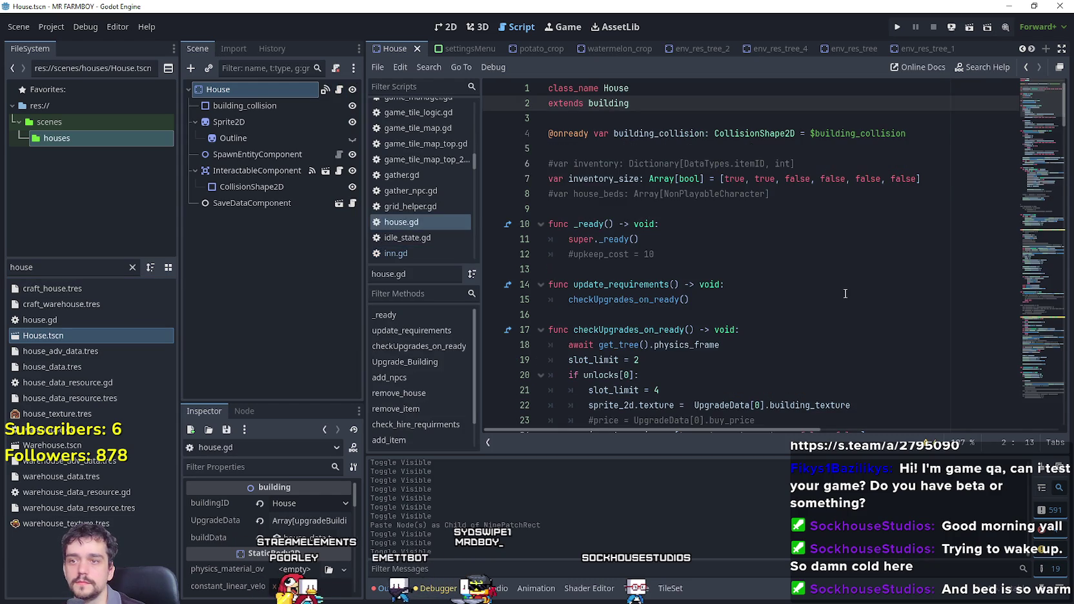
pyautogui.moveTo(925, 179); pyautogui.dragTo(487, 178)
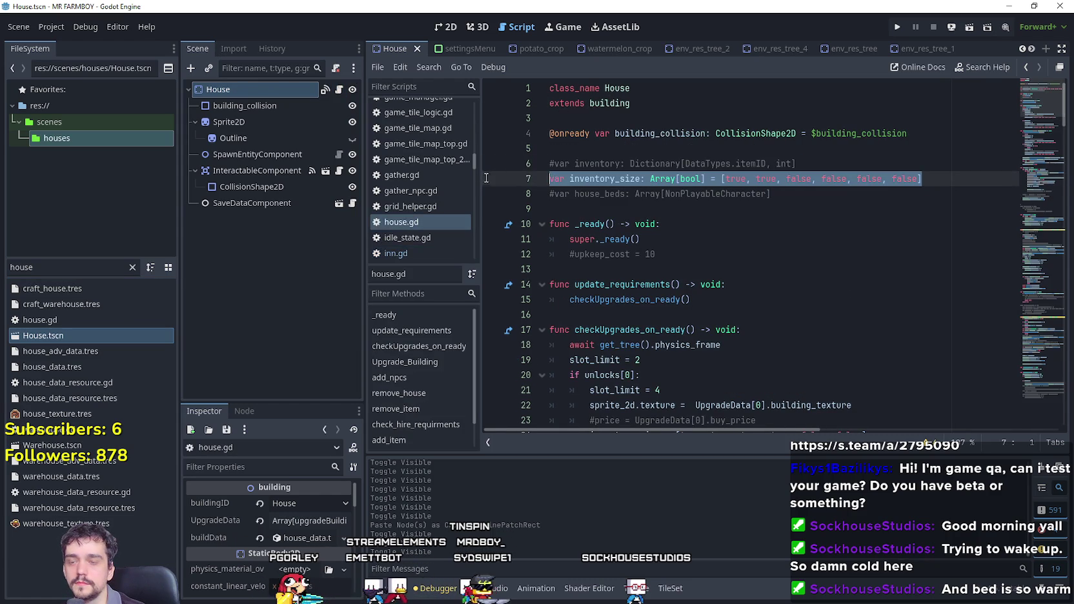
pyautogui.rightClick(668, 187)
pyautogui.click(668, 259)
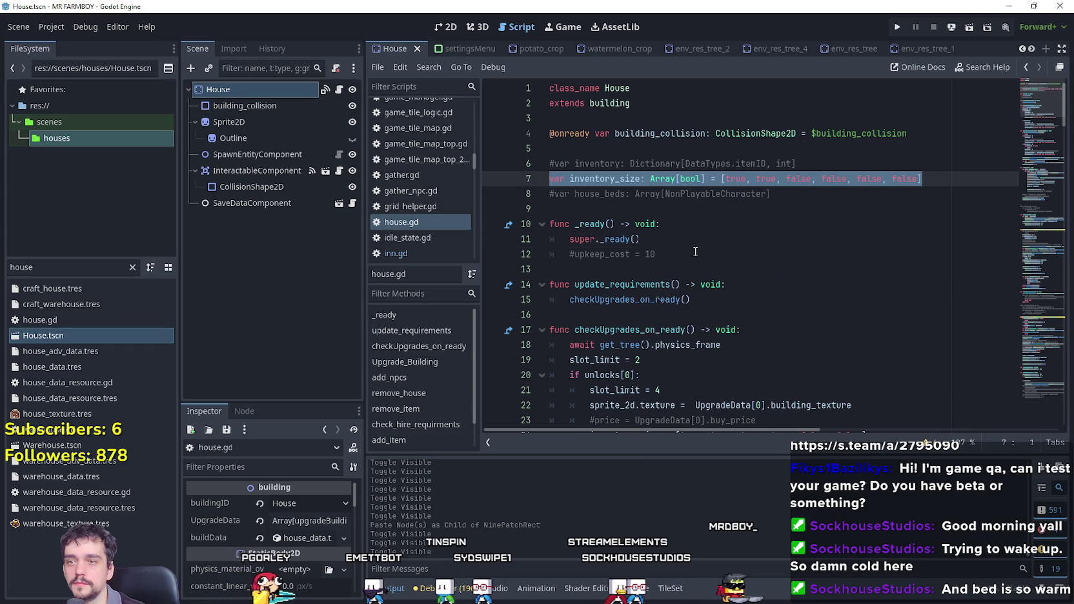
pyautogui.click(695, 251)
# Reopen the House scene, reselect the inventory_size line, and return to the Inn scene.
pyautogui.scroll(-1, 695, 252)
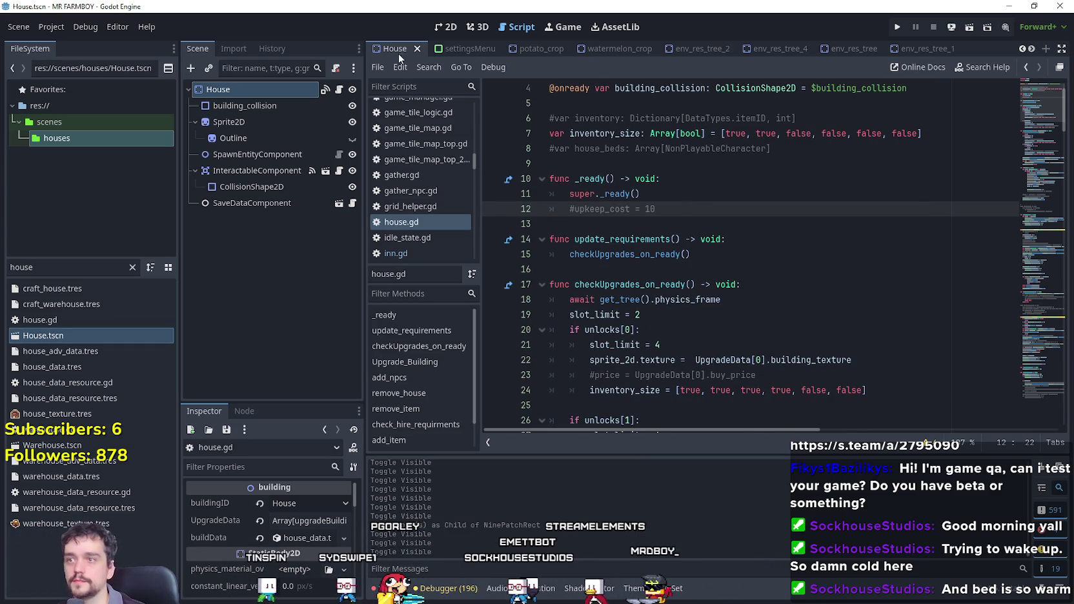
pyautogui.hotkey('ctrl', 'shift', 'w')
pyautogui.doubleClick(64, 336)
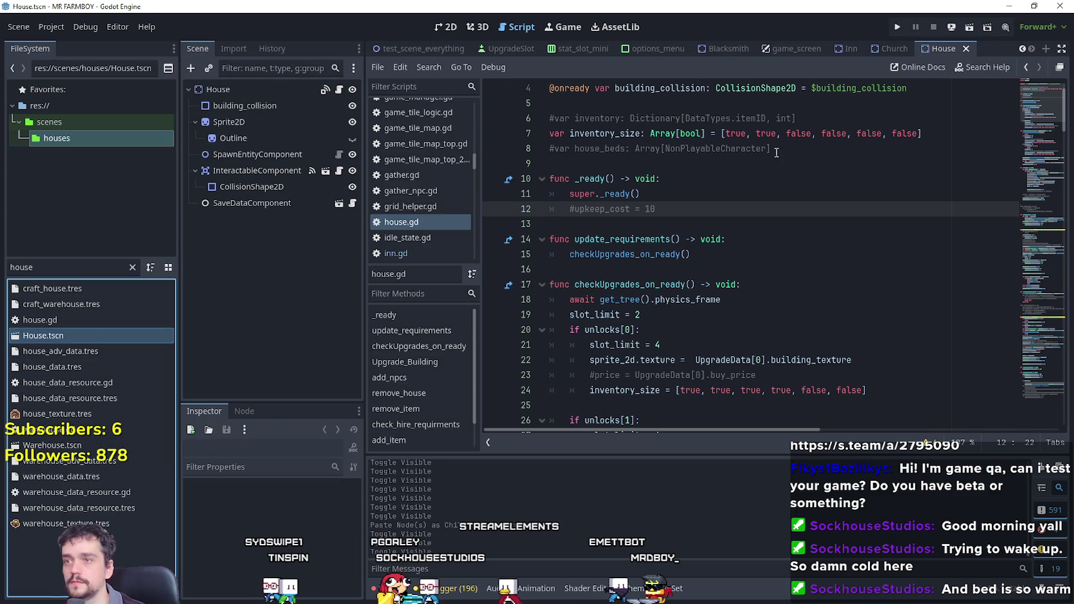
pyautogui.scroll(1, 922, 160)
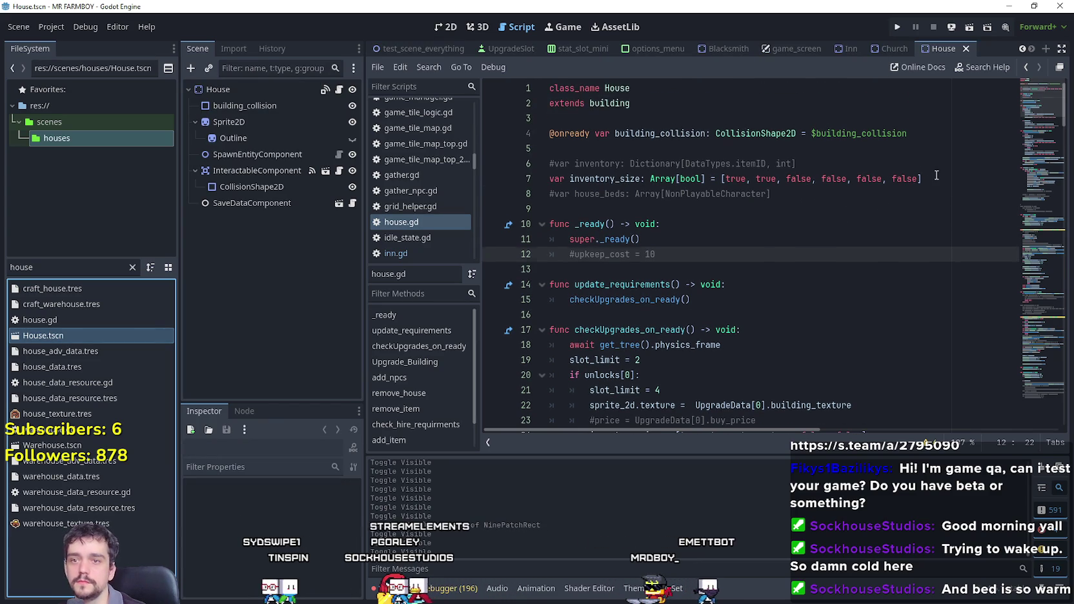
pyautogui.moveTo(936, 175); pyautogui.dragTo(541, 174)
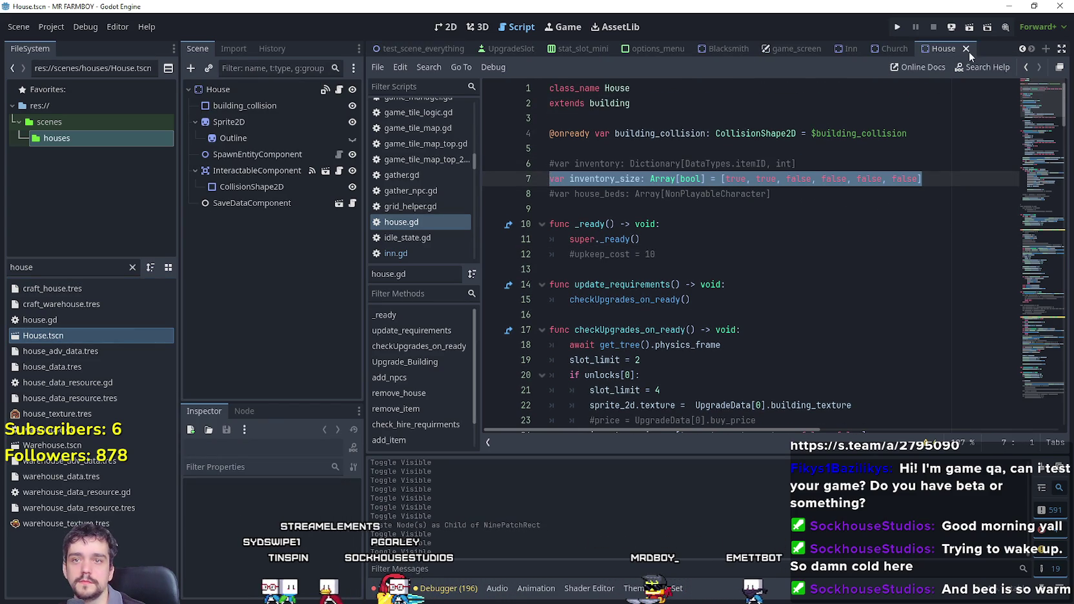
pyautogui.click(841, 47)
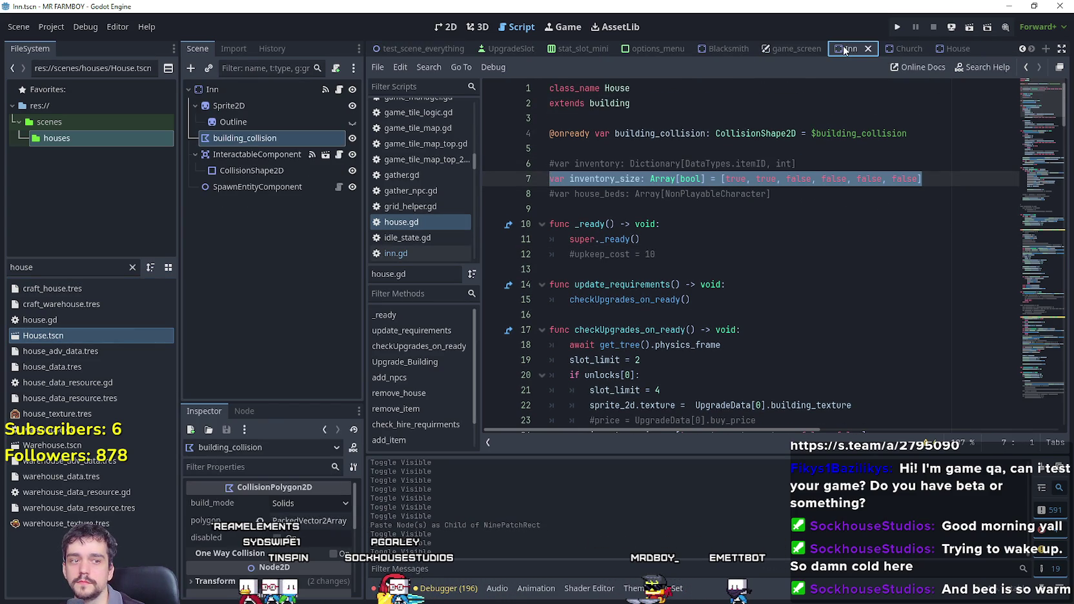
# Open inn.gd and look through its variable declarations.
pyautogui.click(339, 90)
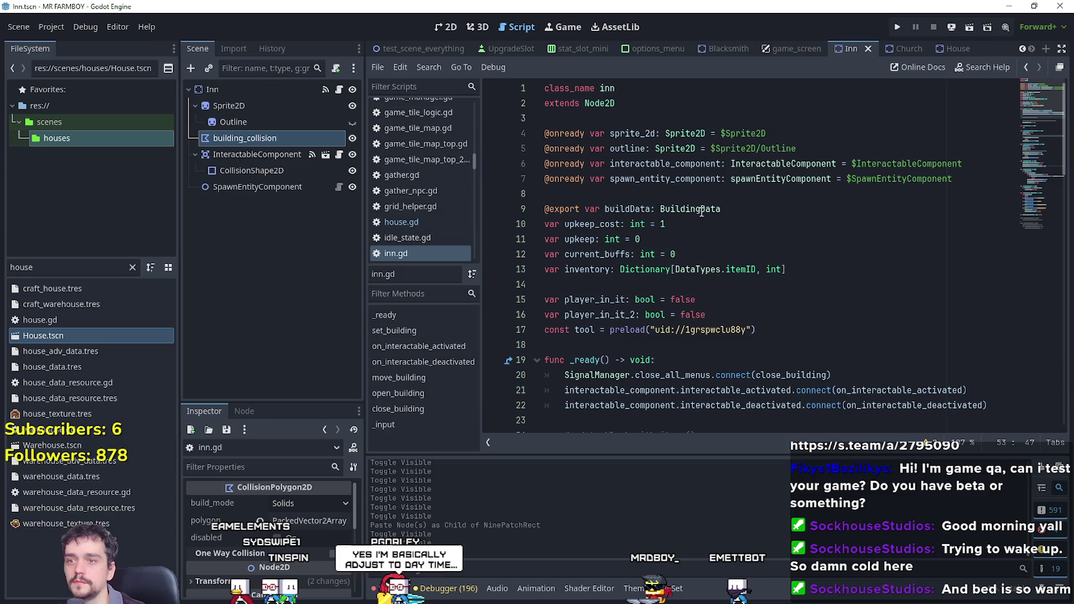
pyautogui.scroll(-1, 779, 308)
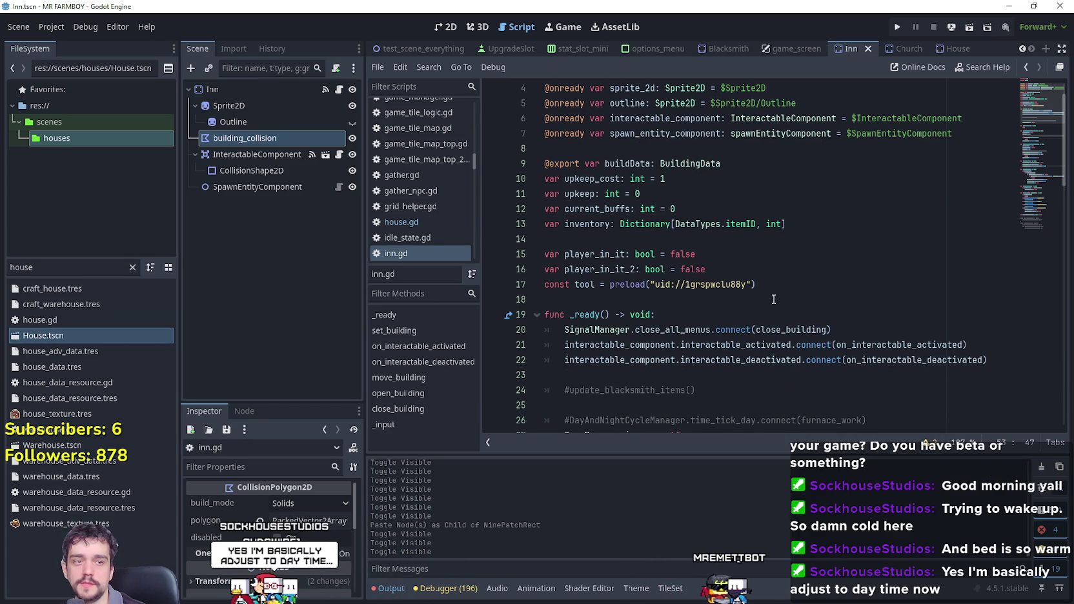
pyautogui.click(773, 300)
pyautogui.scroll(-1, 693, 293)
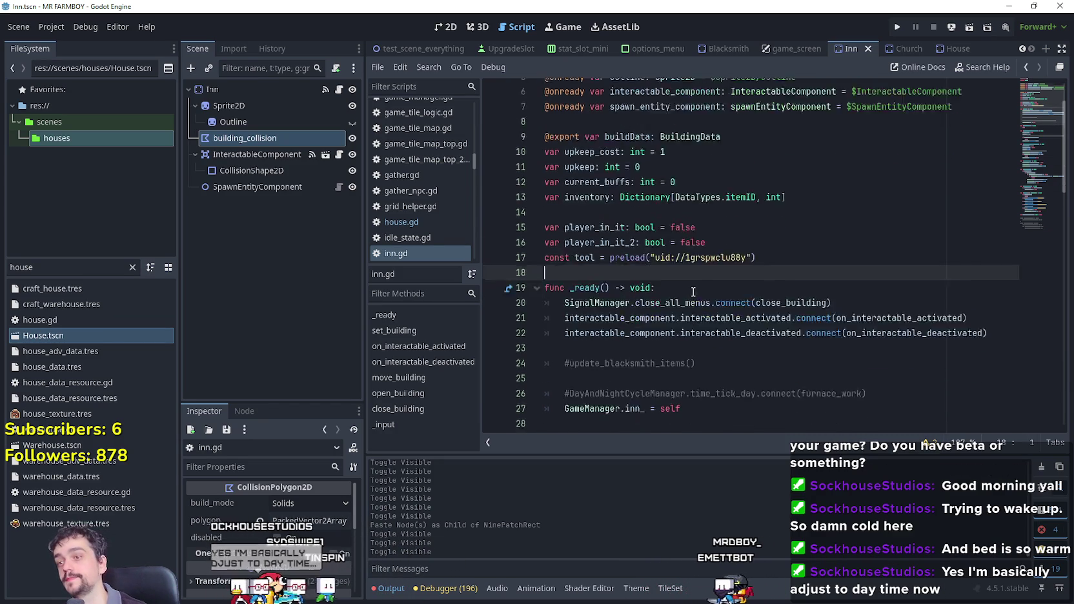
pyautogui.scroll(-2, 694, 292)
pyautogui.click(807, 269)
pyautogui.click(894, 333)
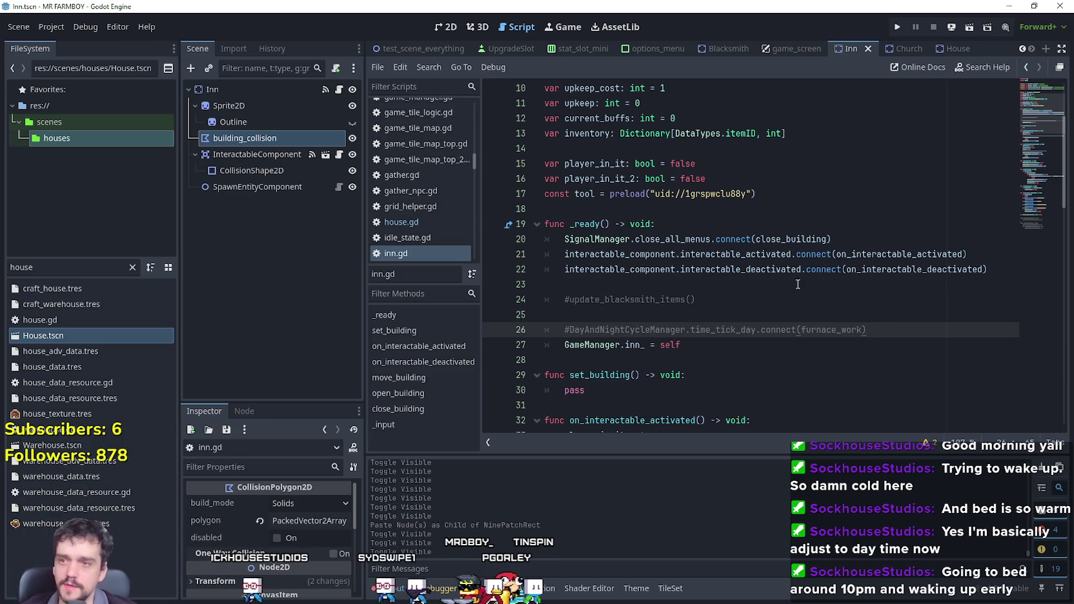
pyautogui.scroll(3, 798, 284)
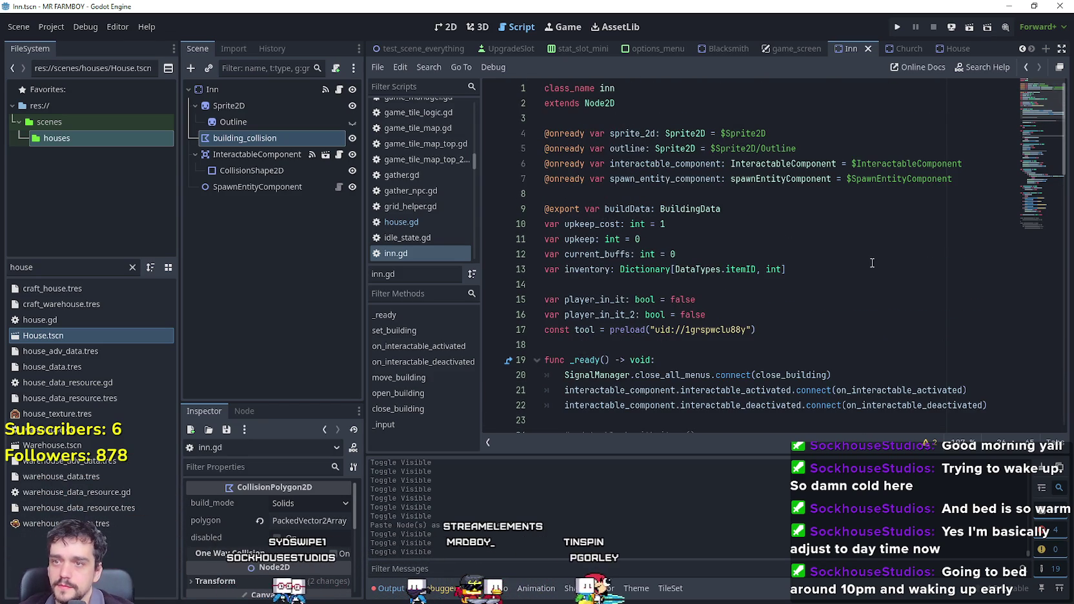
# Paste the inventory_size declaration as a new line 14 in inn.gd.
pyautogui.click(843, 272)
pyautogui.scroll(-2, 844, 278)
pyautogui.click(843, 169)
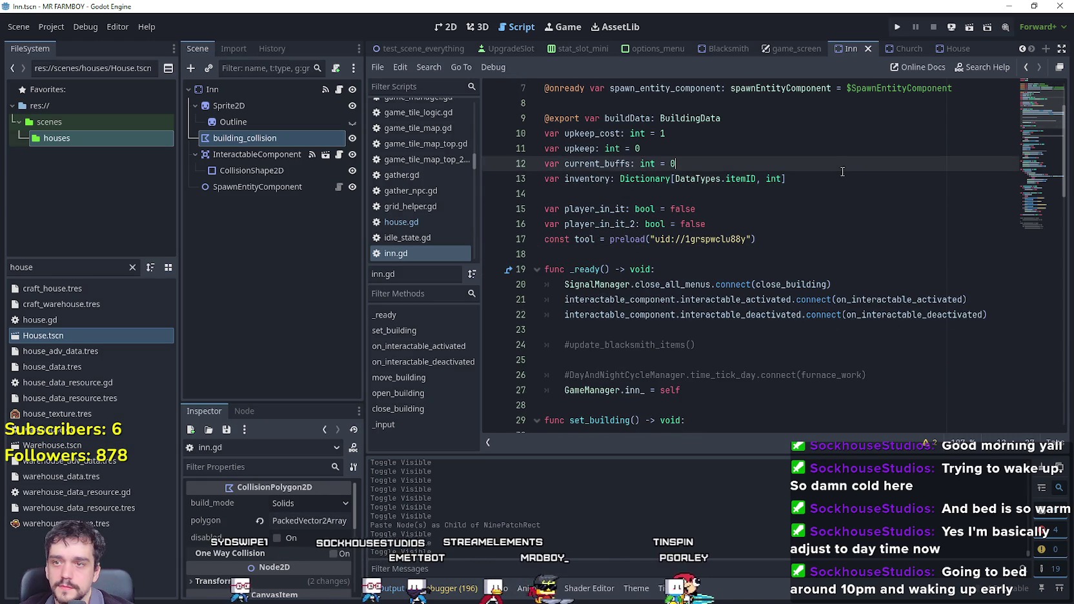
pyautogui.click(849, 179)
pyautogui.press('Return')
pyautogui.hotkey('ctrl', 'v')
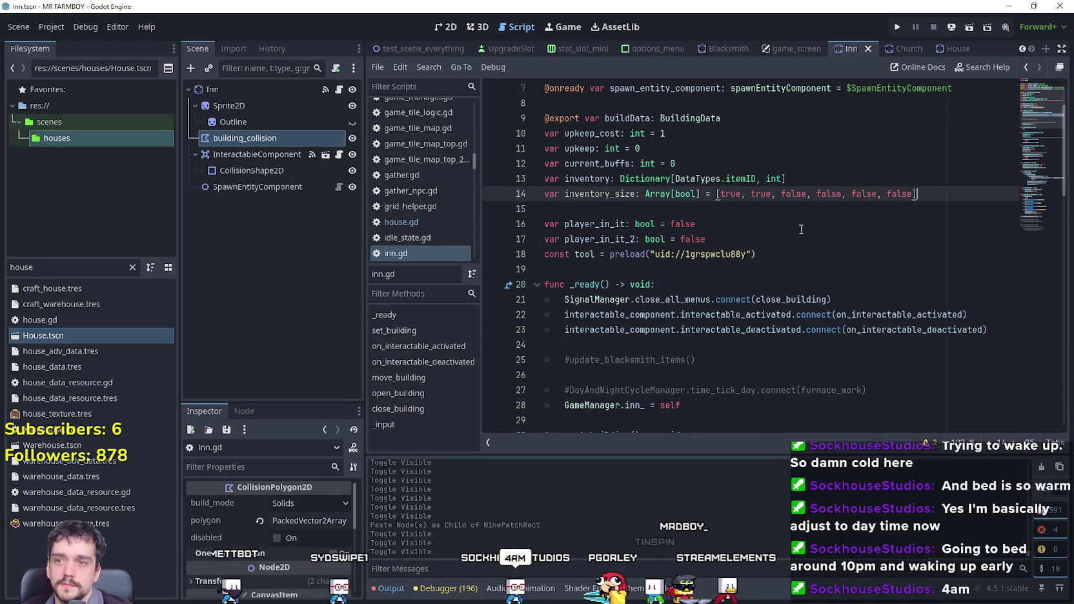
pyautogui.scroll(-2, 801, 229)
# Review the upgrade functions in house.gd within the House scene.
pyautogui.click(955, 49)
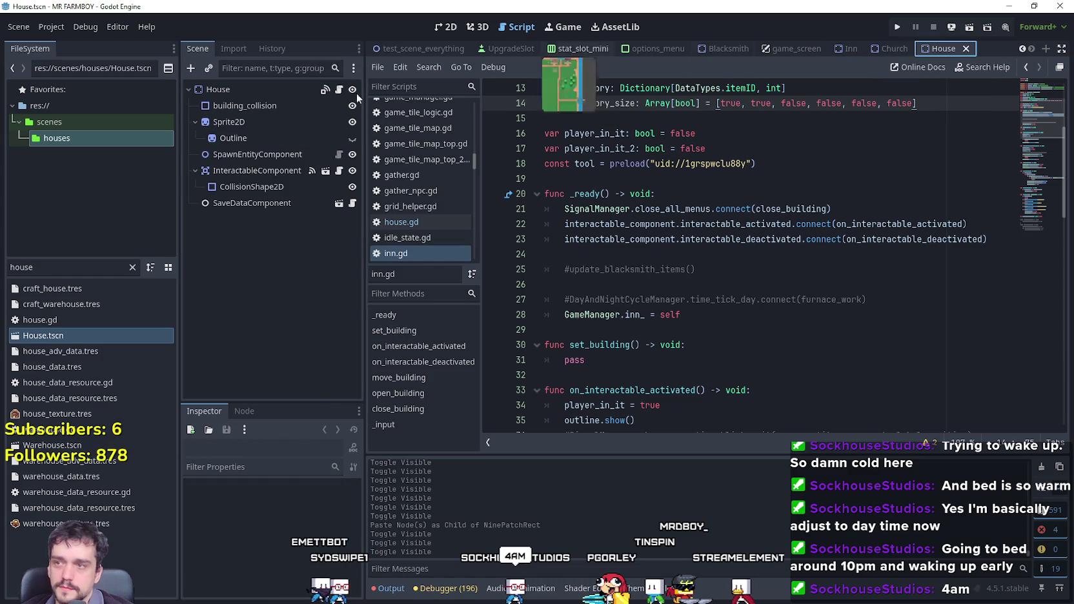
pyautogui.click(773, 276)
pyautogui.scroll(-5, 773, 275)
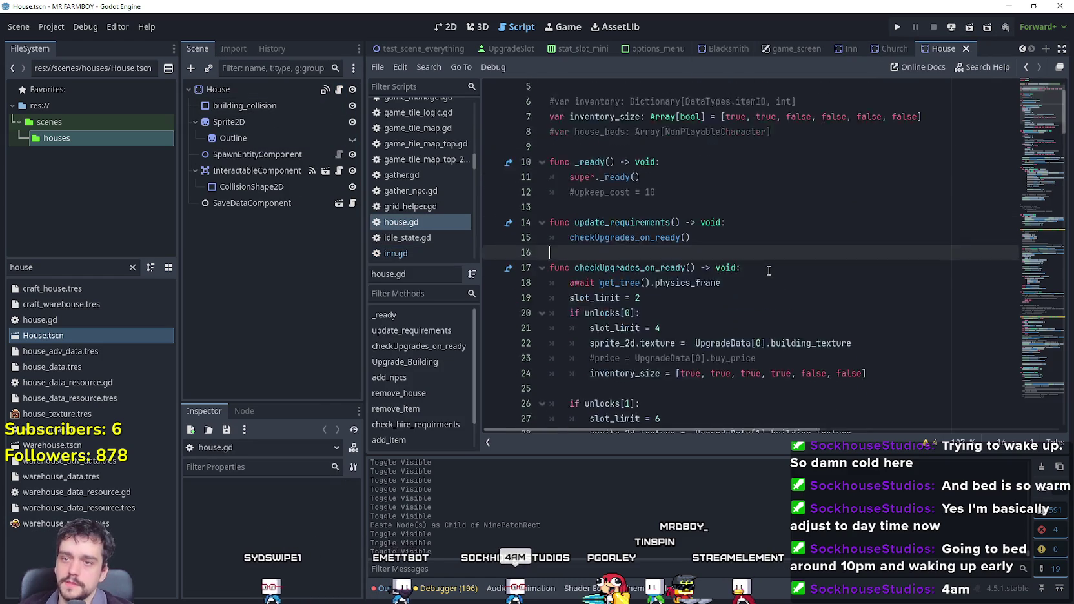
pyautogui.click(865, 302)
pyautogui.scroll(-9, 865, 301)
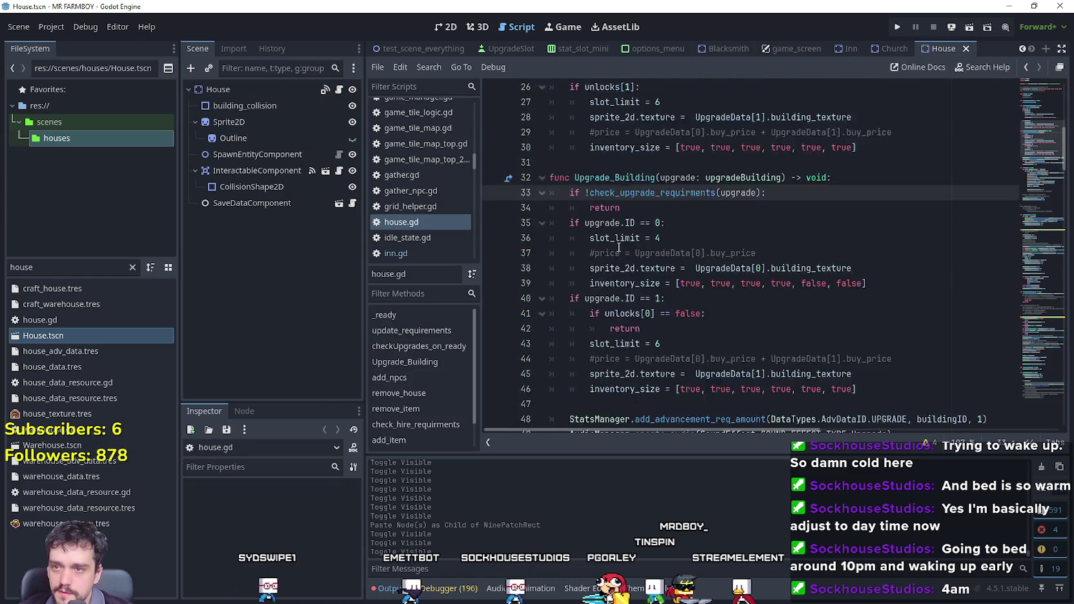
pyautogui.scroll(-4, 796, 288)
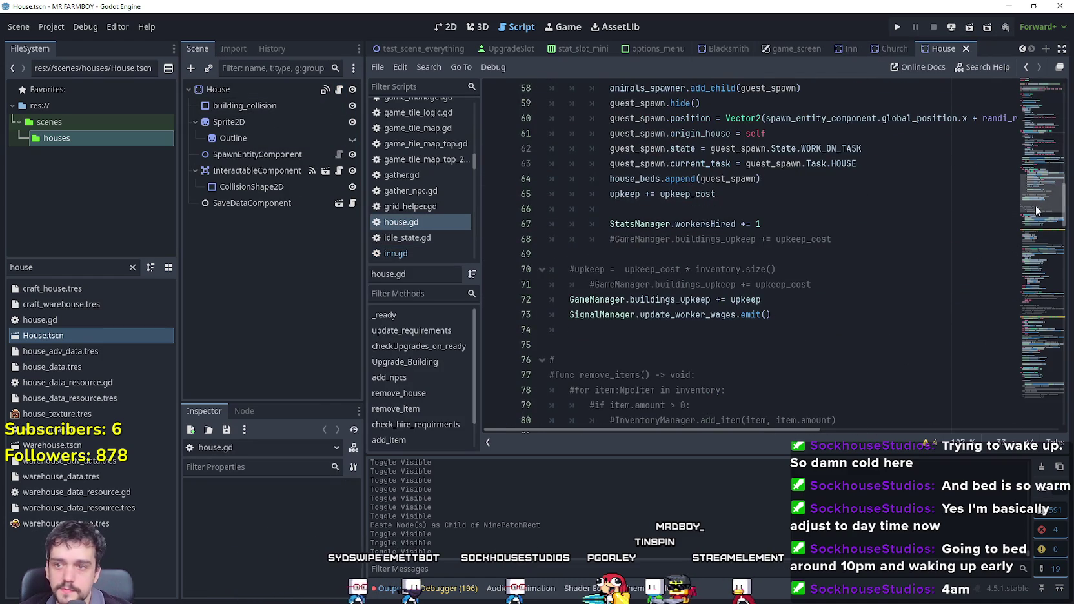
pyautogui.moveTo(1035, 210)
pyautogui.mouseDown()
pyautogui.moveTo(1024, 402)
pyautogui.moveTo(1008, 163)
pyautogui.mouseUp()
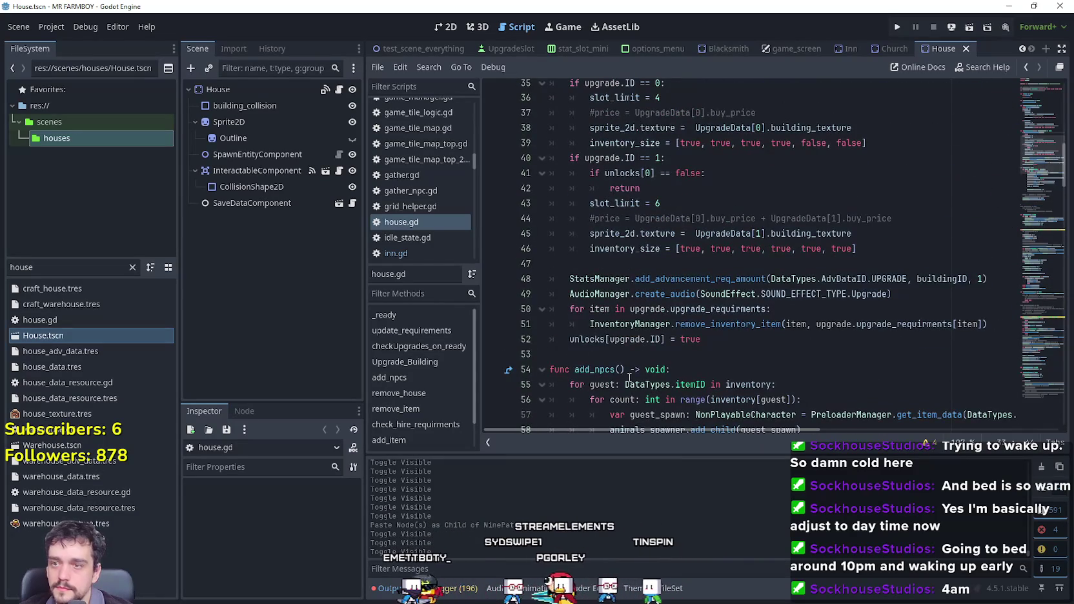
pyautogui.moveTo(711, 324)
pyautogui.mouseDown()
pyautogui.moveTo(704, 335)
pyautogui.moveTo(694, 304)
pyautogui.moveTo(694, 332)
pyautogui.moveTo(646, 328)
pyautogui.moveTo(568, 240)
pyautogui.moveTo(540, 234)
pyautogui.moveTo(543, 83)
pyautogui.moveTo(575, 276)
pyautogui.moveTo(550, 276)
pyautogui.mouseUp()
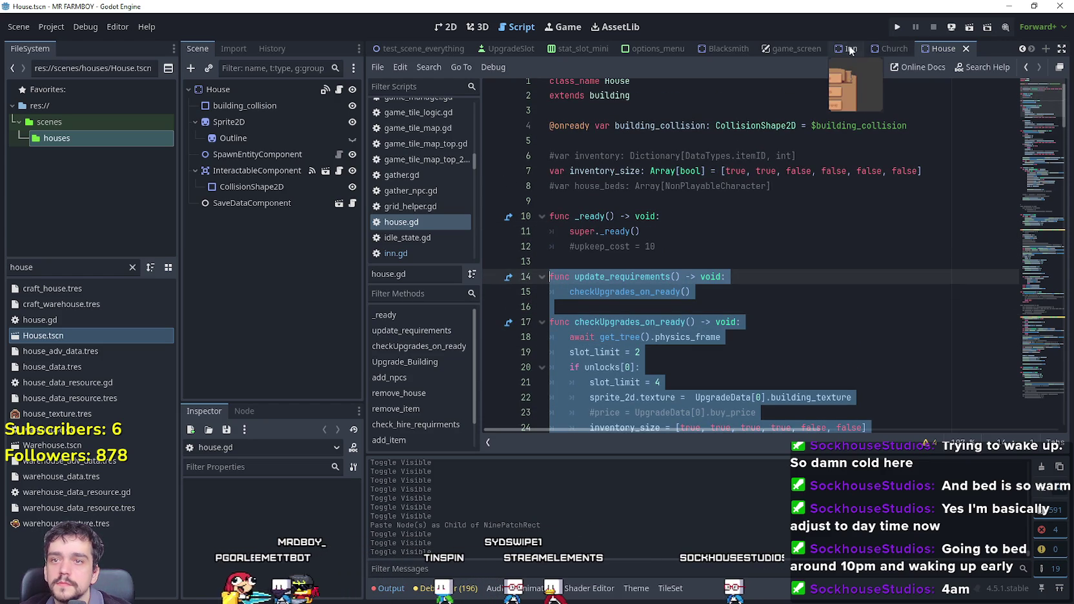
# Open inn.gd from the Inn scene and find its placeholder set_building function.
pyautogui.click(850, 49)
pyautogui.click(339, 90)
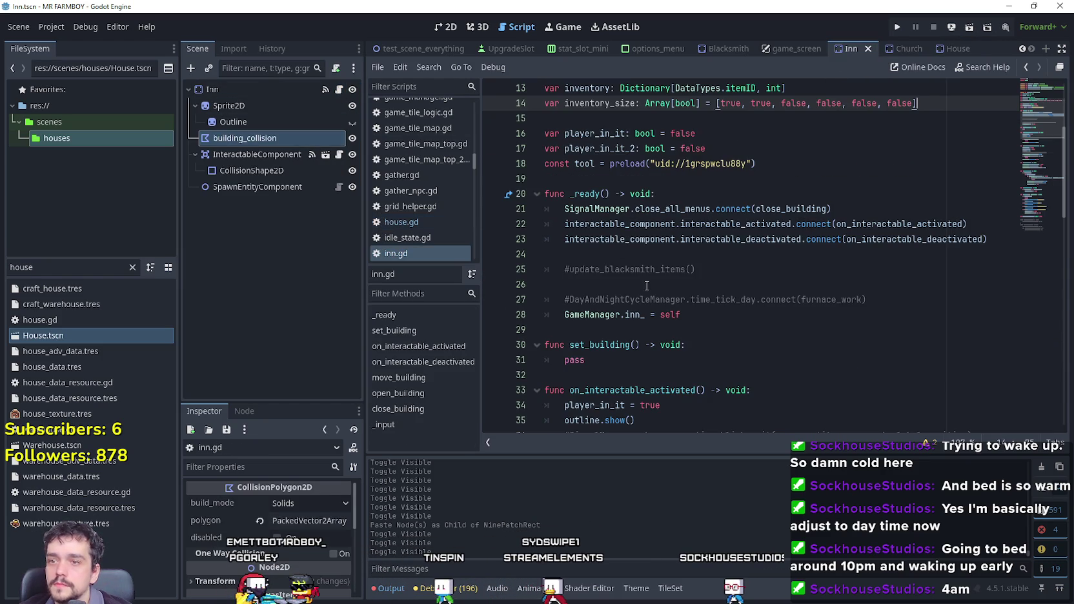
pyautogui.scroll(-2, 649, 269)
pyautogui.scroll(-2, 649, 269)
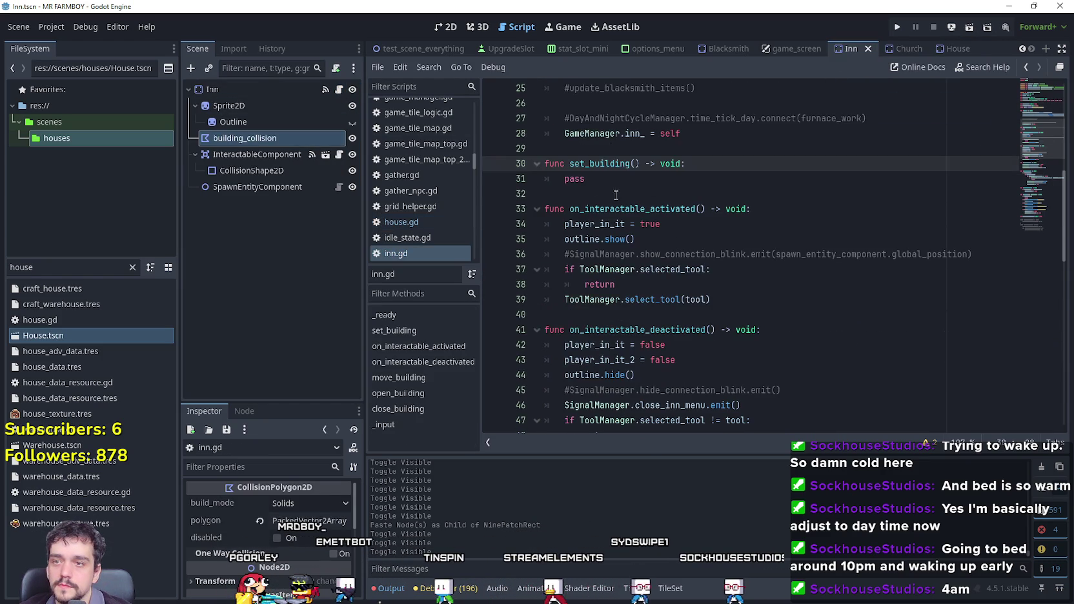
pyautogui.moveTo(585, 179); pyautogui.dragTo(539, 172)
pyautogui.scroll(-12, 645, 258)
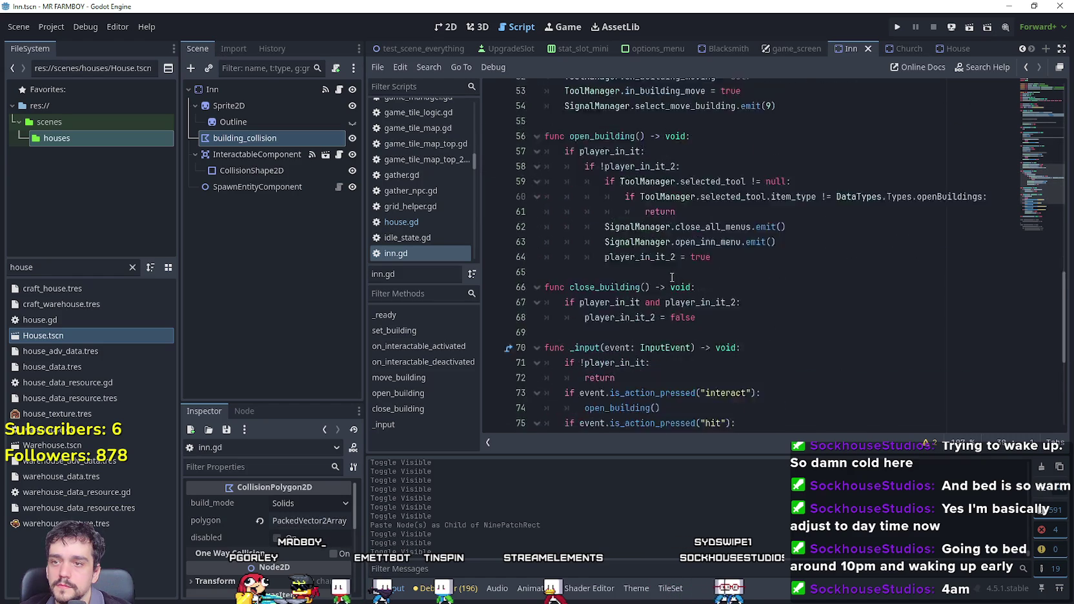
pyautogui.scroll(15, 672, 277)
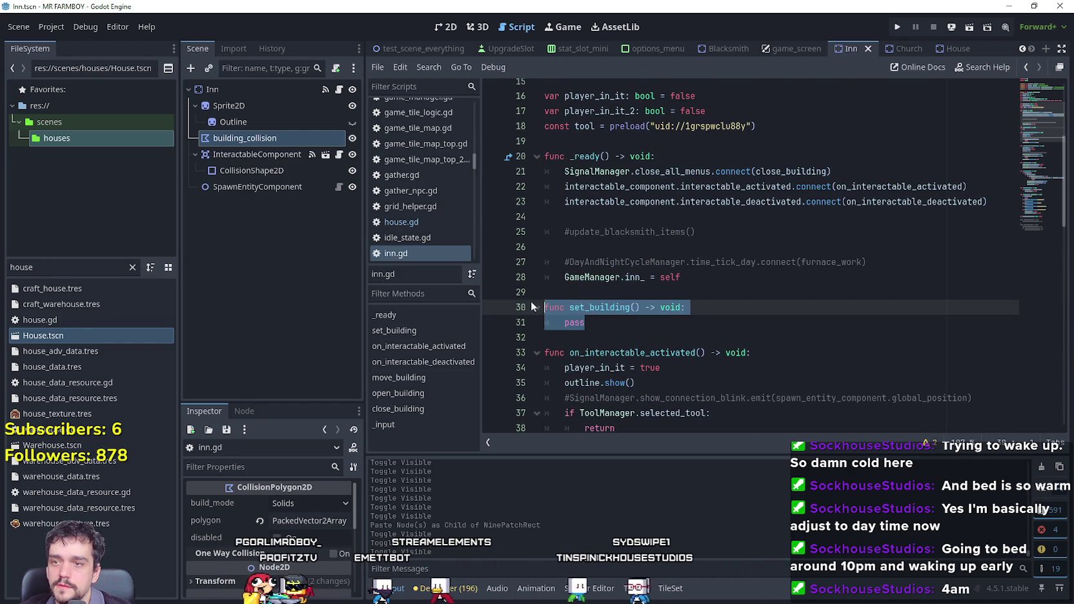
# Replace set_building in inn.gd with the copied upgrade functions.
pyautogui.click(621, 277)
pyautogui.moveTo(632, 322); pyautogui.dragTo(545, 307)
pyautogui.scroll(-10, 645, 304)
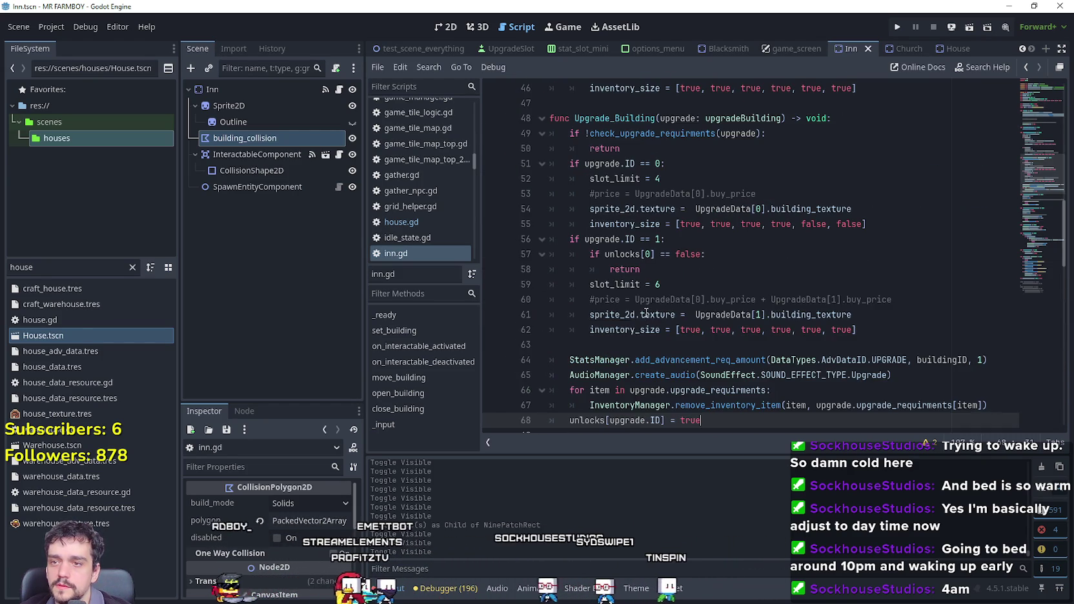
pyautogui.hotkey('ctrl', 'k')
# Delete the two commented price lines in Upgrade_Building, including the UpgradeData[0] one.
pyautogui.moveTo(893, 300); pyautogui.dragTo(545, 296)
pyautogui.hotkey('ctrl', 'x')
pyautogui.hotkey('ctrl', 'shift', 'k')
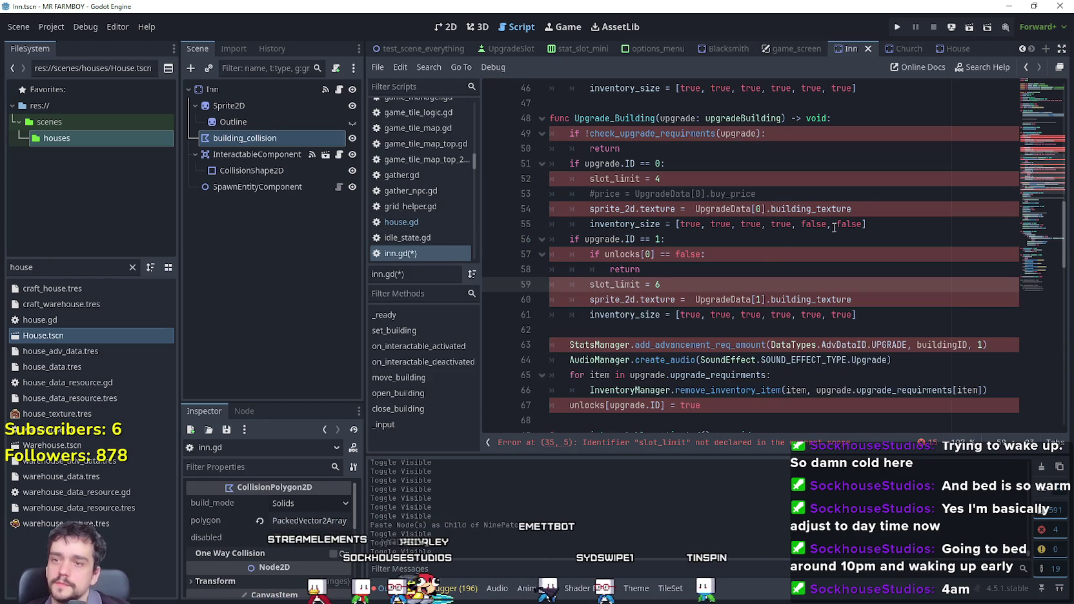
pyautogui.click(839, 190)
pyautogui.hotkey('shift', 'Home')
pyautogui.hotkey('ctrl', 'x')
pyautogui.hotkey('ctrl', 'shift', 'k')
# Remove the remaining price comments in checkUpgrades_on_ready and on line 39.
pyautogui.scroll(2, 718, 235)
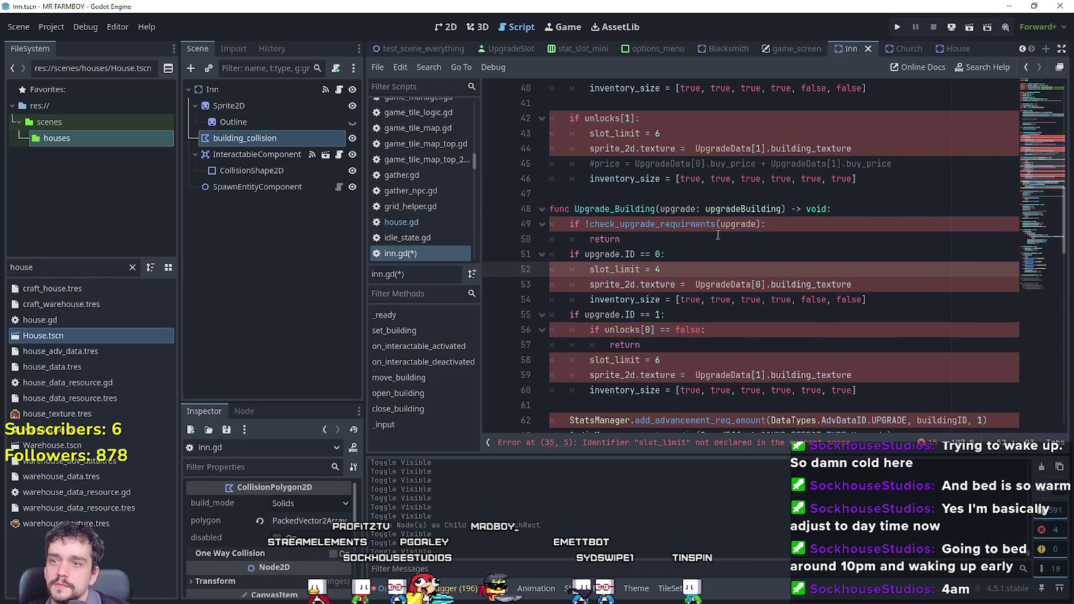
pyautogui.click(869, 166)
pyautogui.hotkey('shift', 'Home')
pyautogui.hotkey('shift', 'Home')
pyautogui.hotkey('ctrl', 'x')
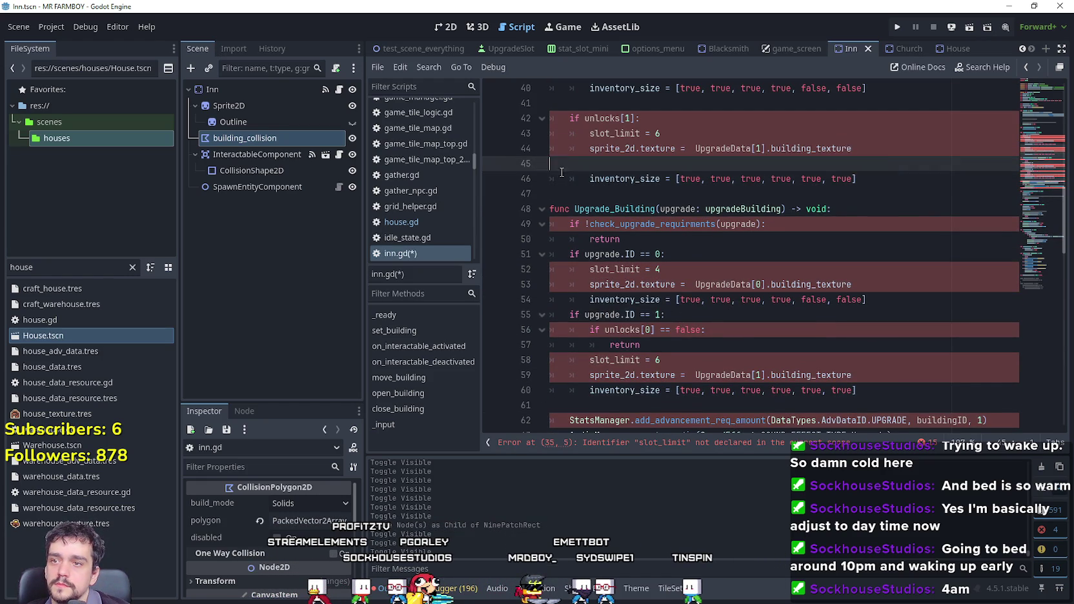
pyautogui.hotkey('ctrl', 'shift', 'k')
pyautogui.scroll(4, 641, 217)
pyautogui.click(553, 254)
pyautogui.hotkey('shift', 'End')
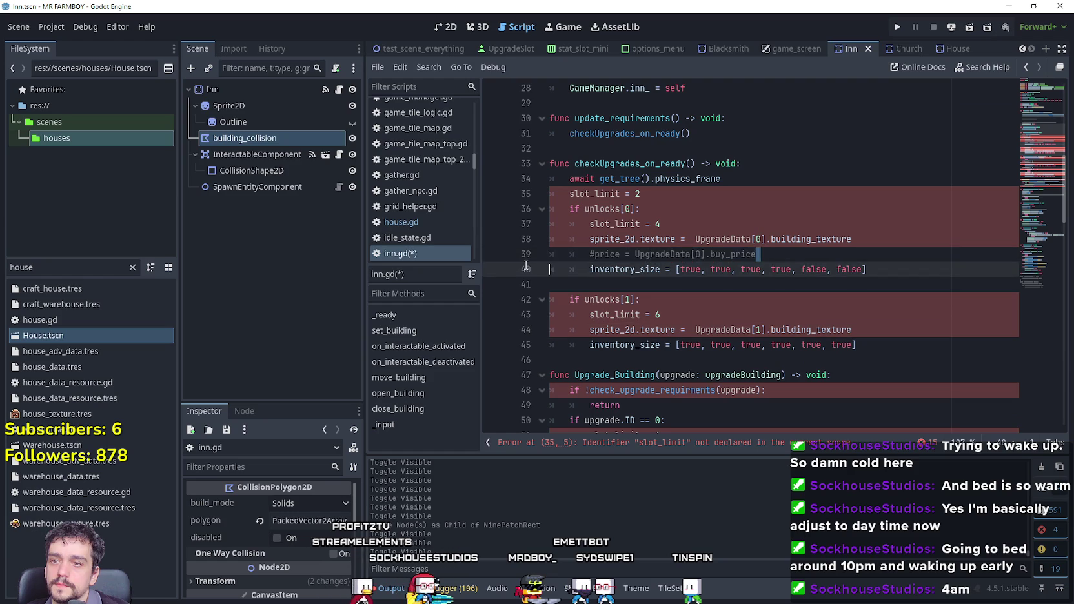
pyautogui.hotkey('ctrl', 'x')
pyautogui.hotkey('ctrl', 'shift', 'k')
# Check the sprite_2d and UpgradeData references on line 51.
pyautogui.click(759, 179)
pyautogui.scroll(-6, 698, 289)
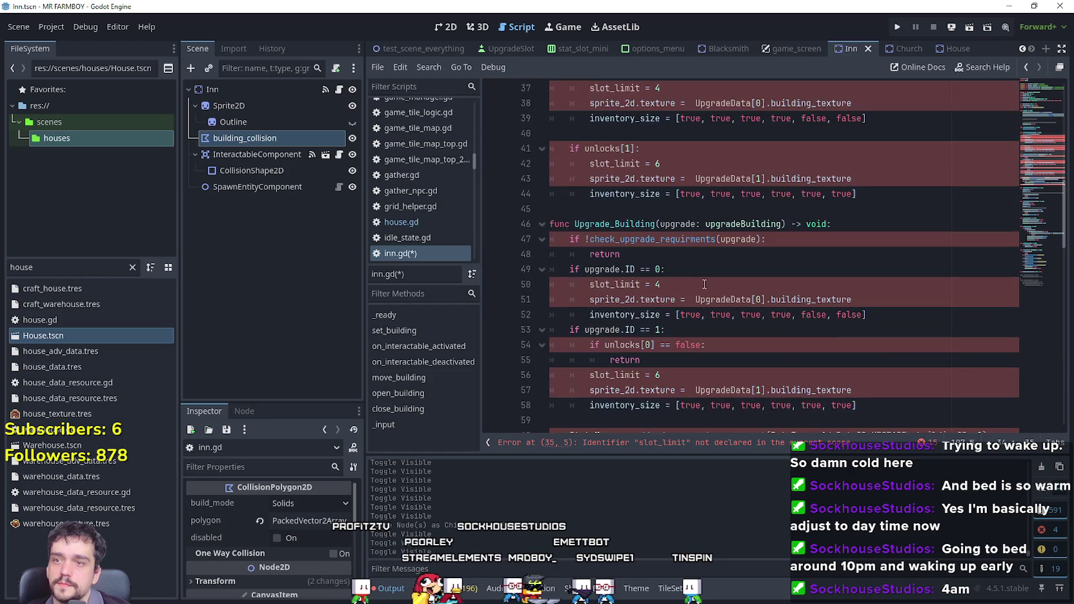
pyautogui.doubleClick(619, 165)
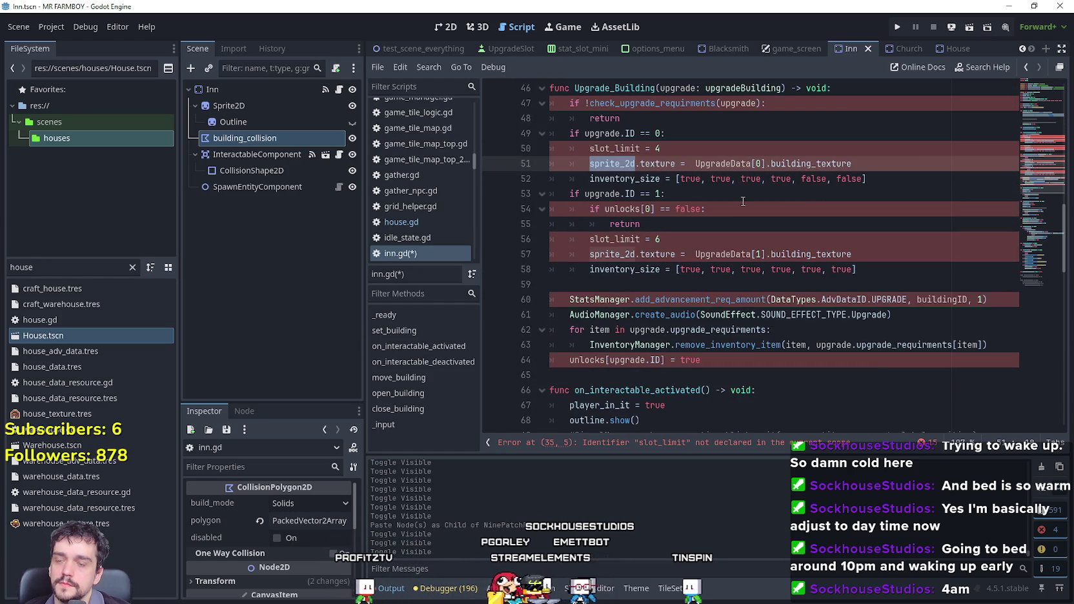
pyautogui.doubleClick(718, 161)
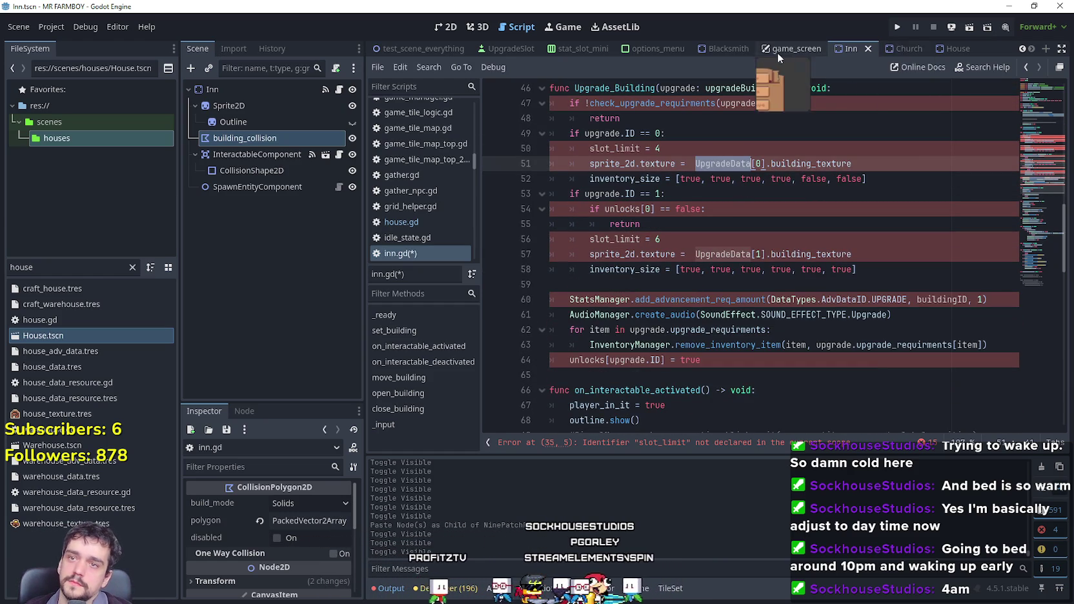
# Open house.gd and use Lookup Symbol to jump to the building class definition.
pyautogui.click(948, 53)
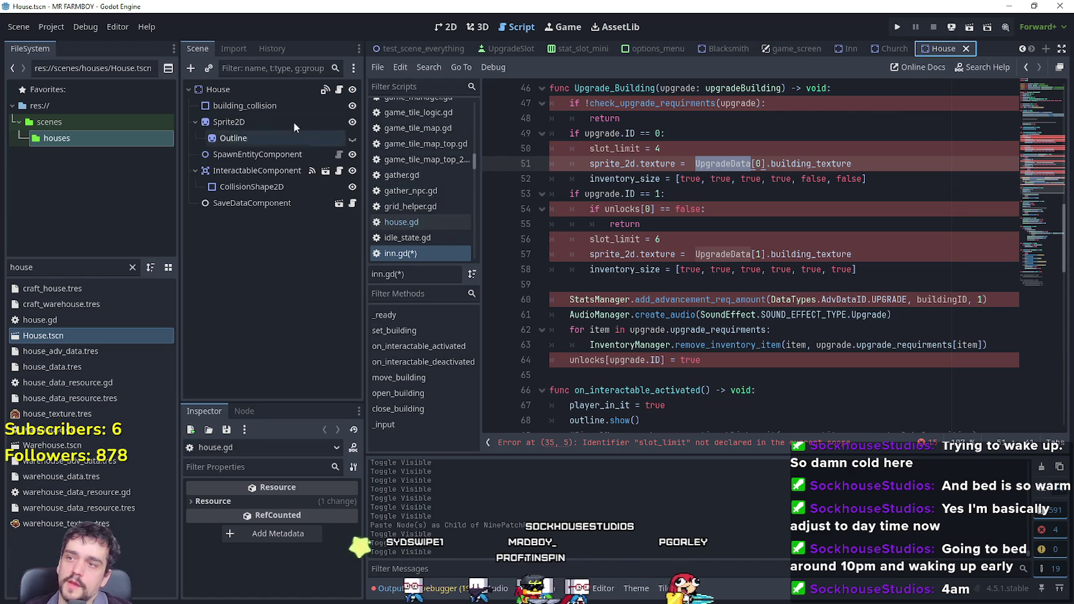
pyautogui.click(339, 91)
pyautogui.click(748, 255)
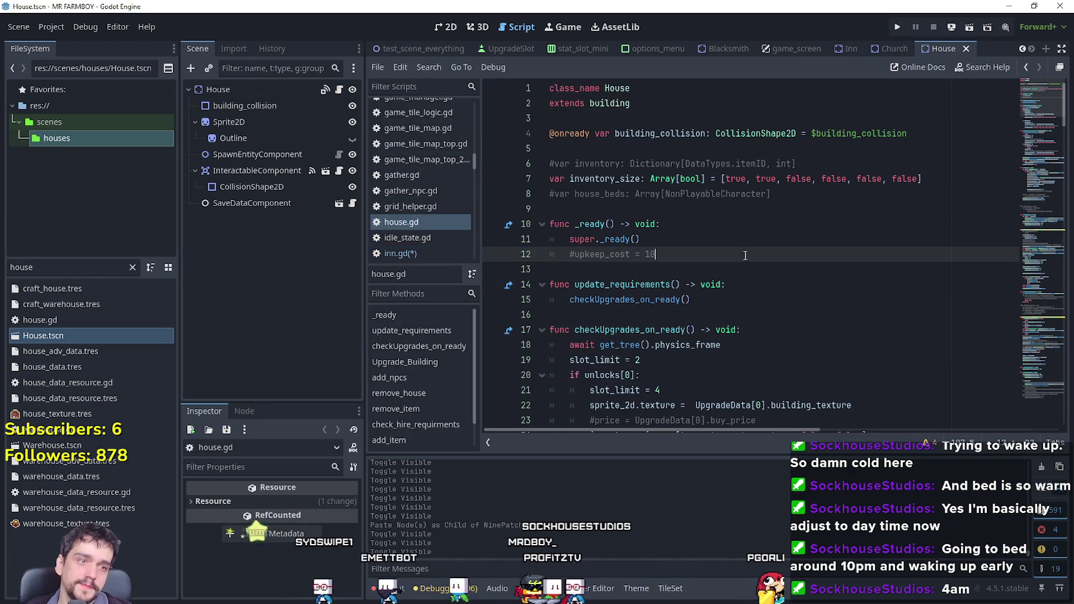
pyautogui.rightClick(617, 104)
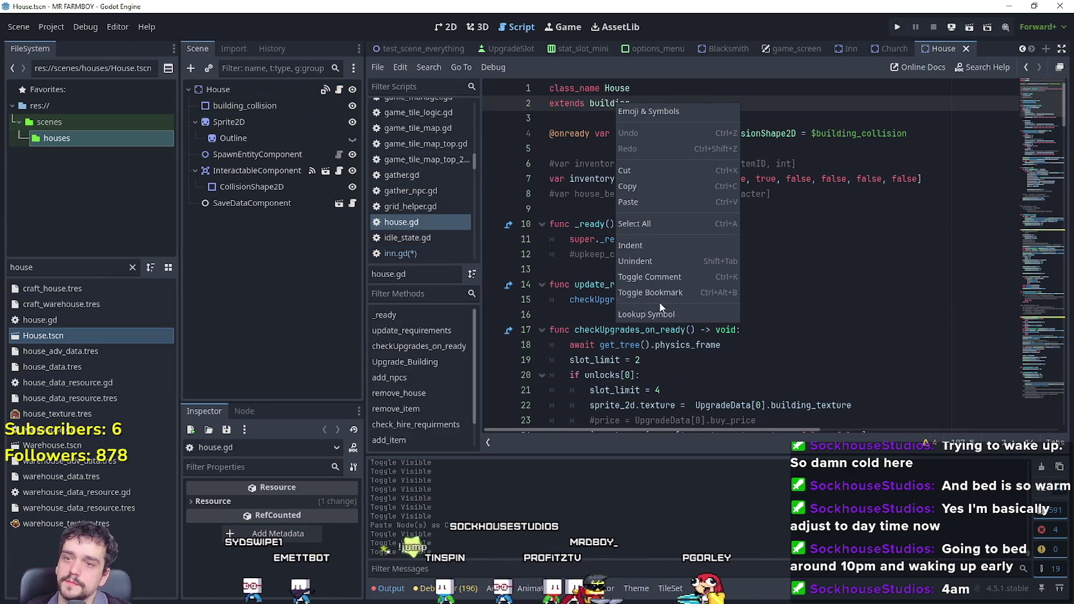
pyautogui.click(660, 307)
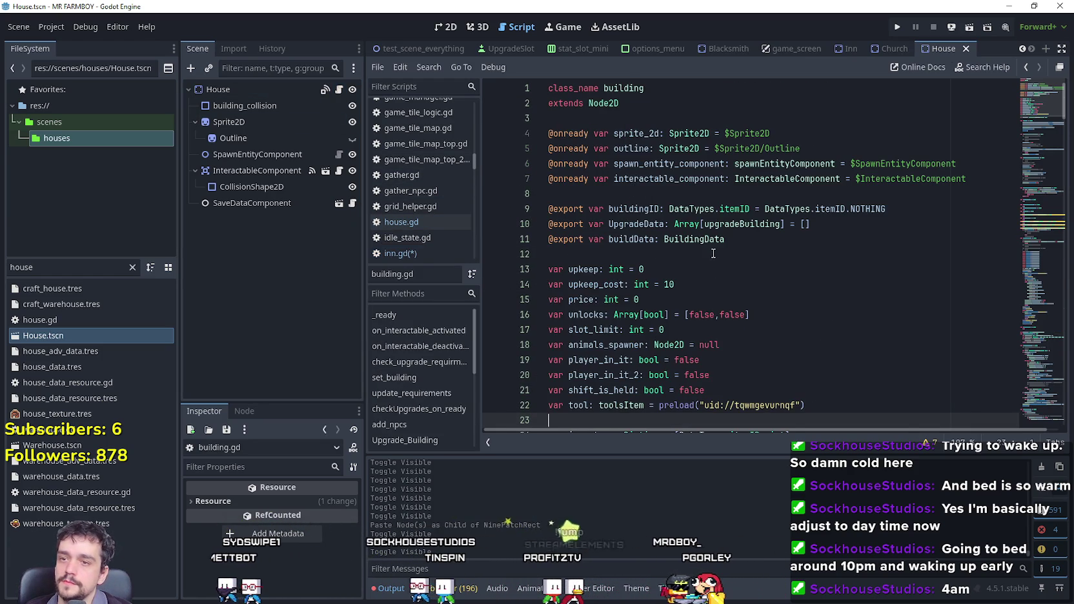
# Browse building.gd's variable declarations from price down to slot_limit.
pyautogui.scroll(-1, 714, 254)
pyautogui.click(669, 254)
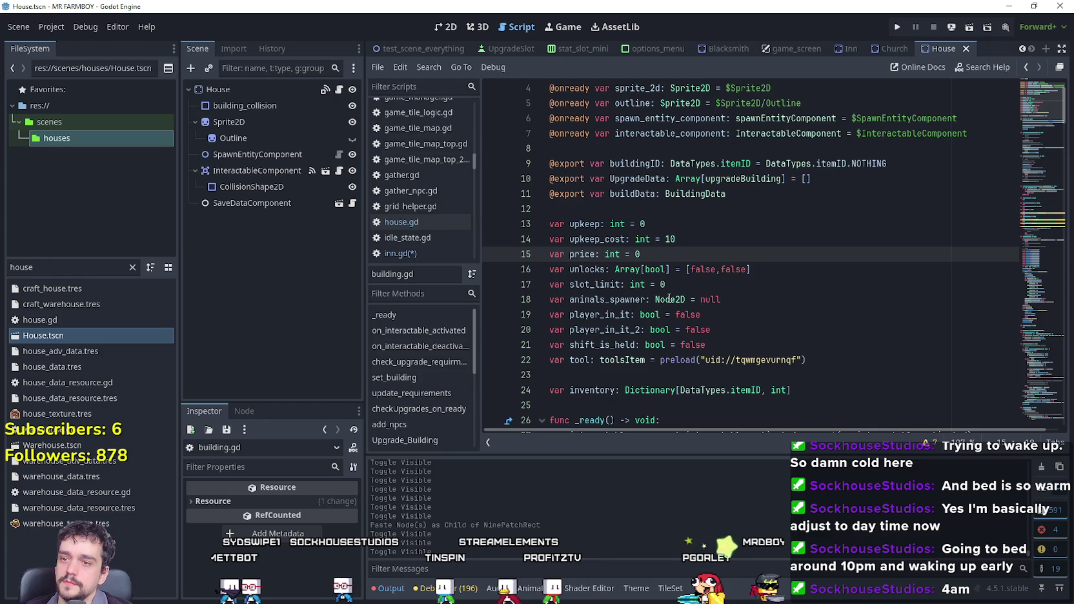
pyautogui.scroll(-1, 670, 298)
pyautogui.click(695, 332)
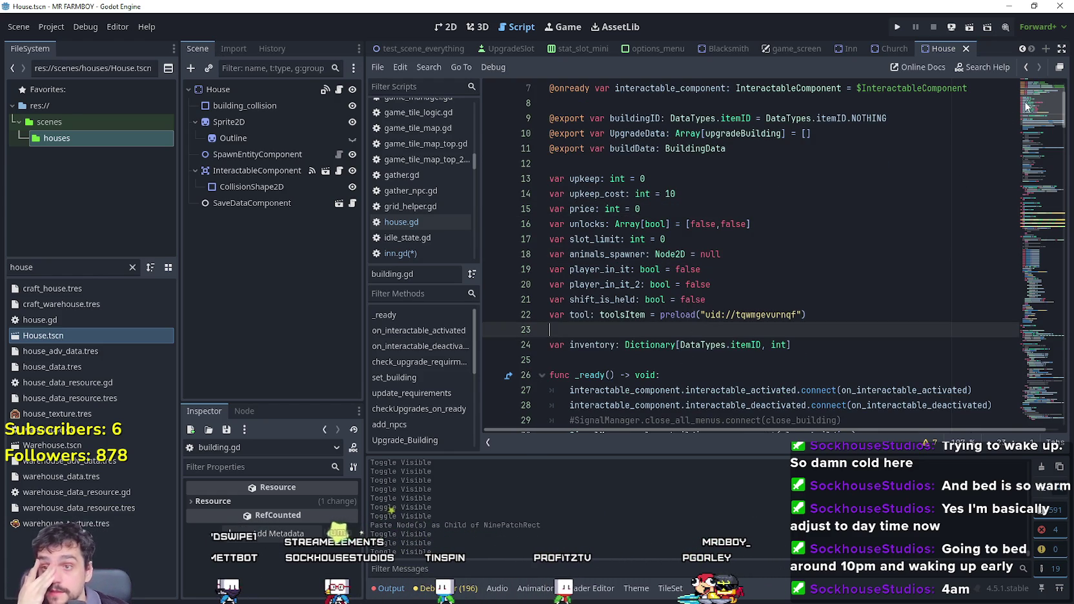
pyautogui.scroll(2, 874, 163)
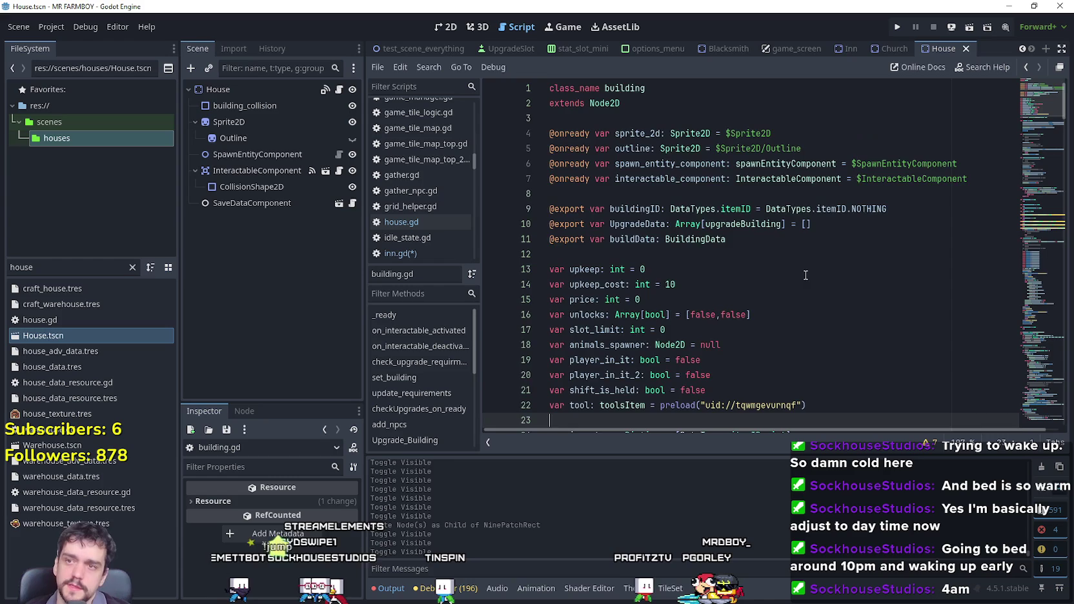
pyautogui.scroll(-3, 784, 259)
pyautogui.click(662, 149)
pyautogui.click(649, 209)
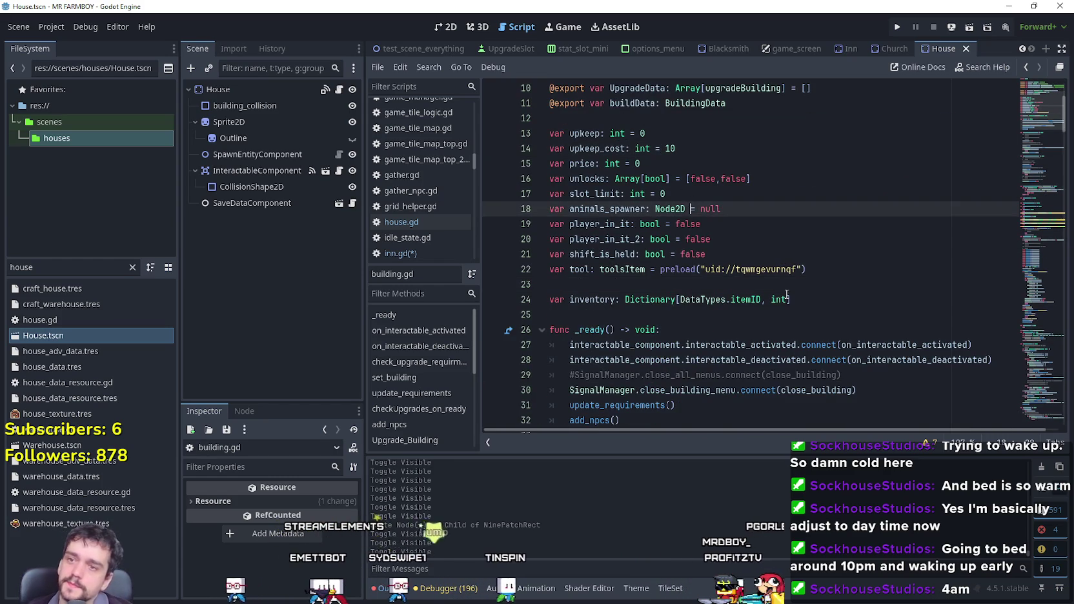
pyautogui.click(776, 284)
pyautogui.scroll(-1, 774, 279)
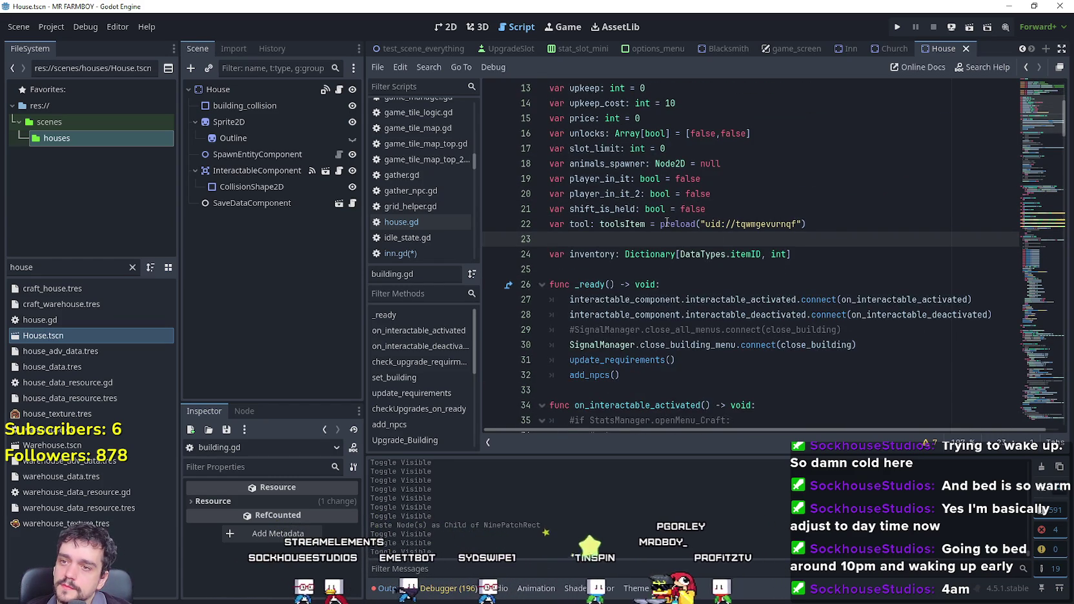
pyautogui.scroll(2, 667, 222)
pyautogui.click(723, 235)
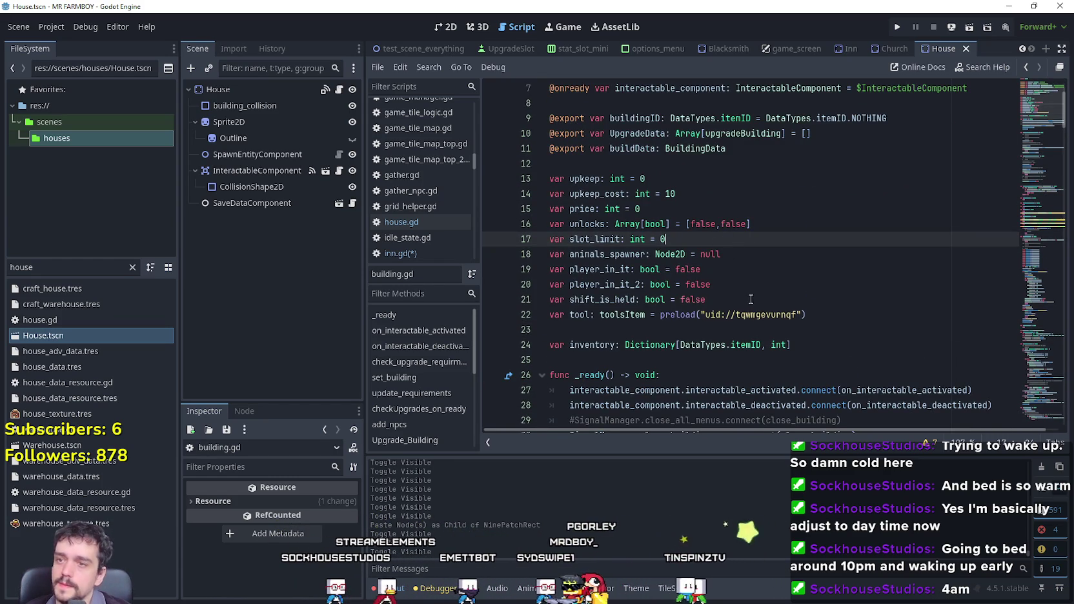
# Copy the unlocks and slot_limit declarations on lines 16–17 and return to the Inn scene.
pyautogui.moveTo(750, 224); pyautogui.dragTo(508, 224)
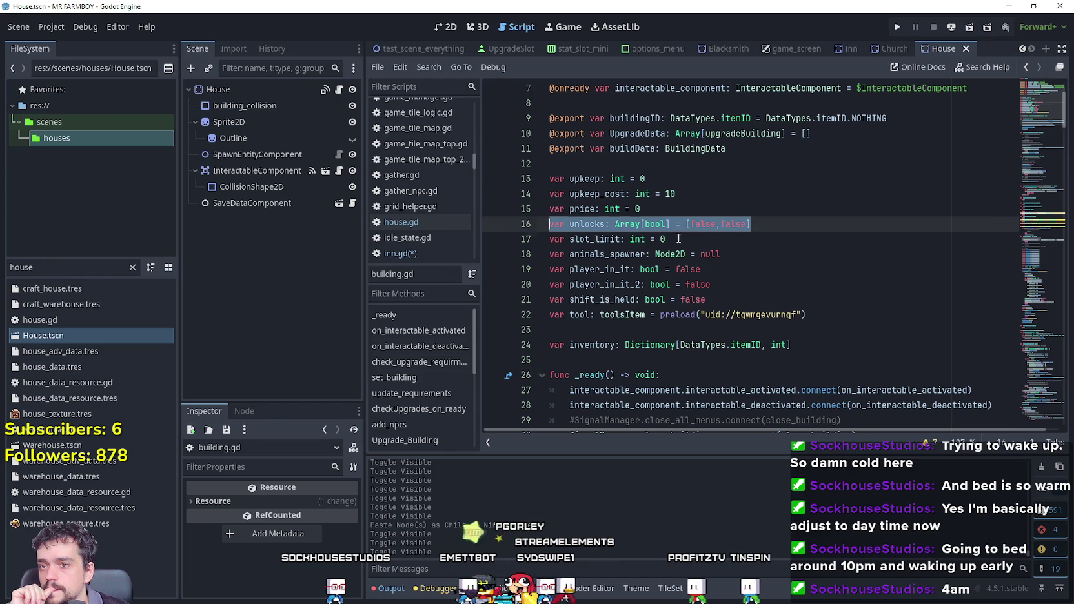
pyautogui.moveTo(678, 238); pyautogui.dragTo(533, 220)
pyautogui.hotkey('ctrl', 'c')
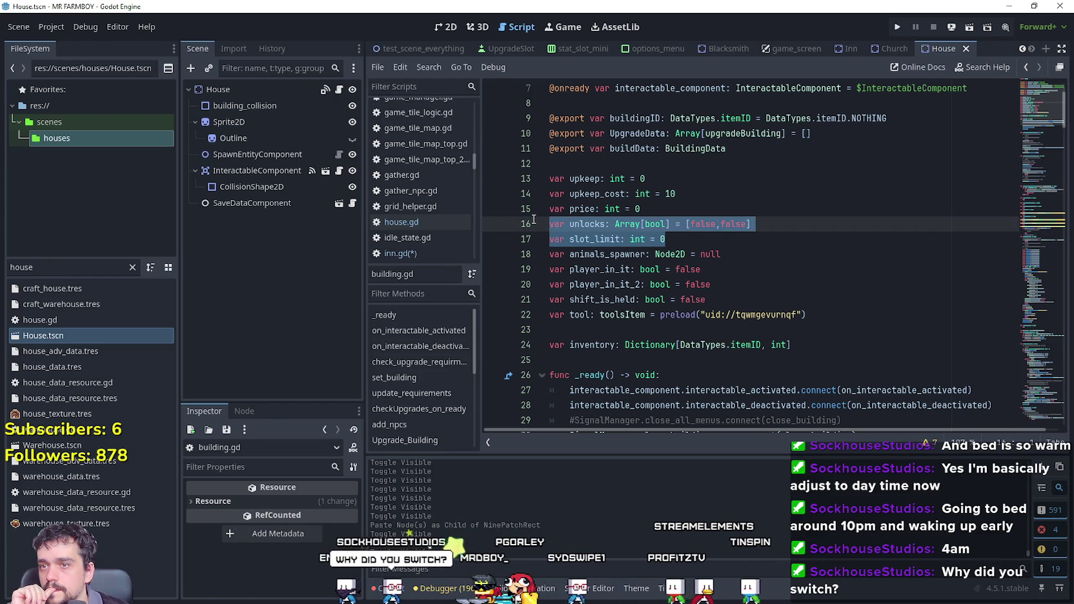
pyautogui.rightClick(590, 233)
pyautogui.click(629, 314)
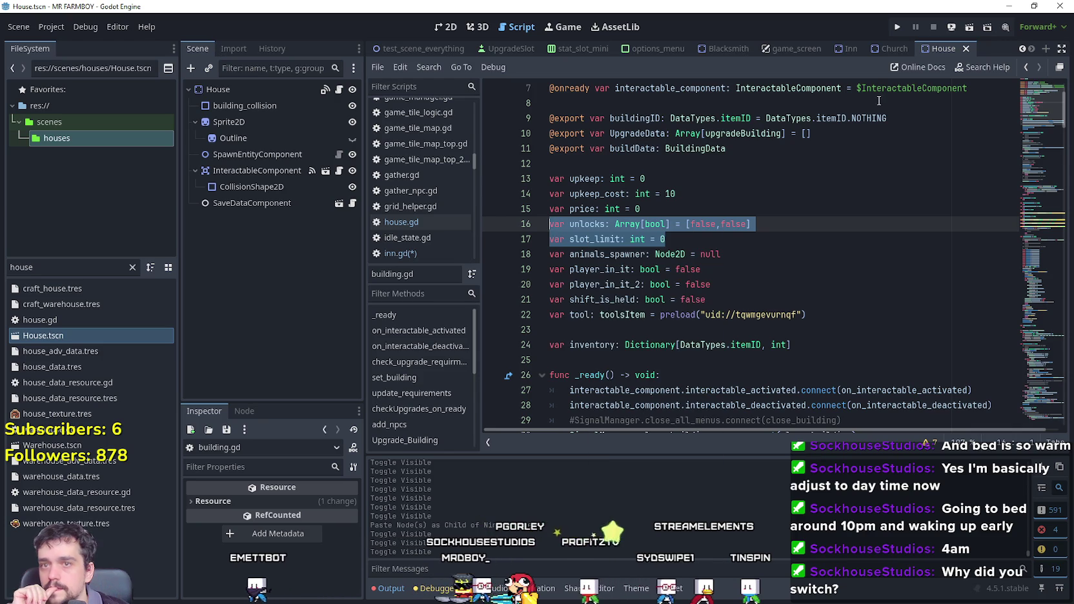
pyautogui.click(847, 48)
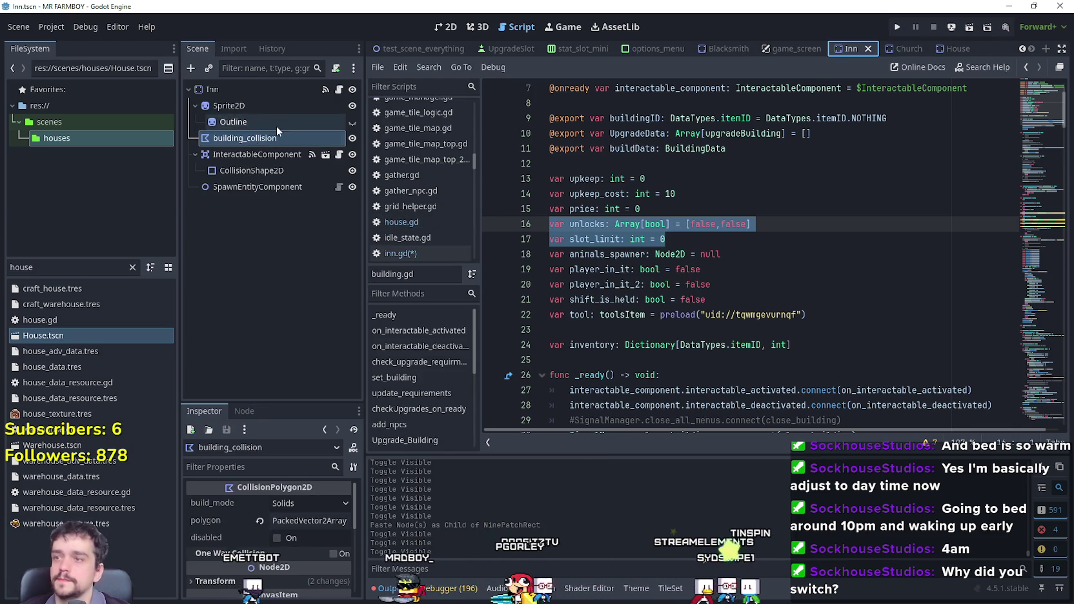
# Paste unlocks and slot_limit below inventory_size in inn.gd and add a blank line under current_buffs.
pyautogui.click(339, 90)
pyautogui.scroll(15, 1000, 146)
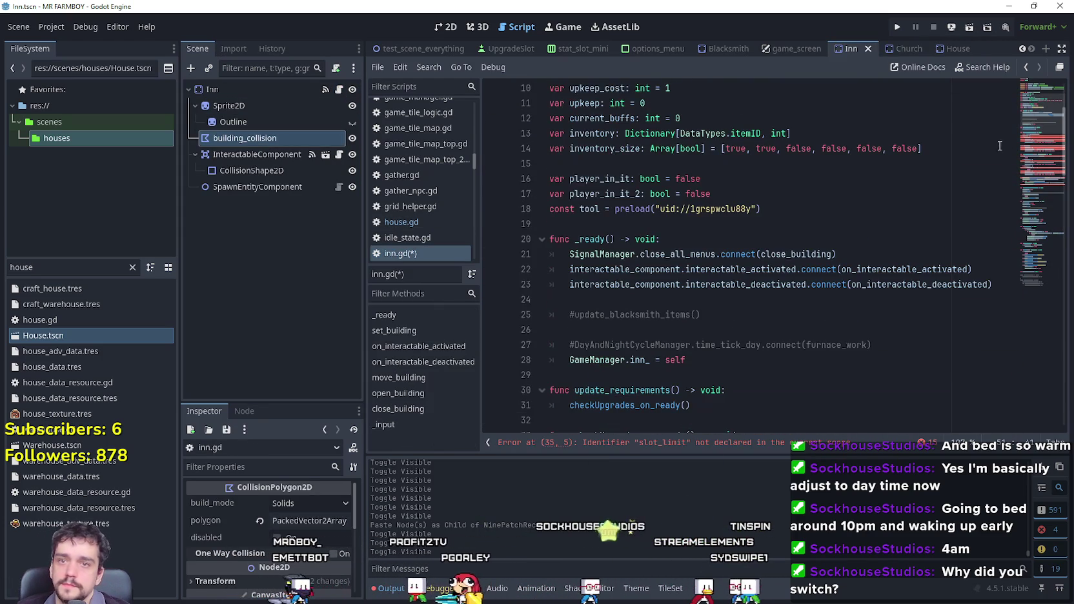
pyautogui.scroll(1, 792, 181)
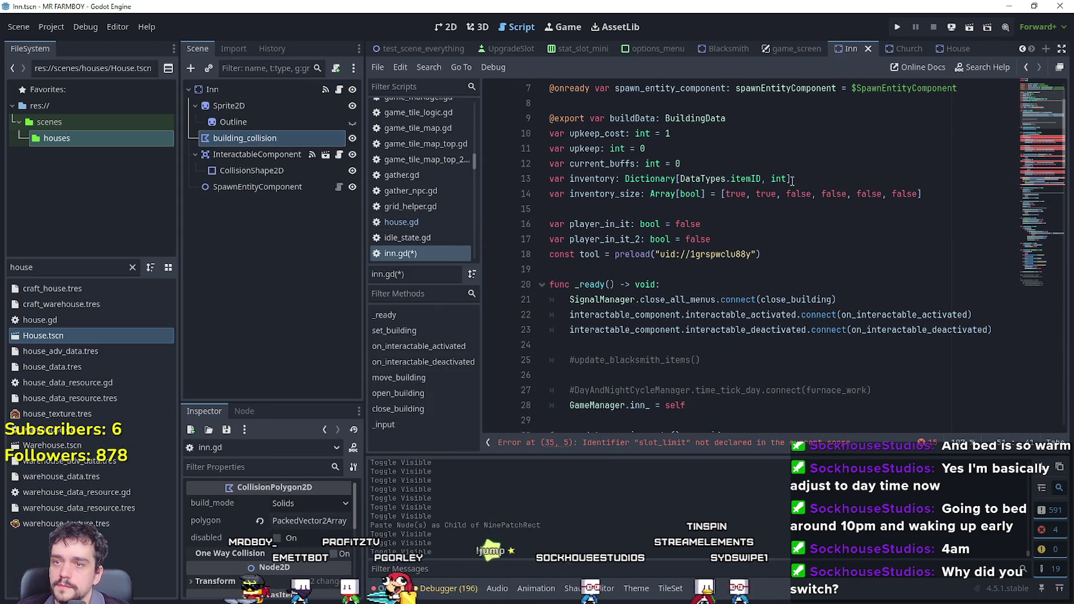
pyautogui.click(951, 195)
pyautogui.press('Return')
pyautogui.hotkey('ctrl', 'v')
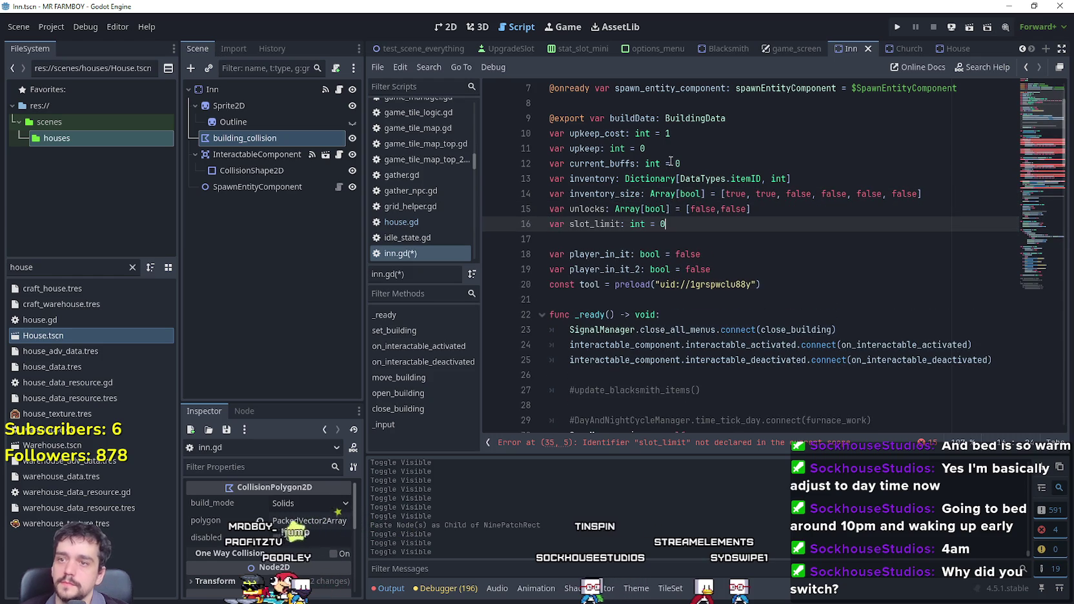
pyautogui.click(713, 165)
pyautogui.press('Return')
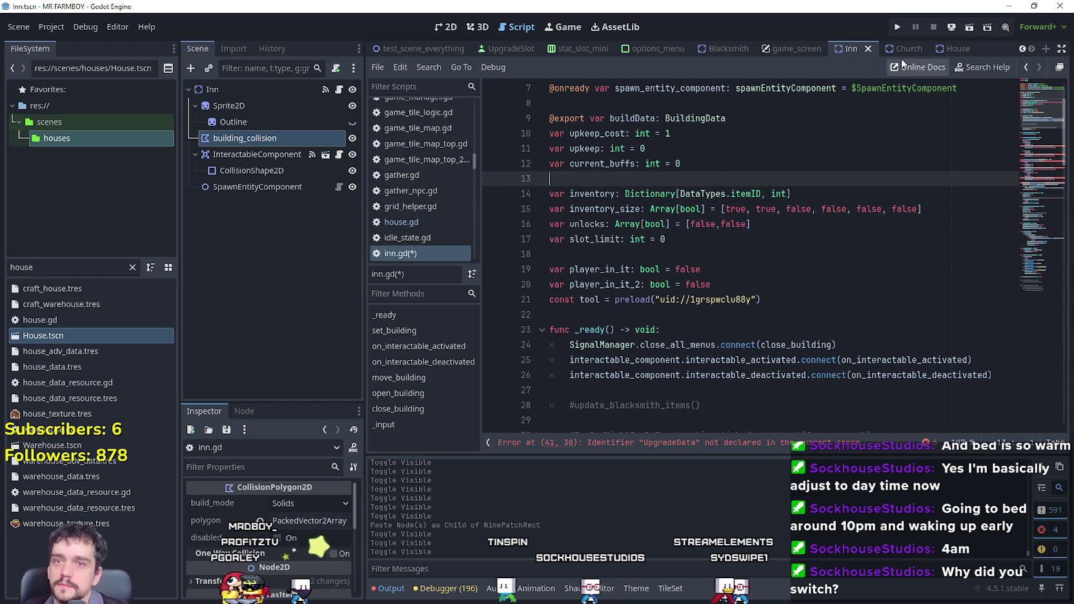
# Select the buildingID and UpgradeData export lines in building.gd.
pyautogui.click(949, 48)
pyautogui.click(334, 90)
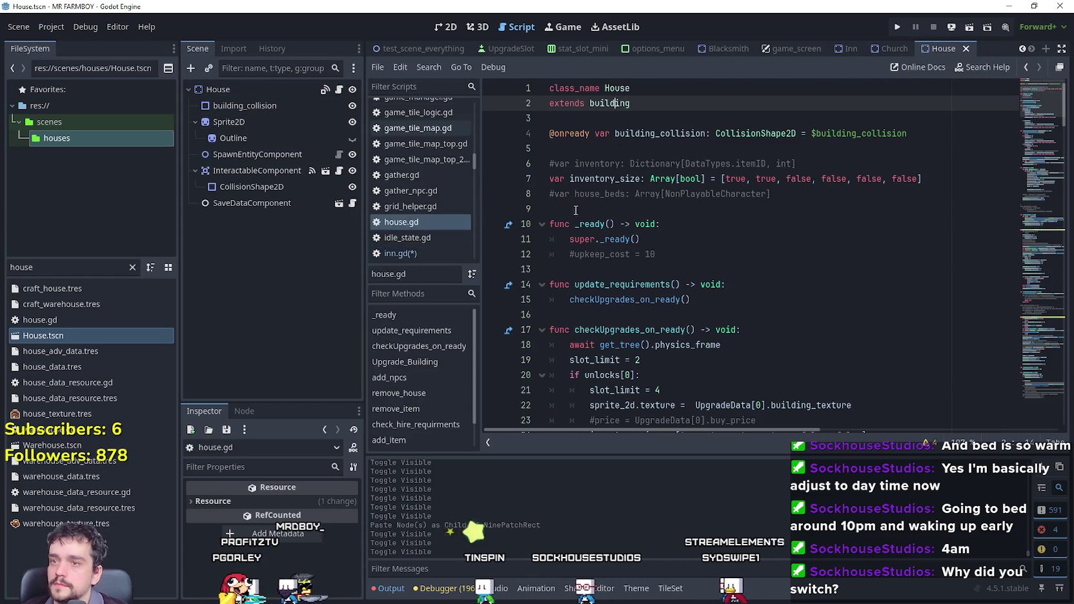
pyautogui.rightClick(616, 108)
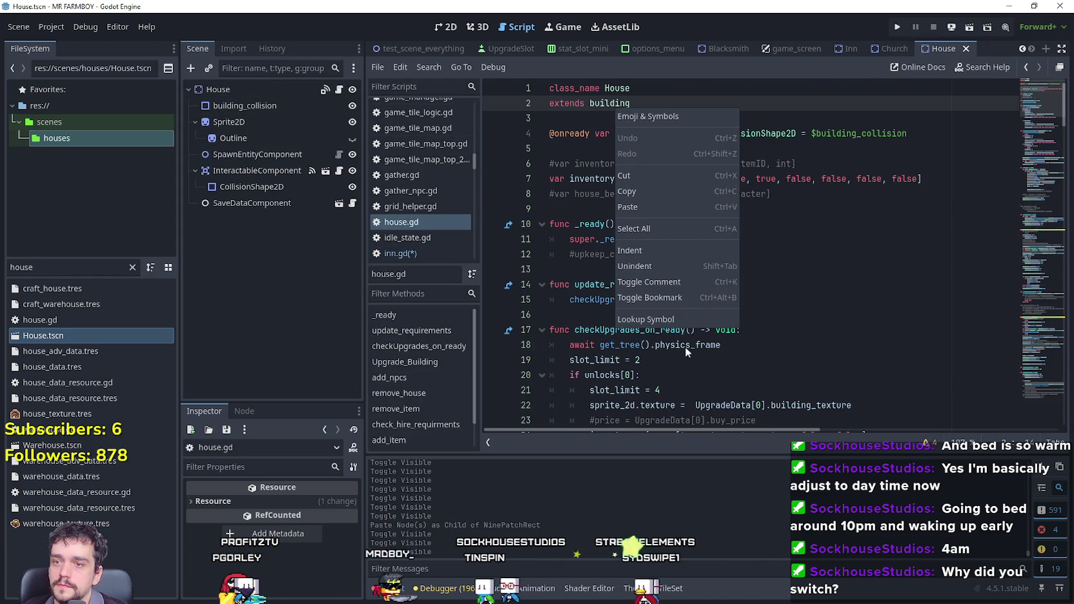
pyautogui.click(666, 318)
pyautogui.press('Down')
pyautogui.press('Down')
pyautogui.press('Down')
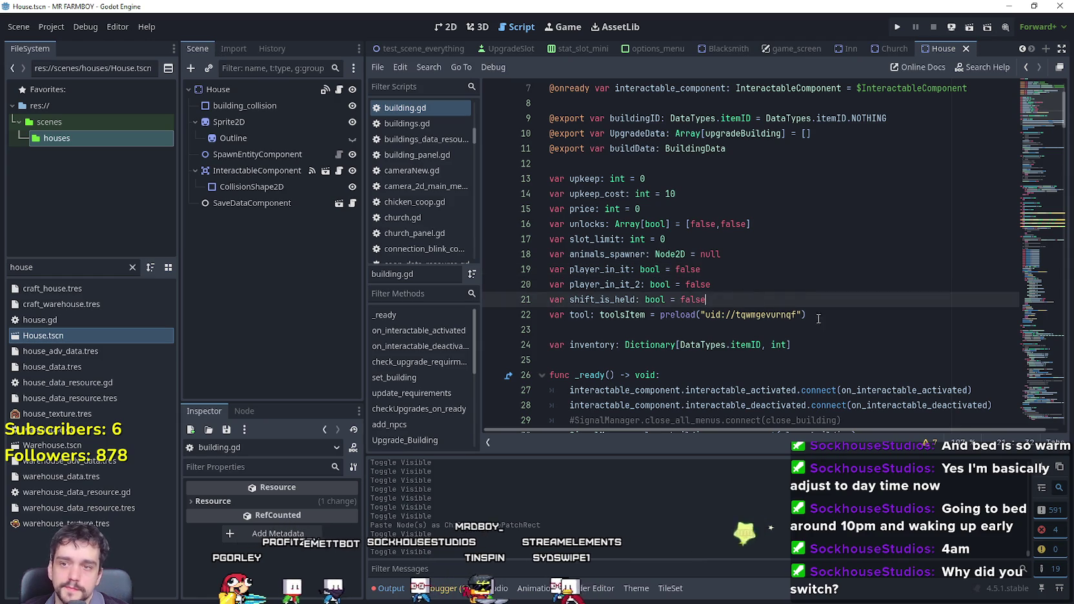
pyautogui.click(762, 251)
pyautogui.click(689, 239)
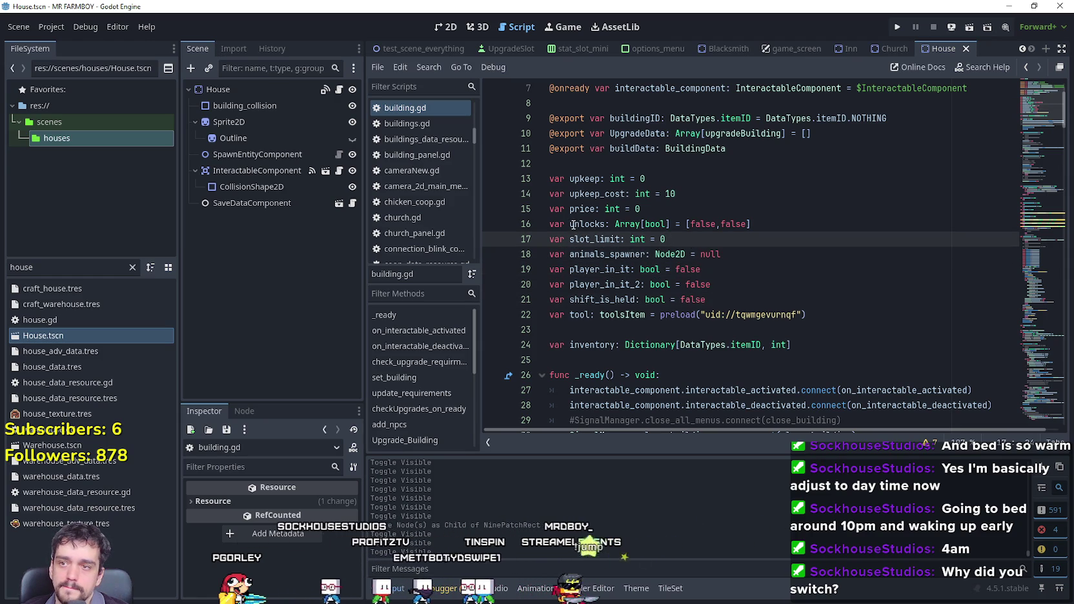
pyautogui.moveTo(728, 149); pyautogui.dragTo(557, 134)
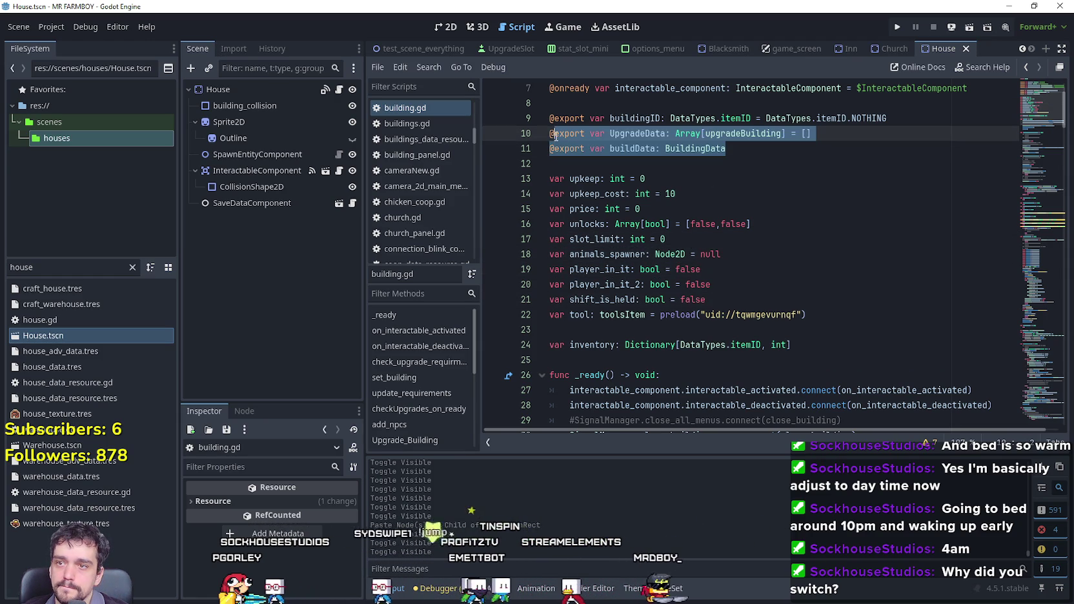
pyautogui.moveTo(812, 134); pyautogui.dragTo(514, 118)
pyautogui.hotkey('ctrl', 'c')
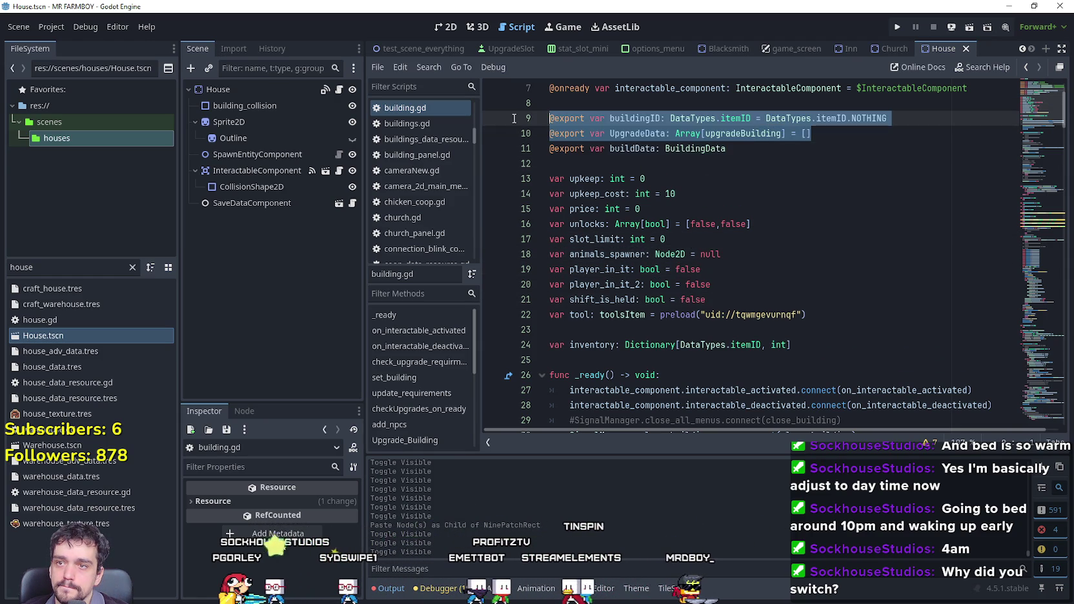
pyautogui.scroll(2, 750, 197)
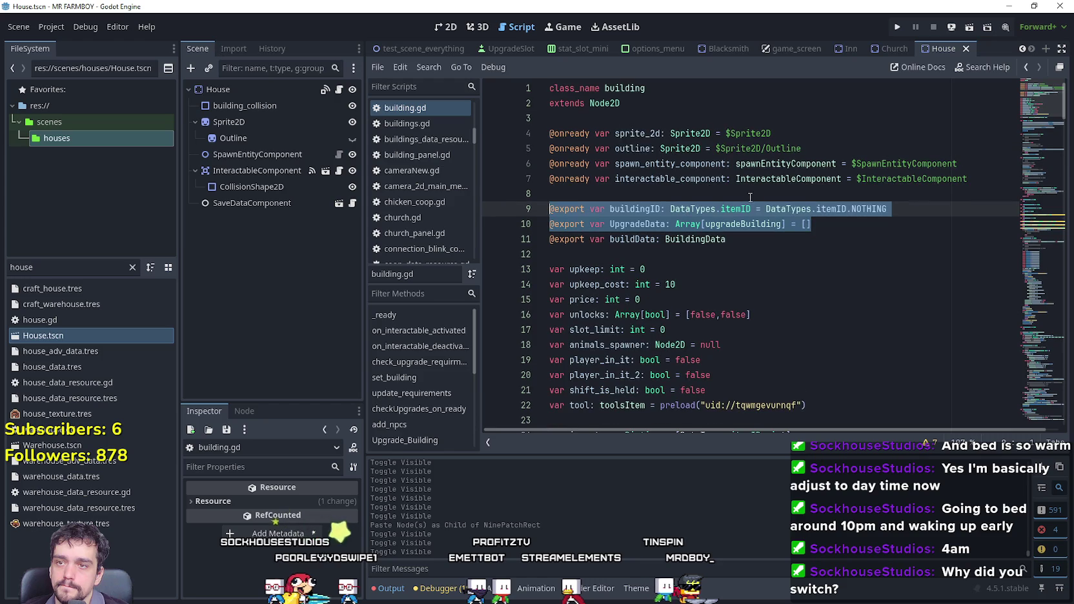
# Paste the buildingID and UpgradeData exports into inn.gd, separated from current_buffs by a blank line.
pyautogui.click(863, 53)
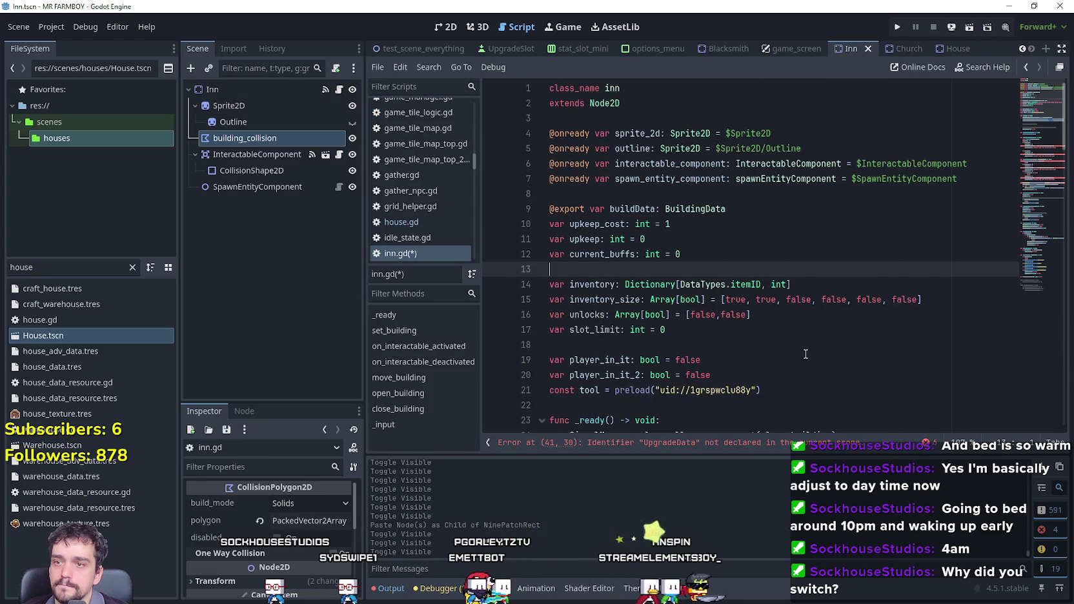
pyautogui.scroll(-1, 806, 354)
pyautogui.hotkey('ctrl', 'v')
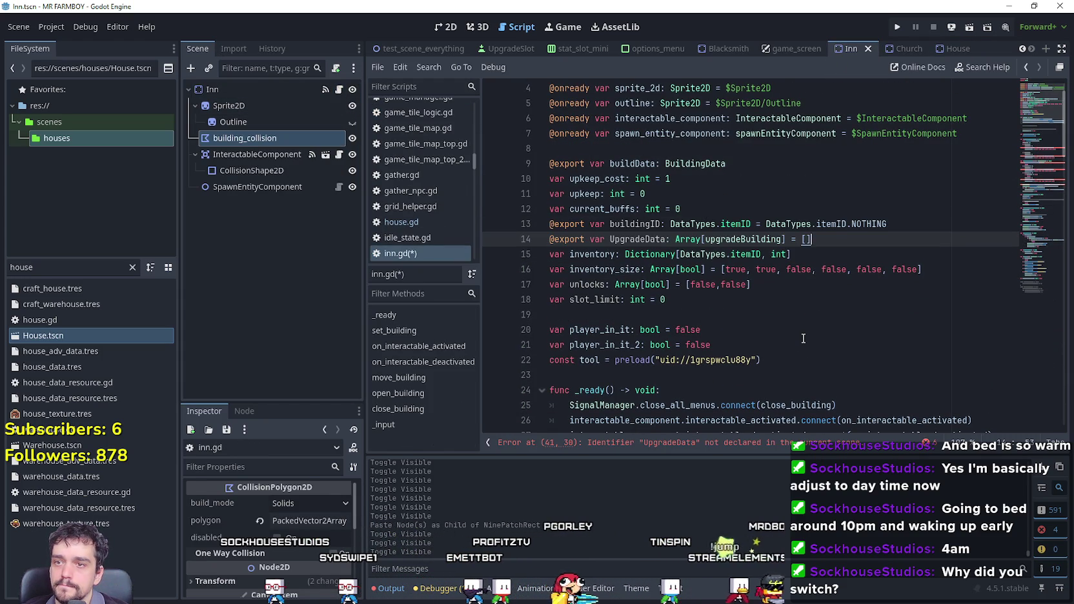
pyautogui.press('Up')
pyautogui.press('Up')
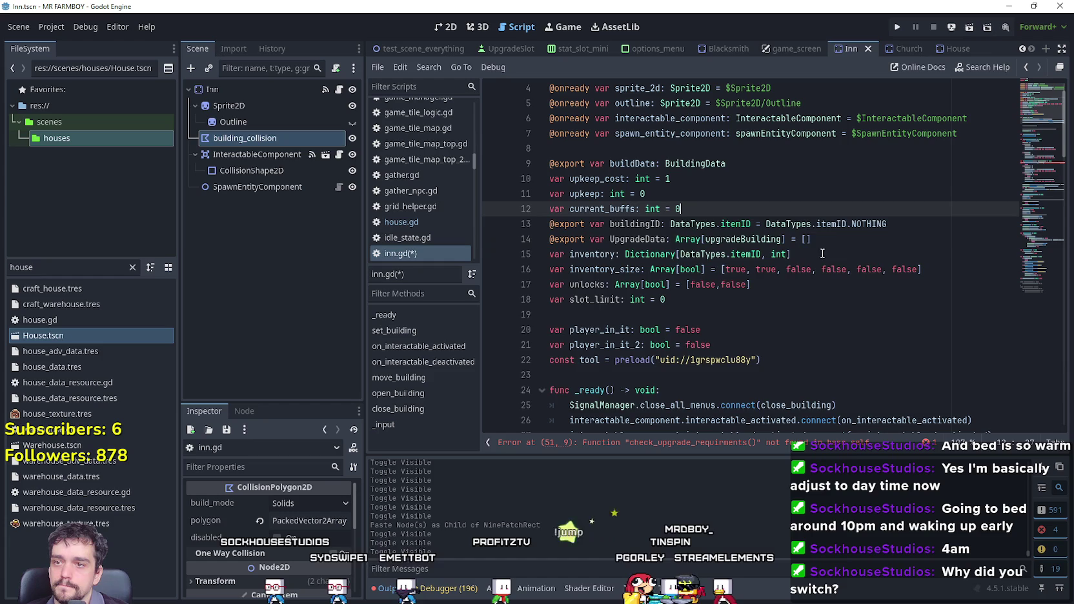
pyautogui.press('Return')
# Copy the six declarations on lines 14–19 of inn.gd.
pyautogui.click(753, 328)
pyautogui.press('Left')
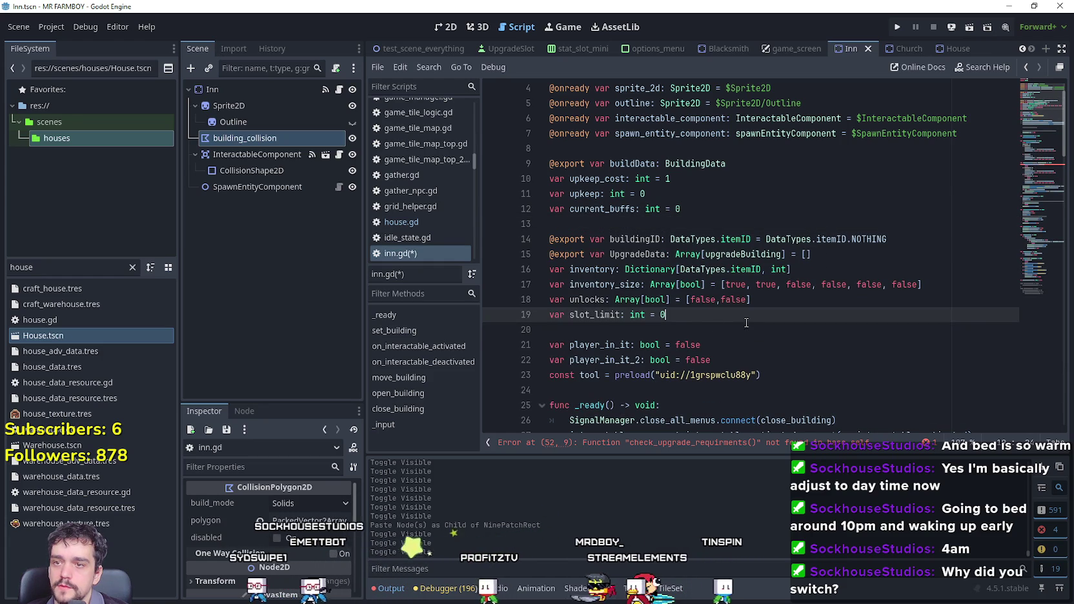
pyautogui.keyDown('shift'); pyautogui.click(543, 248); pyautogui.keyUp('shift')
pyautogui.keyDown('shift'); pyautogui.click(535, 241); pyautogui.keyUp('shift')
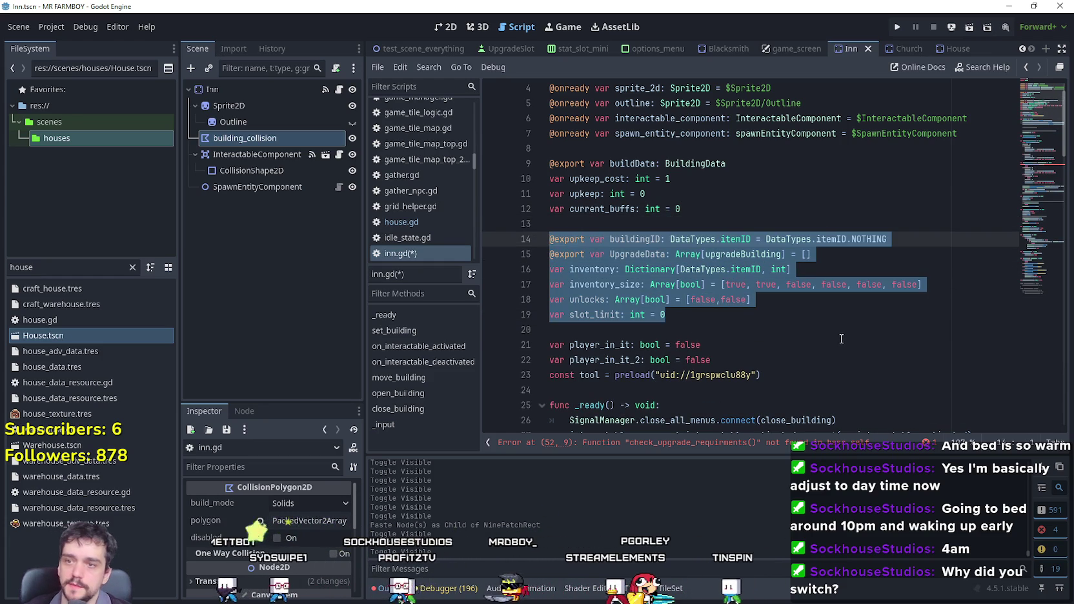
pyautogui.click(858, 323)
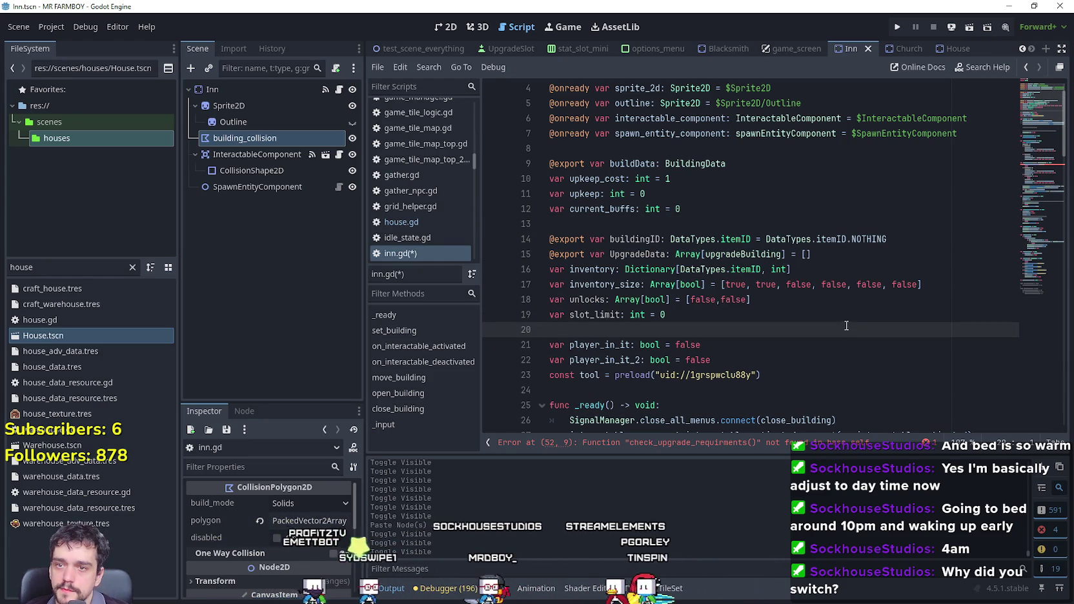
pyautogui.press('Left')
pyautogui.keyDown('shift'); pyautogui.click(549, 242); pyautogui.keyUp('shift')
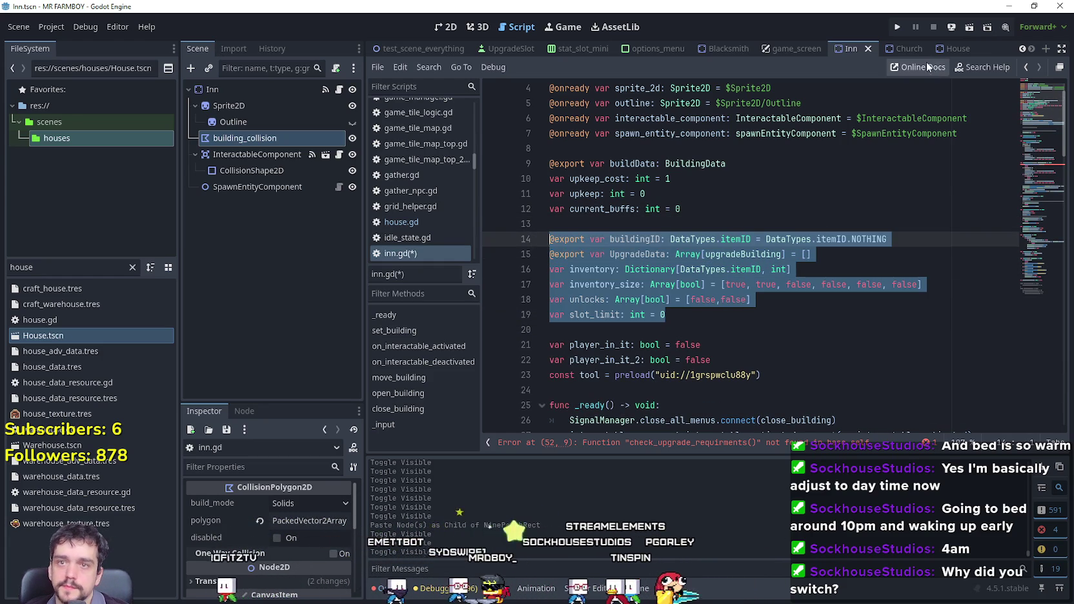
# Paste the six variable declarations into church.gd in place of its inventory line.
pyautogui.click(898, 49)
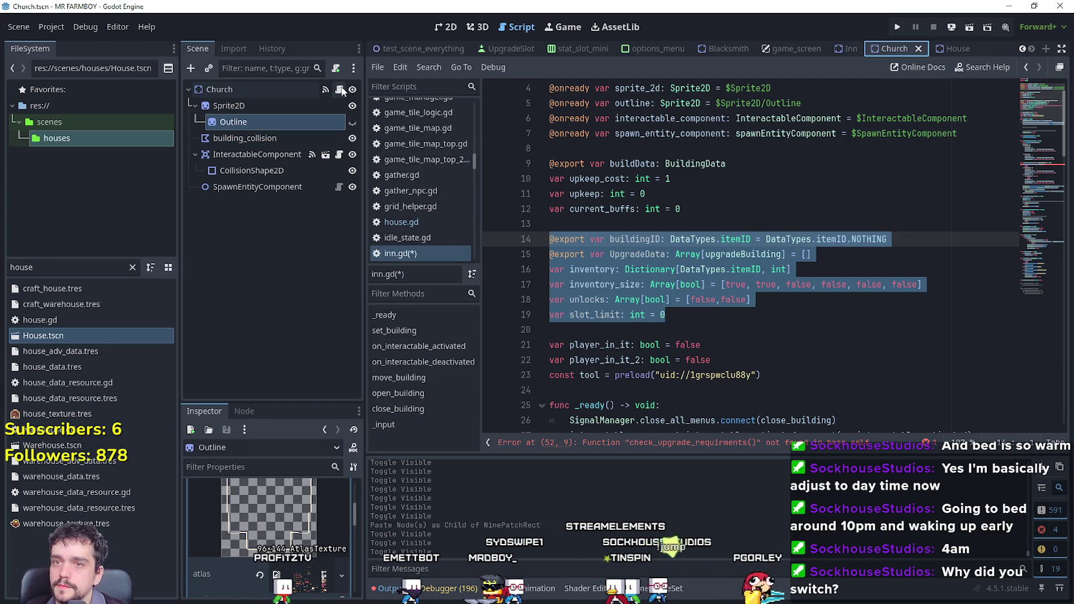
pyautogui.click(340, 90)
pyautogui.scroll(10, 775, 258)
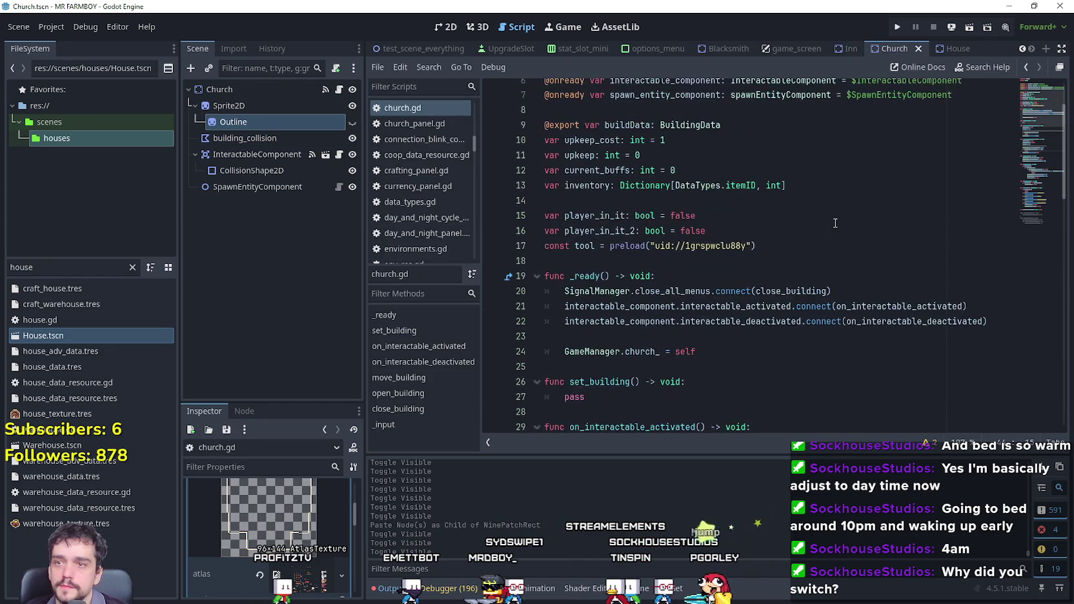
pyautogui.click(748, 249)
pyautogui.write('@export var buildingID: DataTypes.itemID = DataTypes.itemID.NOTHING @export var UpgradeData: Array[upgradeBuilding] = [] var inventory: Dictionary[DataTypes.itemID, int] var inventory_size: Array[bool] = [true, true, false, false, false, false] var unlocks: Array[bool] = [false,false] var slot_limit: int = 0')
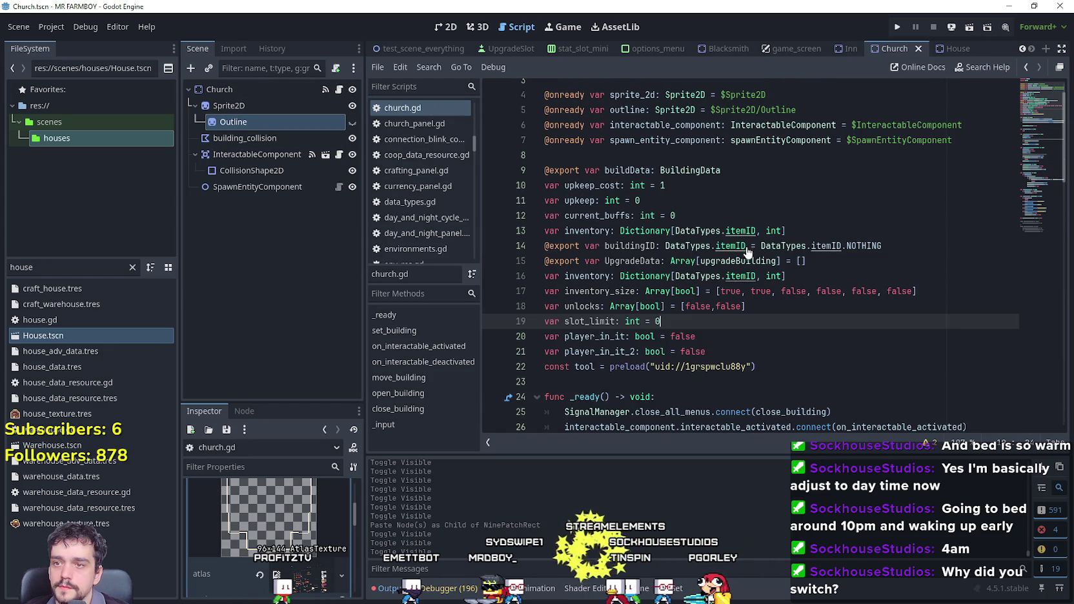
pyautogui.hotkey('ctrl', 'z')
pyautogui.click(853, 228)
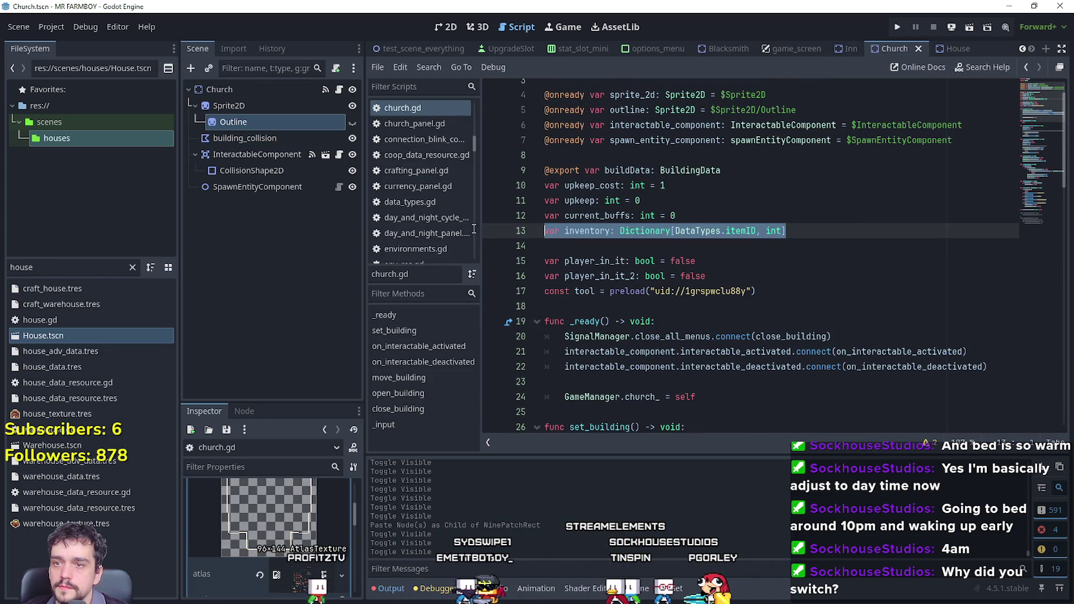
pyautogui.write('@export var buildingID: DataTypes.itemID = DataTypes.itemID.NOTHING @export var UpgradeData: Array[upgradeBuilding] = [] var inventory: Dictionary[DataTypes.itemID, int] var inventory_size: Array[bool] = [true, true, false, false, false, false] var unlocks: Array[bool] = [false,false] var slot_limit: int = 0')
pyautogui.click(694, 216)
pyautogui.press('Return')
pyautogui.click(695, 317)
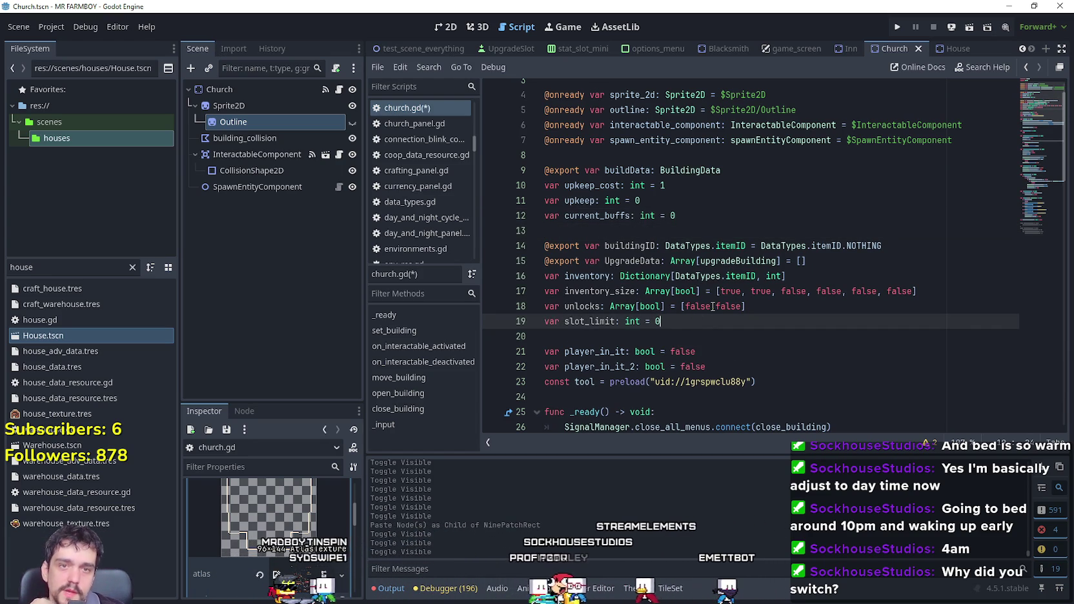
# Check church.gd's new block ending at slot_limit, then select the Inn scene's root node.
pyautogui.click(661, 336)
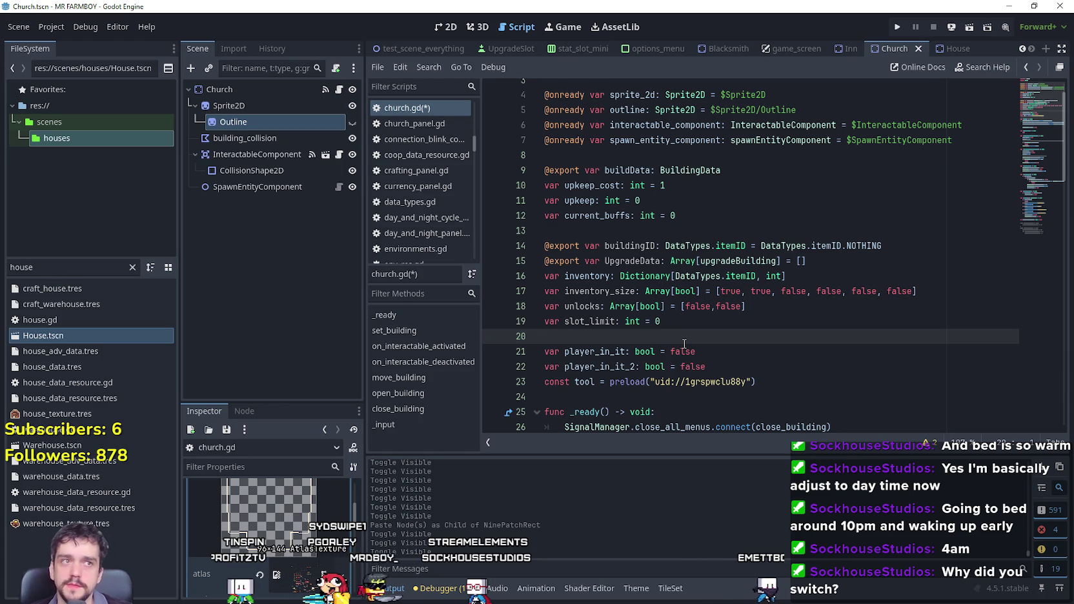
pyautogui.click(754, 334)
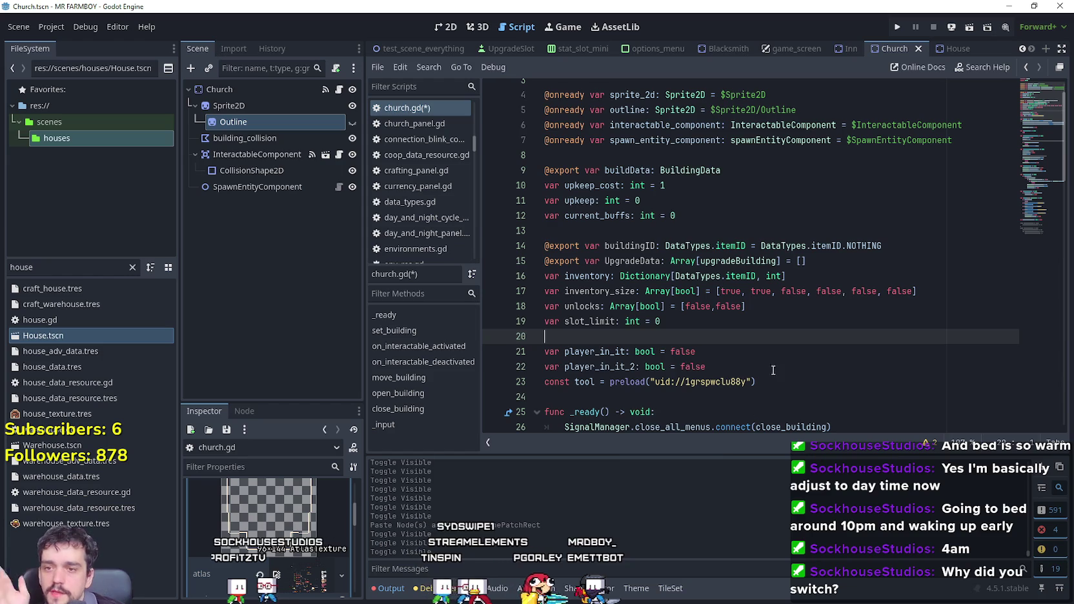
pyautogui.click(758, 326)
pyautogui.click(781, 341)
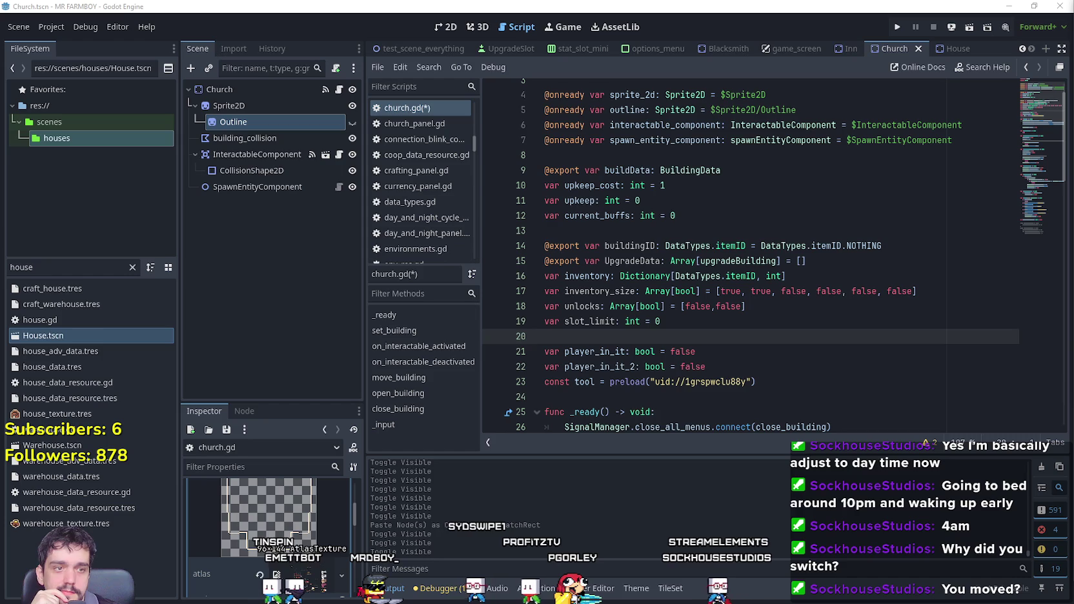
pyautogui.click(658, 231)
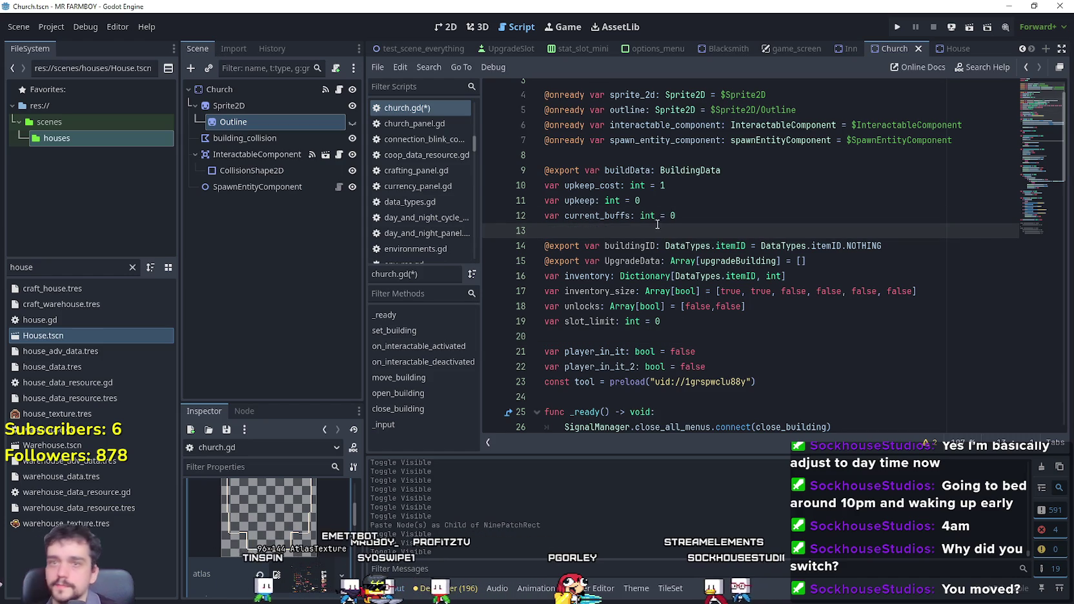
pyautogui.click(697, 321)
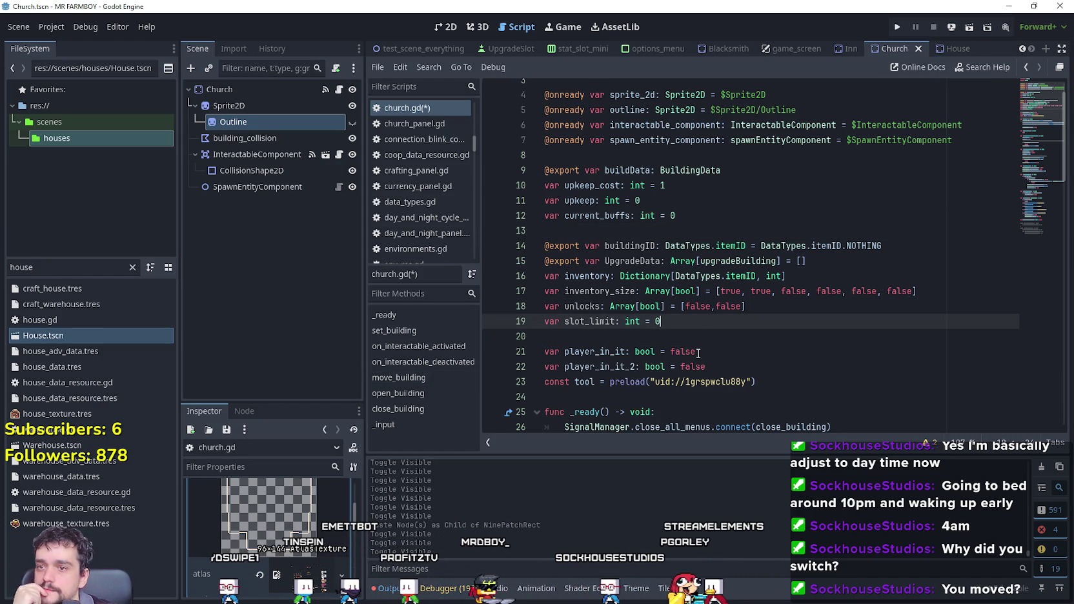
pyautogui.click(847, 50)
pyautogui.click(296, 88)
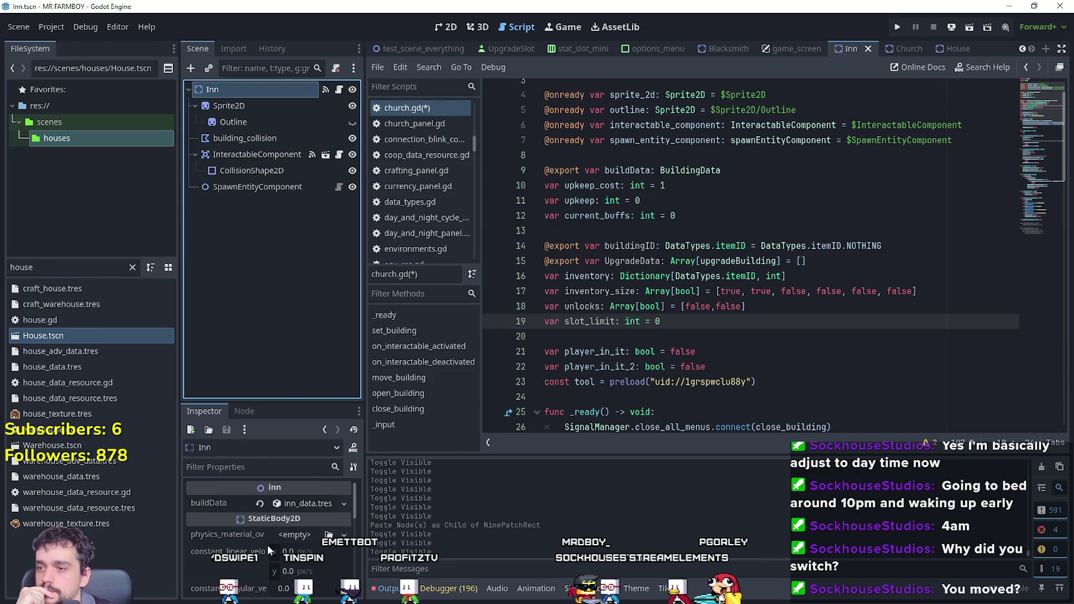
# Inspect church.gd's UpgradeData export on line 15, then switch to inn.gd in the Scripts list.
pyautogui.moveTo(280, 400); pyautogui.dragTo(283, 220)
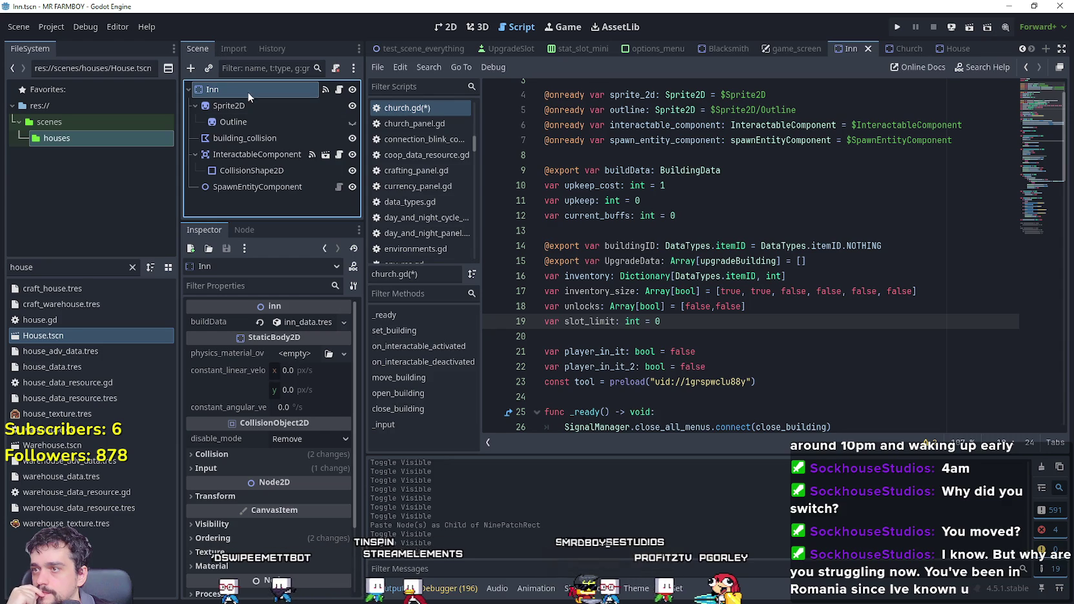
pyautogui.moveTo(871, 262); pyautogui.dragTo(523, 257)
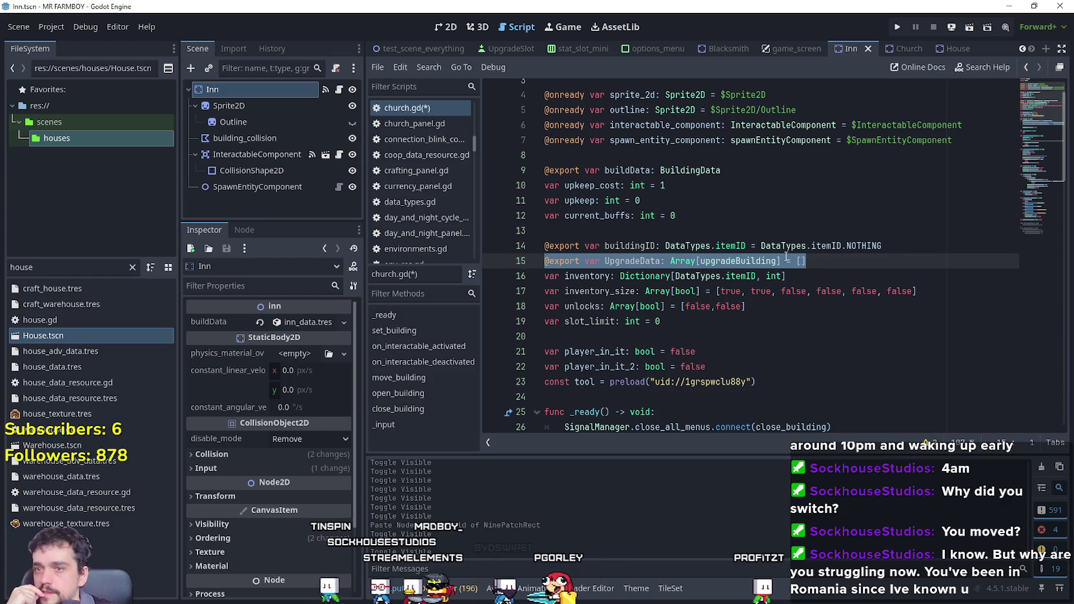
pyautogui.moveTo(807, 261); pyautogui.dragTo(544, 261)
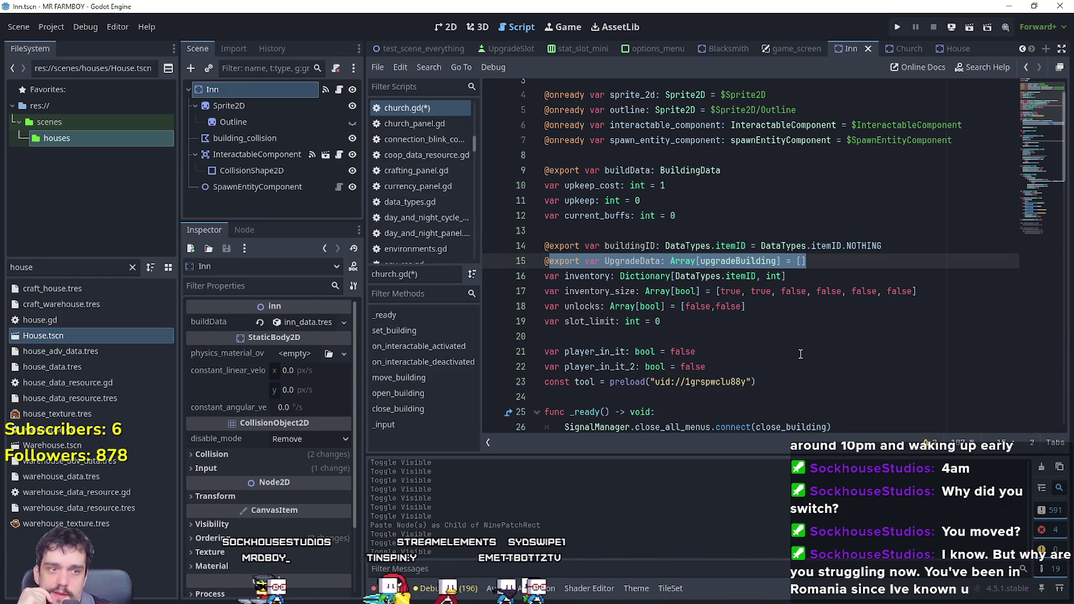
pyautogui.click(833, 268)
pyautogui.scroll(-4, 751, 293)
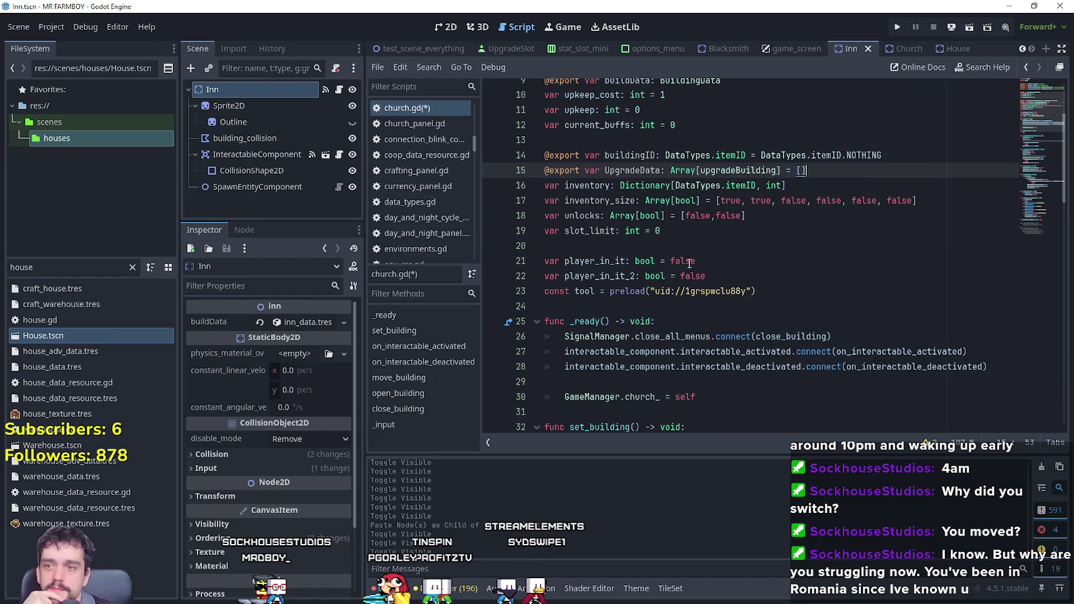
pyautogui.press('Down')
pyautogui.press('Down')
pyautogui.press('Down')
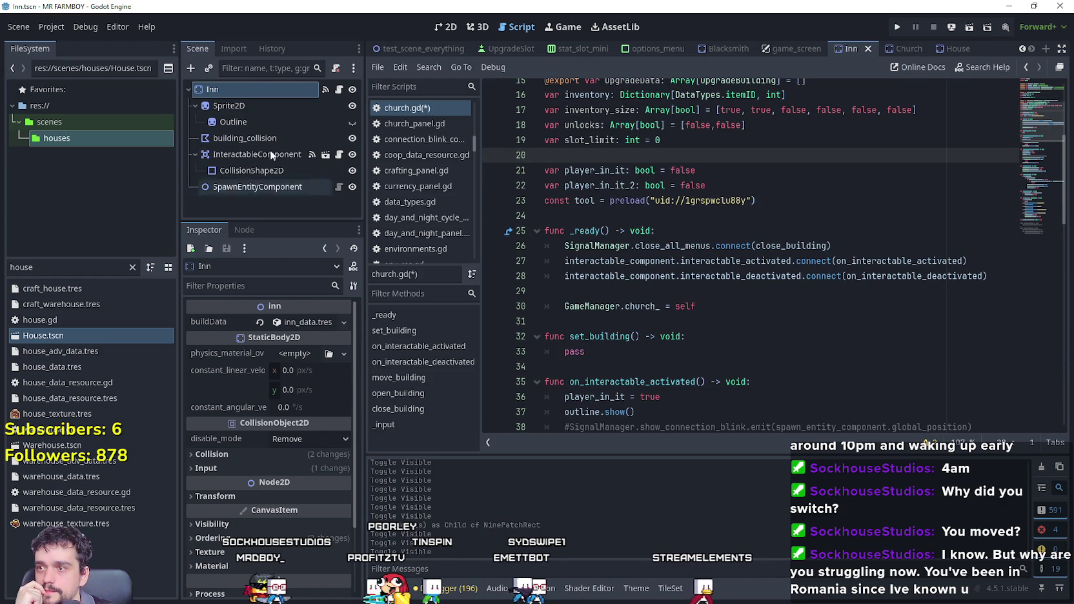
pyautogui.scroll(2, 794, 266)
pyautogui.scroll(3, 776, 244)
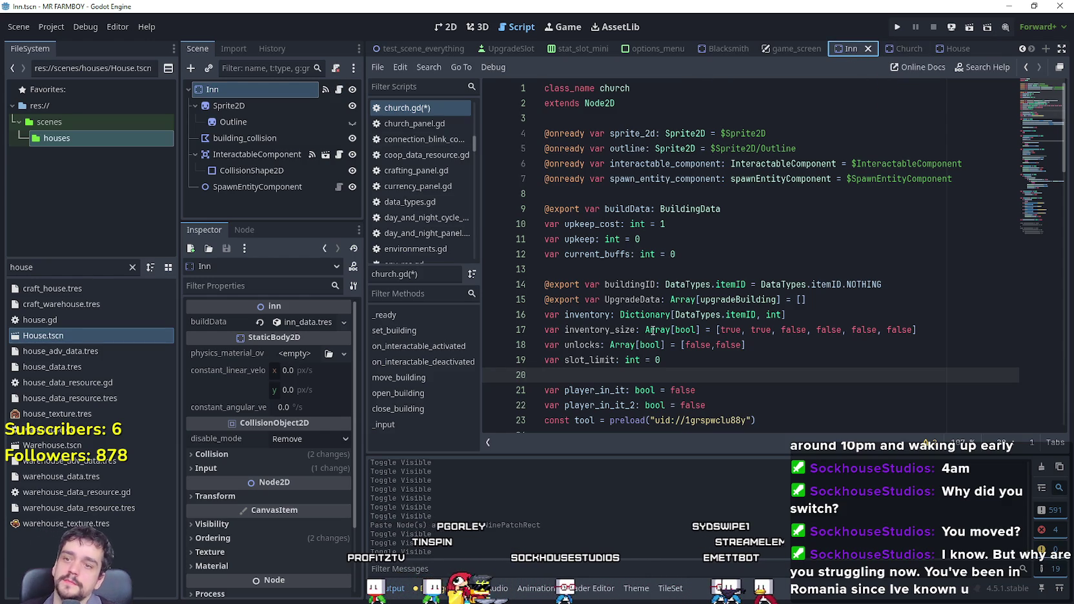
pyautogui.click(343, 93)
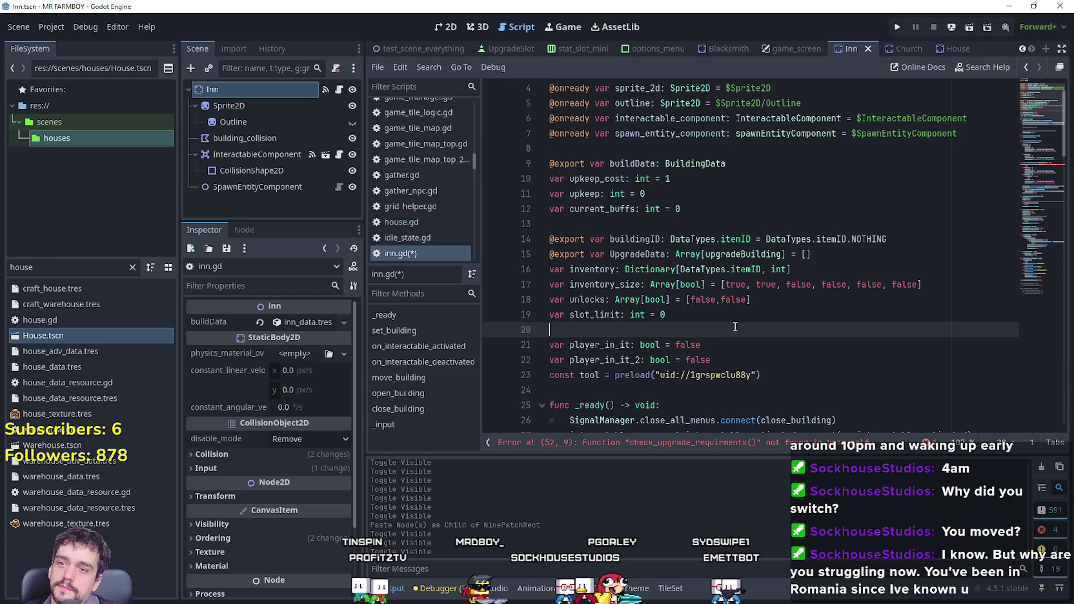
# Inspect the line 52 error in inn.gd and search for check_upgrade_requirments.
pyautogui.scroll(-10, 1024, 164)
pyautogui.click(651, 284)
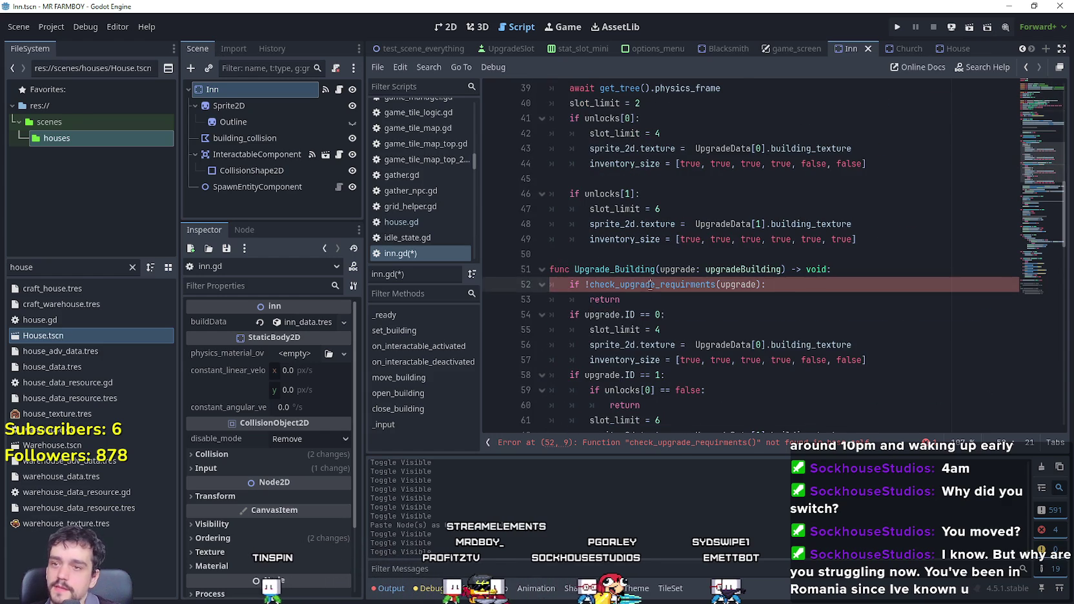
pyautogui.scroll(2, 650, 284)
pyautogui.doubleClick(738, 375)
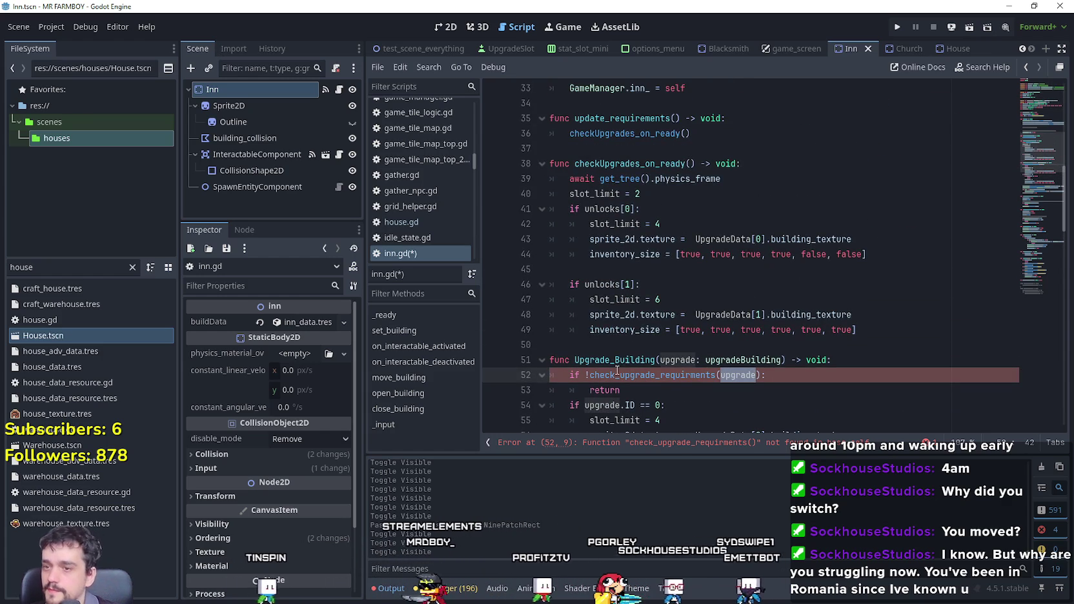
pyautogui.click(716, 375)
pyautogui.scroll(4, 662, 339)
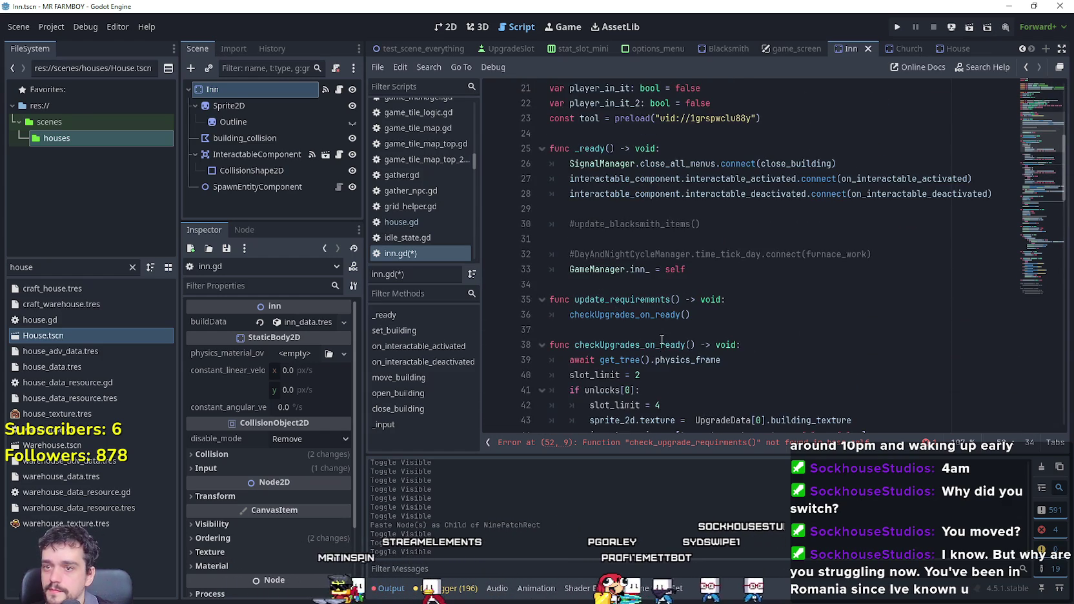
pyautogui.scroll(-4, 662, 339)
pyautogui.hotkey('ctrl', 'f')
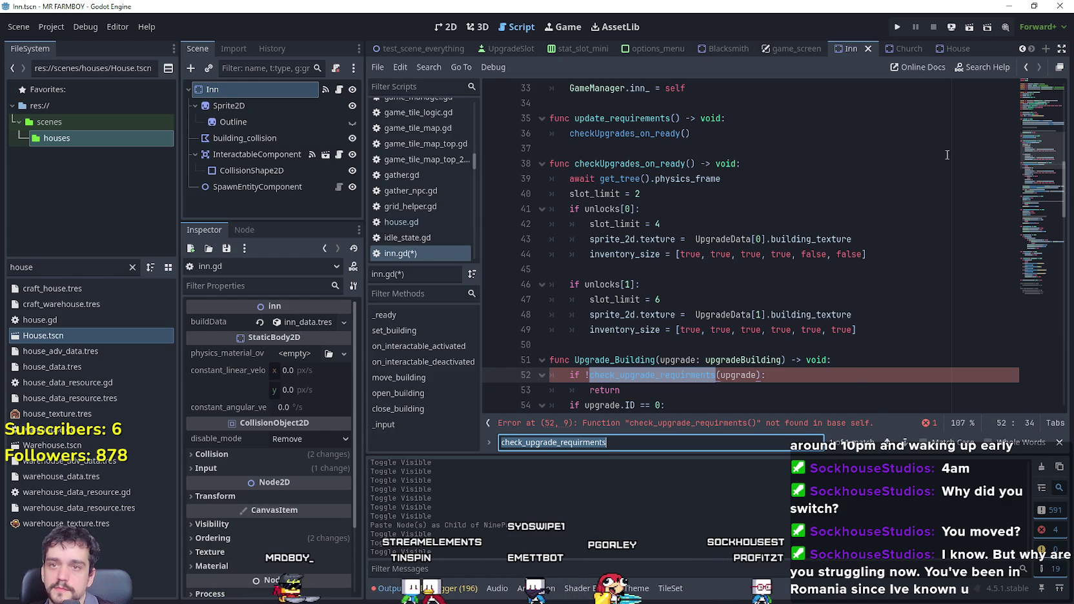
# Find the check_upgrade_requirments definition in building.gd via the House script and select it.
pyautogui.click(956, 48)
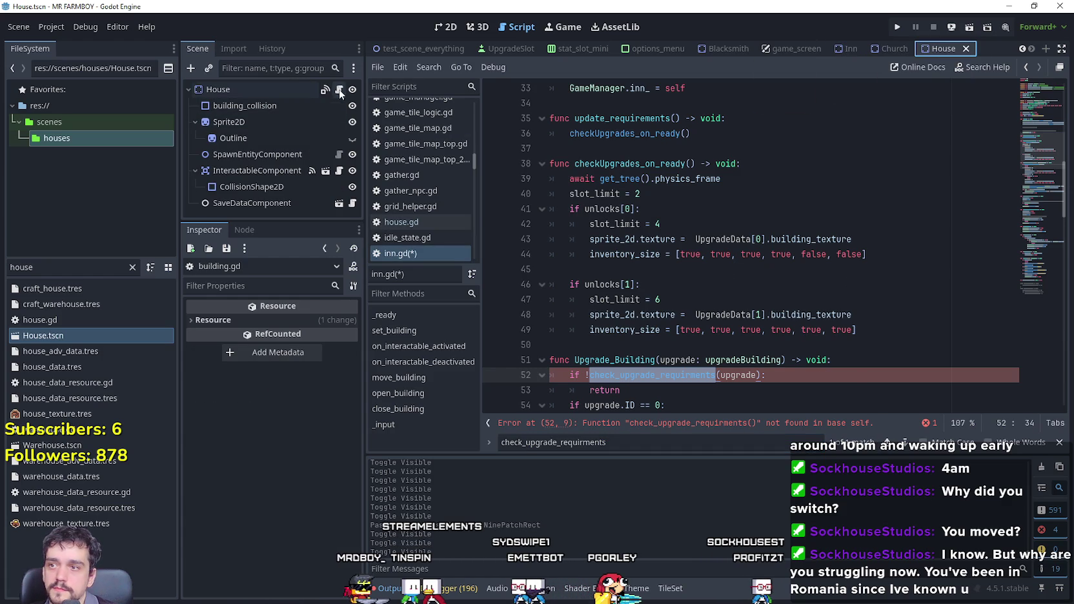
pyautogui.click(339, 91)
pyautogui.scroll(-7, 790, 278)
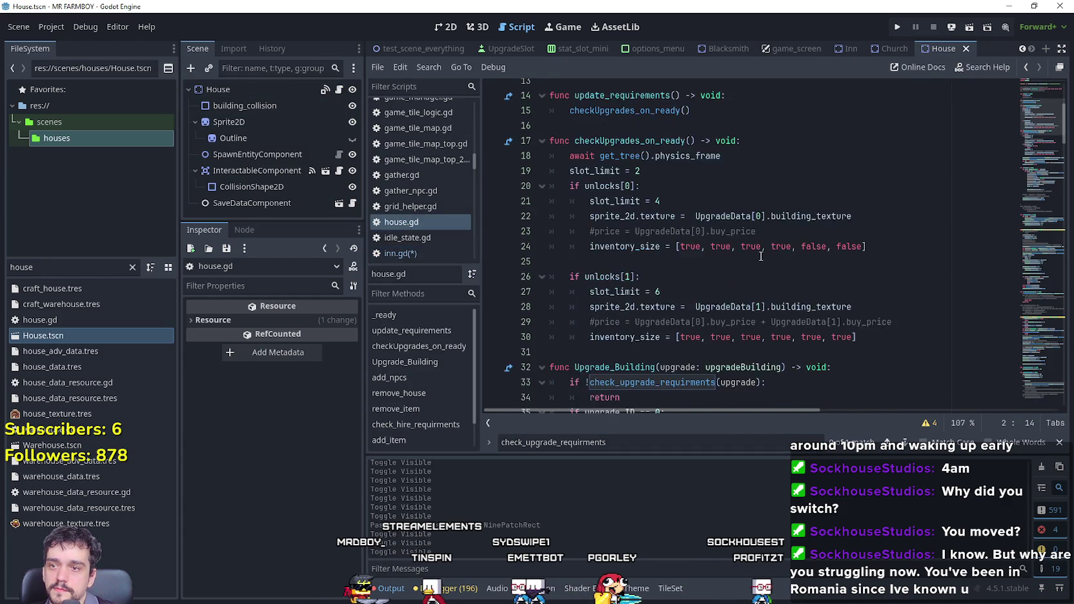
pyautogui.doubleClick(674, 247)
pyautogui.hotkey('ctrl', 'f')
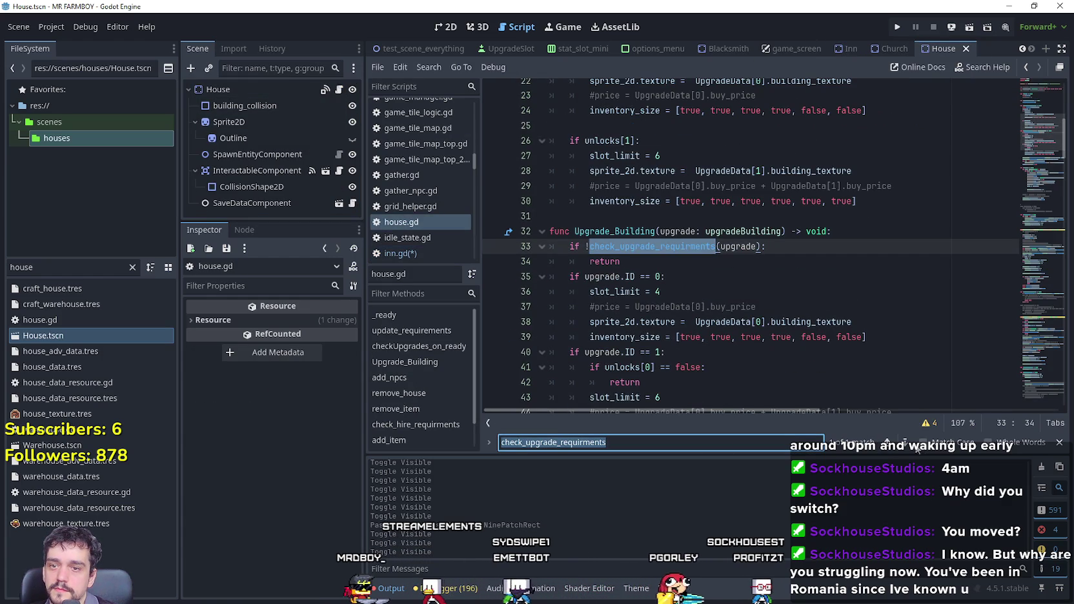
pyautogui.scroll(-1, 671, 251)
pyautogui.rightClick(670, 243)
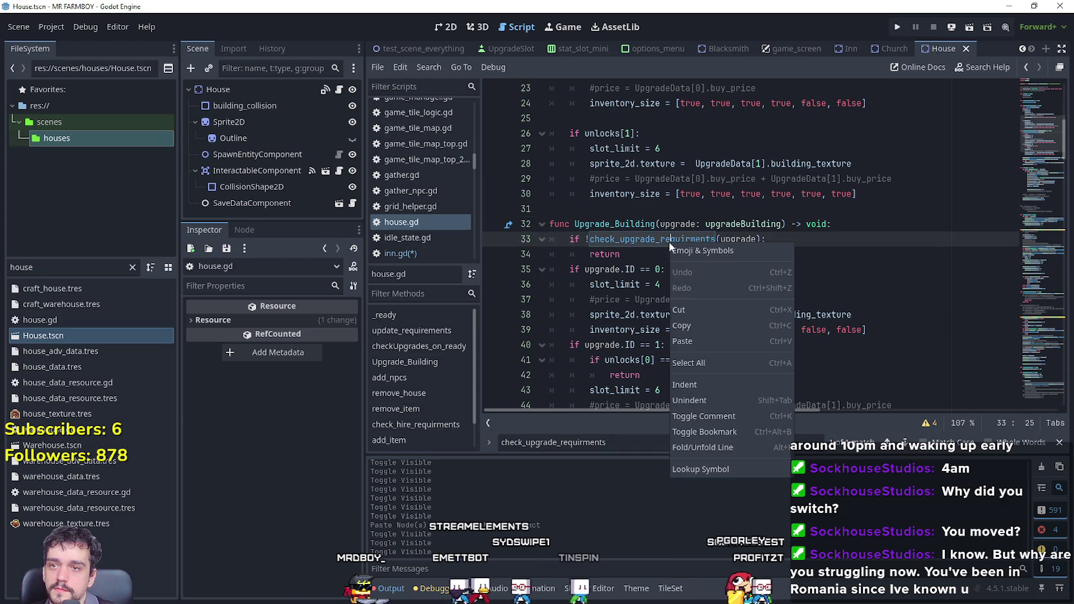
pyautogui.click(716, 470)
pyautogui.moveTo(625, 285); pyautogui.dragTo(542, 212)
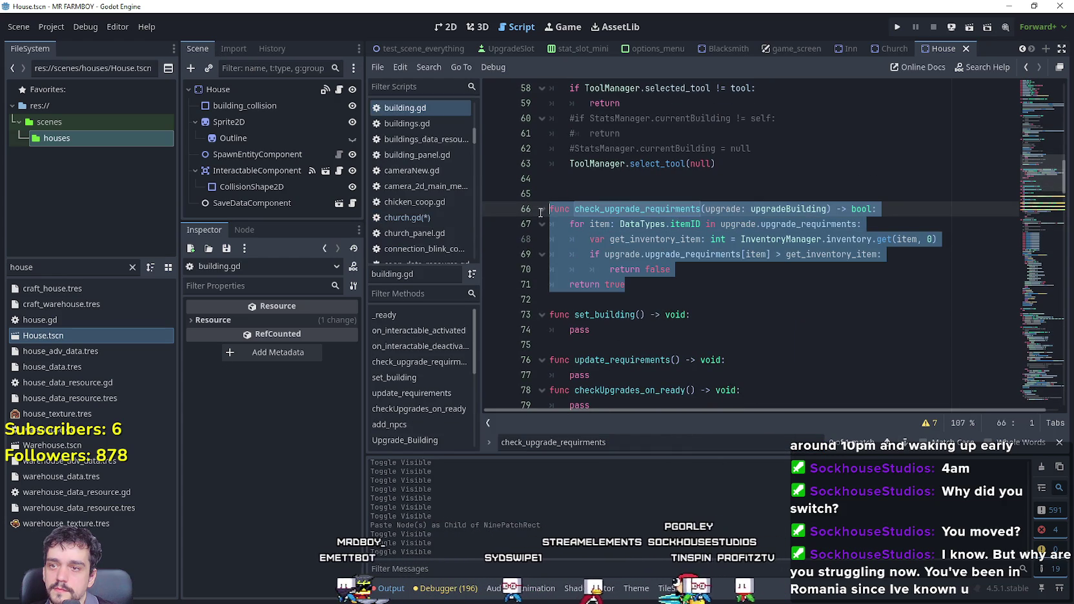
# Paste the function into inn.gd after update_requirements and save the script.
pyautogui.click(887, 47)
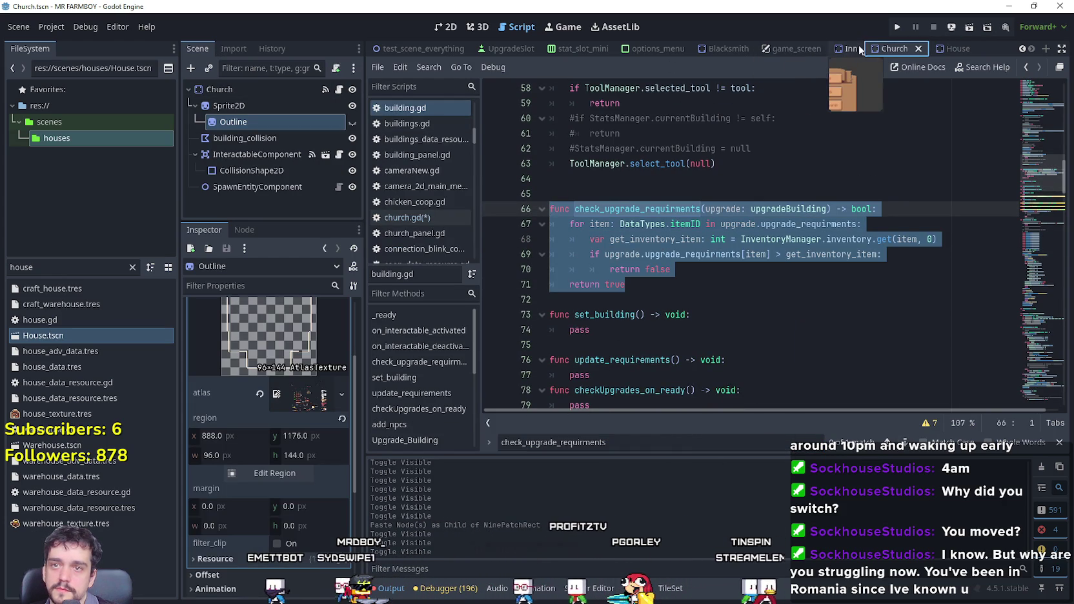
pyautogui.click(858, 48)
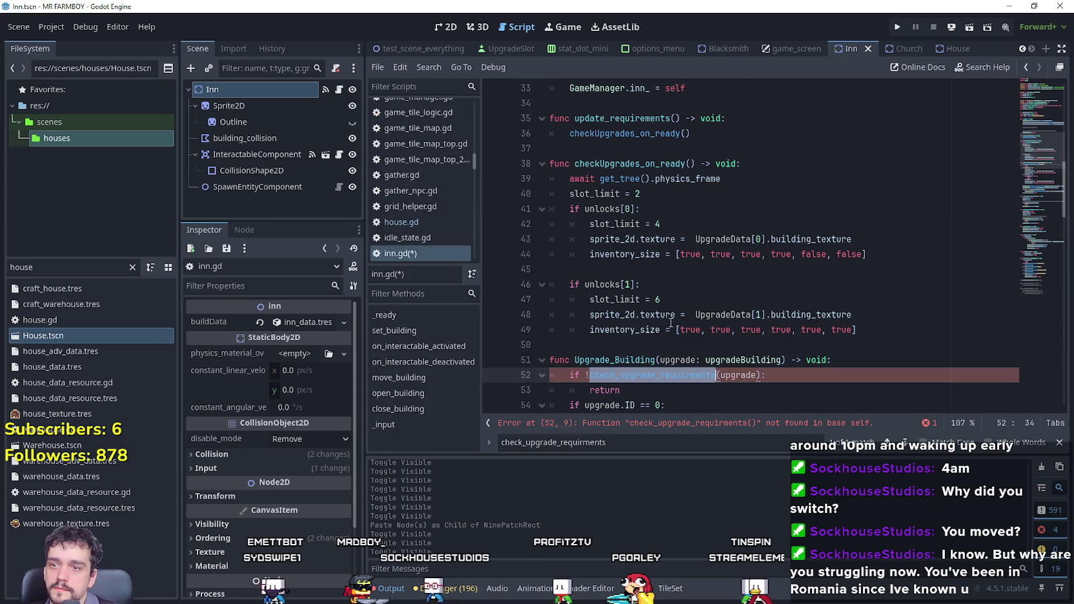
pyautogui.scroll(3, 671, 323)
pyautogui.hotkey('ctrl', 'z')
pyautogui.hotkey('ctrl', 'z')
pyautogui.hotkey('ctrl', 'z')
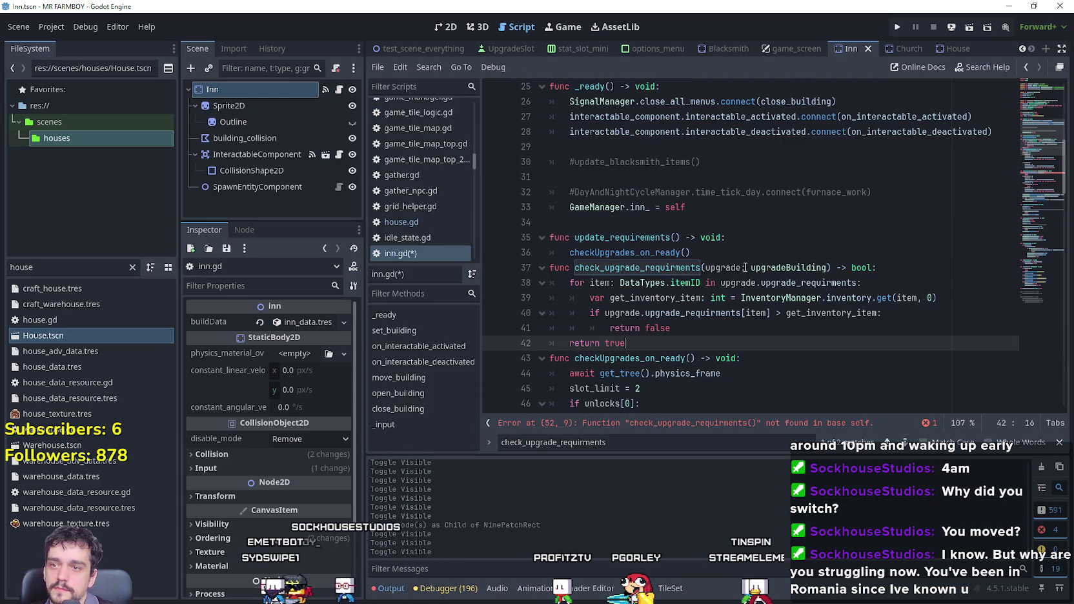
pyautogui.click(670, 361)
pyautogui.press('Return')
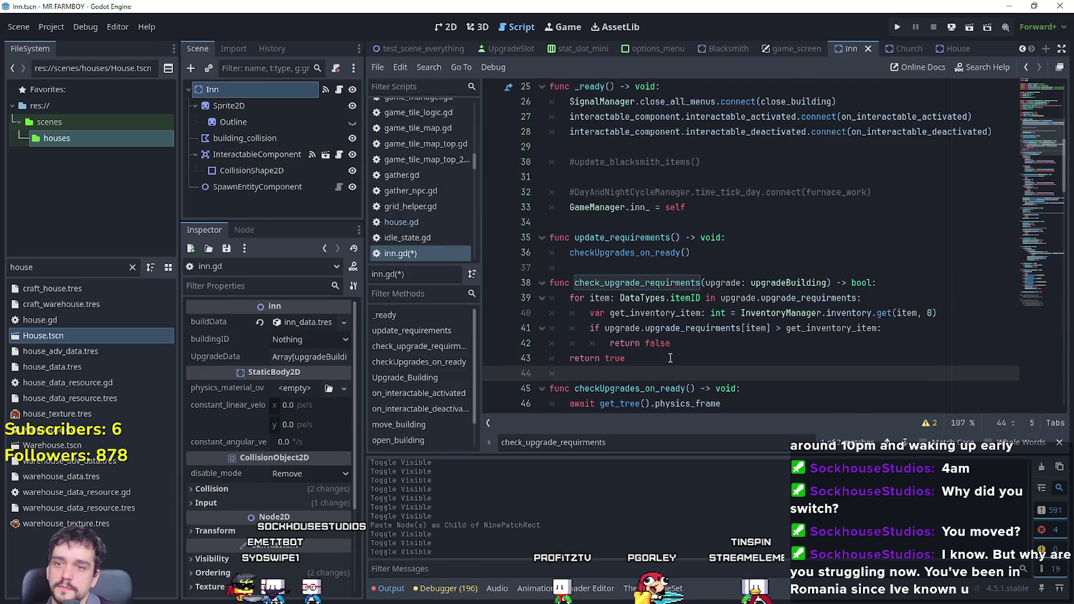
pyautogui.scroll(-1, 670, 358)
pyautogui.click(671, 298)
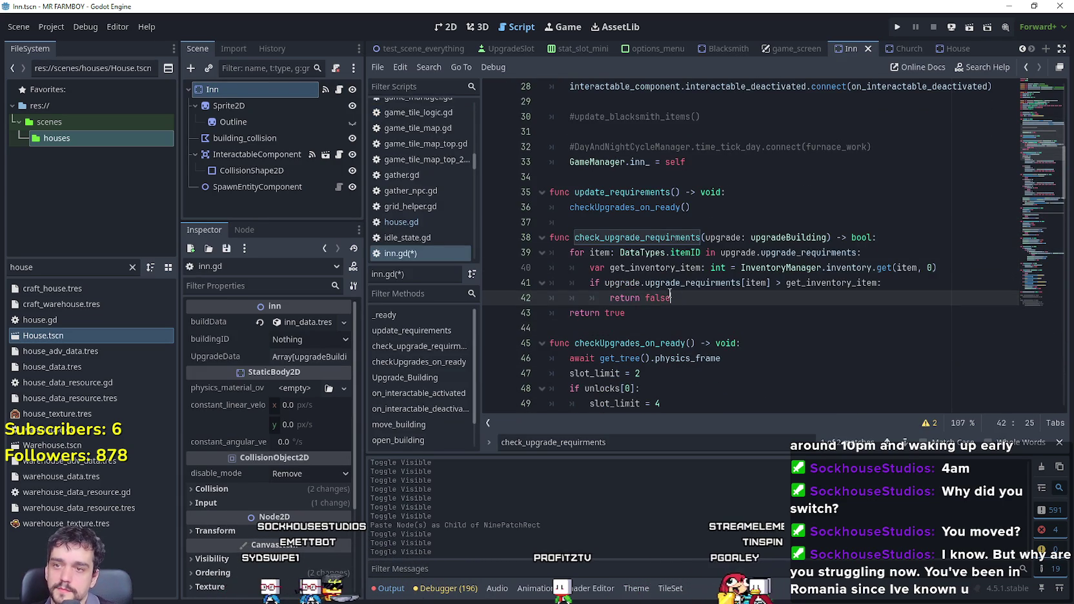
pyautogui.hotkey('ctrl', 's')
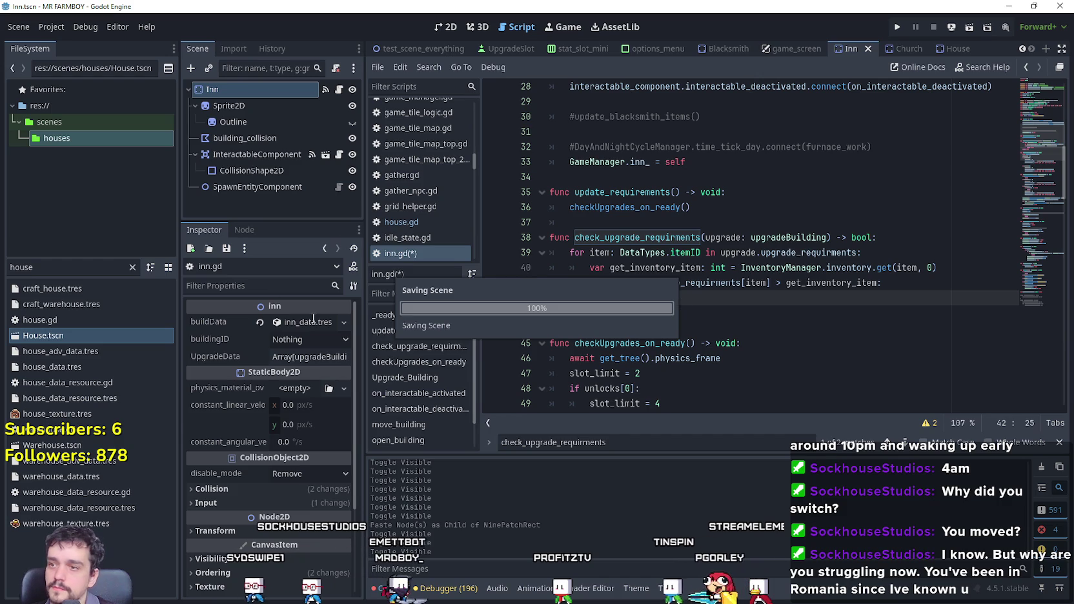
pyautogui.click(307, 359)
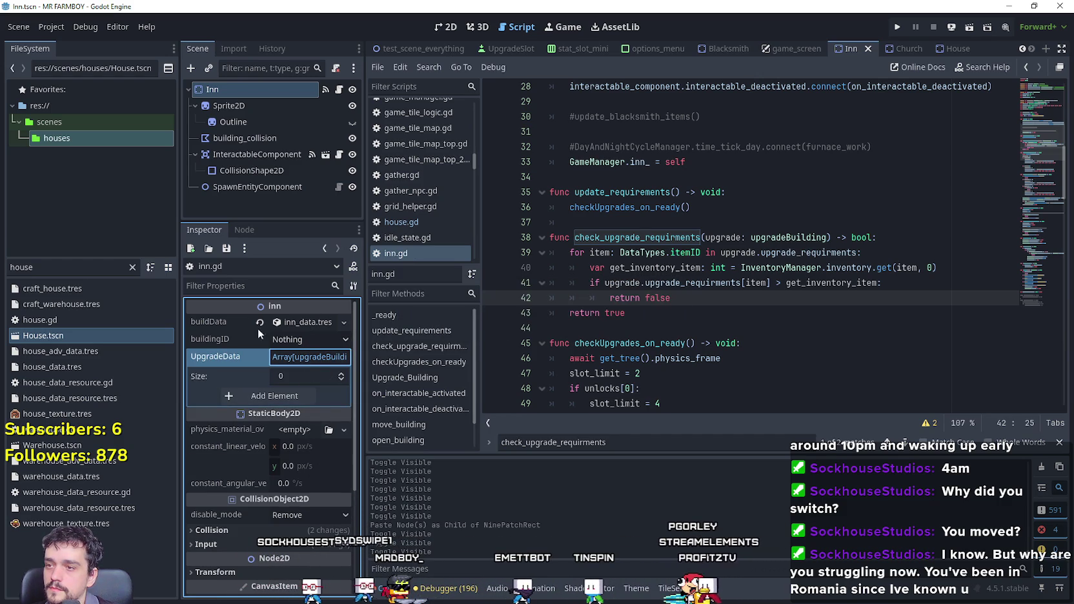
# Filter the project files for 'typ' and open data_types.gd.
pyautogui.moveTo(209, 344)
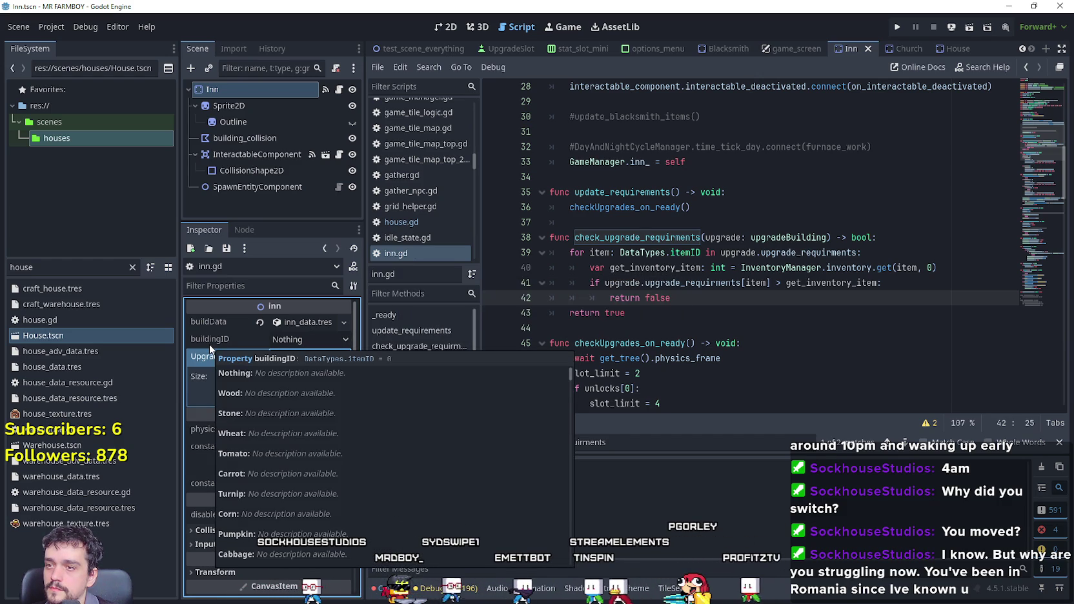
pyautogui.hotkey('ctrl', 'f')
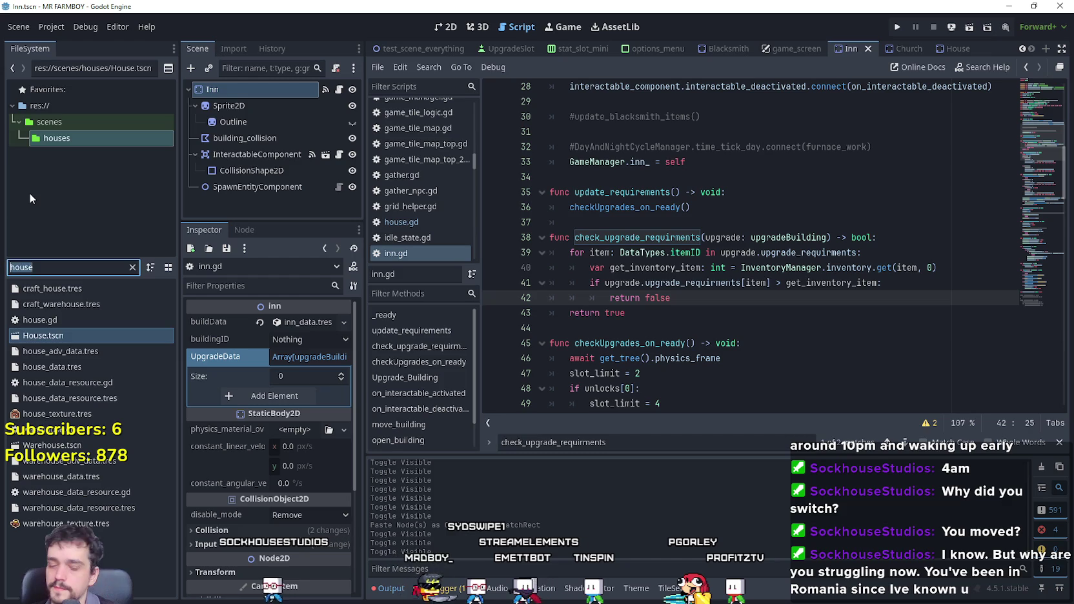
pyautogui.write('typ')
pyautogui.click(73, 289)
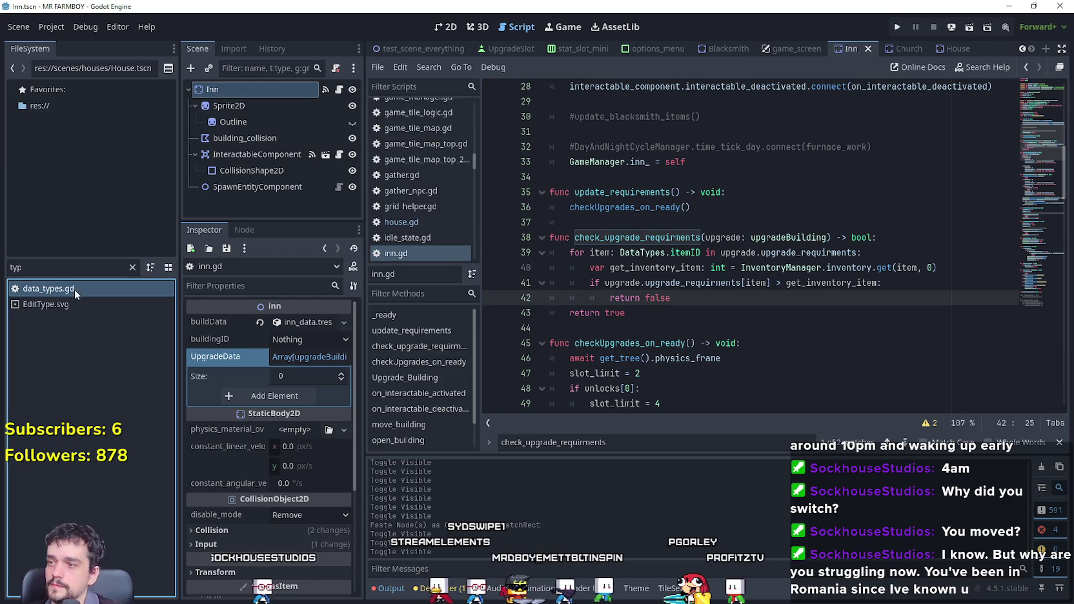
pyautogui.doubleClick(74, 290)
# Add INN and CHURCH after ROADS in the data_types.gd enum, then return to inn.gd.
pyautogui.scroll(-5, 747, 294)
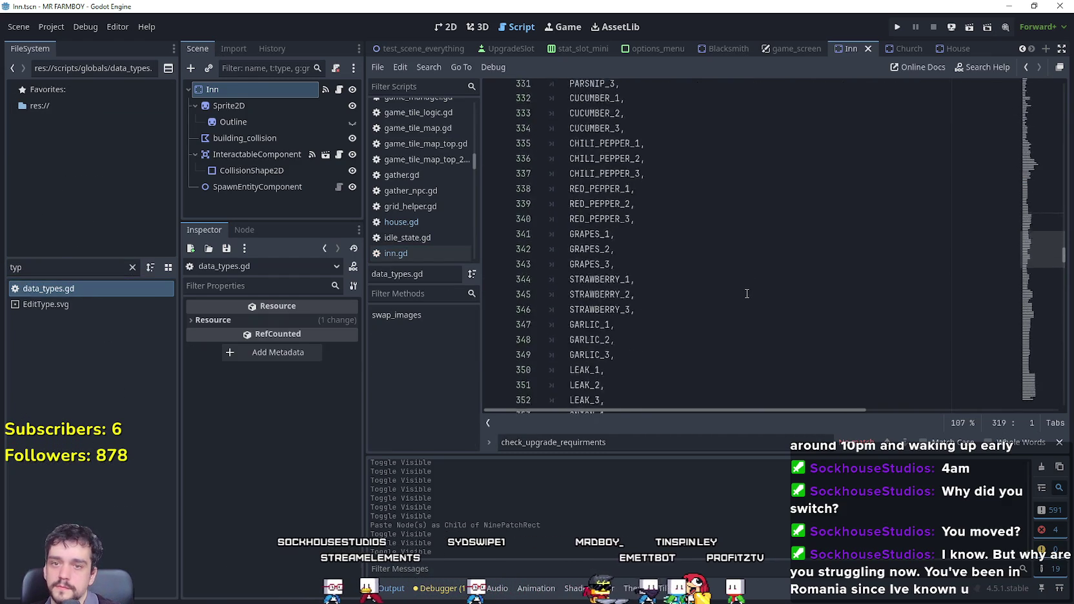
pyautogui.scroll(-20, 747, 293)
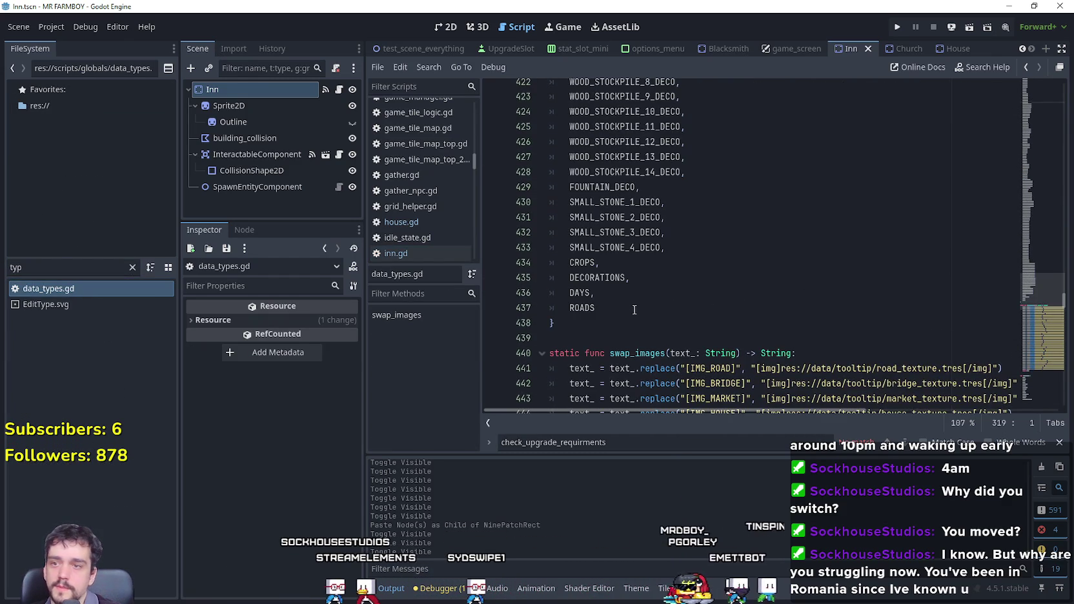
pyautogui.click(627, 306)
pyautogui.press('Return')
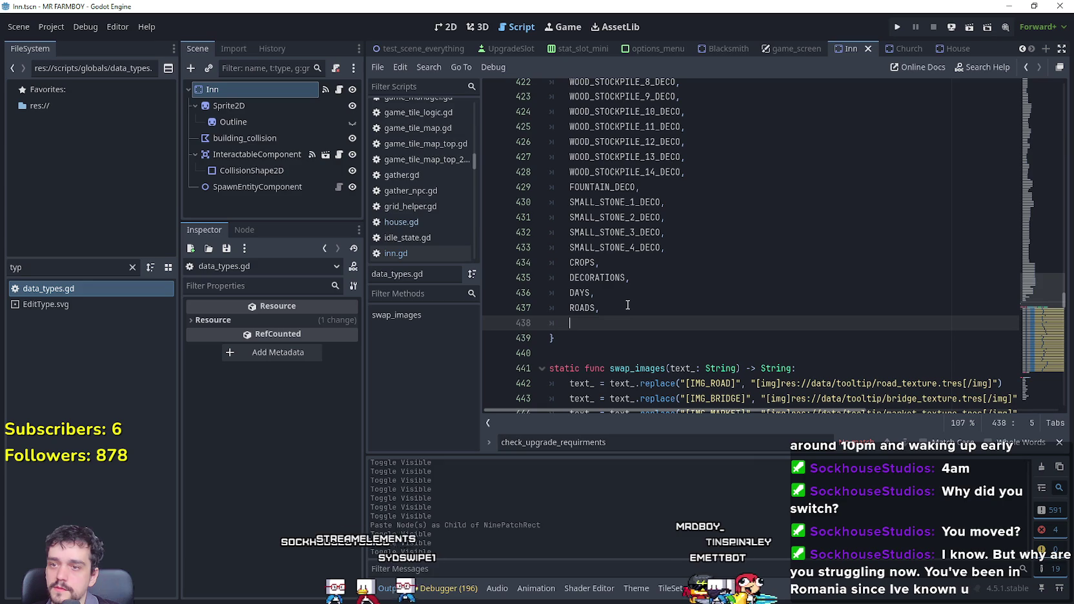
pyautogui.write('INN,')
pyautogui.press('Return')
pyautogui.write('CHICKEN')
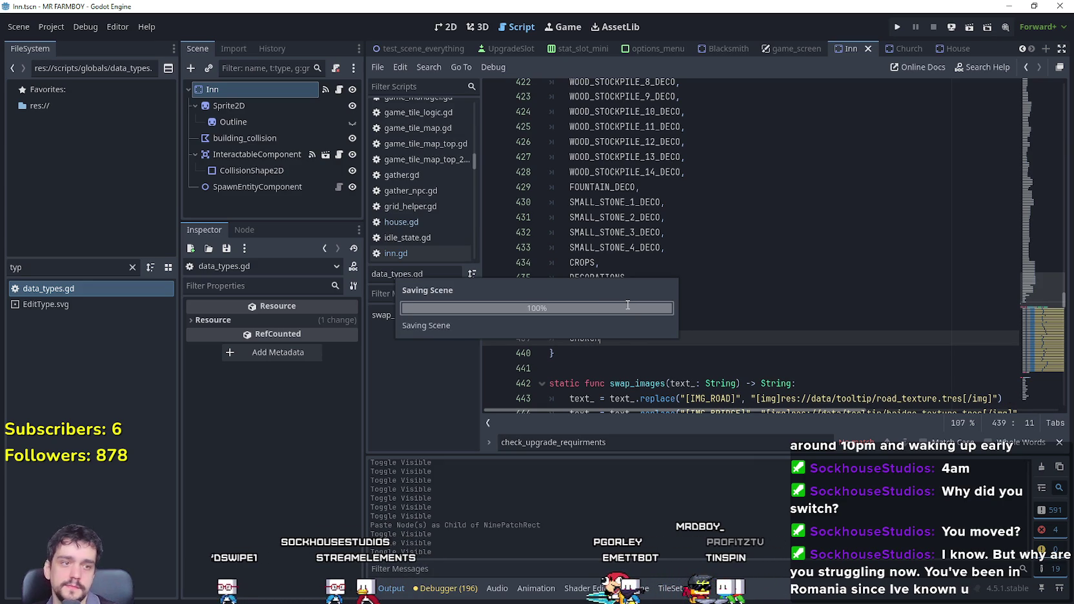
pyautogui.press('Escape')
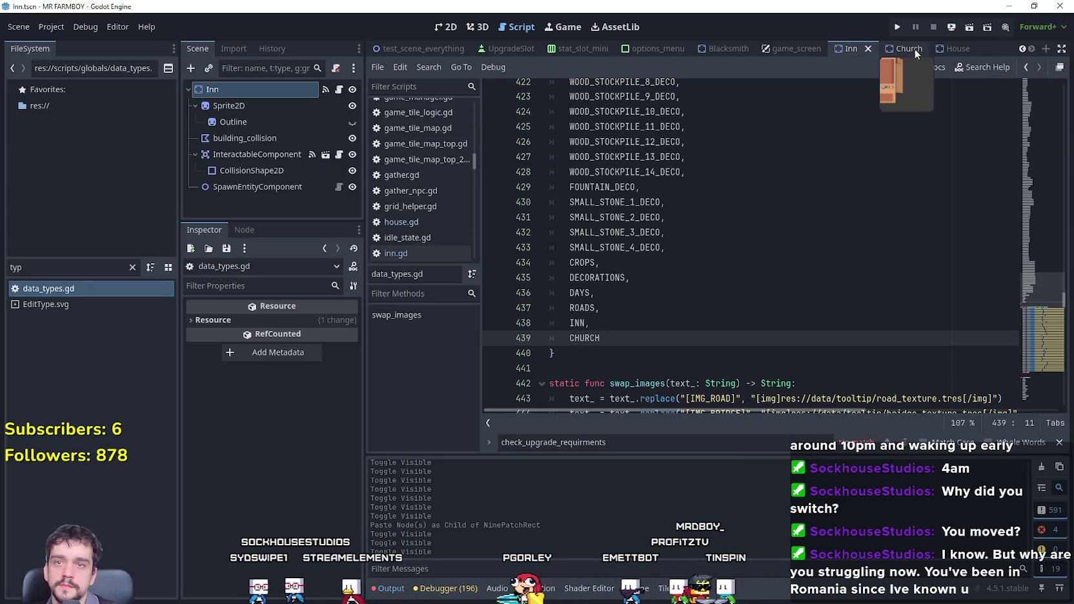
pyautogui.click(852, 49)
pyautogui.click(339, 90)
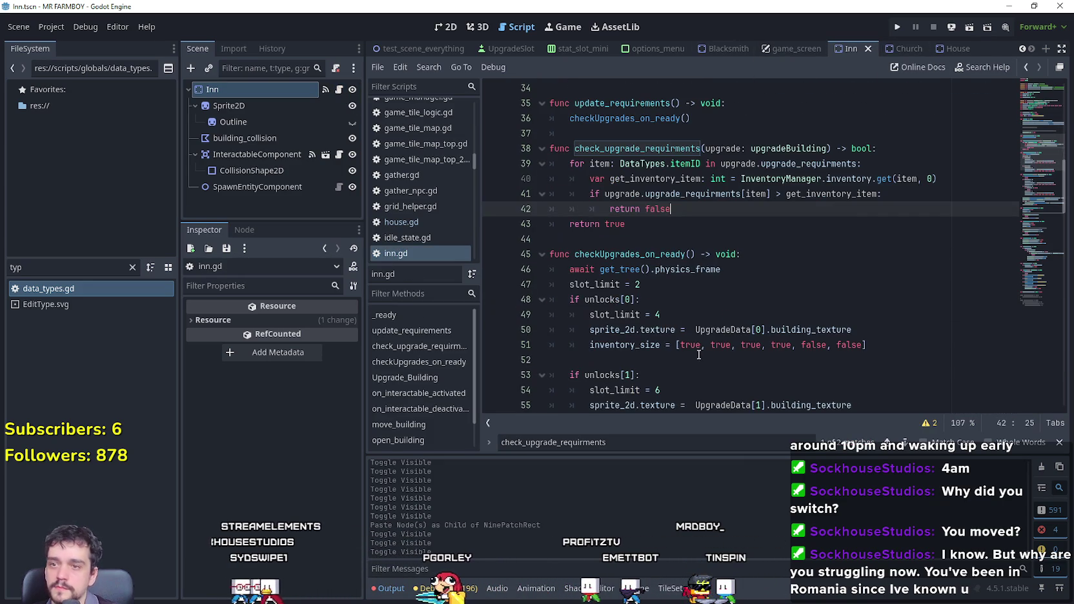
# Review the Inn node's building ID options and place the caret on blank line 44.
pyautogui.click(257, 91)
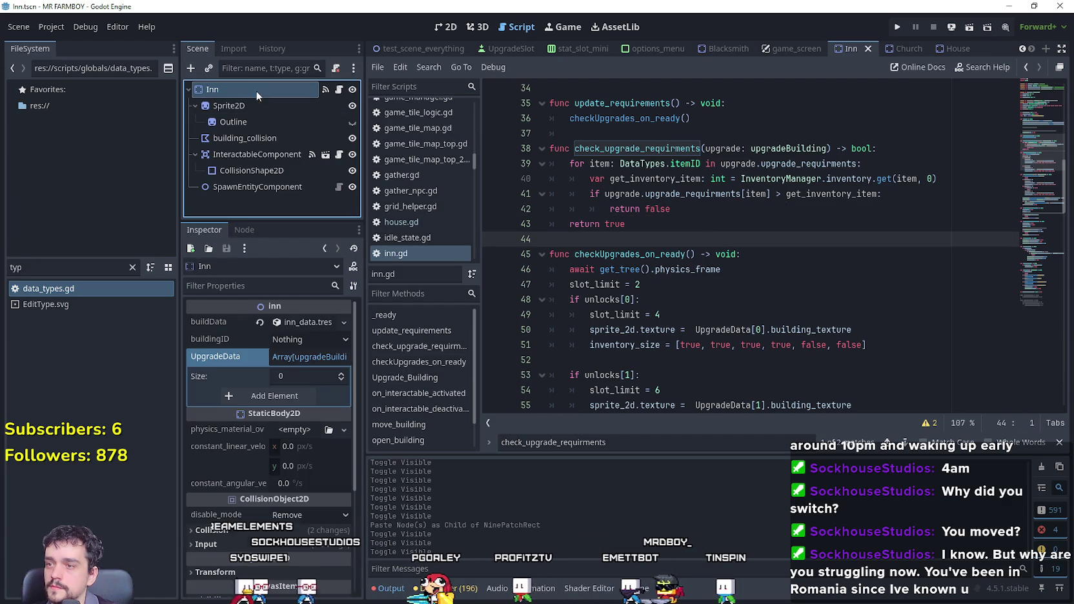
pyautogui.click(302, 340)
pyautogui.scroll(-10, 329, 452)
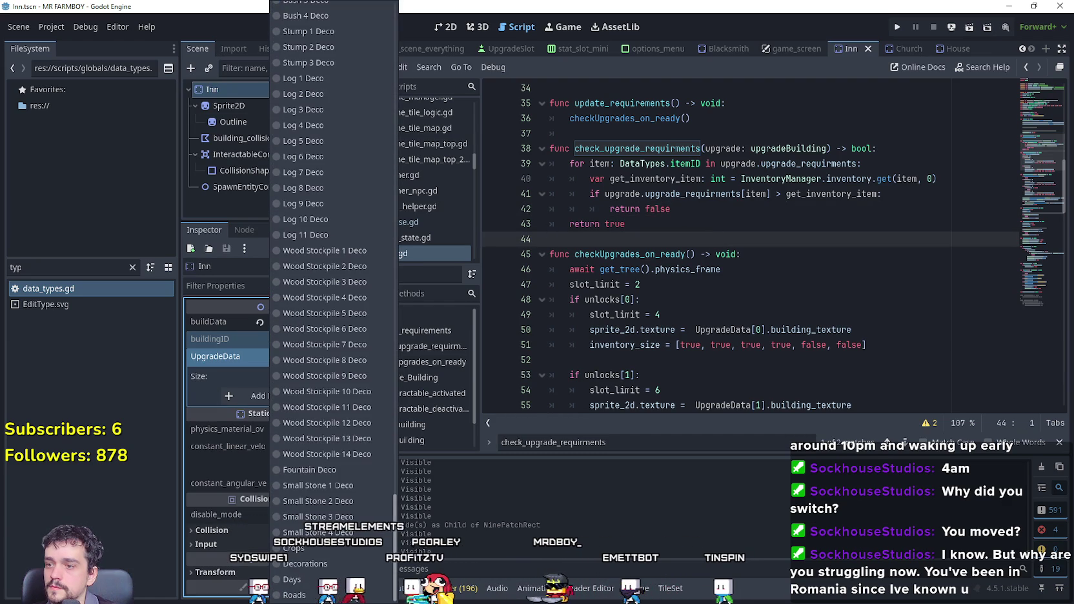
pyautogui.click(787, 240)
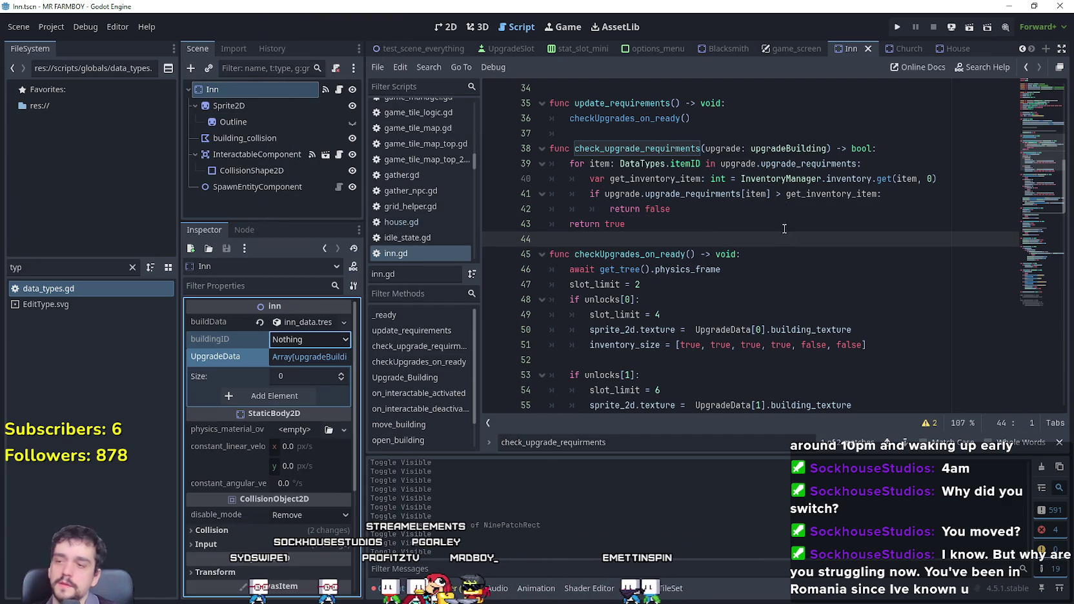
pyautogui.click(785, 228)
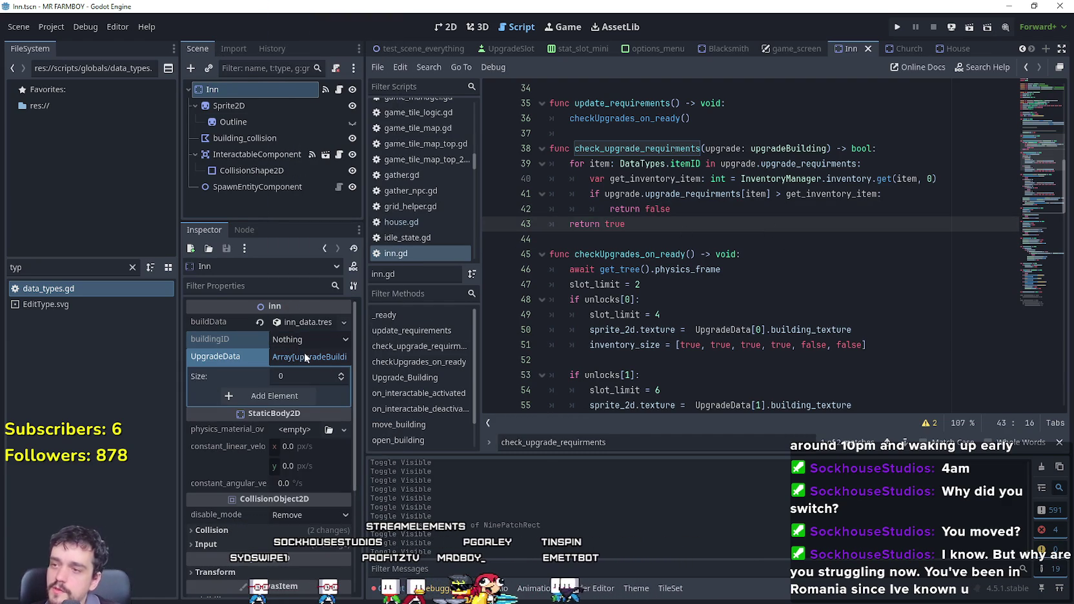
pyautogui.press('Down')
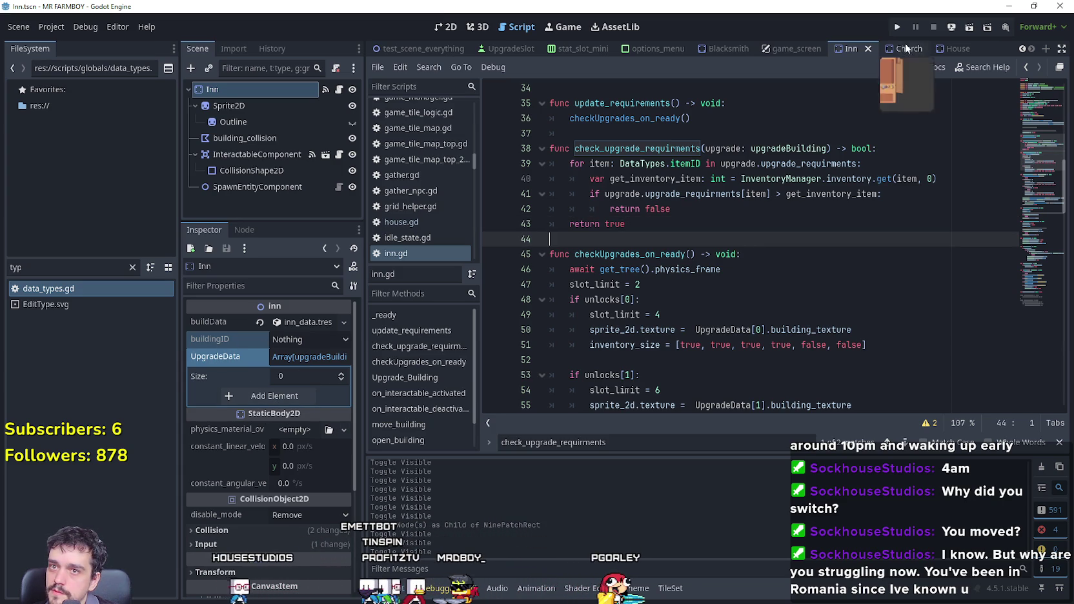
# Copy the UpgradeData array value from the House node.
pyautogui.click(950, 49)
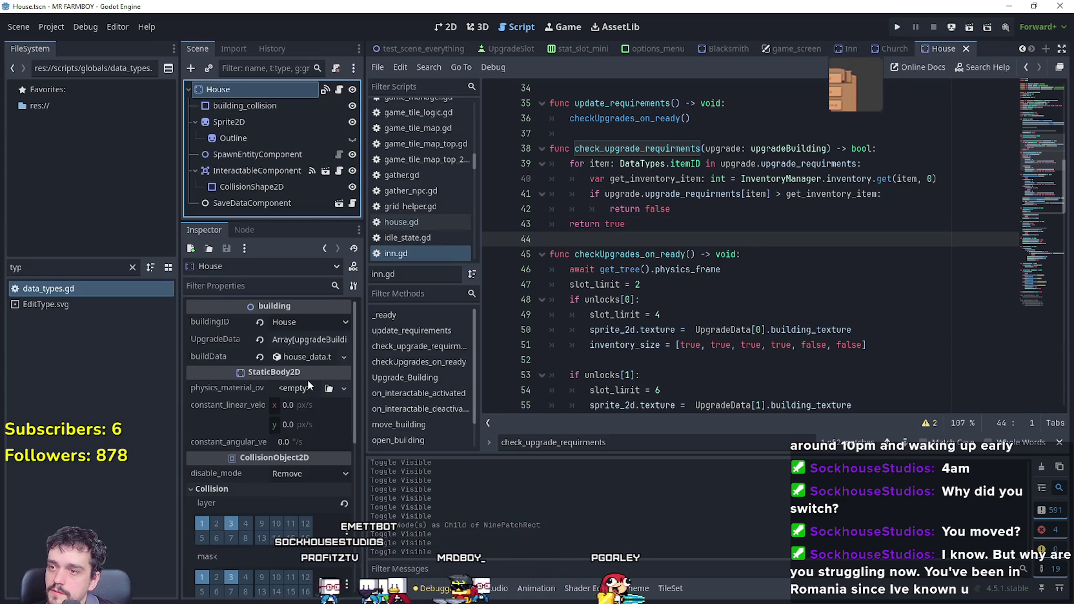
pyautogui.click(309, 339)
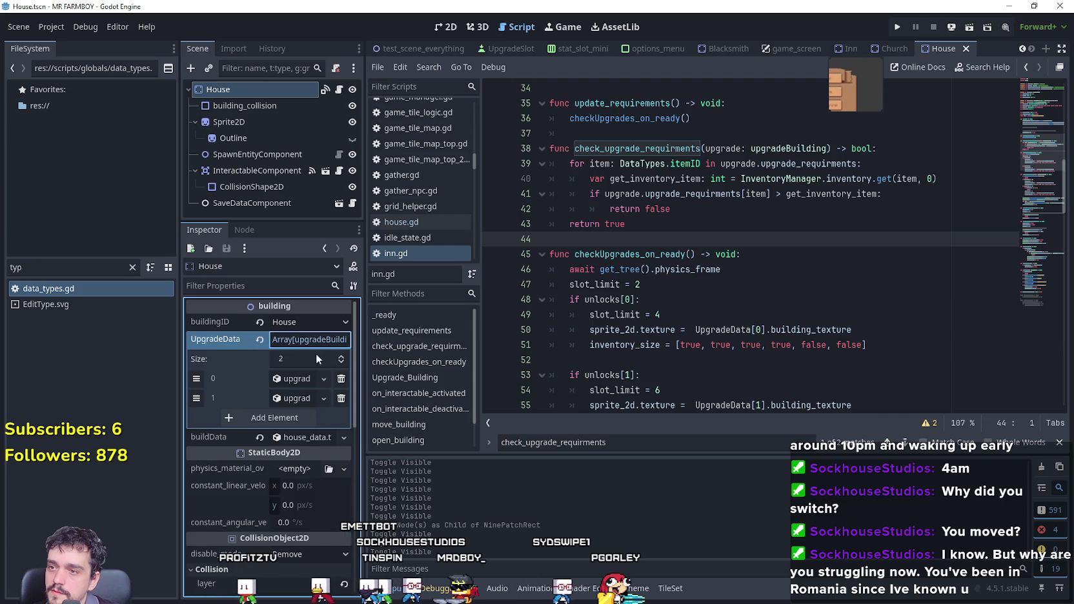
pyautogui.moveTo(365, 391); pyautogui.dragTo(499, 389)
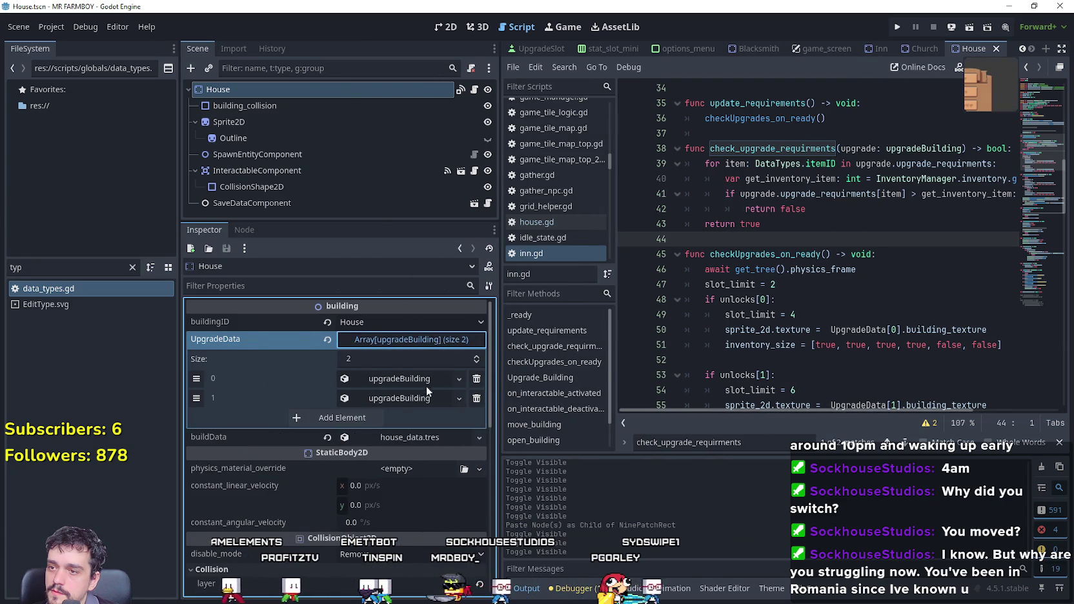
pyautogui.click(418, 378)
pyautogui.click(417, 378)
pyautogui.rightClick(266, 339)
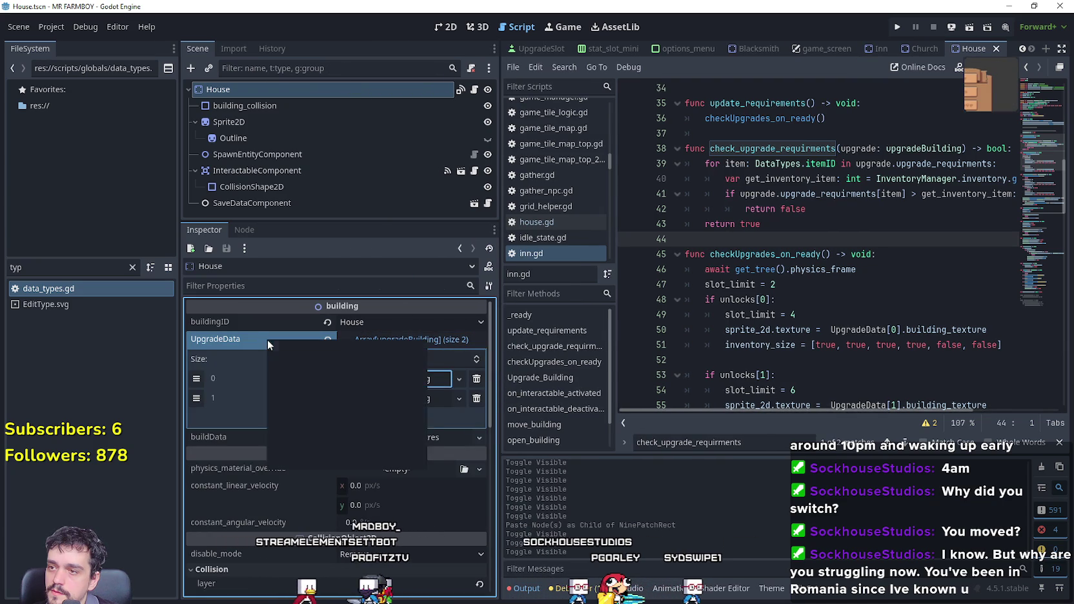
pyautogui.click(310, 359)
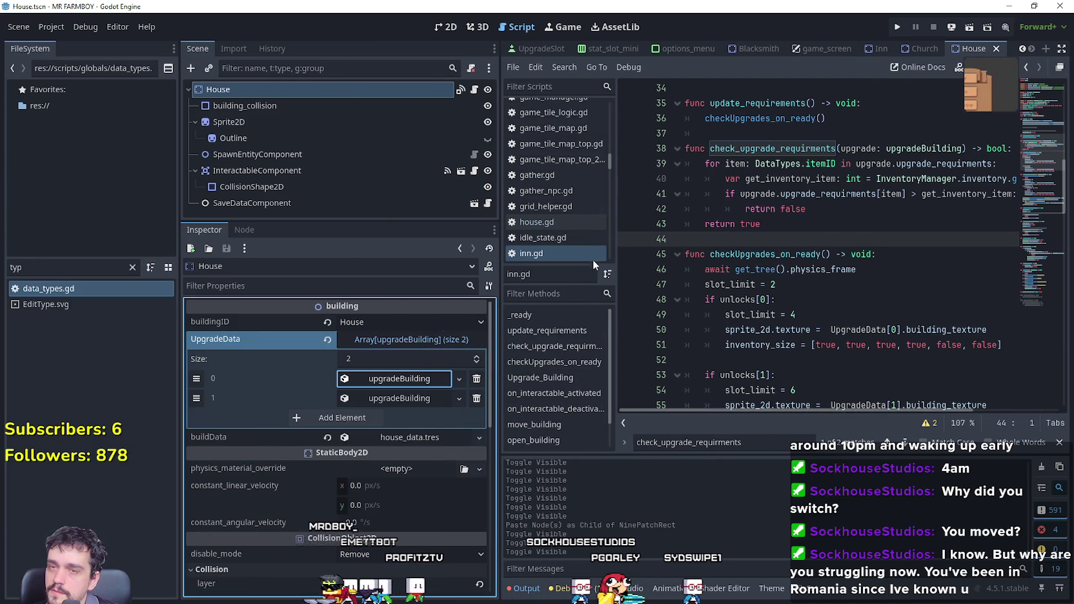
# Paste the UpgradeData into the Inn node and expand element 0's upgradeBuilding resource.
pyautogui.click(880, 48)
pyautogui.rightClick(282, 359)
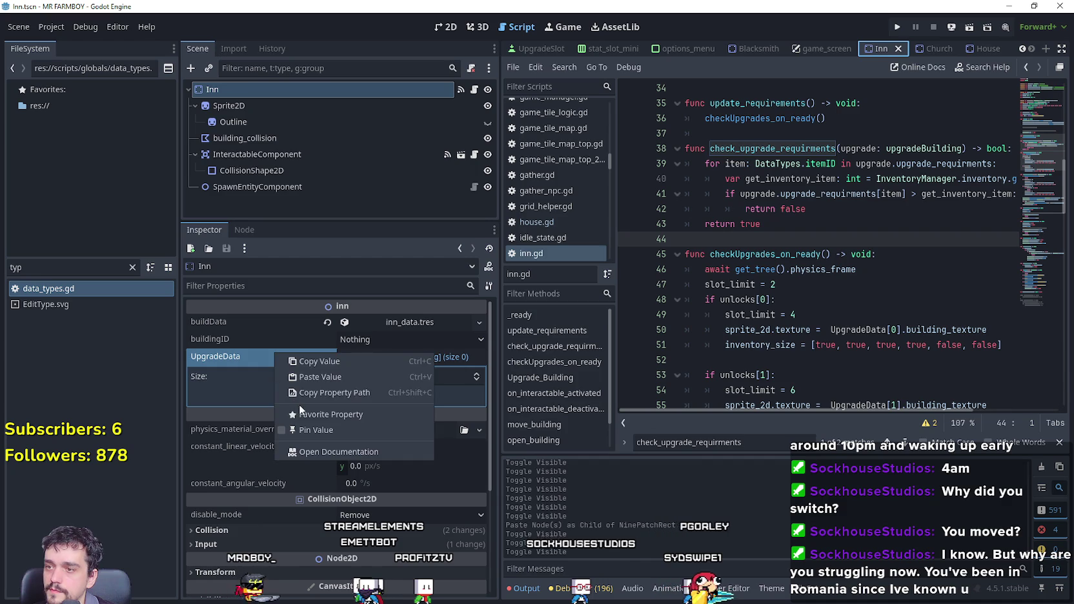
pyautogui.click(332, 378)
pyautogui.click(403, 400)
pyautogui.rightClick(401, 401)
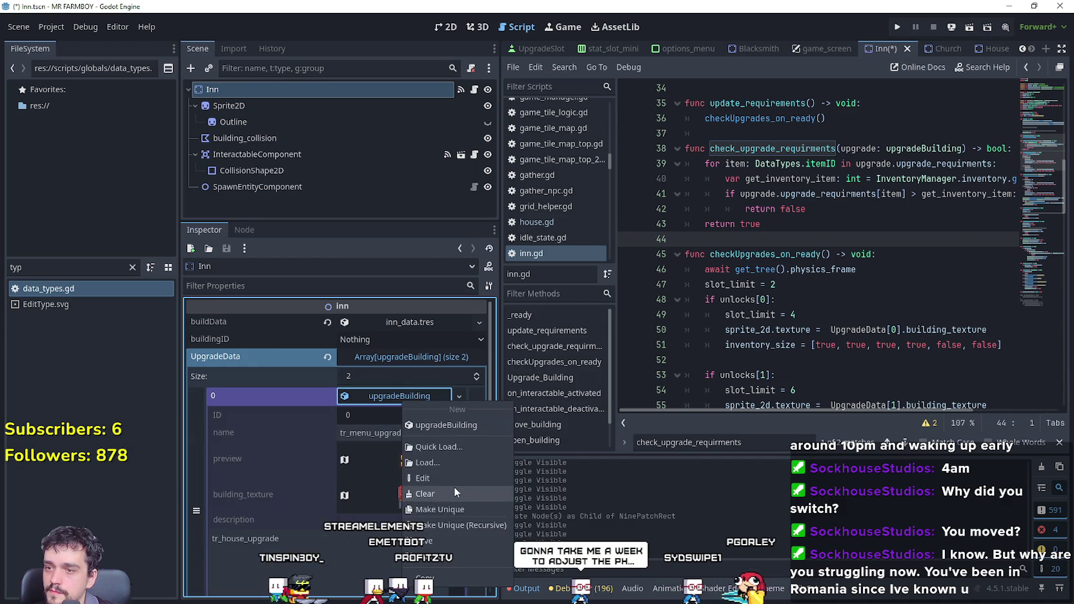
pyautogui.click(450, 507)
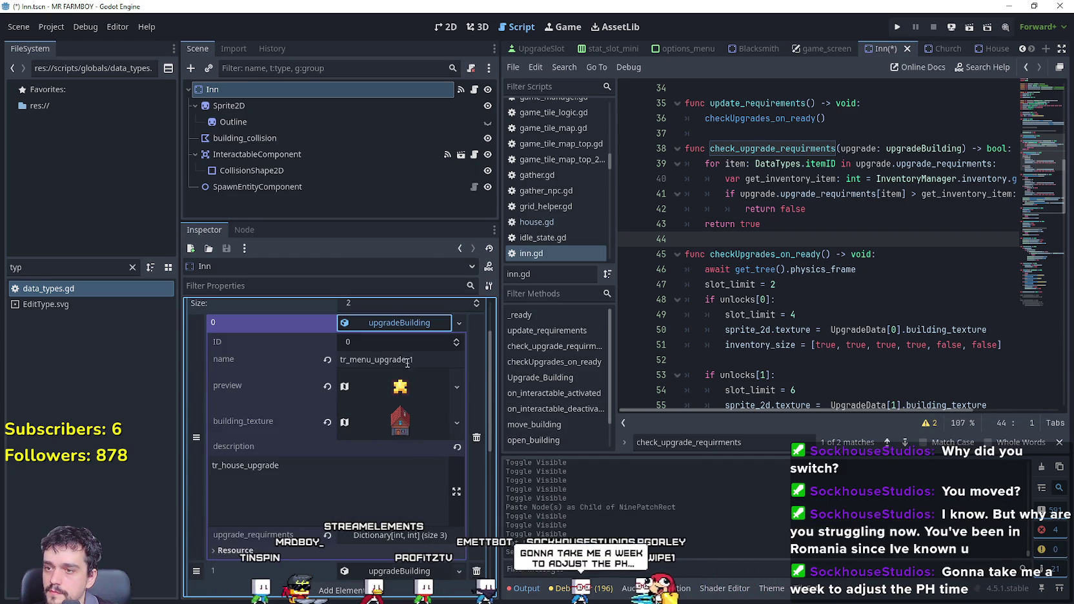
pyautogui.scroll(-2, 403, 388)
pyautogui.scroll(1, 400, 375)
pyautogui.scroll(1, 404, 465)
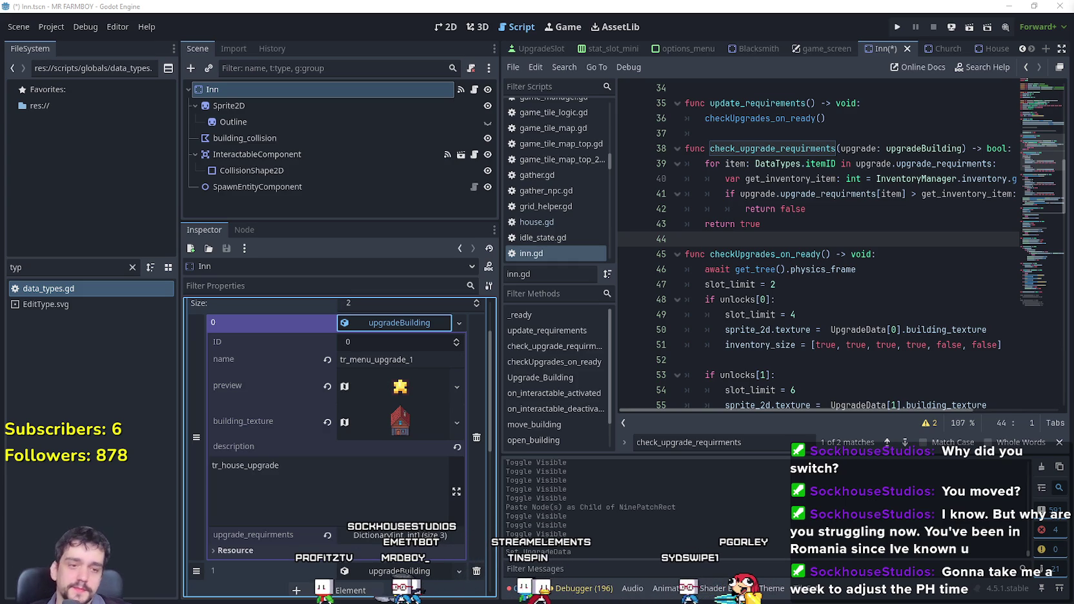
# Switch to Player.png in Aseprite and undo the accidental cream fill.
pyautogui.hotkey('alt', 'Tab')
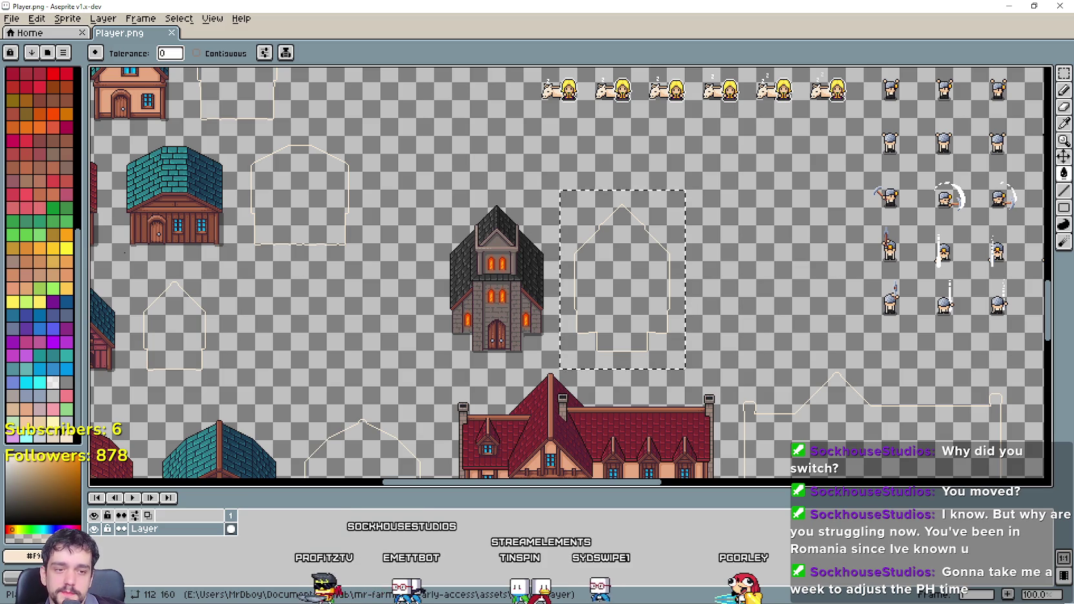
pyautogui.scroll(1, 459, 343)
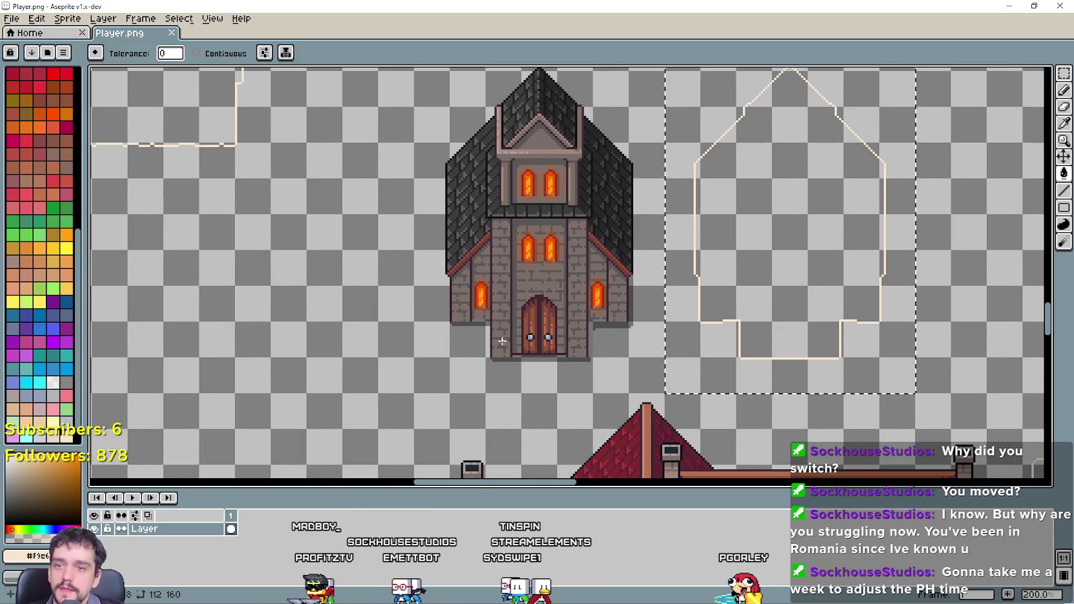
pyautogui.scroll(-1, 502, 341)
pyautogui.press('f')
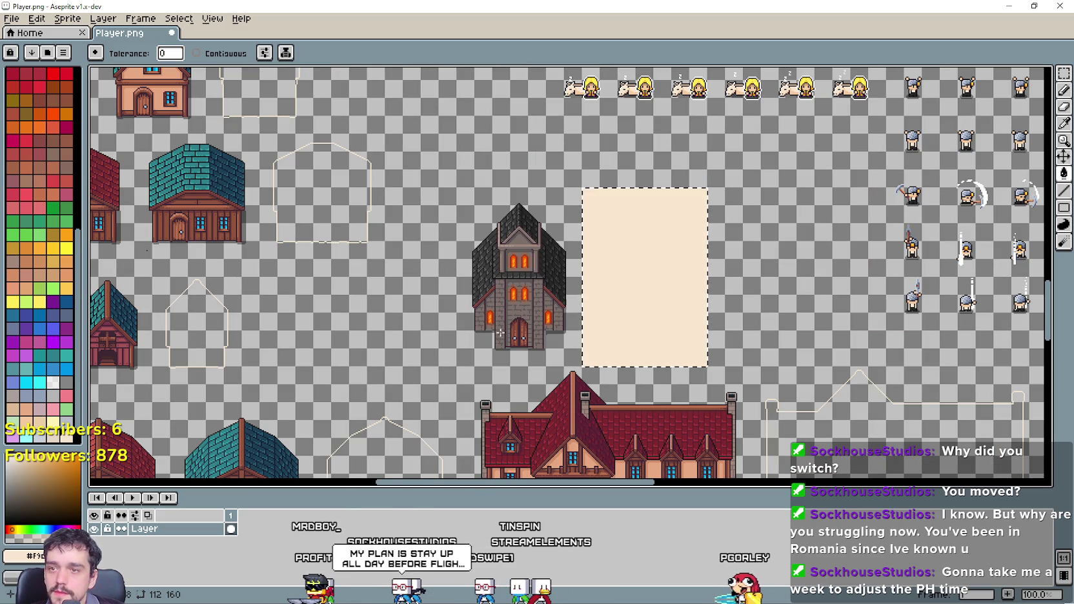
pyautogui.hotkey('ctrl', 'z')
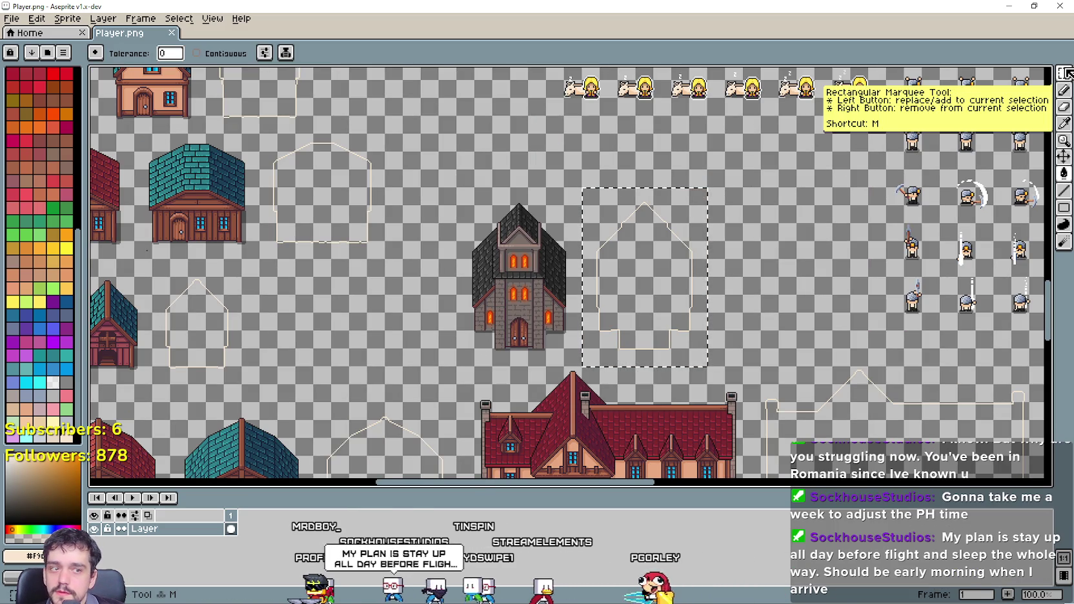
# Draw a rectangular selection around the grey, black-roofed church frame.
pyautogui.click(1065, 73)
pyautogui.scroll(1, 502, 324)
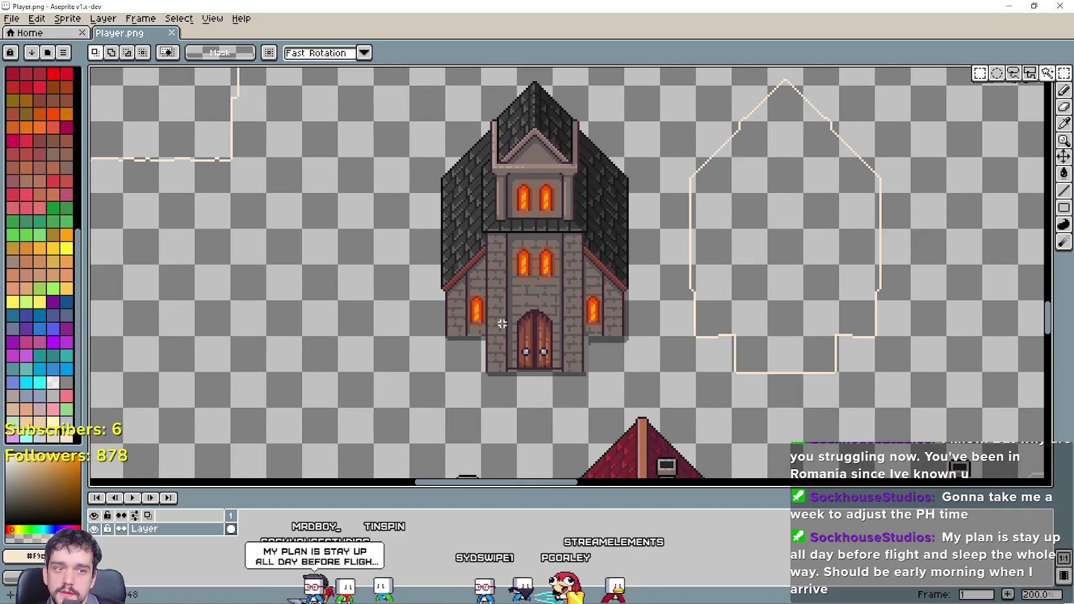
pyautogui.scroll(-1, 558, 319)
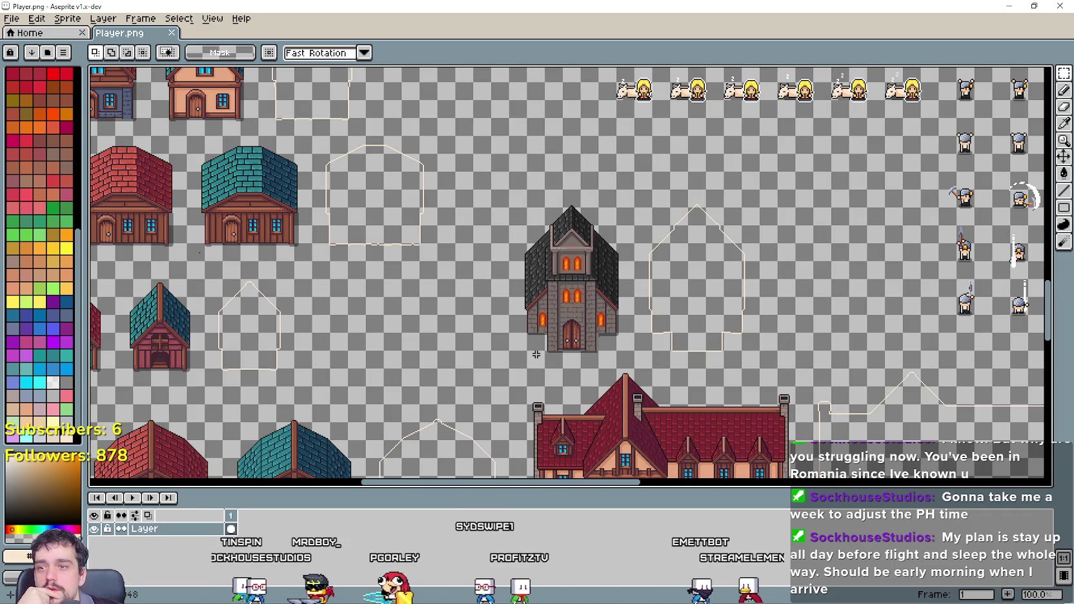
pyautogui.moveTo(510, 369); pyautogui.dragTo(748, 207)
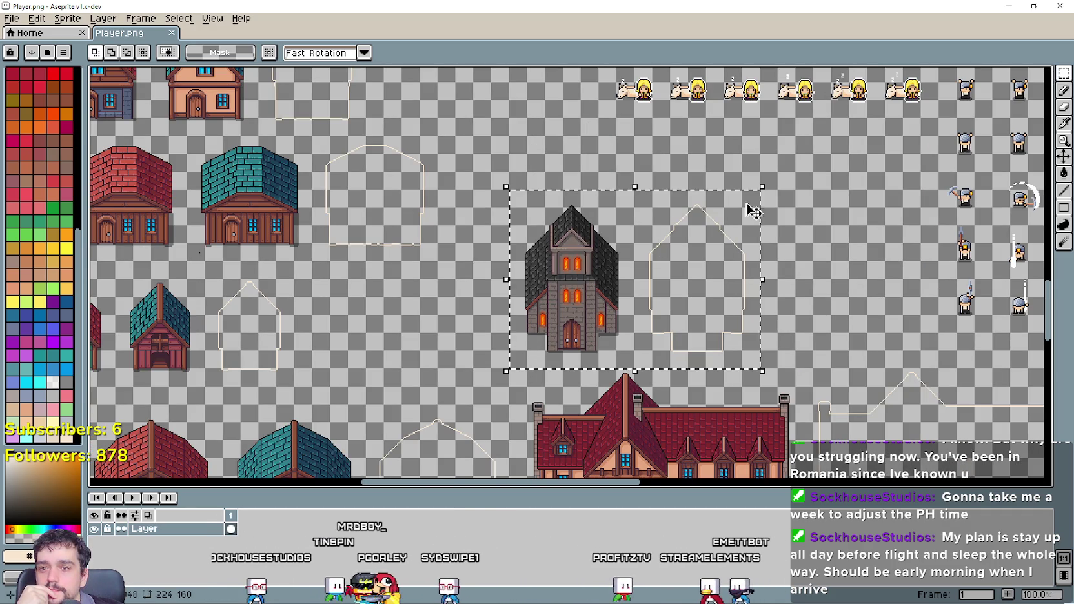
pyautogui.click(844, 336)
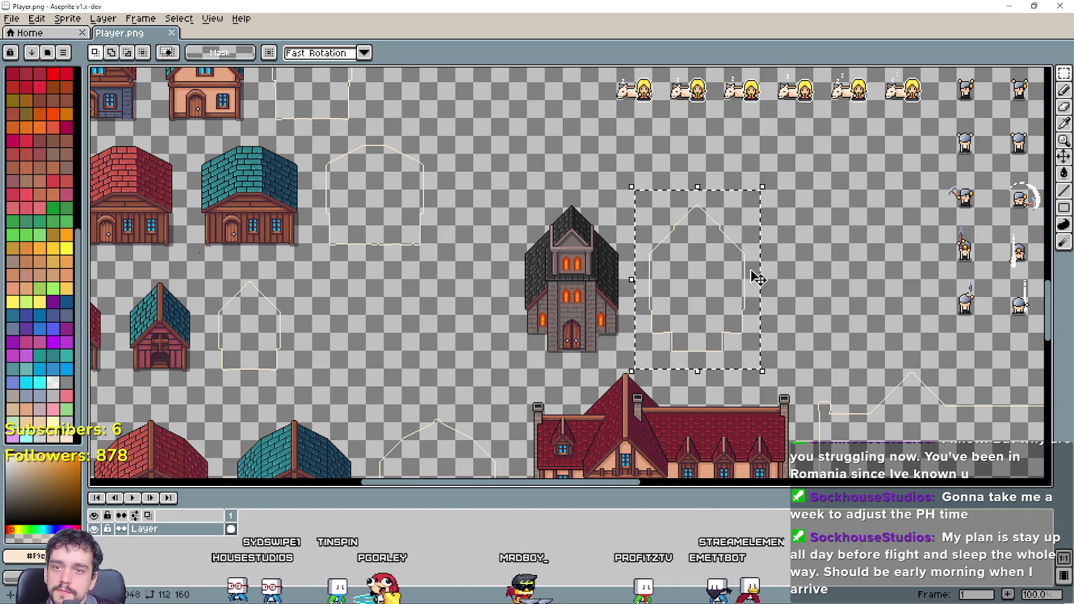
pyautogui.moveTo(676, 302); pyautogui.dragTo(747, 305)
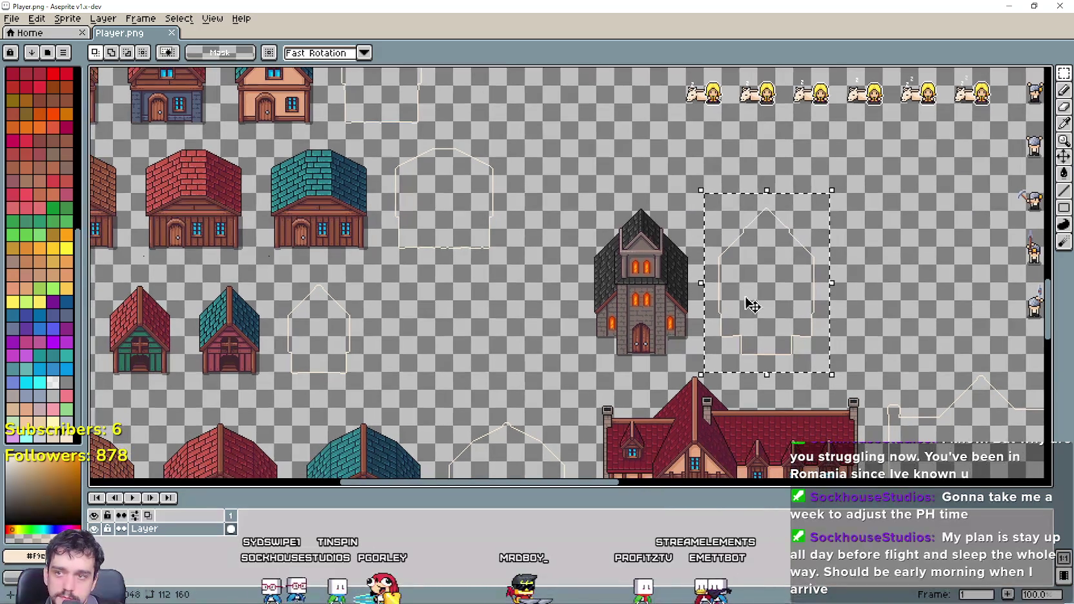
pyautogui.click(584, 314)
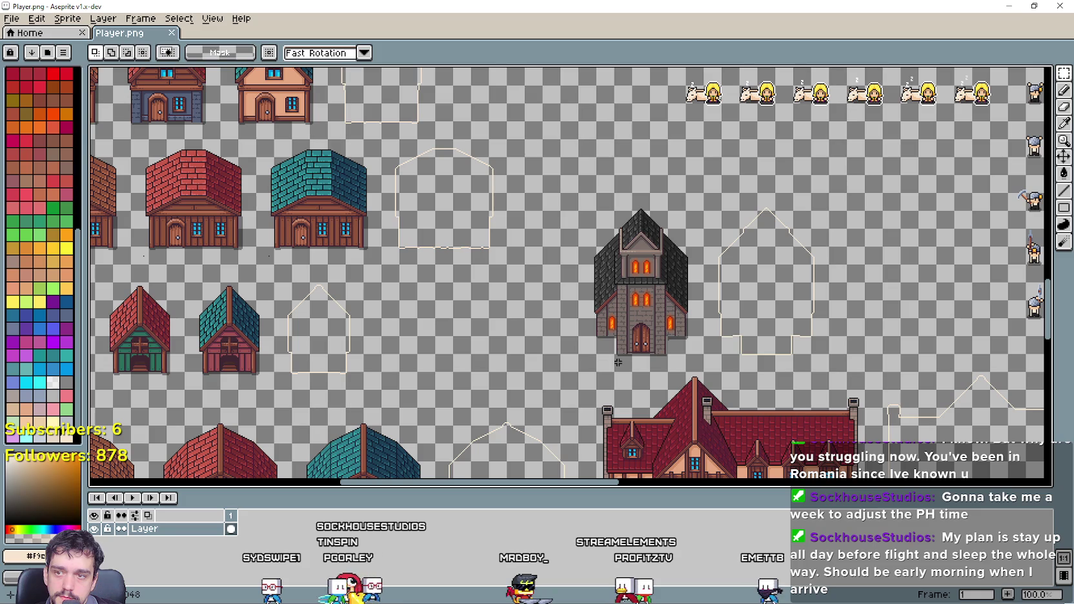
pyautogui.moveTo(584, 363)
pyautogui.mouseDown()
pyautogui.moveTo(704, 285)
pyautogui.moveTo(706, 192)
pyautogui.mouseUp()
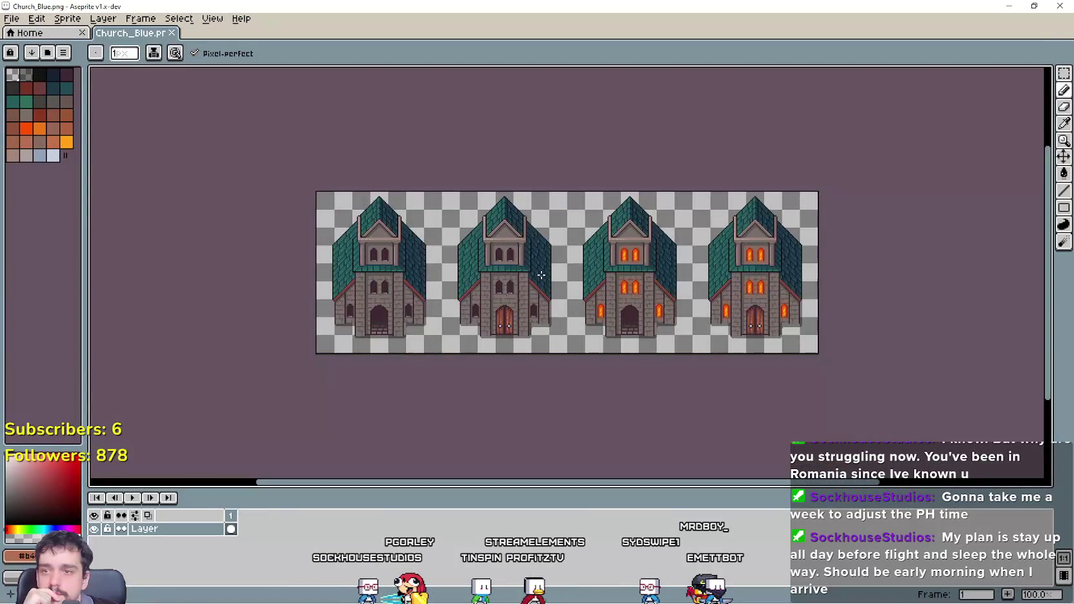
# Shrink and move the Church_Blue window aside to reveal Player.png.
pyautogui.scroll(1, 541, 276)
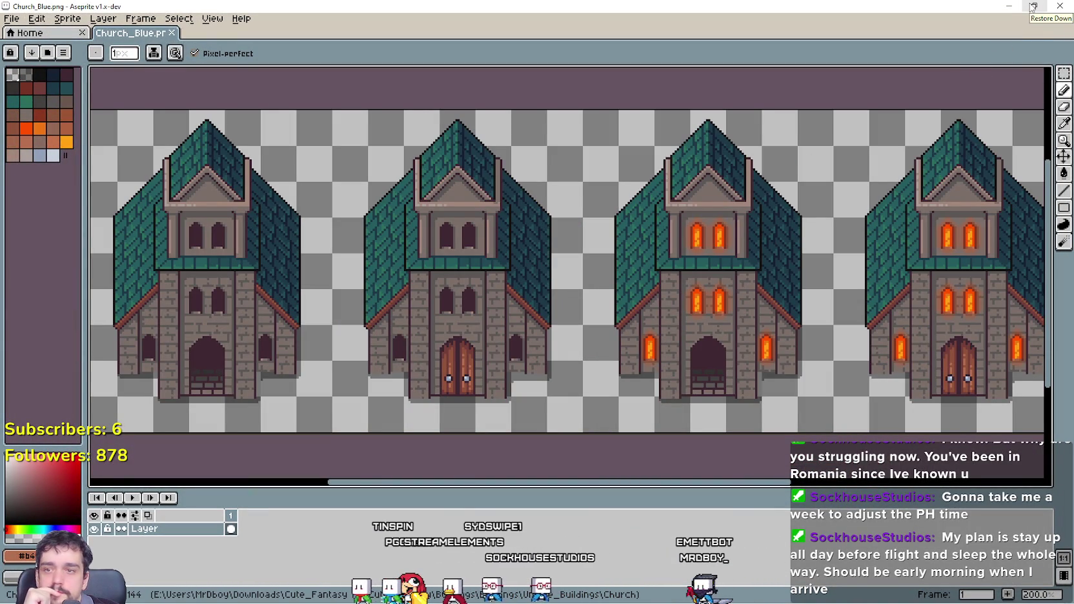
pyautogui.click(1034, 6)
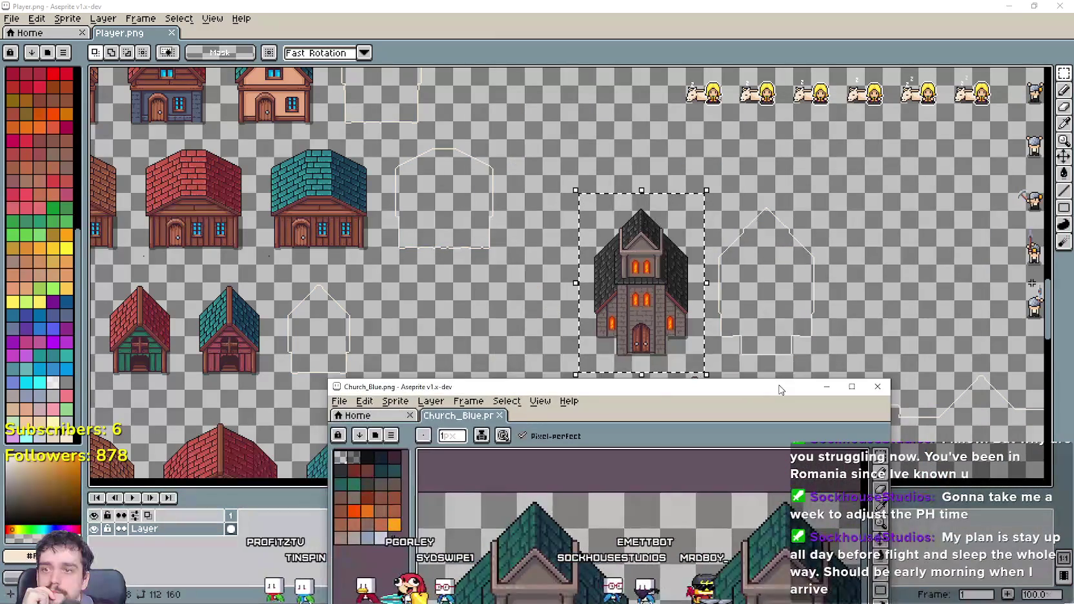
pyautogui.moveTo(780, 390)
pyautogui.mouseDown()
pyautogui.moveTo(709, 45)
pyautogui.moveTo(737, 74)
pyautogui.mouseUp()
pyautogui.scroll(-2, 510, 284)
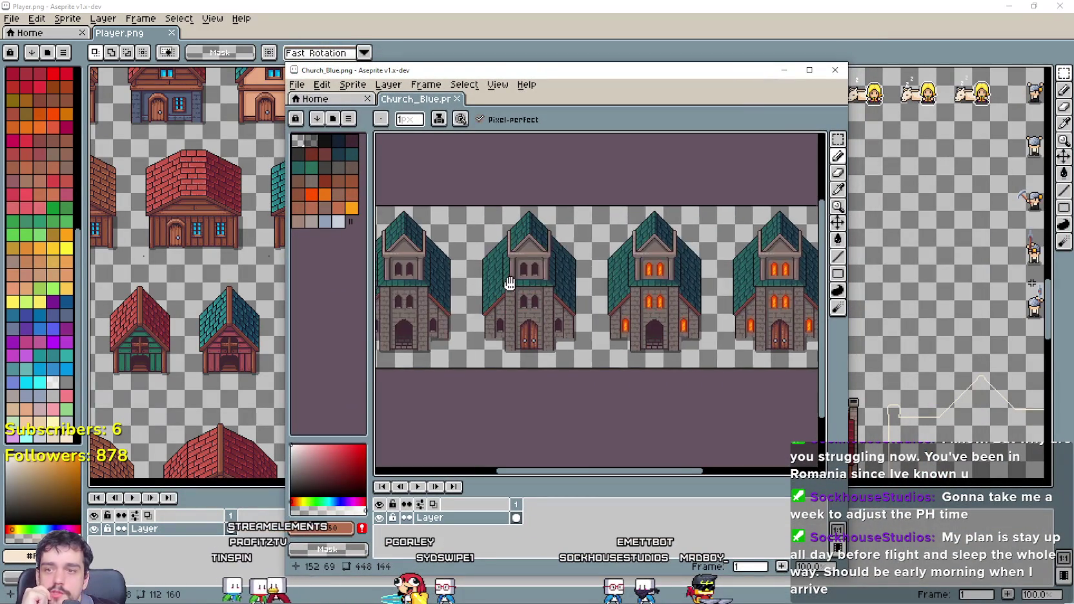
pyautogui.moveTo(510, 284)
pyautogui.mouseDown()
pyautogui.moveTo(667, 287)
pyautogui.moveTo(672, 277)
pyautogui.mouseUp()
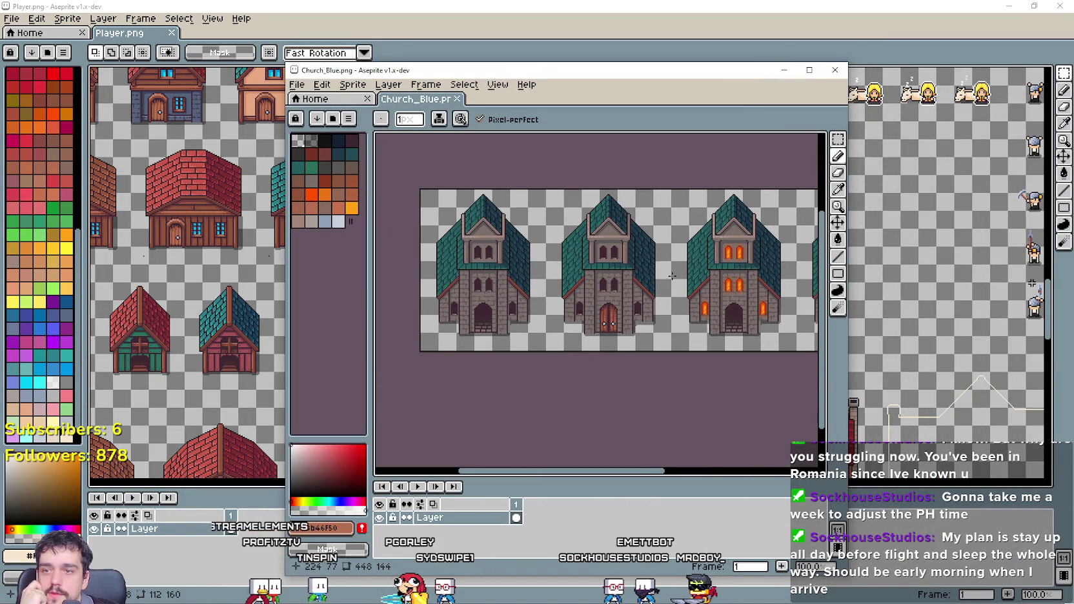
pyautogui.moveTo(721, 71); pyautogui.dragTo(292, 56)
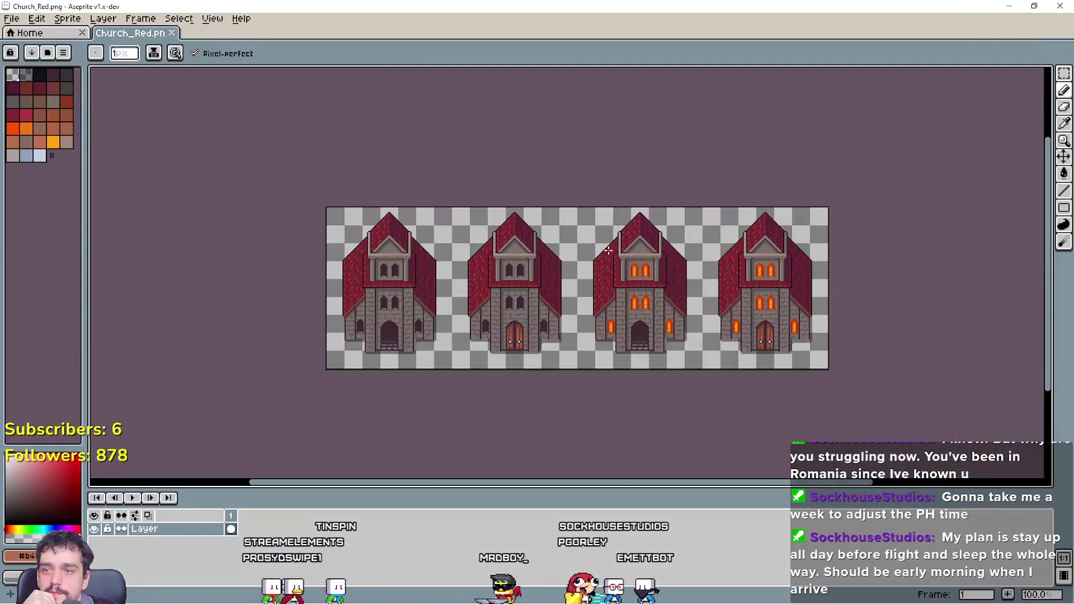
# Open Church_Red.png, shrink its window and centre a whole red church.
pyautogui.moveTo(546, 7)
pyautogui.mouseDown()
pyautogui.moveTo(455, 56)
pyautogui.moveTo(417, 44)
pyautogui.mouseUp()
pyautogui.scroll(-2, 446, 411)
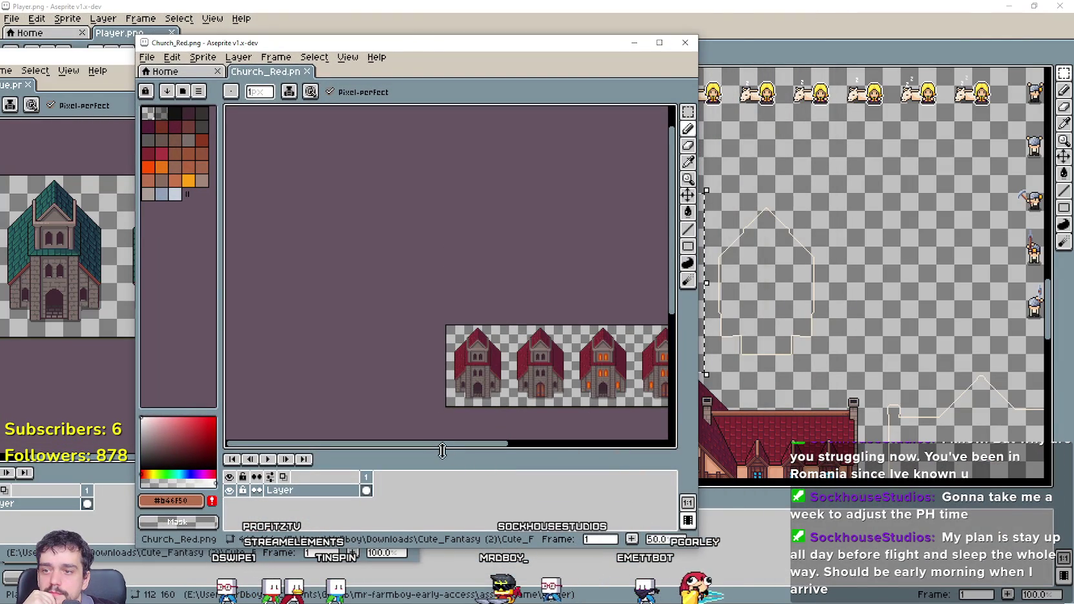
pyautogui.moveTo(442, 451); pyautogui.dragTo(523, 450)
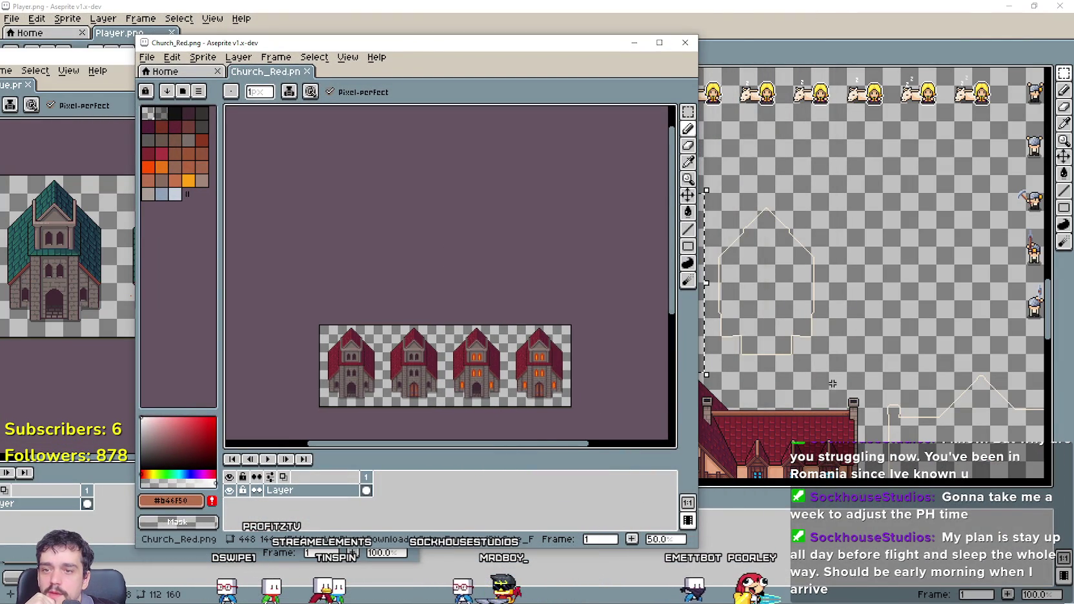
pyautogui.moveTo(706, 559)
pyautogui.mouseDown()
pyautogui.moveTo(610, 446)
pyautogui.moveTo(486, 495)
pyautogui.mouseUp()
pyautogui.scroll(2, 303, 323)
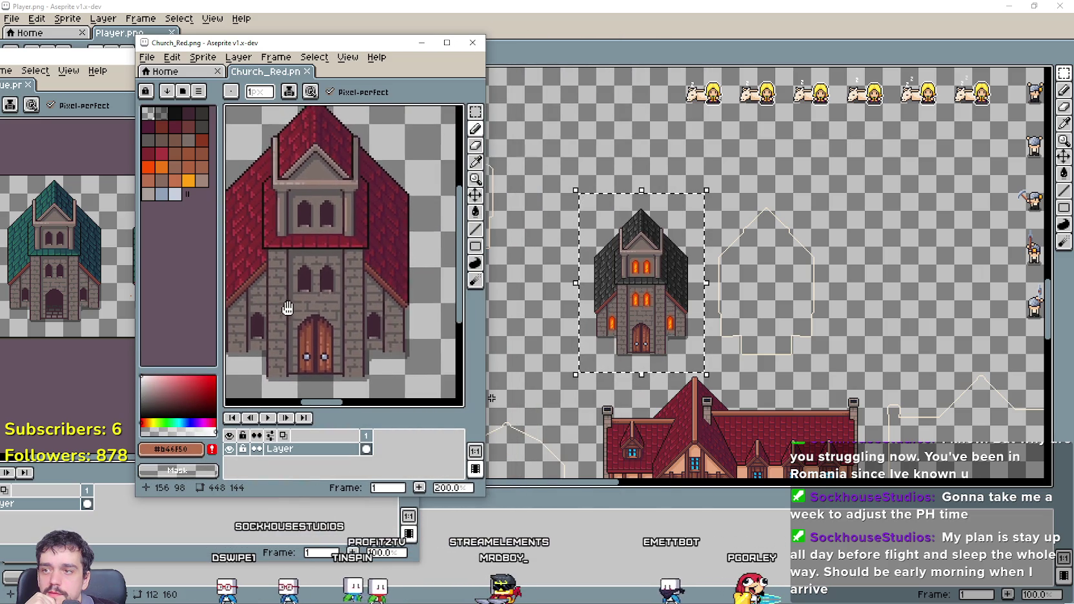
pyautogui.scroll(-1, 329, 286)
pyautogui.scroll(1, 329, 286)
pyautogui.hscroll(-3, 330, 286)
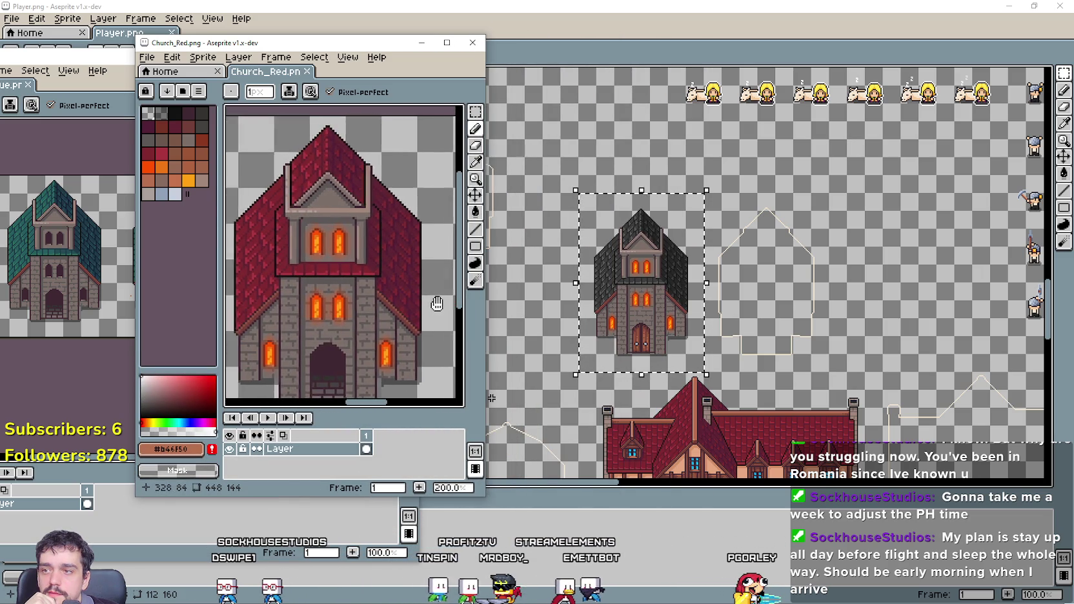
pyautogui.moveTo(272, 49); pyautogui.dragTo(322, 27)
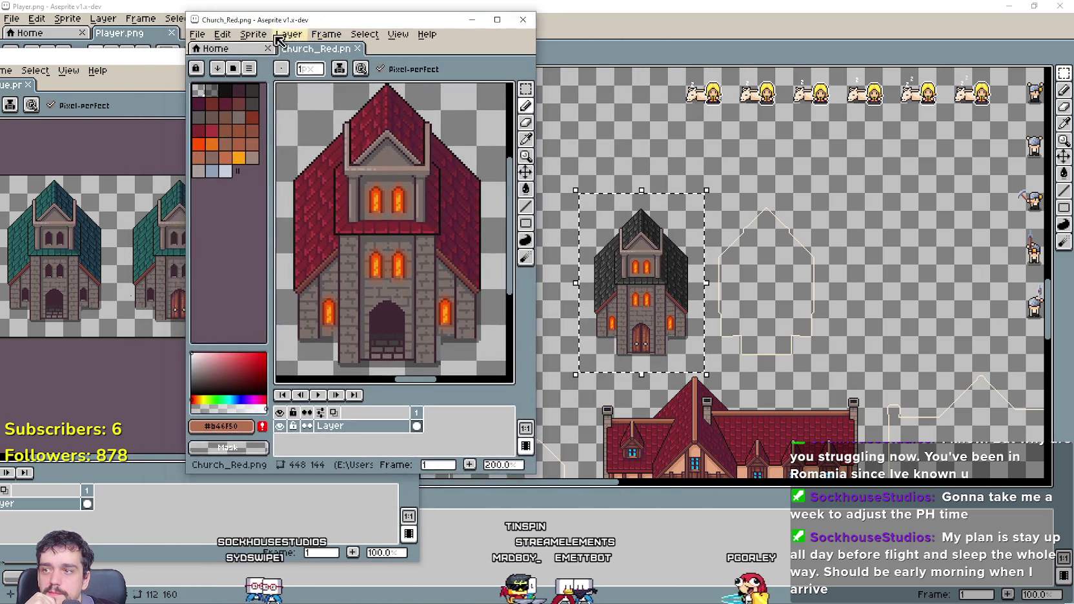
# Arrange the Church_Blue and Church_Red windows side by side.
pyautogui.moveTo(129, 56); pyautogui.dragTo(165, 37)
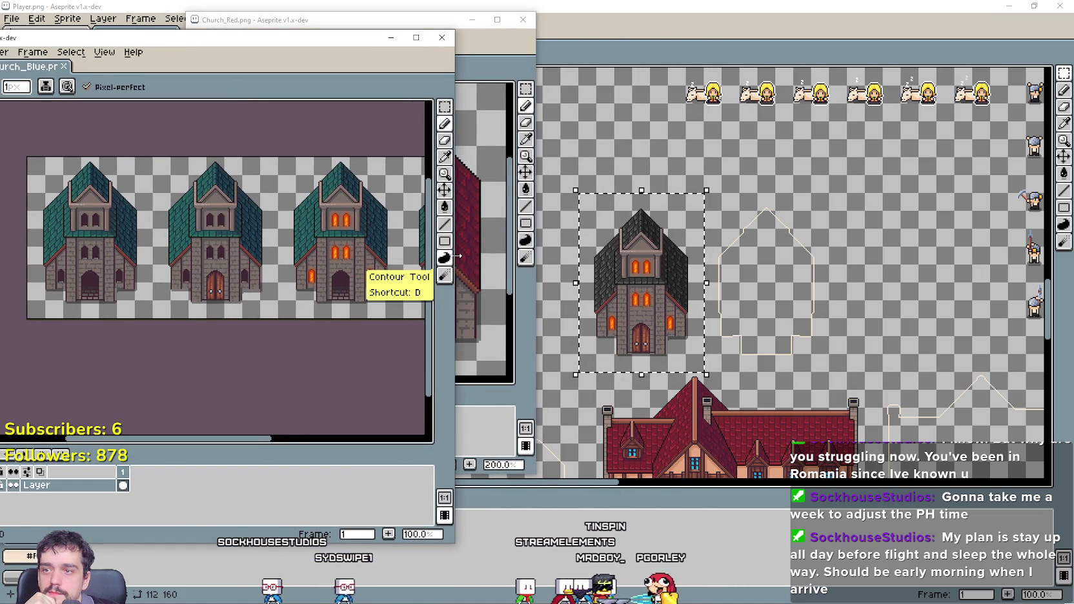
pyautogui.moveTo(455, 266); pyautogui.dragTo(293, 267)
pyautogui.moveTo(391, 15); pyautogui.dragTo(452, 16)
pyautogui.scroll(1, 646, 298)
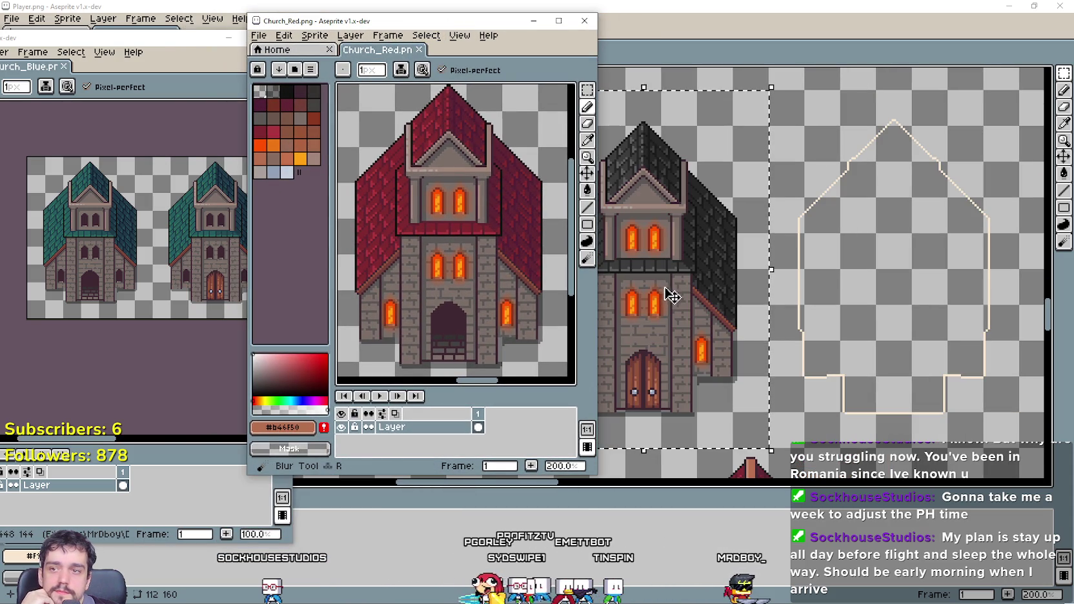
pyautogui.scroll(1, 147, 239)
pyautogui.click(215, 258)
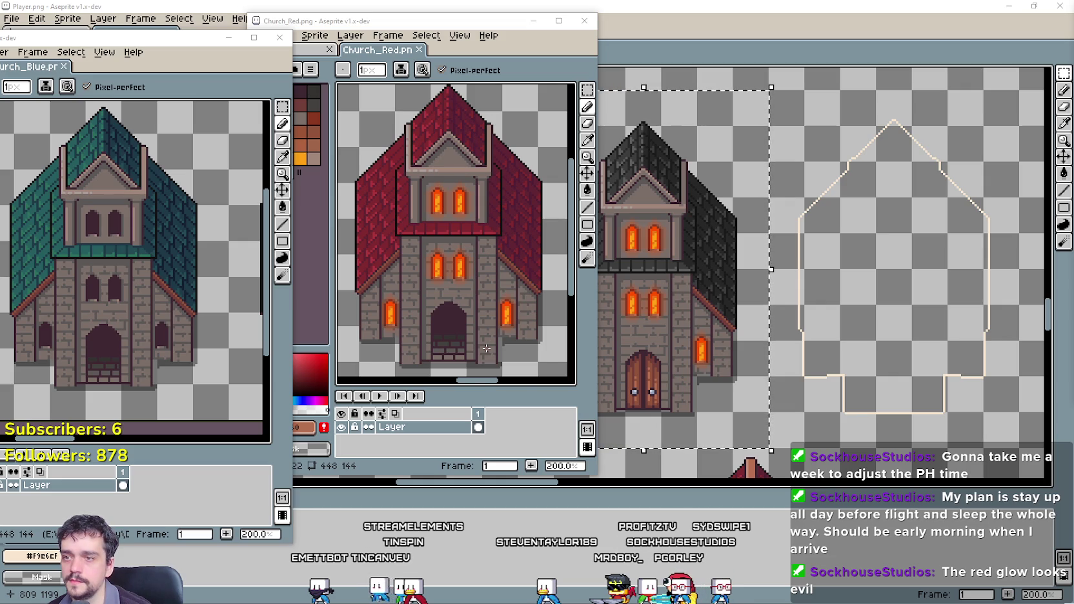
# Reposition the Church_Blue sheet and undo the stray pencil mark.
pyautogui.scroll(-1, 486, 349)
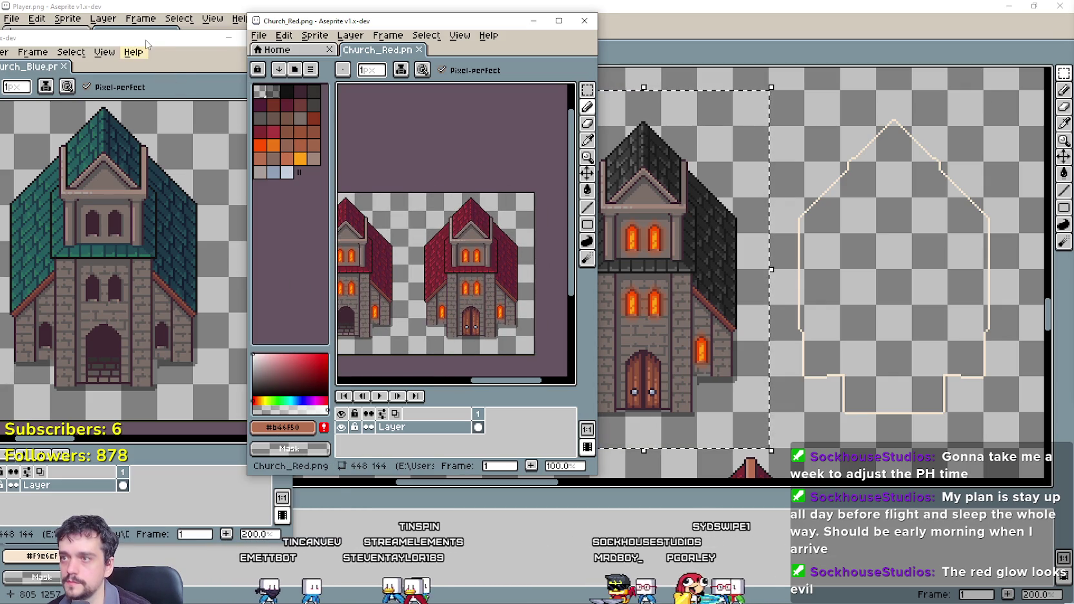
pyautogui.moveTo(146, 44); pyautogui.dragTo(202, 41)
pyautogui.moveTo(110, 436)
pyautogui.mouseDown()
pyautogui.moveTo(84, 437)
pyautogui.moveTo(151, 425)
pyautogui.moveTo(97, 435)
pyautogui.mouseUp()
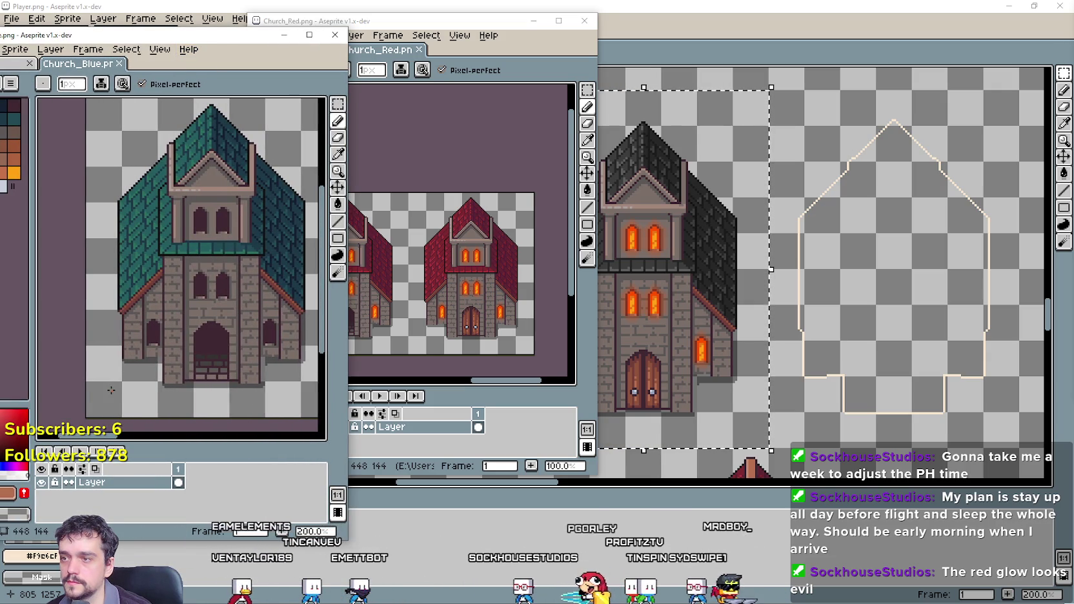
pyautogui.hotkey('ctrl', 'z')
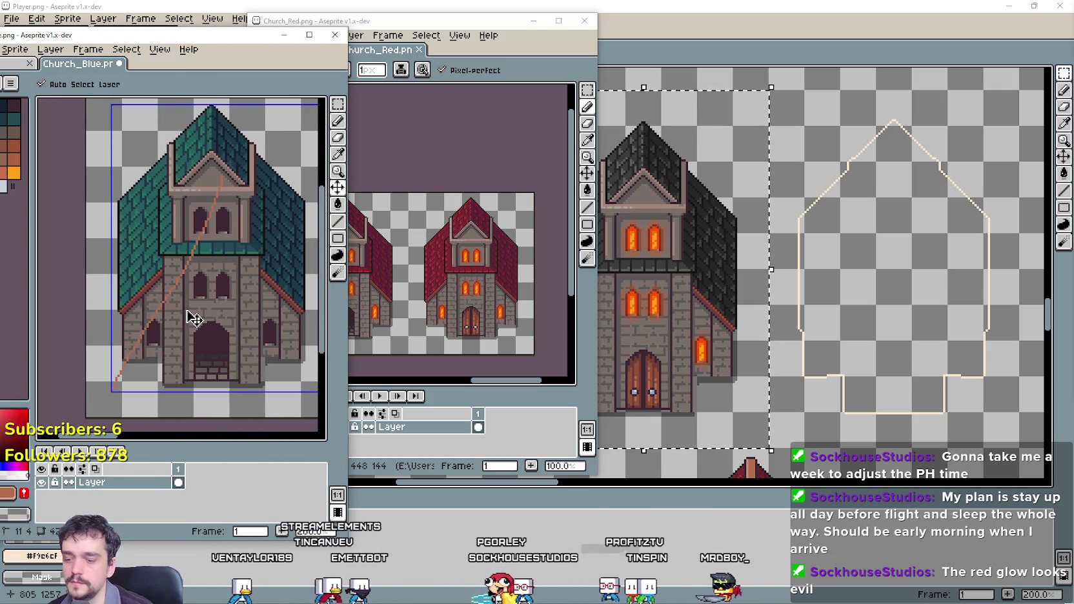
# Pick the Rectangular Marquee and bring the Church_Black.png sheet to the front.
pyautogui.click(339, 105)
pyautogui.click(498, 23)
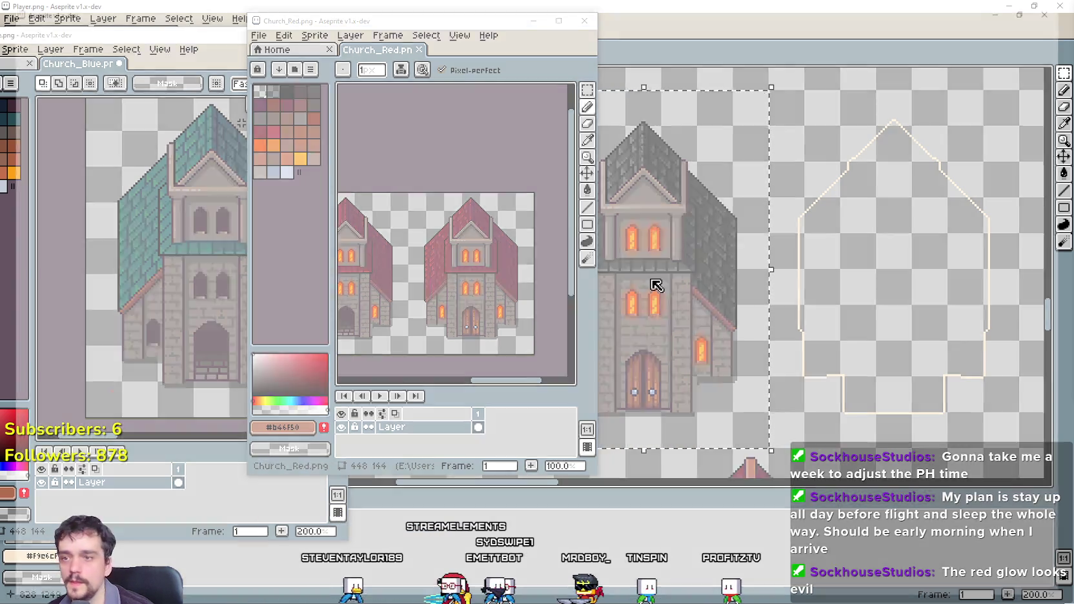
pyautogui.click(652, 283)
pyautogui.scroll(2, 779, 250)
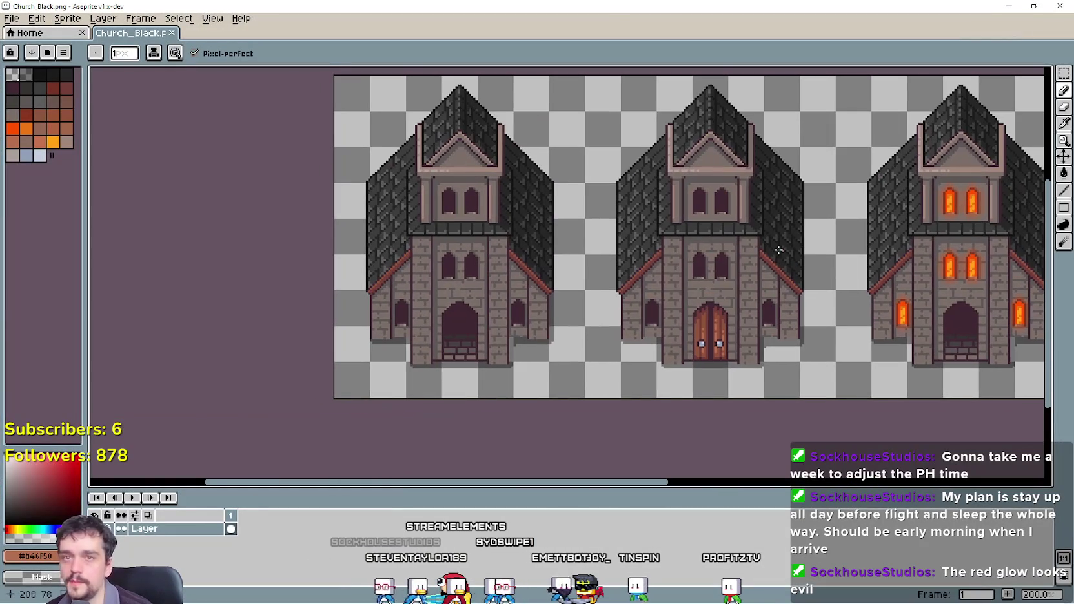
# Marquee-select the first unlit black-roofed church in Church_Black.png.
pyautogui.press('m')
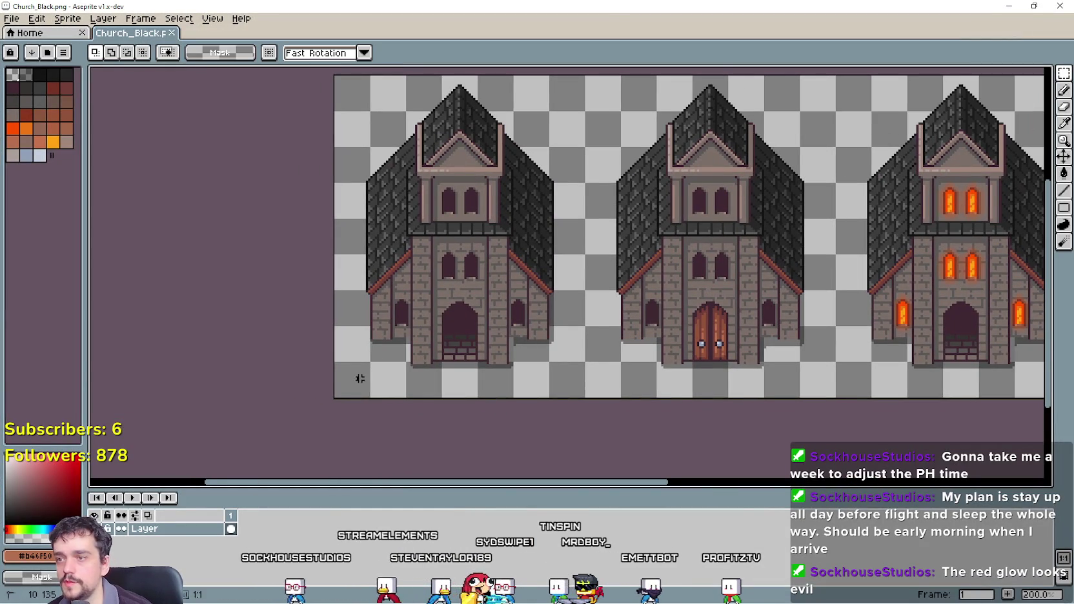
pyautogui.moveTo(360, 379); pyautogui.dragTo(554, 94)
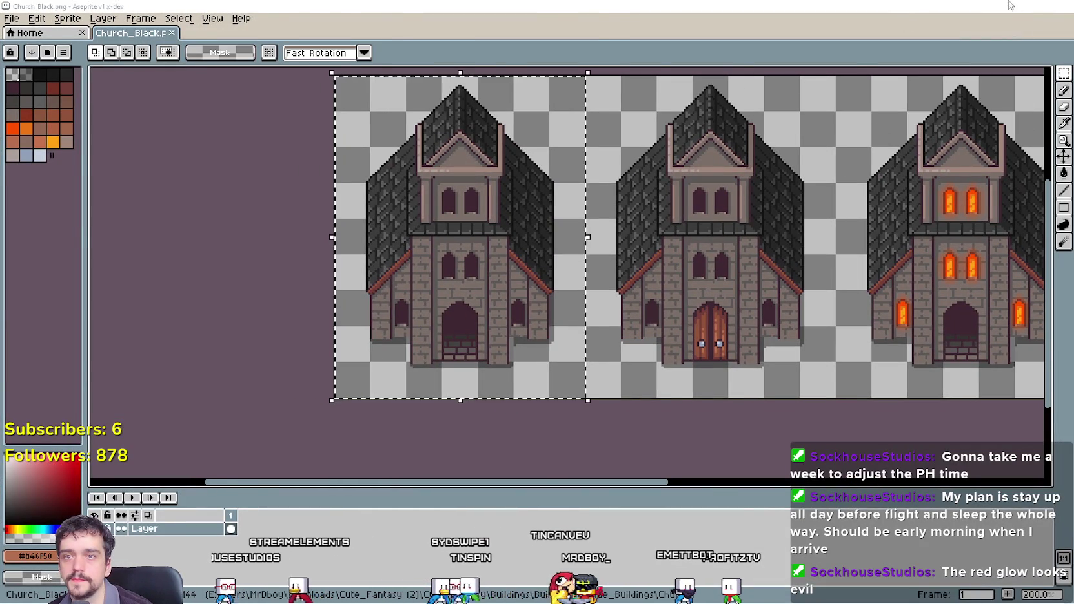
pyautogui.click(1011, 5)
pyautogui.click(646, 290)
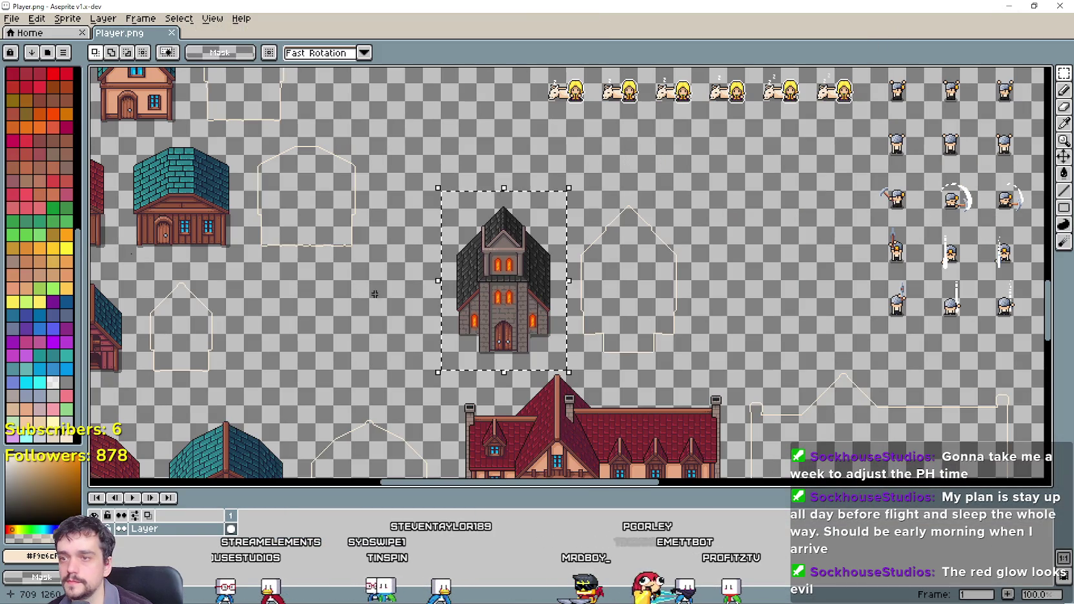
# Shift Player.png's dark church right and paste the plain church to its left.
pyautogui.moveTo(442, 370)
pyautogui.mouseDown()
pyautogui.moveTo(653, 174)
pyautogui.moveTo(682, 194)
pyautogui.mouseUp()
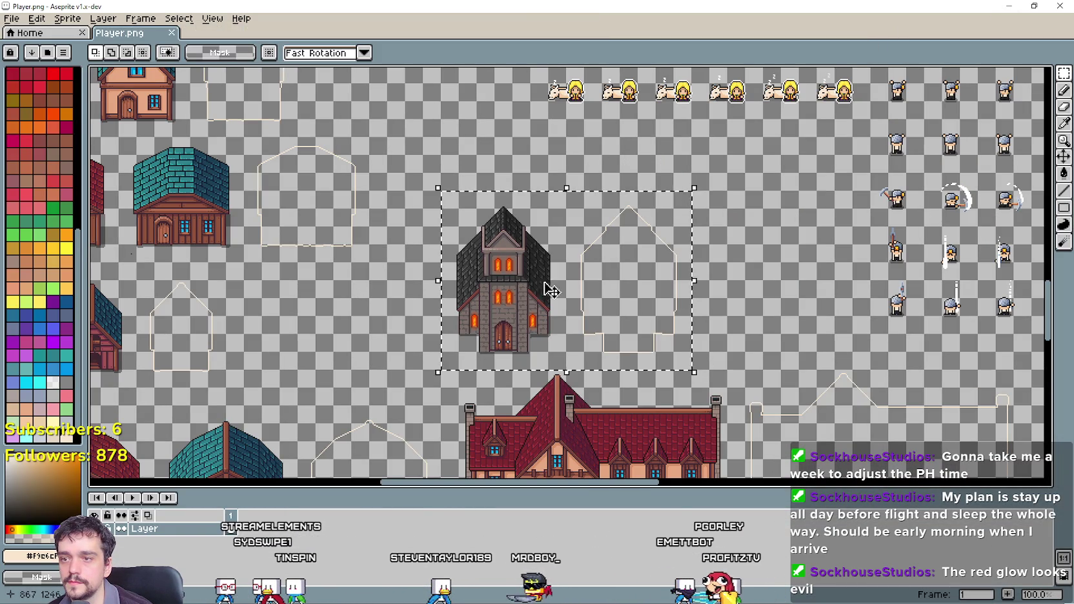
pyautogui.moveTo(547, 288); pyautogui.dragTo(670, 307)
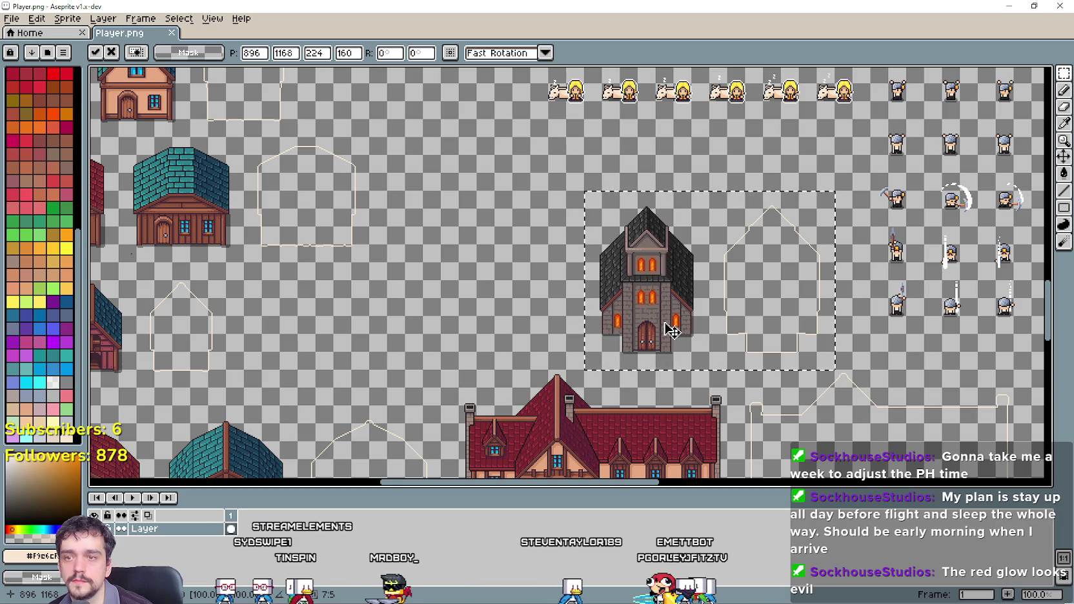
pyautogui.hotkey('ctrl', 'v')
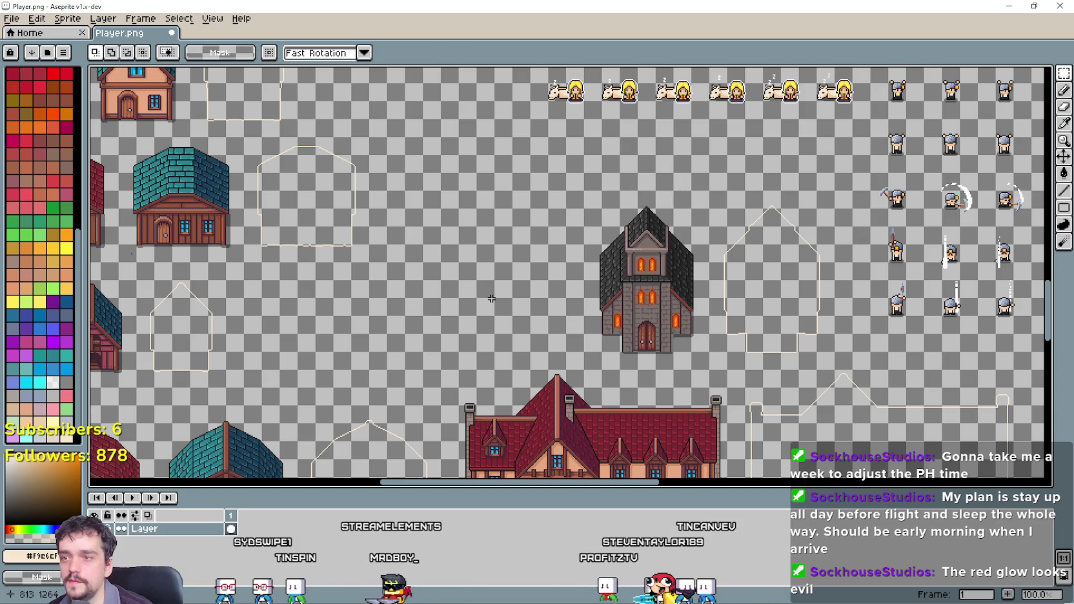
pyautogui.moveTo(653, 310); pyautogui.dragTo(441, 321)
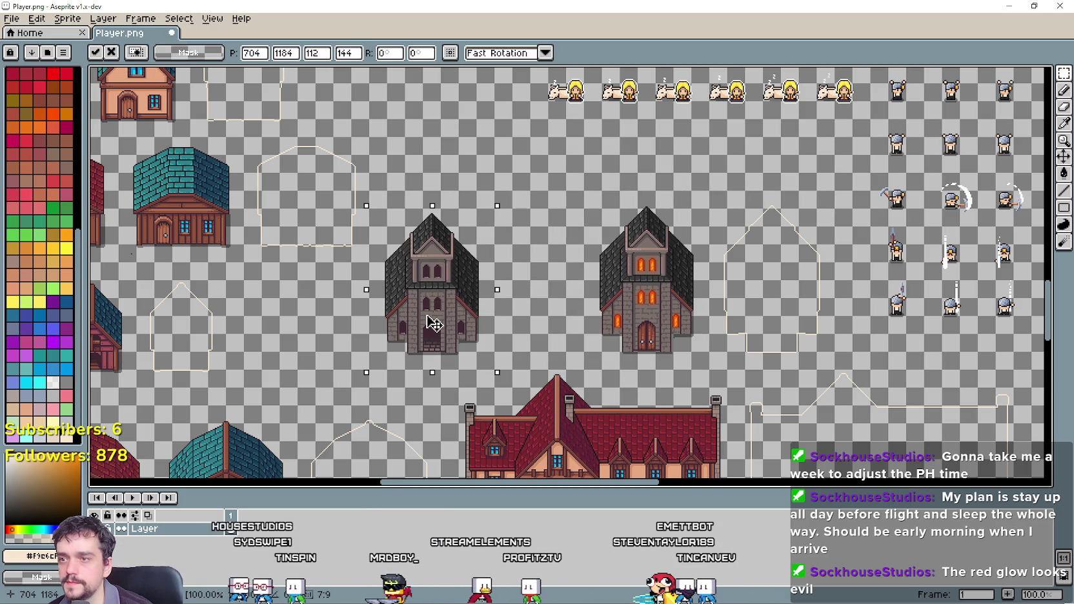
pyautogui.scroll(1, 448, 283)
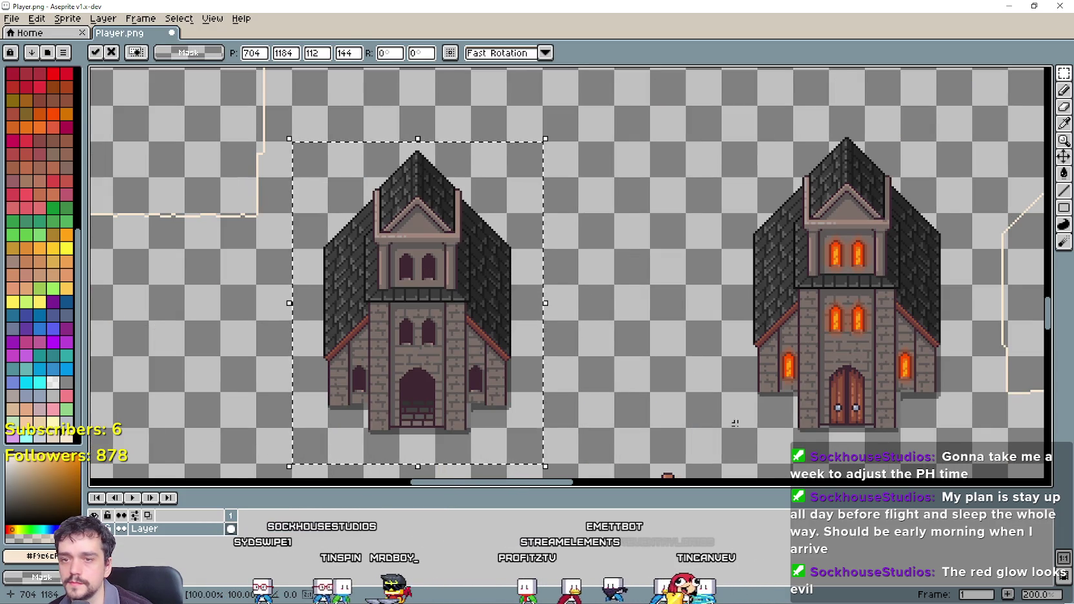
pyautogui.scroll(1, 735, 423)
pyautogui.scroll(-1, 665, 330)
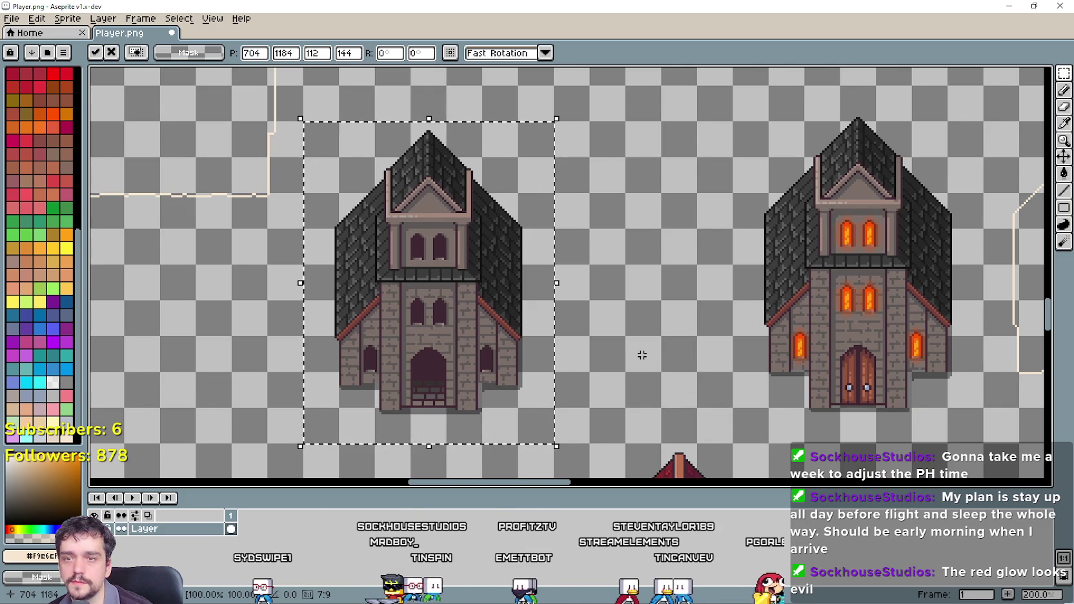
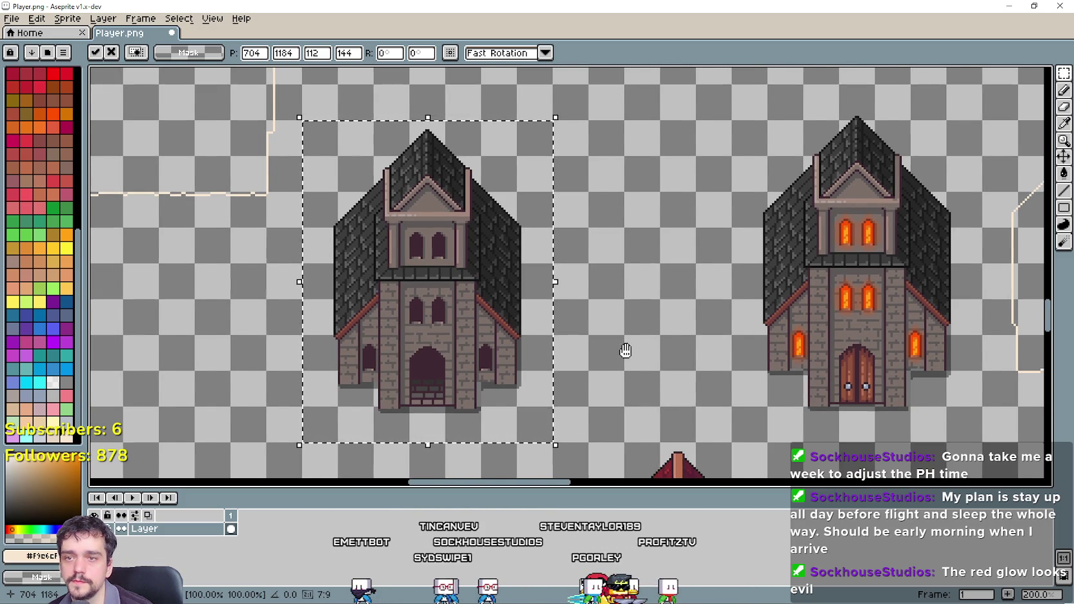
# Delete the dark-windowed church from the spritesheet.
pyautogui.moveTo(626, 355); pyautogui.dragTo(585, 357)
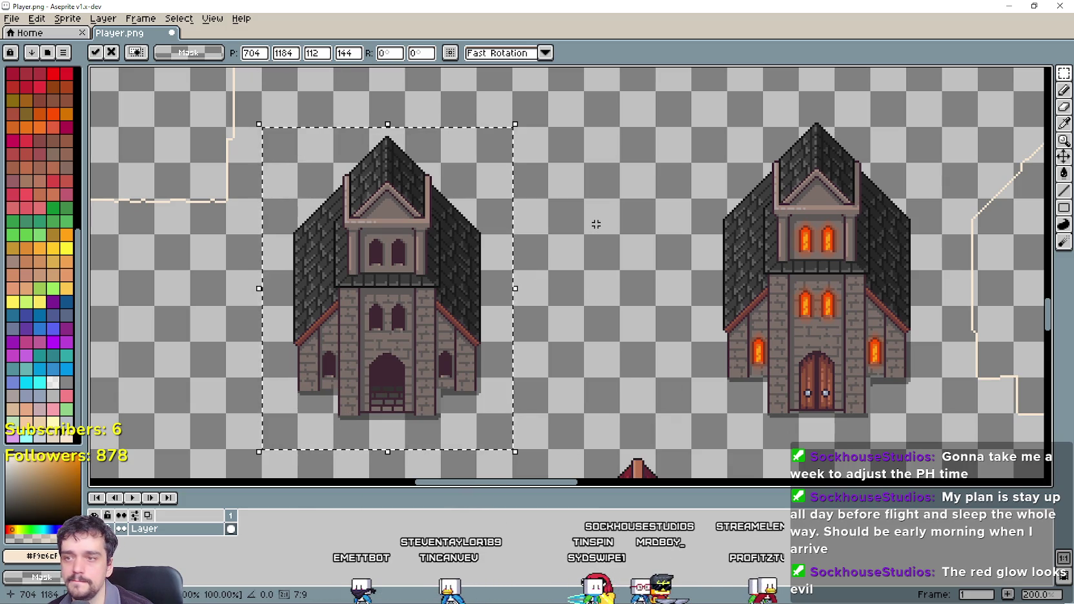
pyautogui.click(771, 334)
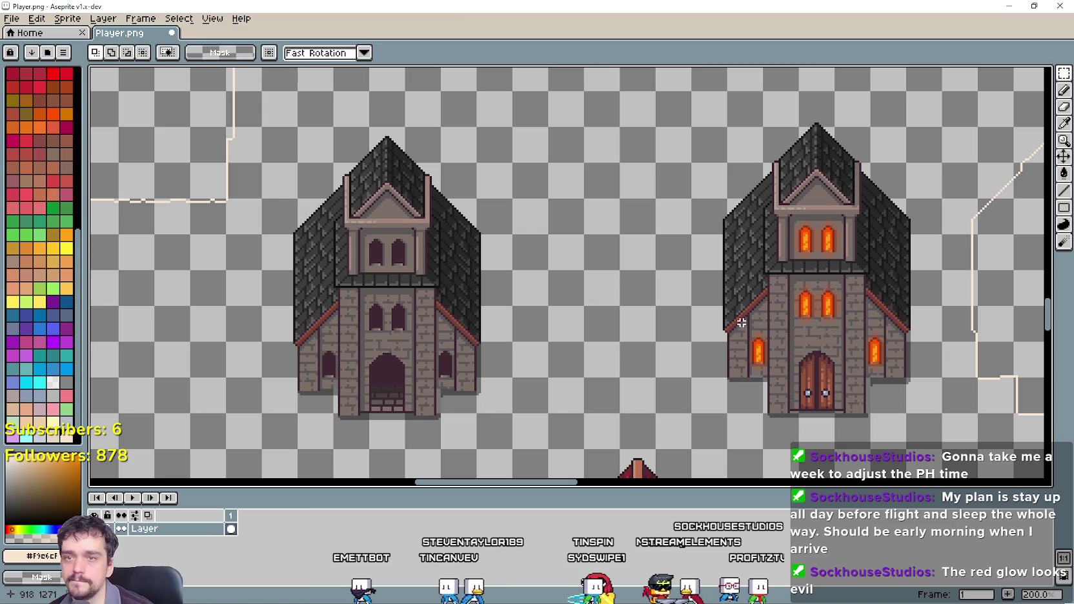
pyautogui.hotkey('ctrl', 'z')
pyautogui.press('Delete')
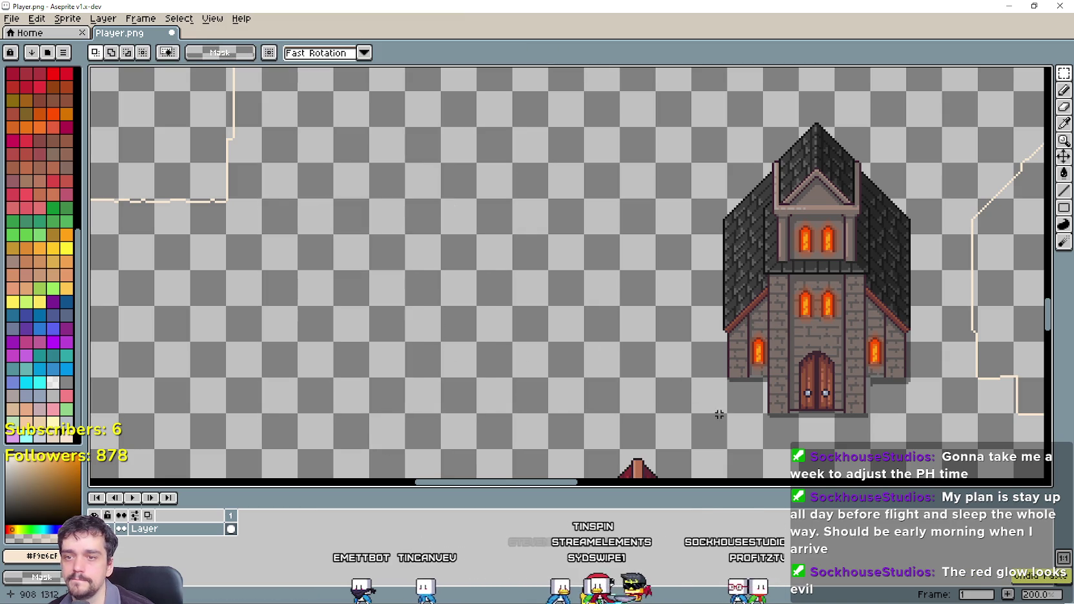
# Duplicate the glowing-windowed church to the left of the original, nudged 16 px left.
pyautogui.moveTo(693, 448)
pyautogui.mouseDown()
pyautogui.moveTo(726, 416)
pyautogui.moveTo(907, 125)
pyautogui.moveTo(918, 132)
pyautogui.mouseUp()
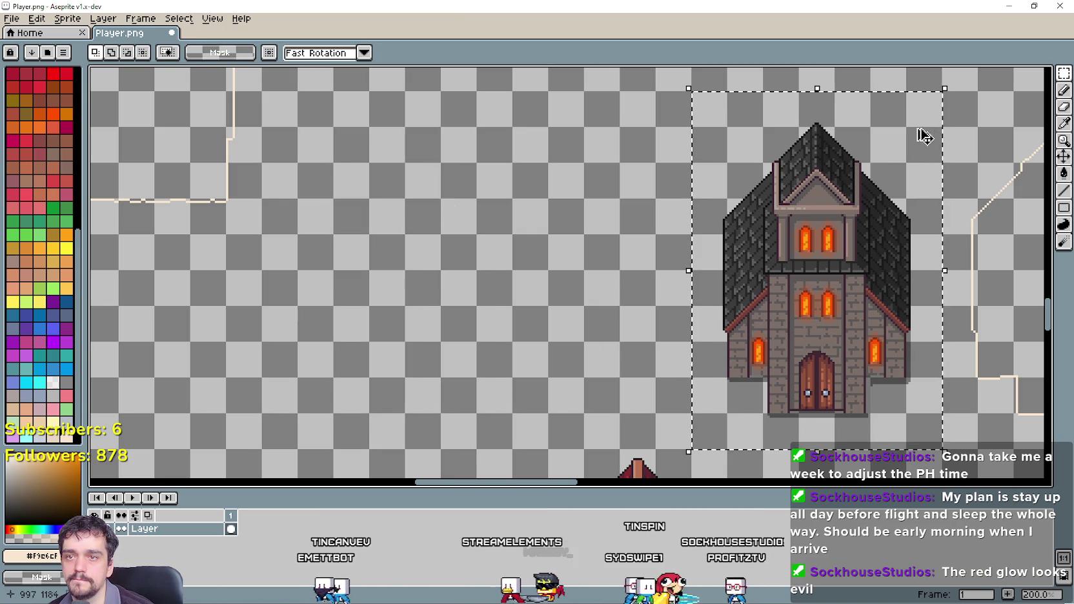
pyautogui.moveTo(811, 271)
pyautogui.mouseDown()
pyautogui.moveTo(474, 293)
pyautogui.moveTo(417, 282)
pyautogui.mouseUp()
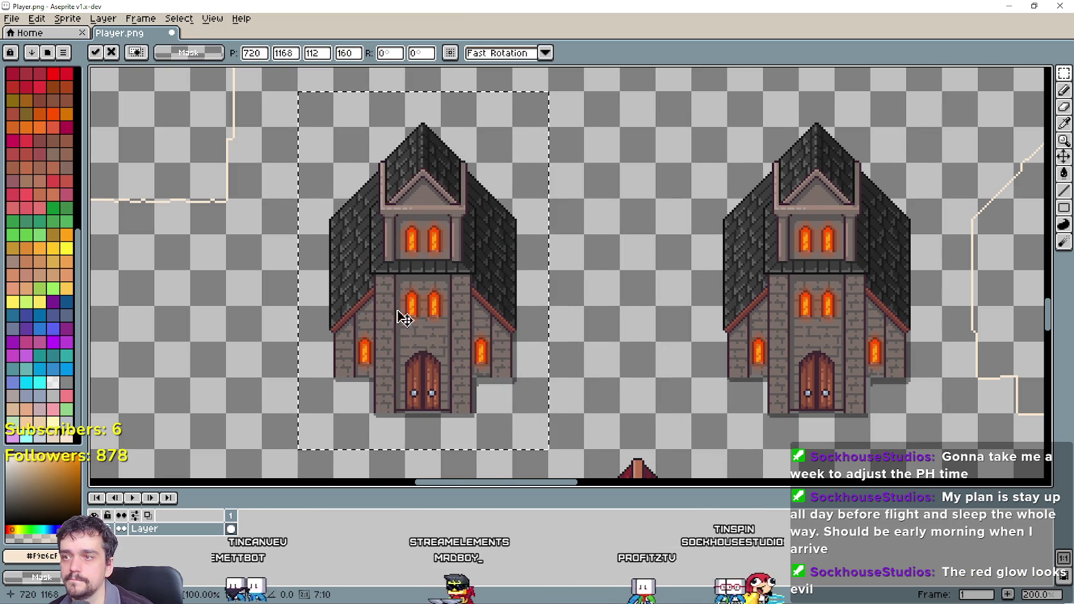
pyautogui.hotkey('shift', 'Left')
# Commit the church copy, then undo the stray pasted church copies.
pyautogui.scroll(-2, 417, 298)
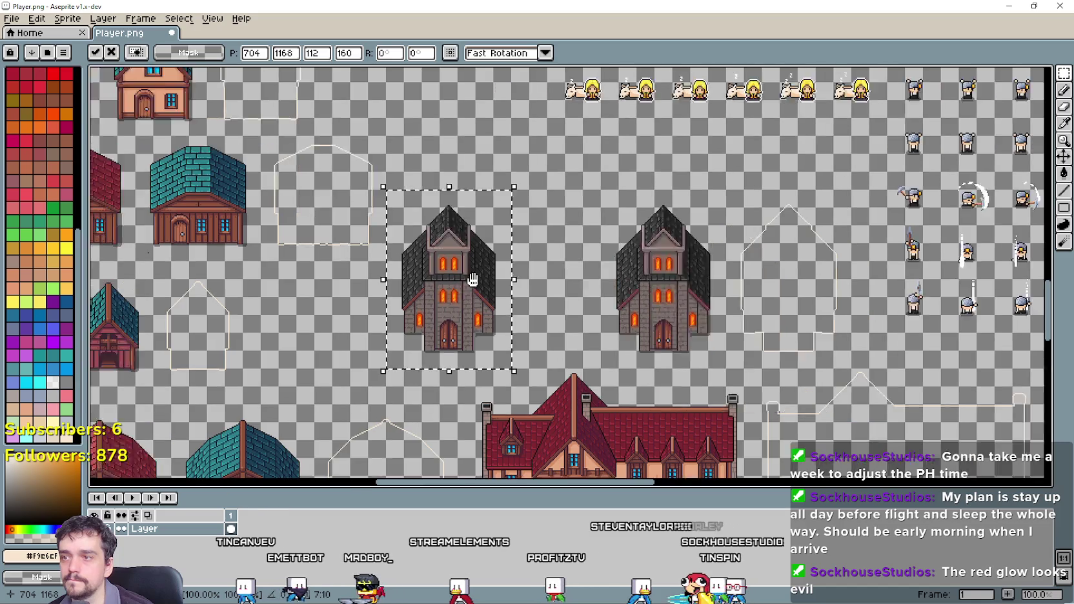
pyautogui.hscroll(-2, 565, 299)
pyautogui.scroll(2, 565, 299)
pyautogui.press('Return')
pyautogui.moveTo(527, 296); pyautogui.dragTo(696, 312)
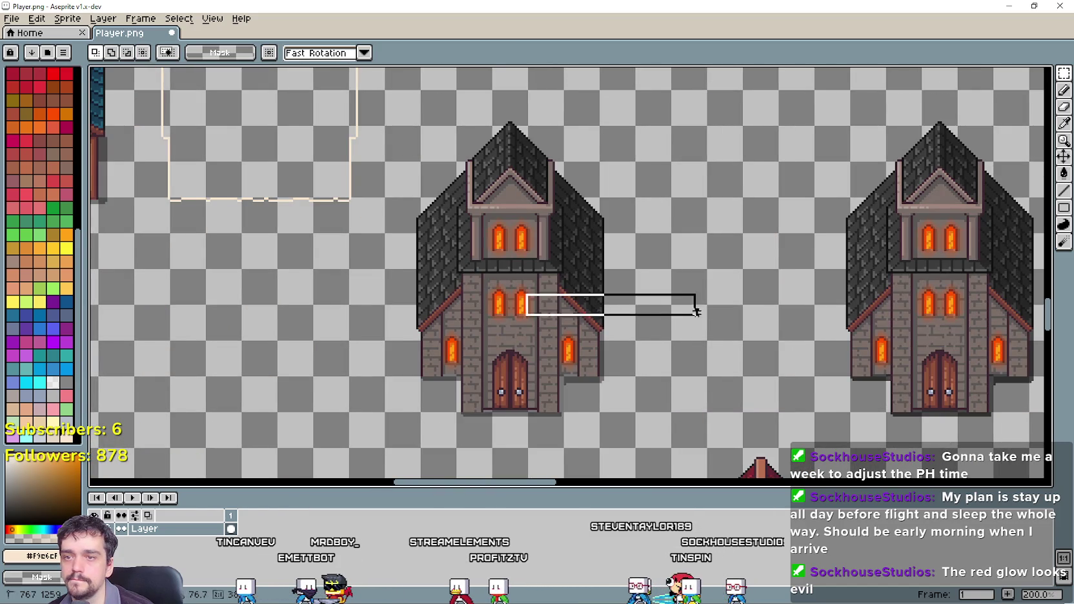
pyautogui.scroll(-1, 827, 317)
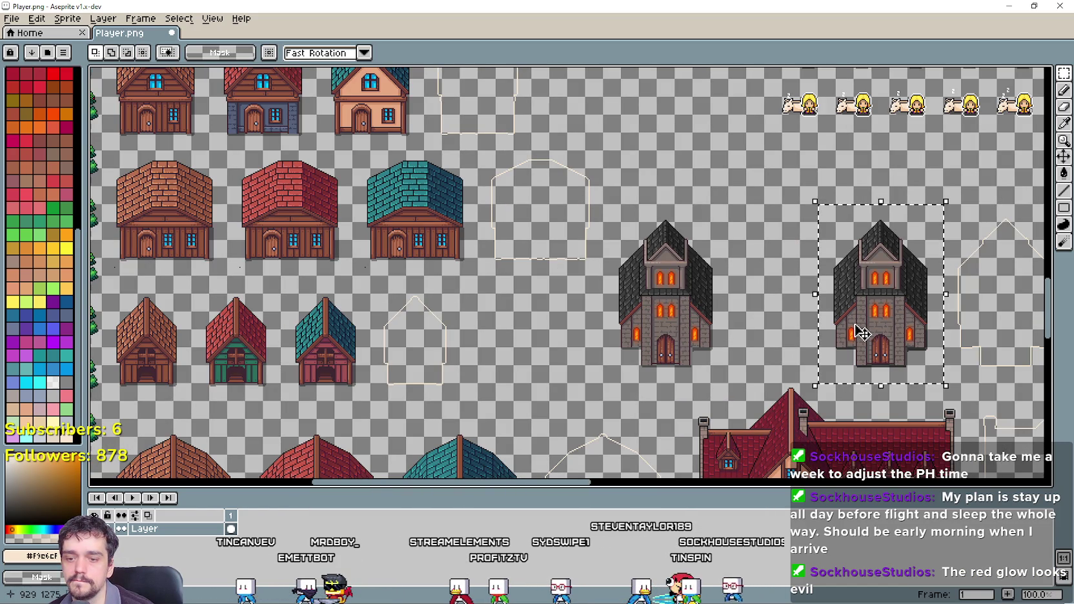
pyautogui.hotkey('ctrl', 'z')
pyautogui.hotkey('ctrl', 'v')
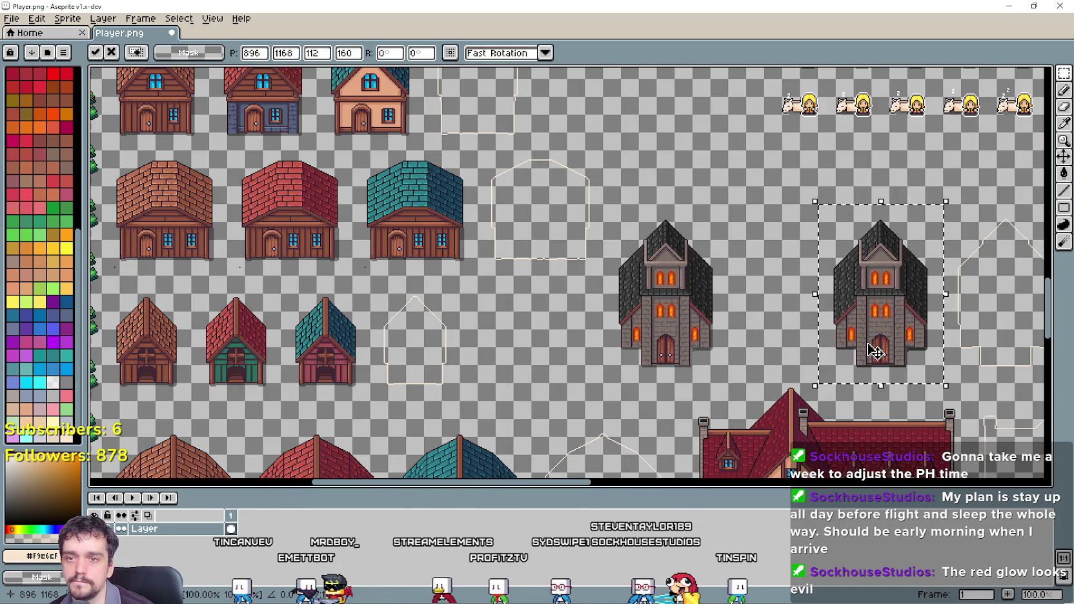
pyautogui.moveTo(879, 349); pyautogui.dragTo(759, 349)
pyautogui.scroll(1, 727, 319)
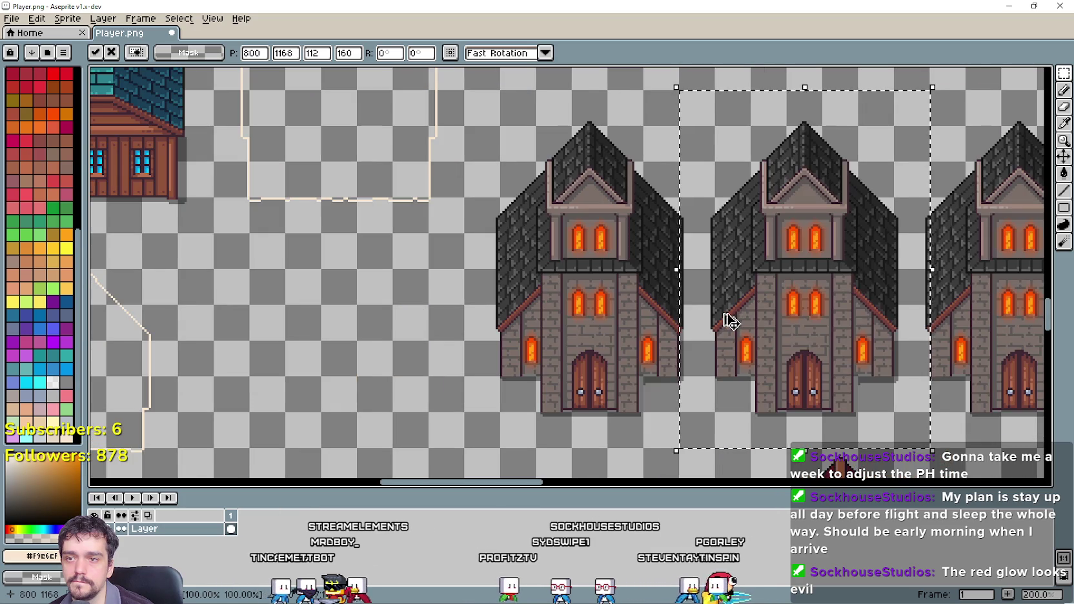
pyautogui.hotkey('ctrl', 'z')
pyautogui.scroll(-1, 725, 315)
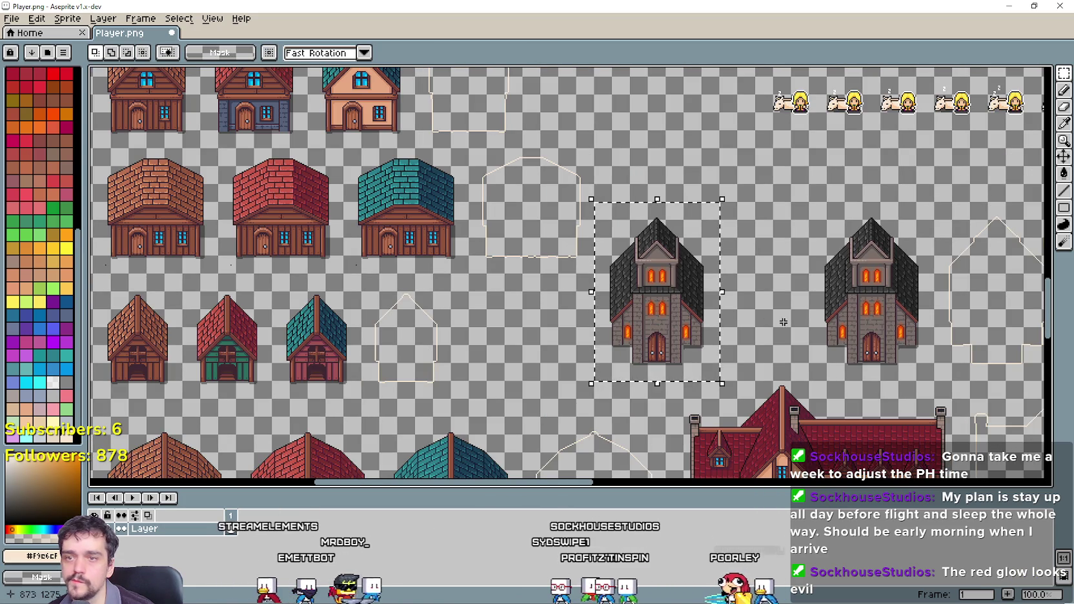
pyautogui.hotkey('ctrl', 'z')
# Move the remaining church slightly further right.
pyautogui.moveTo(775, 307); pyautogui.dragTo(583, 305)
pyautogui.hotkey('ctrl', 'd')
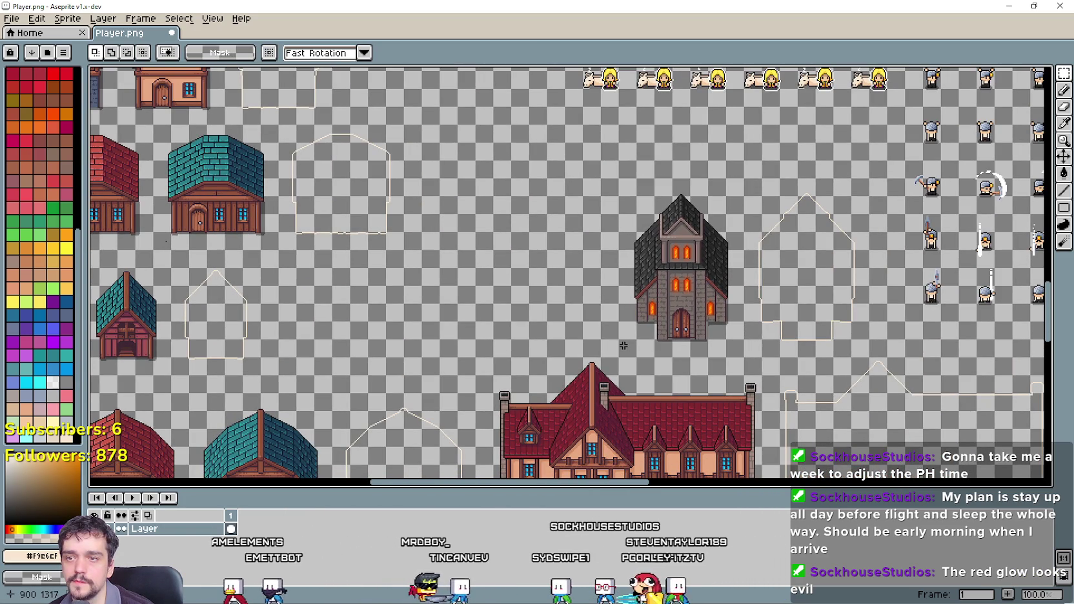
pyautogui.moveTo(620, 356)
pyautogui.mouseDown()
pyautogui.moveTo(869, 207)
pyautogui.moveTo(871, 181)
pyautogui.mouseUp()
pyautogui.moveTo(737, 281); pyautogui.dragTo(774, 280)
pyautogui.hotkey('ctrl', 'd')
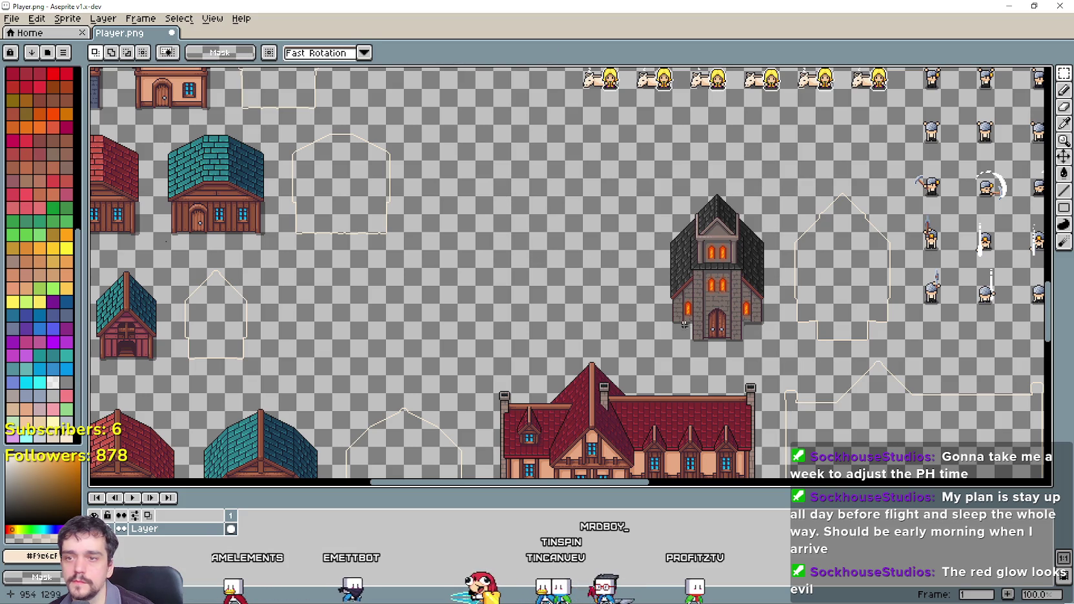
# Copy the church to its left, nudged down into line with the others.
pyautogui.moveTo(654, 358)
pyautogui.mouseDown()
pyautogui.moveTo(798, 179)
pyautogui.moveTo(783, 176)
pyautogui.mouseUp()
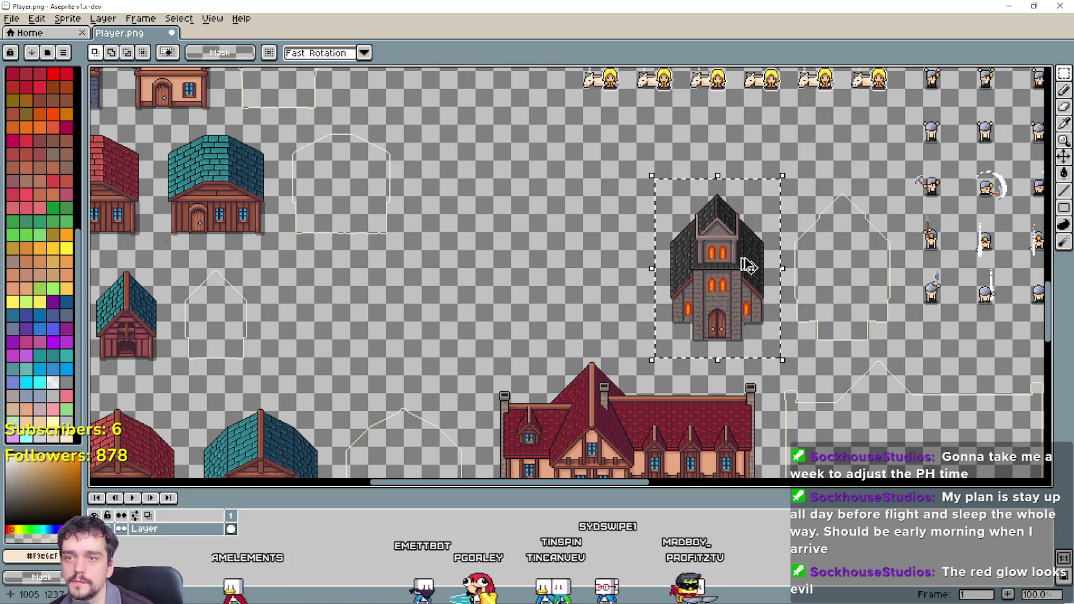
pyautogui.moveTo(741, 289)
pyautogui.mouseDown()
pyautogui.moveTo(657, 296)
pyautogui.moveTo(618, 282)
pyautogui.moveTo(616, 299)
pyautogui.moveTo(656, 310)
pyautogui.moveTo(457, 312)
pyautogui.moveTo(479, 313)
pyautogui.mouseUp()
pyautogui.press('Down')
pyautogui.press('Down')
pyautogui.press('Down')
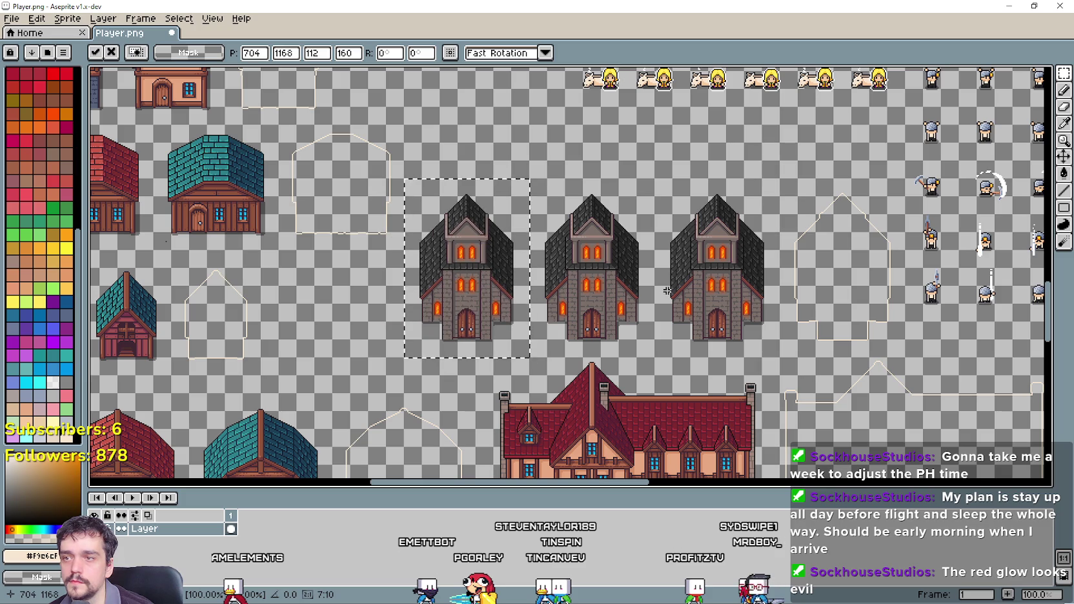
pyautogui.click(667, 291)
pyautogui.scroll(1, 510, 300)
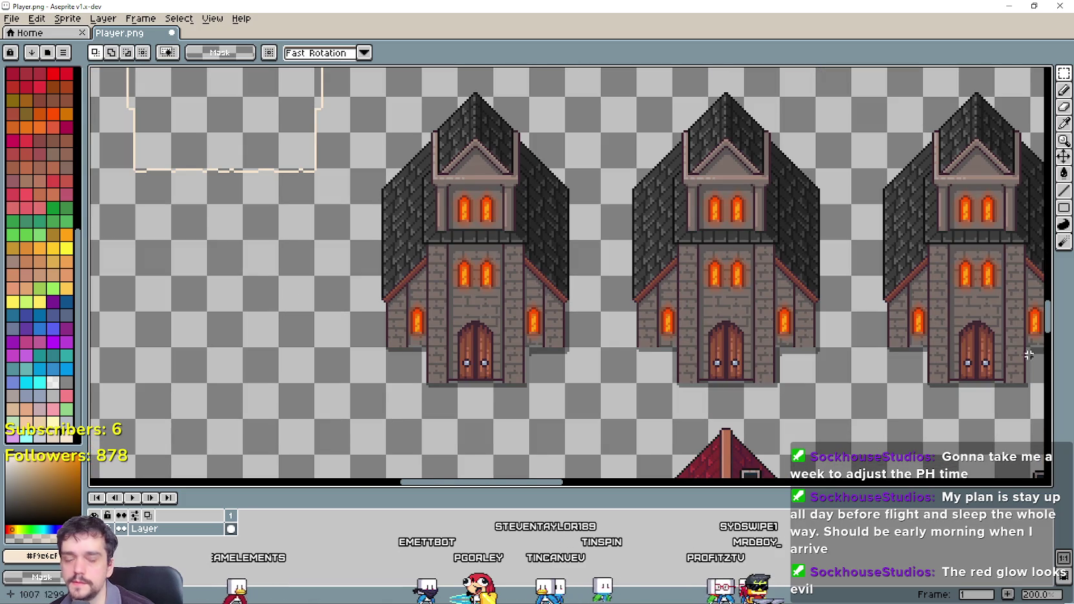
# Copy the dark doorway from Church_Black.png and paste it onto the church in Player.png.
pyautogui.hotkey('alt', 'Tab')
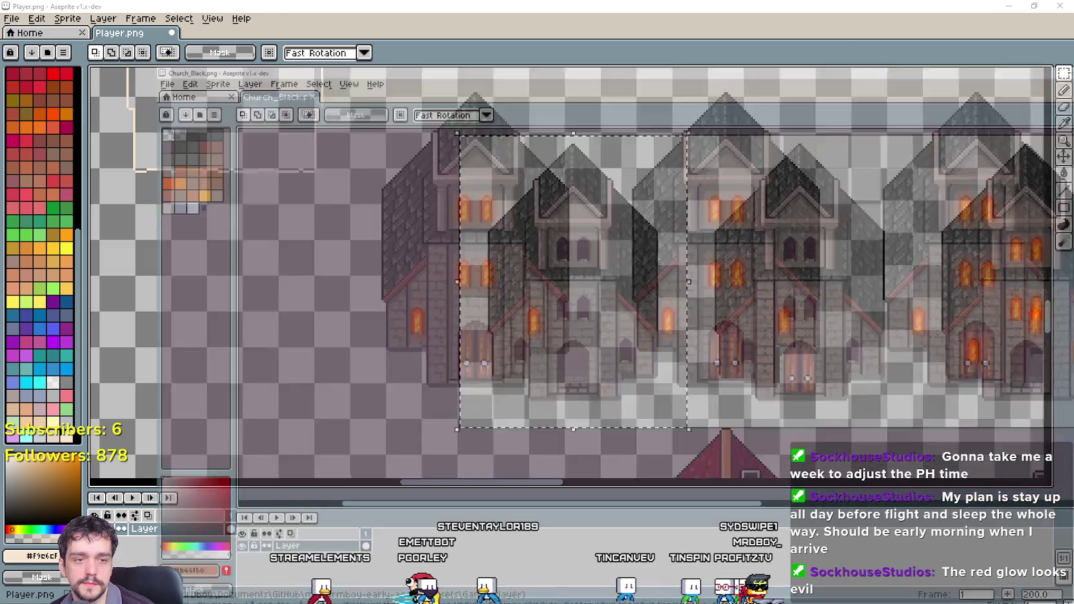
pyautogui.scroll(1, 403, 338)
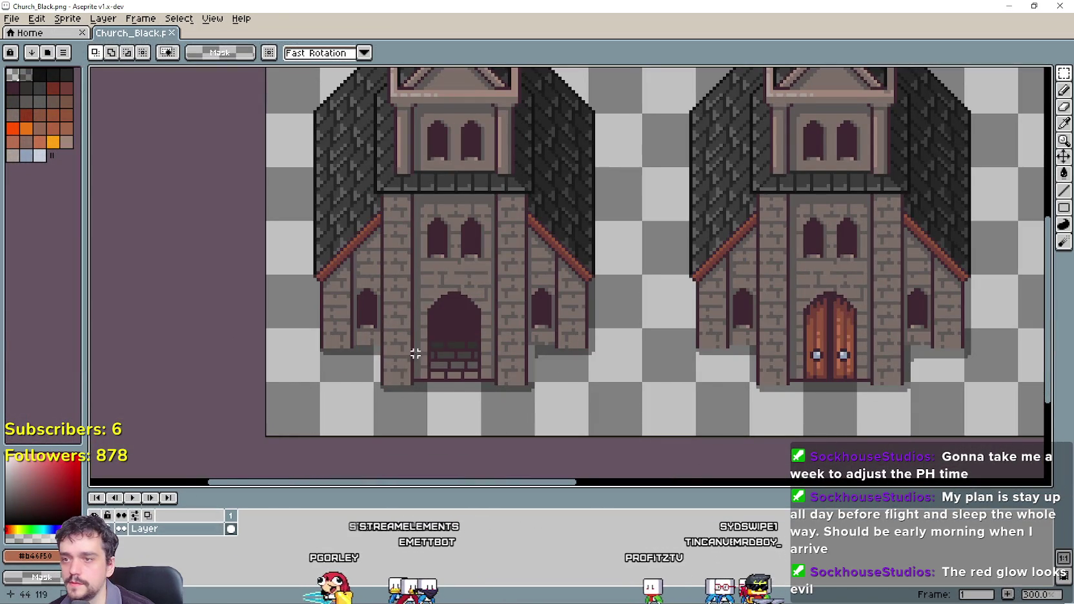
pyautogui.hscroll(-1, 439, 336)
pyautogui.hscroll(3, 411, 321)
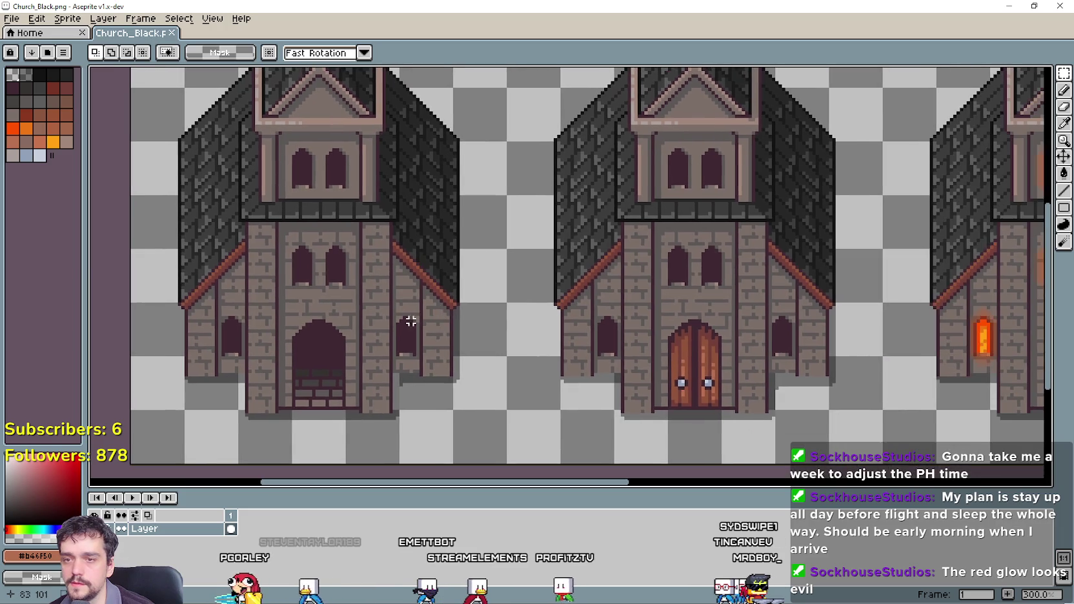
pyautogui.scroll(1, 411, 321)
pyautogui.scroll(-1, 360, 305)
pyautogui.scroll(2, 312, 249)
pyautogui.moveTo(312, 249)
pyautogui.mouseDown()
pyautogui.moveTo(420, 360)
pyautogui.moveTo(373, 278)
pyautogui.mouseUp()
pyautogui.scroll(1, 420, 180)
pyautogui.scroll(-2, 420, 180)
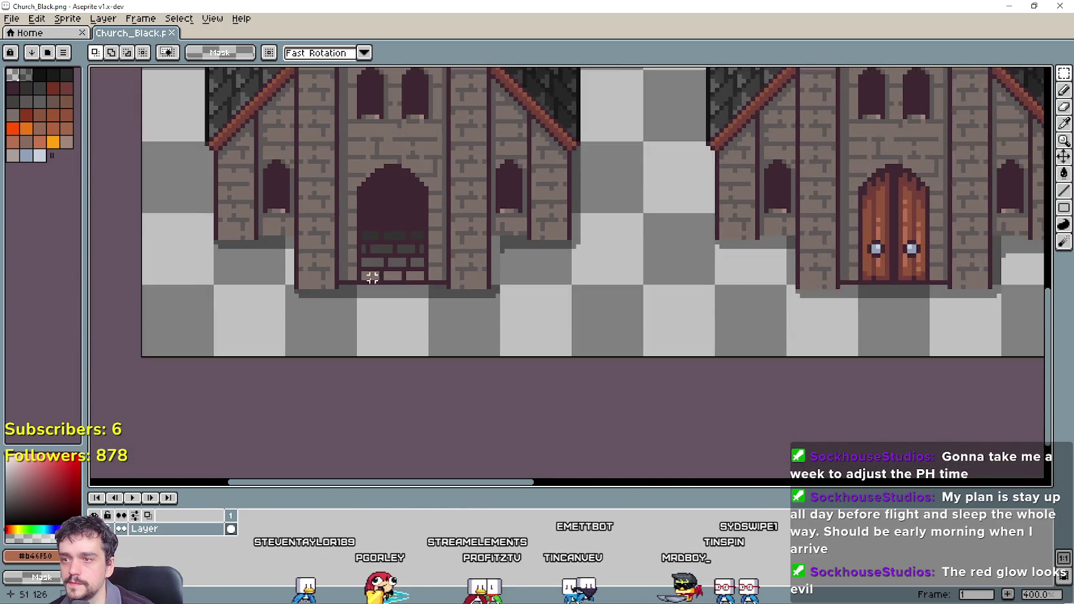
pyautogui.scroll(2, 372, 278)
pyautogui.moveTo(375, 208); pyautogui.dragTo(459, 105)
pyautogui.click(1011, 5)
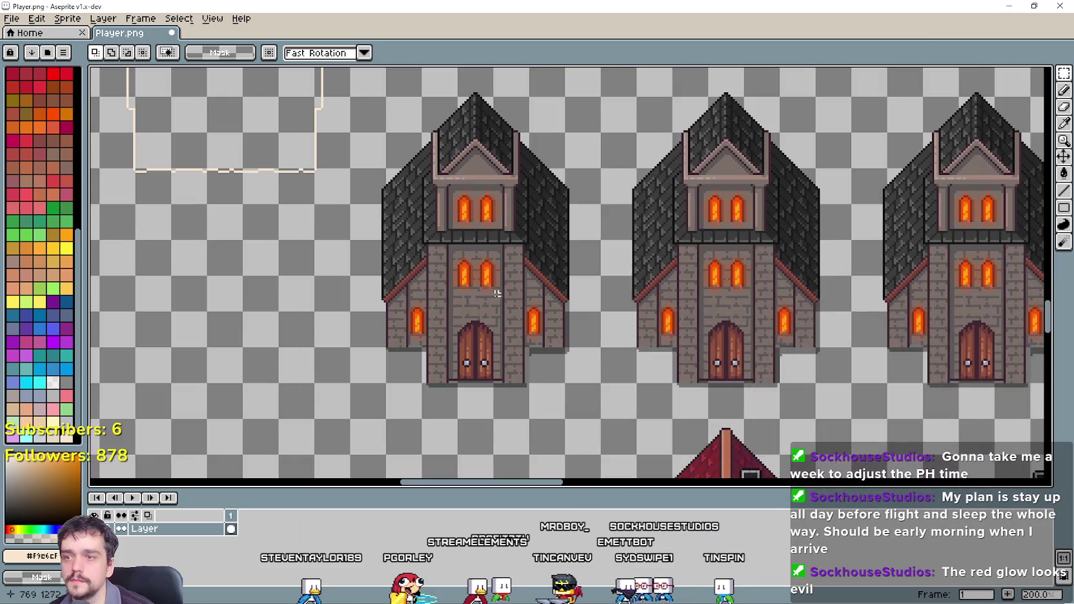
pyautogui.scroll(3, 542, 291)
pyautogui.hotkey('ctrl', 'v')
pyautogui.moveTo(575, 307)
pyautogui.mouseDown()
pyautogui.moveTo(545, 373)
pyautogui.moveTo(548, 363)
pyautogui.mouseUp()
# Paste Church_Black.png's small dark side window over the church's left glowing window.
pyautogui.hotkey('alt', 'Tab')
pyautogui.scroll(3, 508, 276)
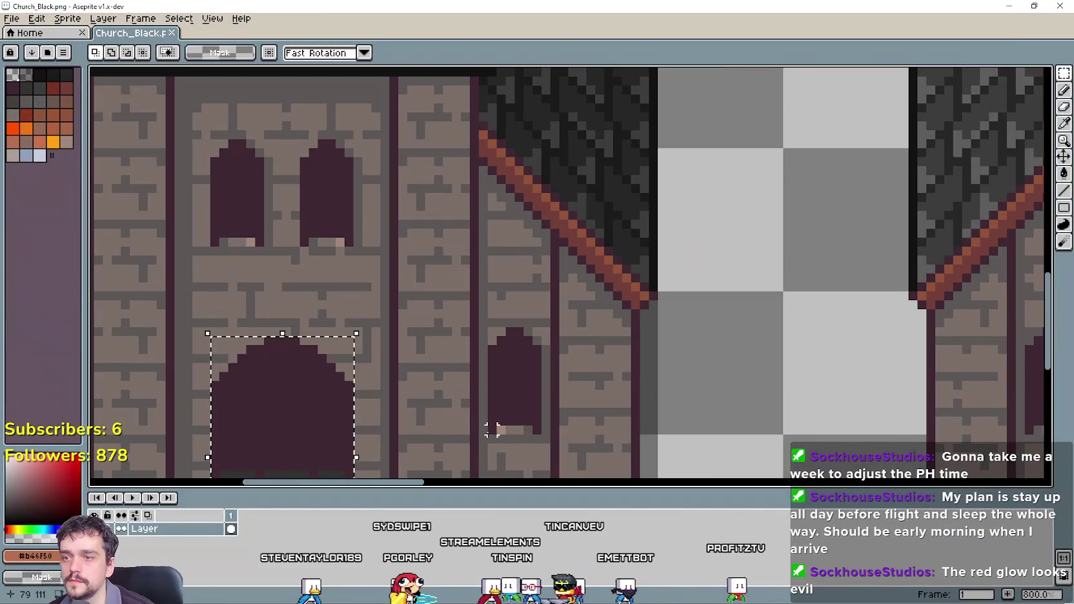
pyautogui.moveTo(492, 430); pyautogui.dragTo(540, 336)
pyautogui.hotkey('ctrl', 'c')
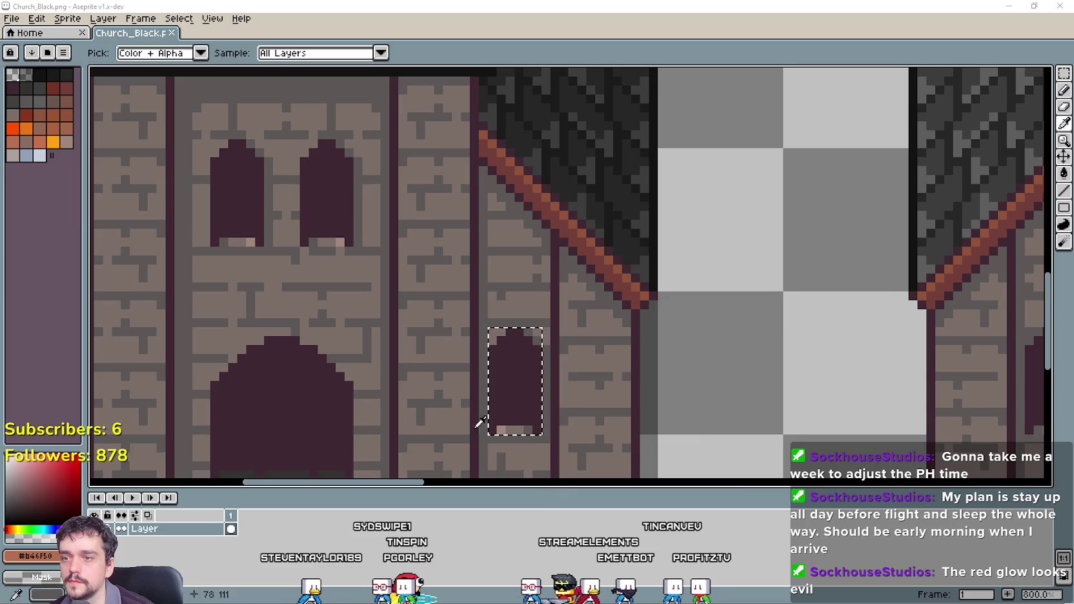
pyautogui.hotkey('alt', 'Tab')
pyautogui.scroll(2, 455, 247)
pyautogui.hotkey('ctrl', 'v')
pyautogui.scroll(3, 554, 283)
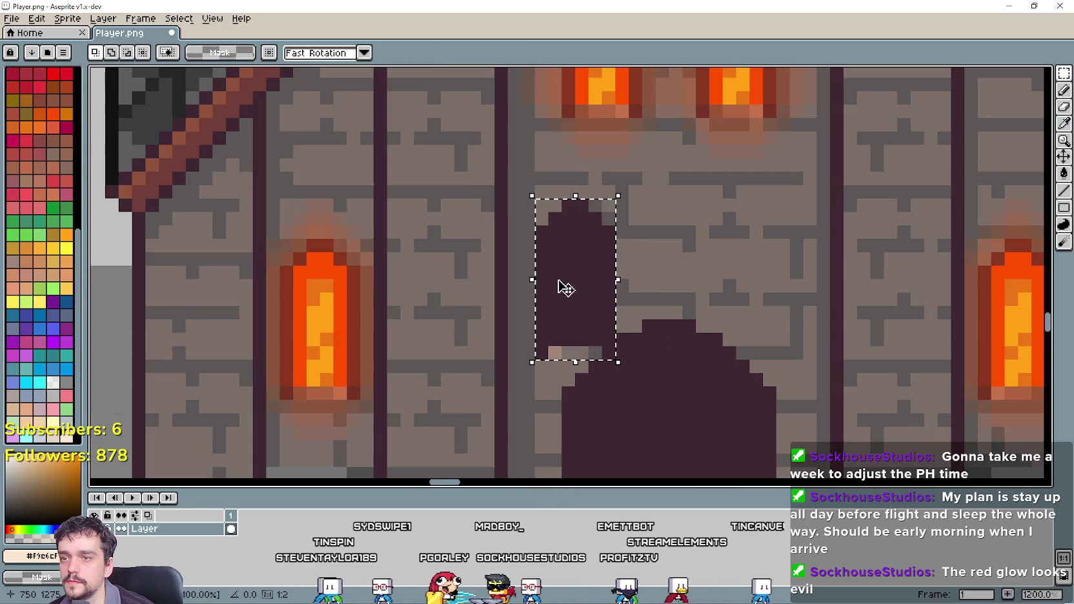
pyautogui.moveTo(561, 288)
pyautogui.mouseDown()
pyautogui.moveTo(312, 367)
pyautogui.moveTo(307, 336)
pyautogui.mouseUp()
pyautogui.scroll(-2, 314, 333)
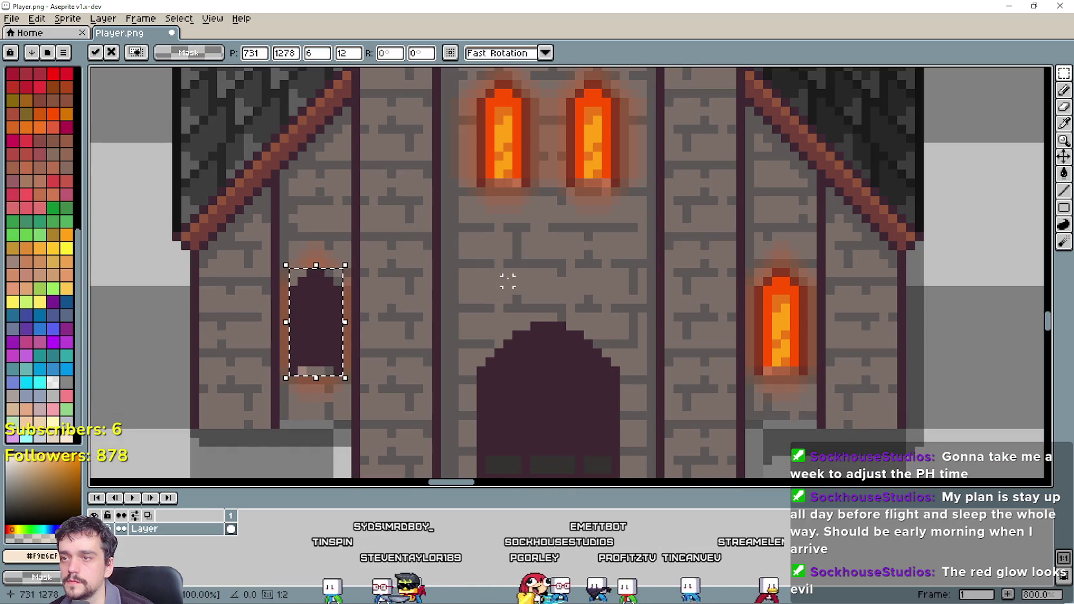
pyautogui.scroll(-2, 355, 319)
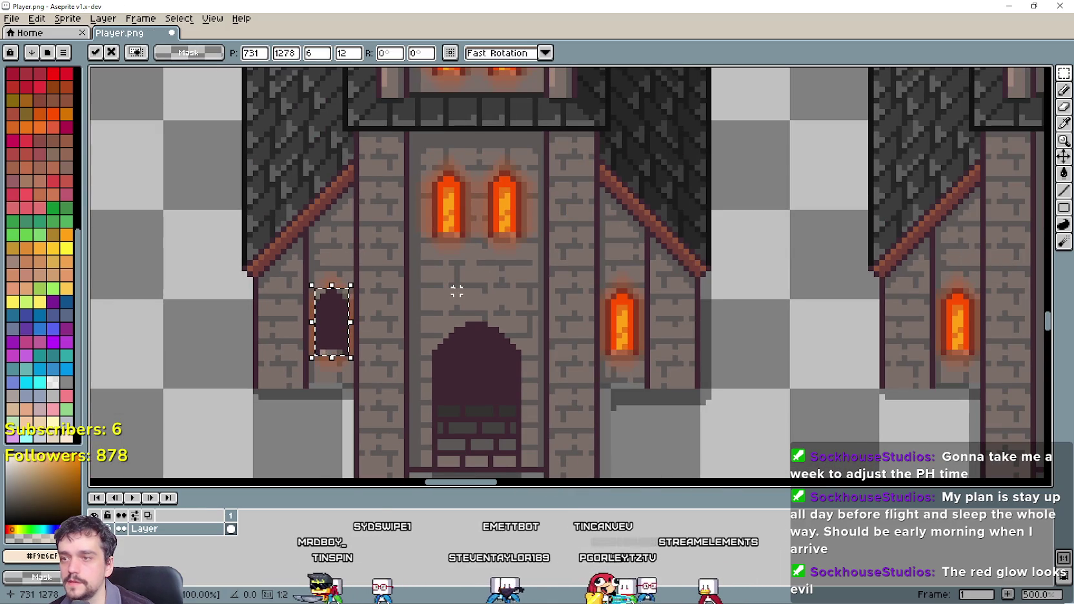
# Place a dark tower window from Church_Black.png over the tower's left window.
pyautogui.press('Return')
pyautogui.hotkey('alt', 'Tab')
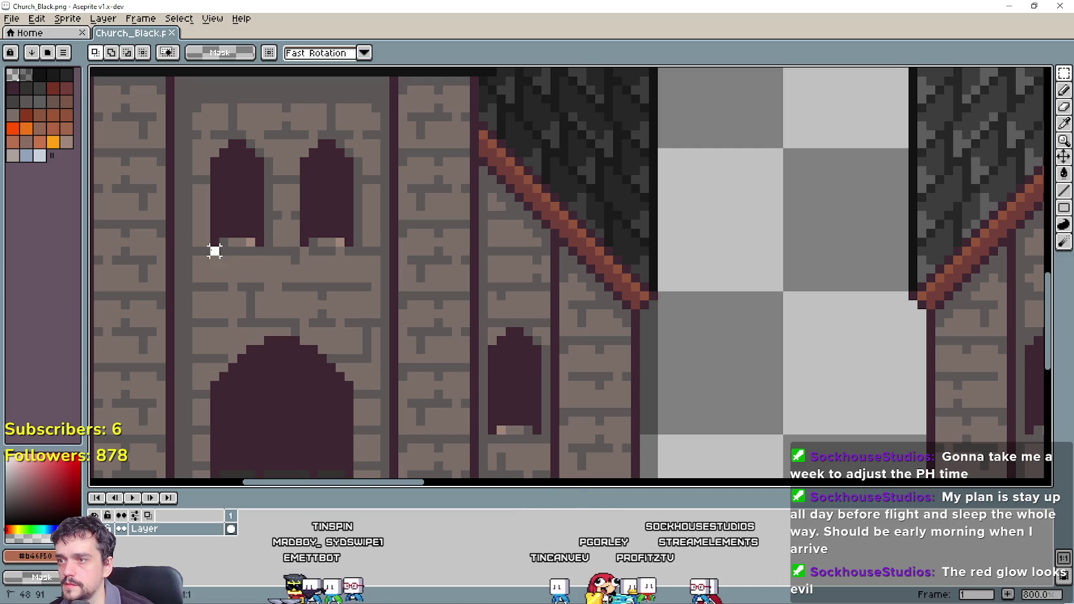
pyautogui.moveTo(239, 153)
pyautogui.mouseDown()
pyautogui.moveTo(255, 134)
pyautogui.moveTo(268, 144)
pyautogui.mouseUp()
pyautogui.press('Return')
pyautogui.press('i')
pyautogui.hotkey('ctrl', 'c')
pyautogui.hotkey('alt', 'Tab')
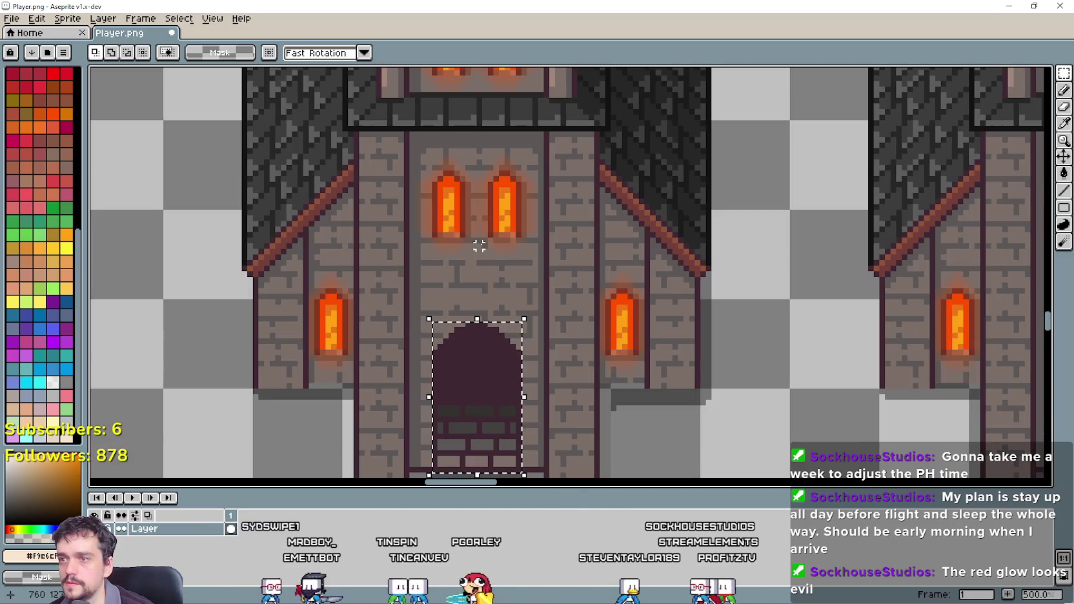
pyautogui.scroll(1, 479, 239)
pyautogui.hotkey('ctrl', 'v')
pyautogui.scroll(2, 429, 222)
pyautogui.moveTo(426, 220); pyautogui.dragTo(382, 167)
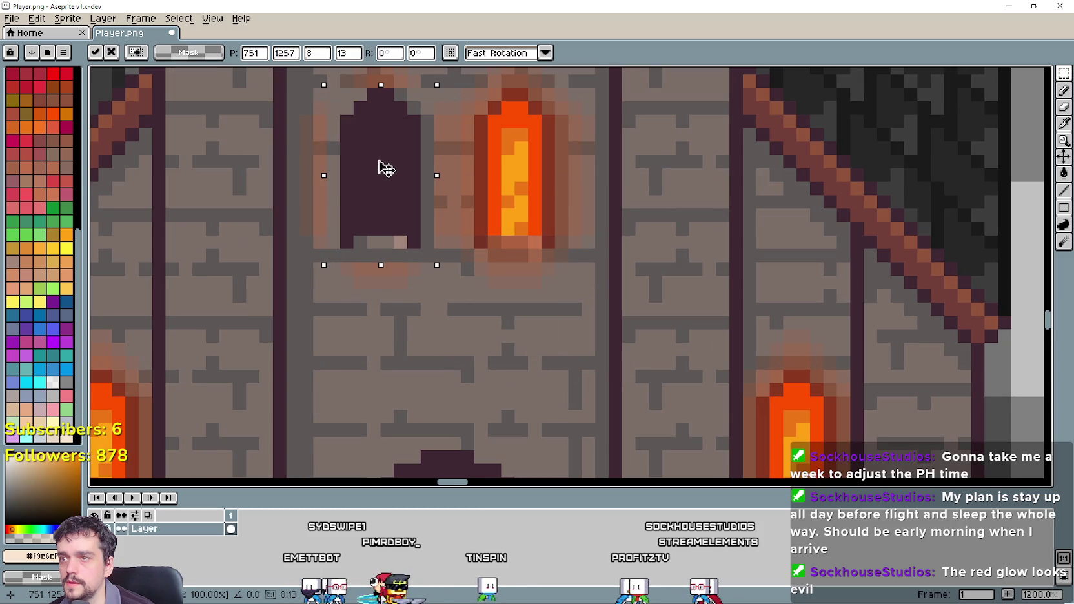
pyautogui.scroll(-3, 393, 199)
pyautogui.press('Return')
# Cover both tower windows with the dark pair copied from Church_Black.png.
pyautogui.hotkey('ctrl', 'Tab')
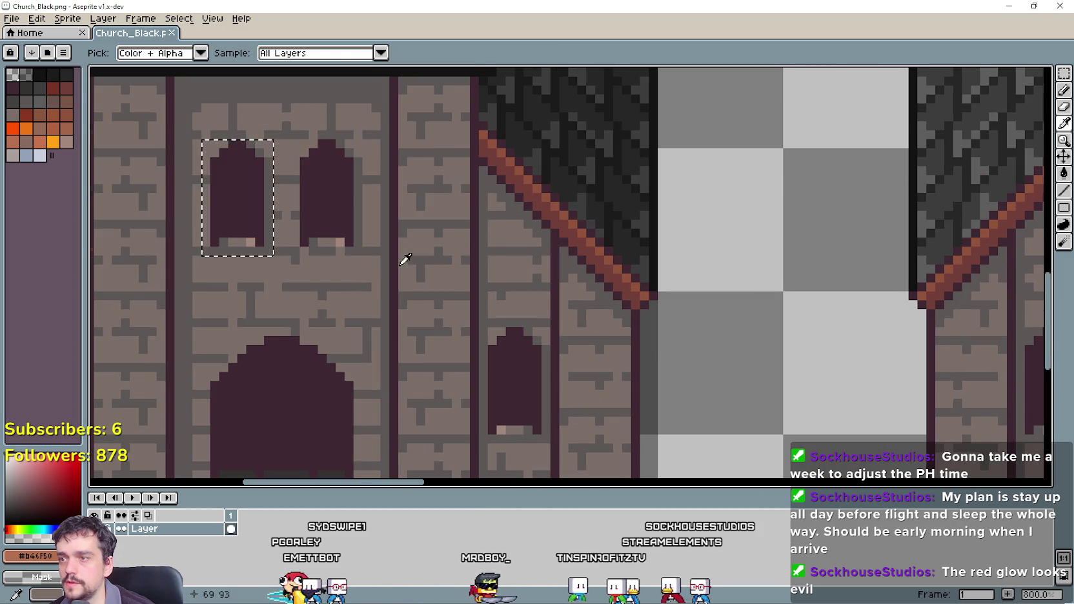
pyautogui.scroll(-3, 406, 259)
pyautogui.press('m')
pyautogui.scroll(3, 275, 181)
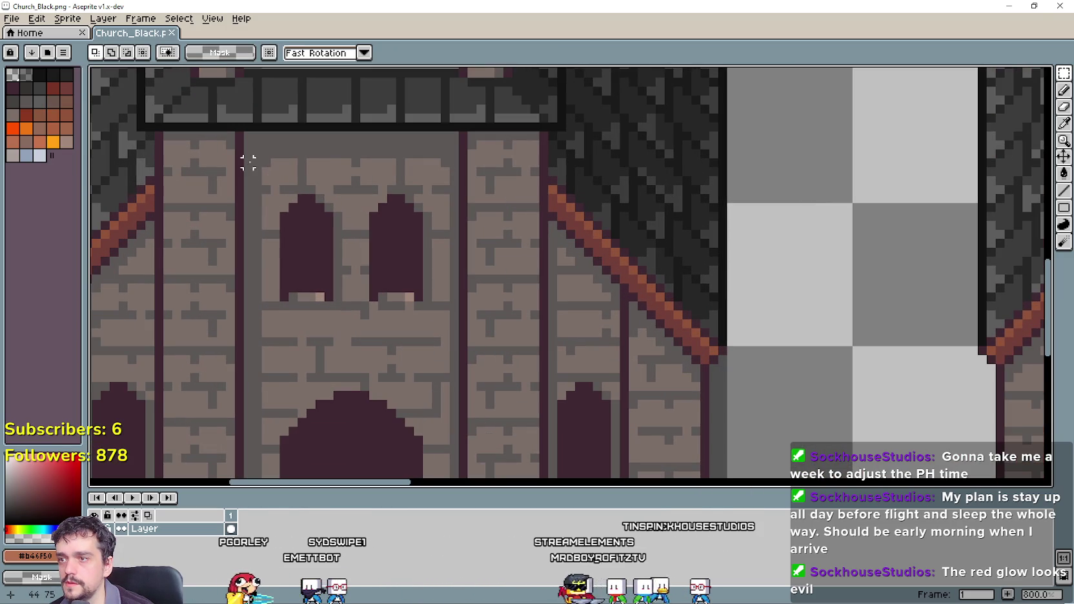
pyautogui.moveTo(248, 134)
pyautogui.mouseDown()
pyautogui.moveTo(427, 288)
pyautogui.moveTo(454, 343)
pyautogui.mouseUp()
pyautogui.hotkey('ctrl', 'c')
pyautogui.hotkey('ctrl', 'Tab')
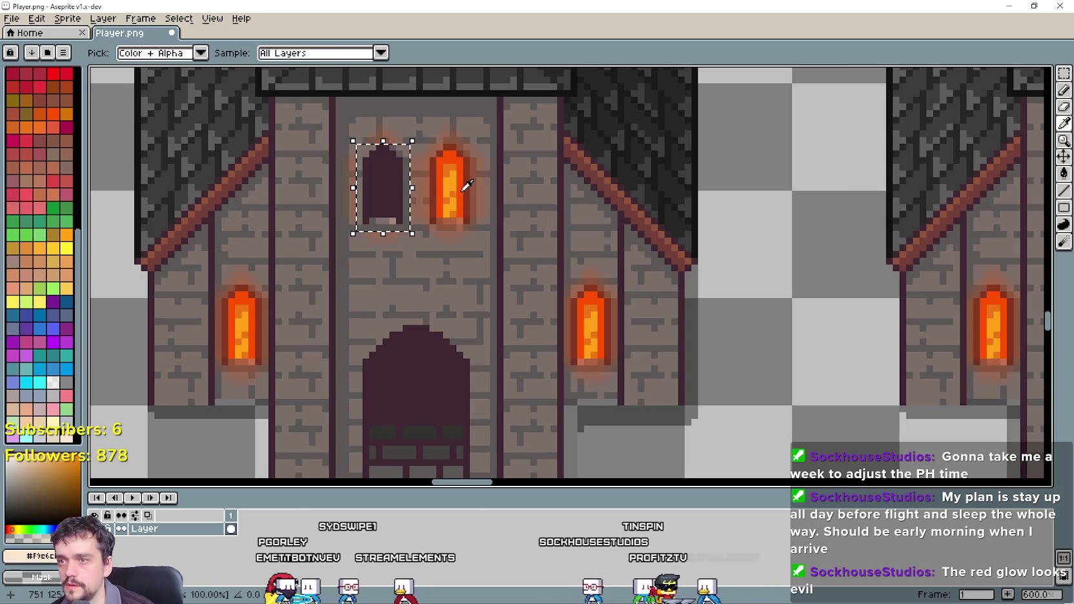
pyautogui.hotkey('ctrl', 'v')
pyautogui.moveTo(587, 273)
pyautogui.mouseDown()
pyautogui.moveTo(489, 223)
pyautogui.moveTo(439, 180)
pyautogui.mouseUp()
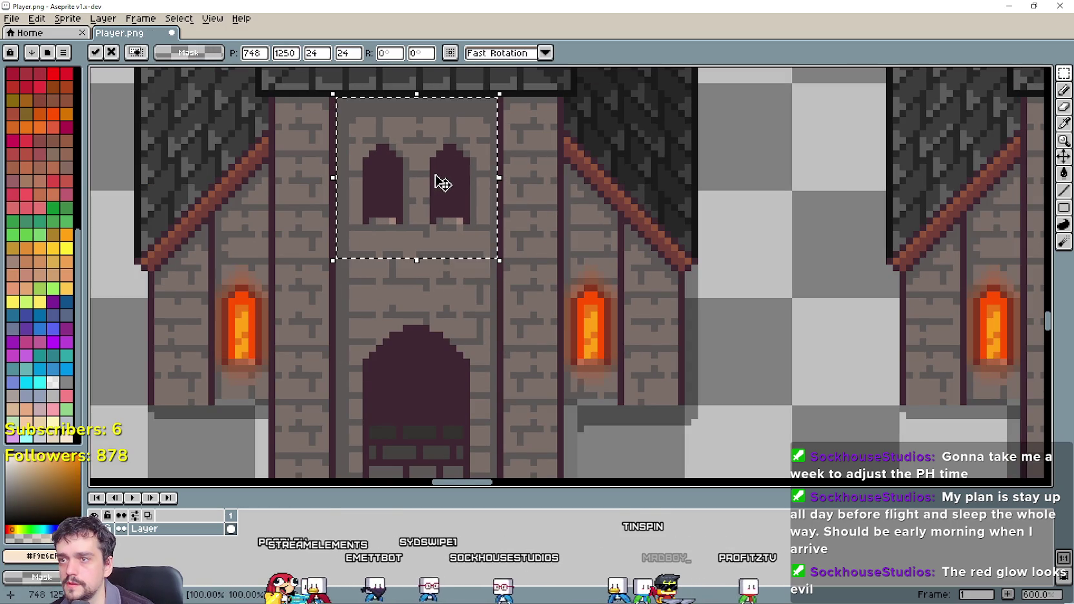
pyautogui.hotkey('ctrl', 'w')
pyautogui.moveTo(275, 263); pyautogui.dragTo(575, 172)
pyautogui.scroll(-1, 328, 412)
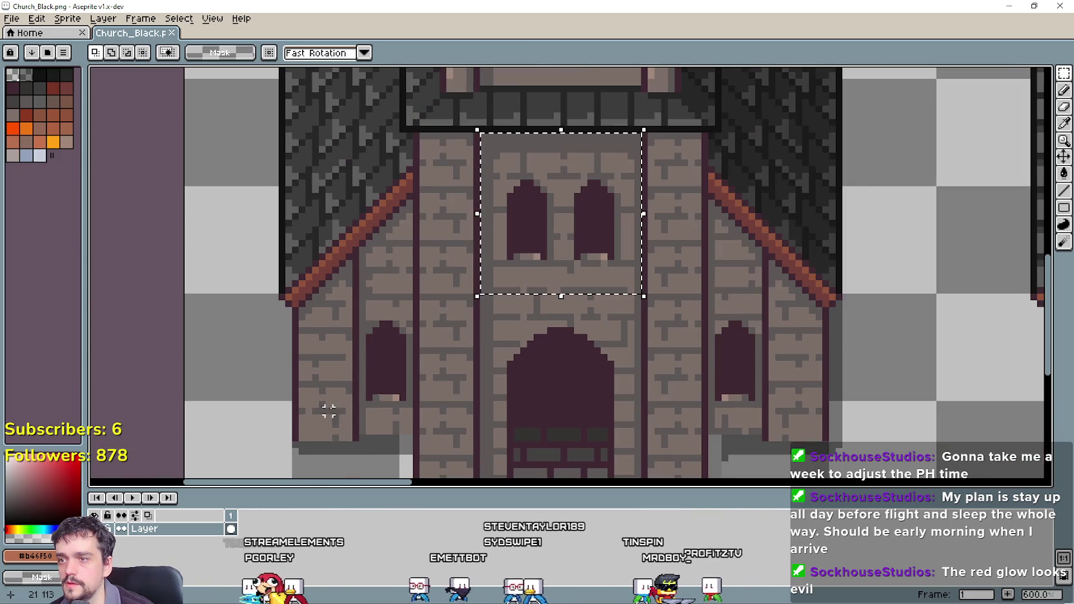
pyautogui.hotkey('ctrl', 'Tab')
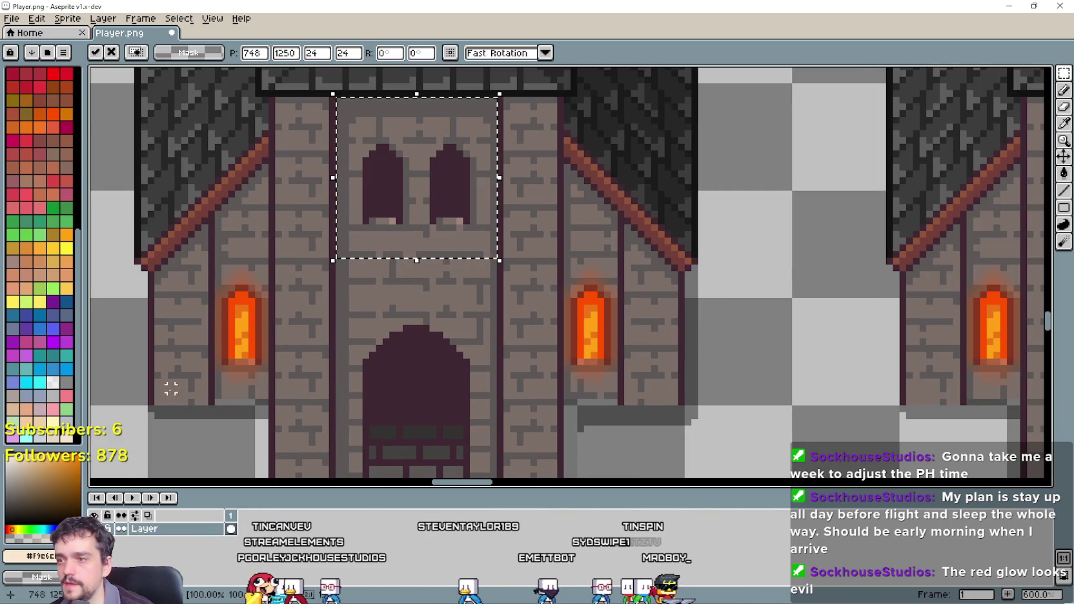
pyautogui.scroll(1, 172, 388)
pyautogui.press('i')
# Paste a dark side window over the church's left side window.
pyautogui.hotkey('ctrl', 'Tab')
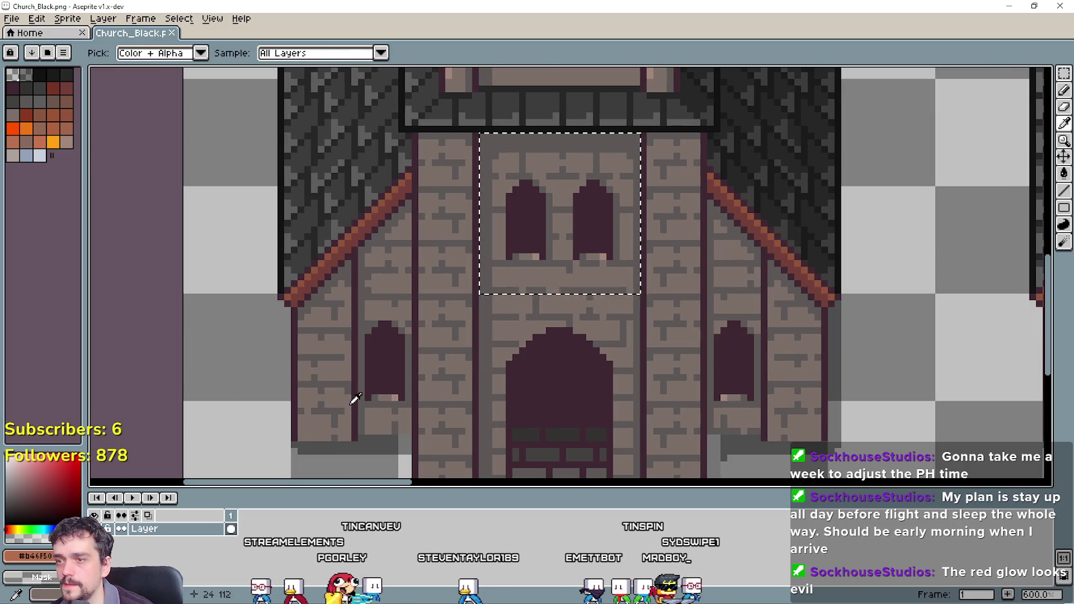
pyautogui.press('m')
pyautogui.scroll(2, 354, 400)
pyautogui.scroll(-2, 354, 431)
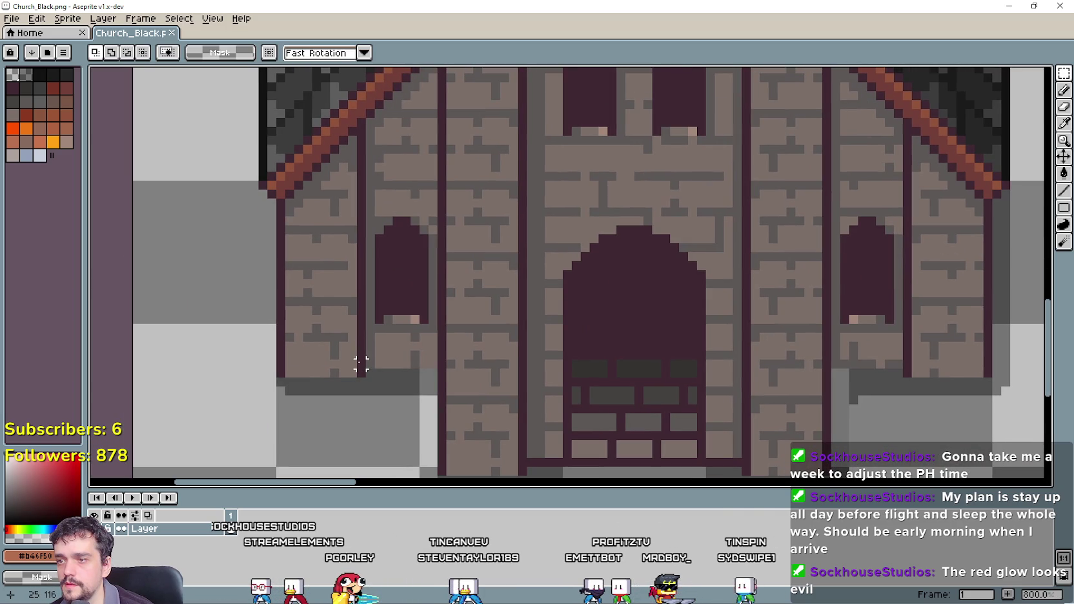
pyautogui.moveTo(361, 367)
pyautogui.mouseDown()
pyautogui.moveTo(426, 202)
pyautogui.moveTo(449, 179)
pyautogui.mouseUp()
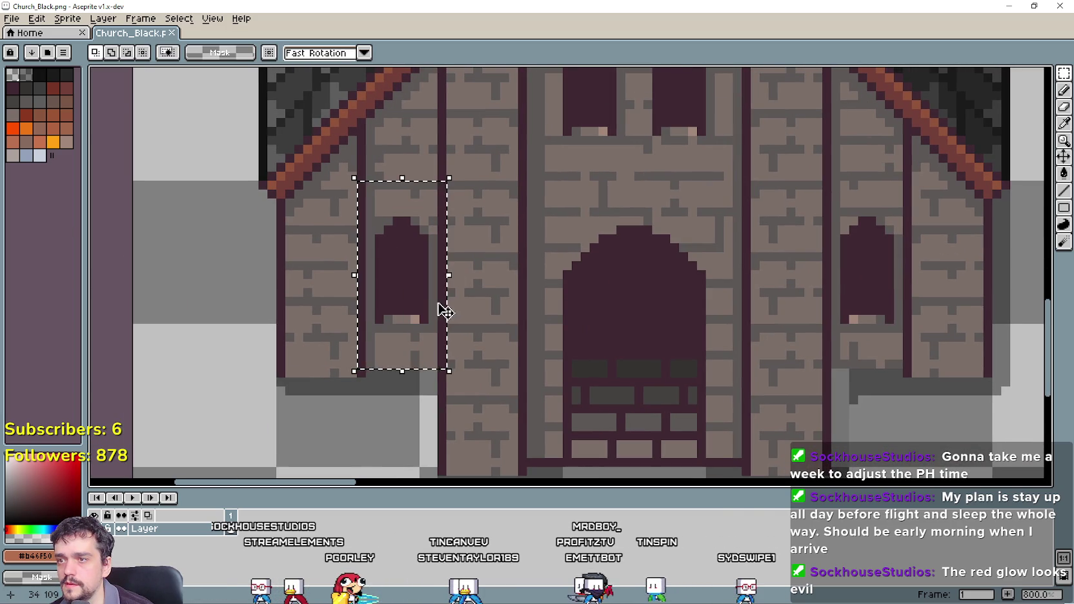
pyautogui.hotkey('ctrl', 'Tab')
pyautogui.scroll(2, 416, 284)
pyautogui.hotkey('ctrl', 'v')
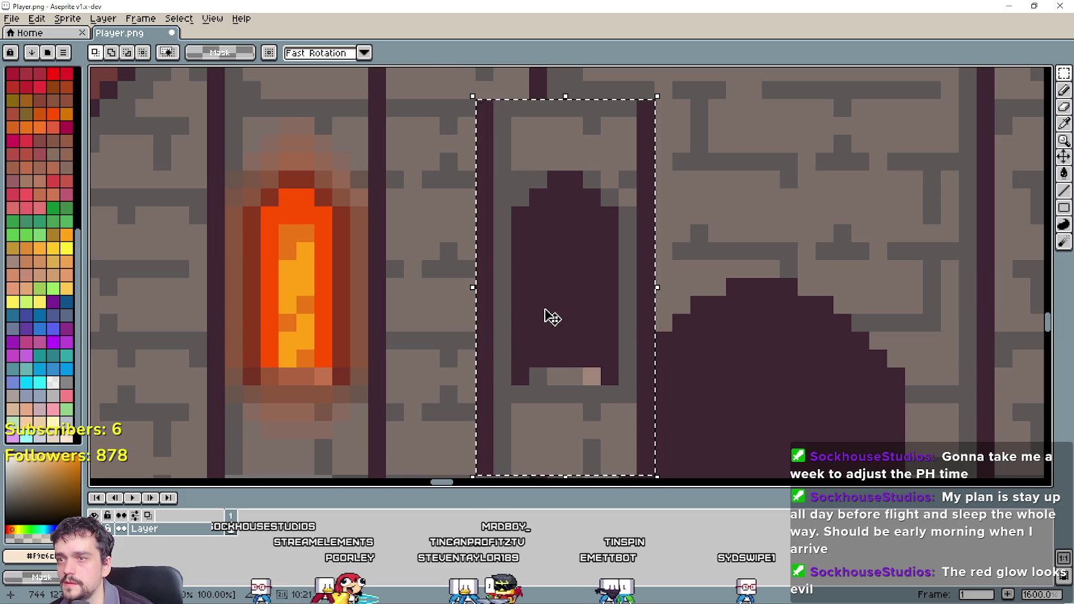
pyautogui.moveTo(552, 318); pyautogui.dragTo(278, 312)
pyautogui.scroll(-3, 348, 311)
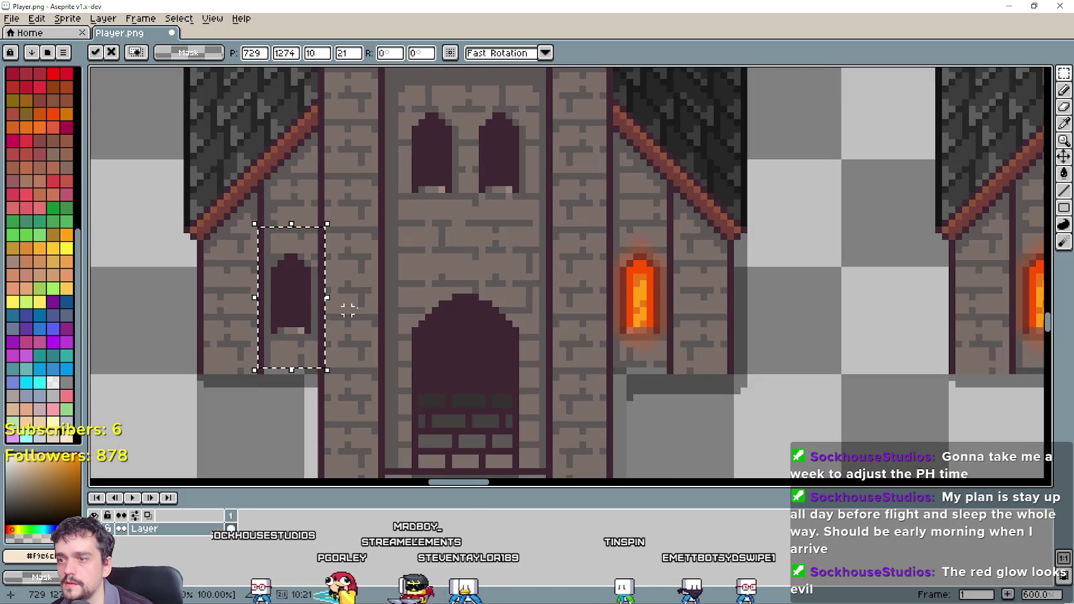
pyautogui.hscroll(5, 342, 304)
# Paste a dark window over the church's right side window.
pyautogui.hotkey('ctrl', 'Tab')
pyautogui.scroll(2, 604, 323)
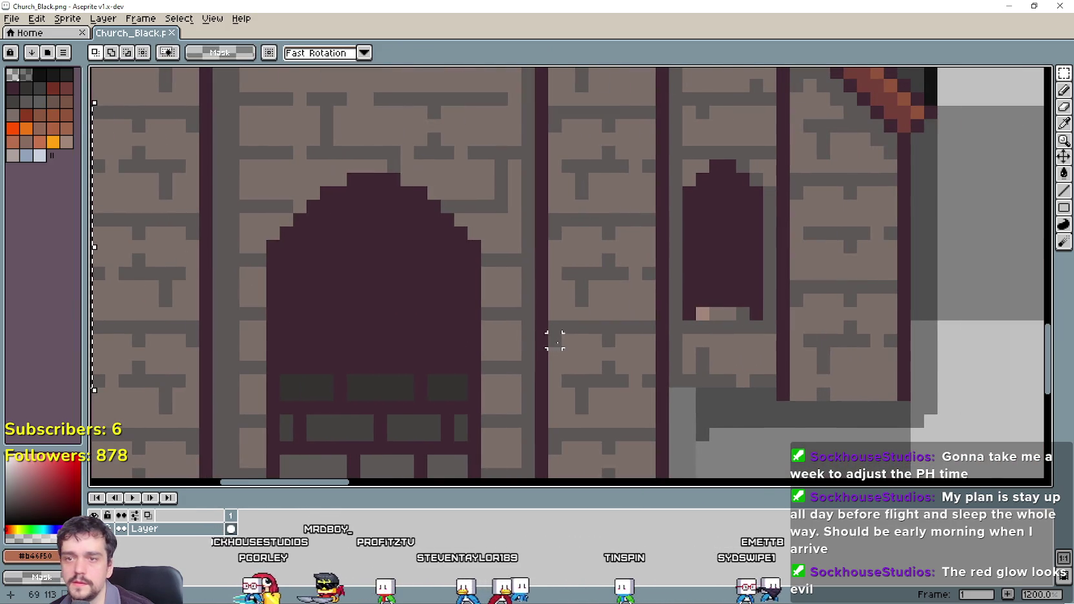
pyautogui.moveTo(769, 122)
pyautogui.mouseDown()
pyautogui.moveTo(772, 96)
pyautogui.moveTo(792, 91)
pyautogui.mouseUp()
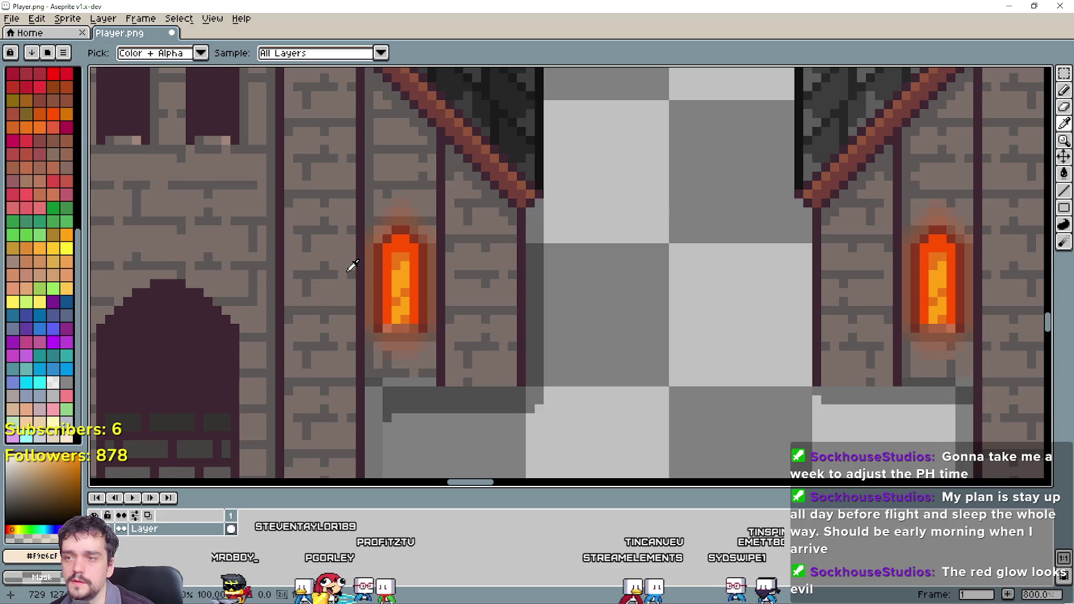
pyautogui.scroll(2, 353, 266)
pyautogui.hotkey('ctrl', 'v')
pyautogui.moveTo(523, 293)
pyautogui.mouseDown()
pyautogui.moveTo(513, 307)
pyautogui.moveTo(401, 293)
pyautogui.mouseUp()
pyautogui.scroll(-4, 400, 292)
pyautogui.press('Return')
pyautogui.moveTo(216, 276); pyautogui.dragTo(379, 277)
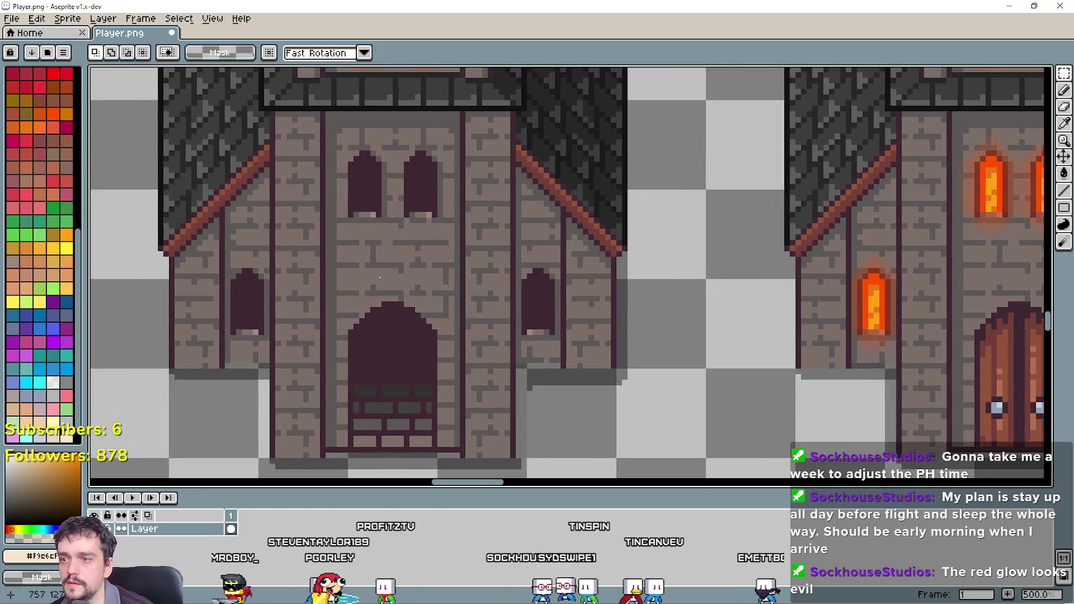
pyautogui.scroll(4, 380, 278)
pyautogui.scroll(-6, 426, 306)
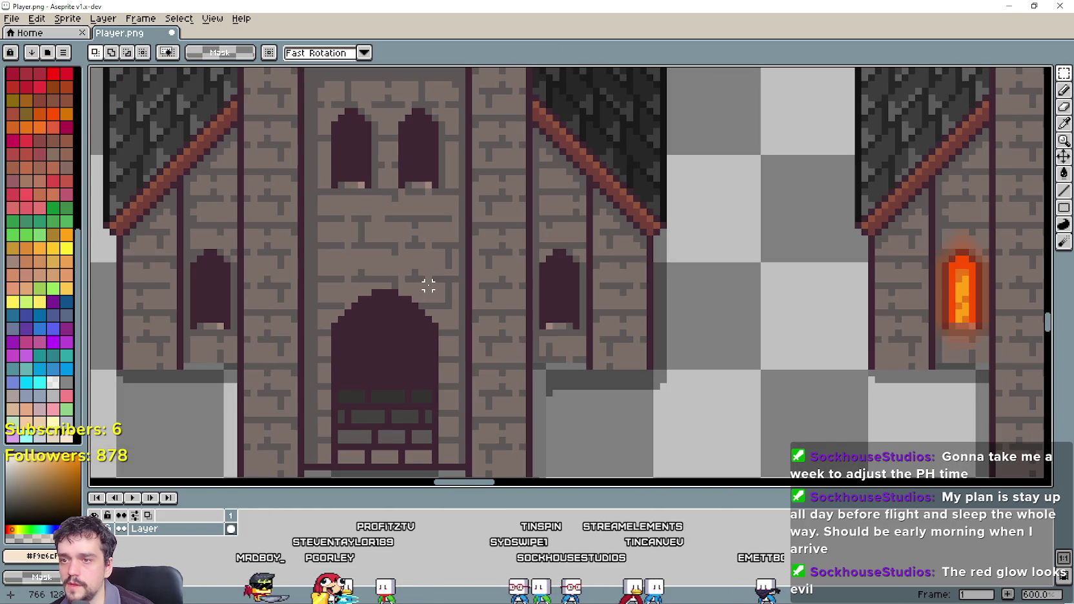
# Select the belfry's two dark arched windows, undoing an accidental white rectangle.
pyautogui.scroll(1, 420, 313)
pyautogui.scroll(-1, 420, 314)
pyautogui.scroll(5, 452, 272)
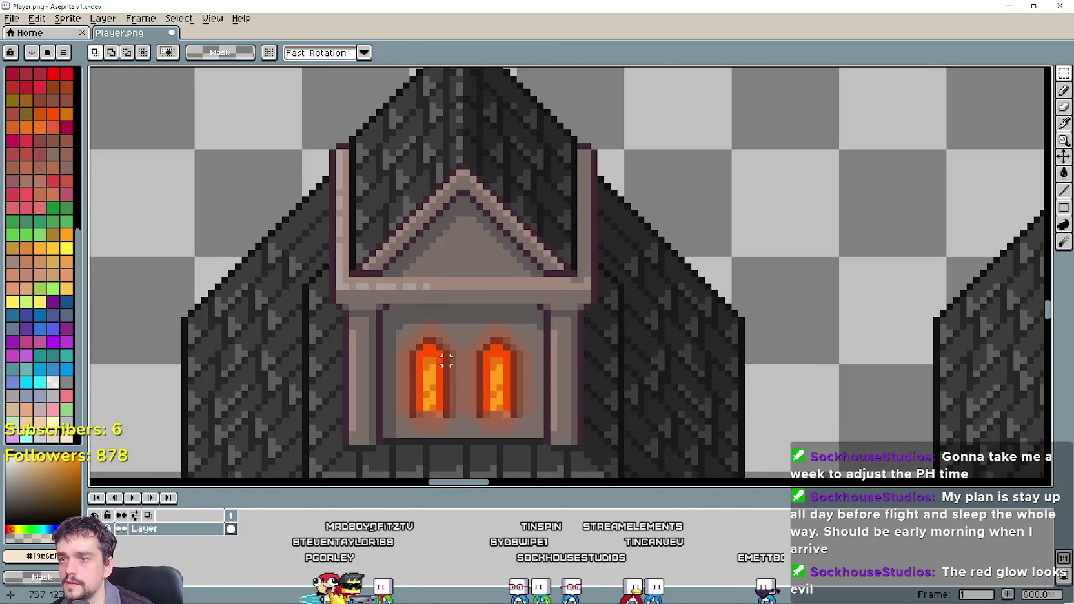
pyautogui.scroll(-5, 527, 355)
pyautogui.scroll(5, 518, 379)
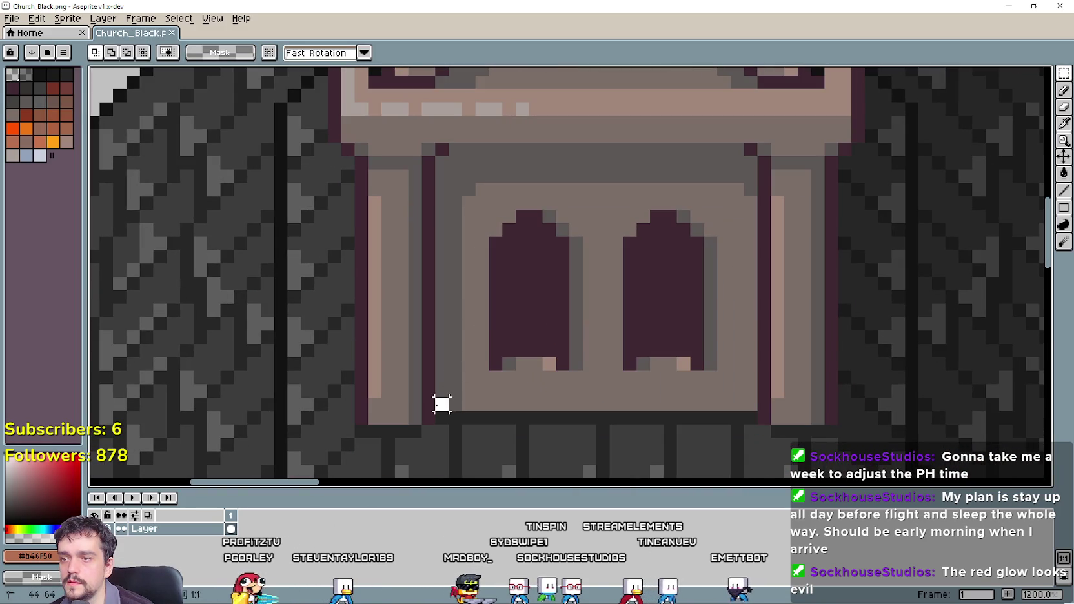
pyautogui.moveTo(442, 404)
pyautogui.mouseDown()
pyautogui.moveTo(726, 148)
pyautogui.moveTo(765, 145)
pyautogui.mouseUp()
pyautogui.scroll(-1, 806, 291)
pyautogui.hotkey('ctrl', 'd')
pyautogui.press('u')
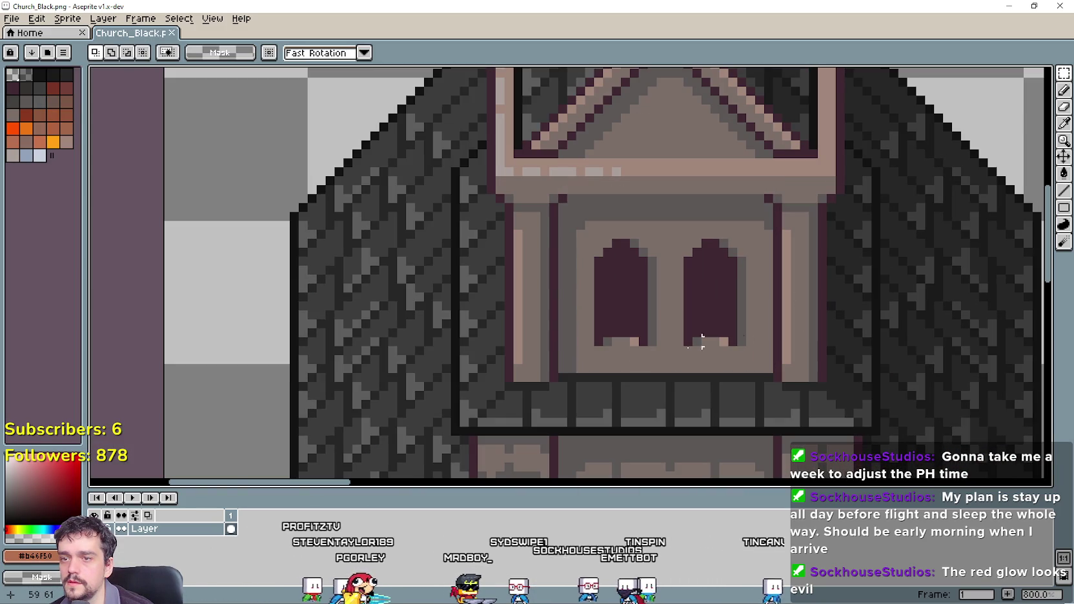
pyautogui.moveTo(559, 371); pyautogui.dragTo(741, 225)
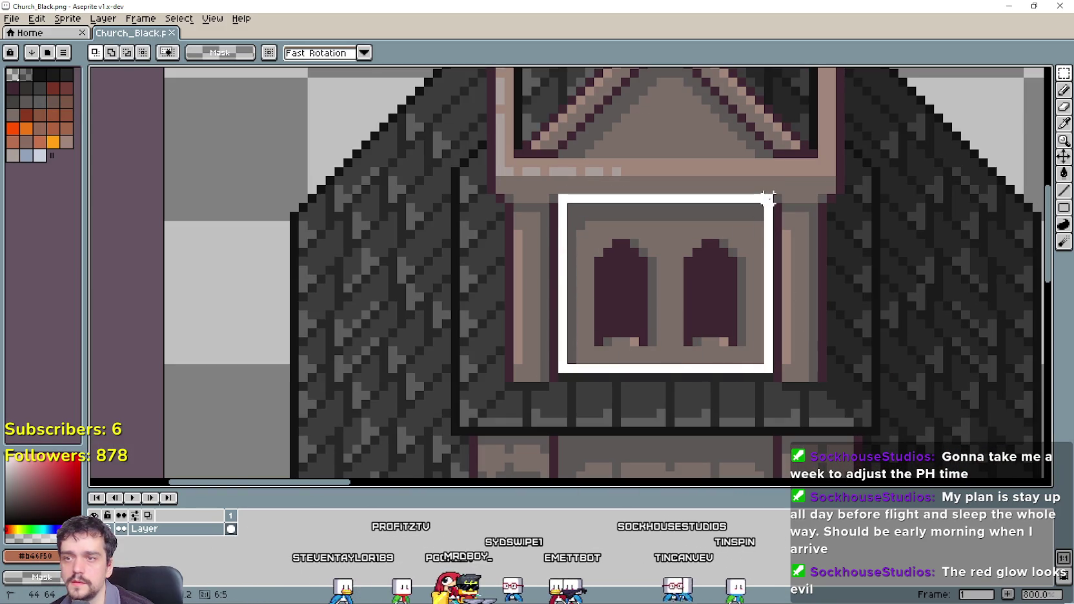
pyautogui.hotkey('ctrl', 'z')
# Paste the dark belfry windows over another church's glowing tower windows.
pyautogui.hotkey('ctrl', 'w')
pyautogui.hotkey('ctrl', 'v')
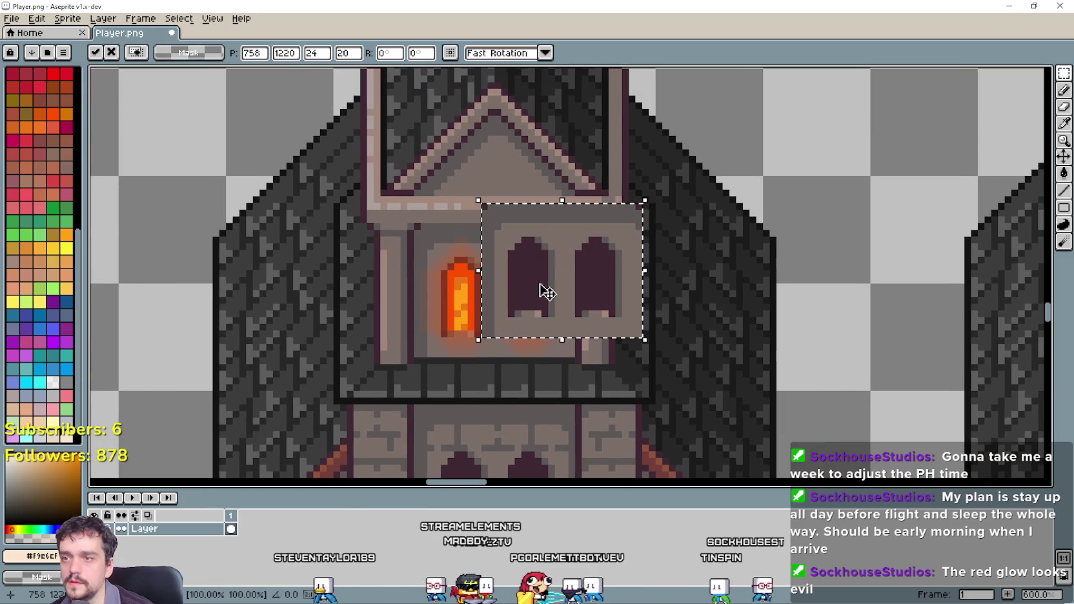
pyautogui.scroll(1, 566, 256)
pyautogui.moveTo(566, 256)
pyautogui.mouseDown()
pyautogui.moveTo(467, 290)
pyautogui.moveTo(475, 284)
pyautogui.mouseUp()
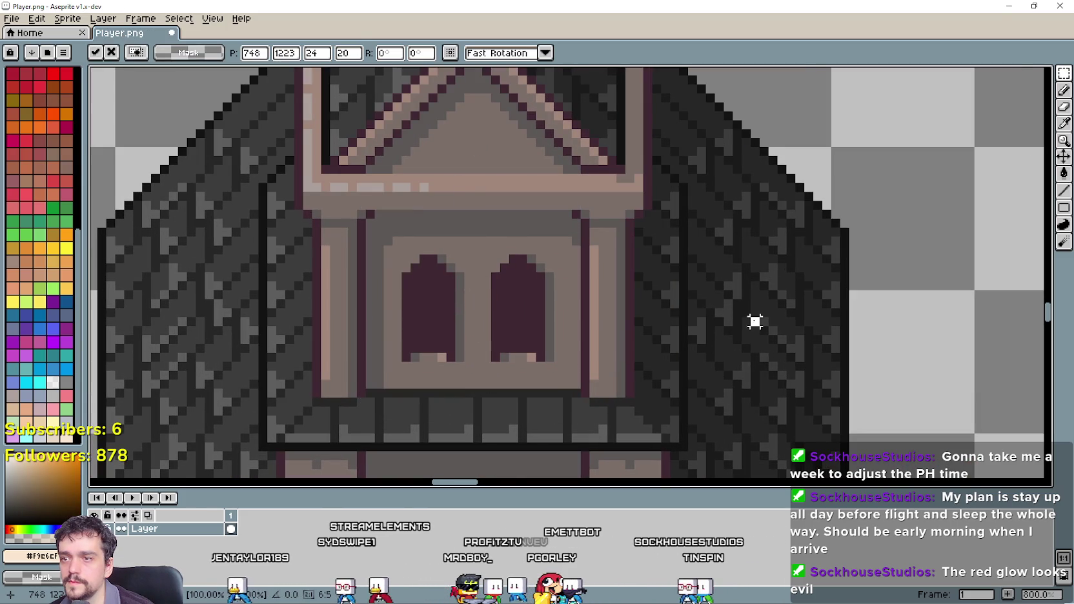
pyautogui.press('Return')
pyautogui.scroll(-2, 726, 312)
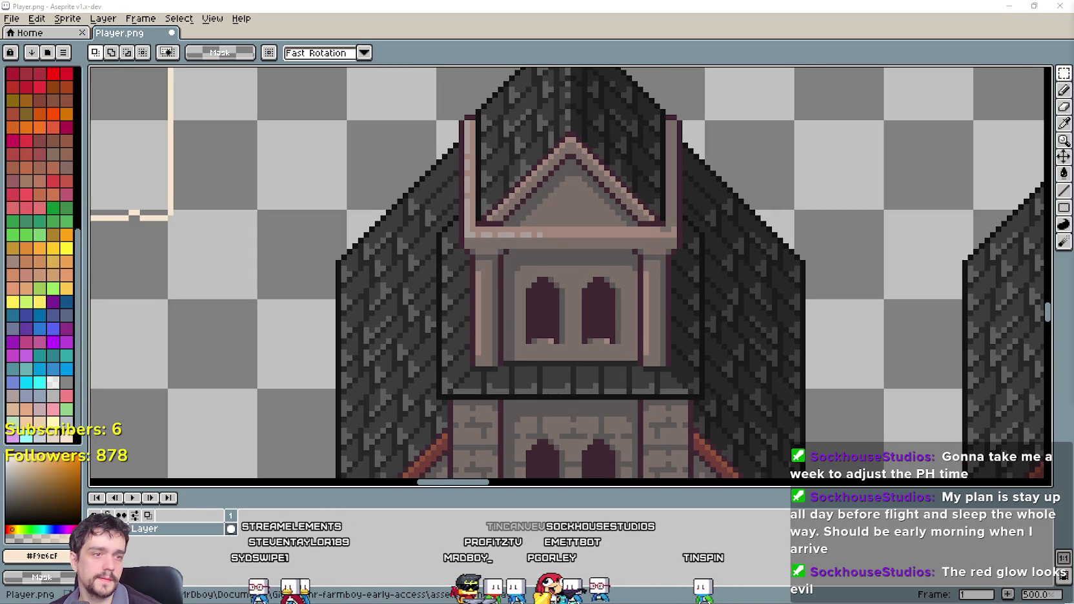
# Make a first rectangular selection around the manor house and adjust its edge.
pyautogui.scroll(-2, 636, 307)
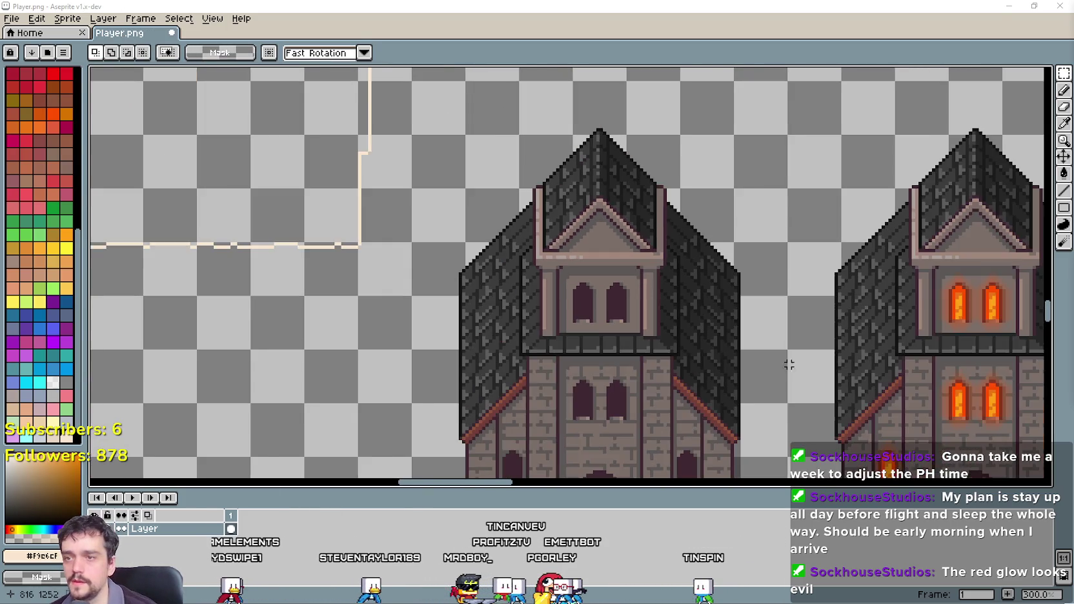
pyautogui.scroll(-2, 790, 365)
pyautogui.scroll(1, 636, 291)
pyautogui.scroll(1, 683, 280)
pyautogui.scroll(-1, 583, 282)
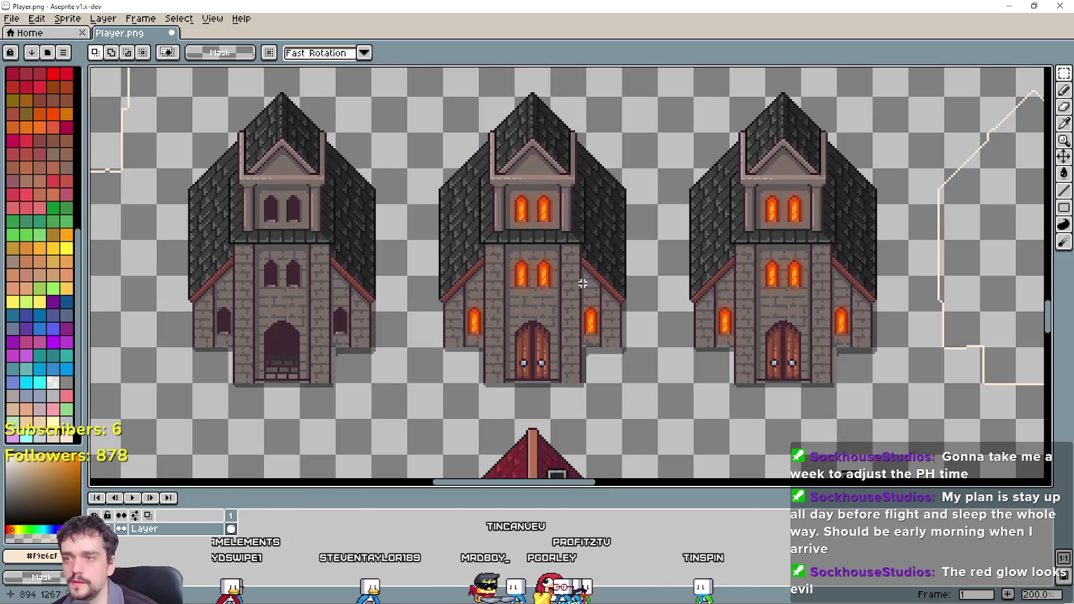
pyautogui.press('i')
pyautogui.press('m')
pyautogui.scroll(-1, 633, 289)
pyautogui.scroll(1, 648, 289)
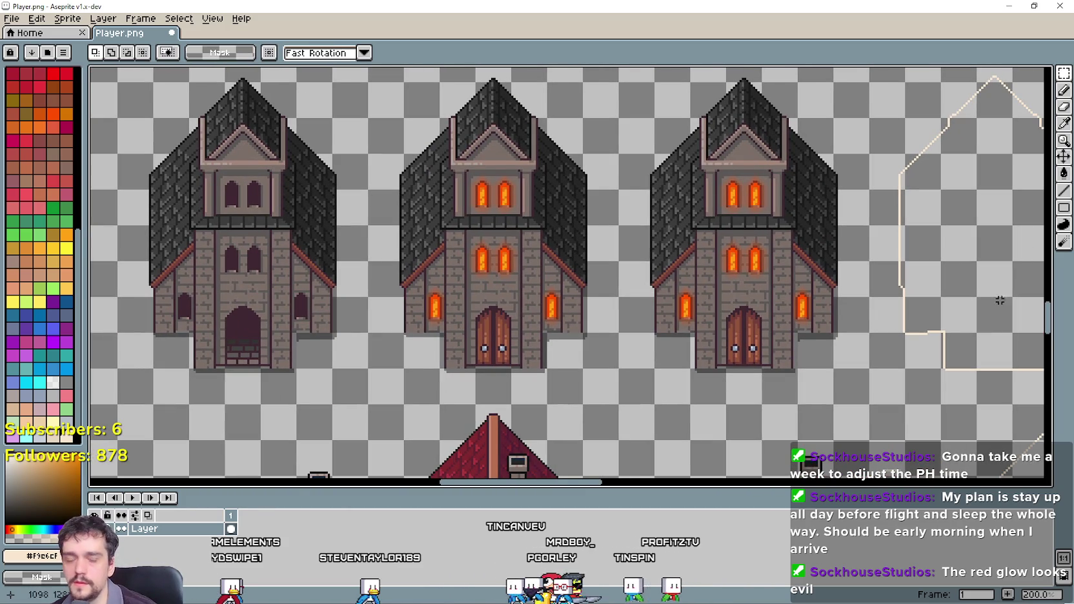
pyautogui.scroll(-5, 910, 168)
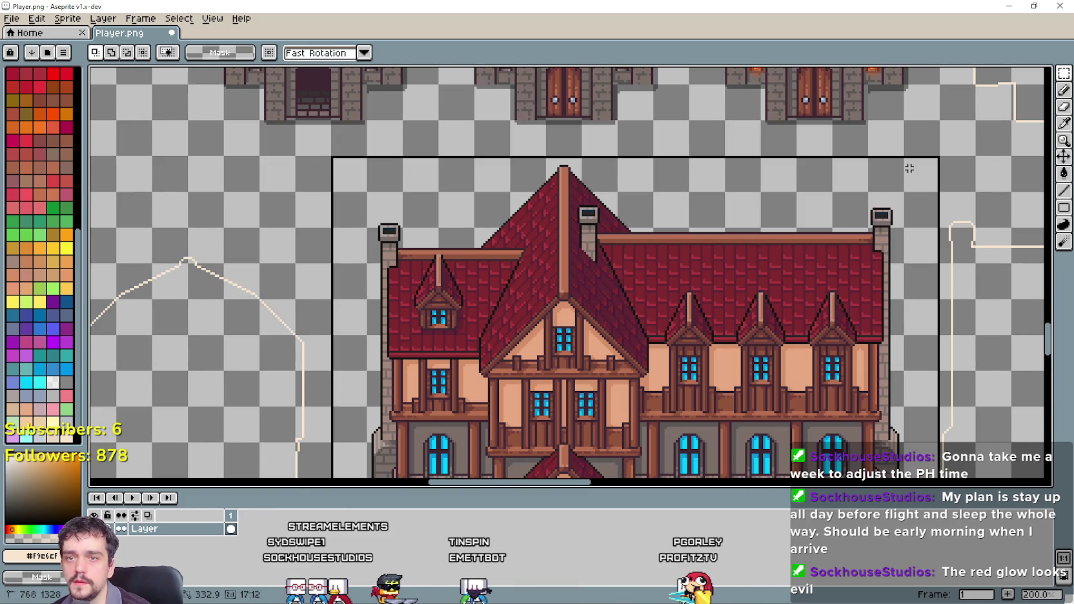
pyautogui.moveTo(909, 166); pyautogui.dragTo(903, 166)
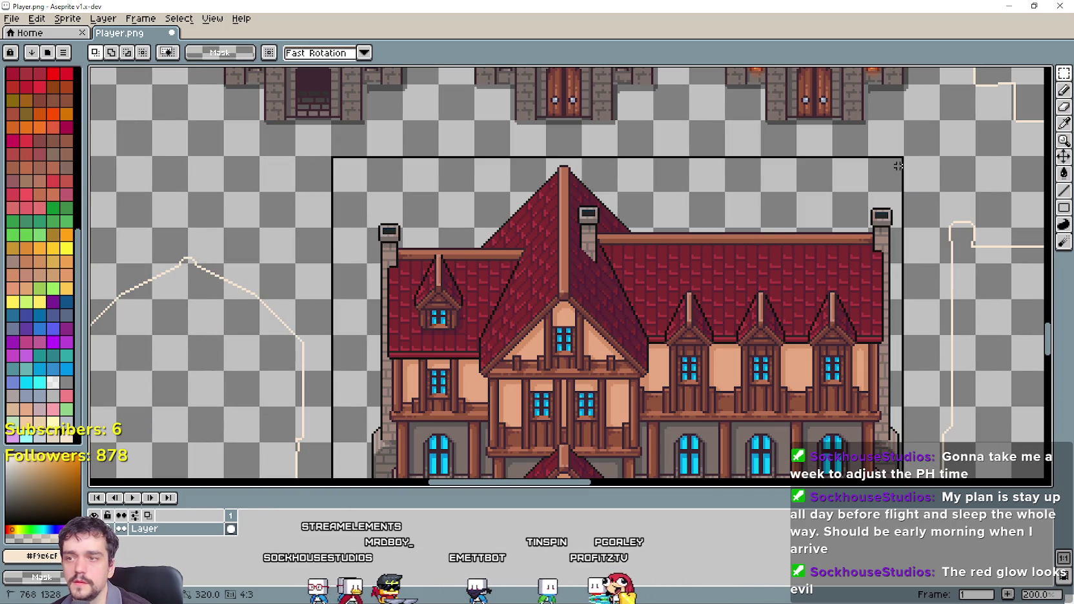
pyautogui.scroll(1, 659, 281)
pyautogui.moveTo(659, 281); pyautogui.dragTo(497, 113)
pyautogui.scroll(-1, 411, 244)
# Clear that selection and marquee the entire red-roofed manor house instead.
pyautogui.hotkey('ctrl', 'd')
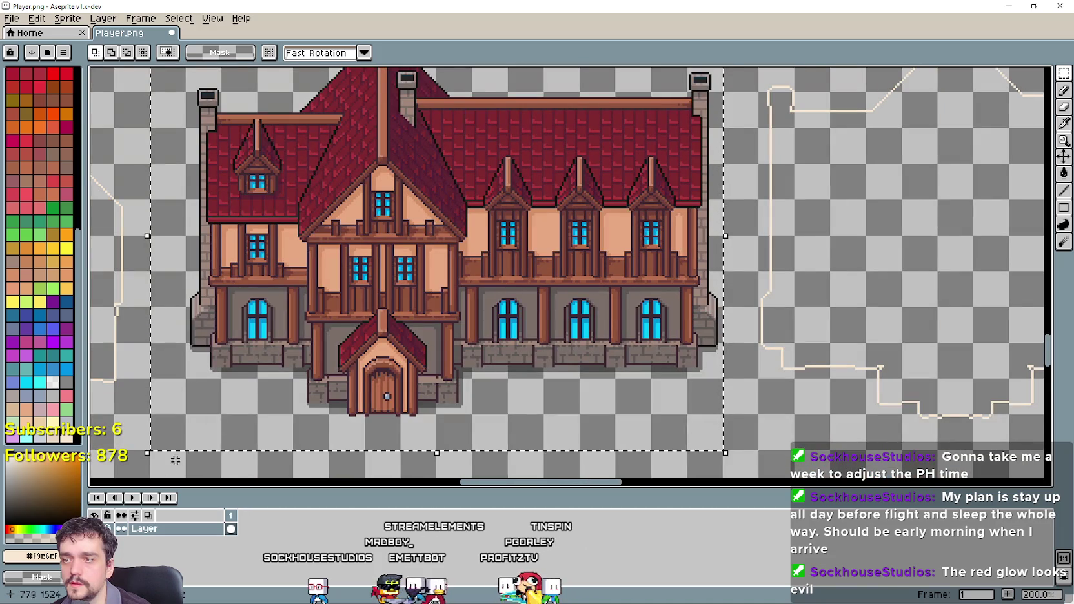
pyautogui.moveTo(182, 431)
pyautogui.mouseDown()
pyautogui.moveTo(628, 185)
pyautogui.moveTo(645, 67)
pyautogui.moveTo(717, 91)
pyautogui.moveTo(725, 76)
pyautogui.mouseUp()
pyautogui.scroll(-3, 643, 173)
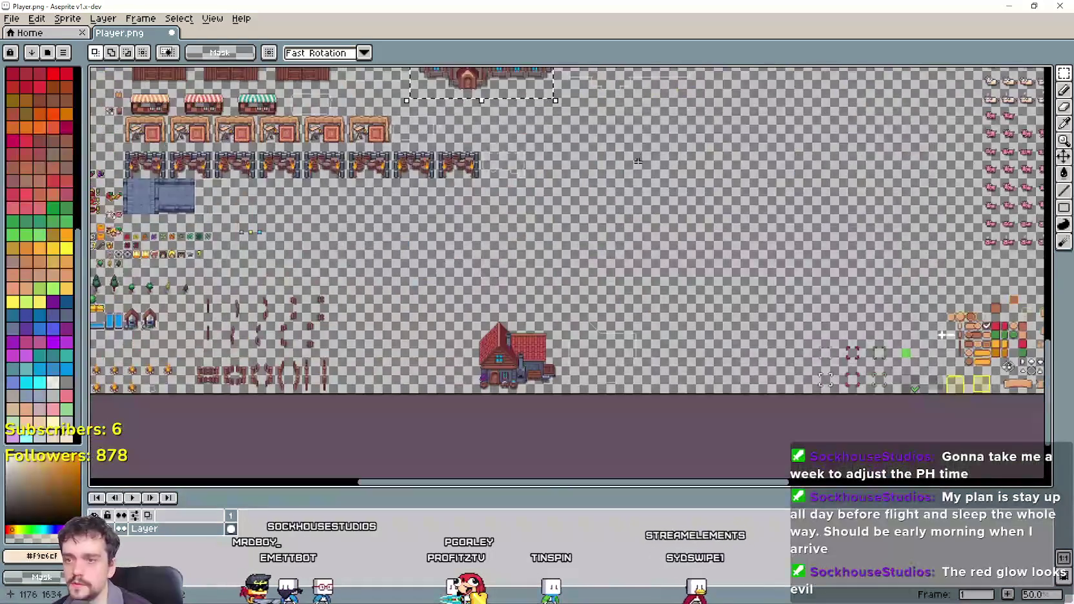
pyautogui.scroll(1, 541, 217)
pyautogui.scroll(1, 542, 217)
pyautogui.scroll(-1, 542, 217)
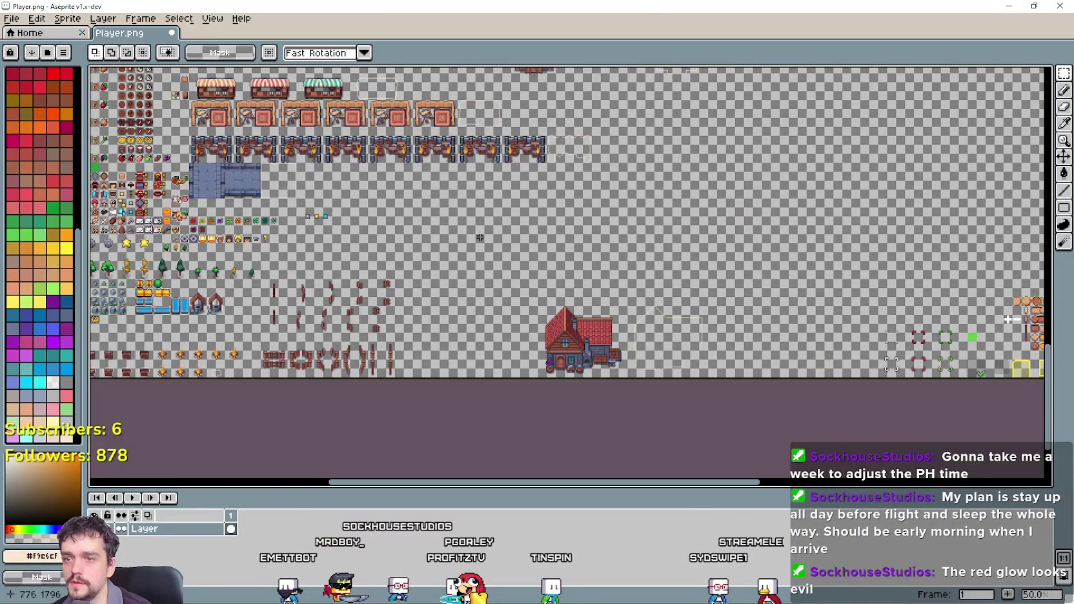
pyautogui.moveTo(589, 184)
pyautogui.mouseDown()
pyautogui.moveTo(512, 401)
pyautogui.moveTo(492, 370)
pyautogui.mouseUp()
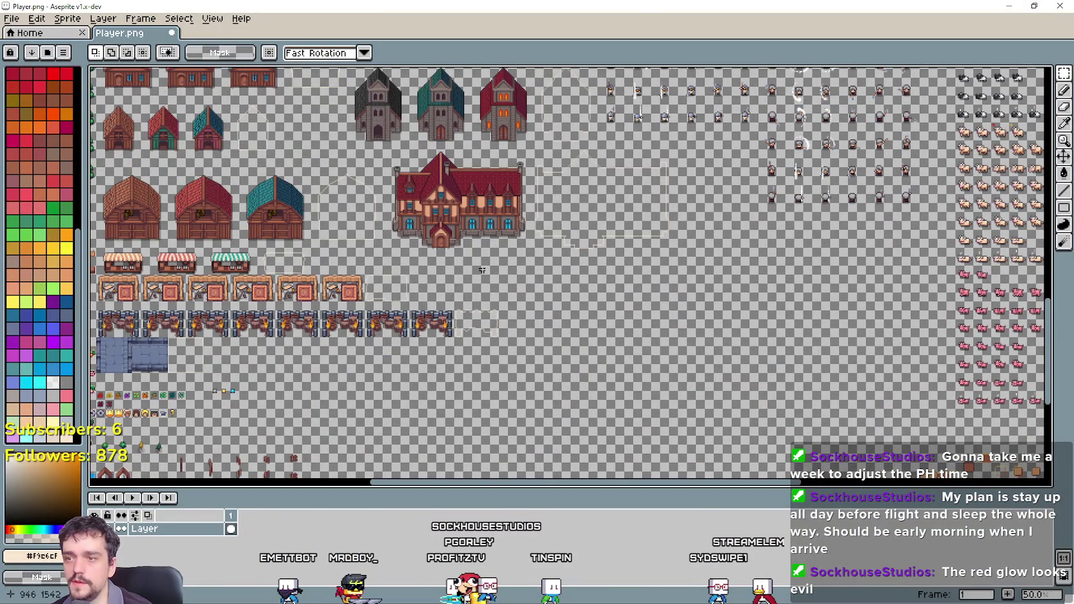
pyautogui.scroll(2, 627, 251)
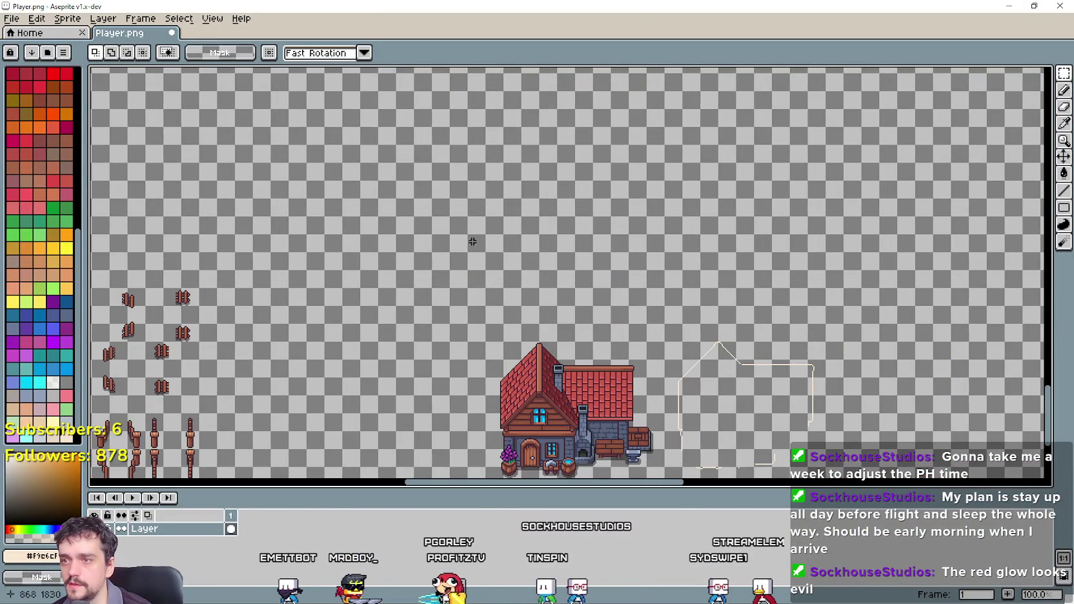
pyautogui.click(481, 236)
pyautogui.scroll(-2, 481, 236)
pyautogui.scroll(1, 468, 360)
# Move the floating manor copy into empty space and nudge it 2 pixels left.
pyautogui.moveTo(468, 361)
pyautogui.mouseDown()
pyautogui.moveTo(466, 382)
pyautogui.moveTo(604, 264)
pyautogui.moveTo(603, 250)
pyautogui.mouseUp()
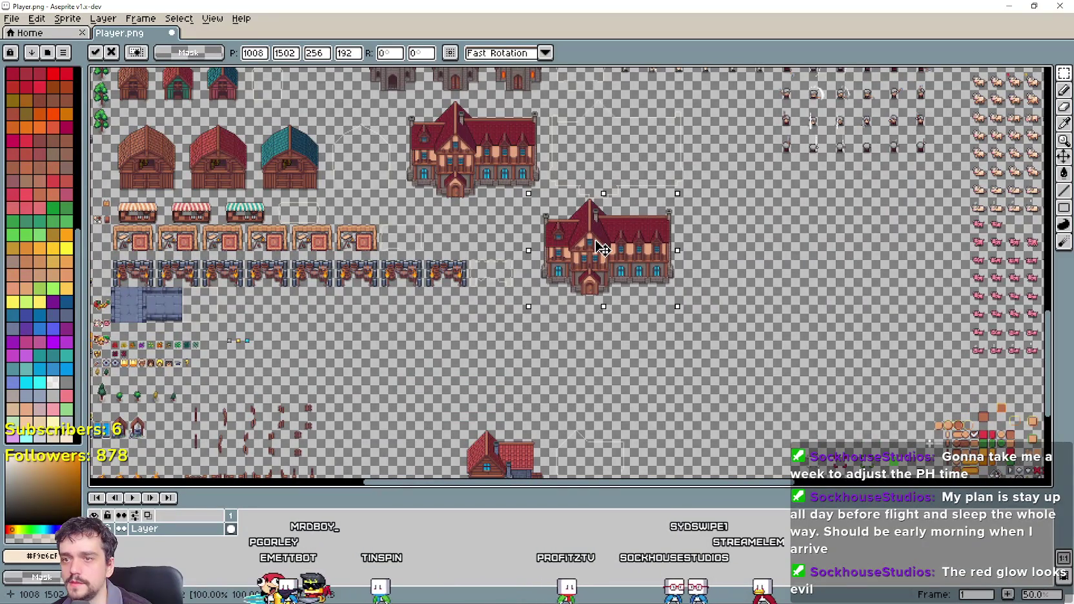
pyautogui.scroll(1, 617, 250)
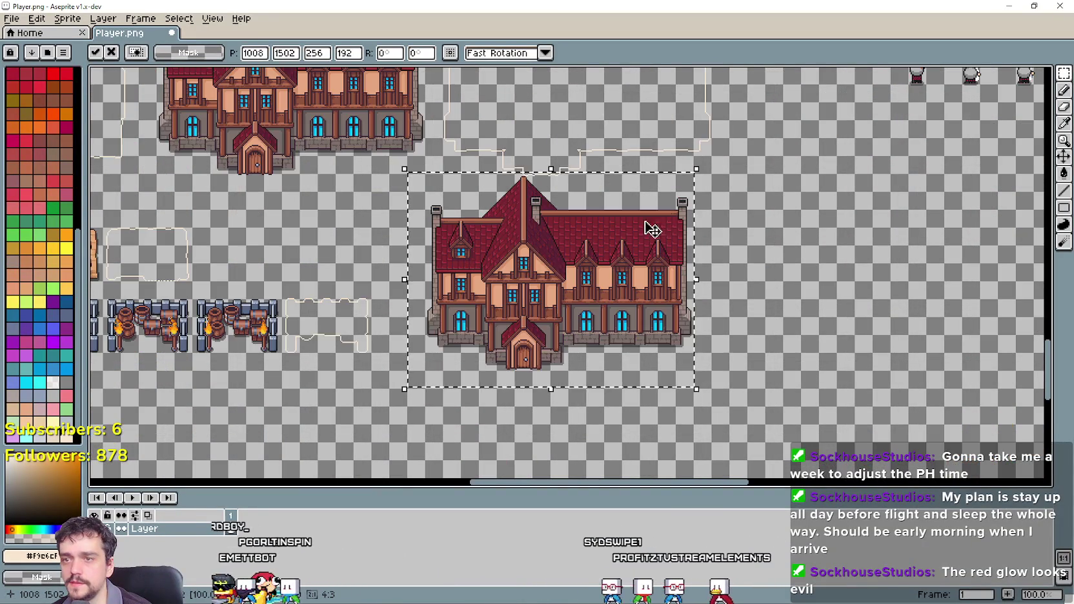
pyautogui.scroll(-1, 620, 247)
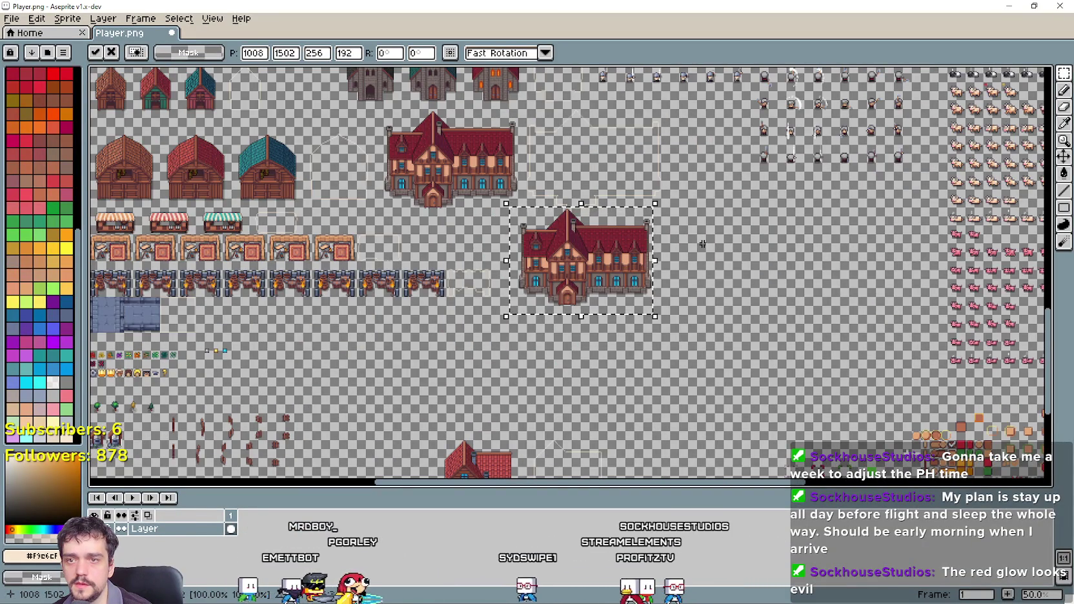
pyautogui.moveTo(709, 357); pyautogui.dragTo(772, 270)
pyautogui.moveTo(597, 167)
pyautogui.mouseDown()
pyautogui.moveTo(395, 269)
pyautogui.moveTo(584, 240)
pyautogui.mouseUp()
pyautogui.scroll(1, 395, 268)
pyautogui.scroll(-2, 588, 240)
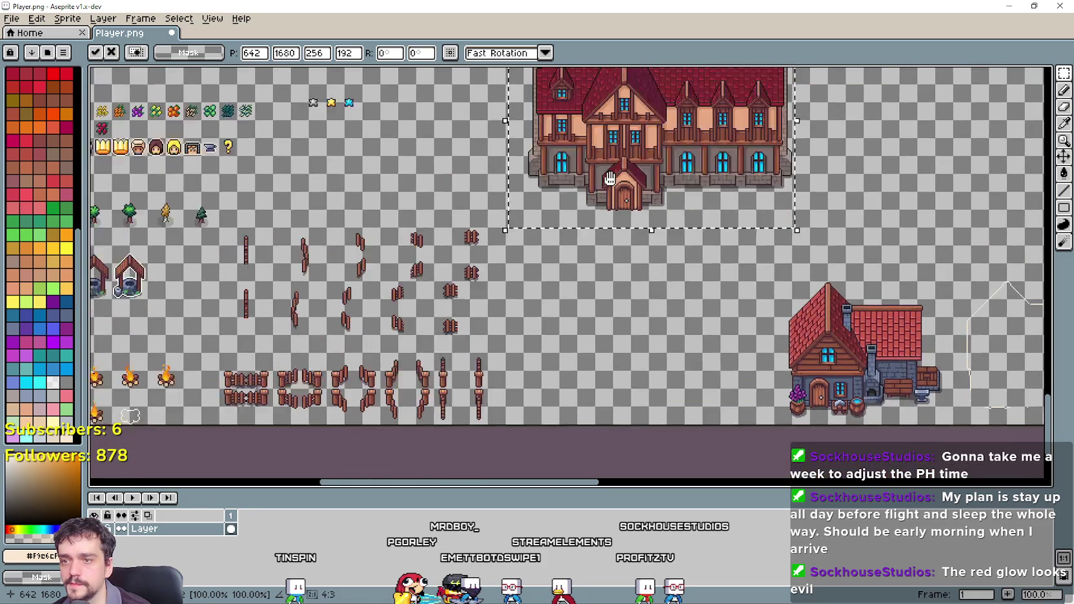
pyautogui.scroll(2, 594, 241)
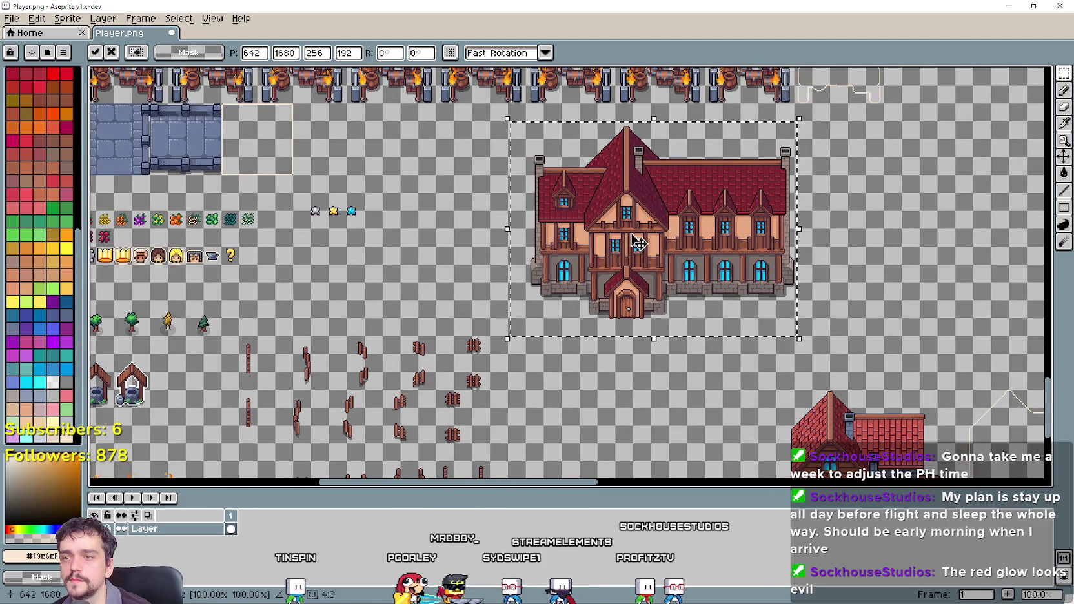
pyautogui.press('Left')
pyautogui.press('Left')
pyautogui.hscroll(3, 844, 299)
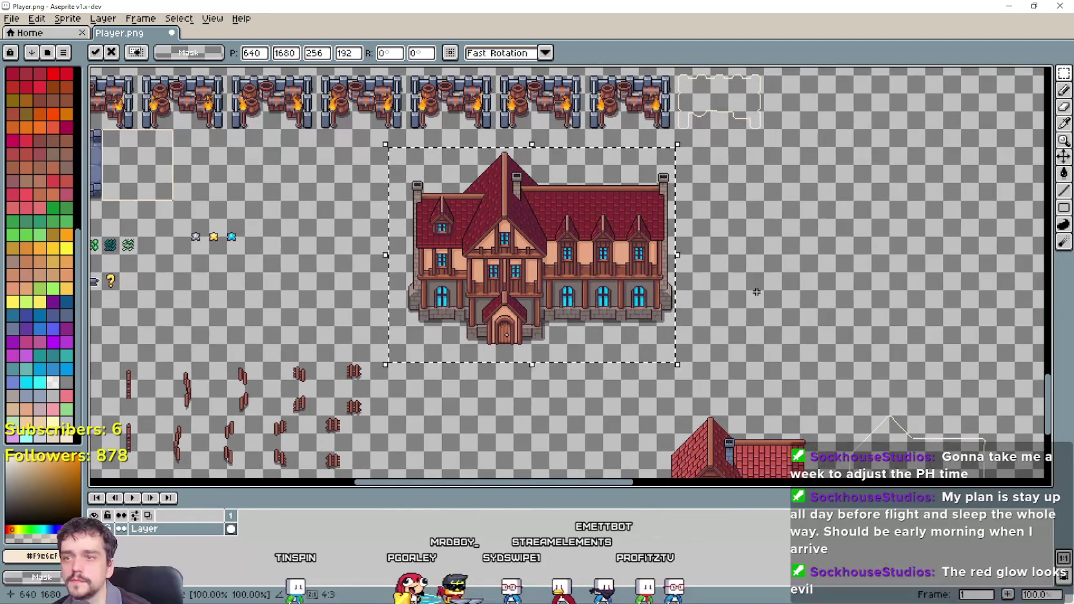
# Duplicate the manor and place the duplicate directly to its right.
pyautogui.moveTo(506, 261)
pyautogui.mouseDown()
pyautogui.moveTo(815, 252)
pyautogui.moveTo(793, 261)
pyautogui.mouseUp()
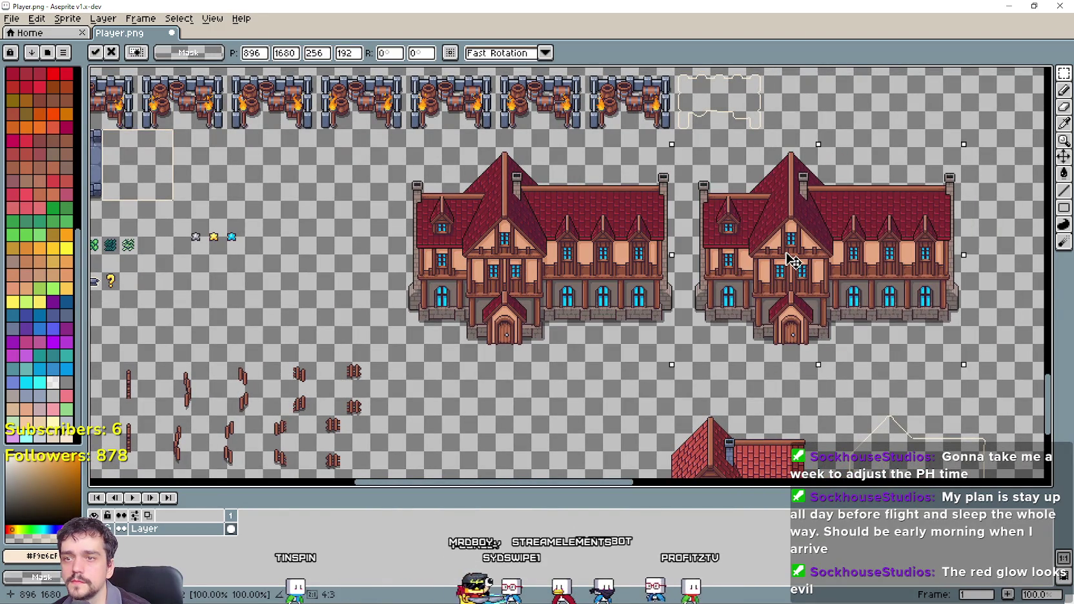
pyautogui.scroll(1, 793, 261)
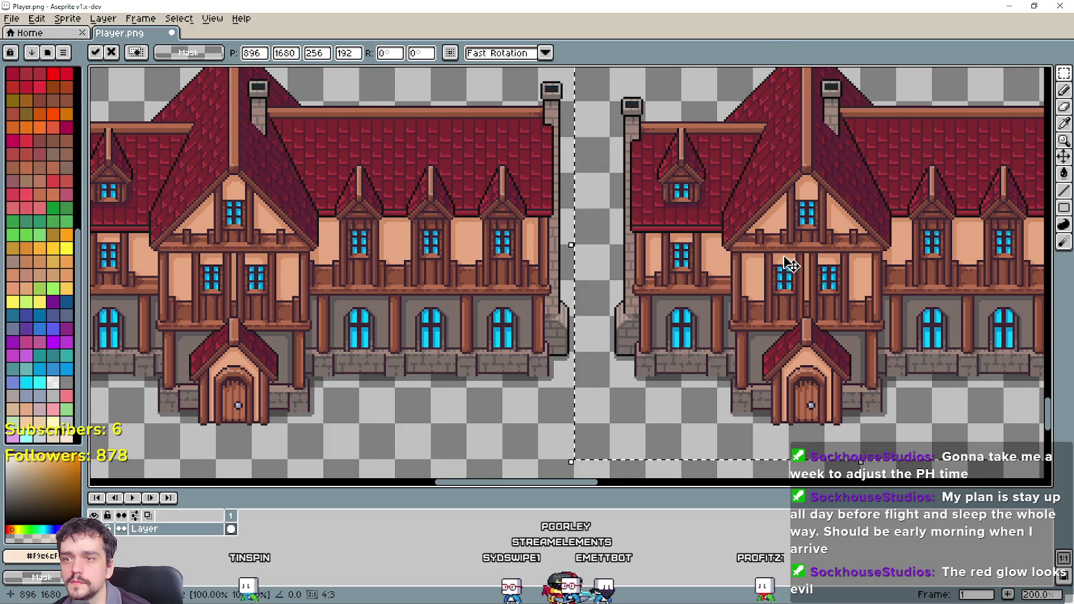
pyautogui.scroll(-1, 789, 265)
pyautogui.moveTo(780, 259); pyautogui.dragTo(688, 281)
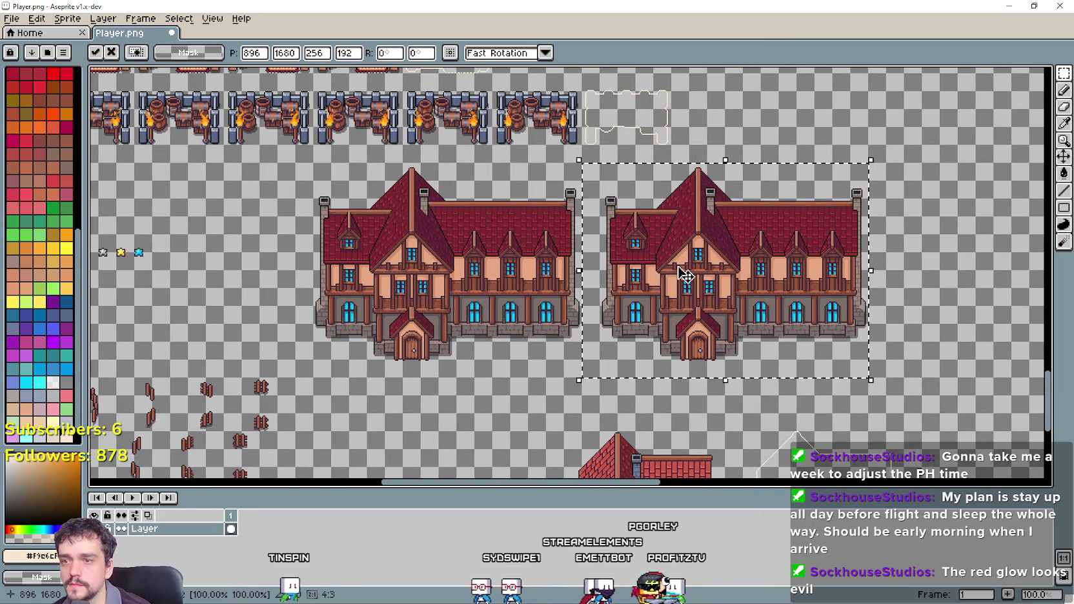
pyautogui.moveTo(767, 277); pyautogui.dragTo(700, 274)
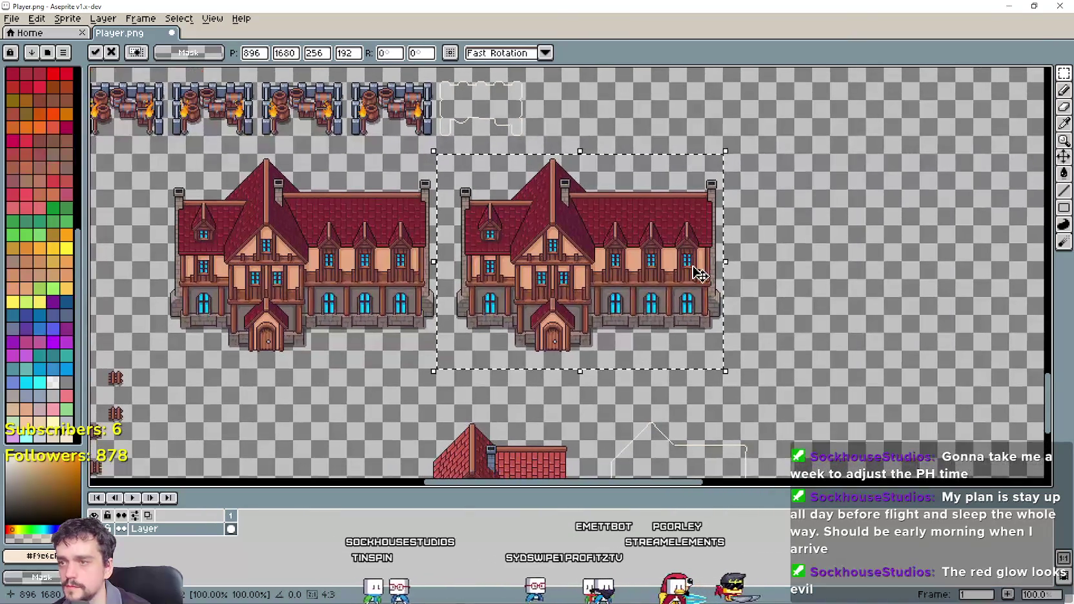
# Commit the placed manor, then paste a third copy into the empty slot further right.
pyautogui.hotkey('ctrl', 'z')
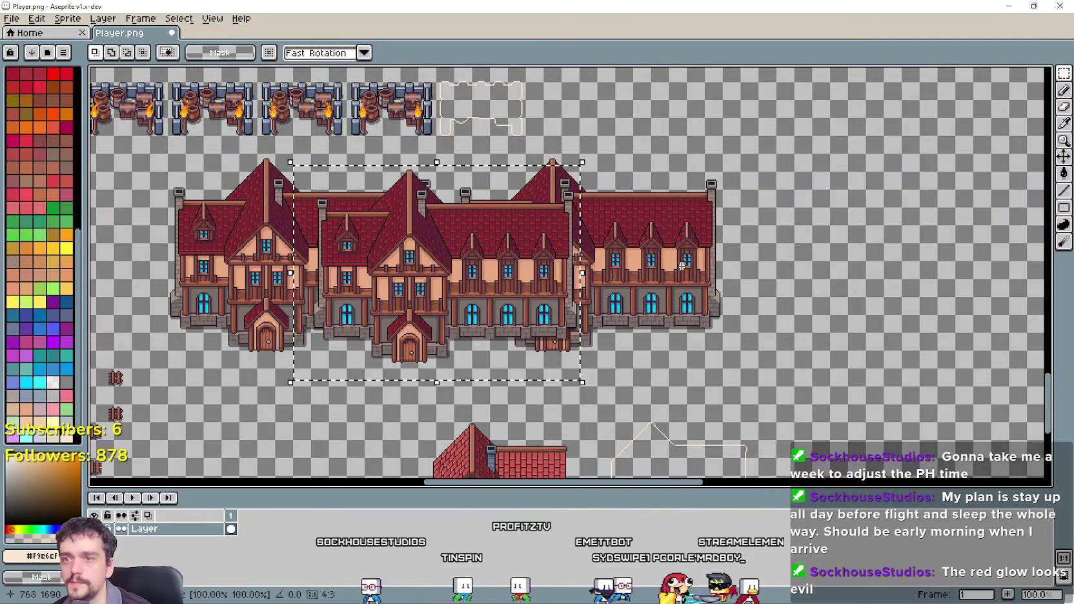
pyautogui.hotkey('ctrl', 'v')
pyautogui.moveTo(873, 253)
pyautogui.mouseDown()
pyautogui.moveTo(404, 249)
pyautogui.moveTo(552, 312)
pyautogui.mouseUp()
pyautogui.scroll(-2, 403, 249)
pyautogui.scroll(2, 499, 204)
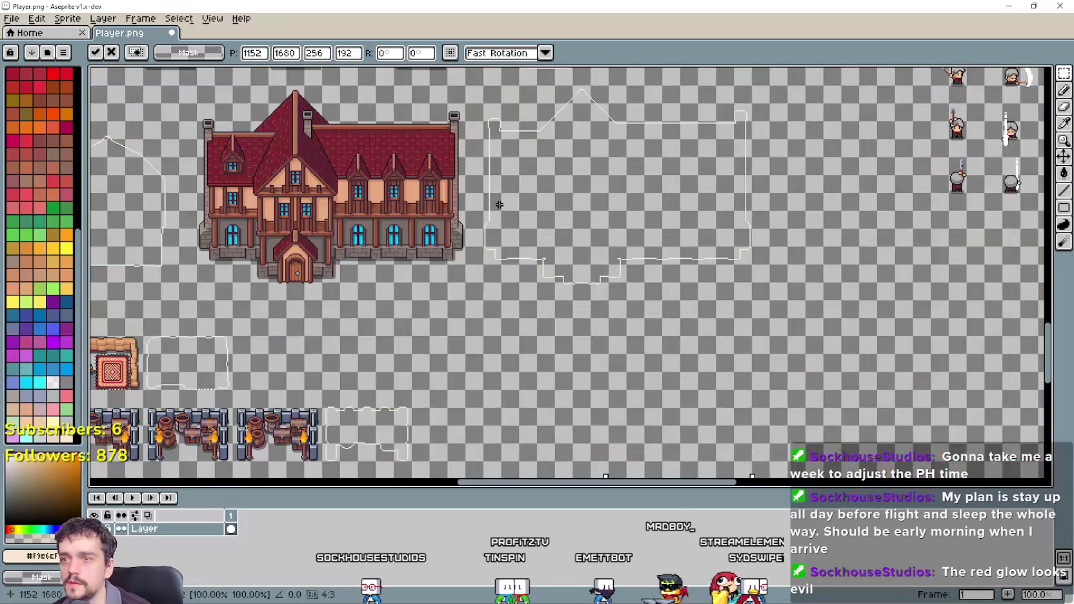
pyautogui.press('Return')
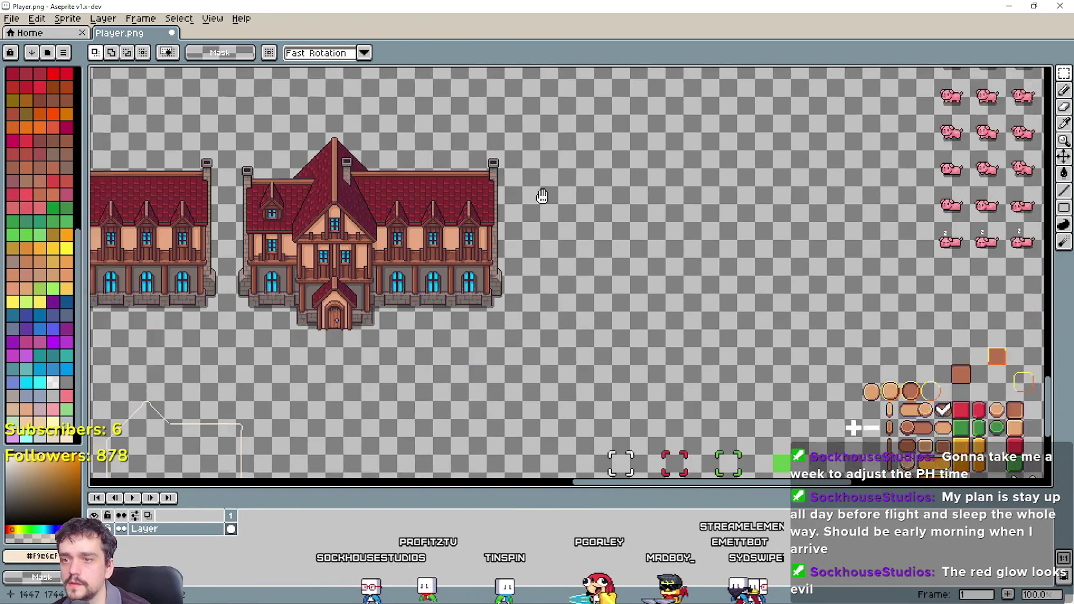
pyautogui.hotkey('ctrl', 'v')
pyautogui.moveTo(284, 278)
pyautogui.mouseDown()
pyautogui.moveTo(719, 223)
pyautogui.moveTo(646, 224)
pyautogui.mouseUp()
# Commit the pasted manor copy in place.
pyautogui.click(341, 301)
pyautogui.scroll(-2, 342, 301)
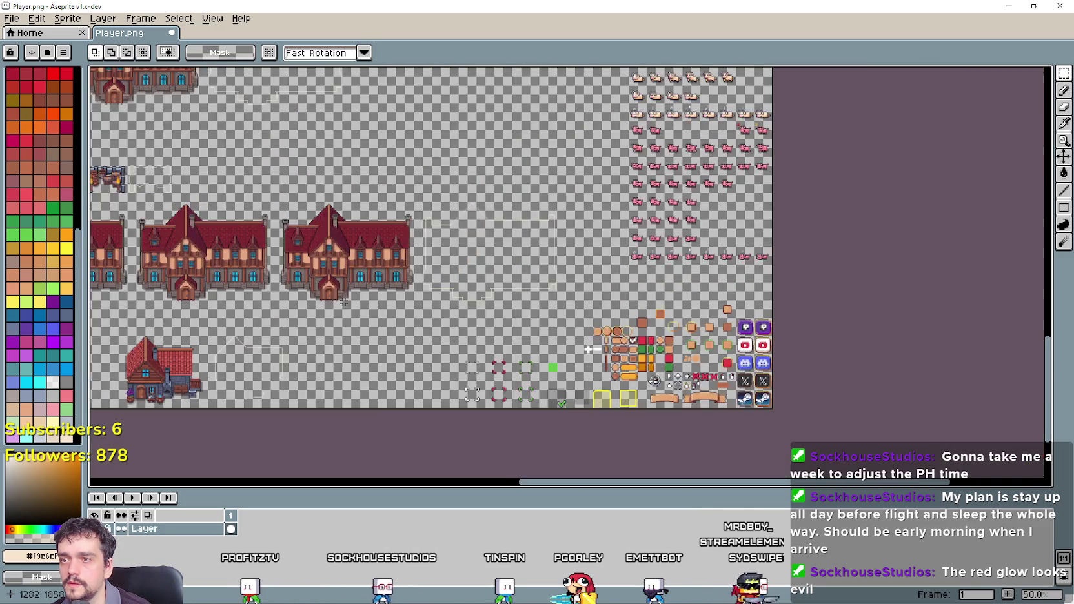
pyautogui.scroll(1, 707, 292)
pyautogui.hscroll(-3, 757, 249)
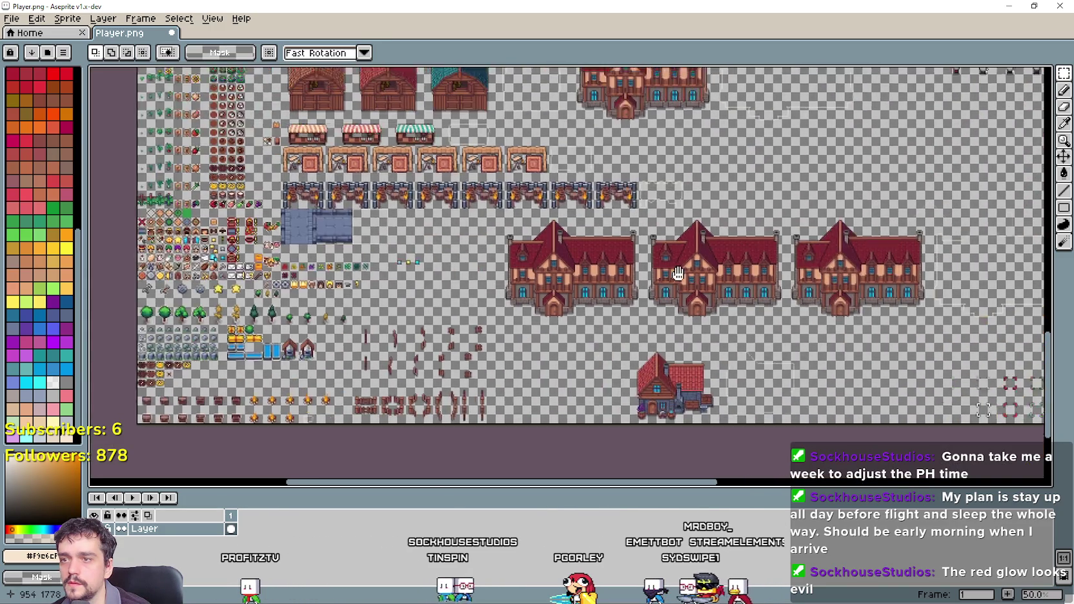
pyautogui.scroll(3, 659, 275)
pyautogui.scroll(2, 577, 227)
pyautogui.hscroll(3, 457, 352)
pyautogui.scroll(2, 456, 352)
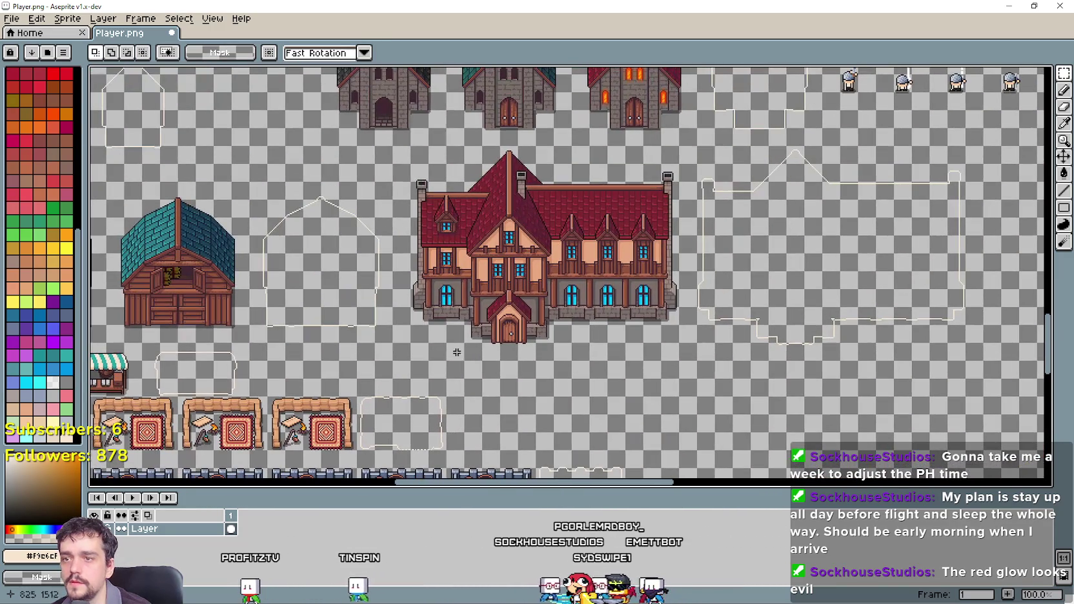
# Delete the extra manor house and the empty outline beside it.
pyautogui.moveTo(394, 361)
pyautogui.mouseDown()
pyautogui.moveTo(595, 253)
pyautogui.moveTo(978, 159)
pyautogui.mouseUp()
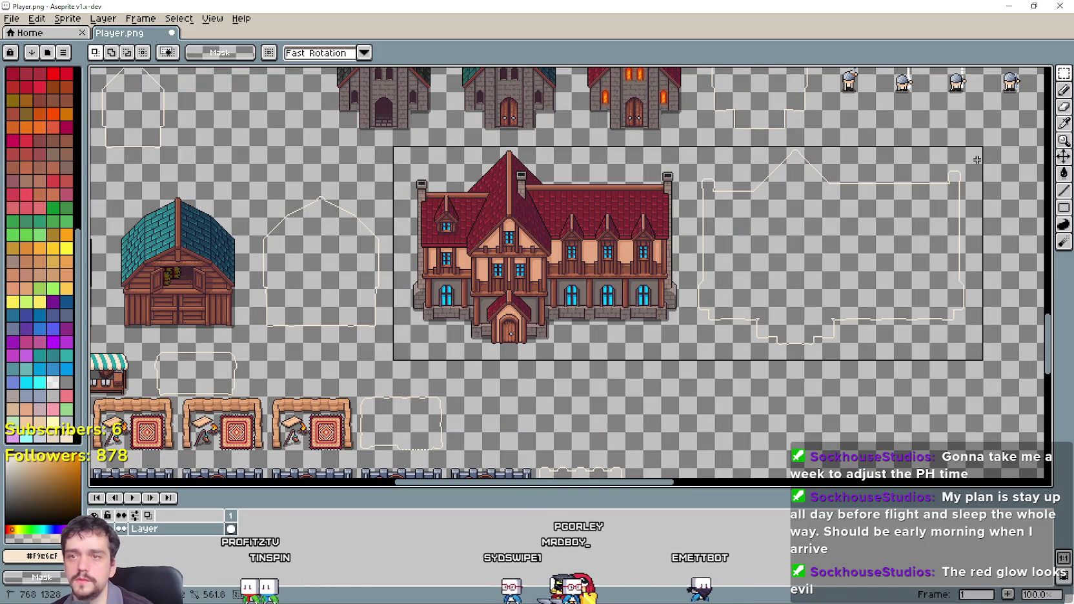
pyautogui.press('Delete')
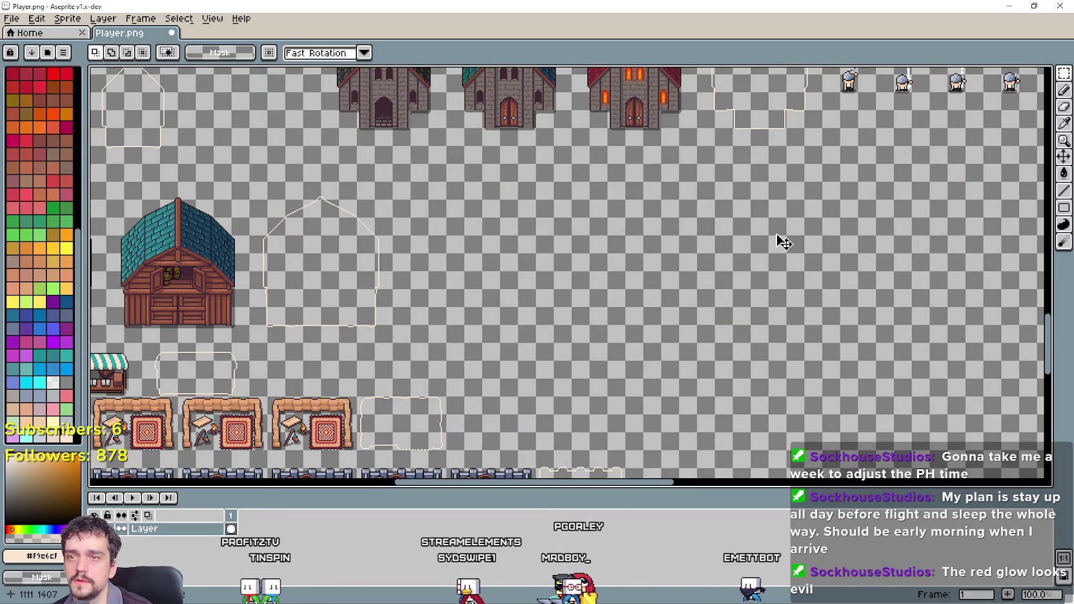
pyautogui.moveTo(683, 241)
pyautogui.mouseDown()
pyautogui.moveTo(644, 255)
pyautogui.moveTo(549, 252)
pyautogui.moveTo(381, 310)
pyautogui.moveTo(239, 320)
pyautogui.moveTo(674, 303)
pyautogui.moveTo(622, 293)
pyautogui.moveTo(706, 299)
pyautogui.mouseUp()
pyautogui.scroll(-3, 645, 255)
pyautogui.scroll(3, 639, 245)
# Save Player.png.
pyautogui.hotkey('ctrl', 's')
pyautogui.scroll(1, 706, 299)
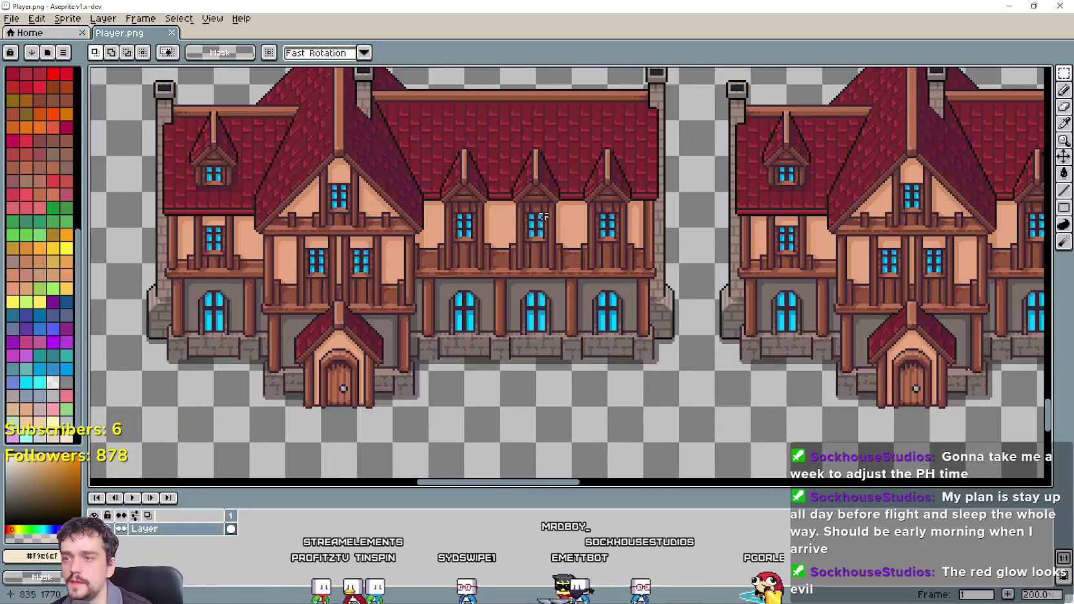
pyautogui.moveTo(628, 242); pyautogui.dragTo(699, 267)
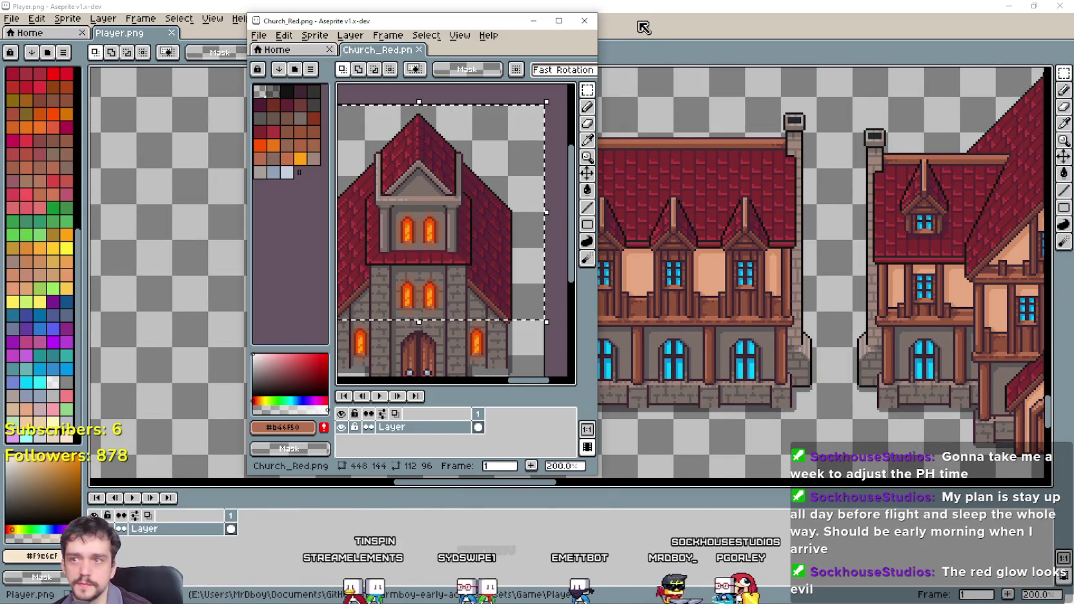
# Close Church_Red.png and zoom out on Player.png's row of three manors.
pyautogui.click(591, 20)
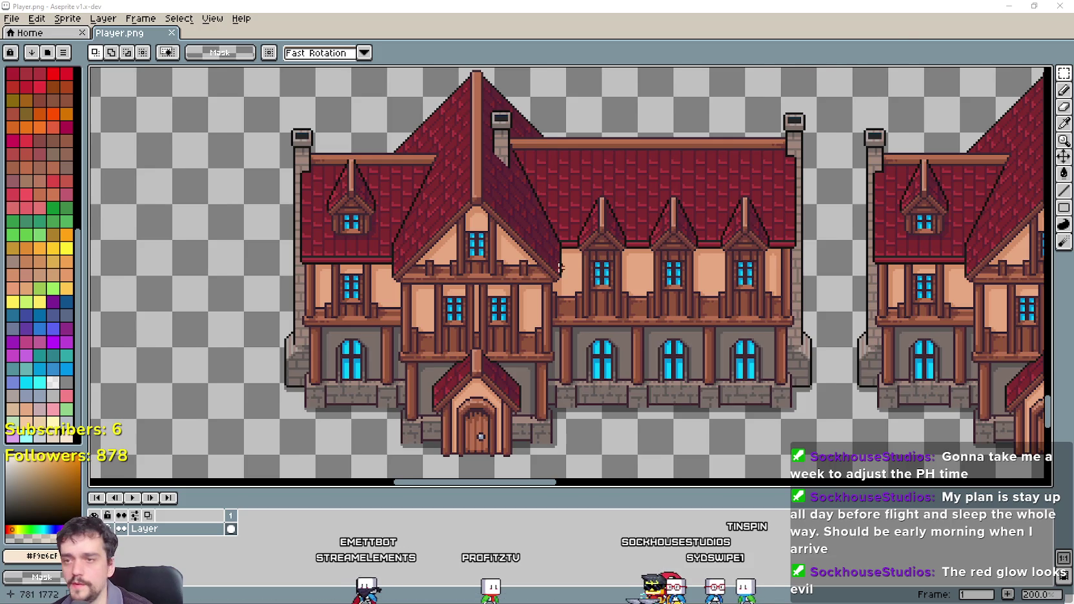
pyautogui.scroll(-4, 560, 267)
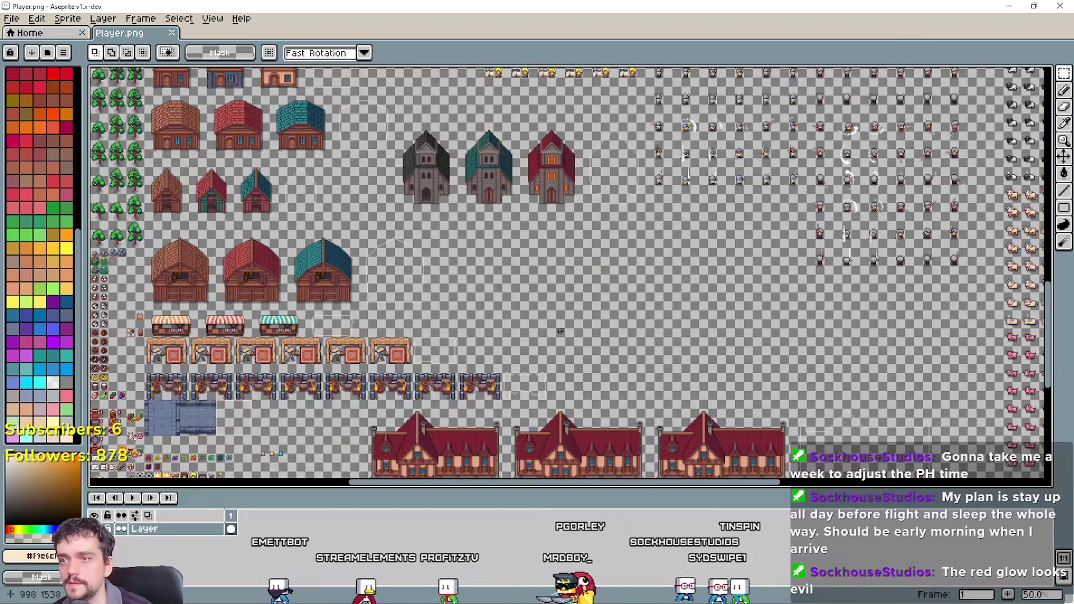
pyautogui.moveTo(461, 427)
pyautogui.mouseDown()
pyautogui.moveTo(441, 275)
pyautogui.moveTo(563, 371)
pyautogui.moveTo(611, 209)
pyautogui.moveTo(658, 157)
pyautogui.mouseUp()
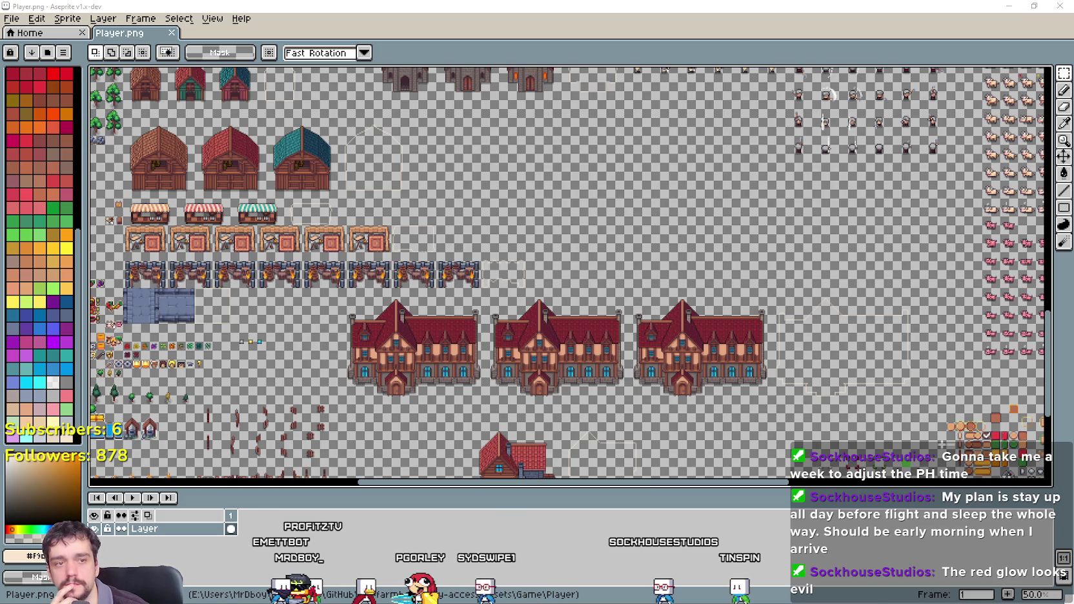
pyautogui.scroll(3, 535, 312)
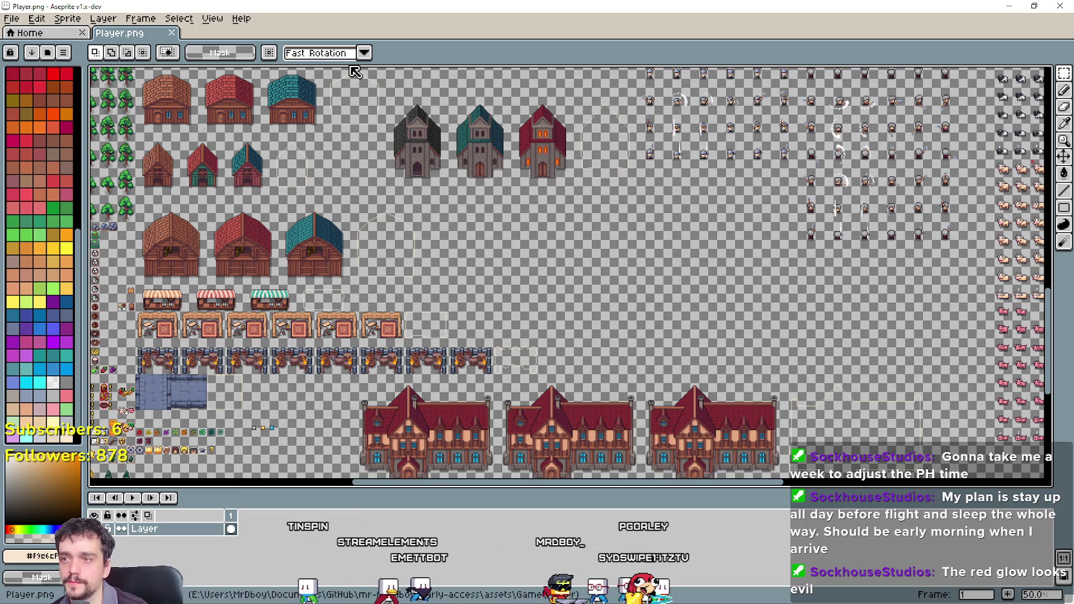
pyautogui.moveTo(376, 111)
pyautogui.mouseDown()
pyautogui.moveTo(594, 321)
pyautogui.moveTo(443, 141)
pyautogui.moveTo(363, 102)
pyautogui.mouseUp()
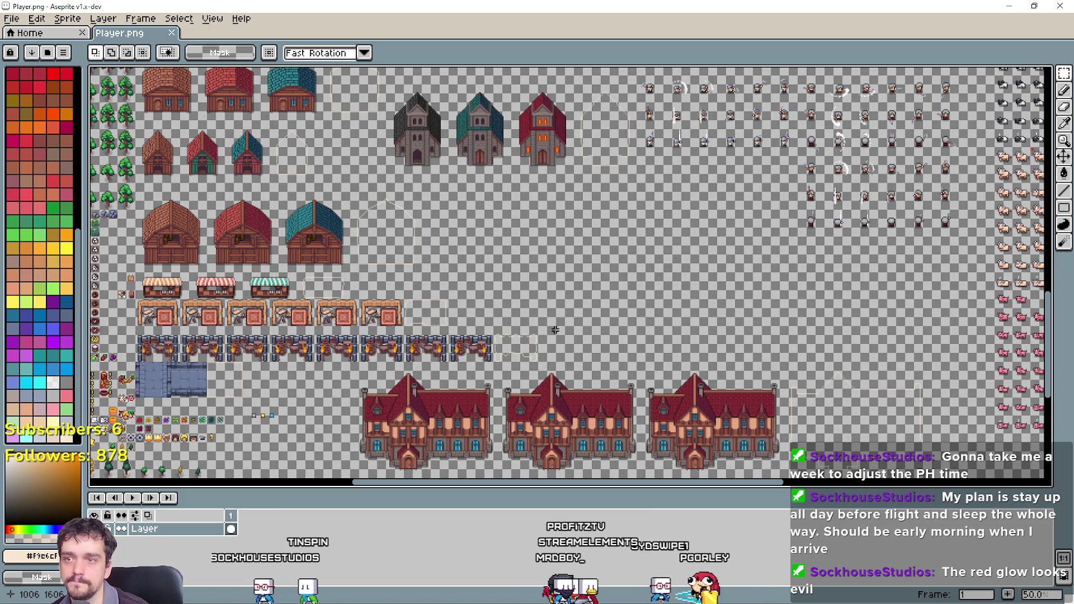
pyautogui.moveTo(555, 324)
pyautogui.mouseDown()
pyautogui.moveTo(676, 424)
pyautogui.moveTo(724, 428)
pyautogui.moveTo(563, 229)
pyautogui.moveTo(471, 246)
pyautogui.mouseUp()
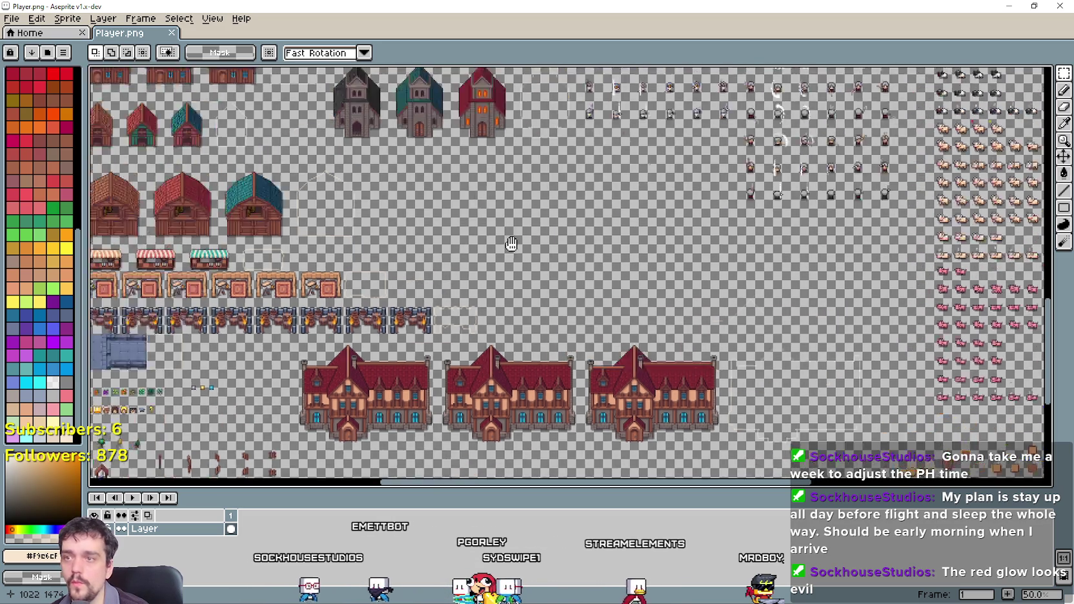
pyautogui.scroll(-1, 654, 372)
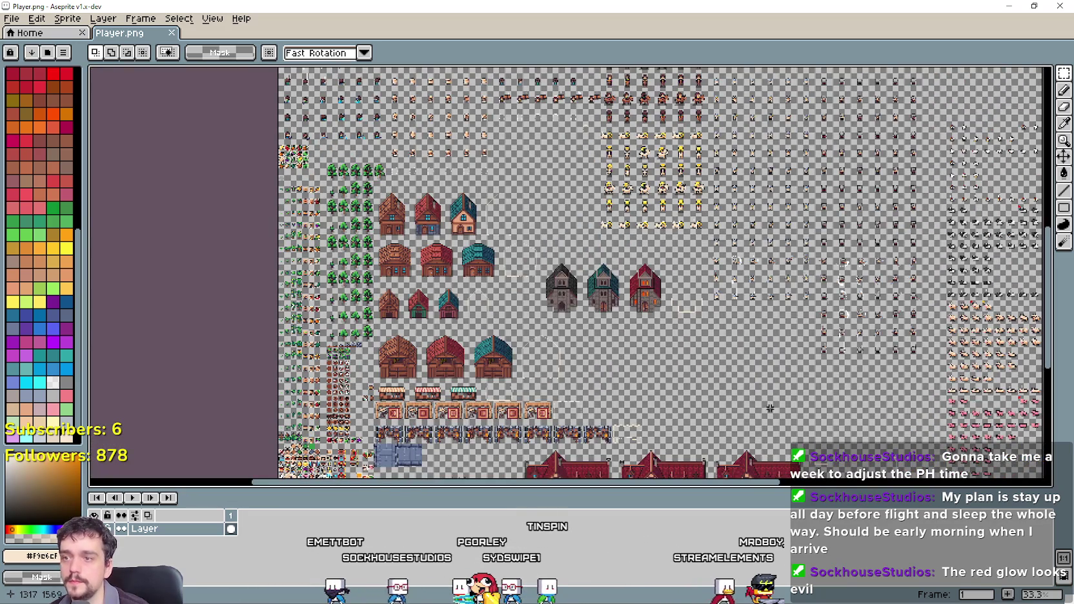
pyautogui.moveTo(770, 408)
pyautogui.mouseDown()
pyautogui.moveTo(804, 464)
pyautogui.moveTo(556, 197)
pyautogui.mouseUp()
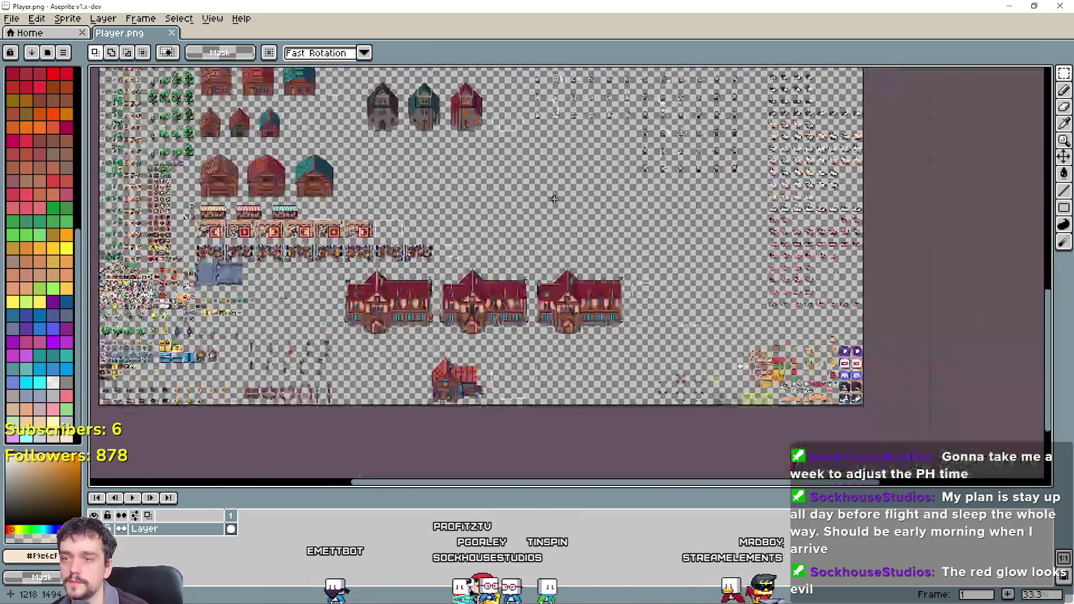
pyautogui.scroll(1, 476, 250)
pyautogui.moveTo(468, 257)
pyautogui.mouseDown()
pyautogui.moveTo(607, 276)
pyautogui.moveTo(583, 223)
pyautogui.moveTo(463, 255)
pyautogui.mouseUp()
pyautogui.scroll(-1, 399, 235)
pyautogui.moveTo(398, 235)
pyautogui.mouseDown()
pyautogui.moveTo(581, 358)
pyautogui.moveTo(564, 282)
pyautogui.mouseUp()
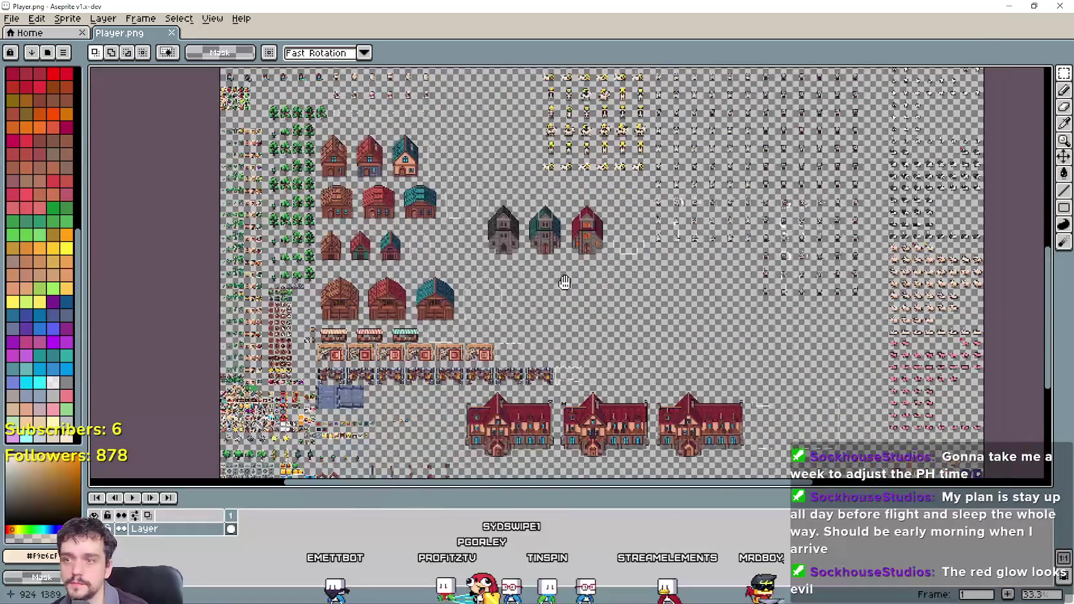
pyautogui.moveTo(642, 345)
pyautogui.mouseDown()
pyautogui.moveTo(614, 258)
pyautogui.moveTo(646, 291)
pyautogui.mouseUp()
pyautogui.scroll(1, 636, 349)
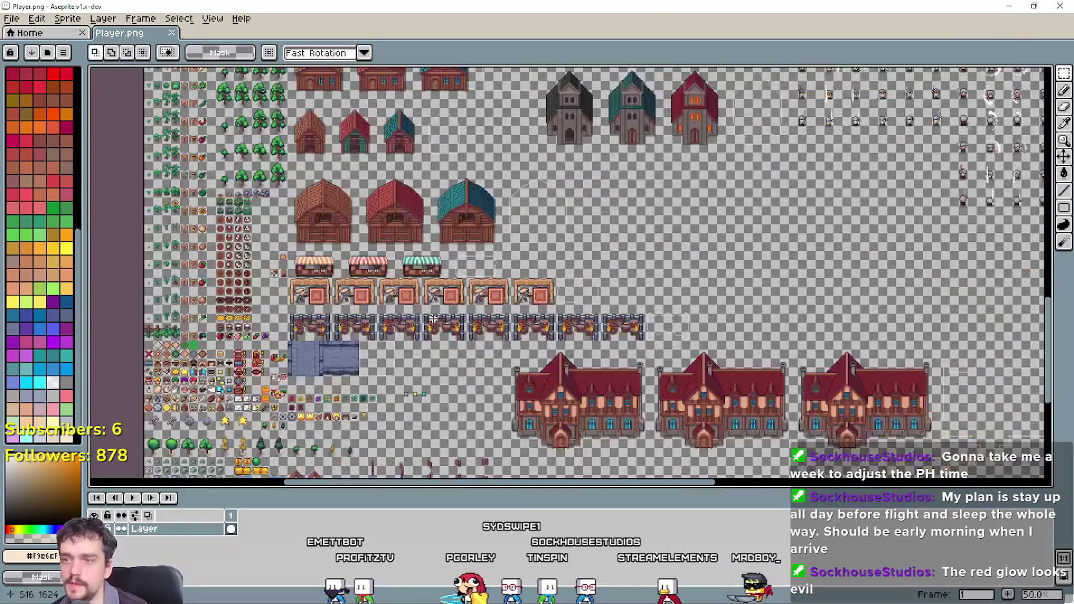
pyautogui.moveTo(636, 349); pyautogui.dragTo(636, 357)
pyautogui.moveTo(607, 265)
pyautogui.mouseDown()
pyautogui.moveTo(607, 394)
pyautogui.moveTo(556, 187)
pyautogui.moveTo(414, 90)
pyautogui.moveTo(589, 388)
pyautogui.mouseUp()
pyautogui.scroll(-1, 589, 389)
pyautogui.scroll(1, 589, 387)
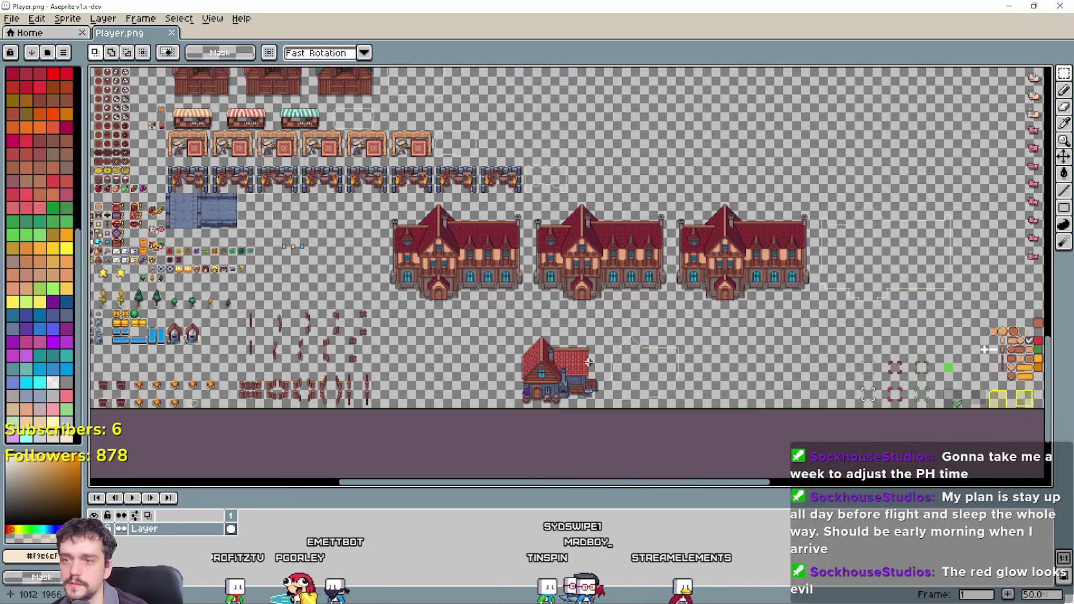
pyautogui.scroll(1, 589, 381)
pyautogui.scroll(-2, 589, 365)
pyautogui.scroll(3, 584, 304)
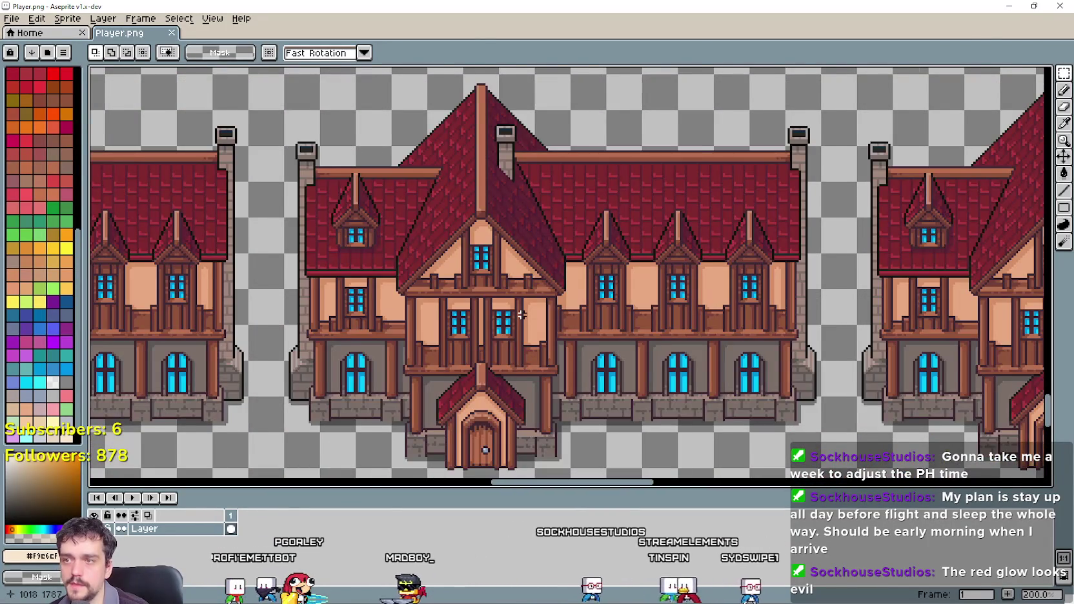
pyautogui.scroll(-2, 522, 314)
pyautogui.scroll(2, 581, 388)
pyautogui.scroll(-2, 607, 419)
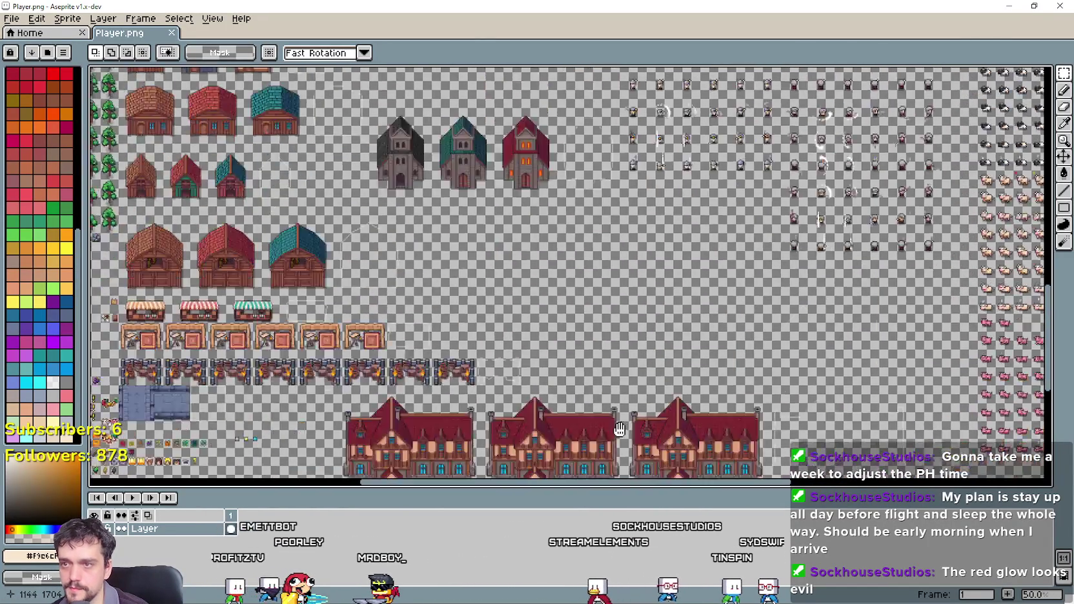
pyautogui.moveTo(620, 430)
pyautogui.mouseDown()
pyautogui.moveTo(636, 504)
pyautogui.moveTo(523, 222)
pyautogui.moveTo(516, 298)
pyautogui.moveTo(493, 217)
pyautogui.mouseUp()
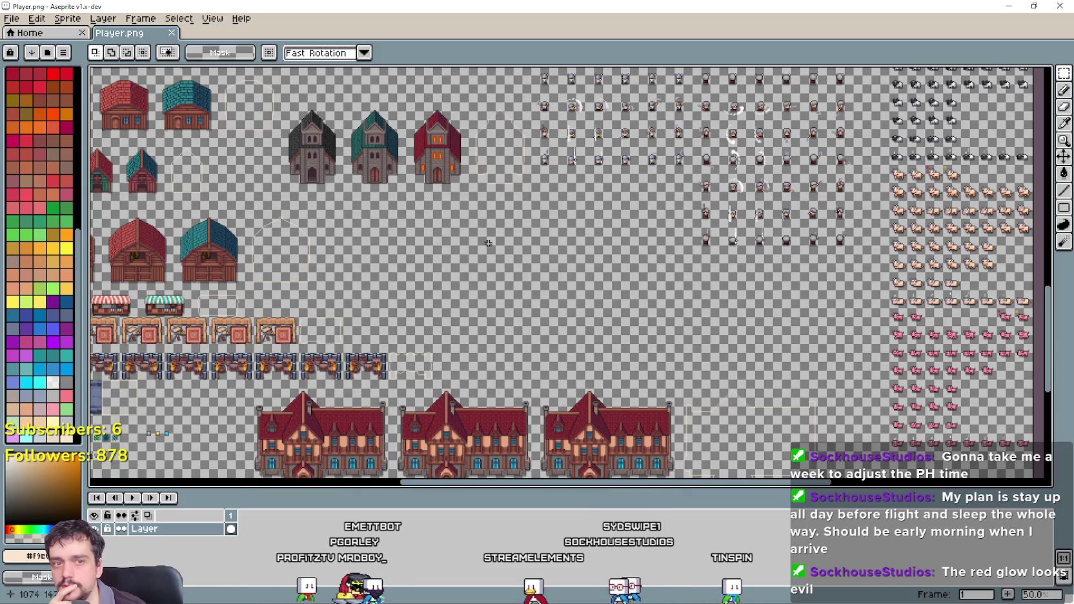
pyautogui.moveTo(472, 279)
pyautogui.mouseDown()
pyautogui.moveTo(463, 228)
pyautogui.moveTo(488, 335)
pyautogui.moveTo(501, 226)
pyautogui.mouseUp()
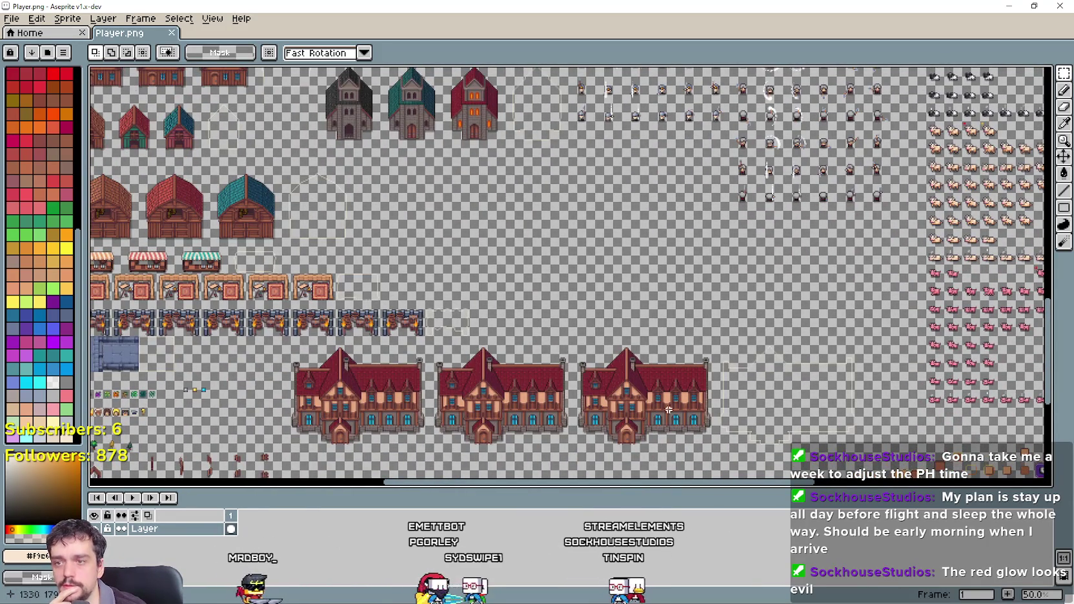